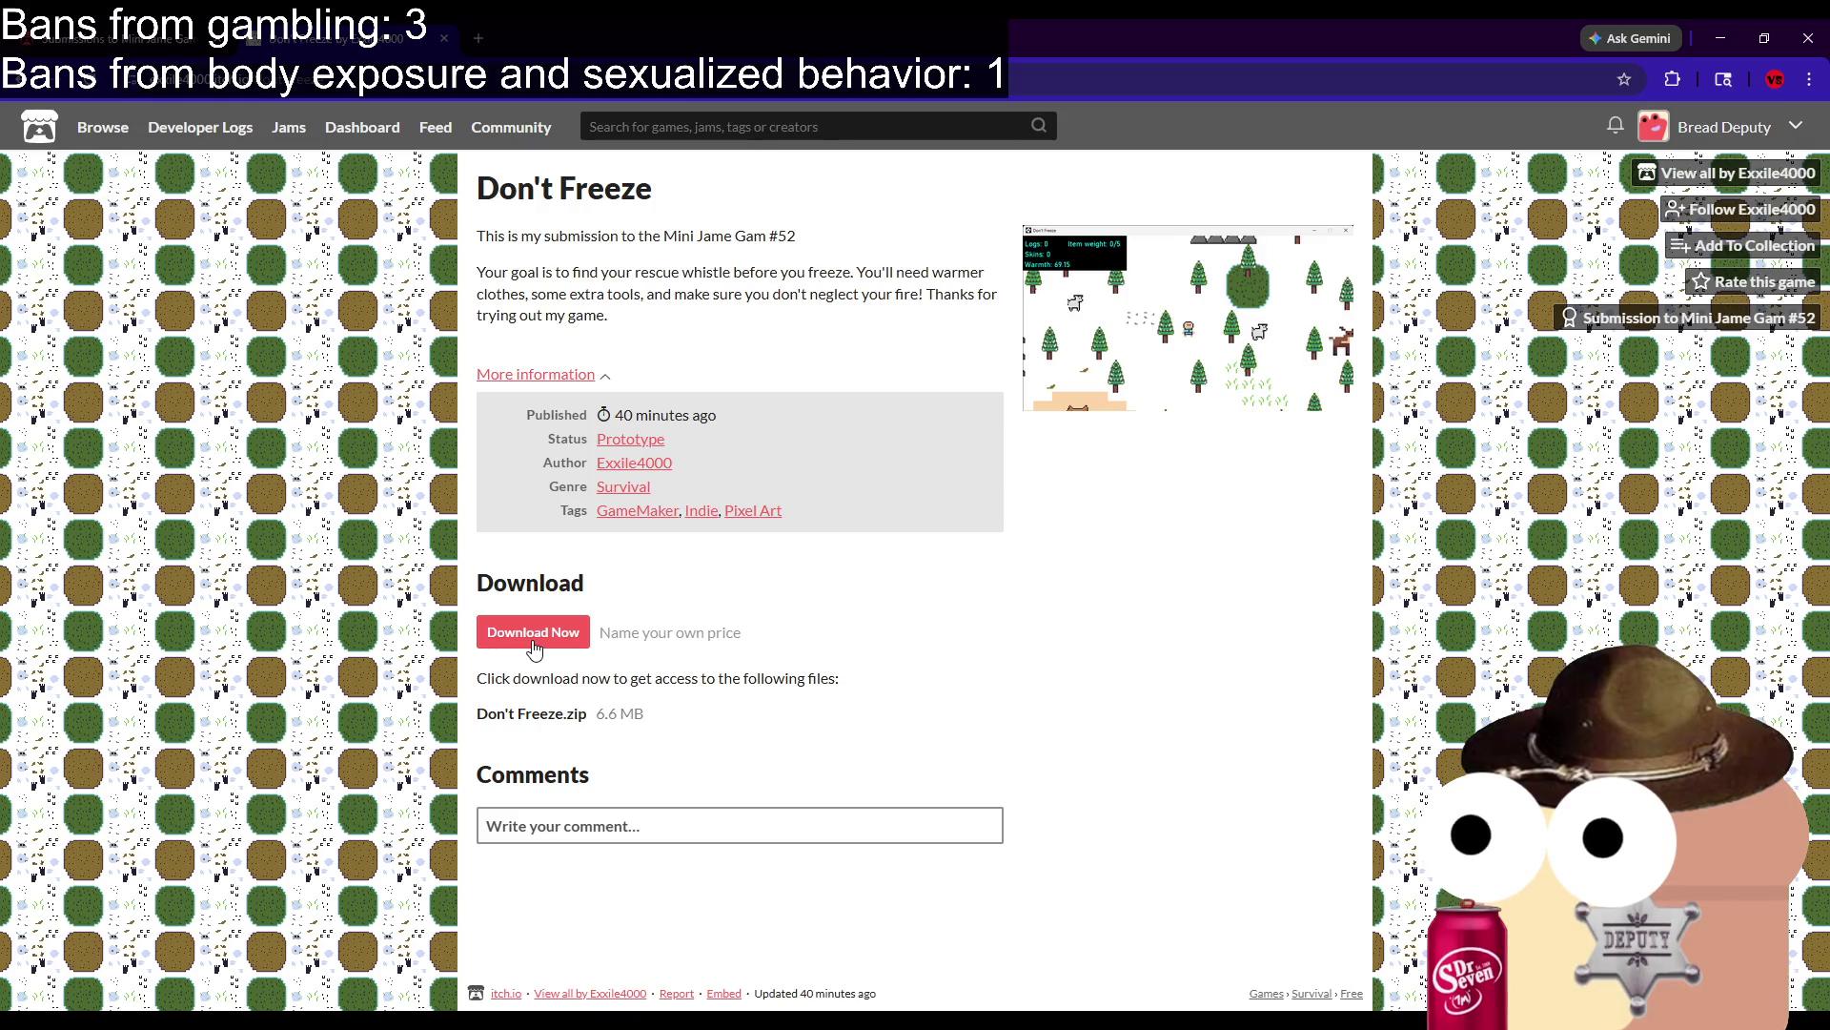
Enlarge and close the Don't Freeze screenshots on the game page to preview them.
click(1080, 312)
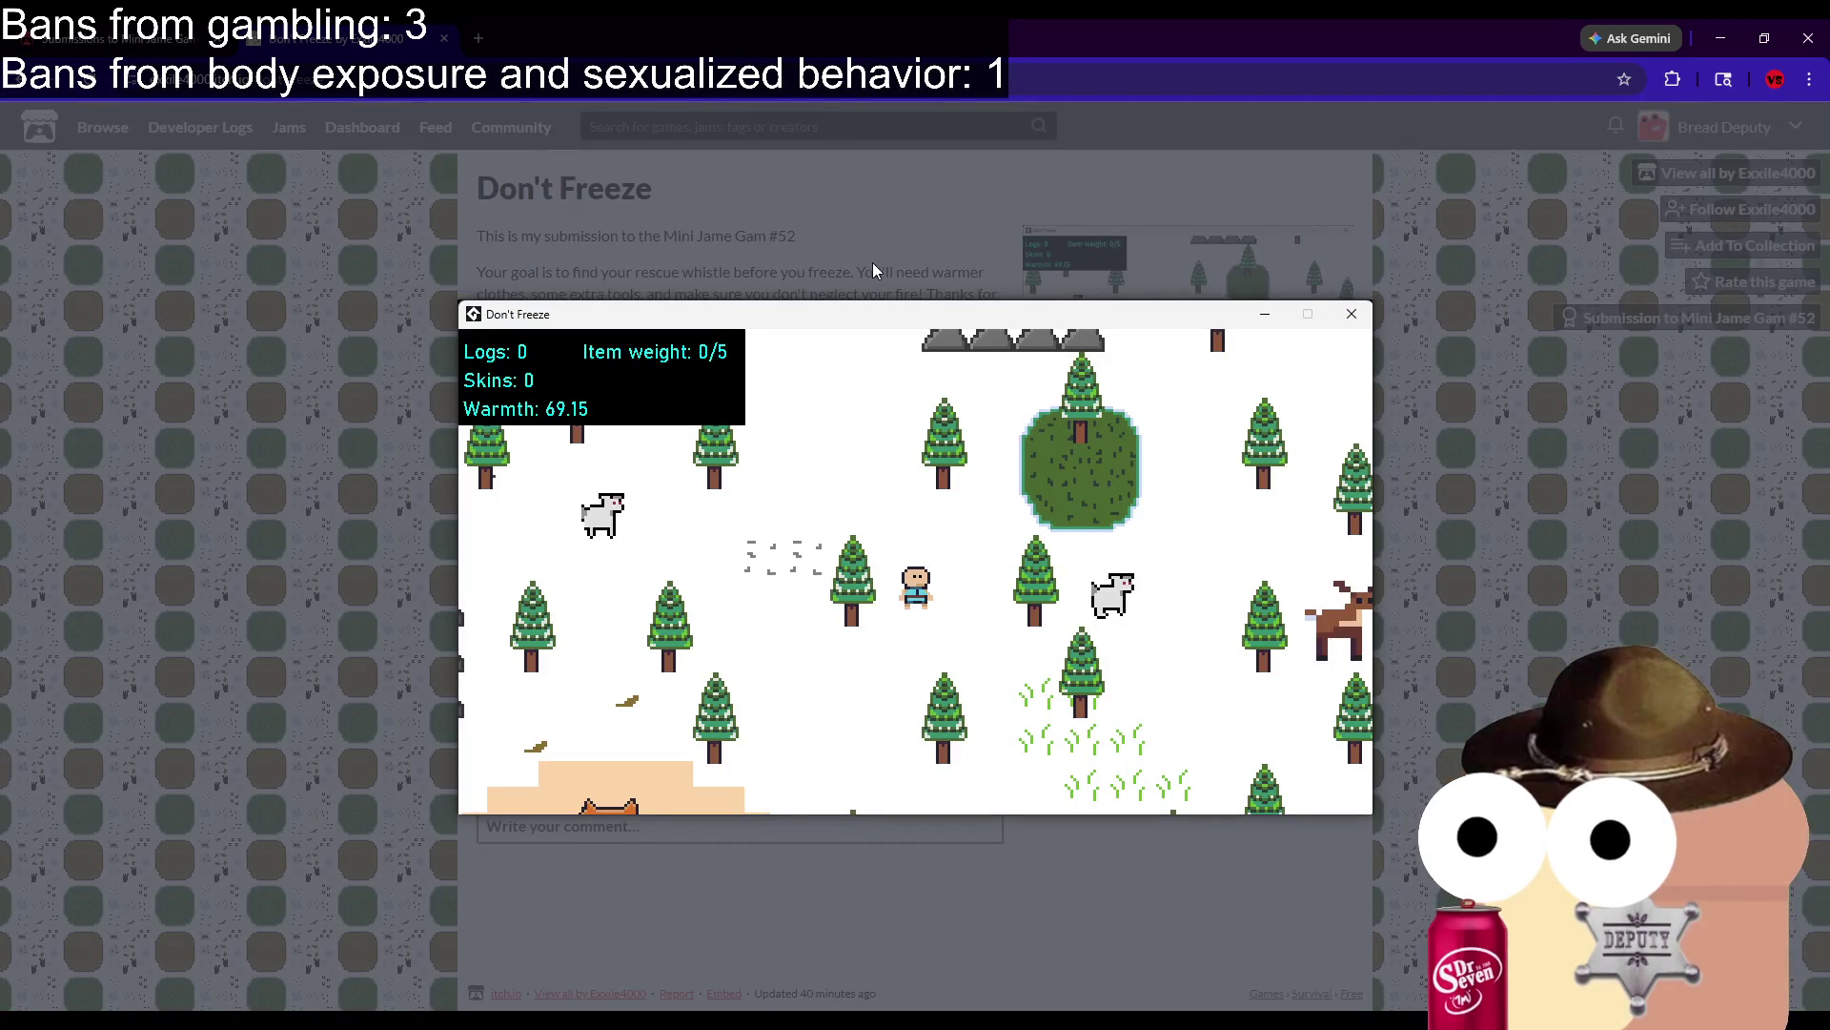
click(526, 391)
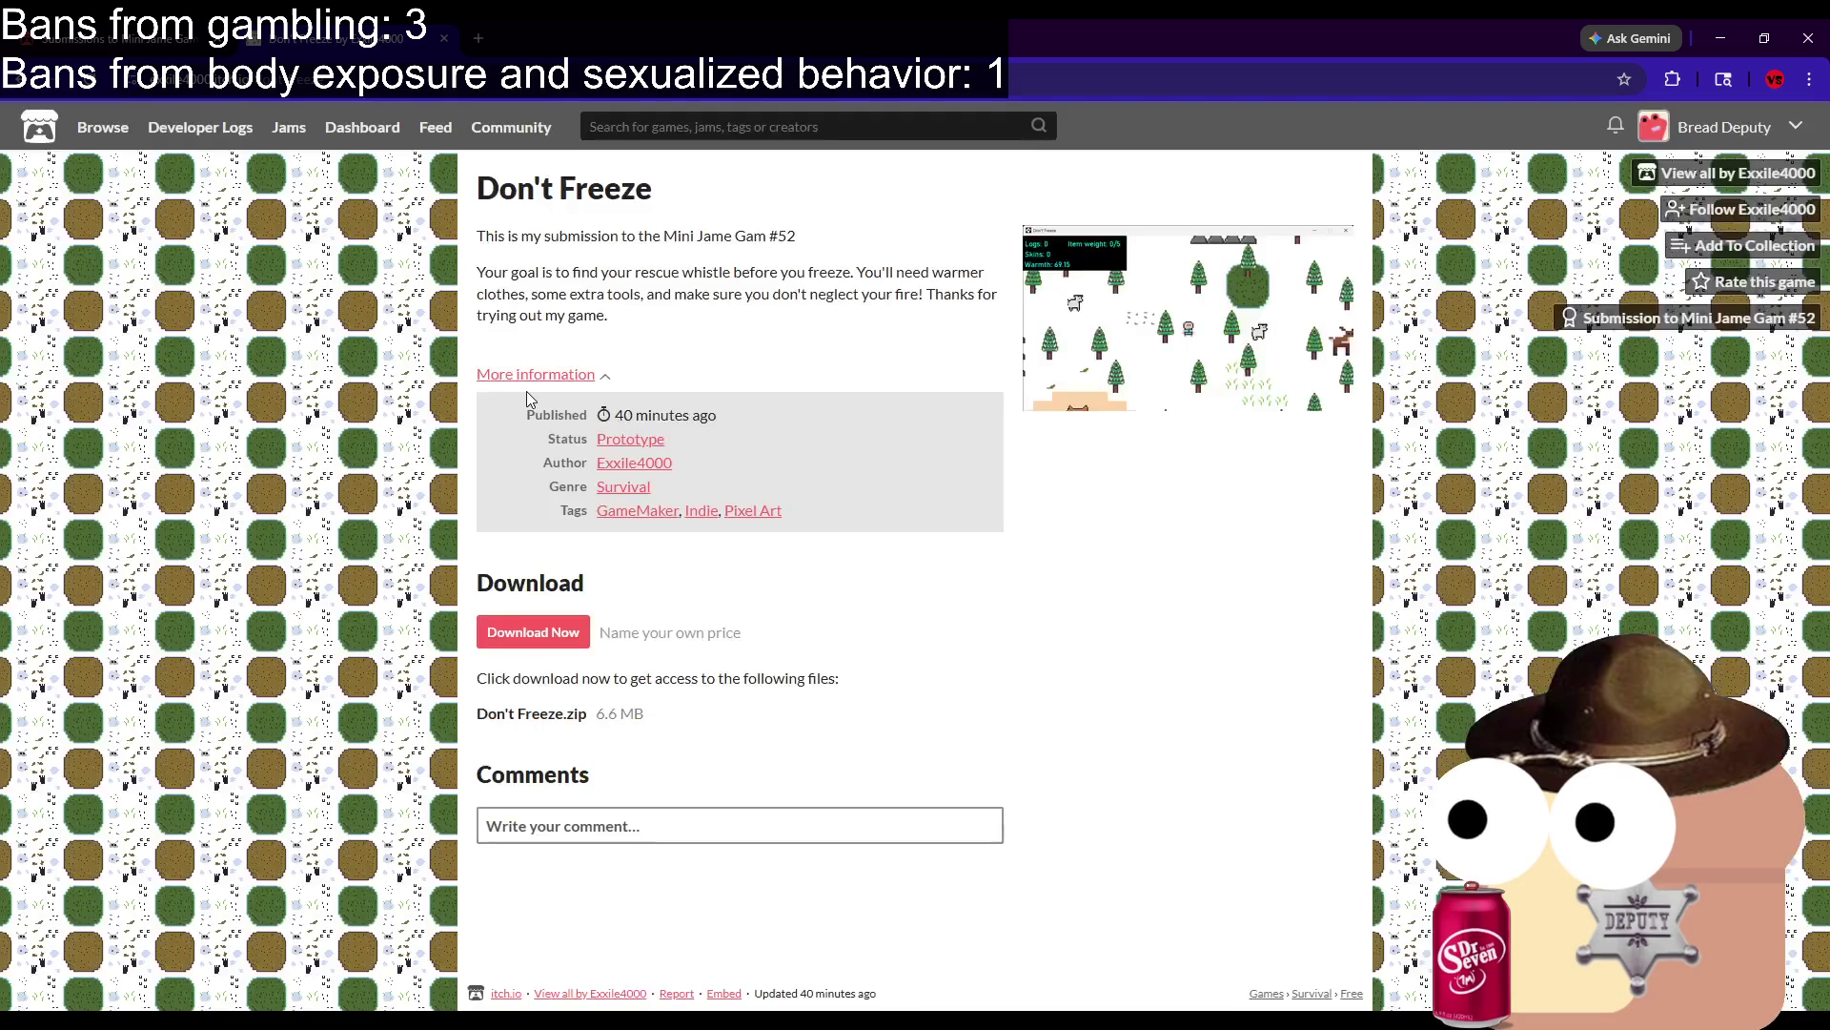
click(1180, 332)
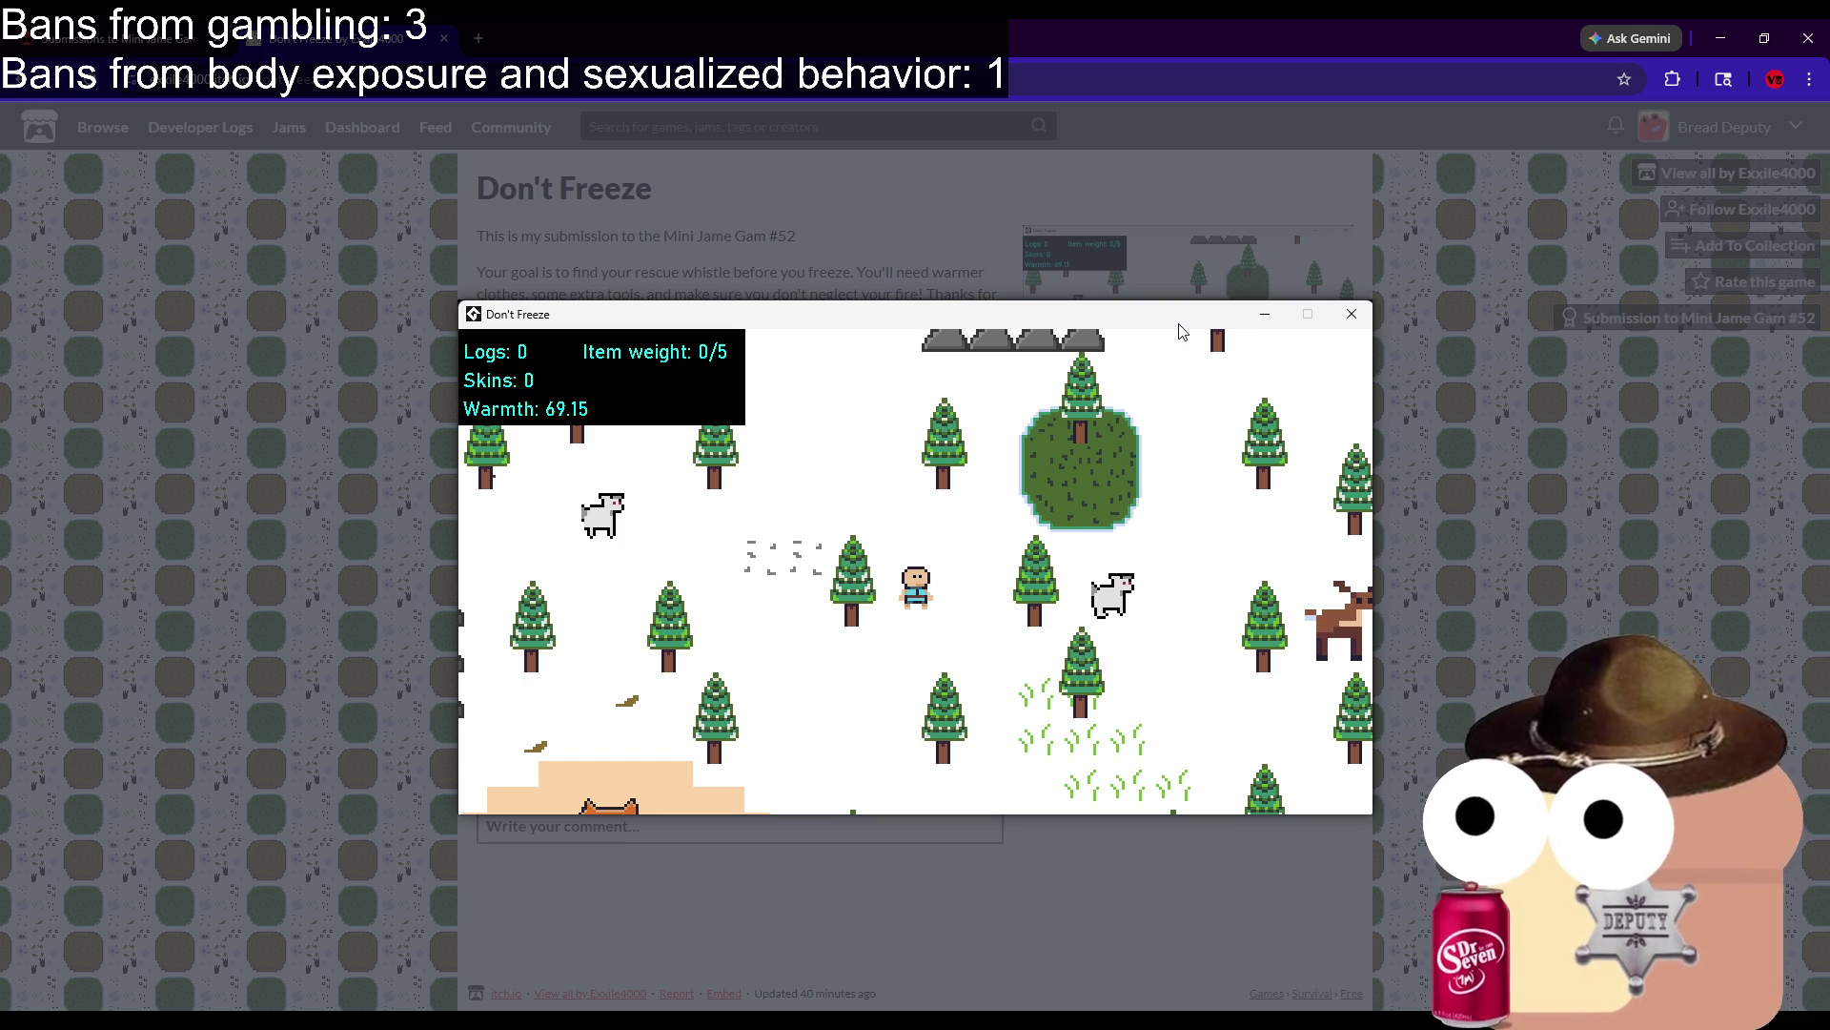
click(911, 225)
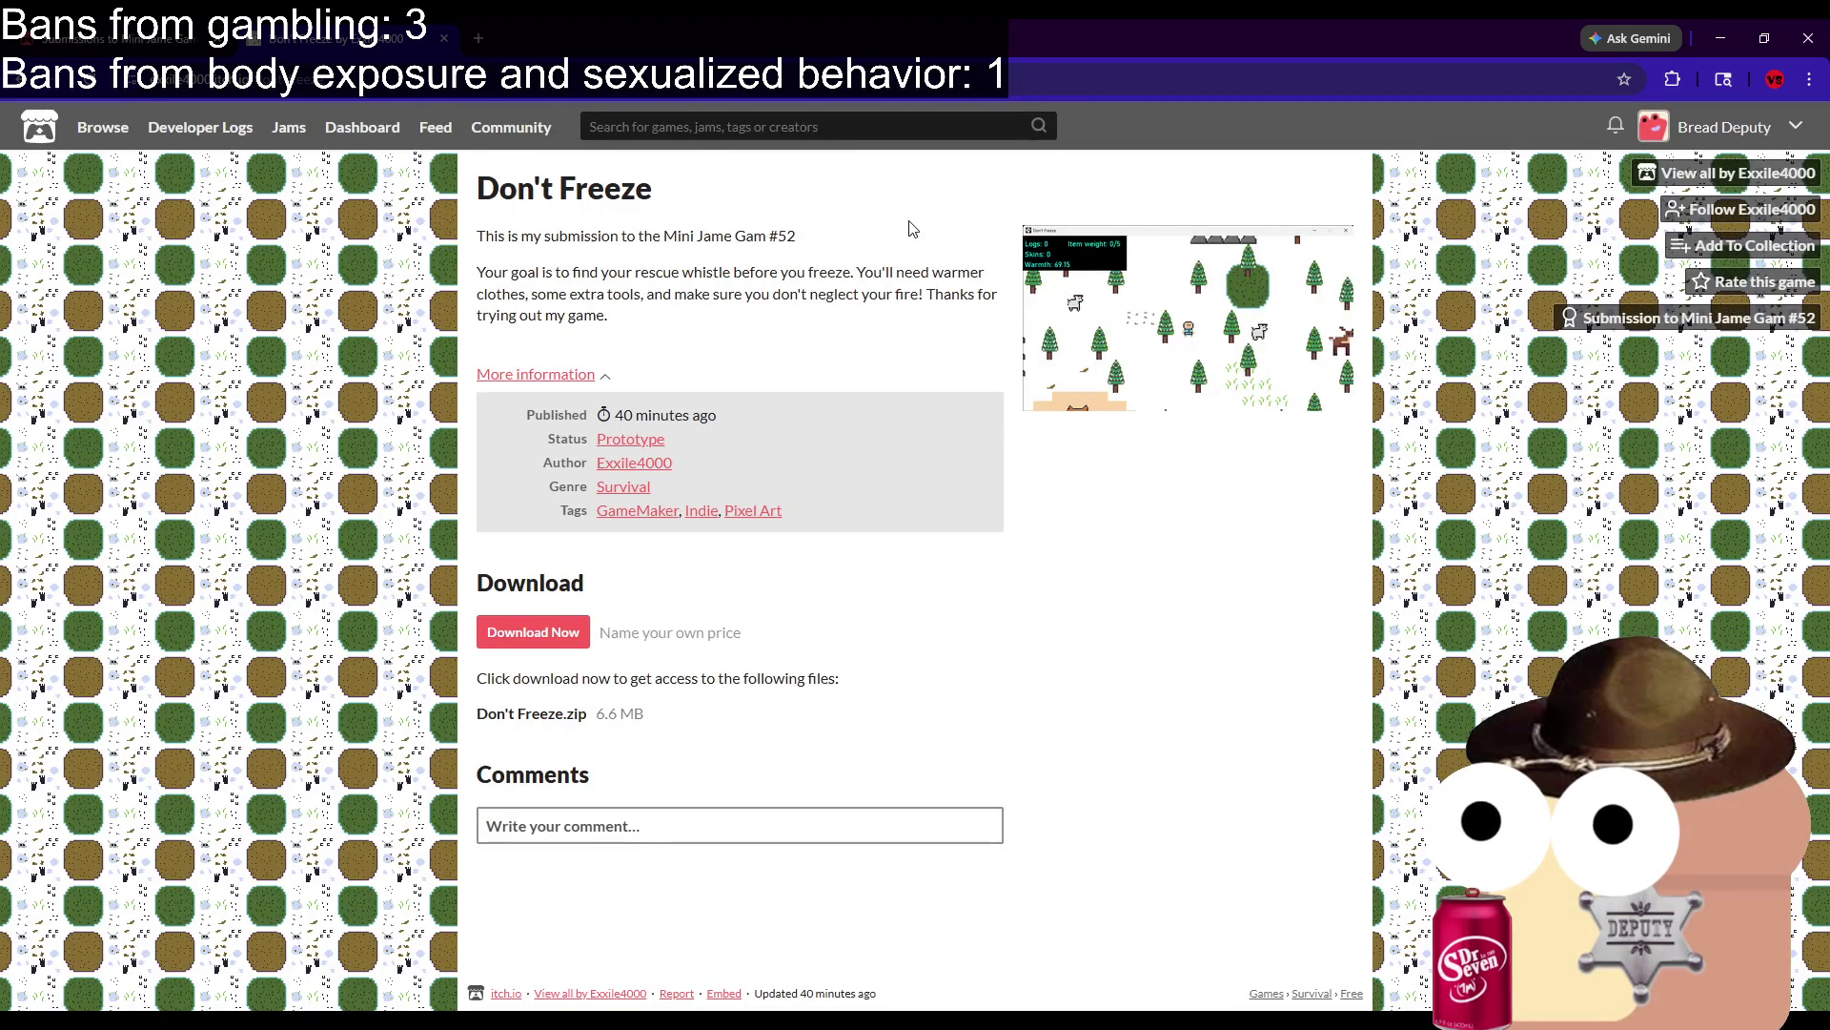
click(1136, 309)
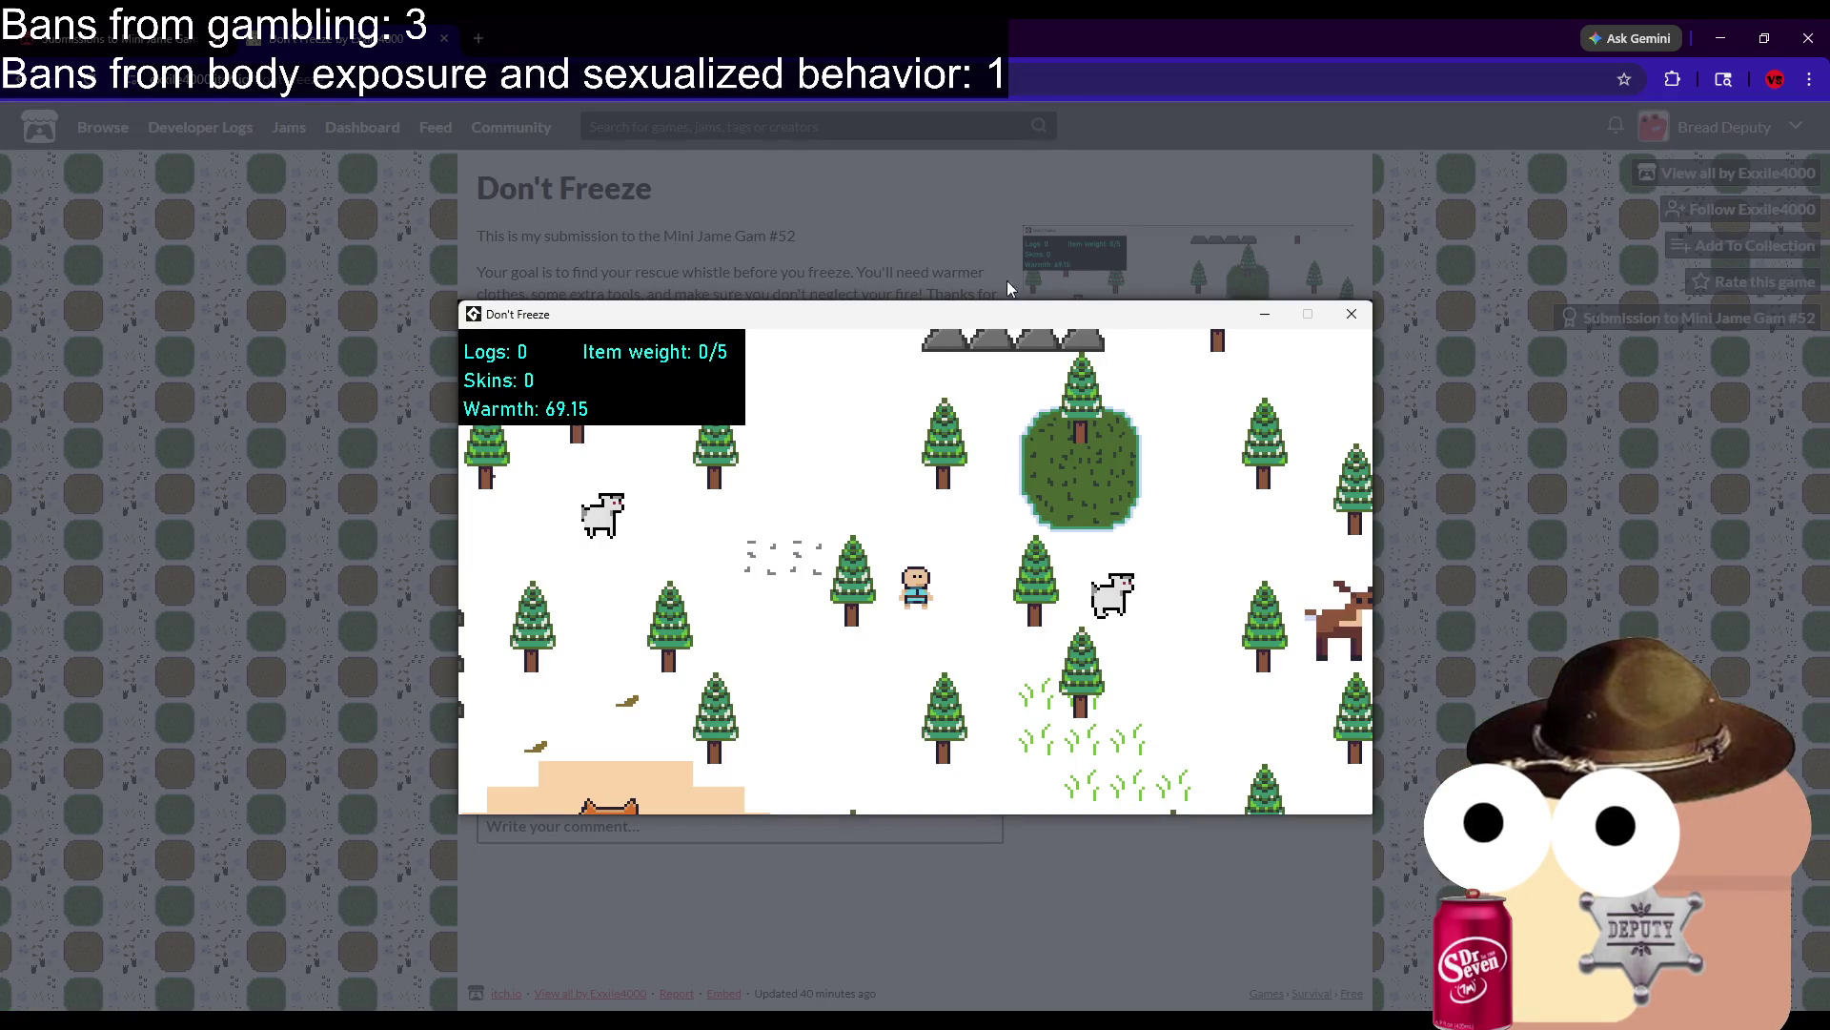
click(960, 232)
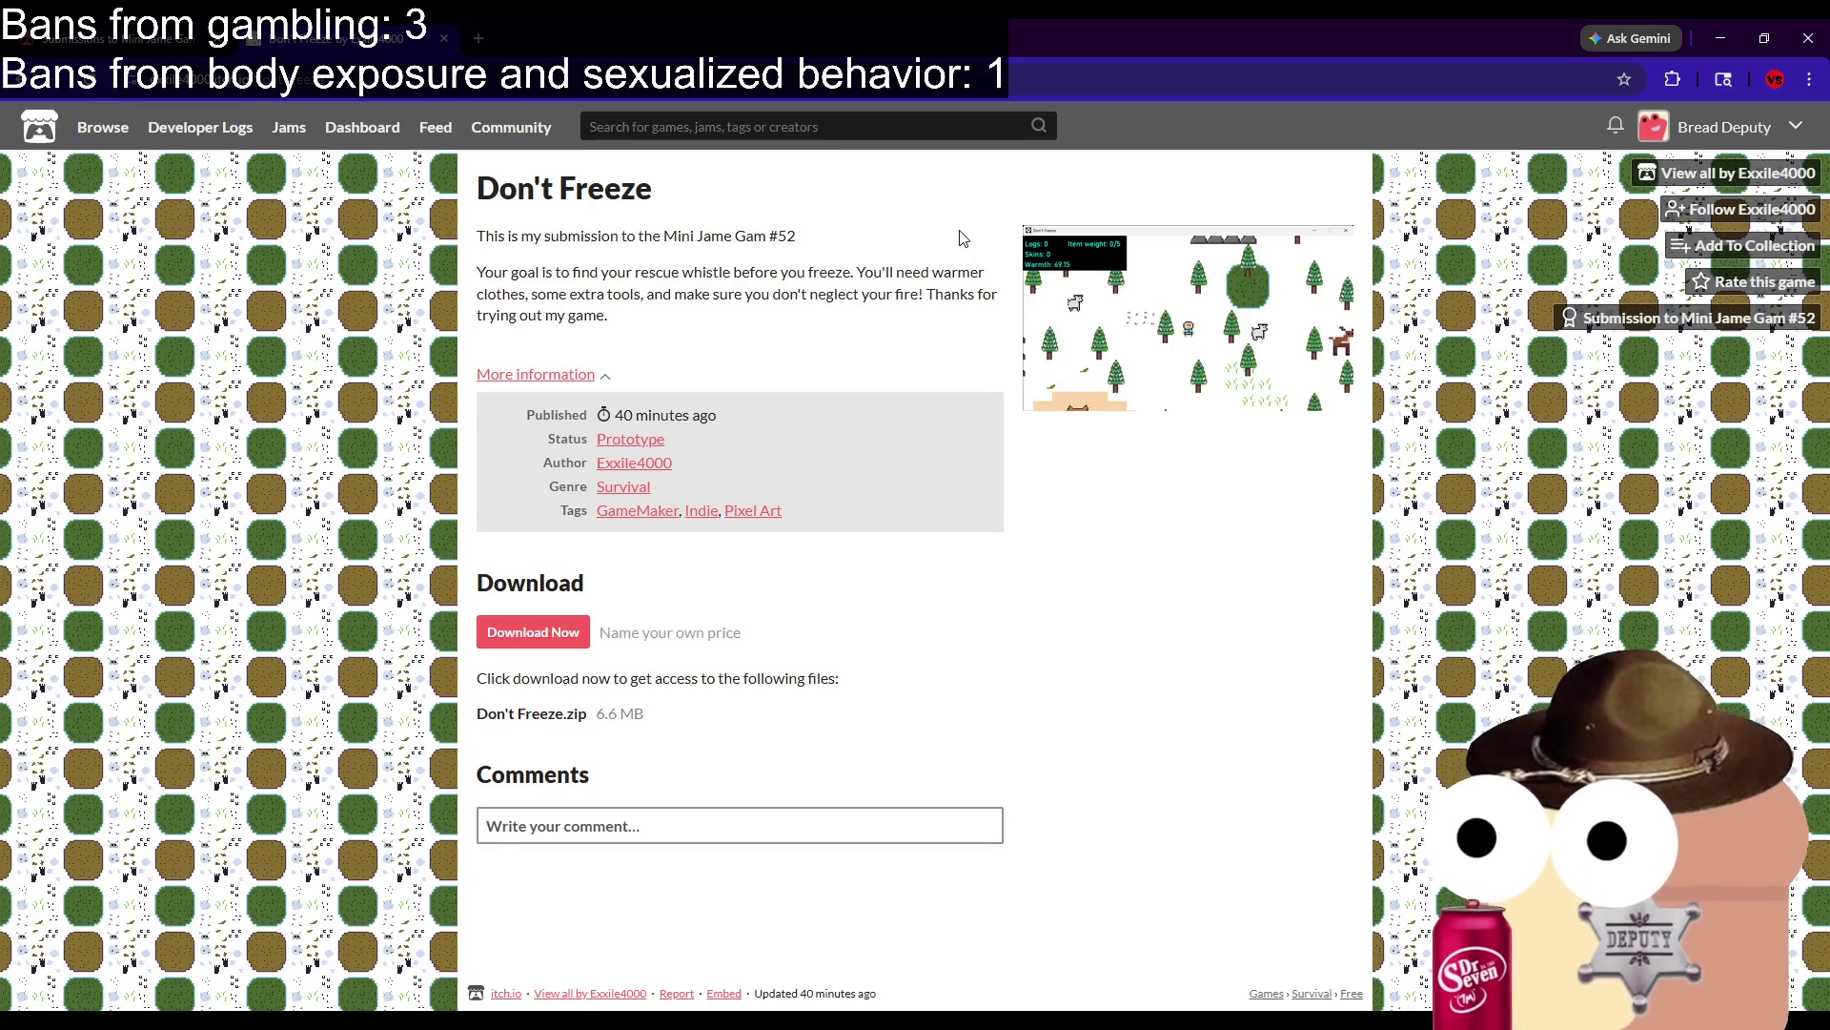
Preview the last screenshot, then start the game from its instruction screen with Space.
click(1086, 291)
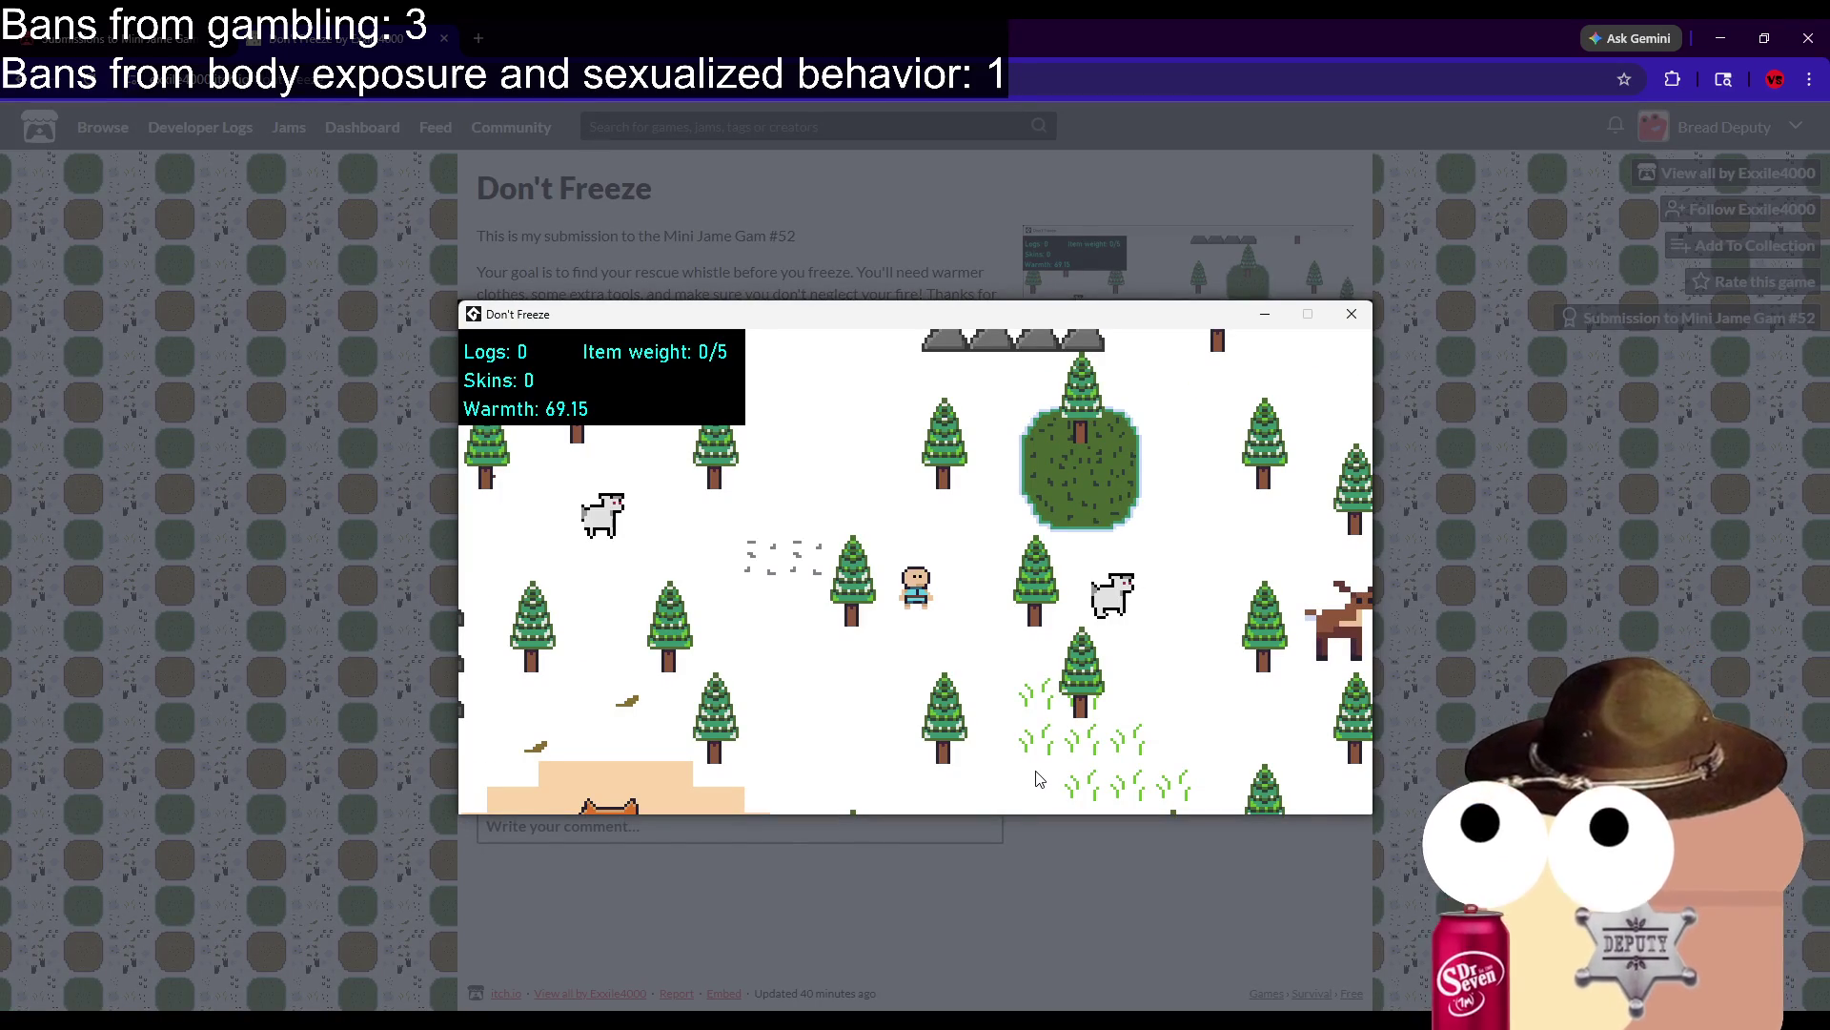
click(1094, 868)
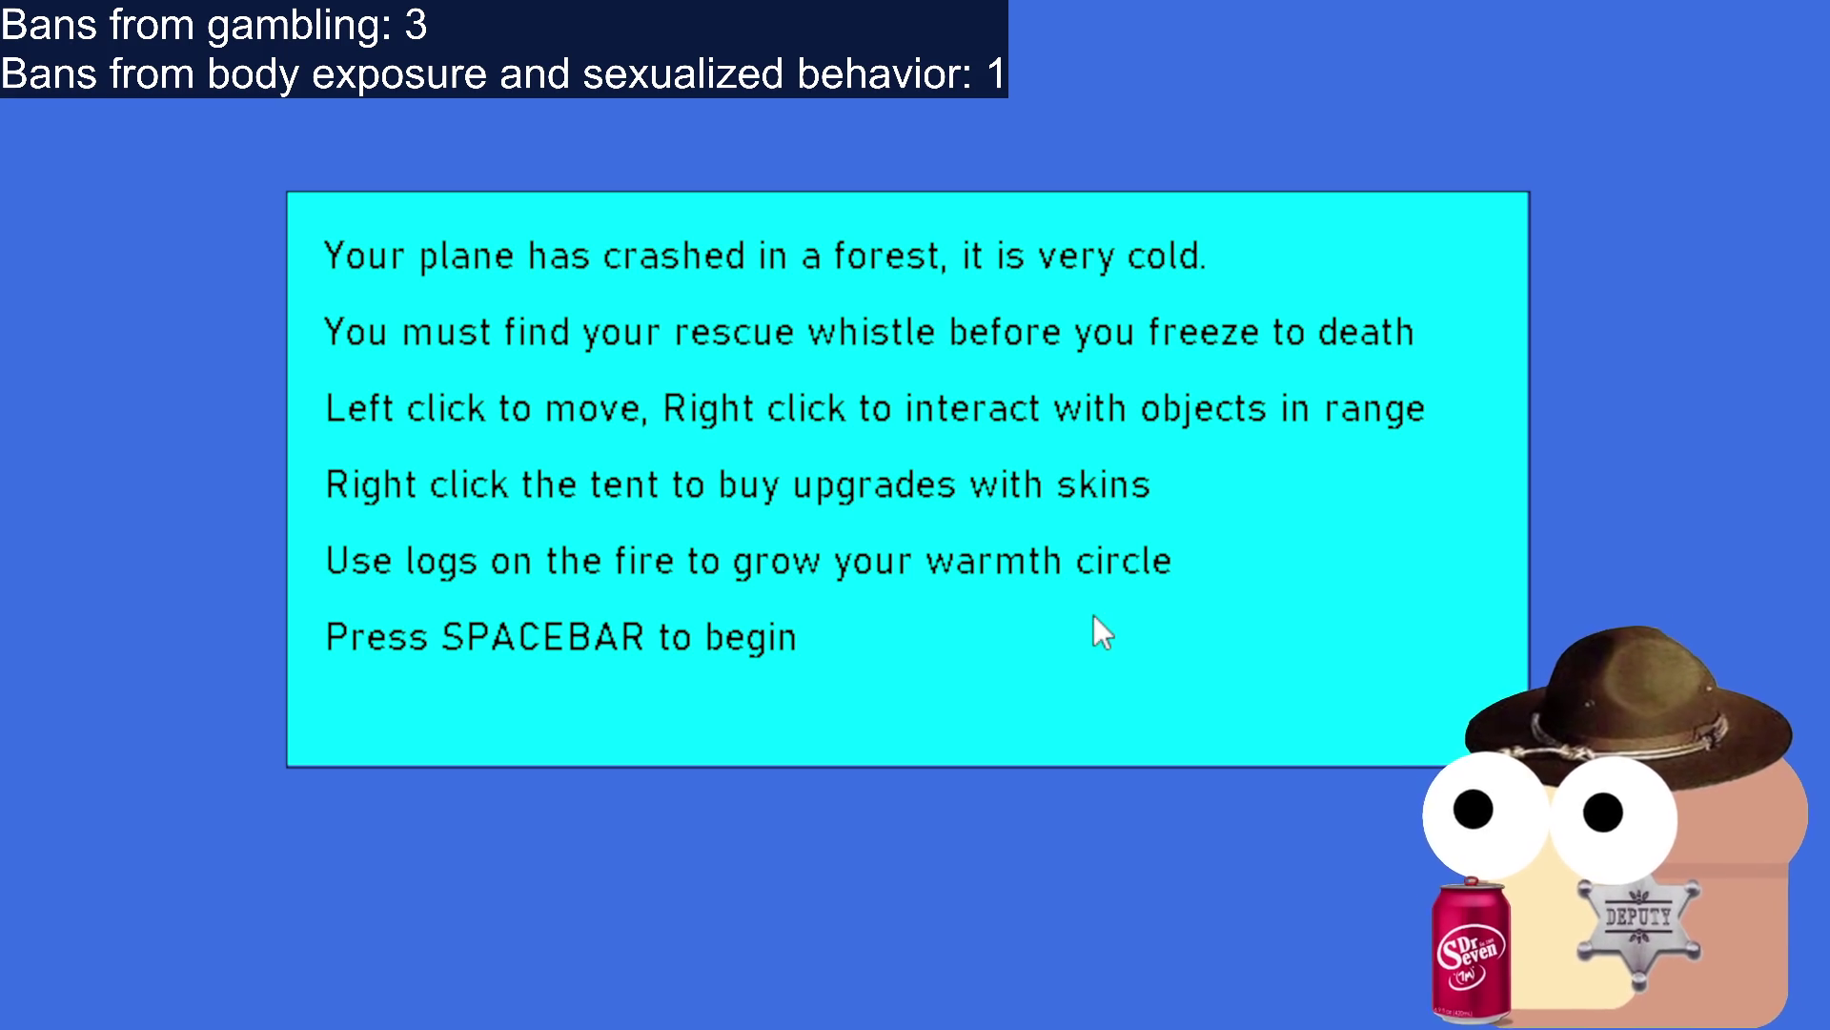
key(space)
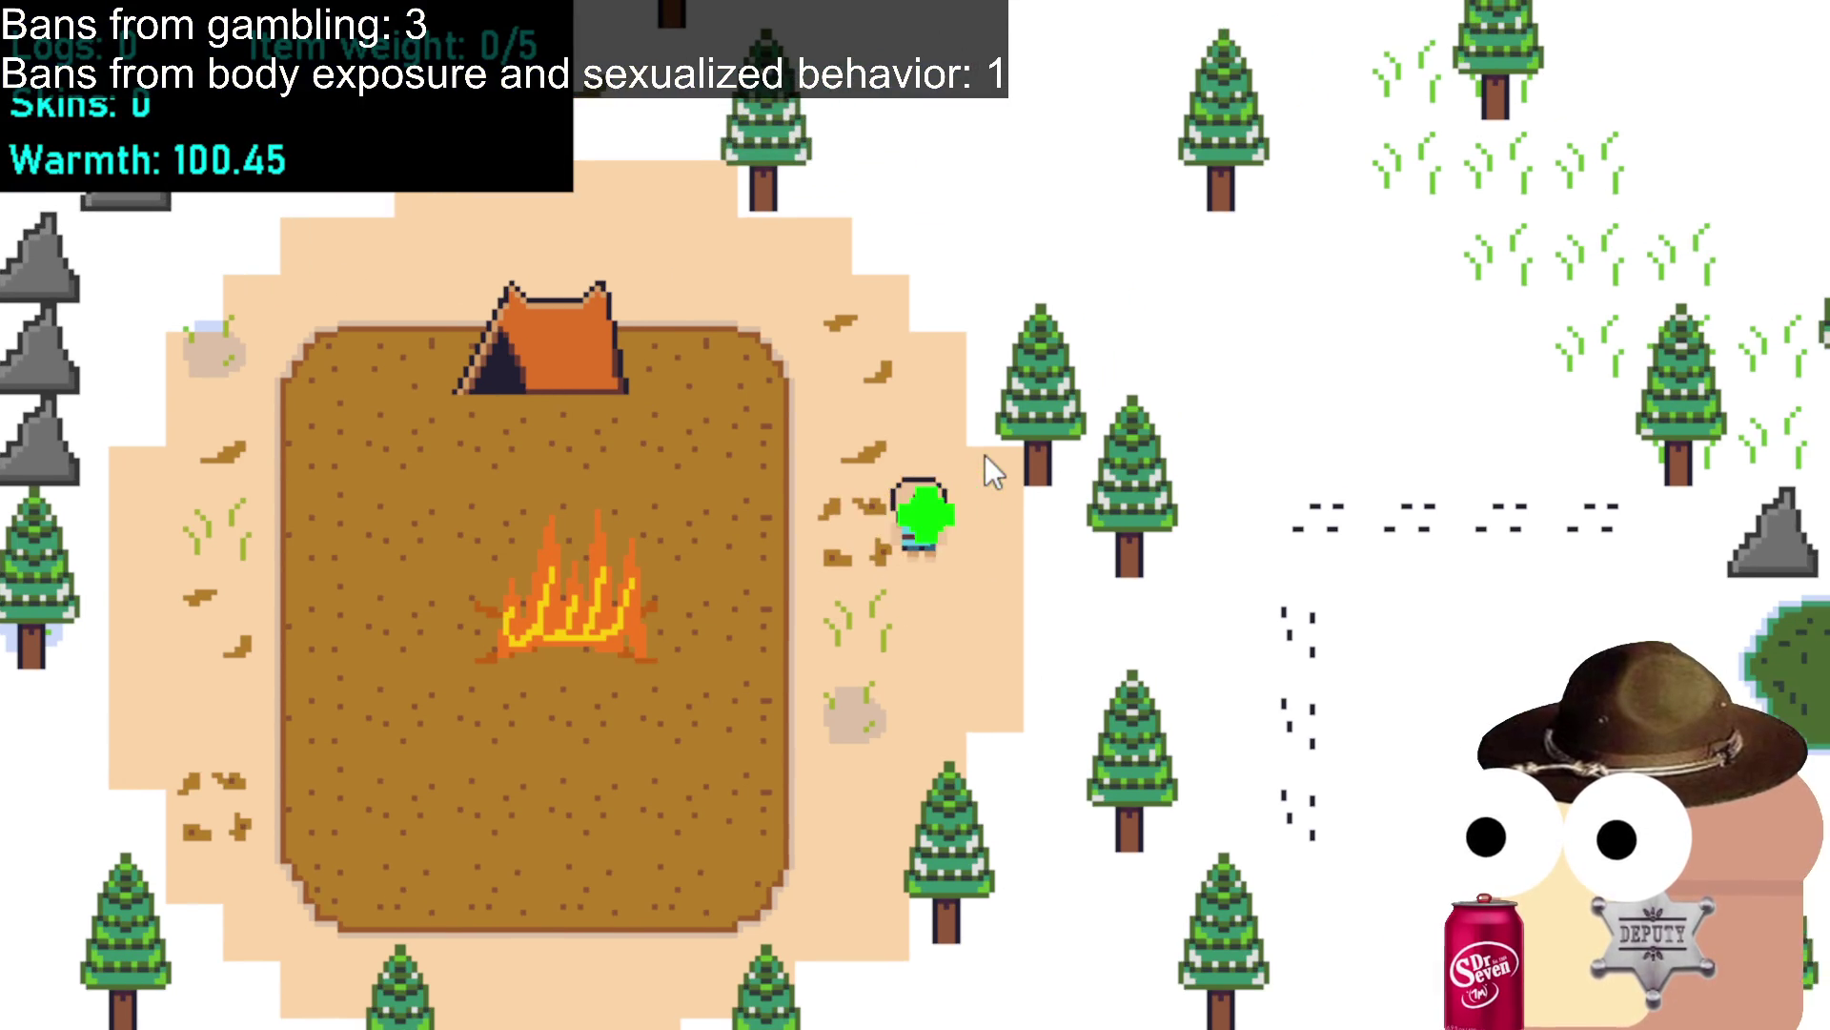
Walk north past the tent to the rocks and pond, then back to the campfire.
key(w)
key(a)
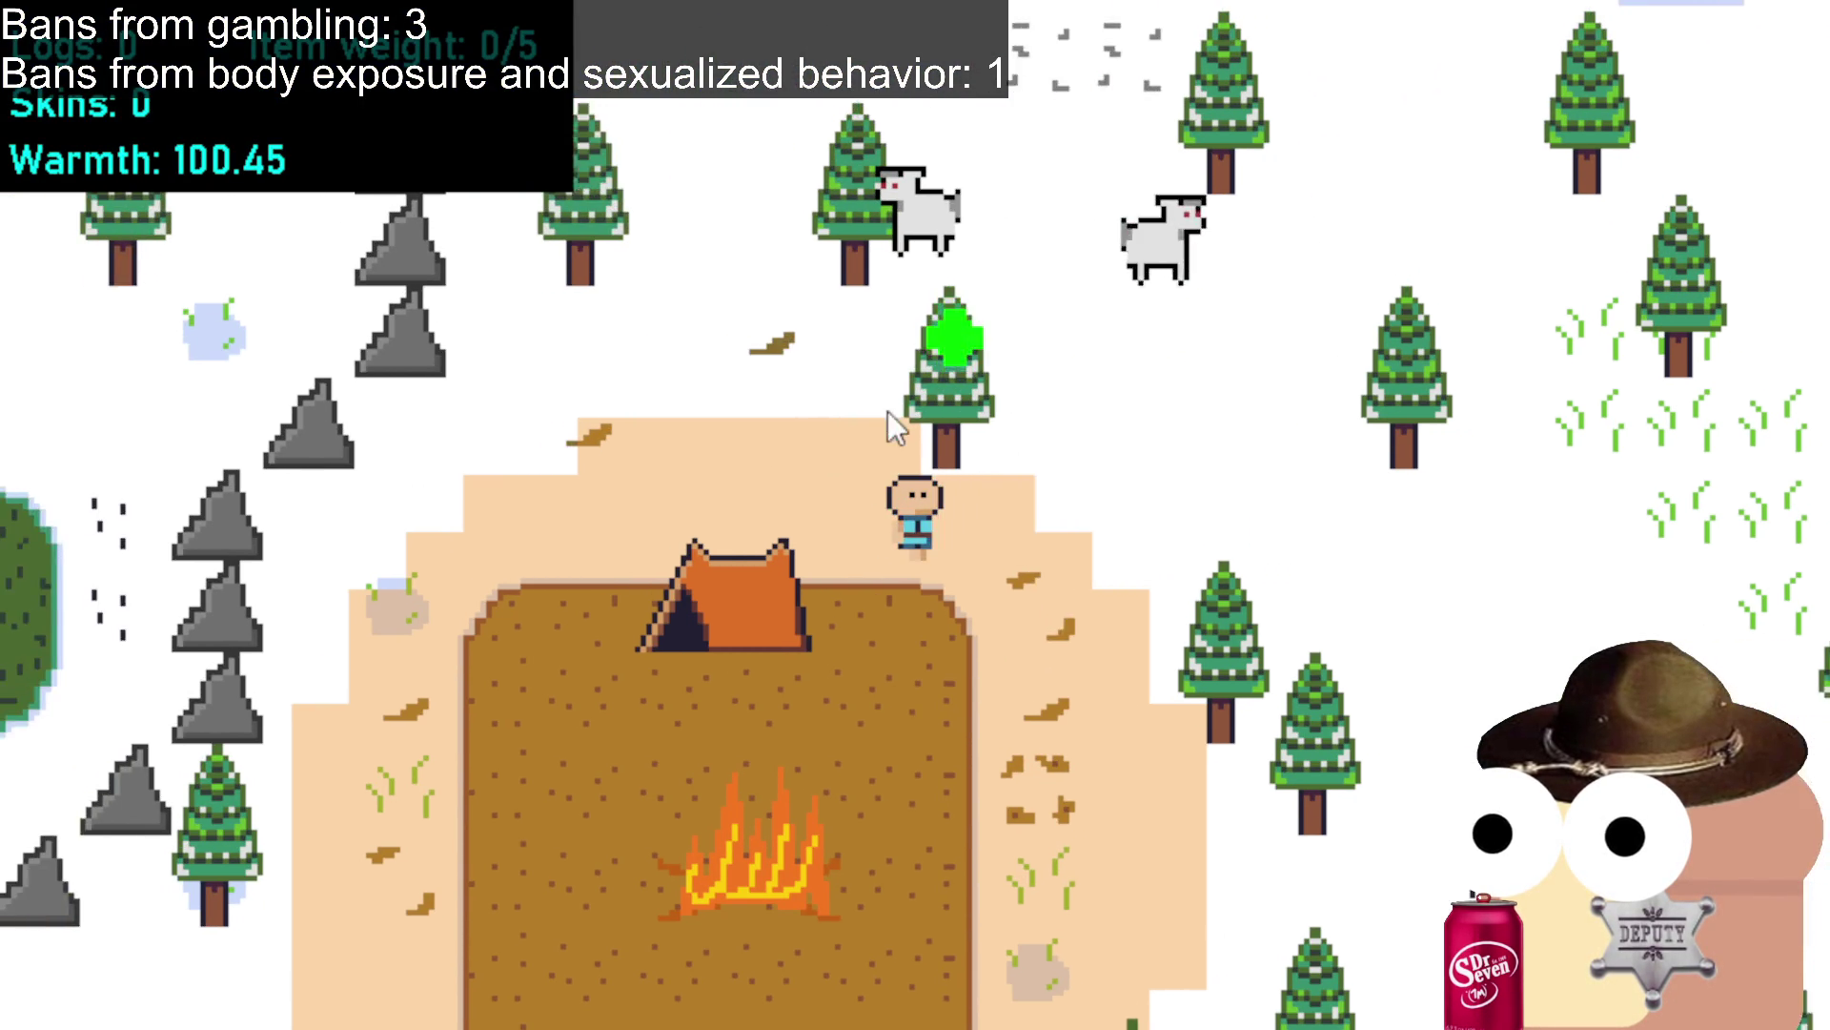
key(w)
key(a)
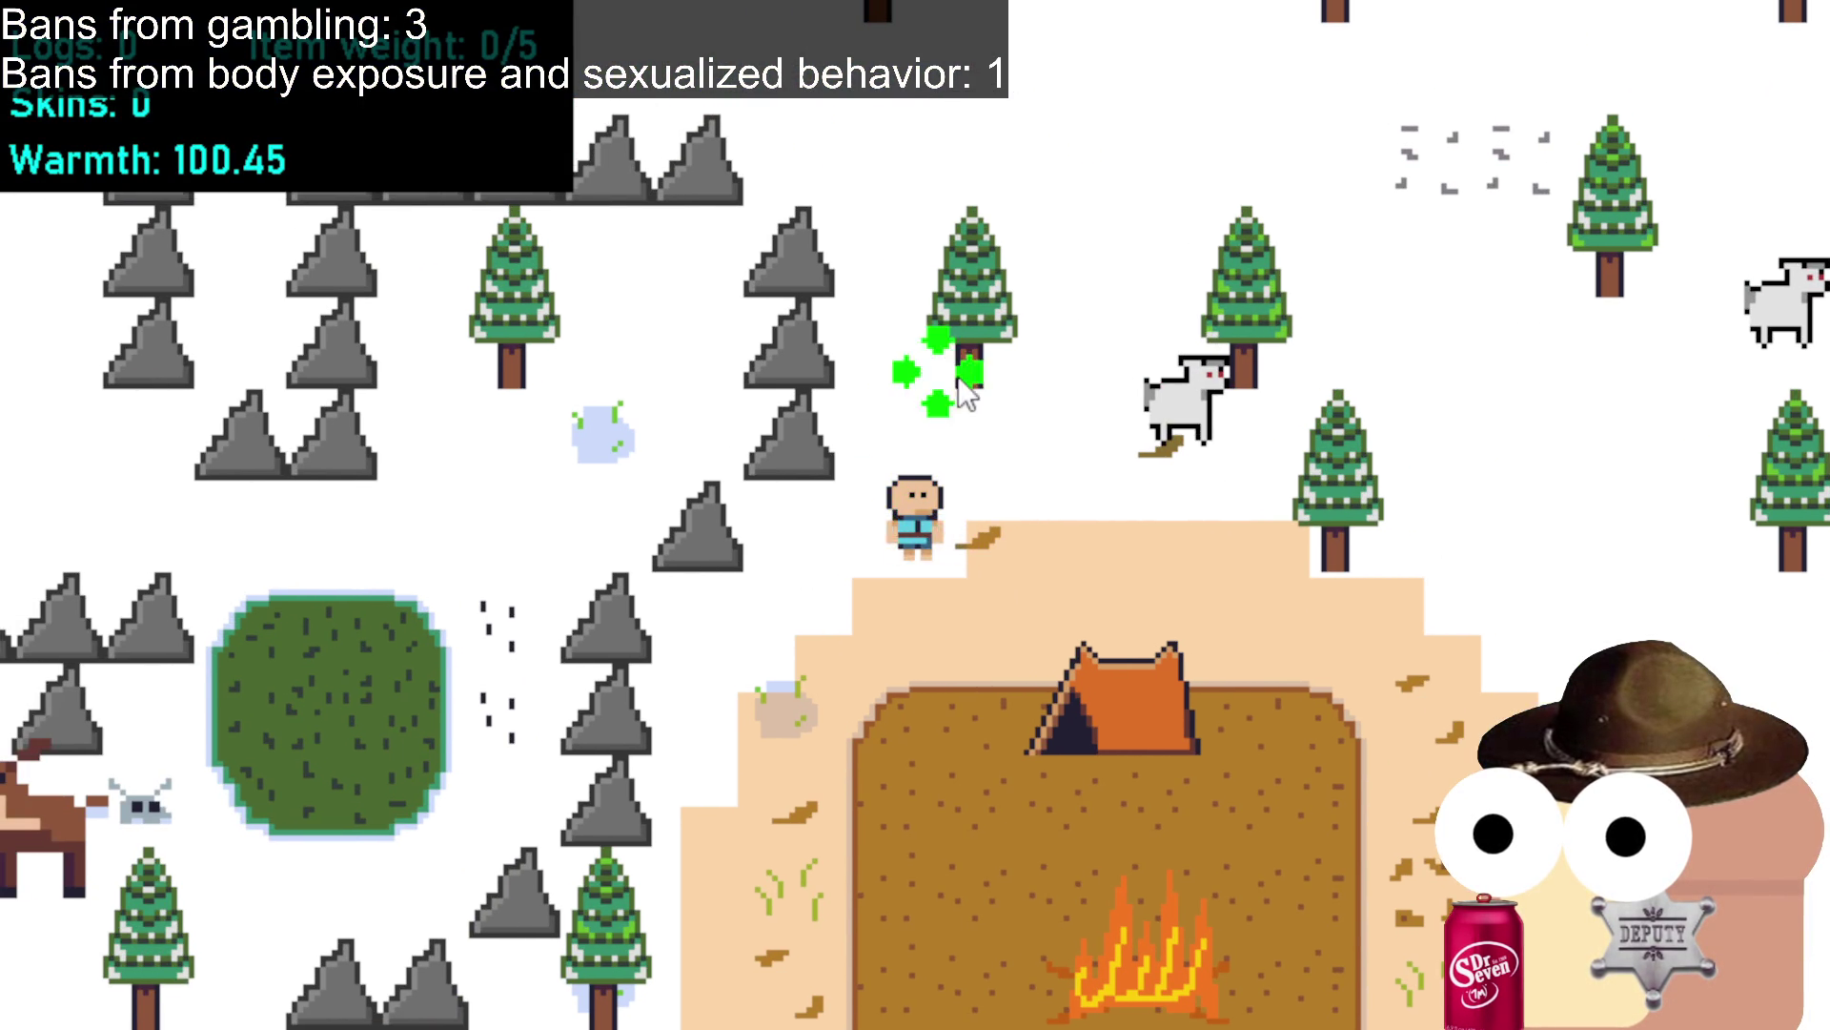
key(w)
key(d)
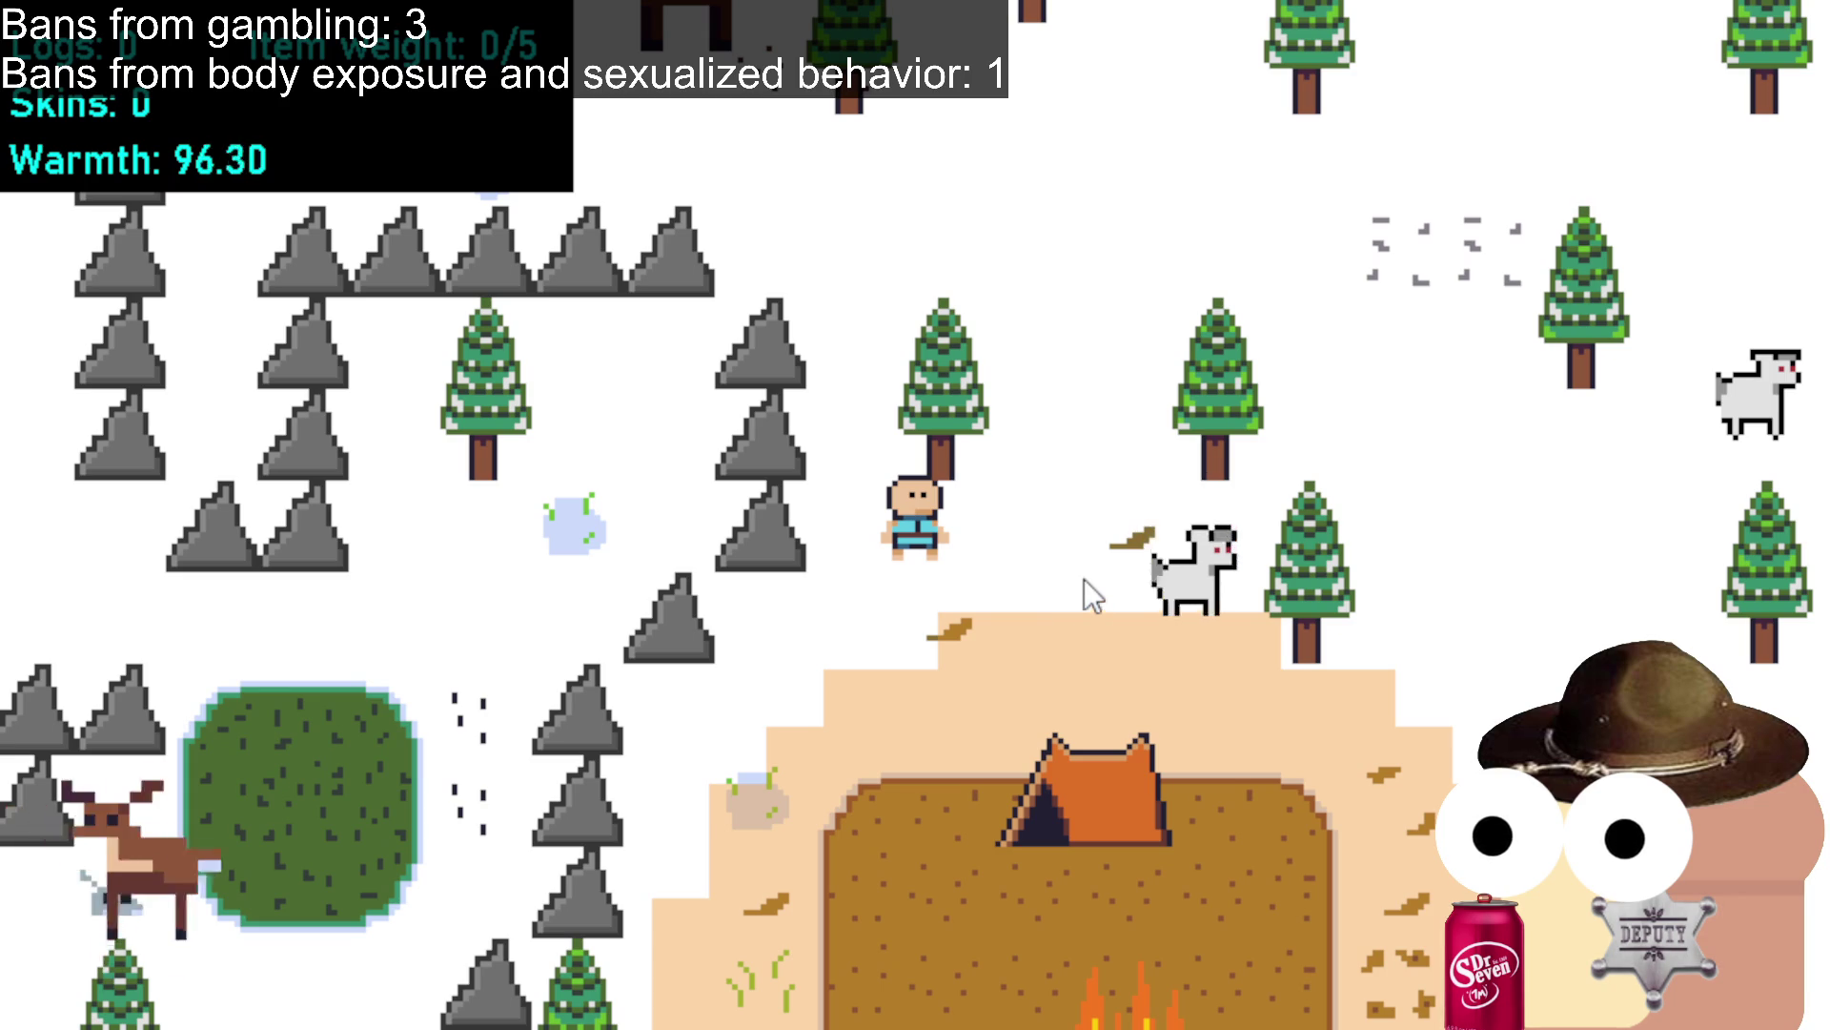
key(d)
key(s)
Walk south from camp toward the deer, then over to the lake and grass patch.
key(s)
key(d)
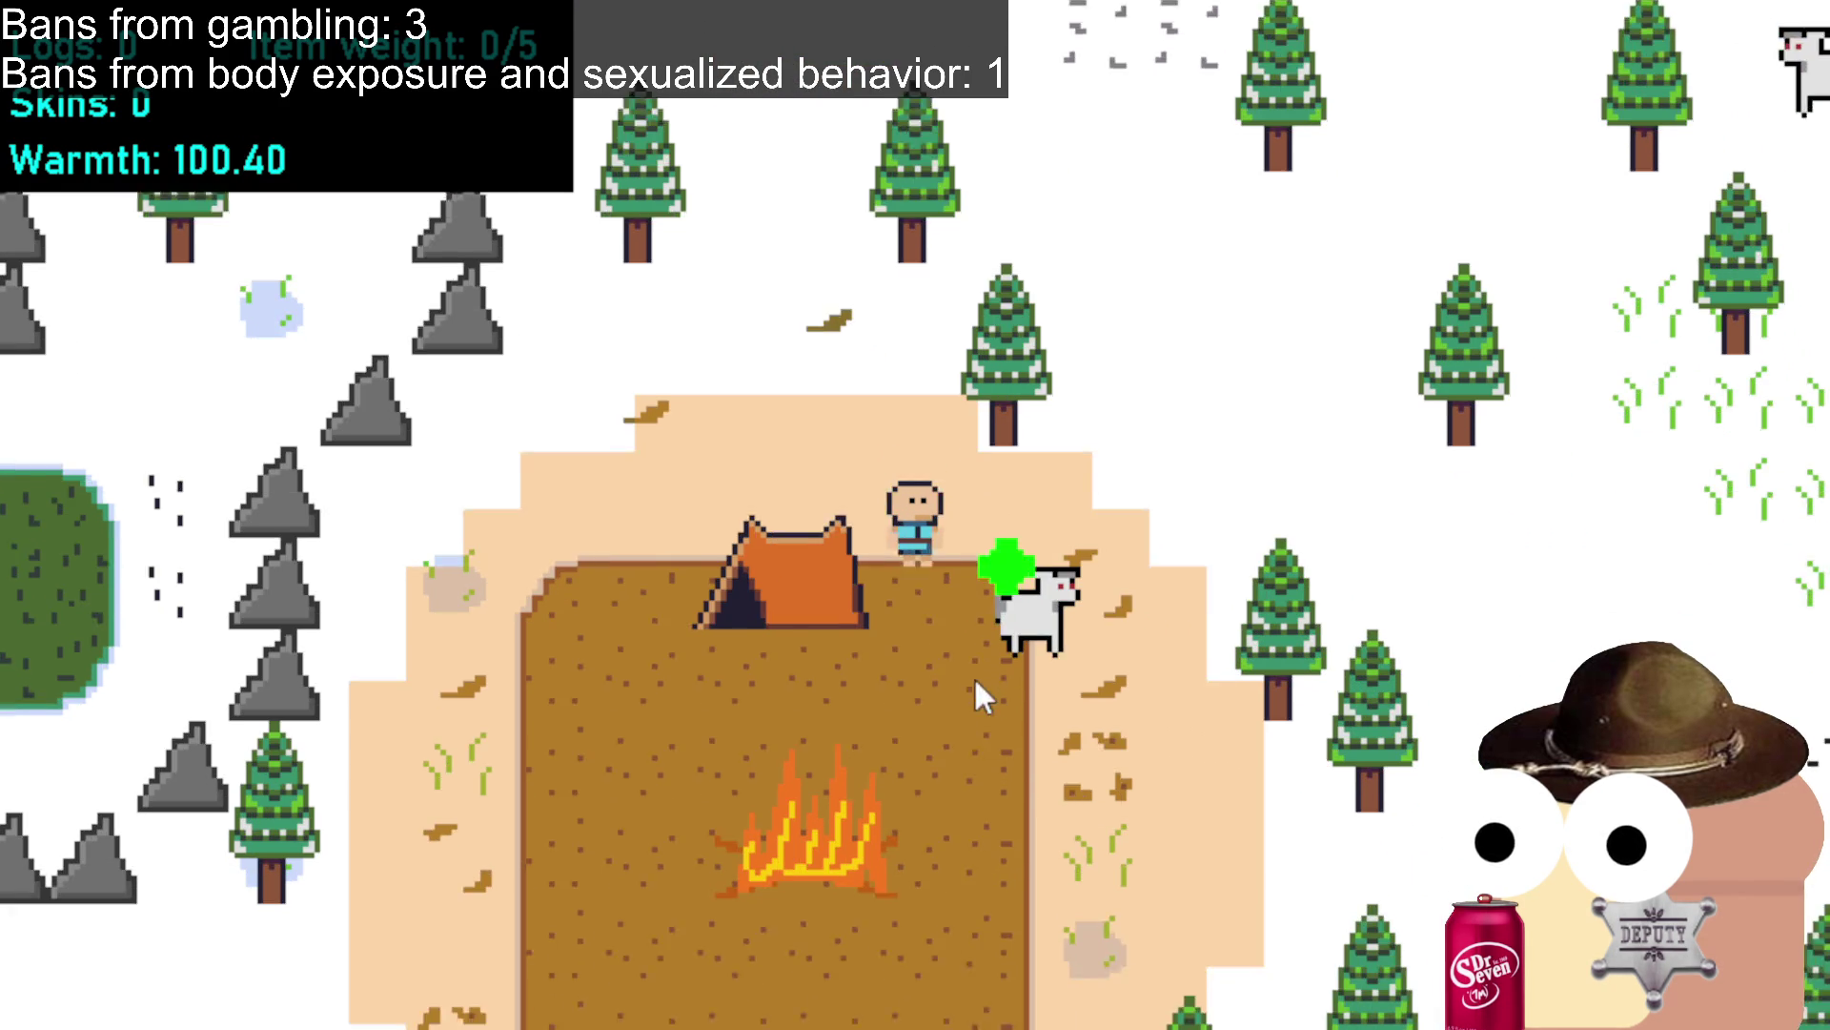
key(s)
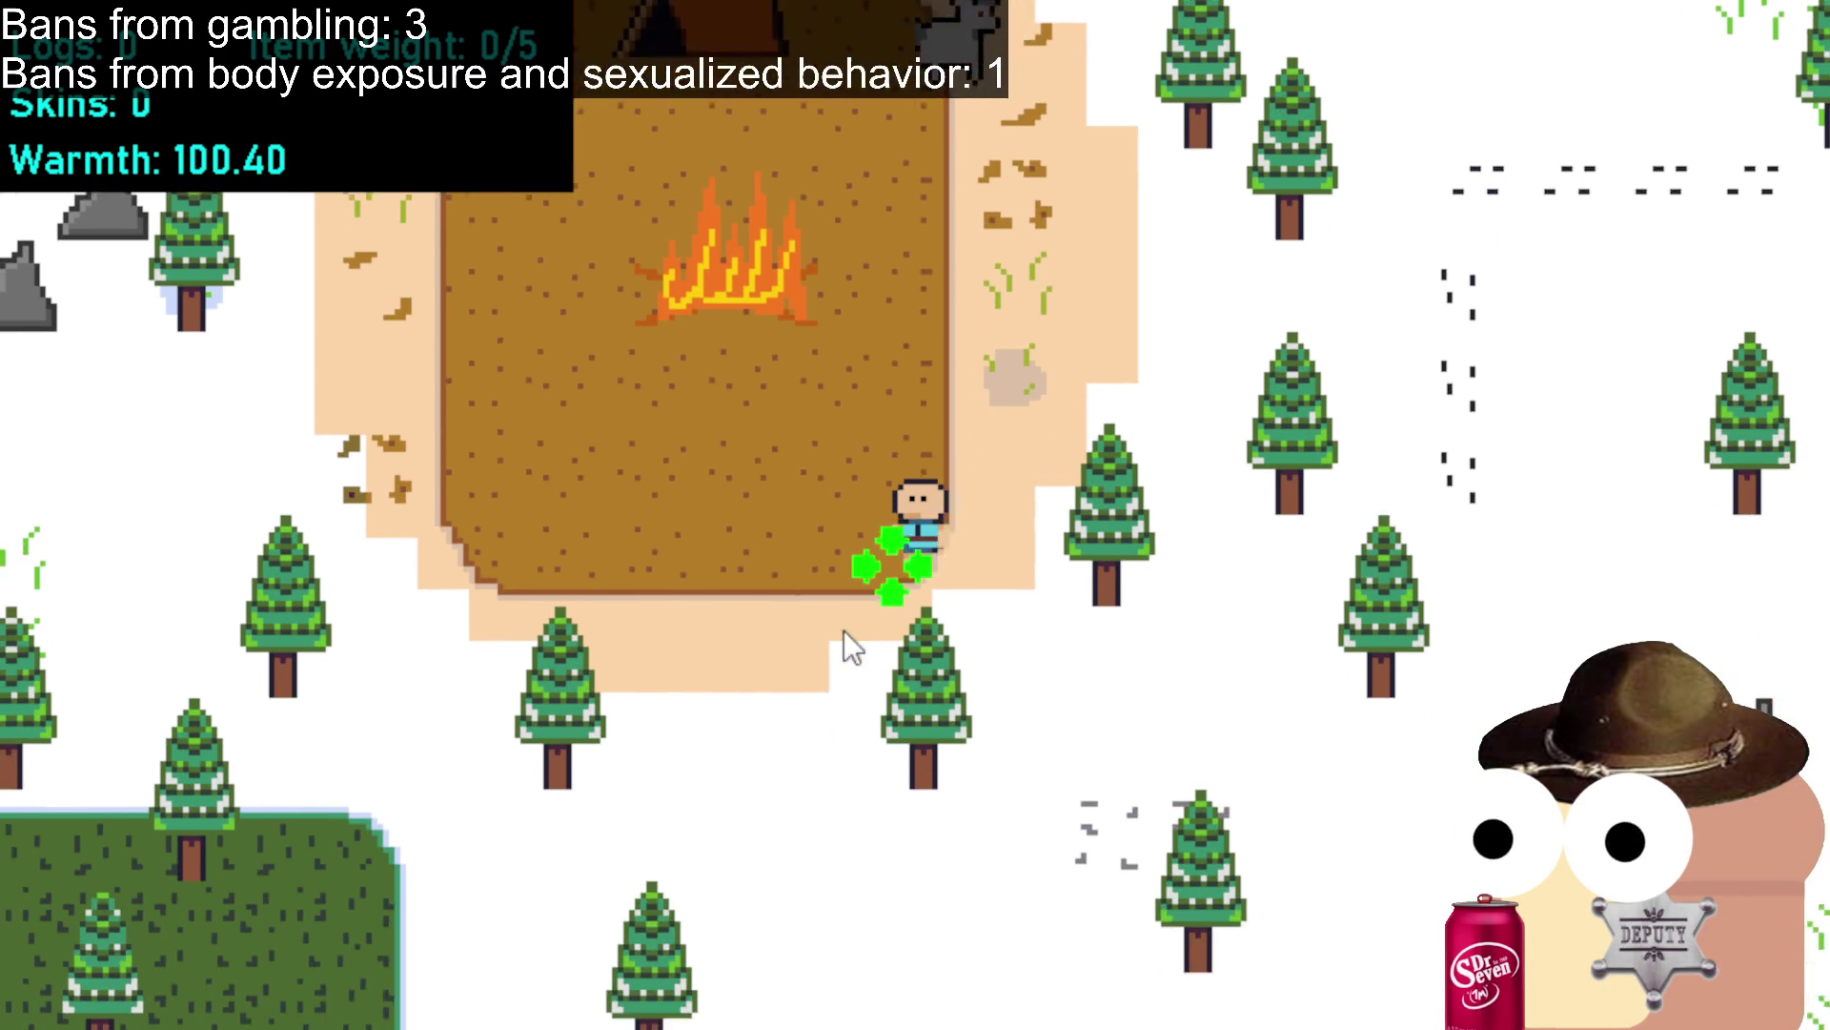
key(a)
key(s)
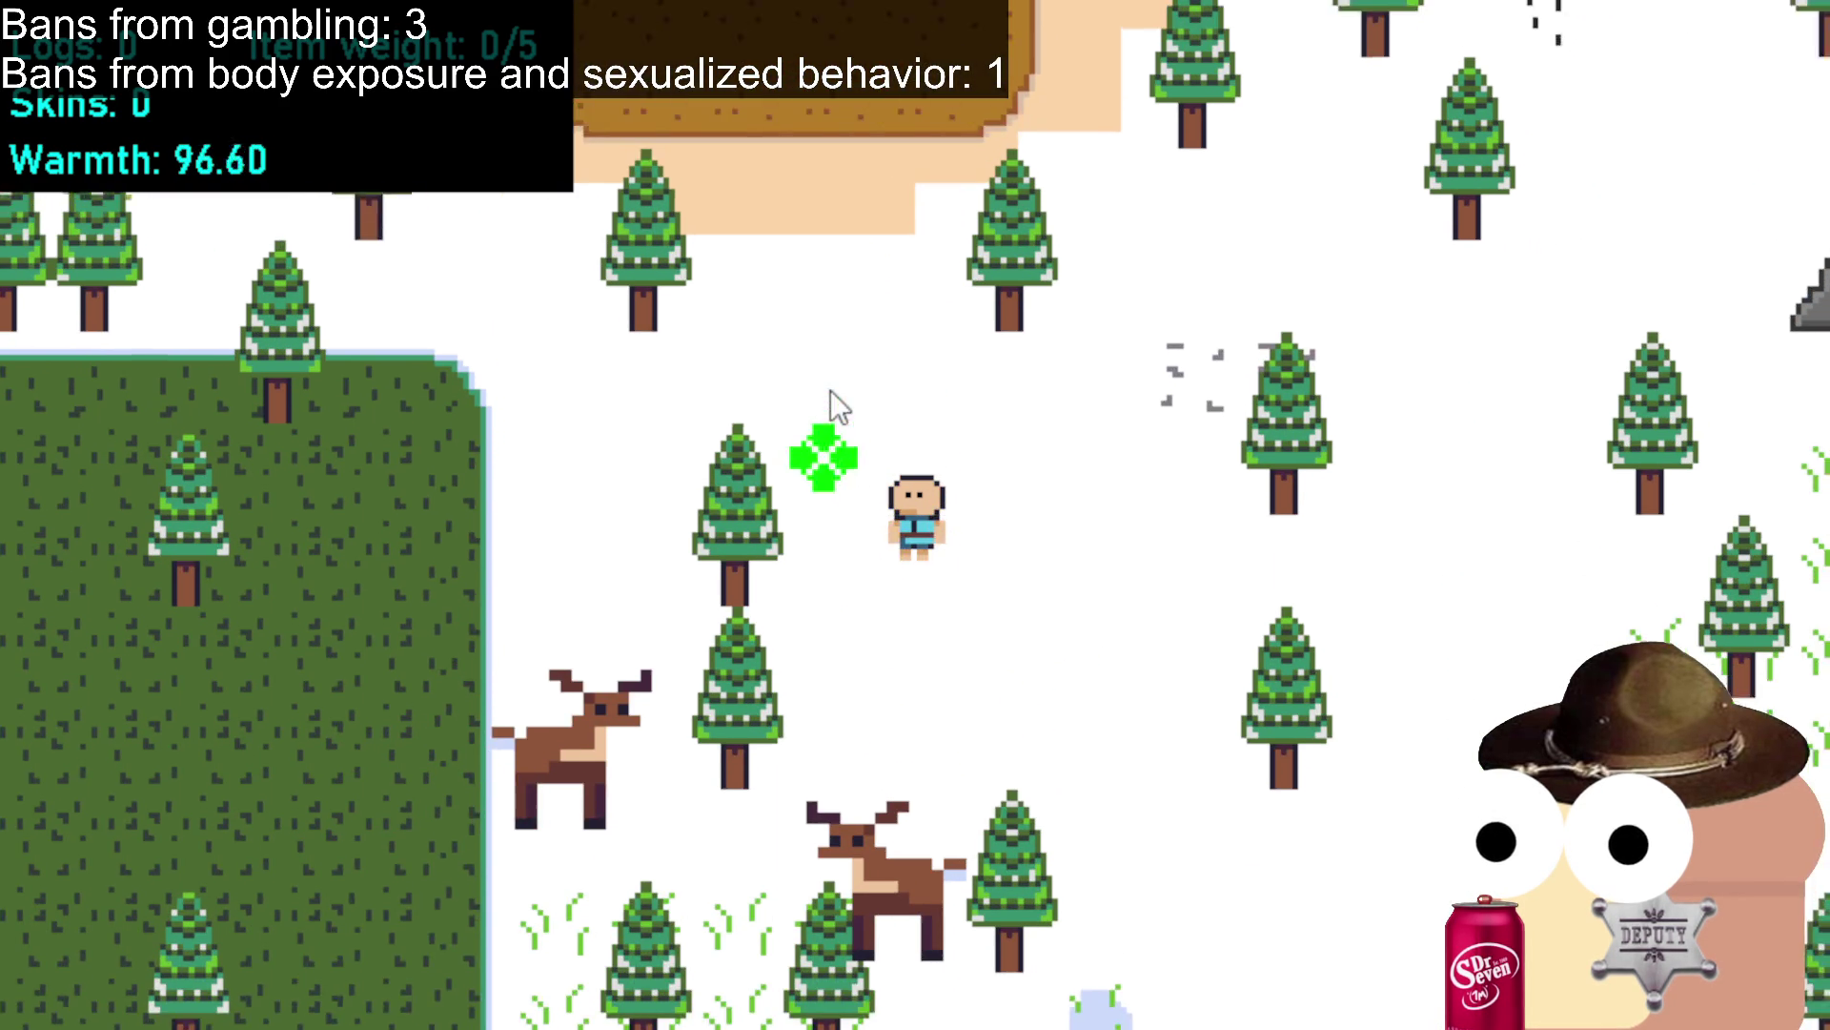
key(s)
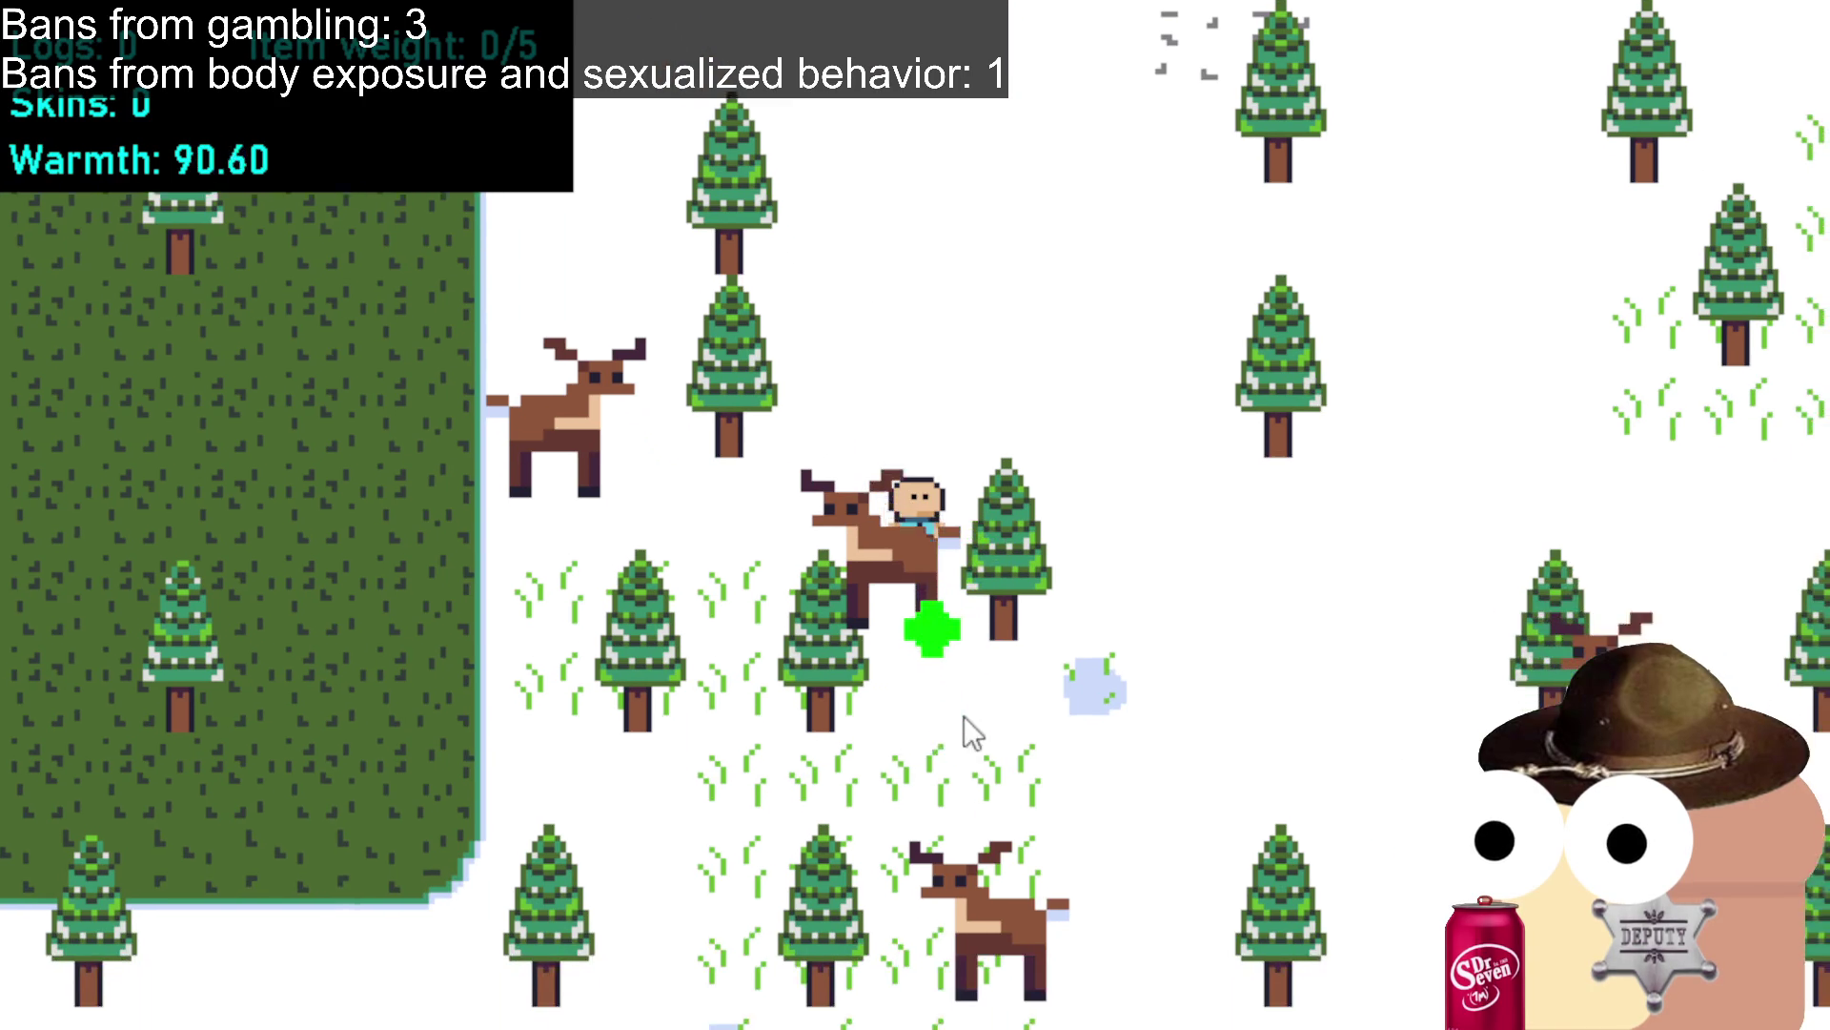
key(s)
key(a)
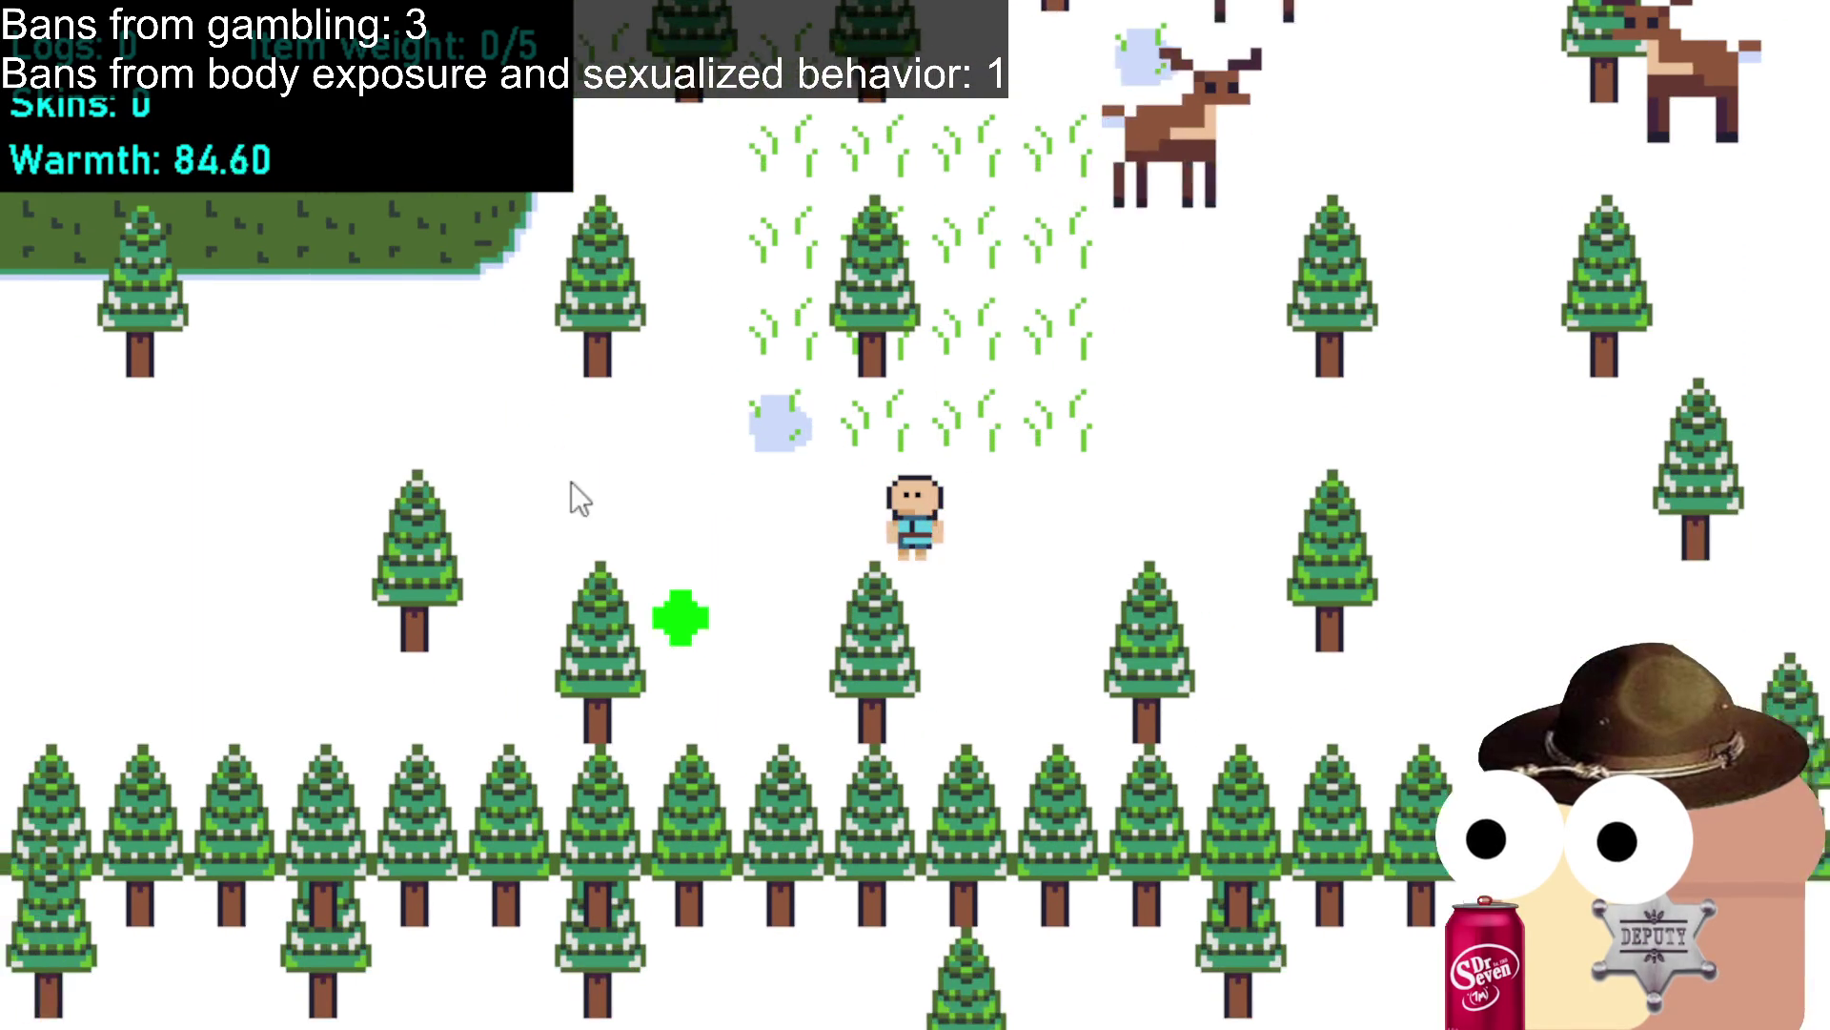
key(w)
key(w)
key(a)
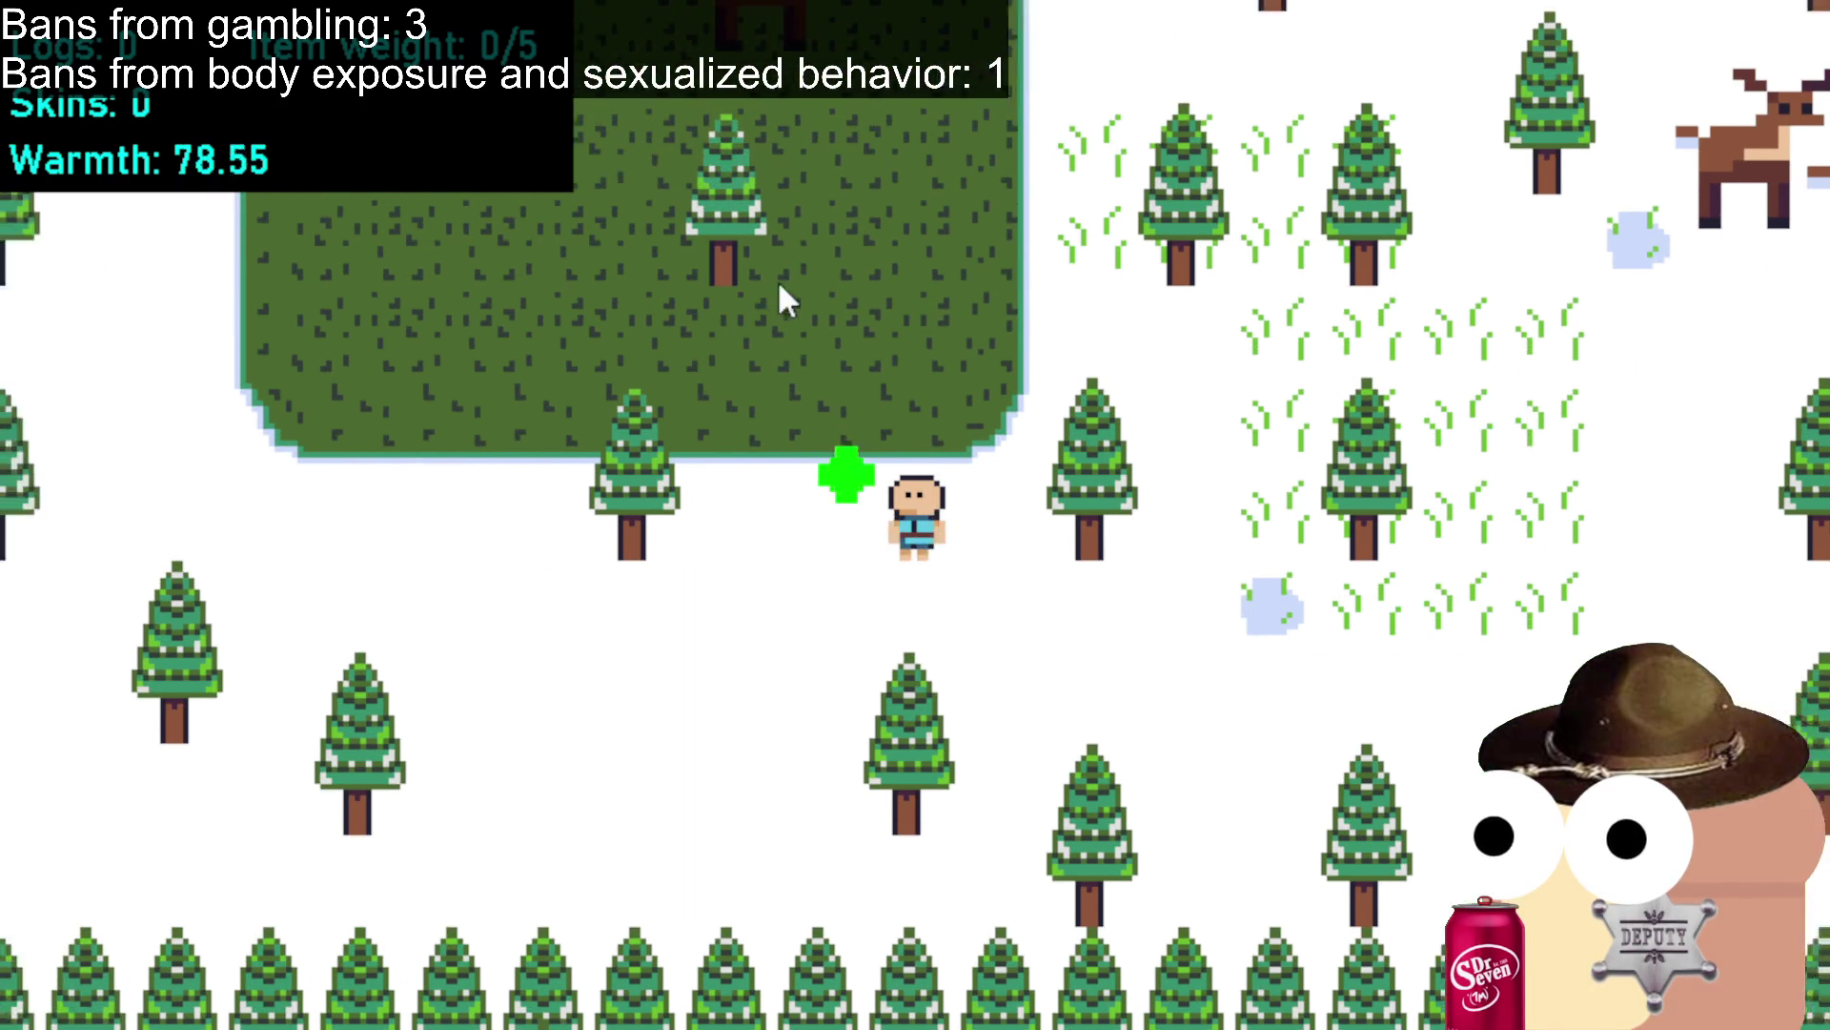
Head north past the campfire and rocks, across the clearing, then back to the tent.
key(w)
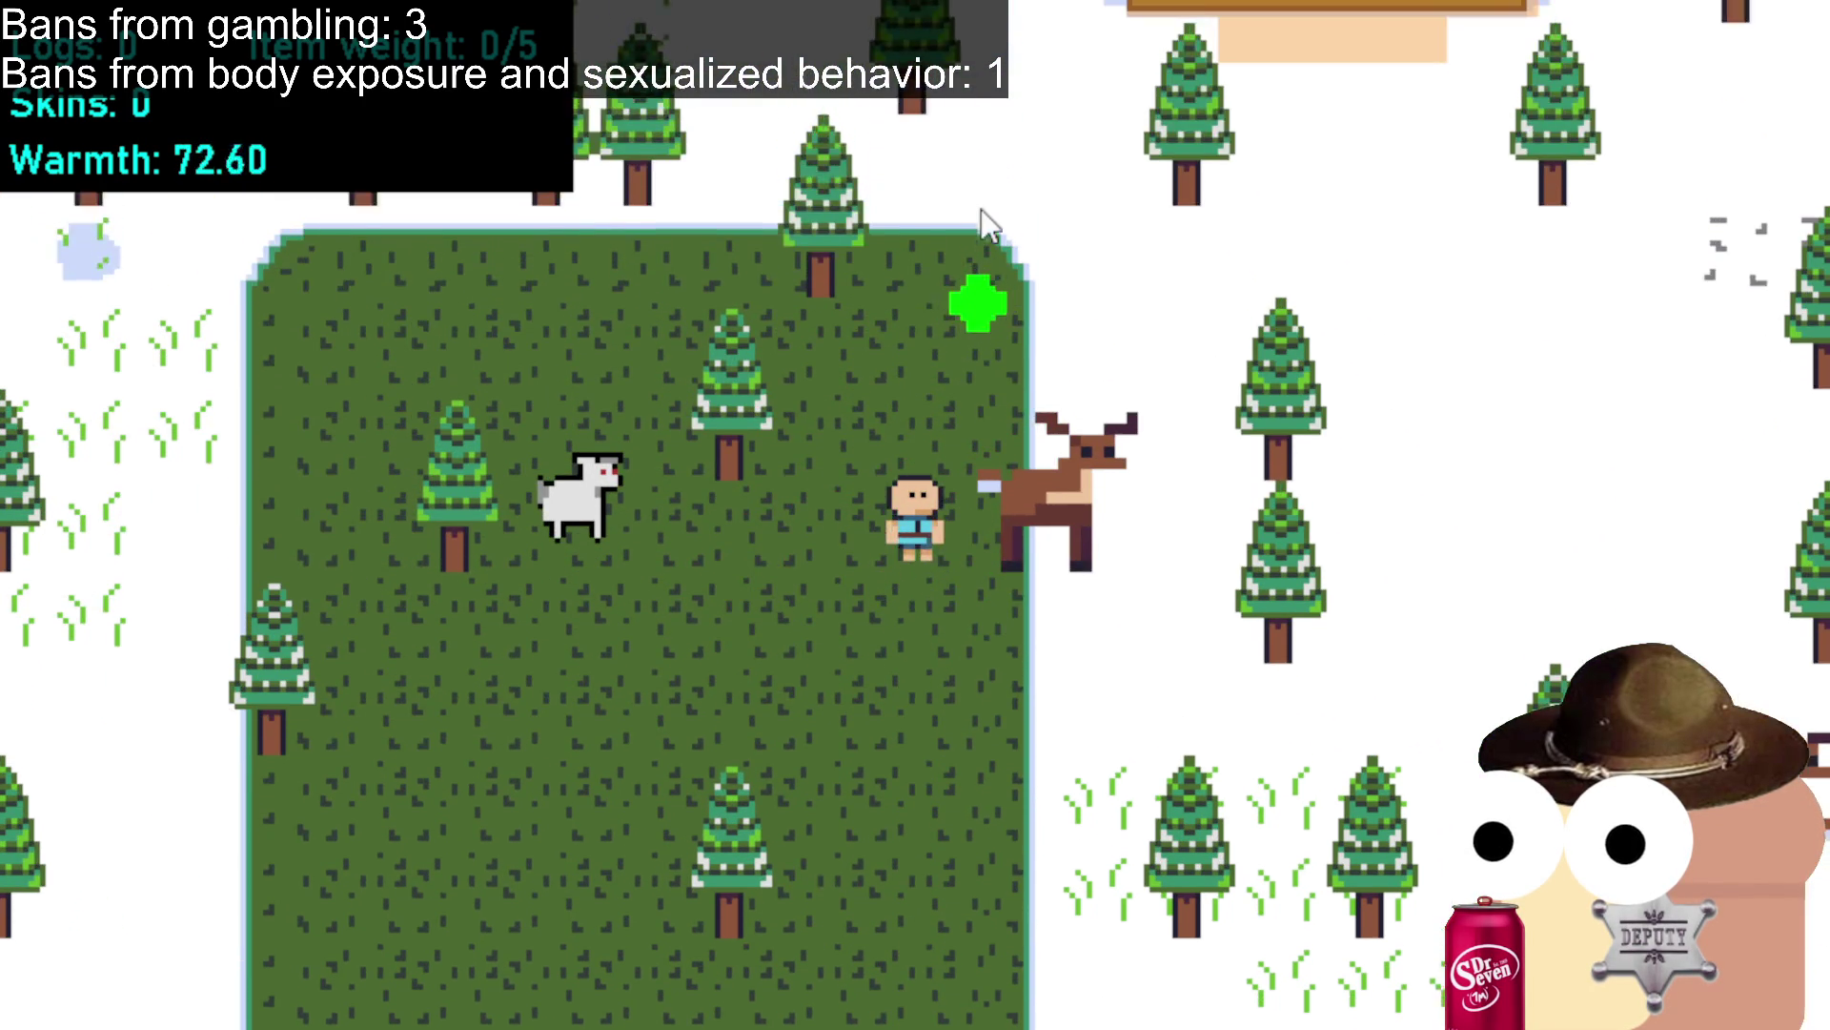
key(d)
key(w)
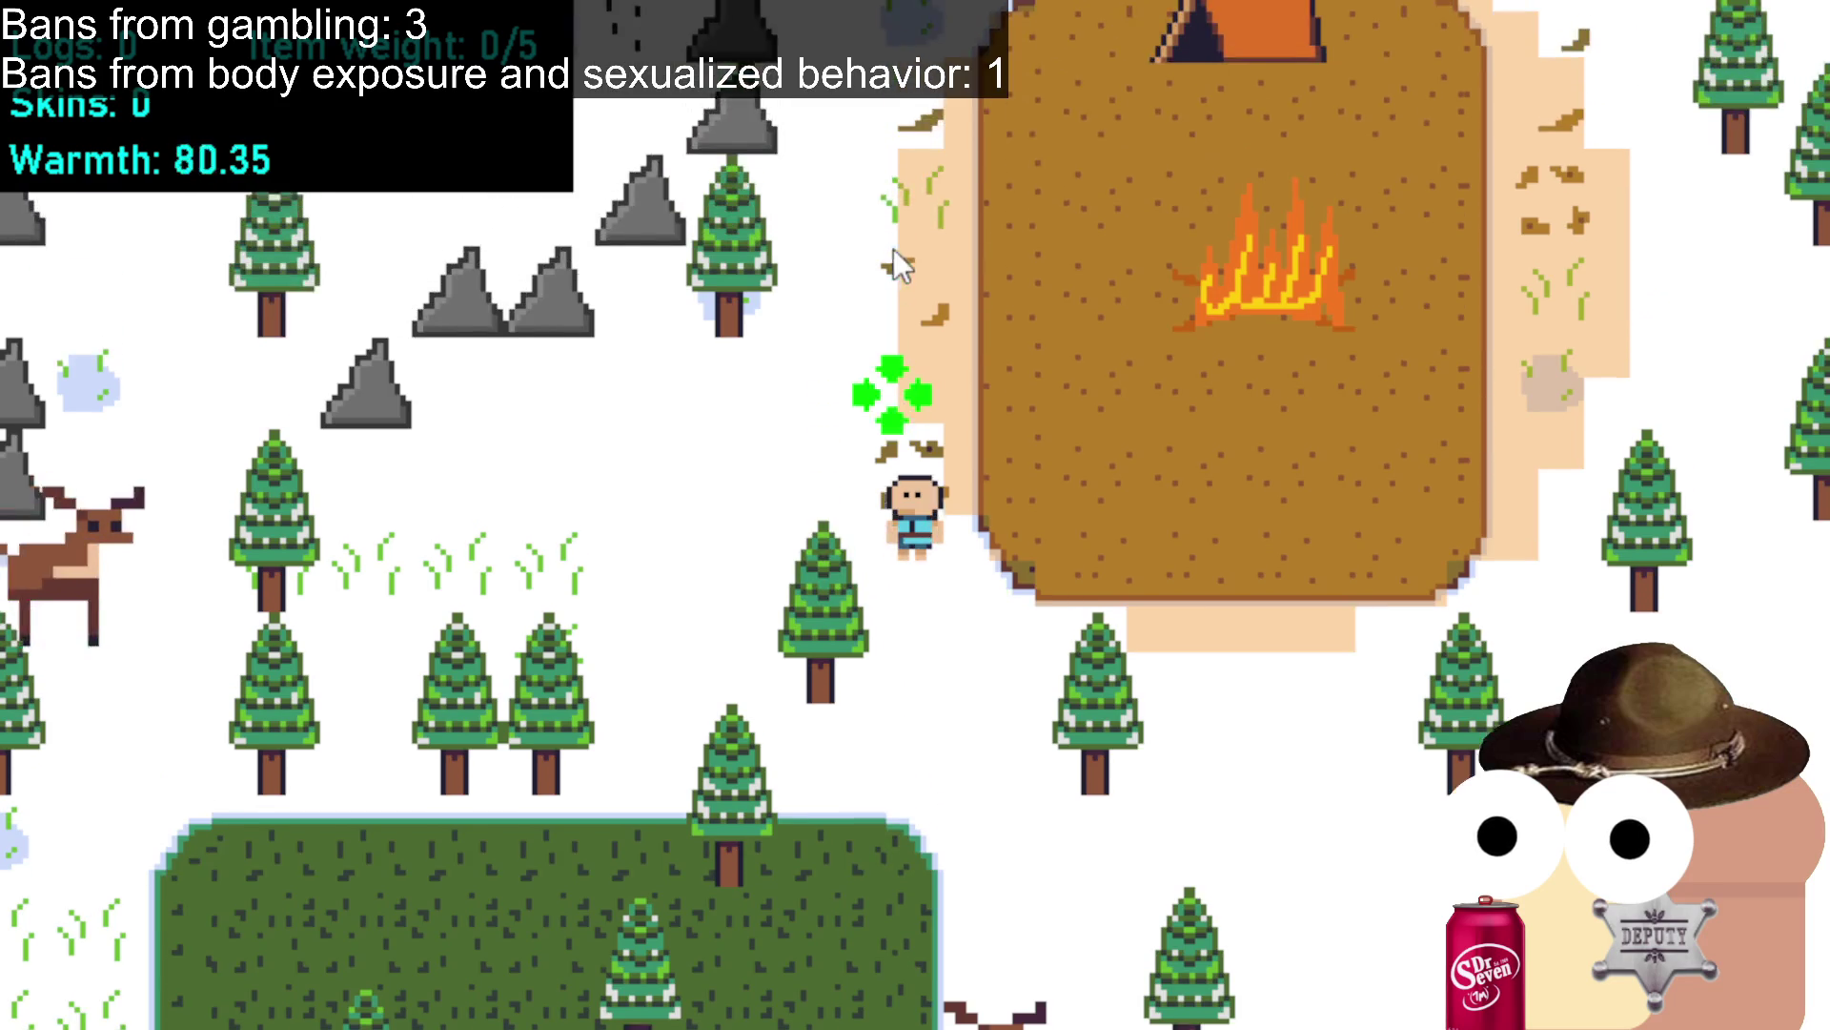
key(w)
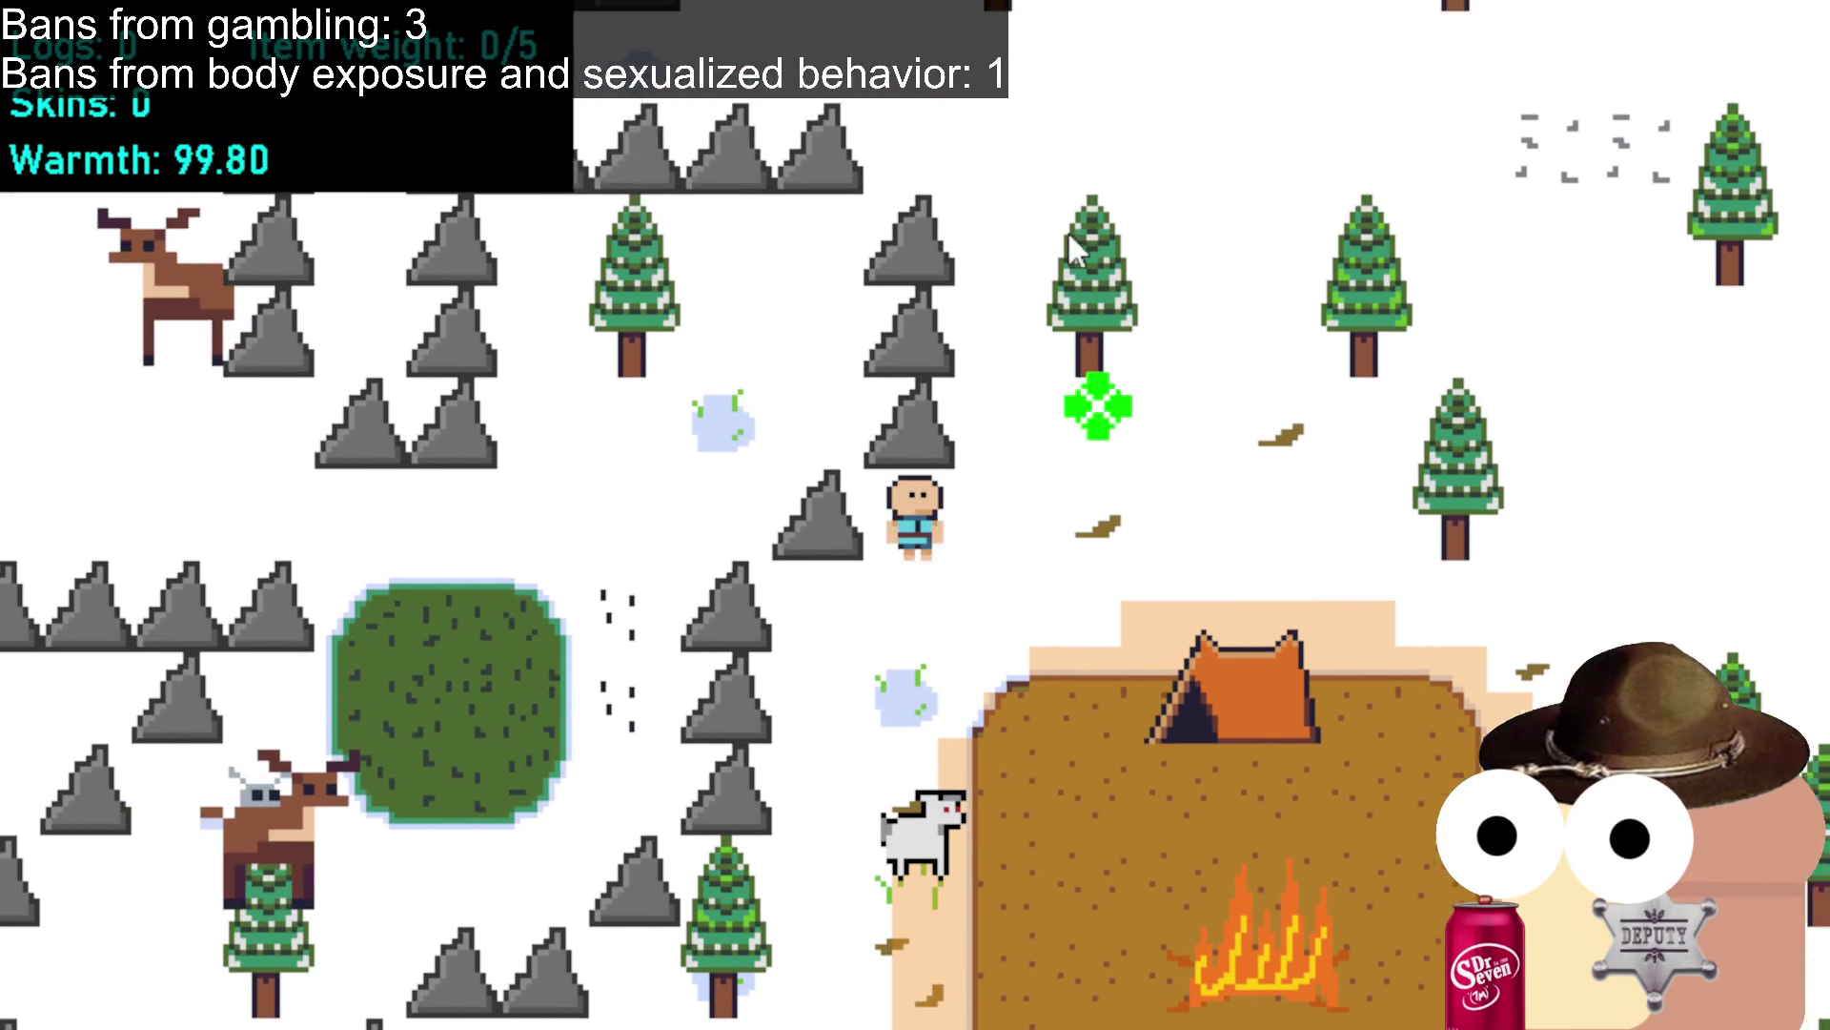
key(d)
key(w)
key(d)
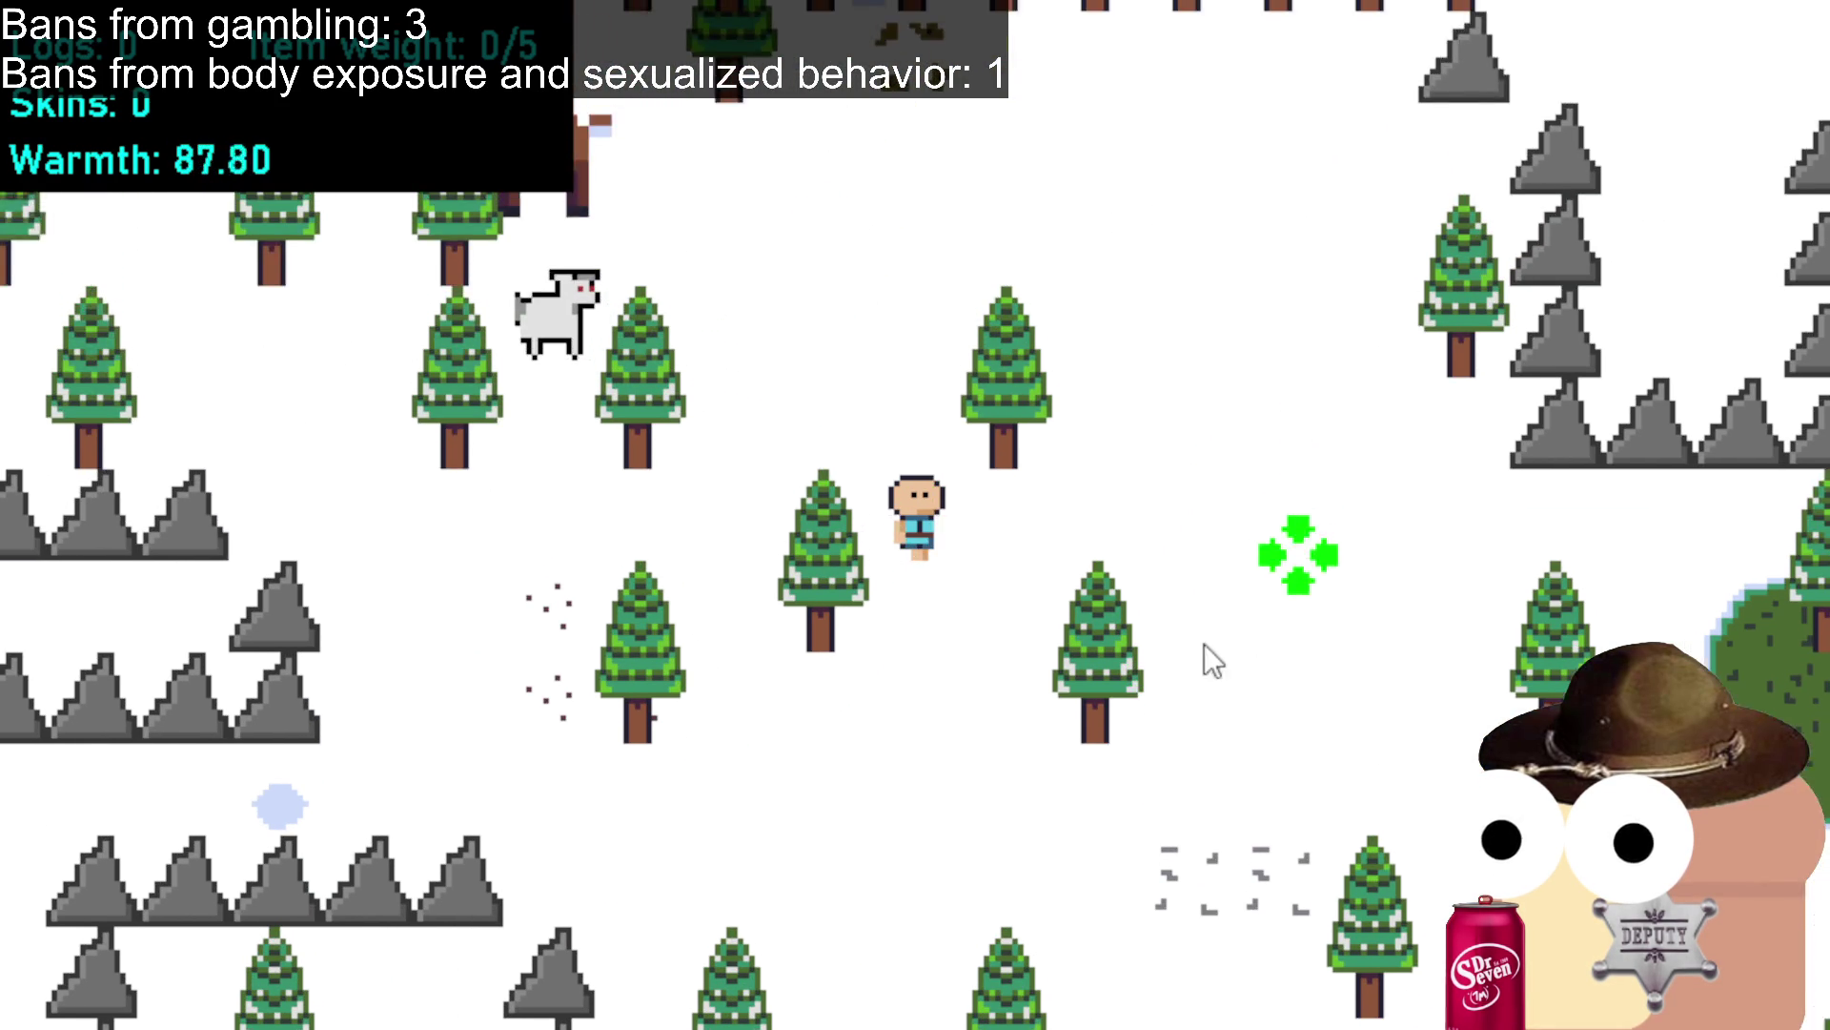
key(d)
key(s)
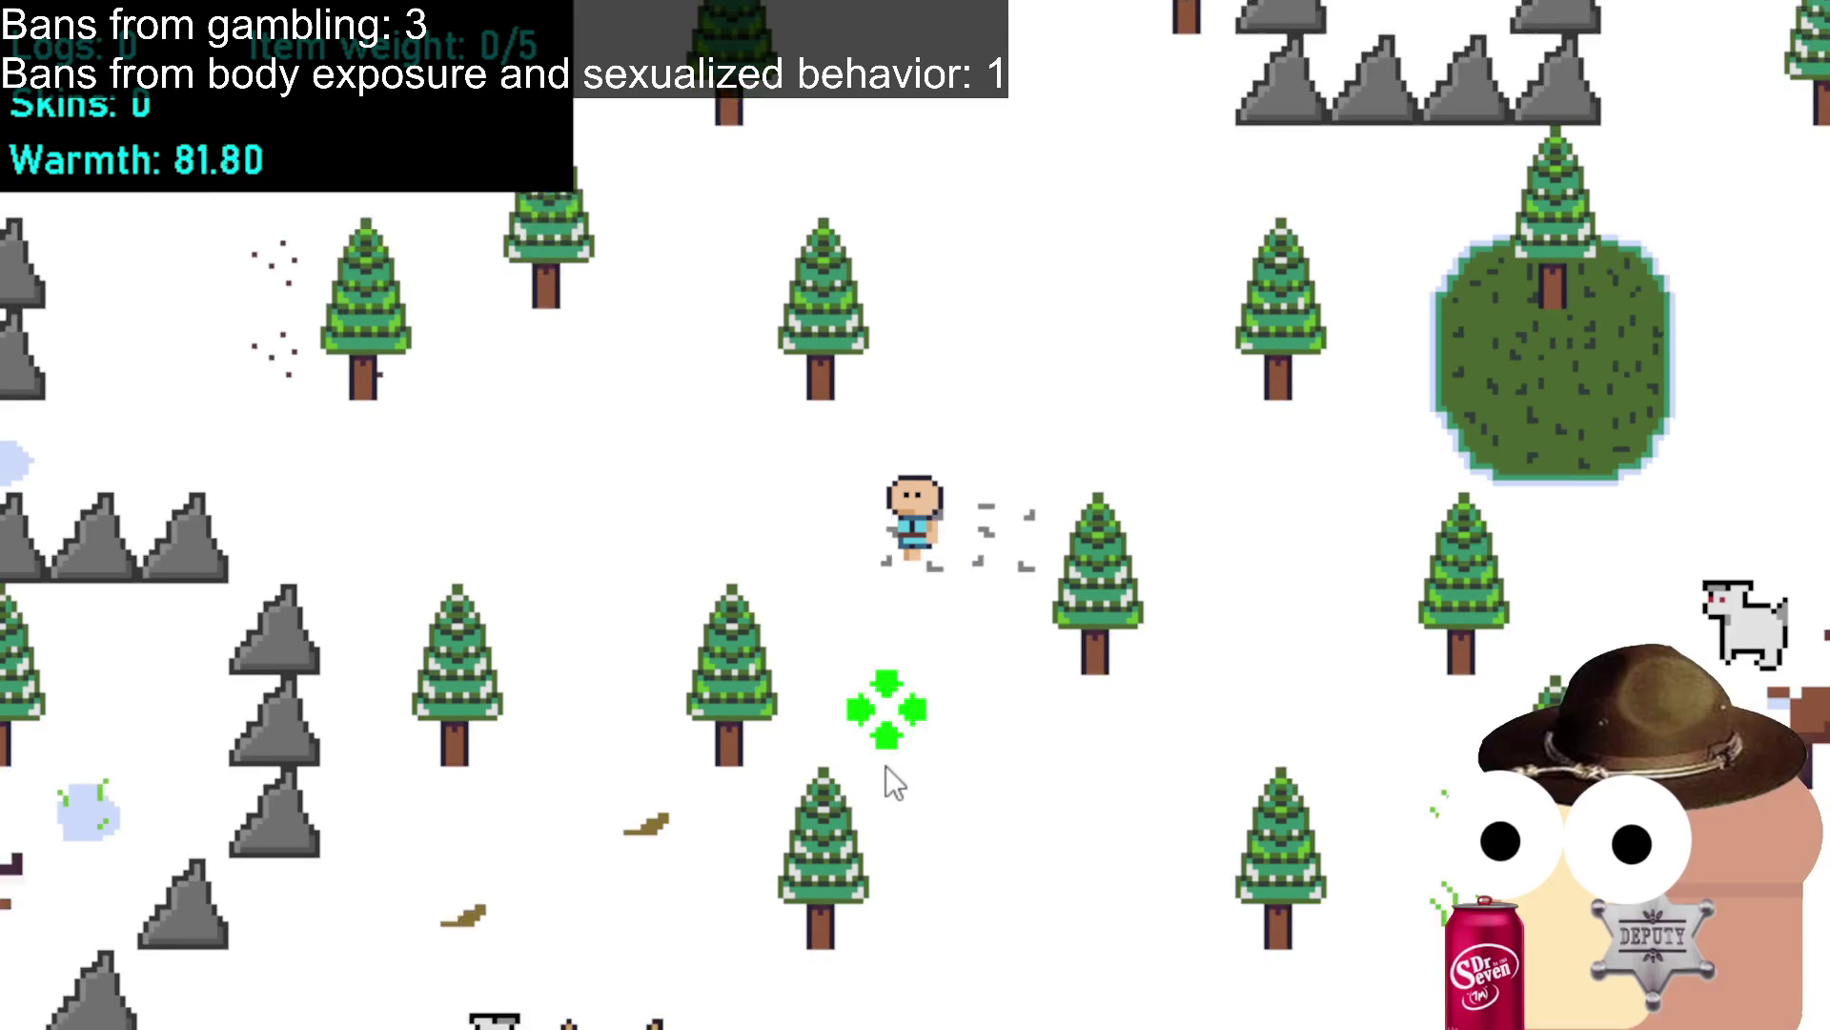
key(s)
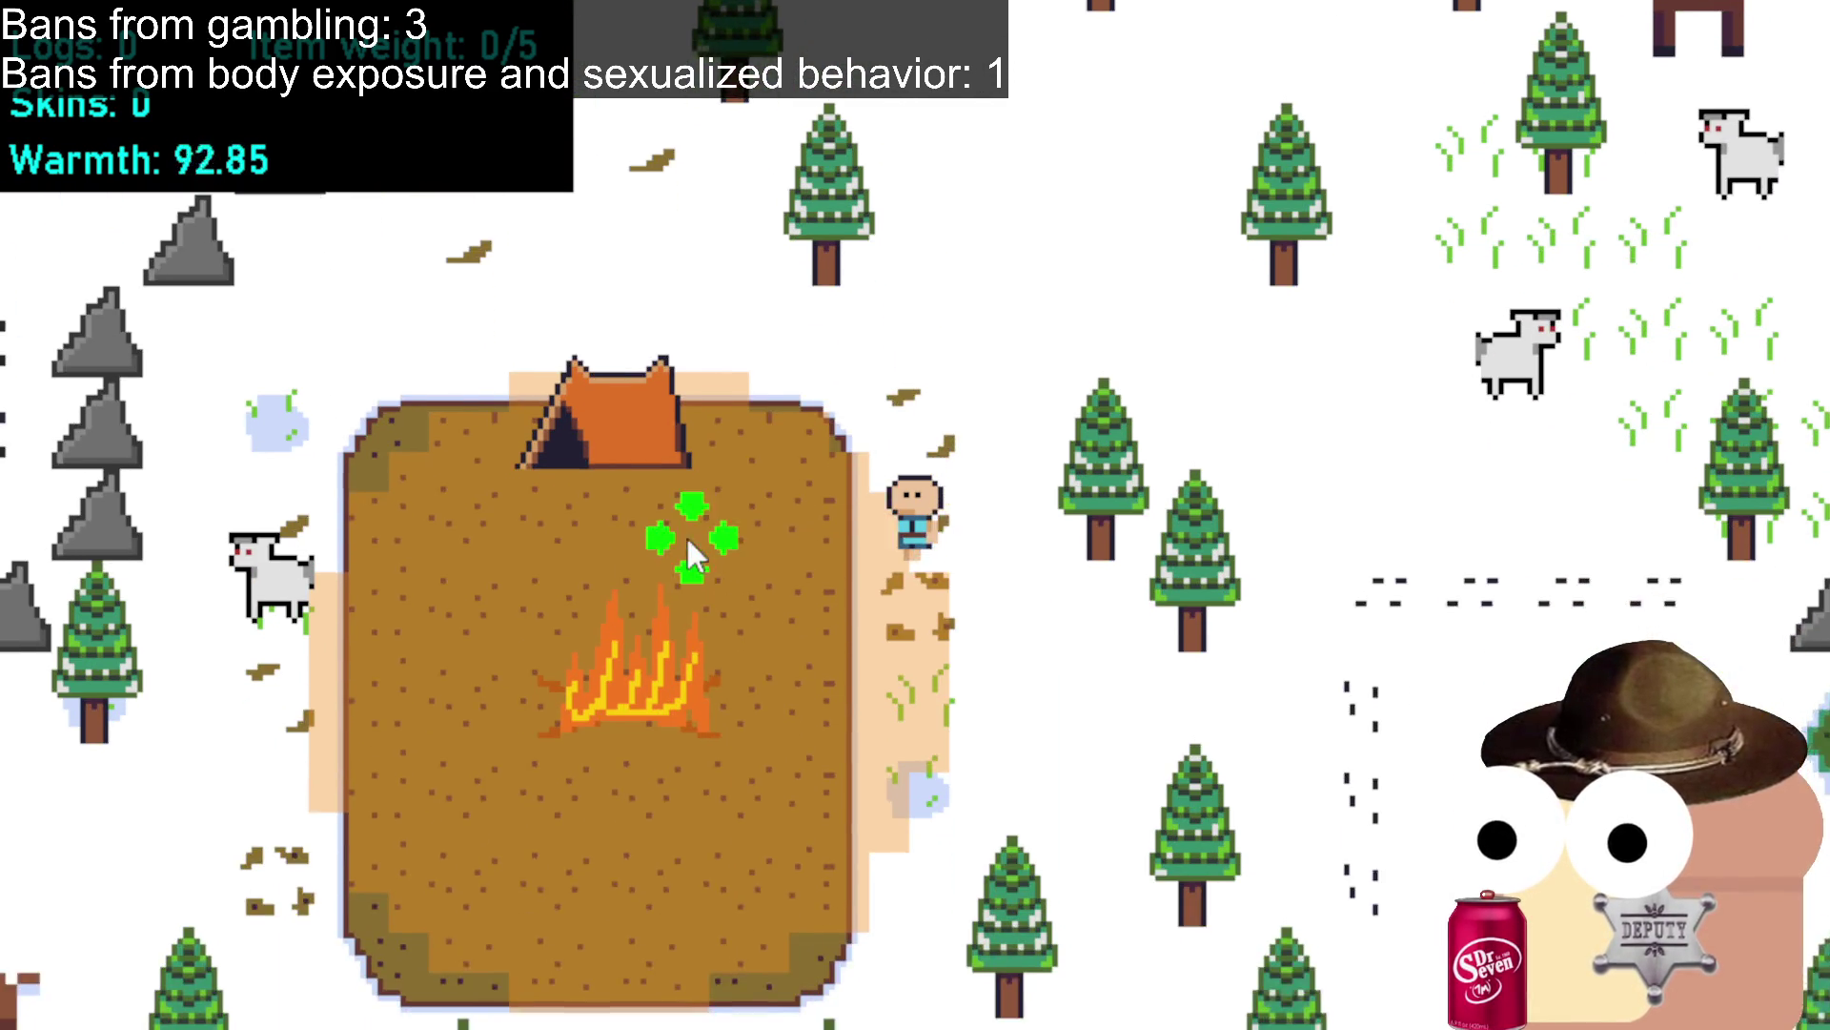
key(a)
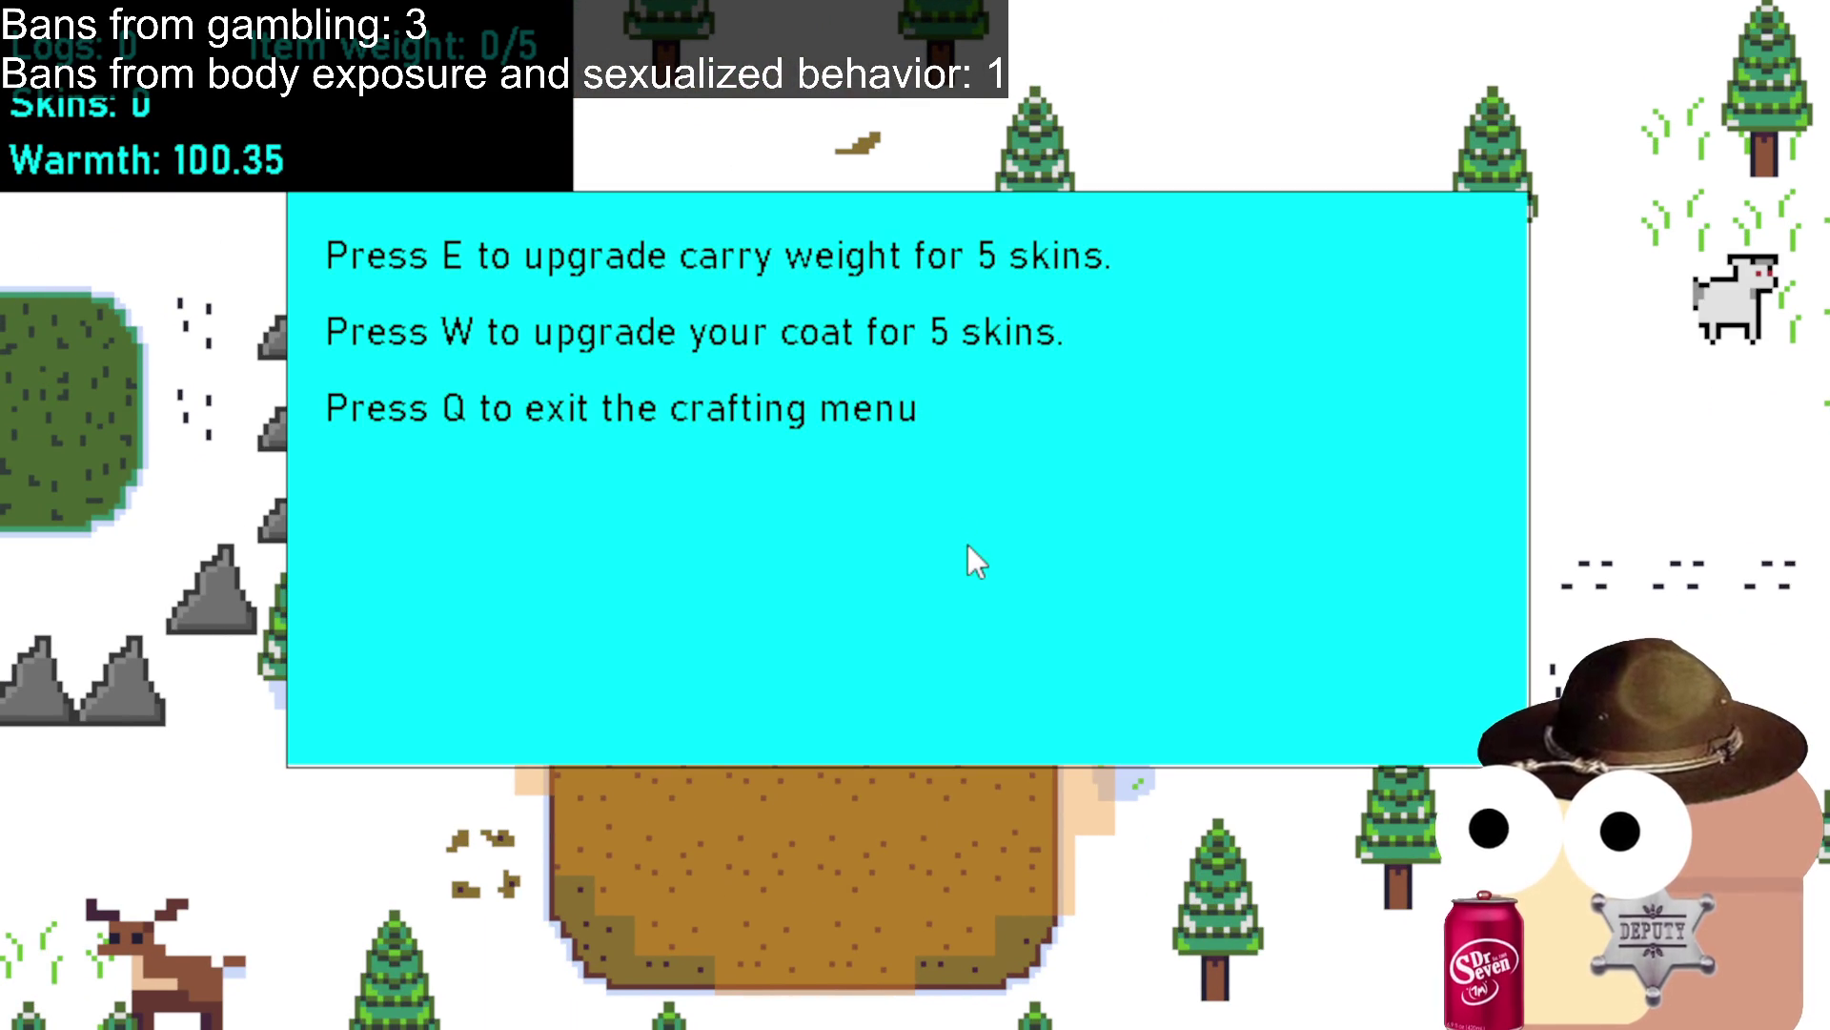
Close the crafting menu and walk north-east away from camp.
key(q)
key(w)
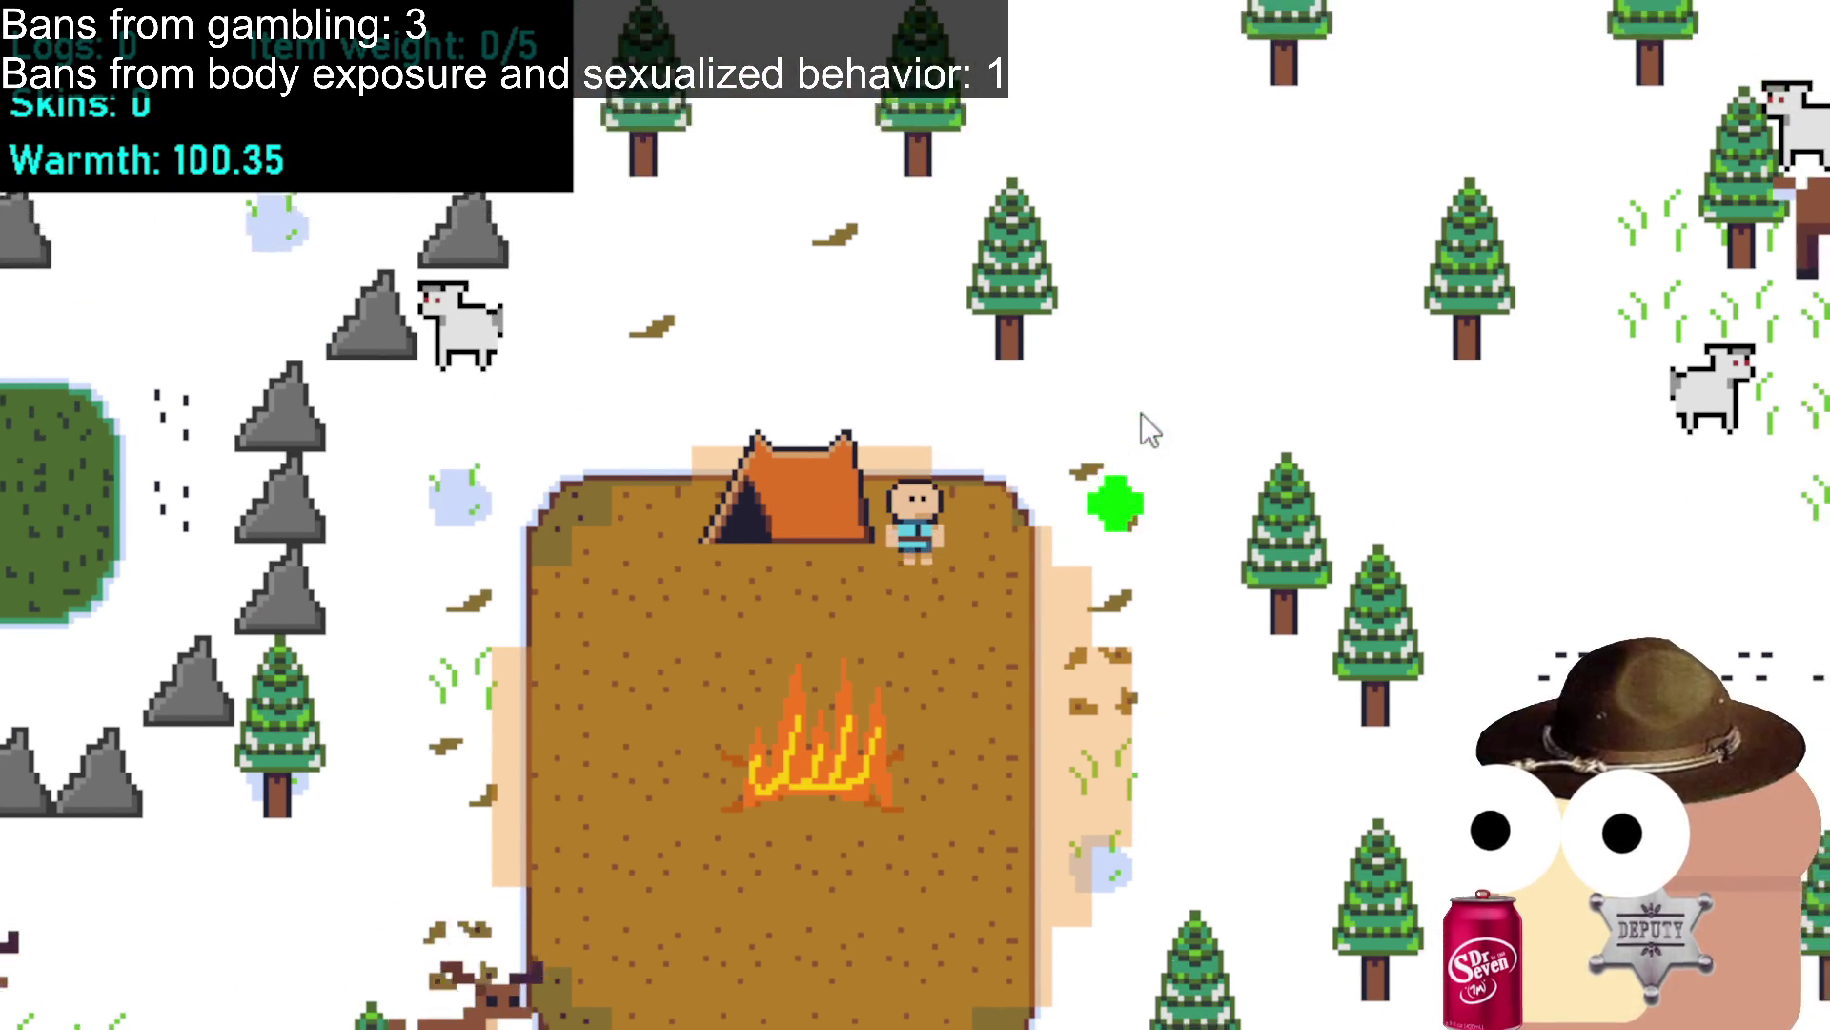
key(d)
key(w)
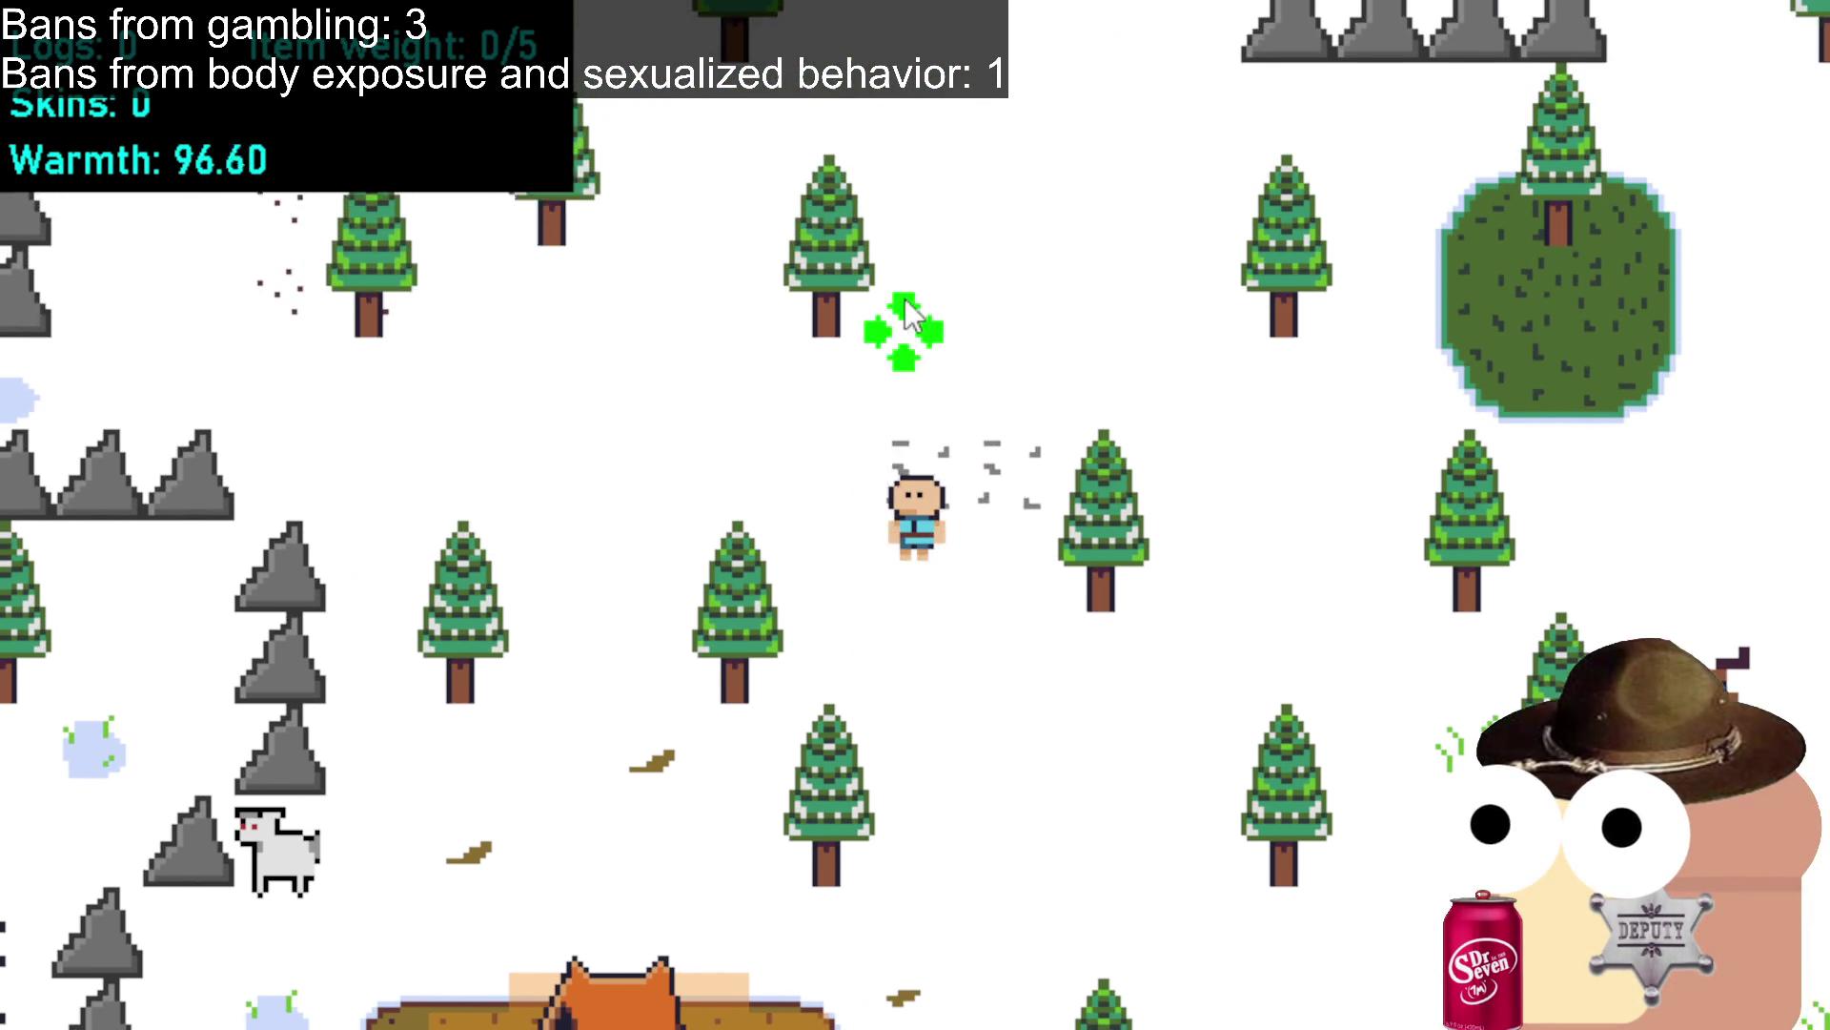
key(w)
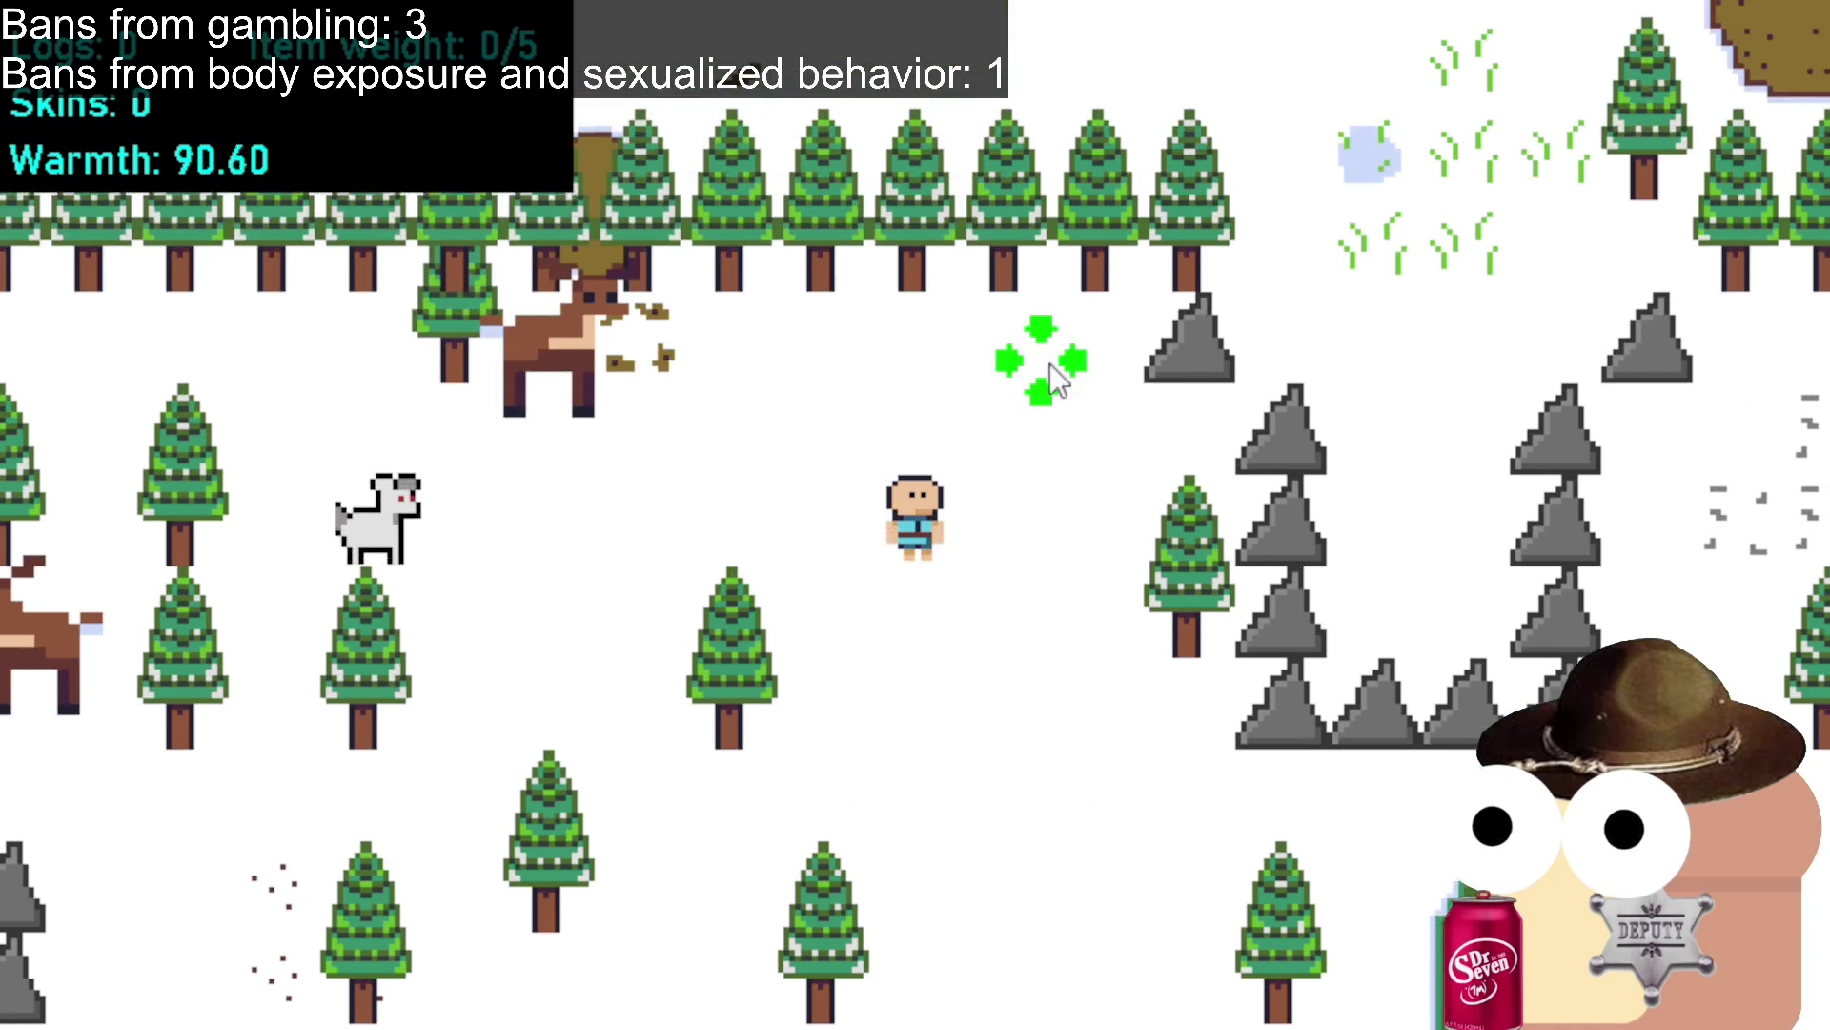
key(d)
Wander left through the forest near the deer herd as Warmth drops.
key(s)
key(a)
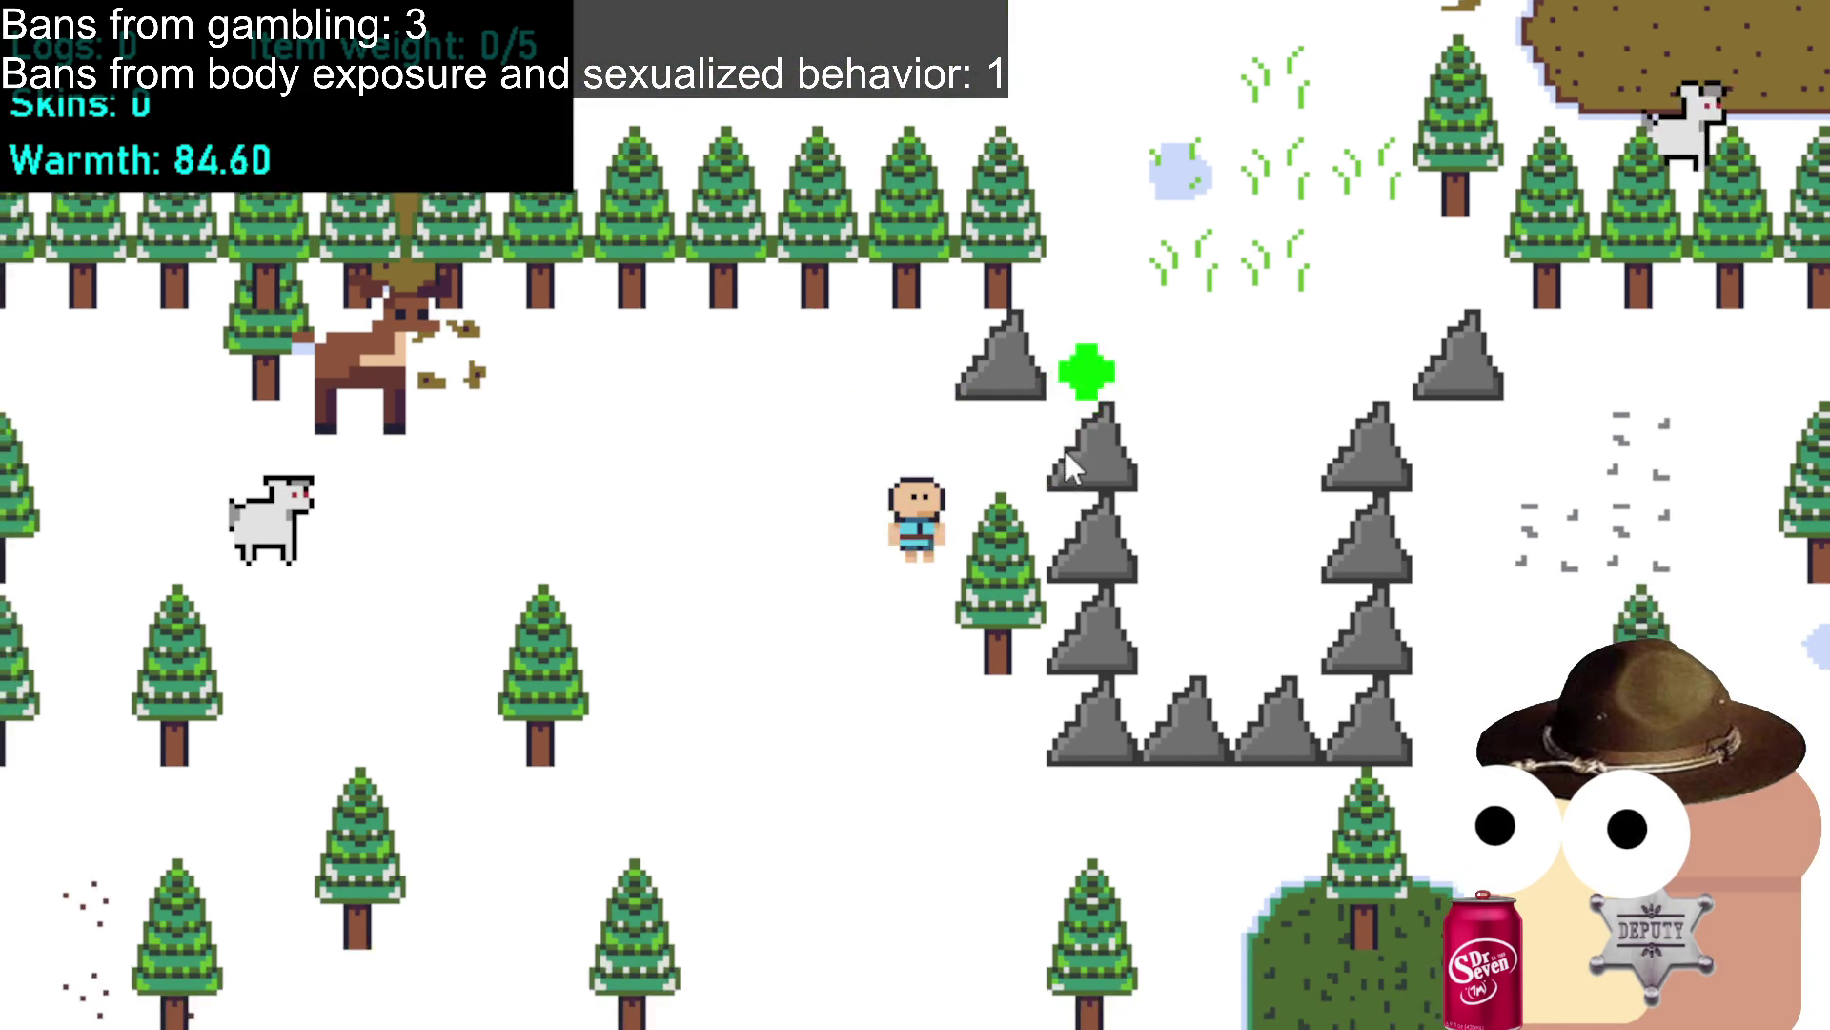
key(a)
key(w)
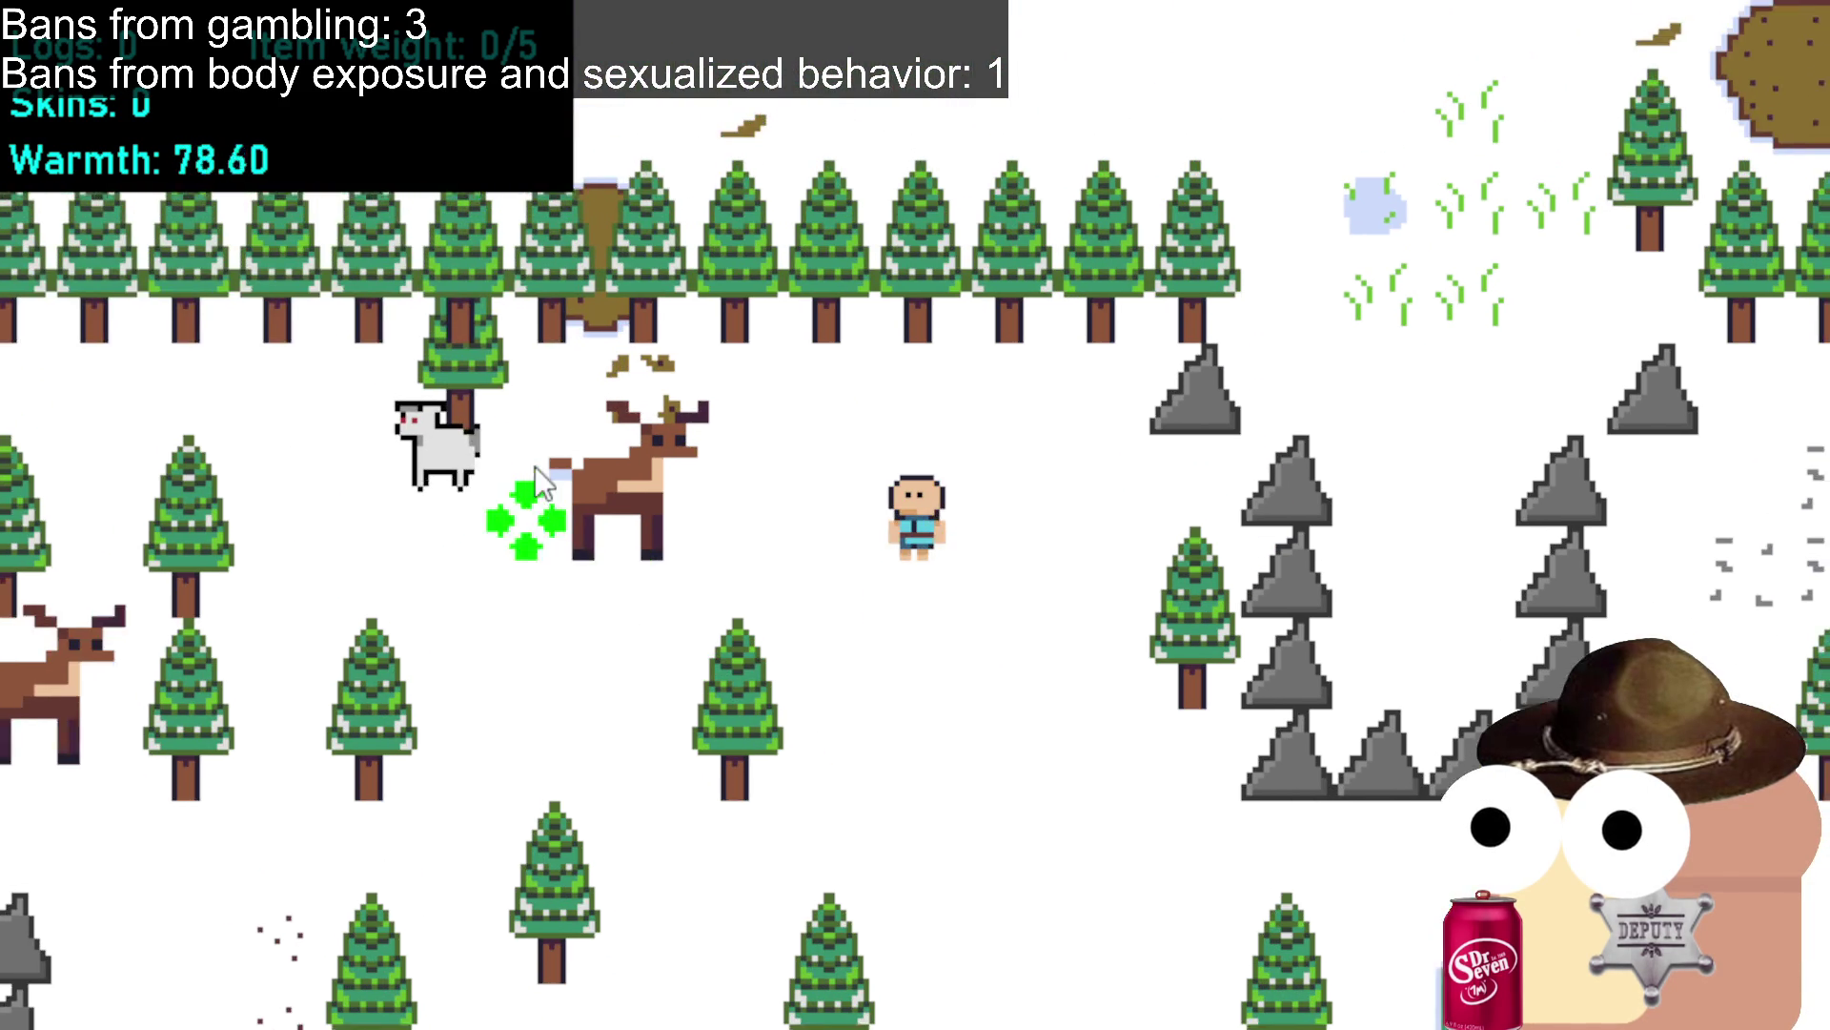
key(s)
key(a)
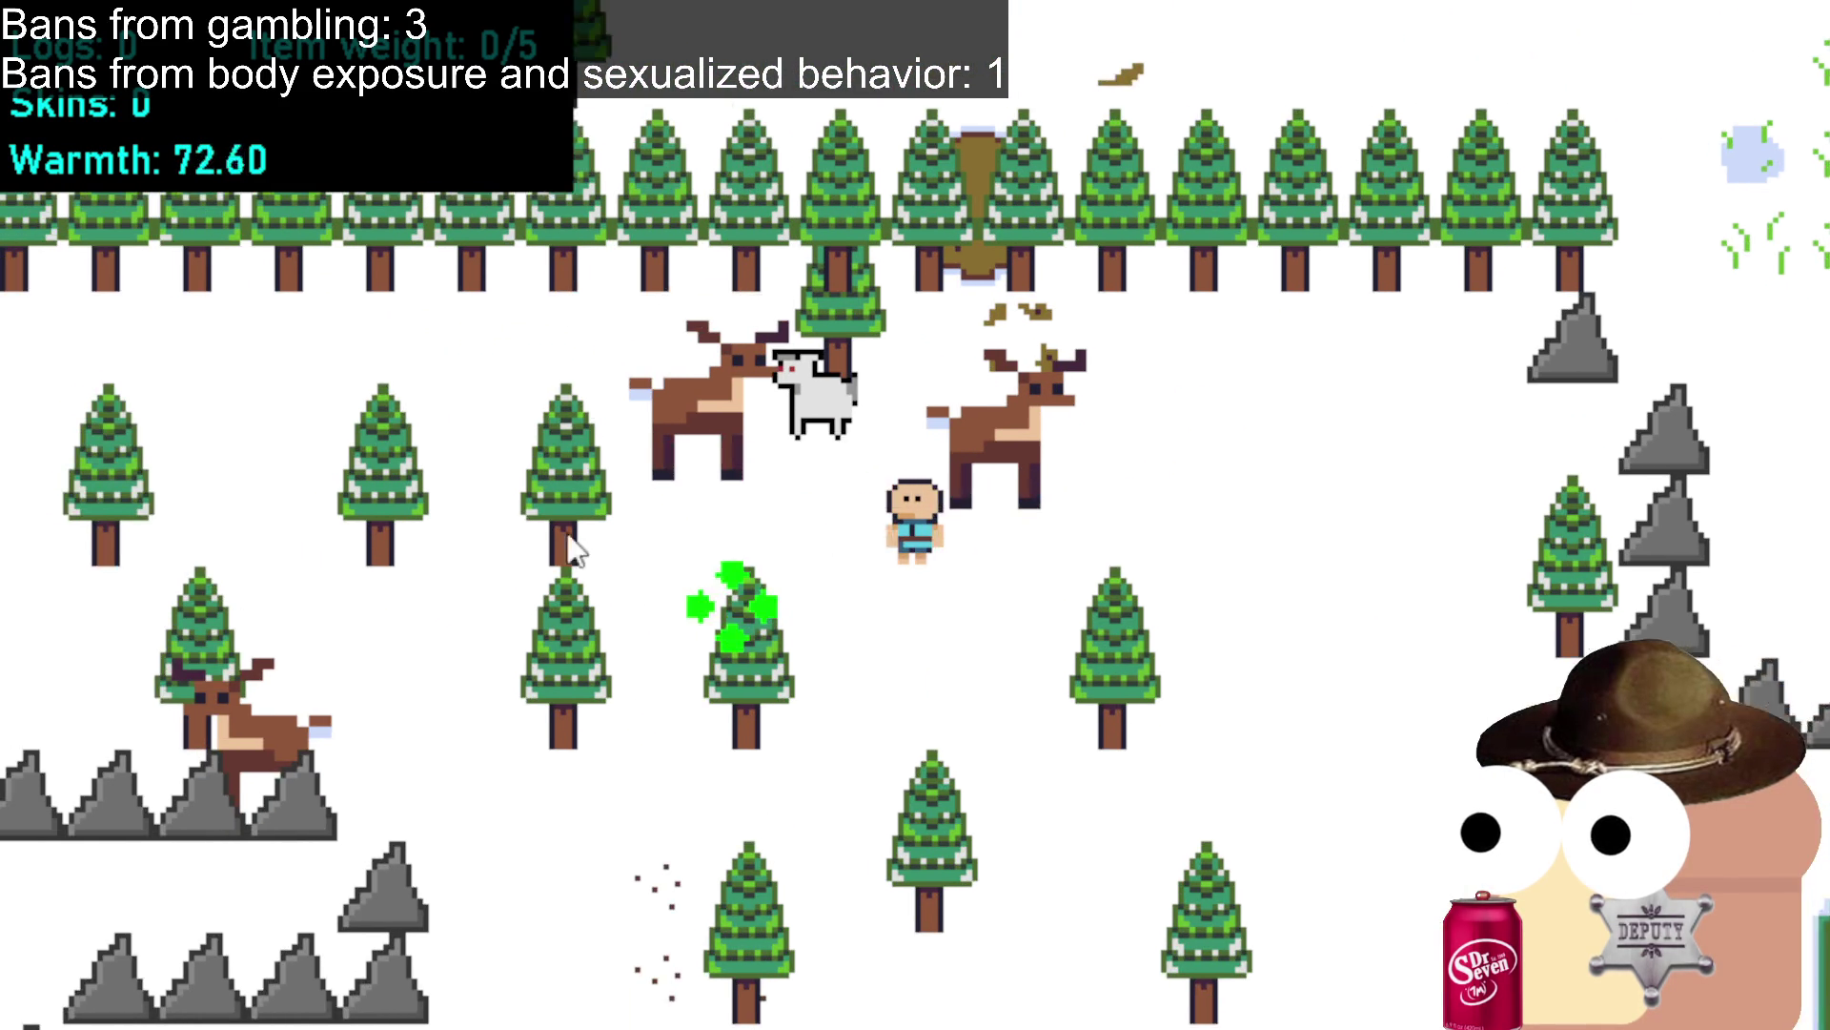
key(w)
key(w)
key(a)
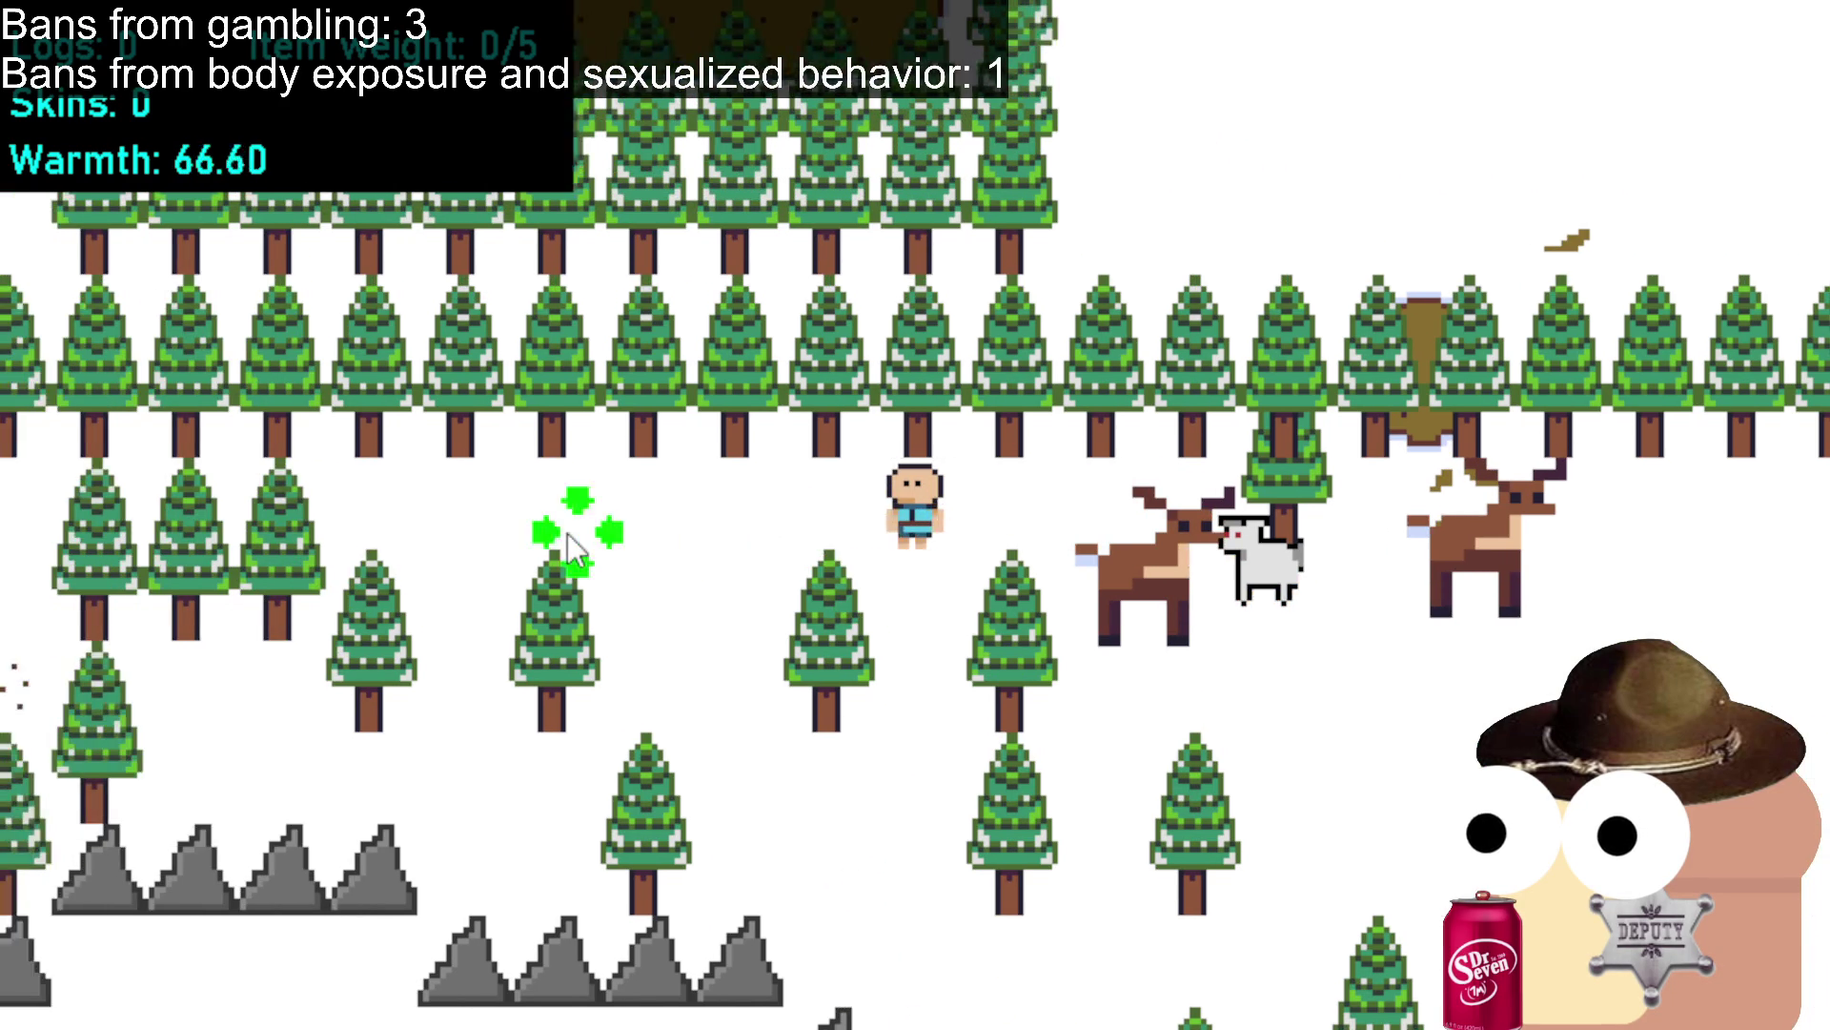
key(s)
key(a)
key(a)
key(w)
key(a)
key(a)
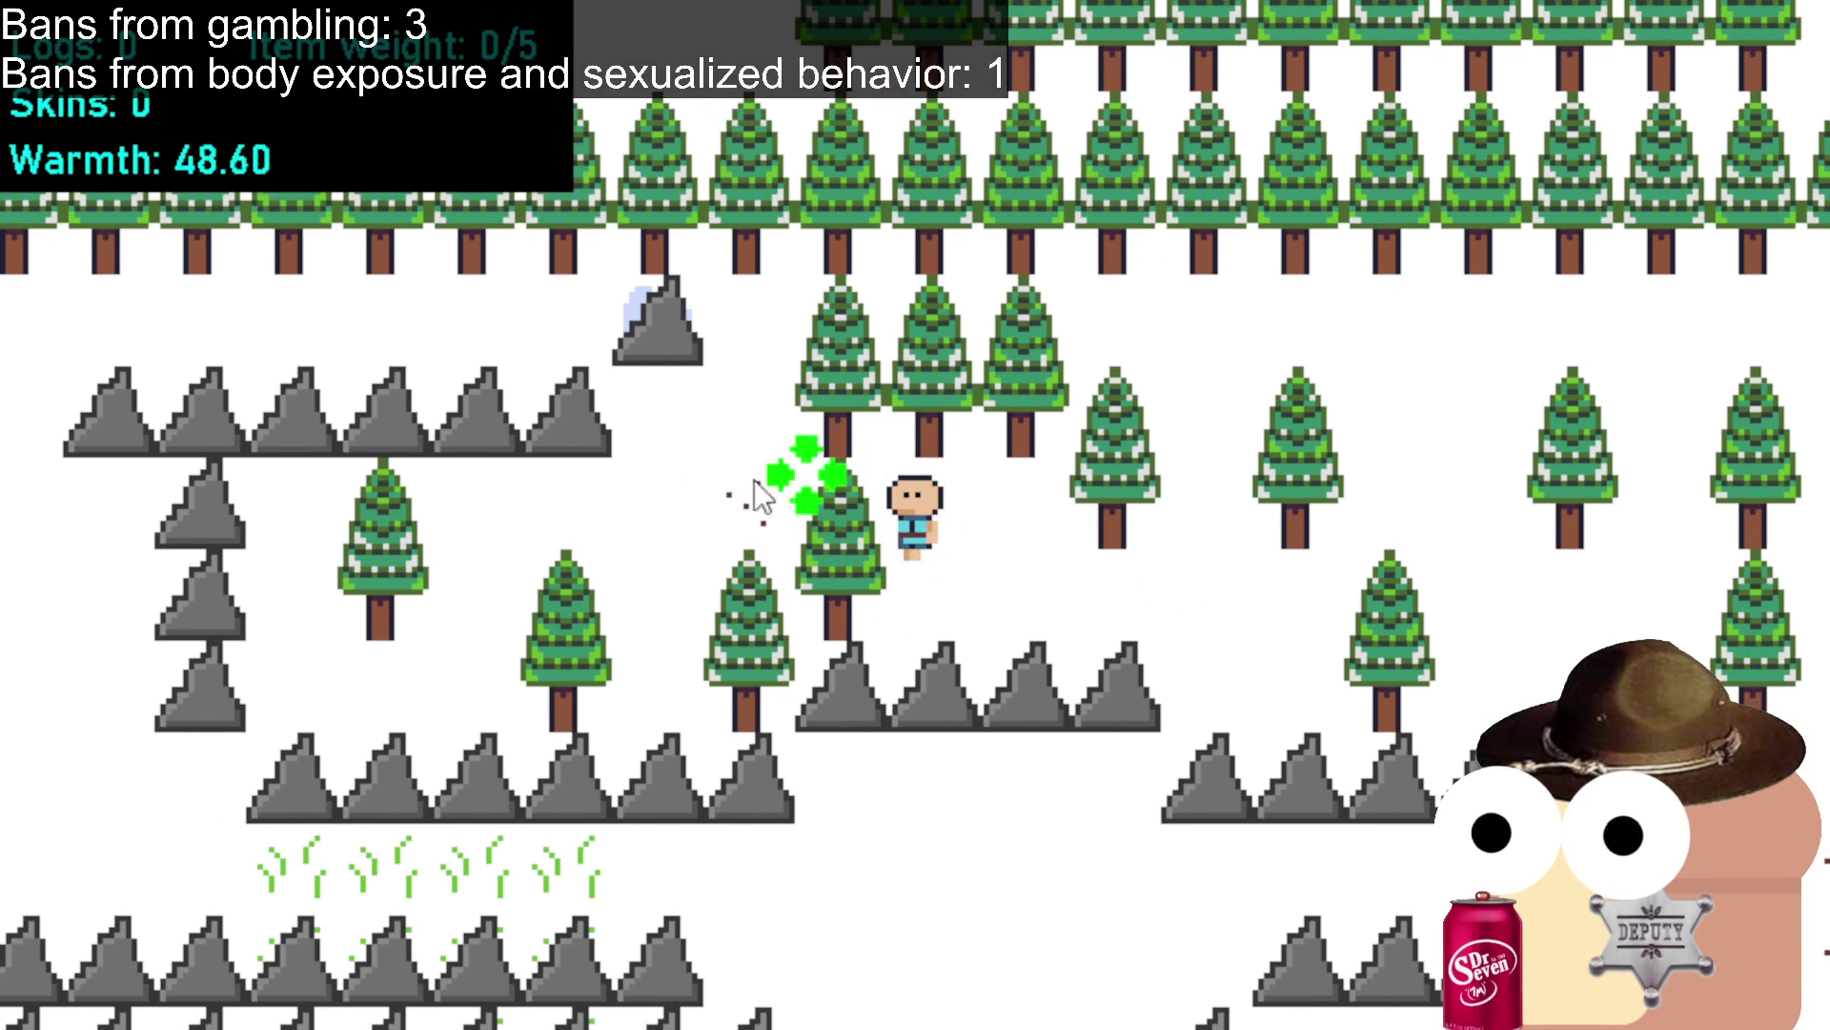
Walk down and east across the forest until Warmth falls to about 0.60.
key(s)
key(d)
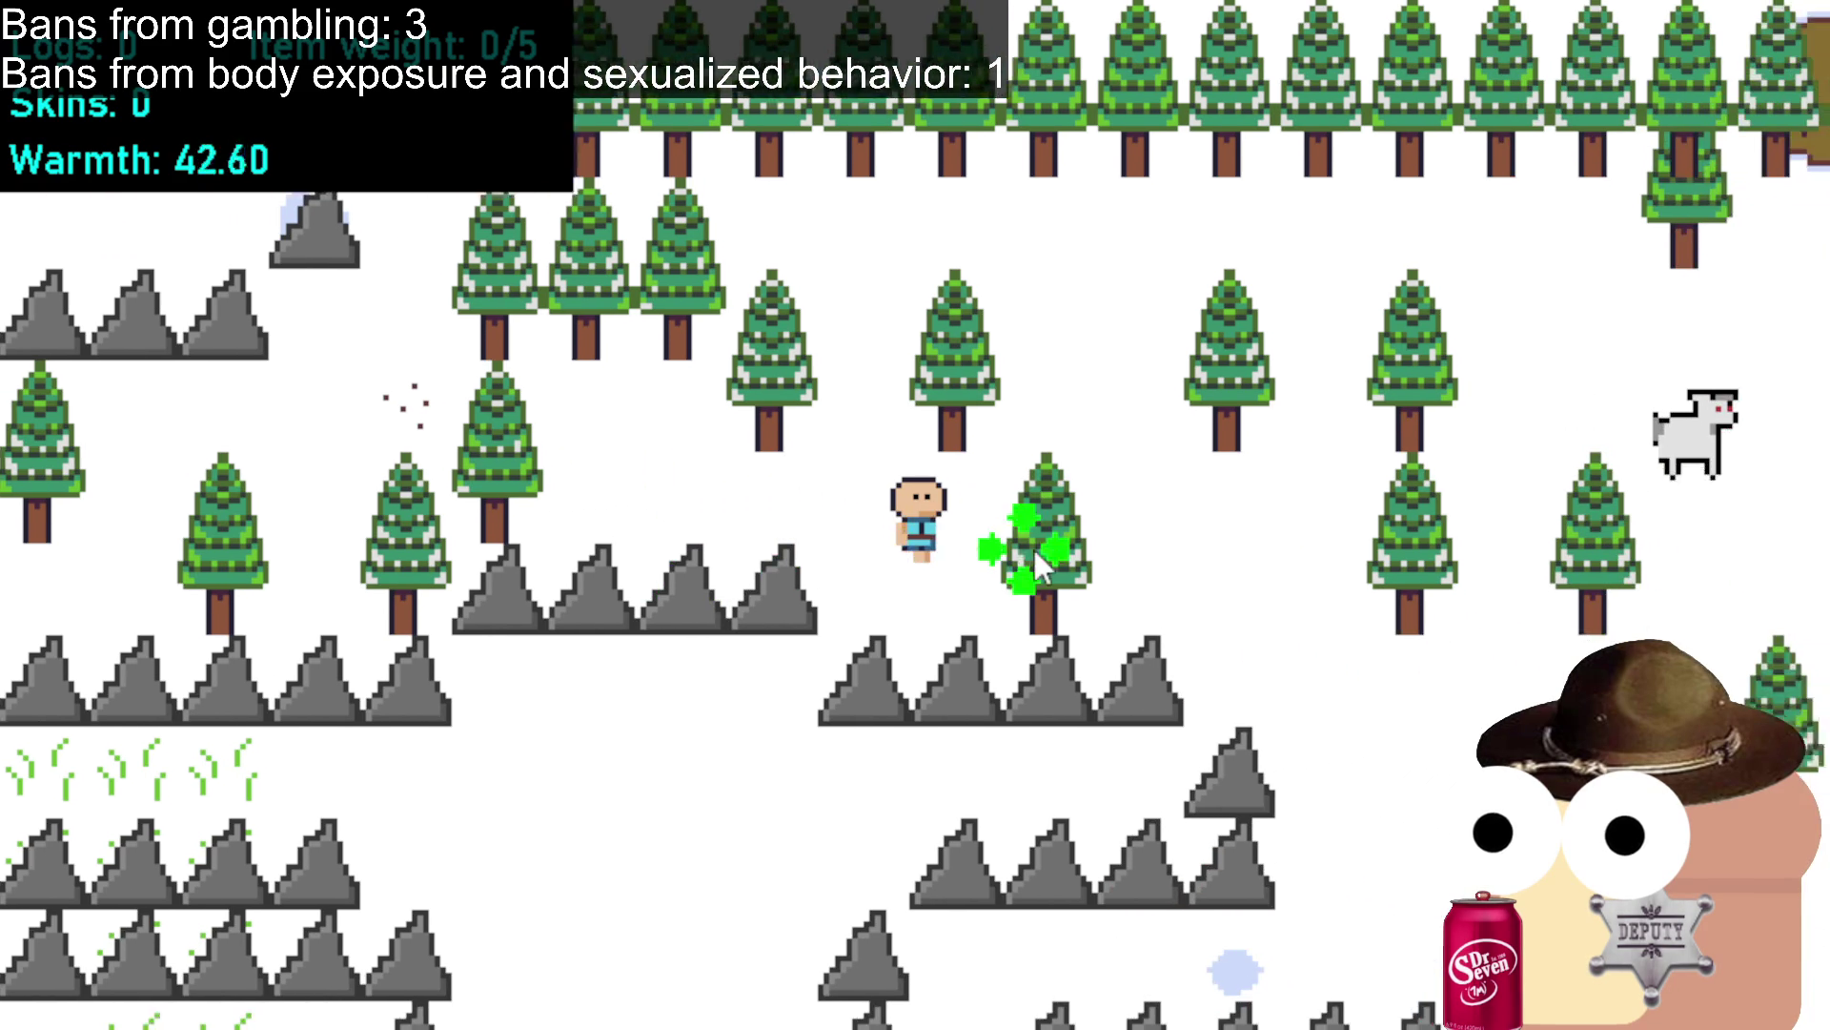
key(w)
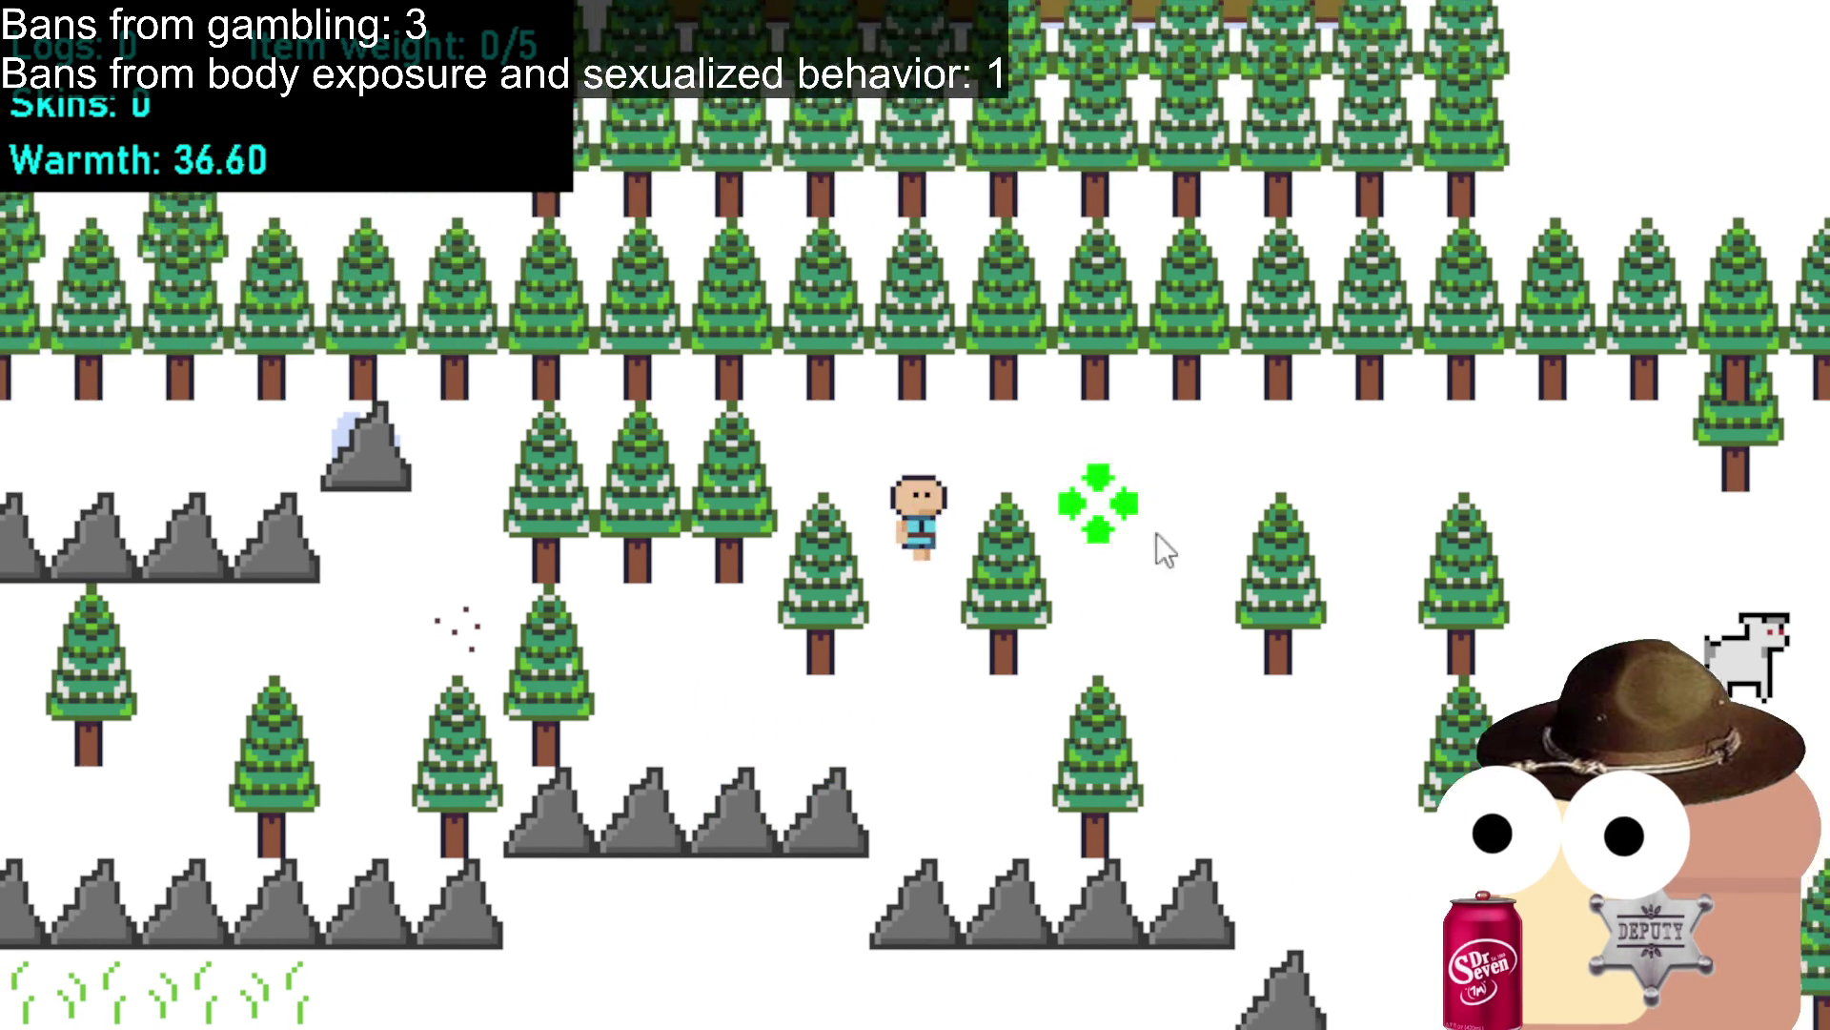
key(s)
key(d)
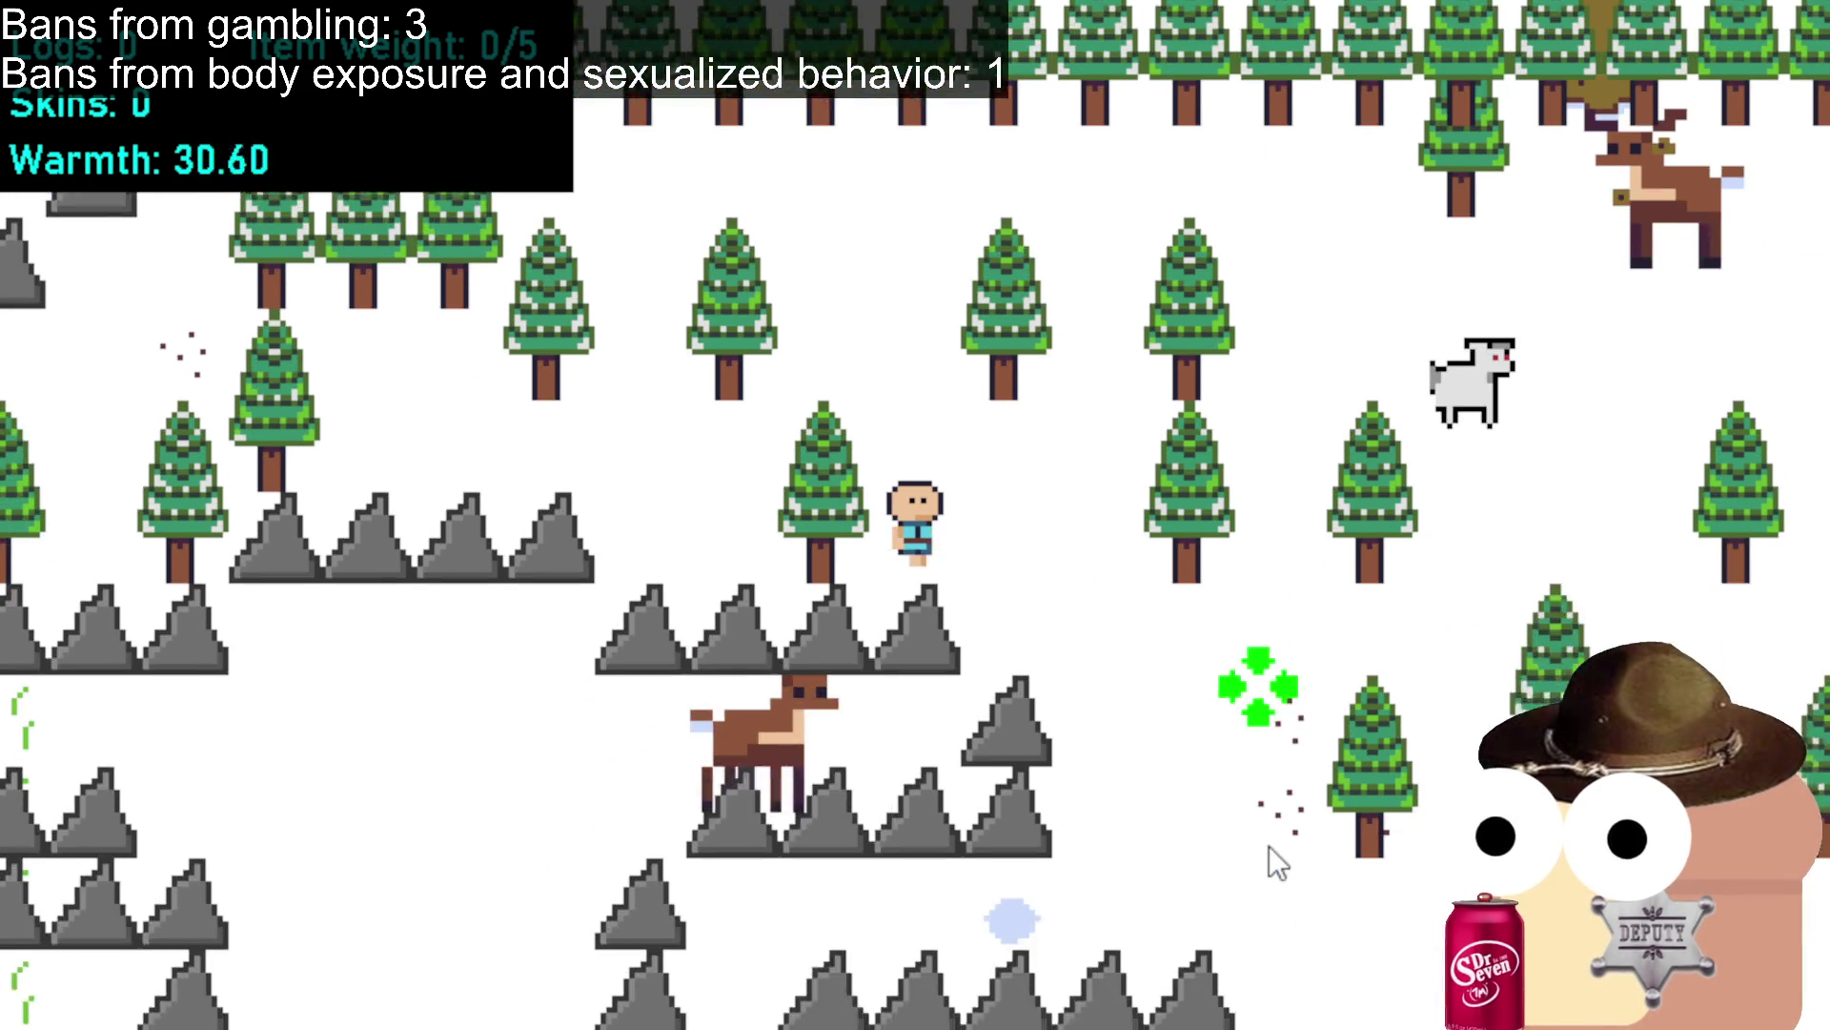
key(s)
key(d)
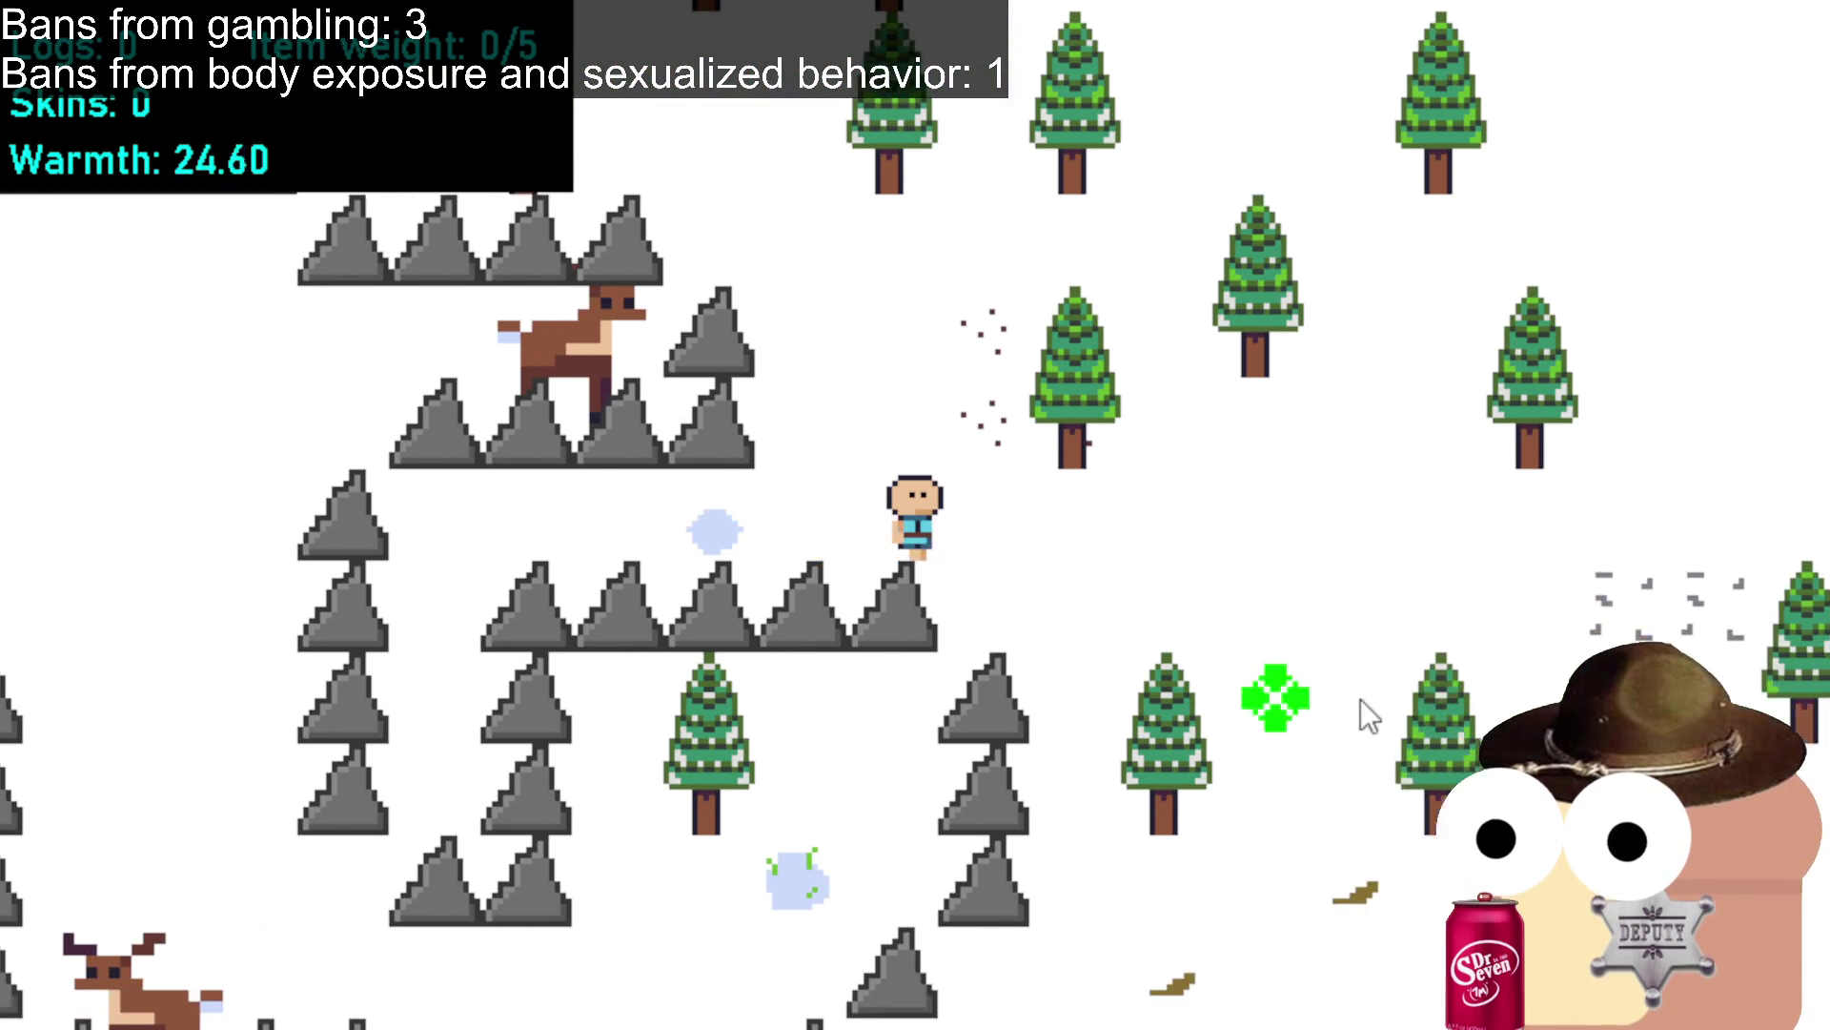
key(d)
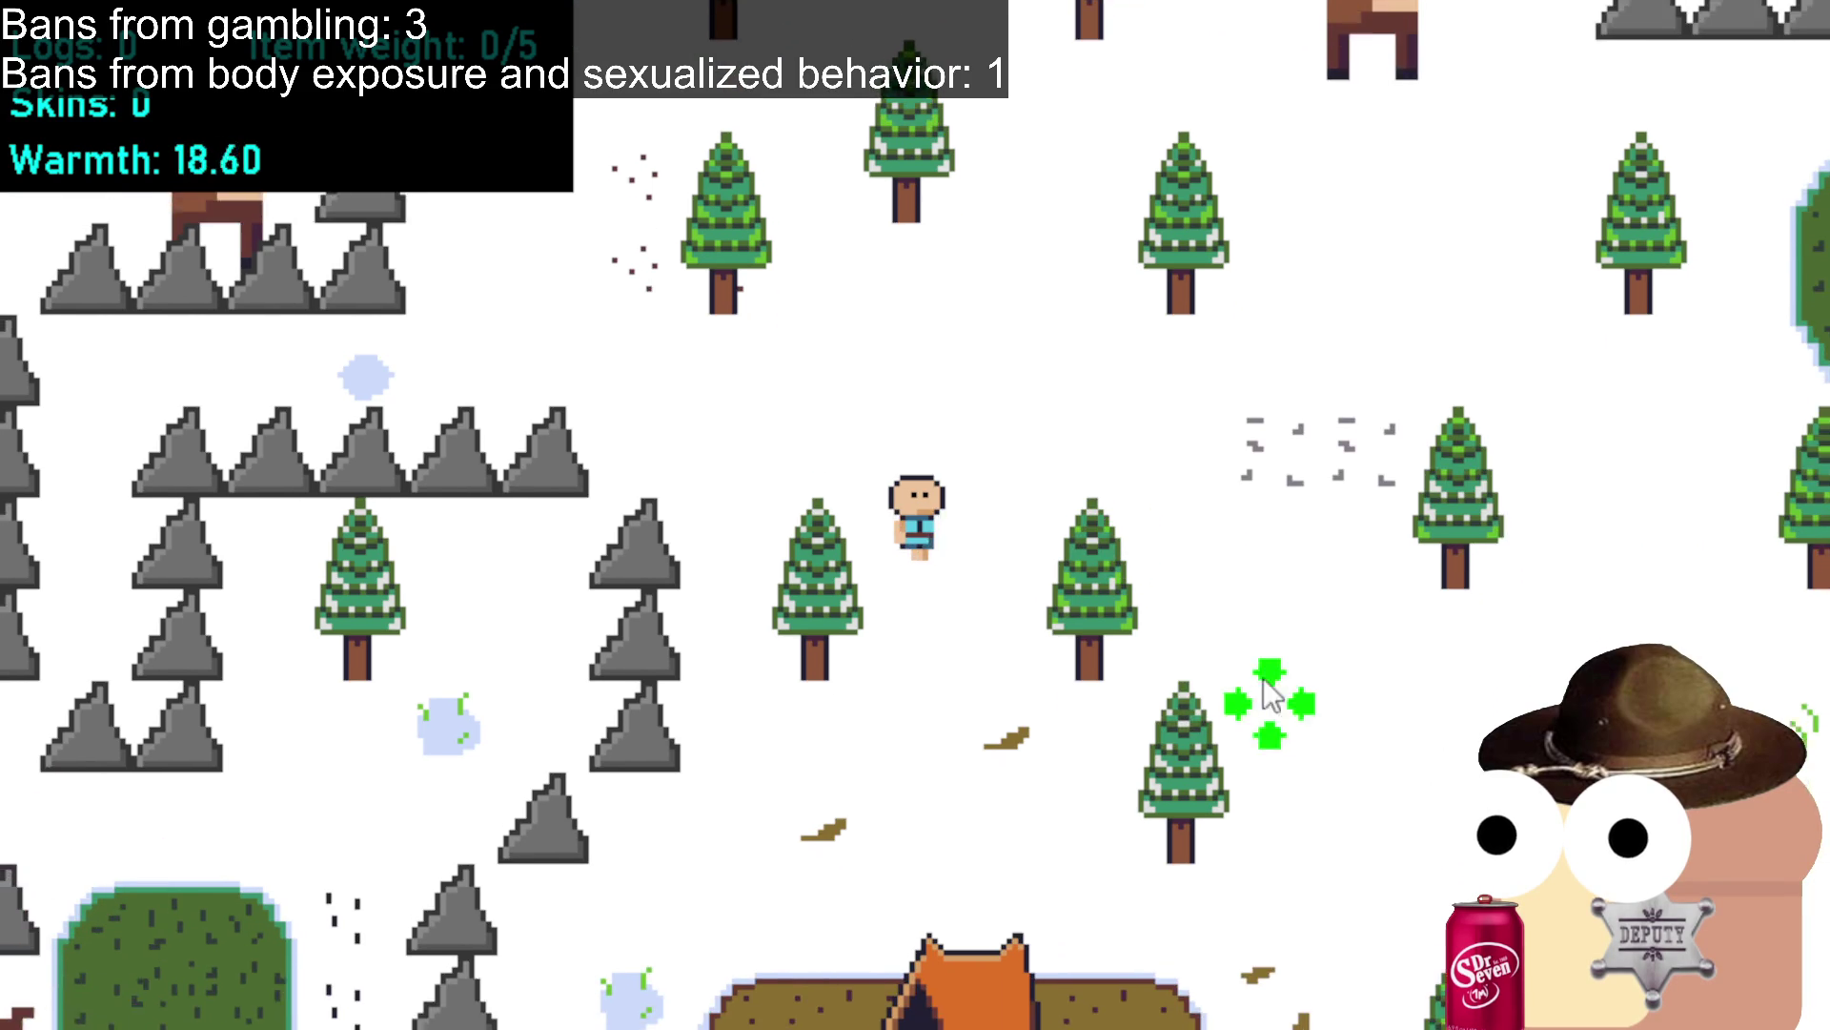
key(d)
key(w)
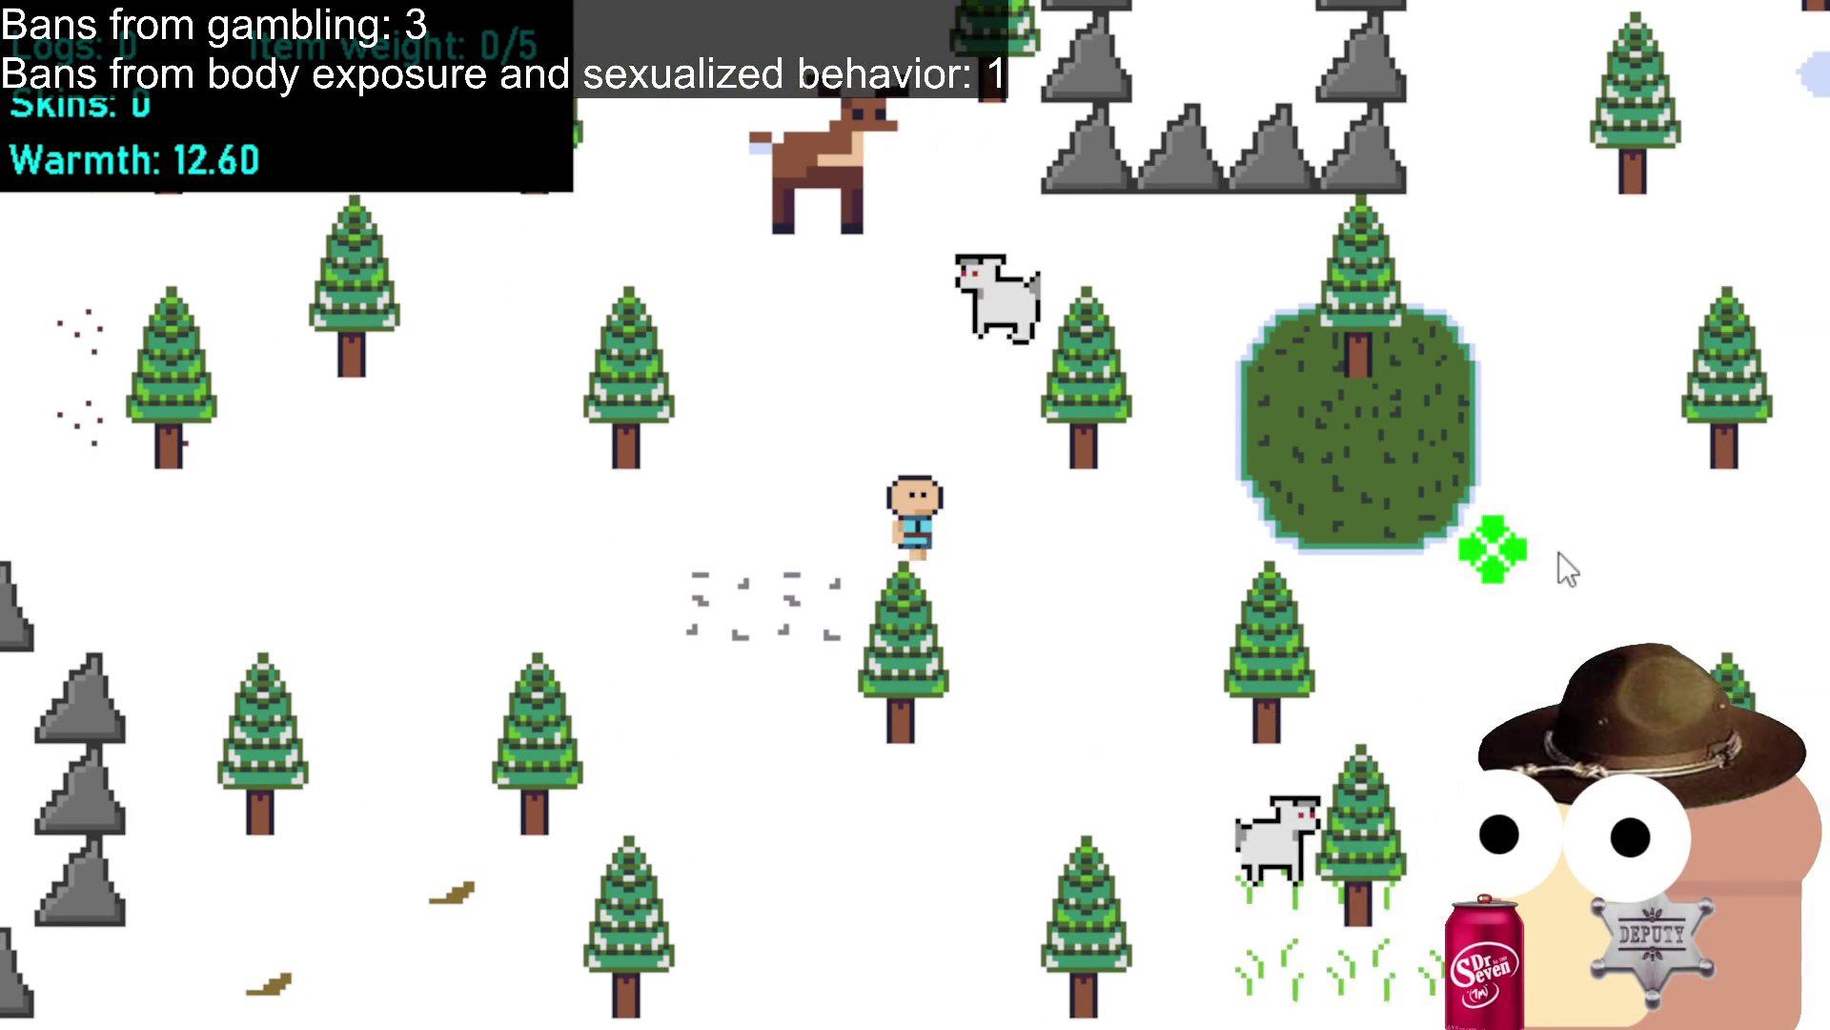
key(d)
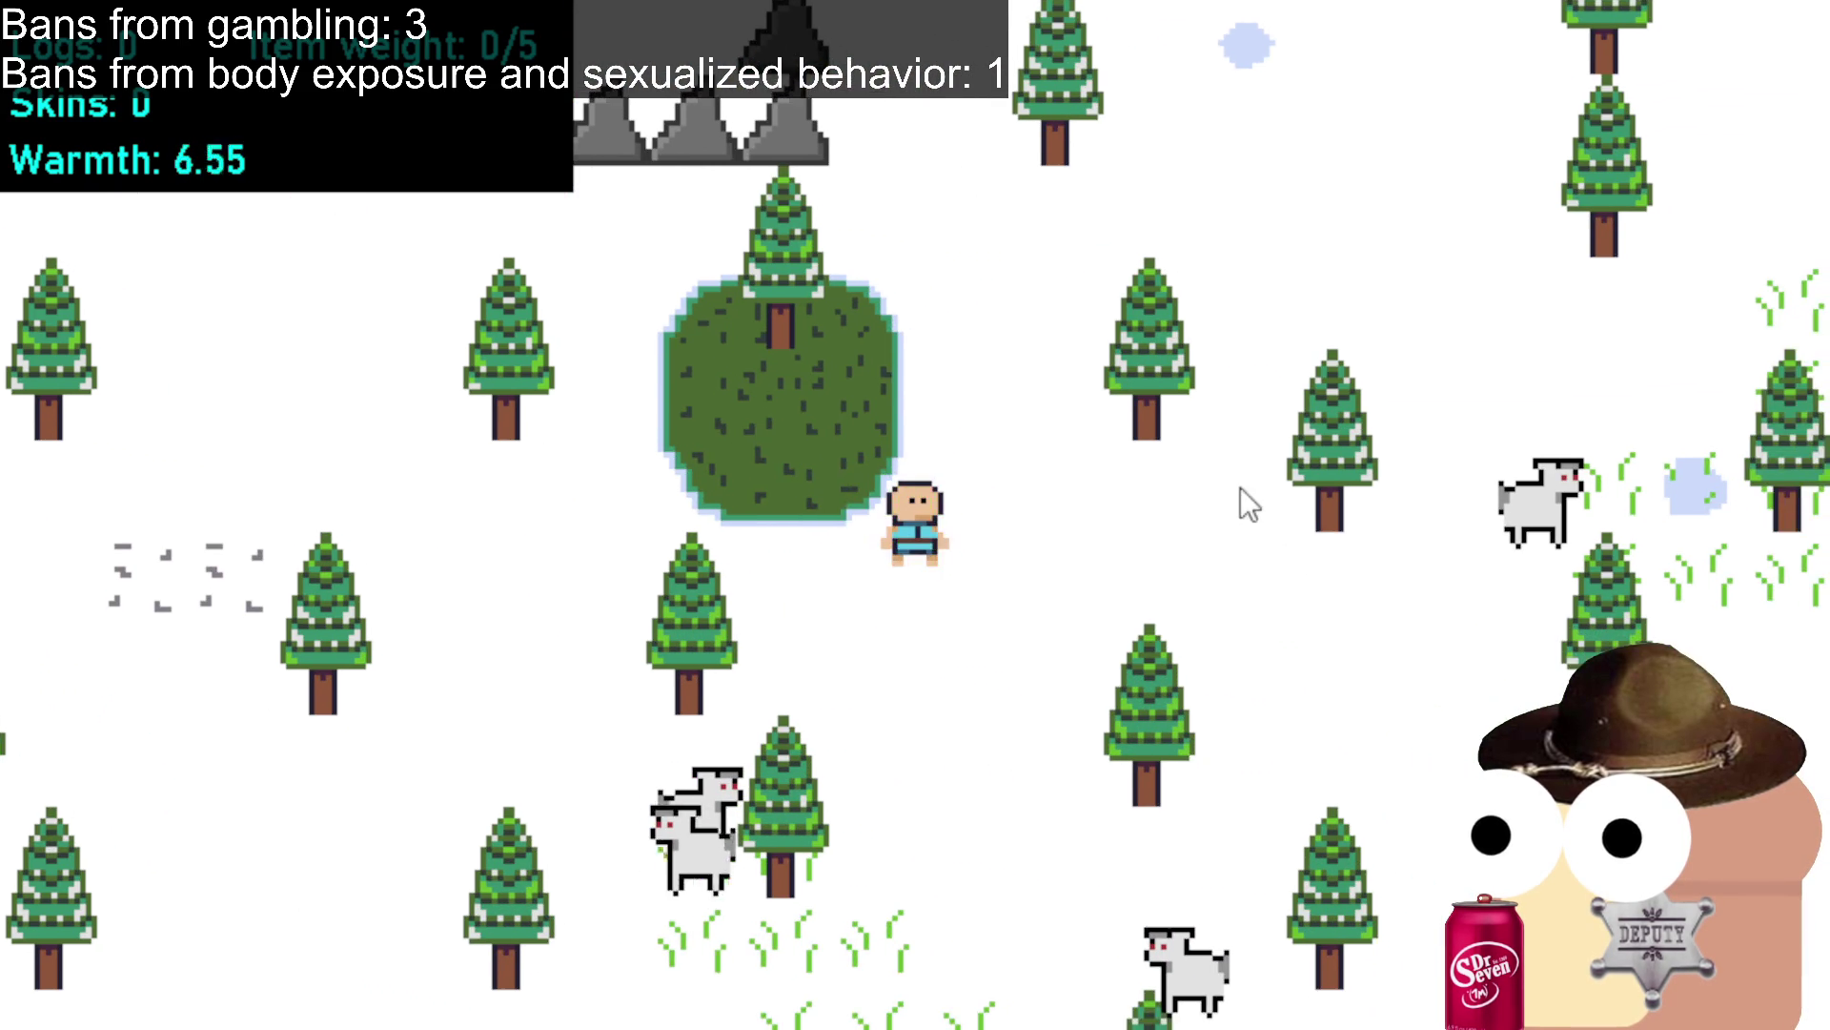
key(d)
key(w)
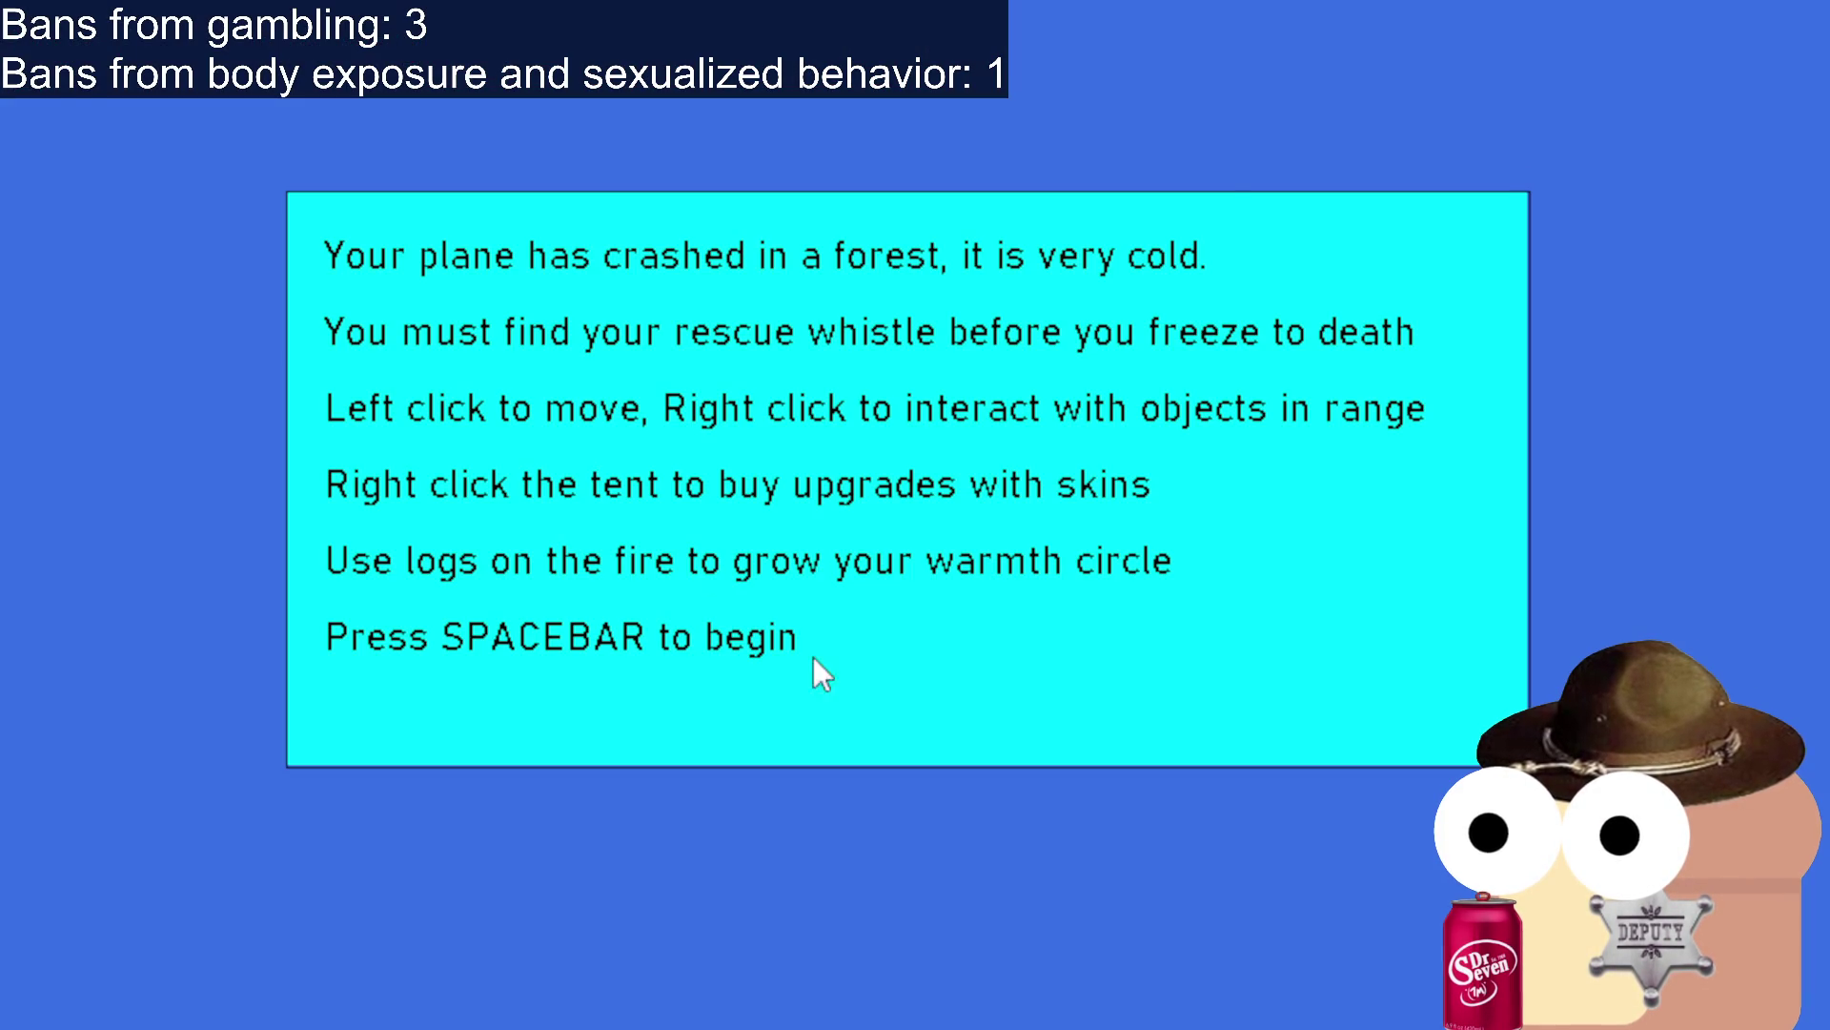
Start a new run from the instruction screen, back at the campfire with Warmth 100.45.
key(space)
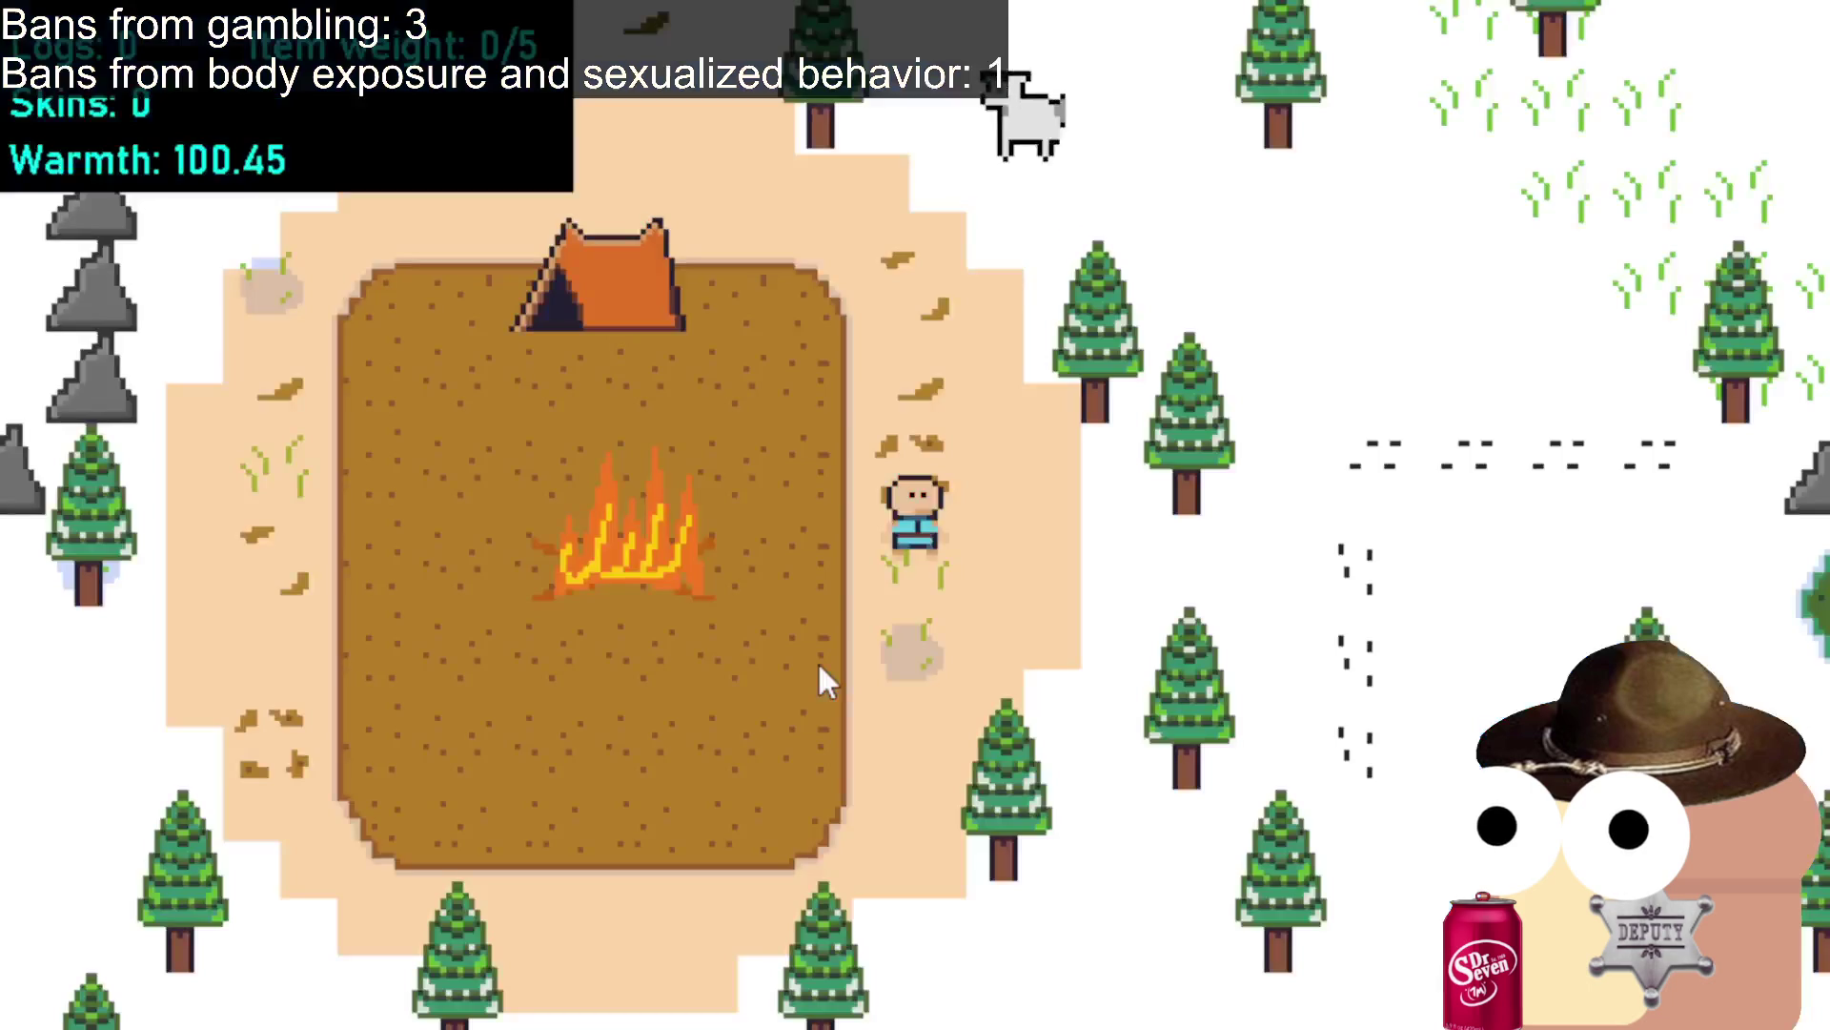
Walk the survivor right and down from camp through the forest.
click(883, 674)
click(1048, 748)
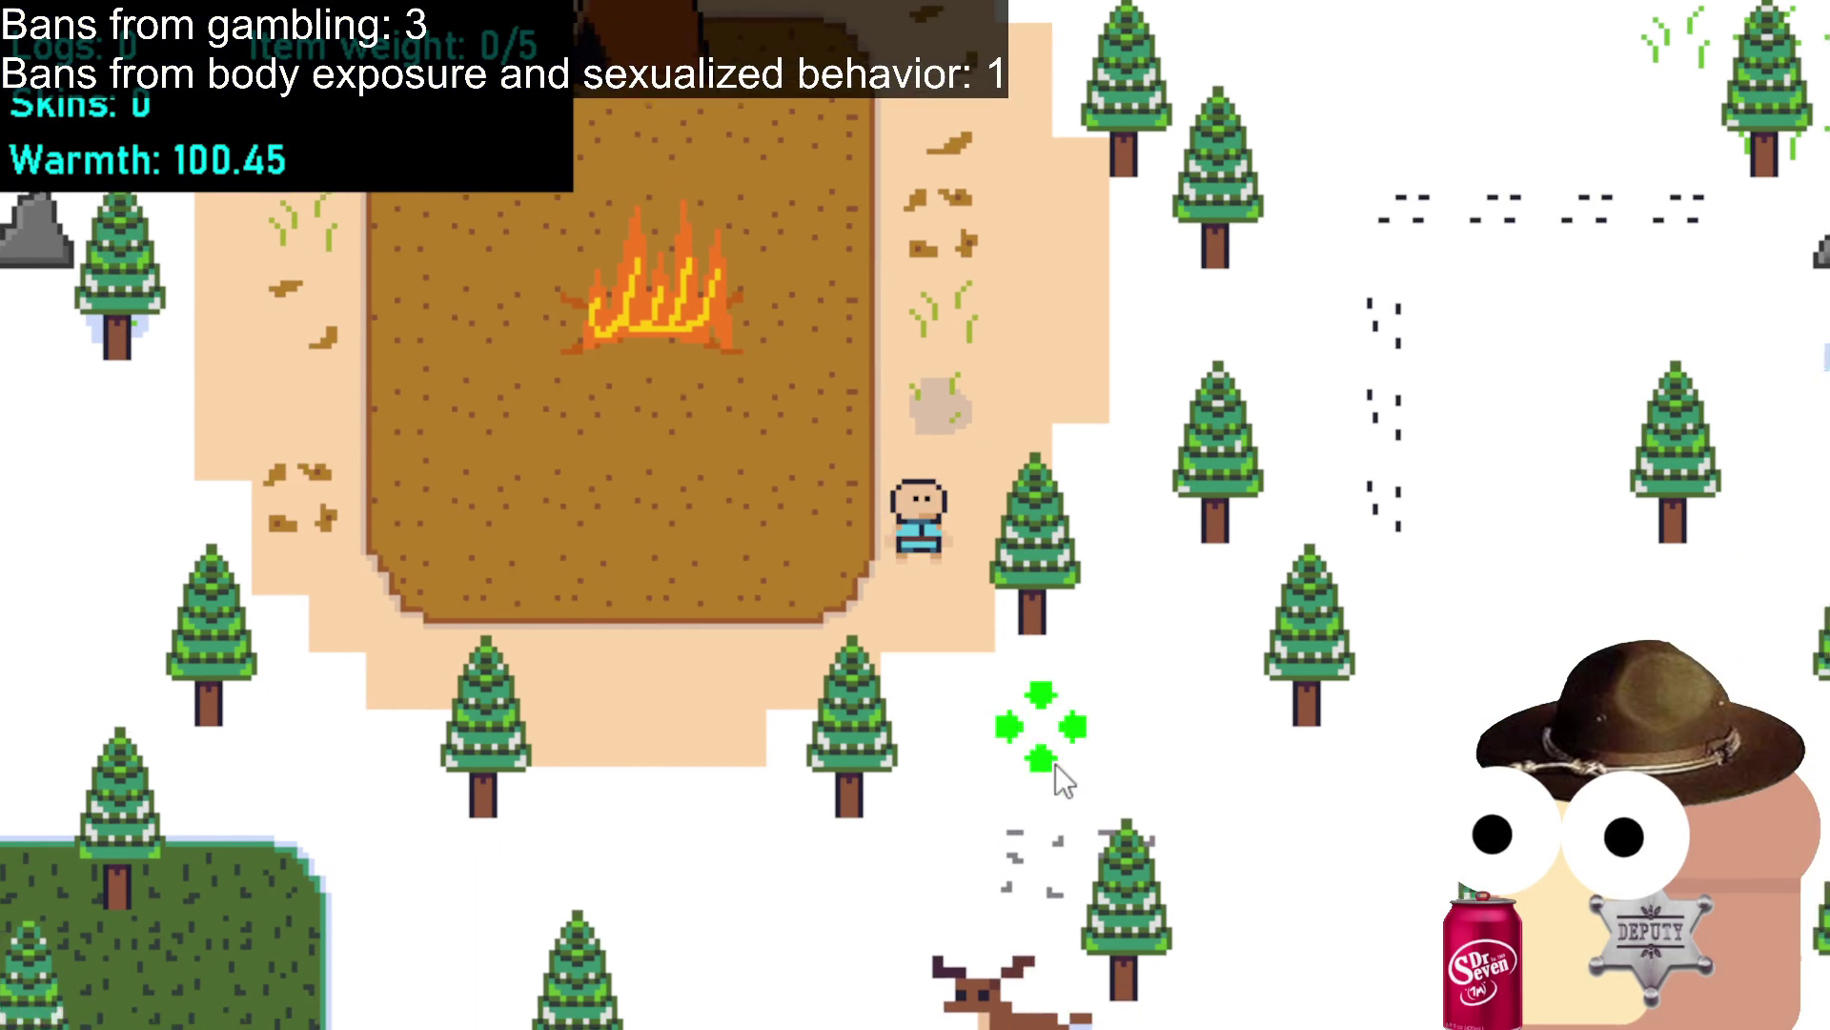
click(1220, 777)
click(1247, 801)
click(1251, 812)
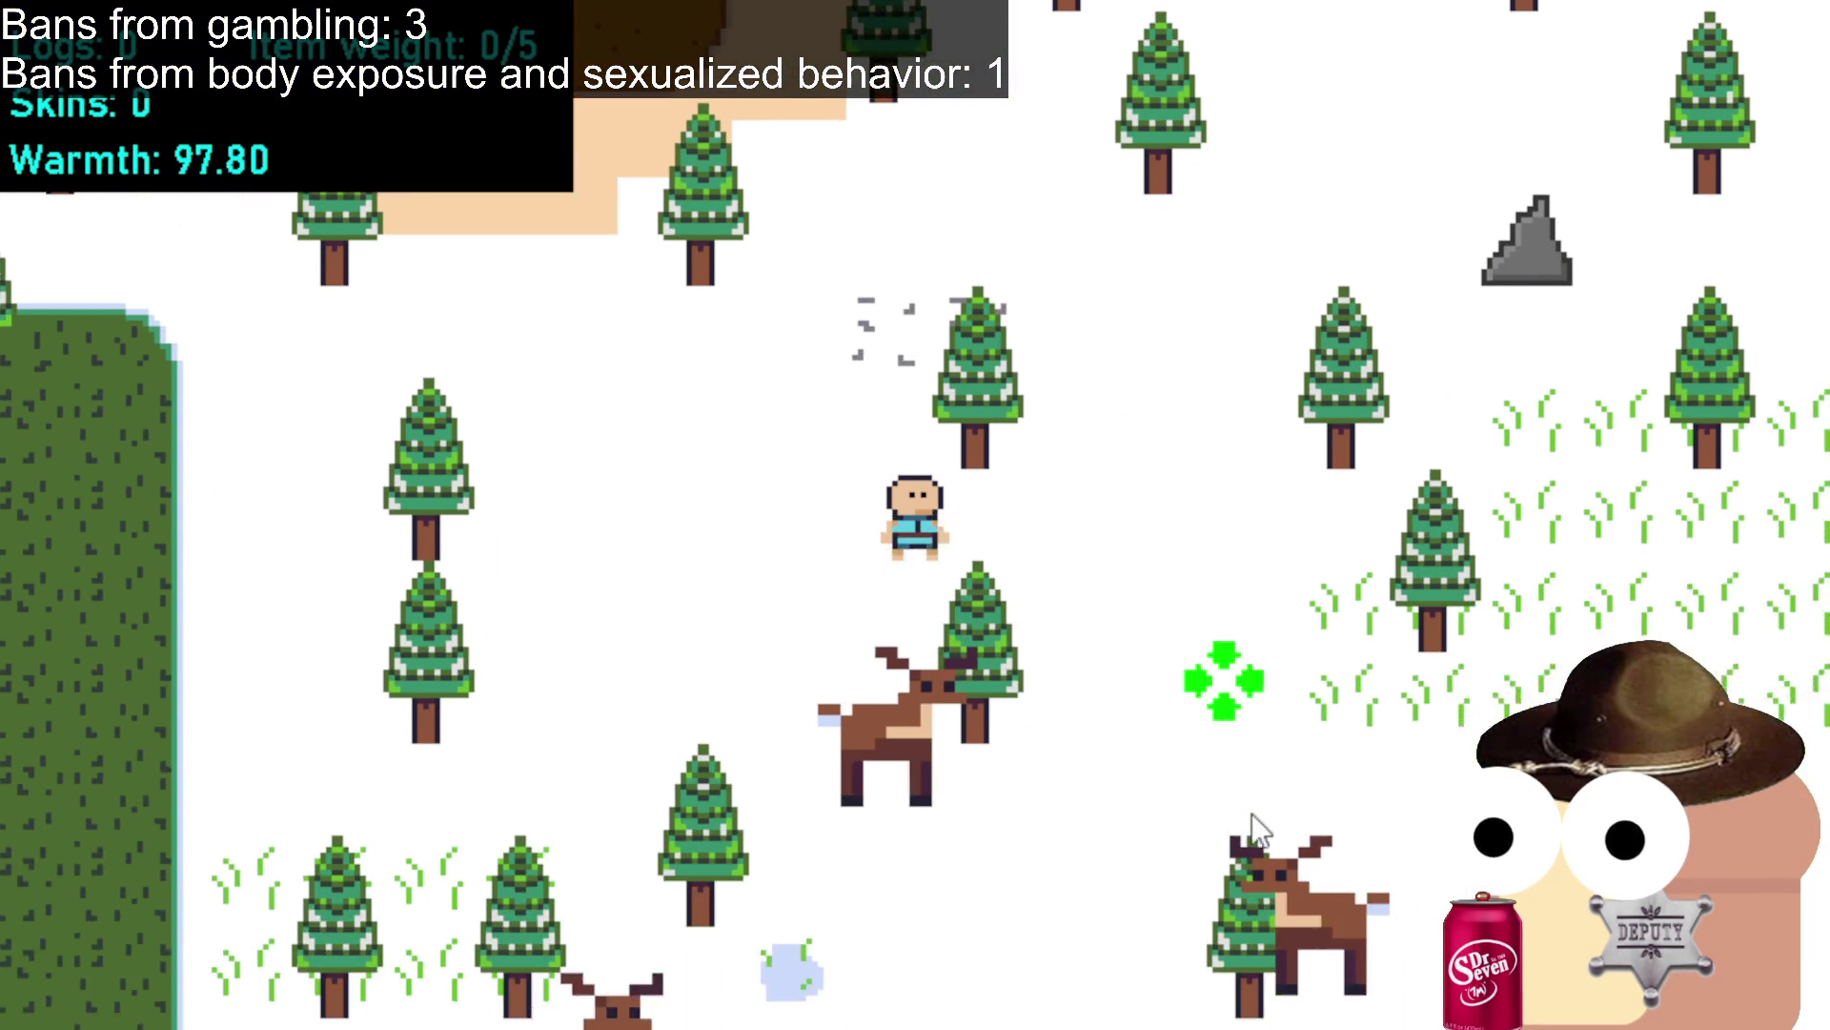
click(1449, 777)
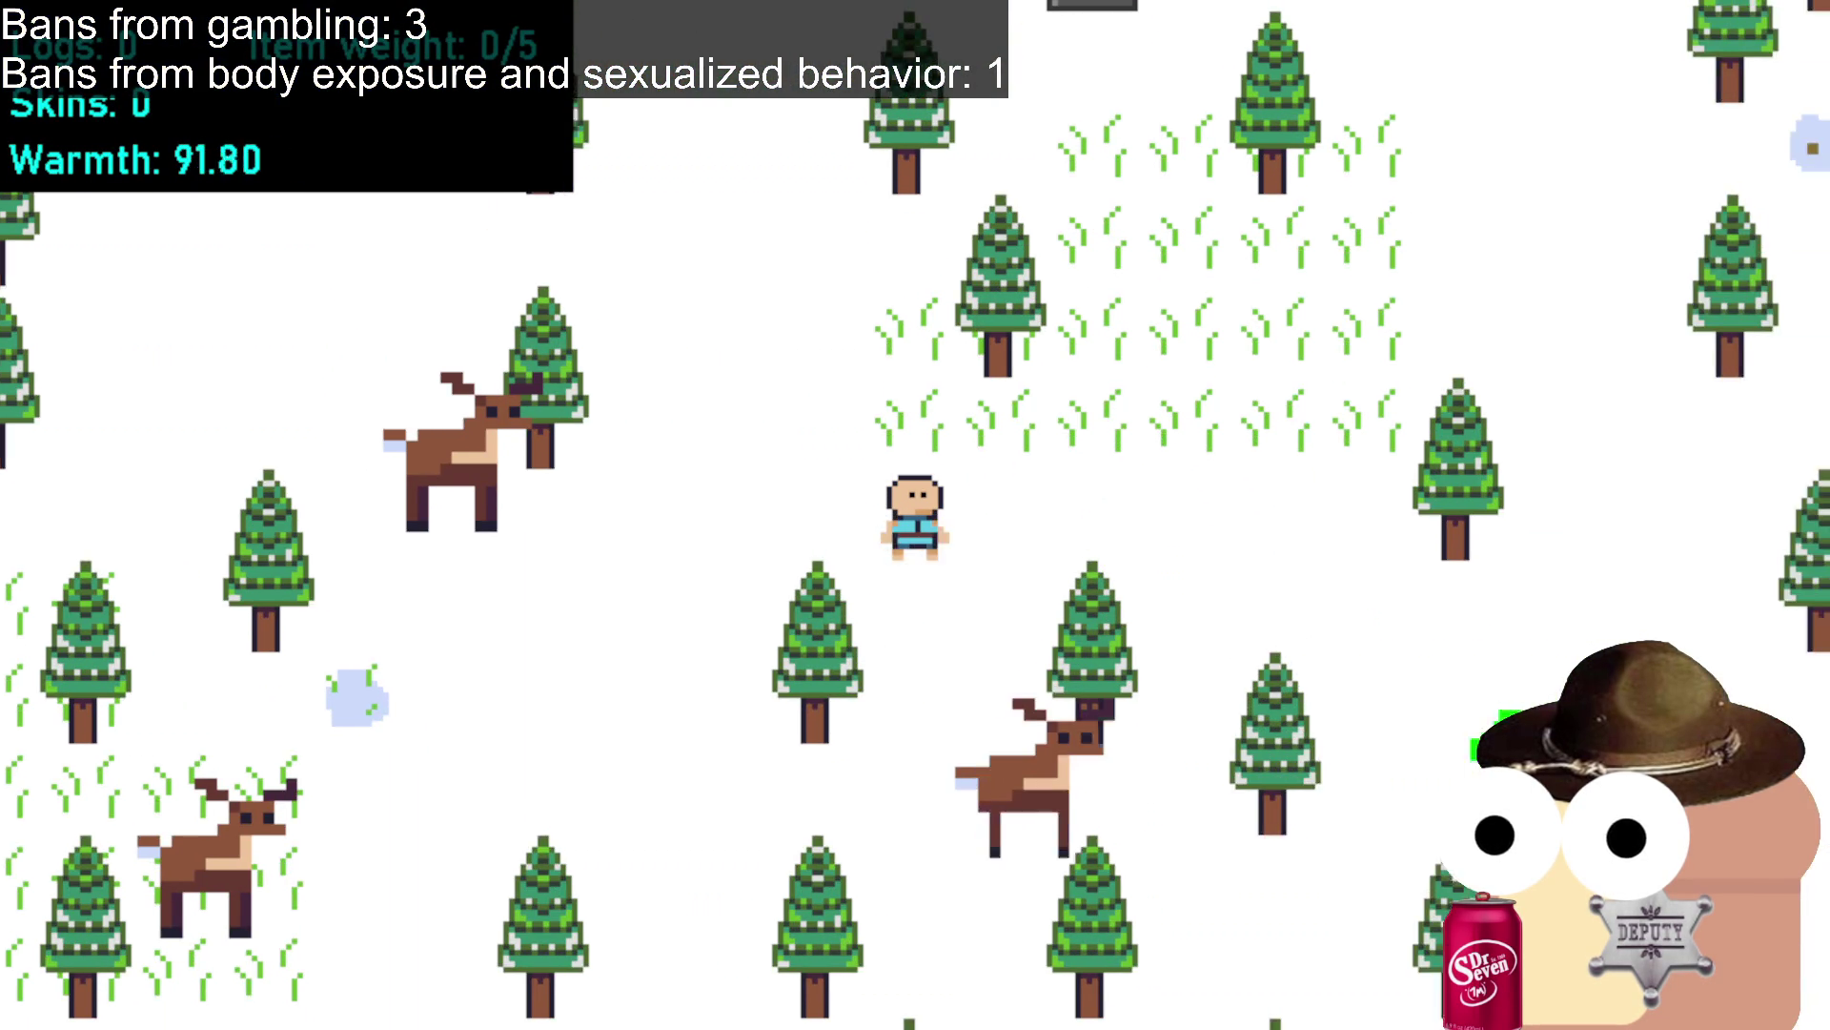
click(1373, 753)
click(1429, 851)
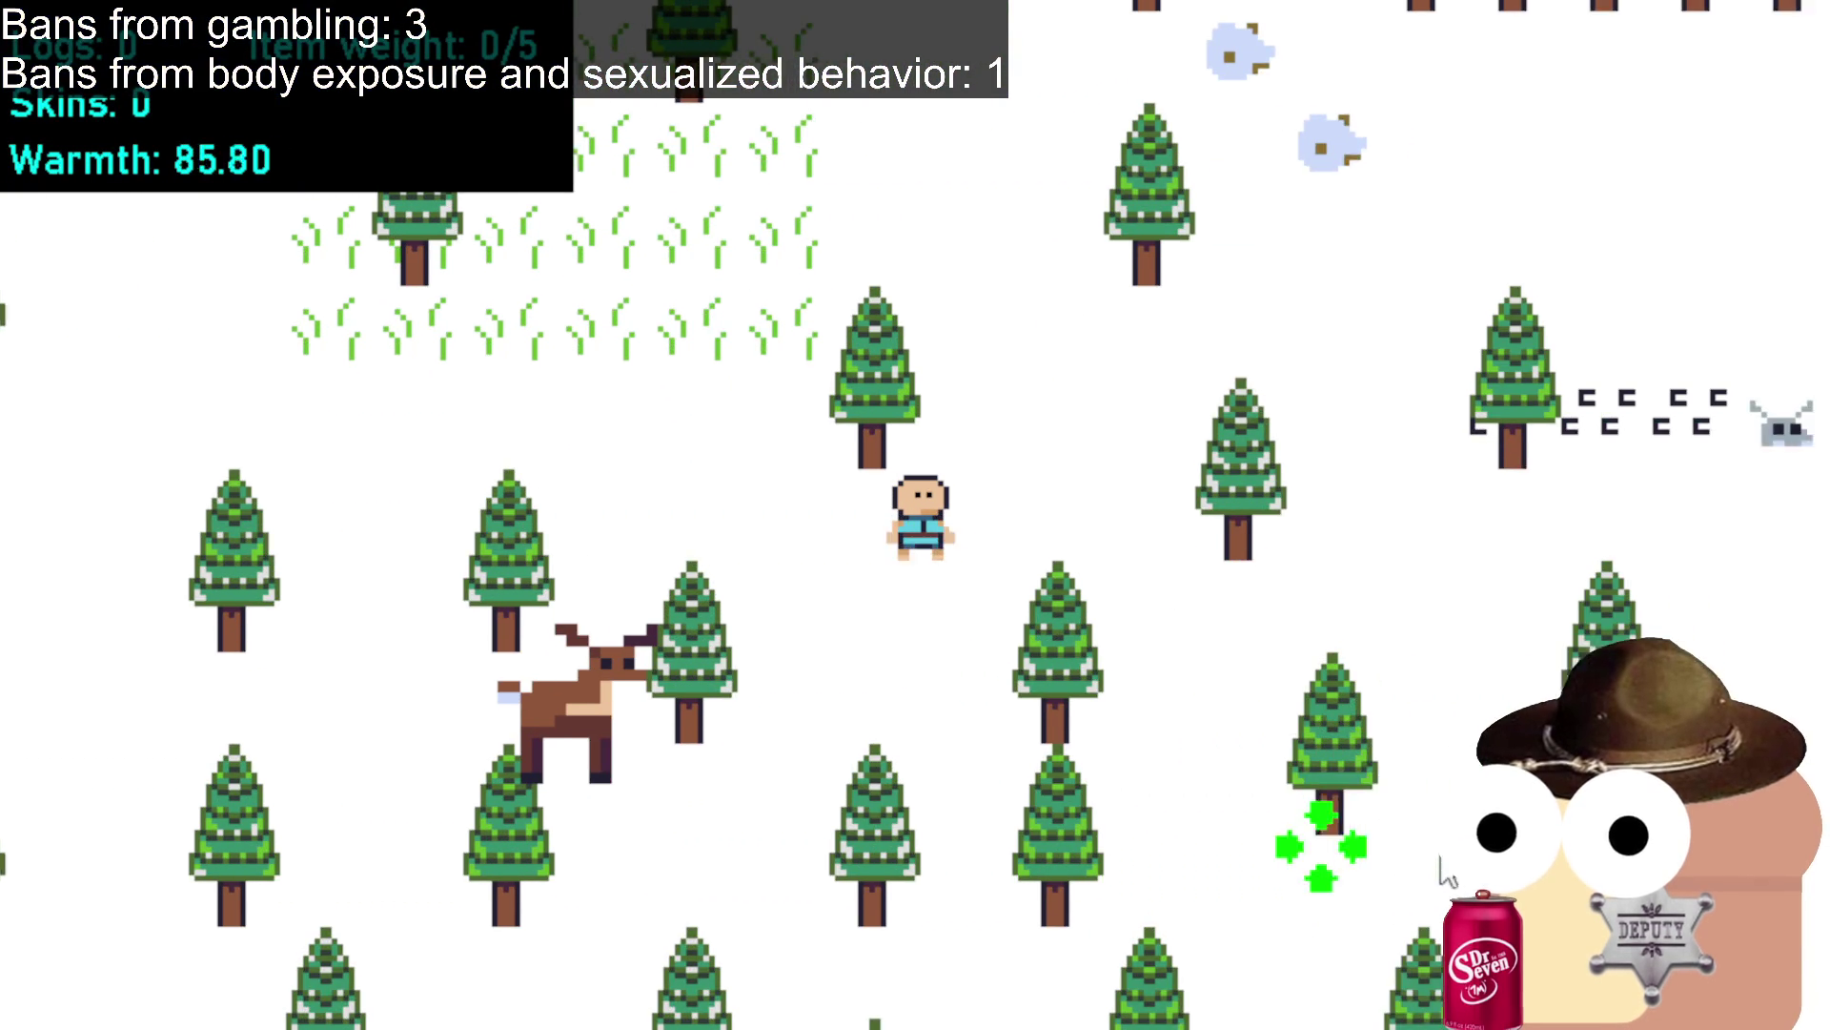
click(1459, 572)
Walk toward the tracks, past the dirt patch, and over to the pickaxe.
click(1149, 333)
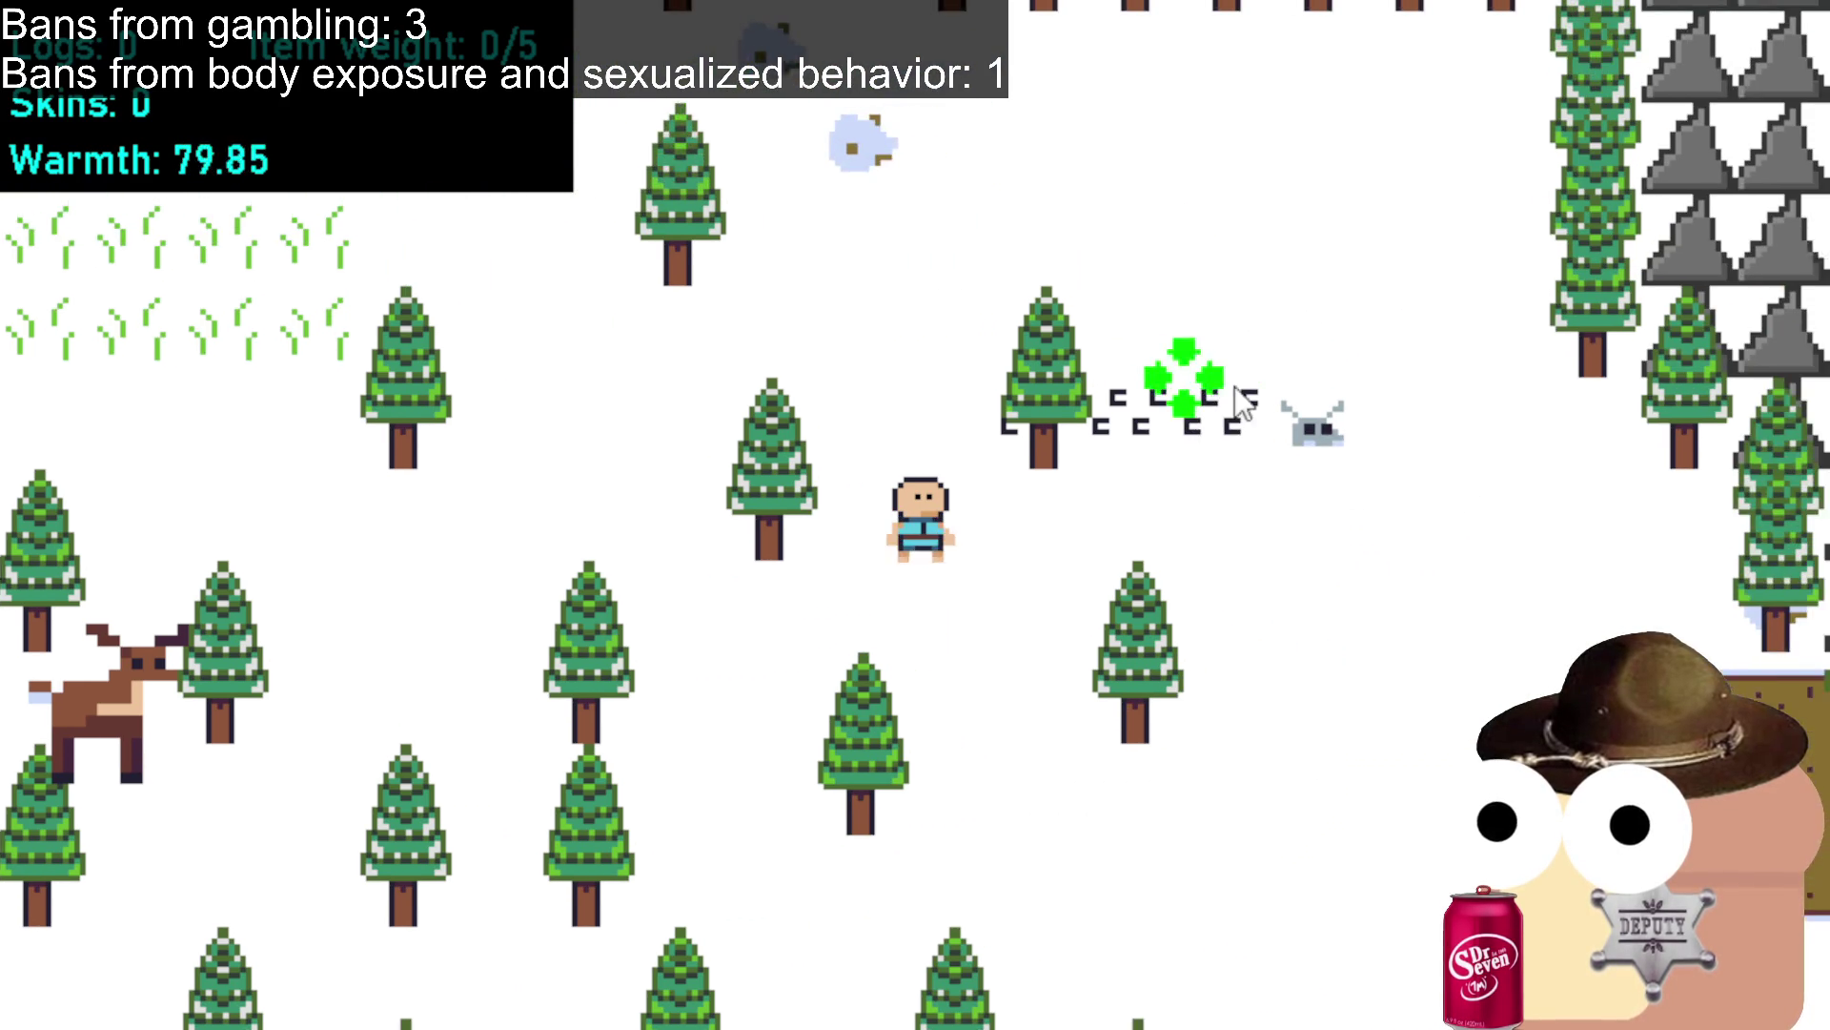
click(1030, 482)
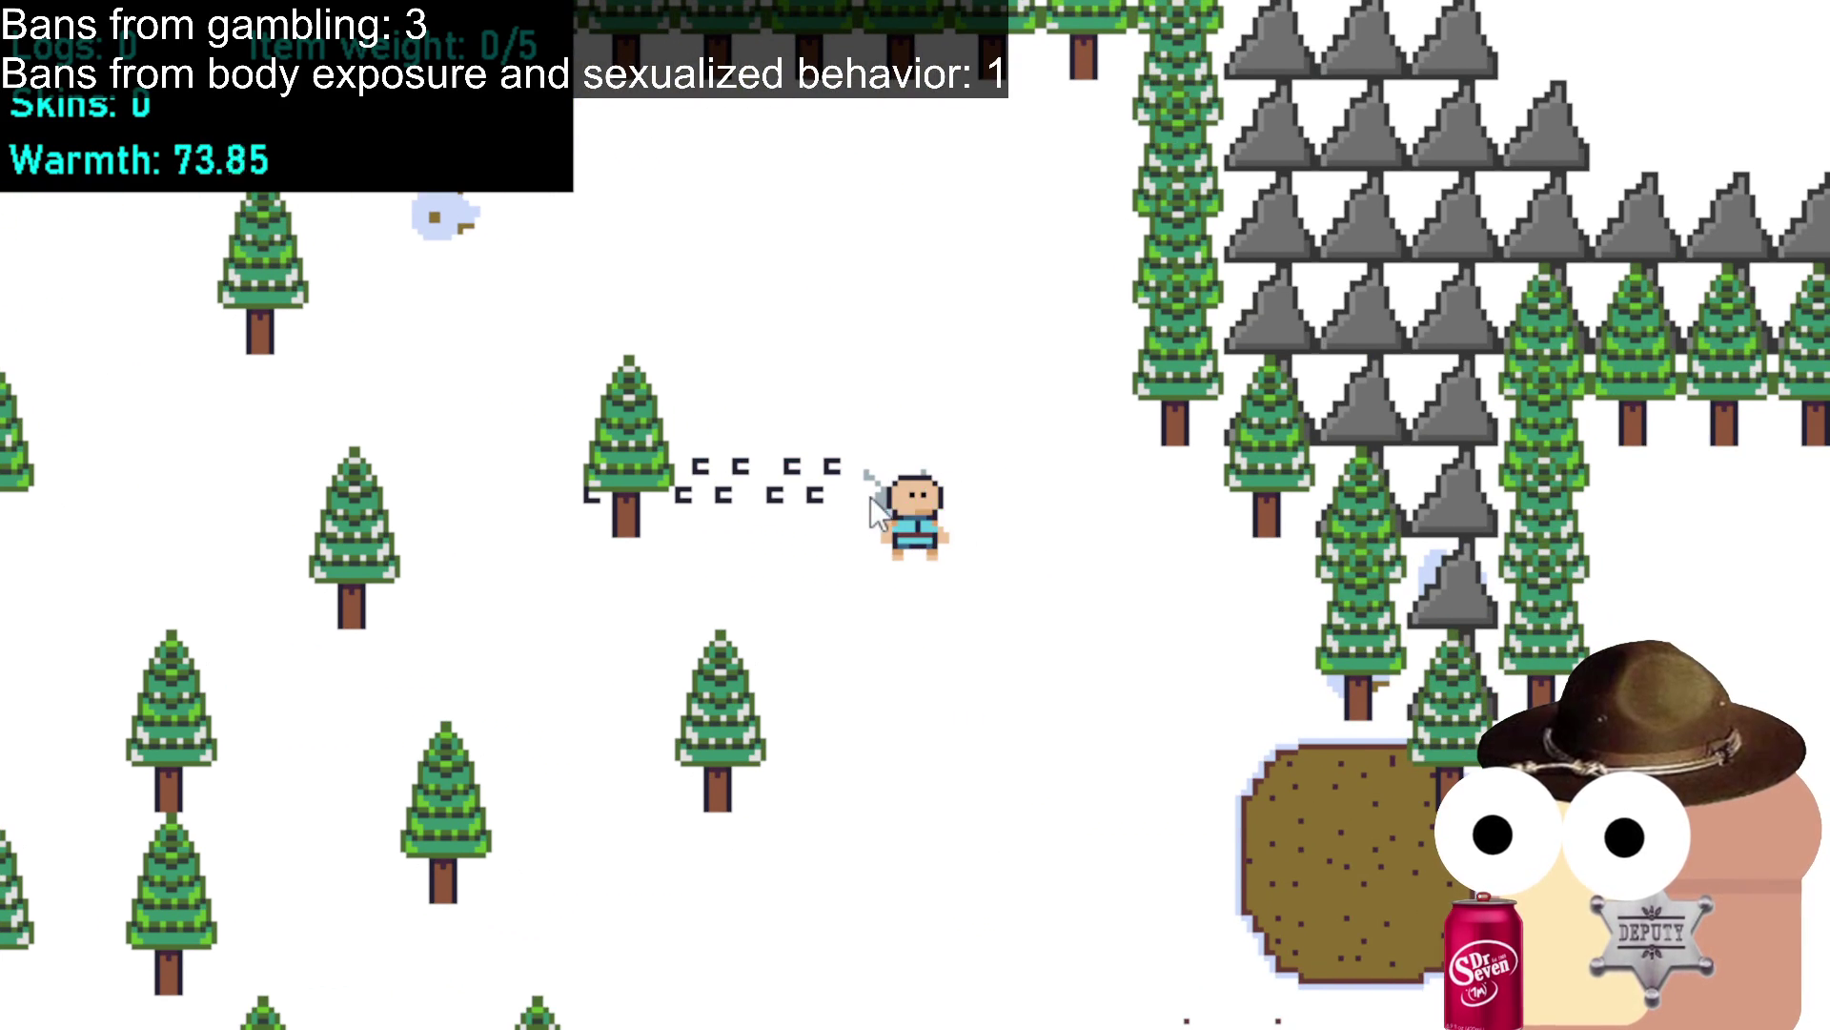
click(901, 432)
click(1158, 742)
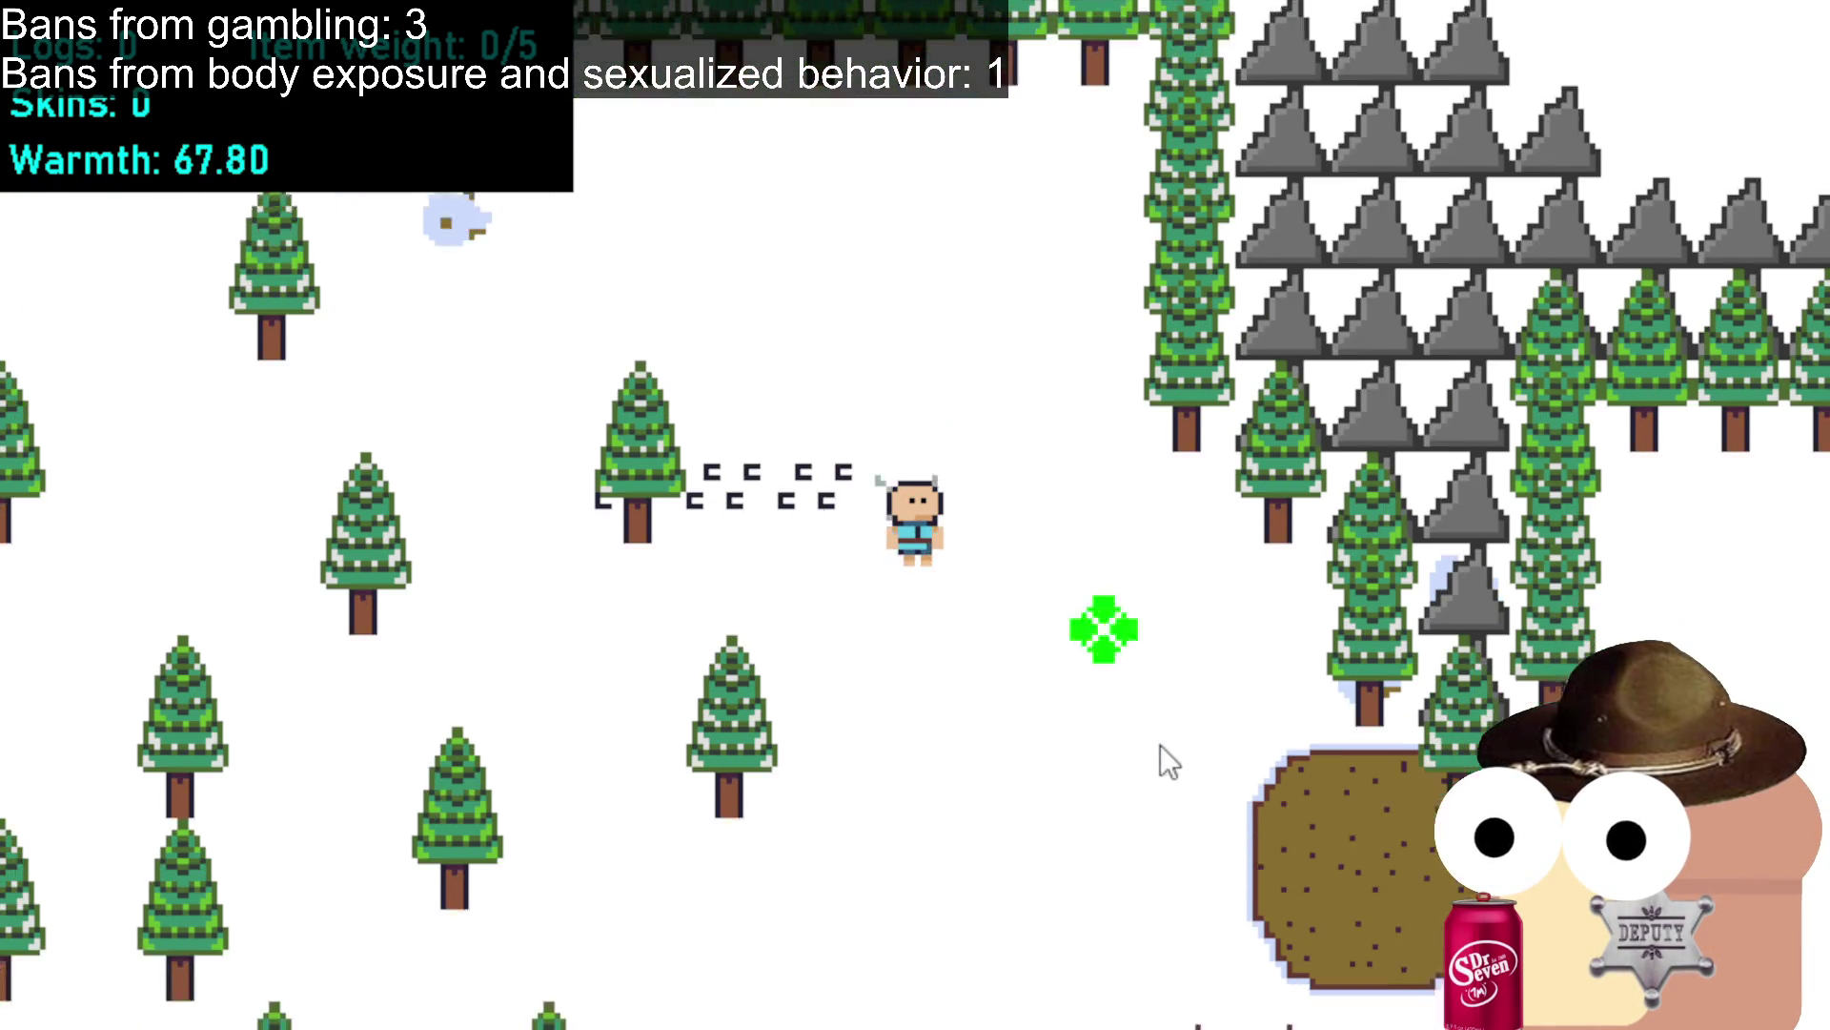
click(1197, 749)
click(1368, 672)
click(1473, 542)
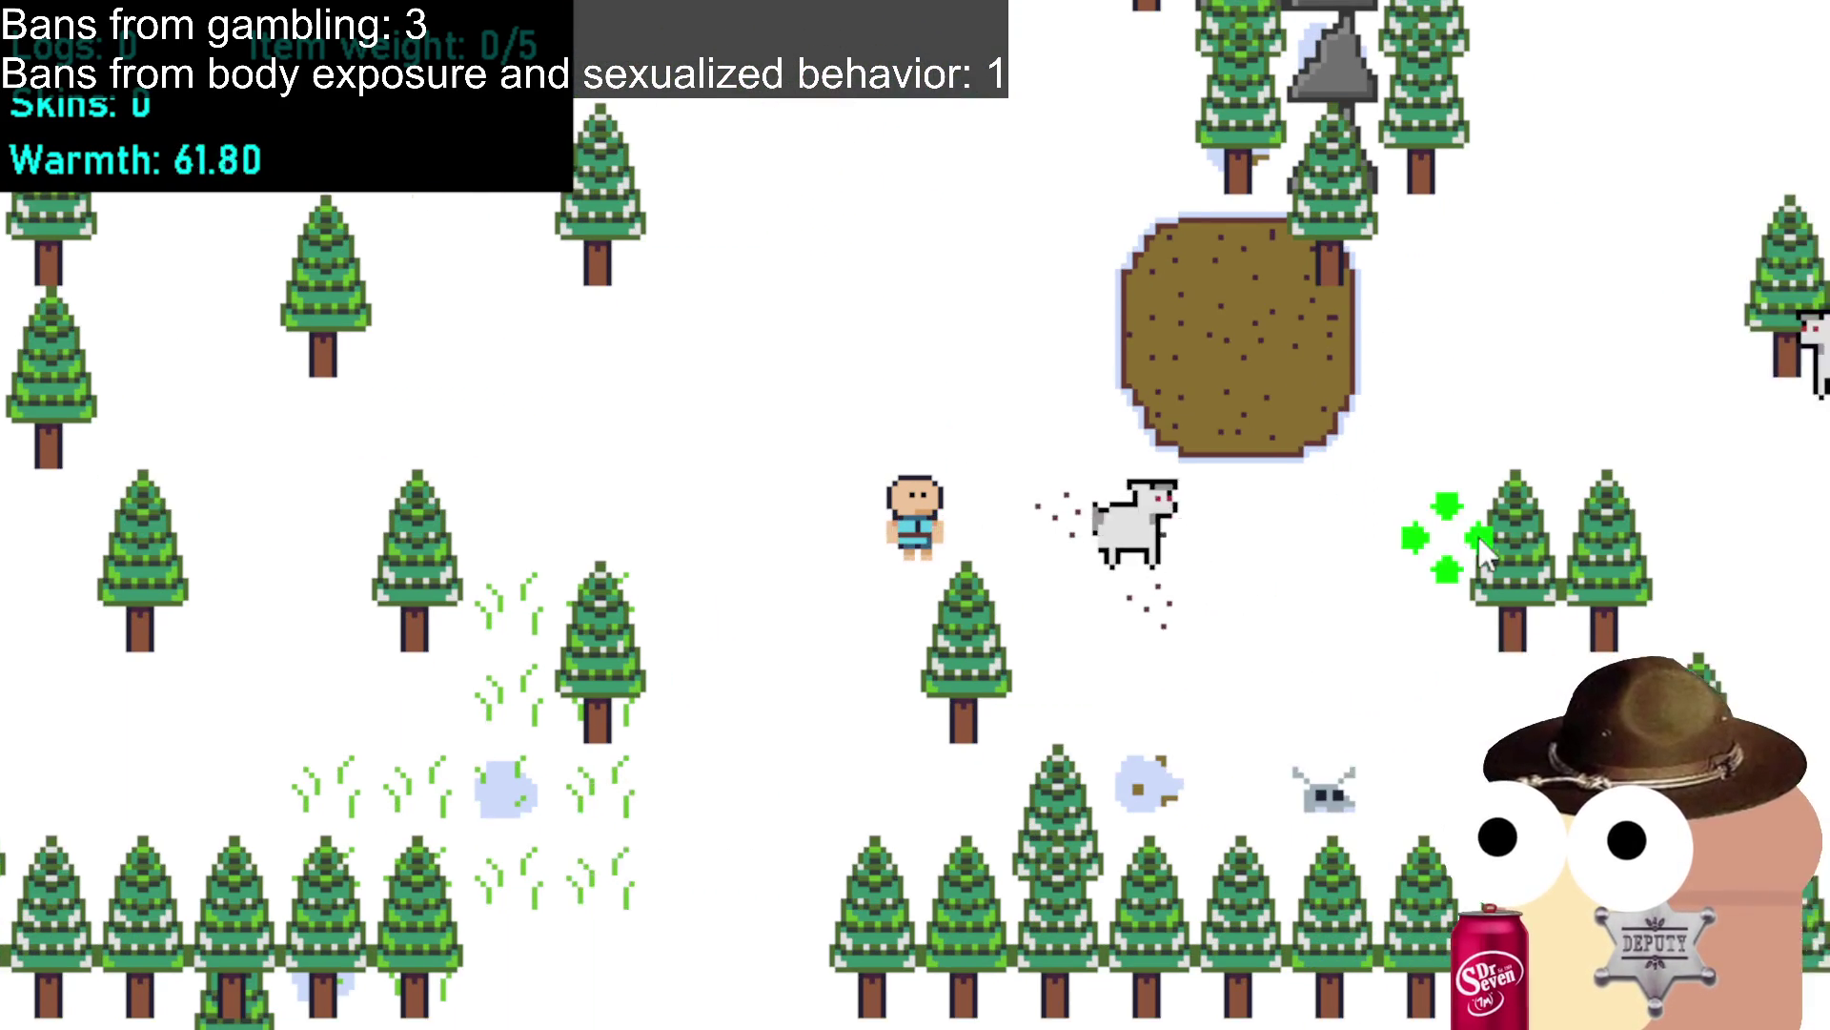
click(1363, 678)
click(1720, 513)
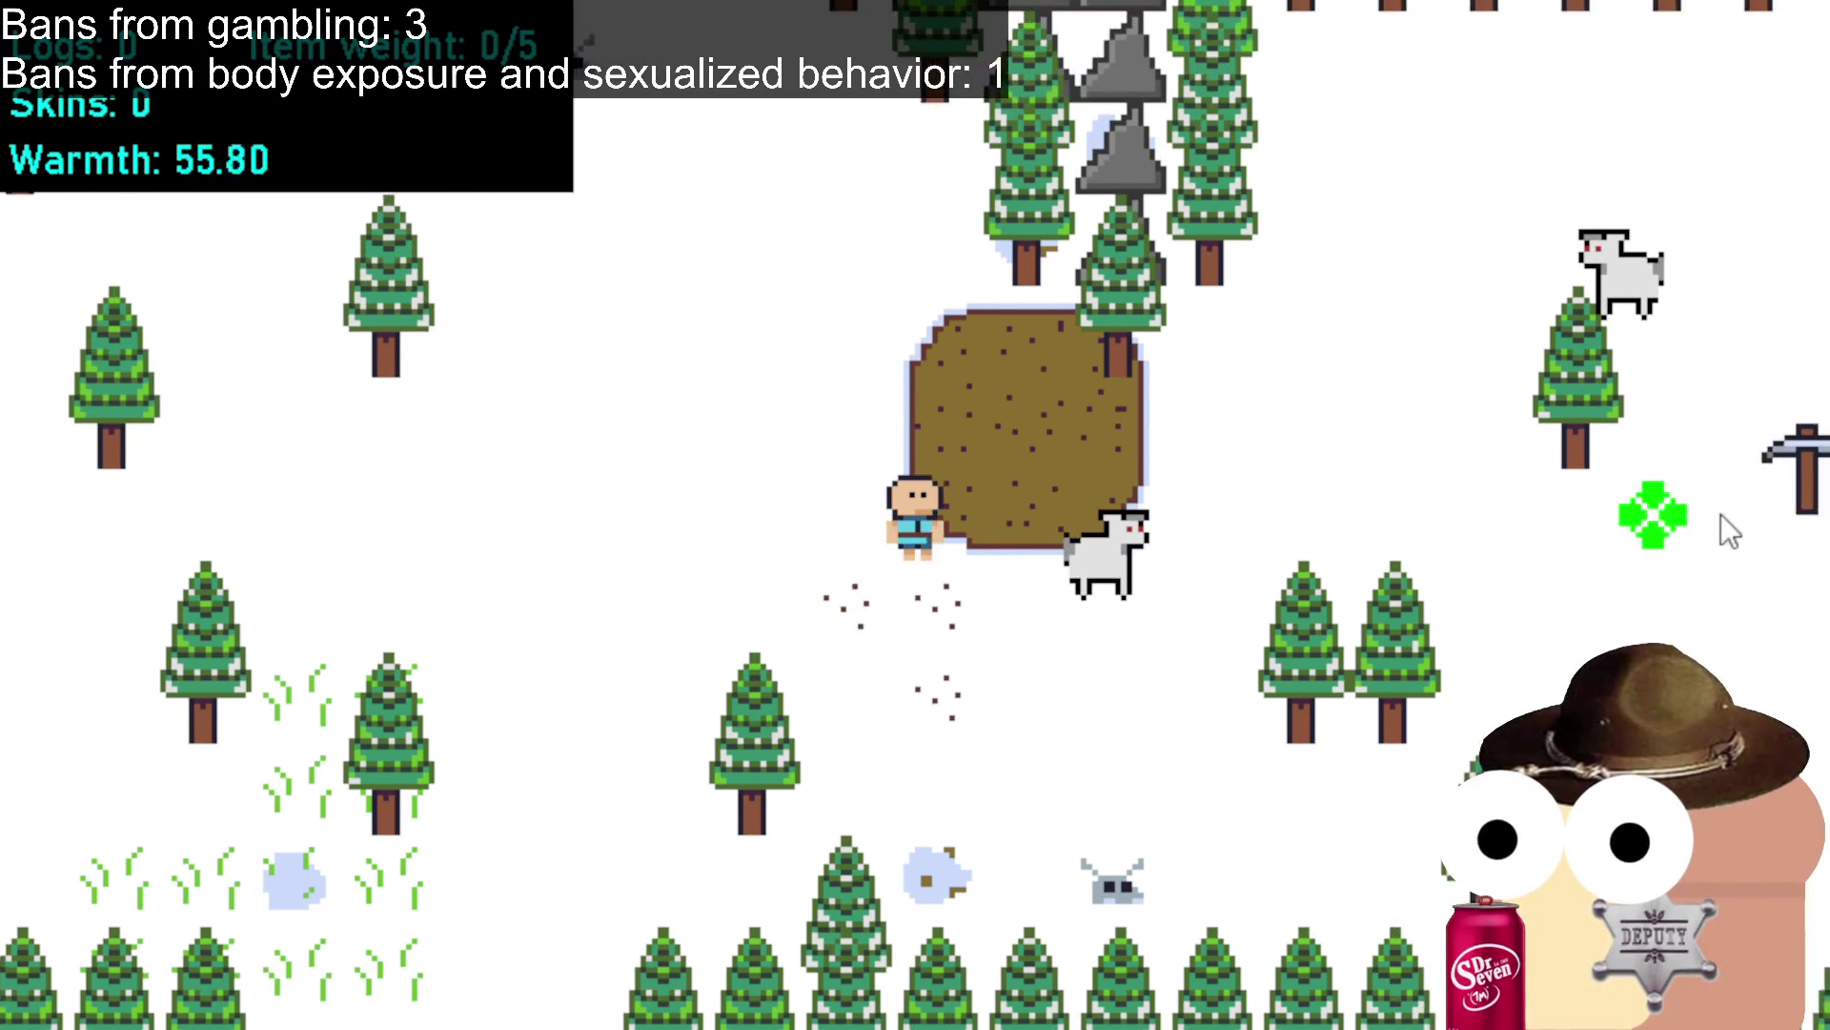
click(1601, 472)
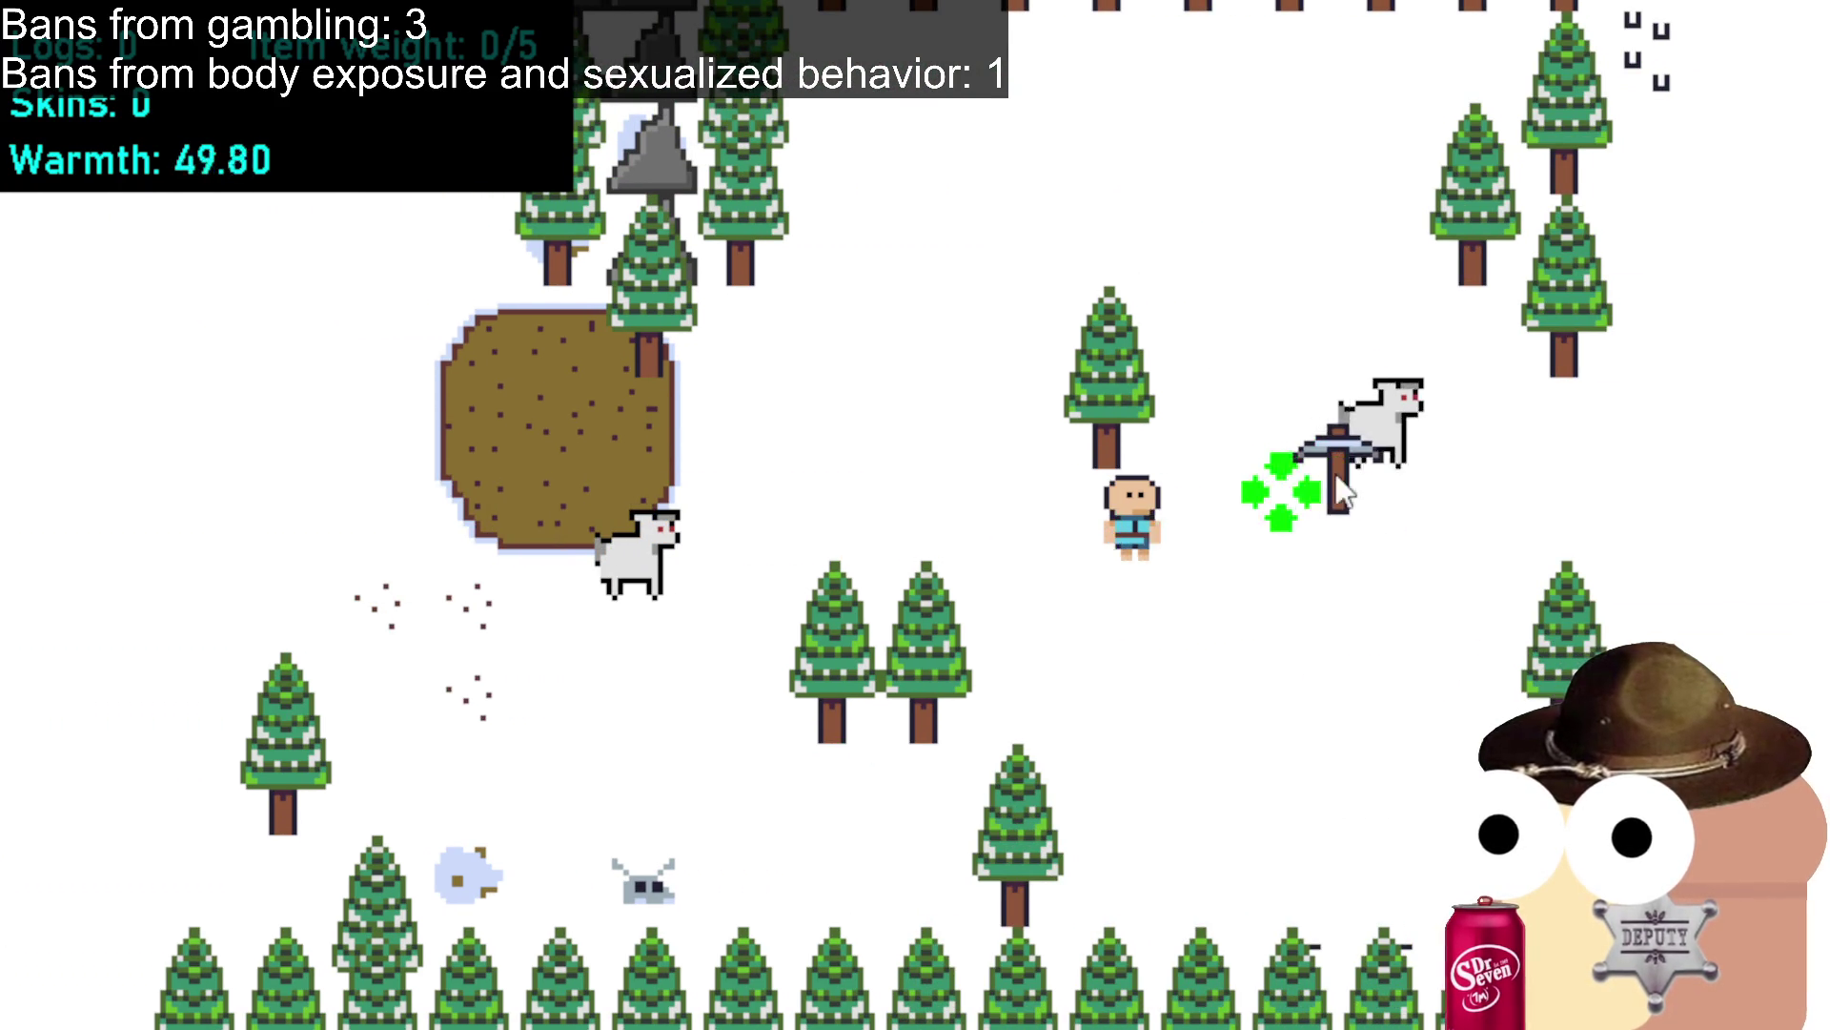
Walk back left toward the goat, then down-left through the tree line.
click(1017, 541)
click(891, 453)
click(744, 615)
click(619, 615)
click(605, 610)
click(572, 605)
click(446, 572)
click(460, 558)
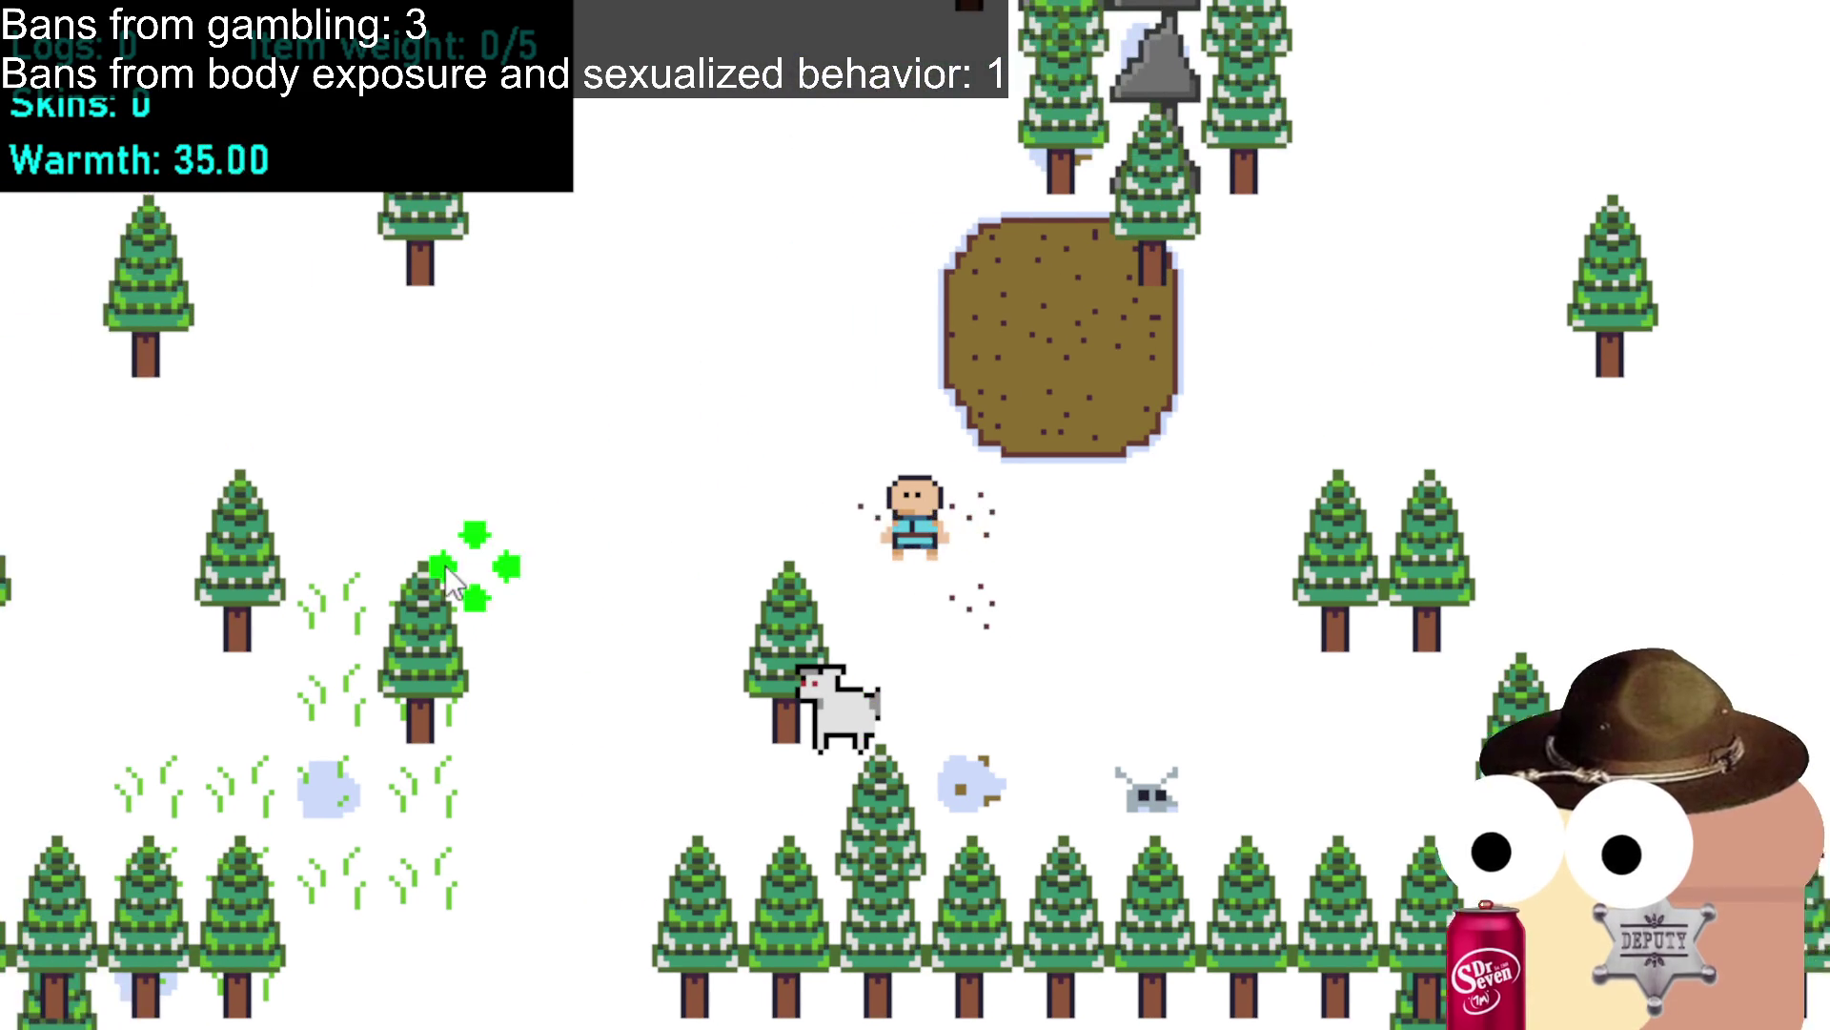
click(529, 563)
click(682, 796)
click(683, 799)
click(688, 806)
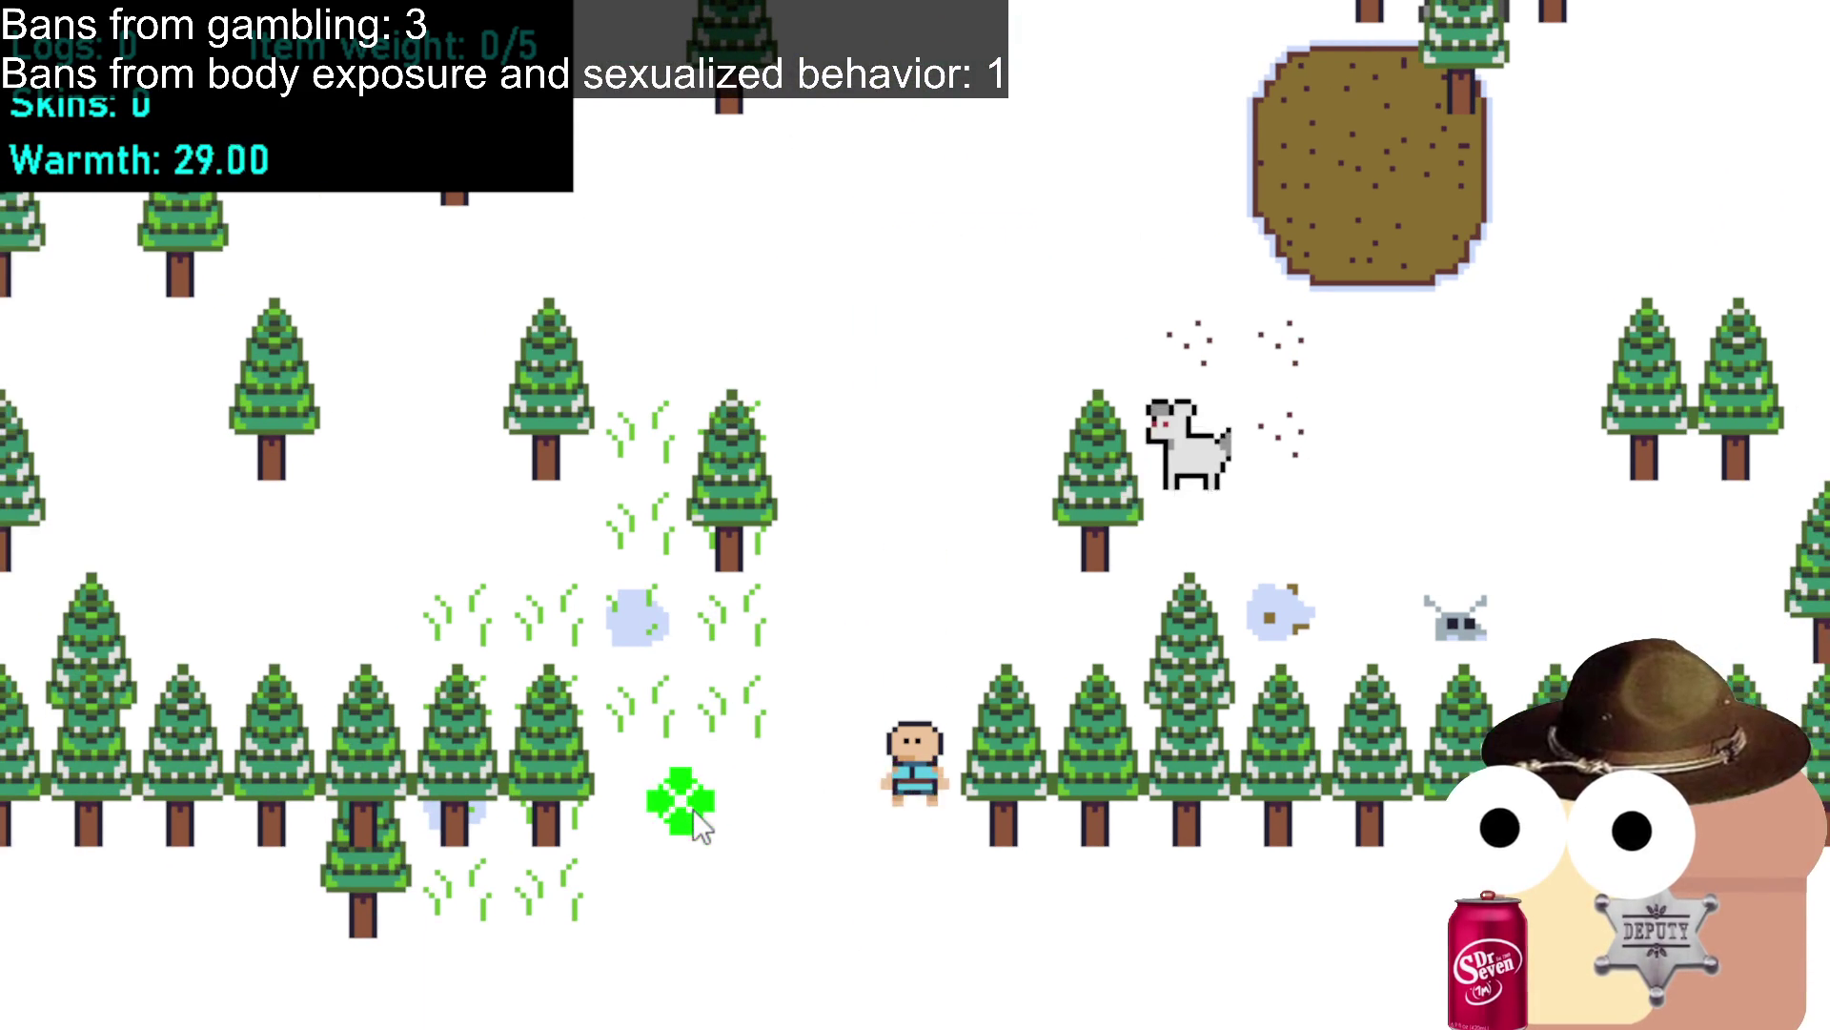
Head up and left toward the deer until Warmth hits zero, then walk out of the restarted camp.
click(776, 565)
click(930, 453)
click(937, 423)
click(938, 378)
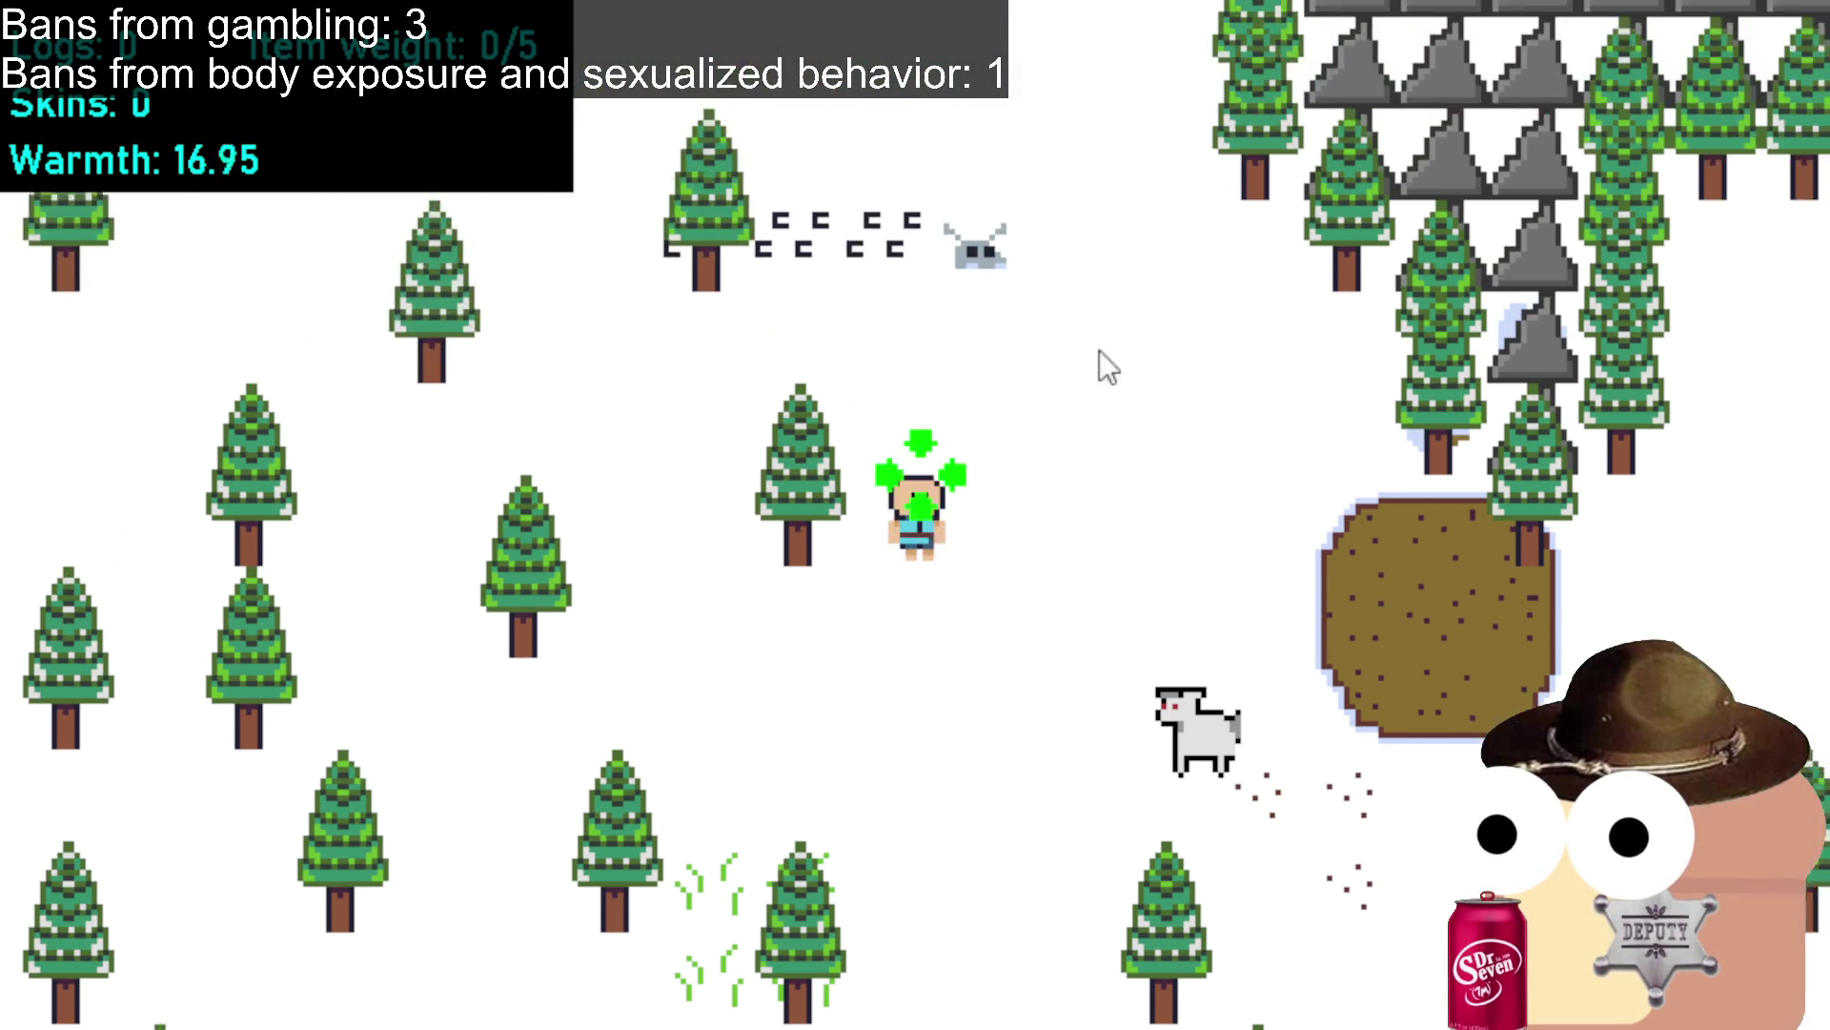
click(1135, 348)
click(597, 440)
click(572, 467)
click(528, 529)
click(529, 529)
click(528, 529)
click(529, 529)
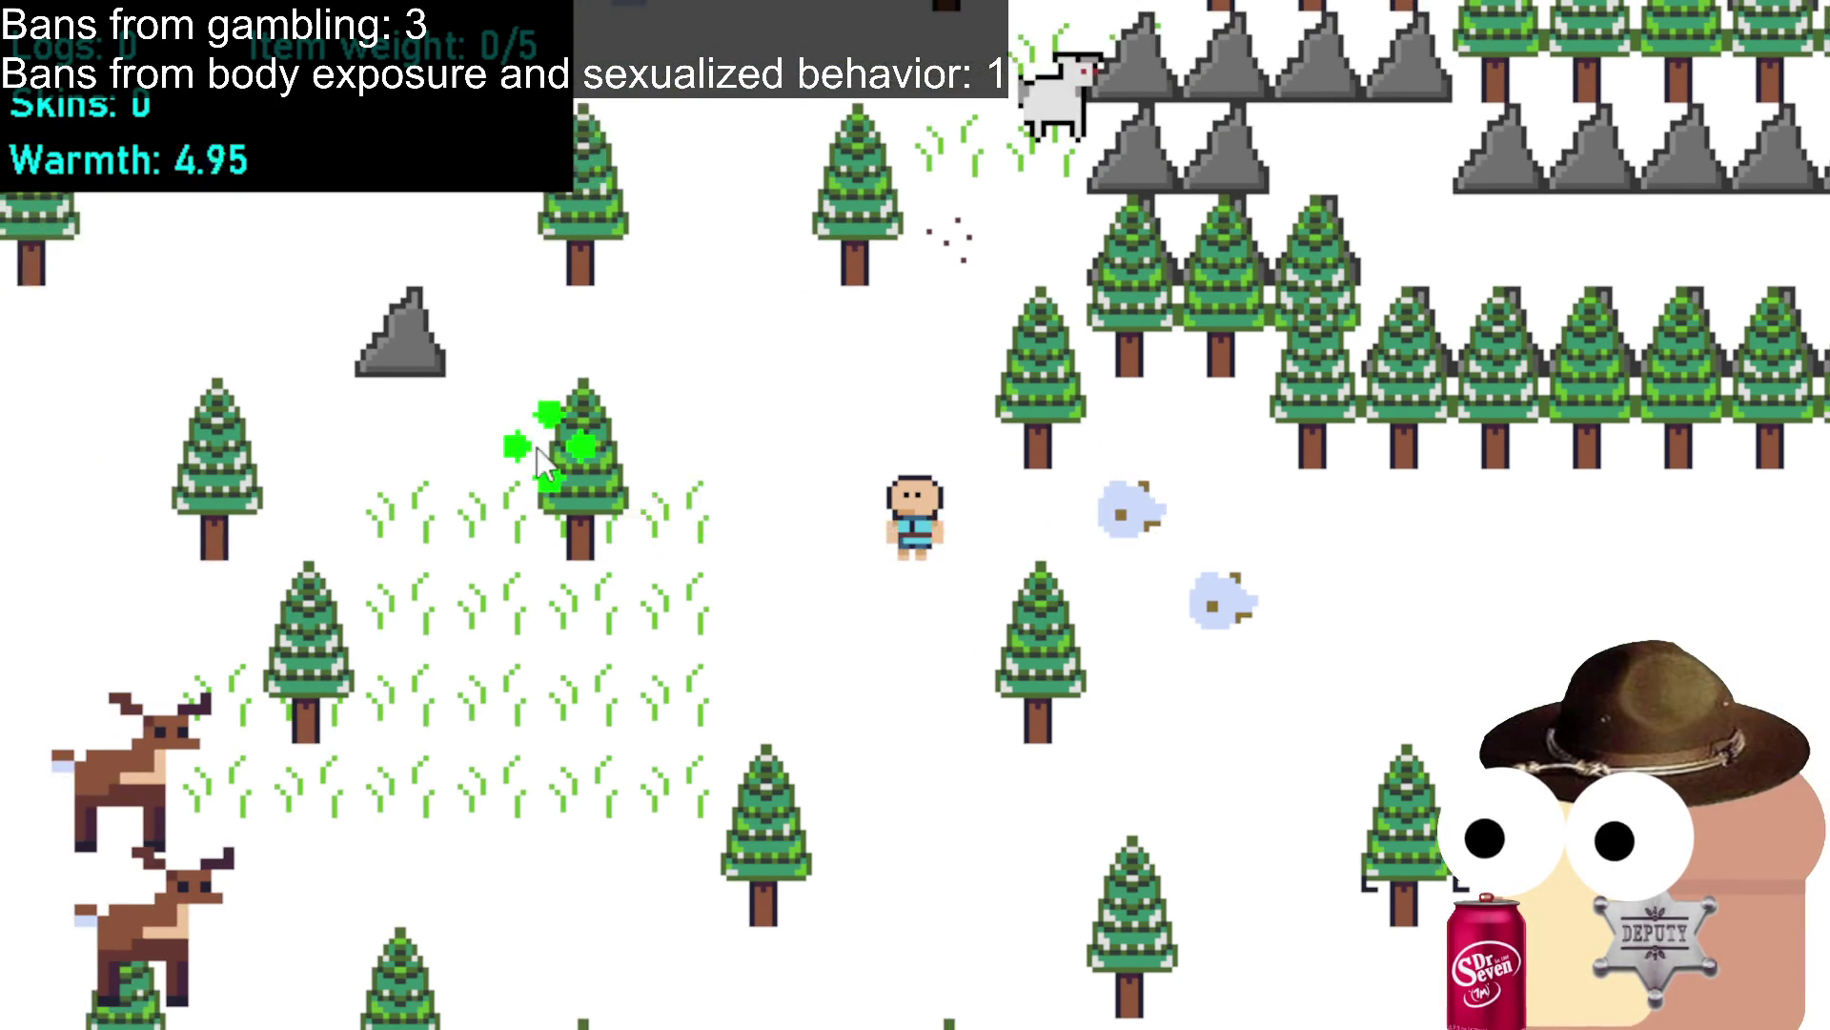
click(477, 481)
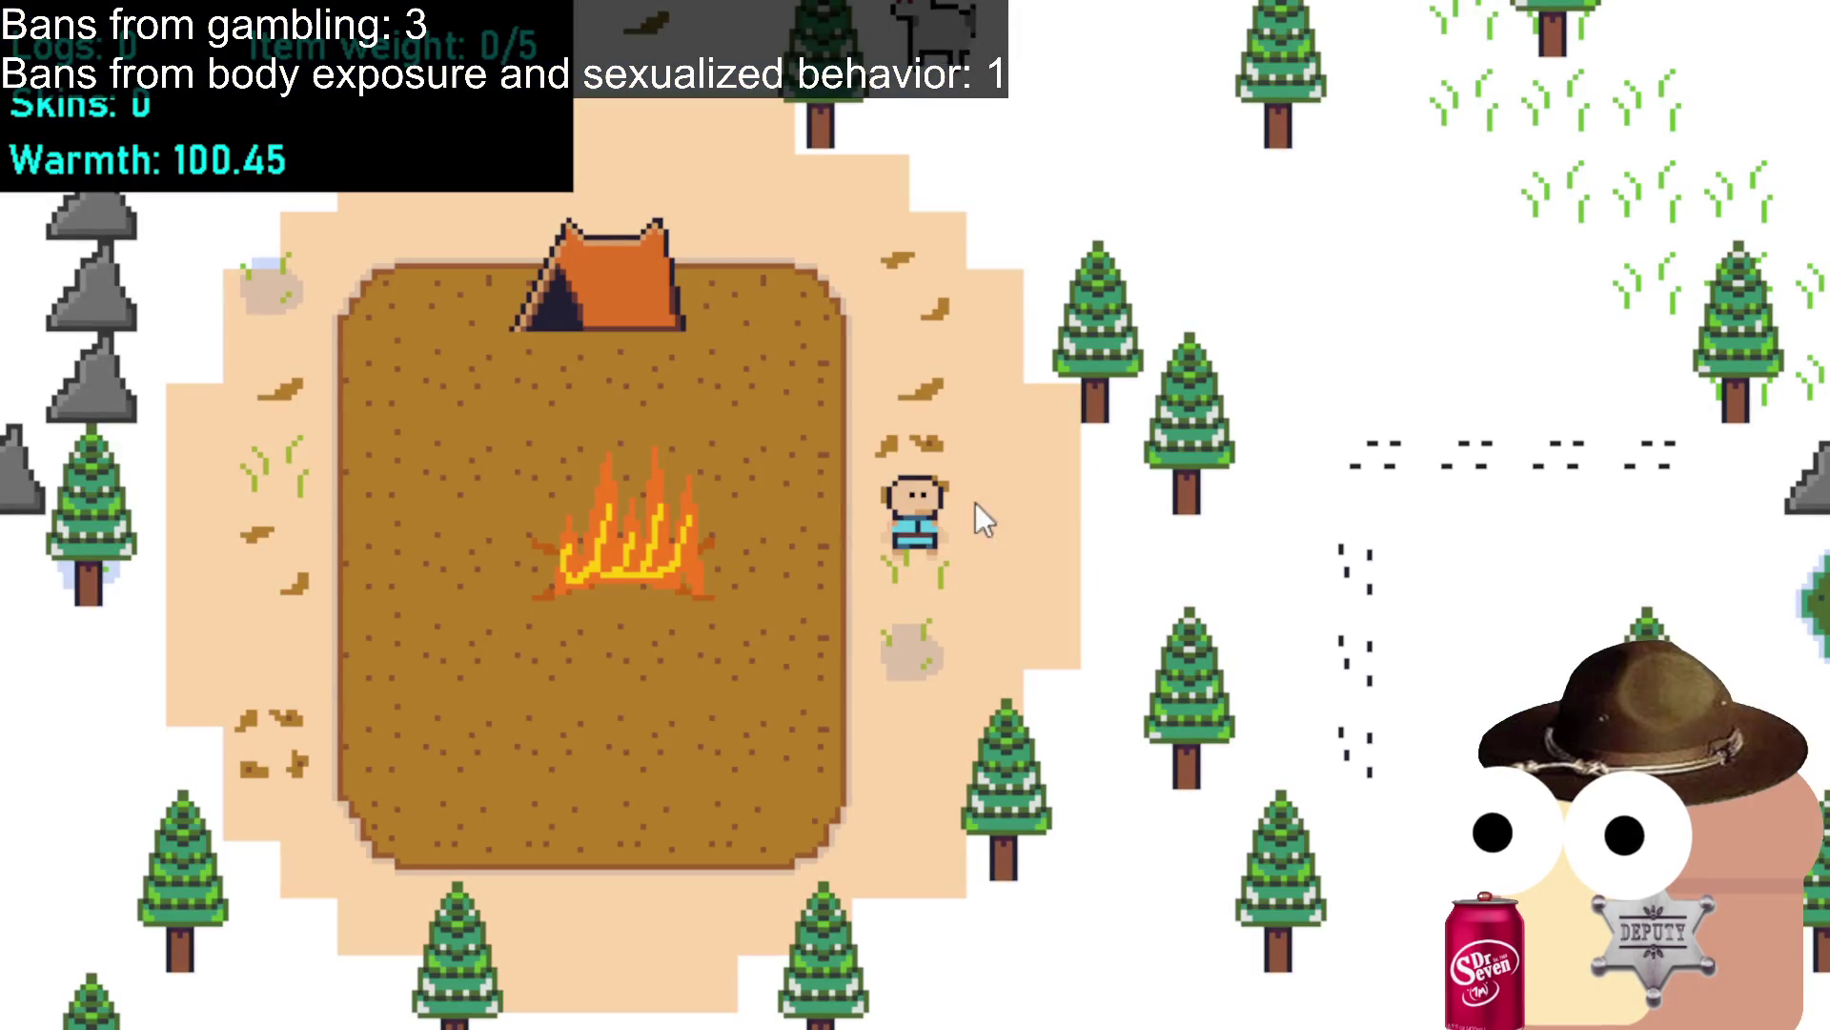
mouse_move(976, 502)
mouse_down()
mouse_move(1089, 462)
mouse_move(1225, 637)
mouse_move(1221, 622)
mouse_up()
Walk right across the snow and through the woods to the pickaxe.
click(1230, 624)
click(1383, 658)
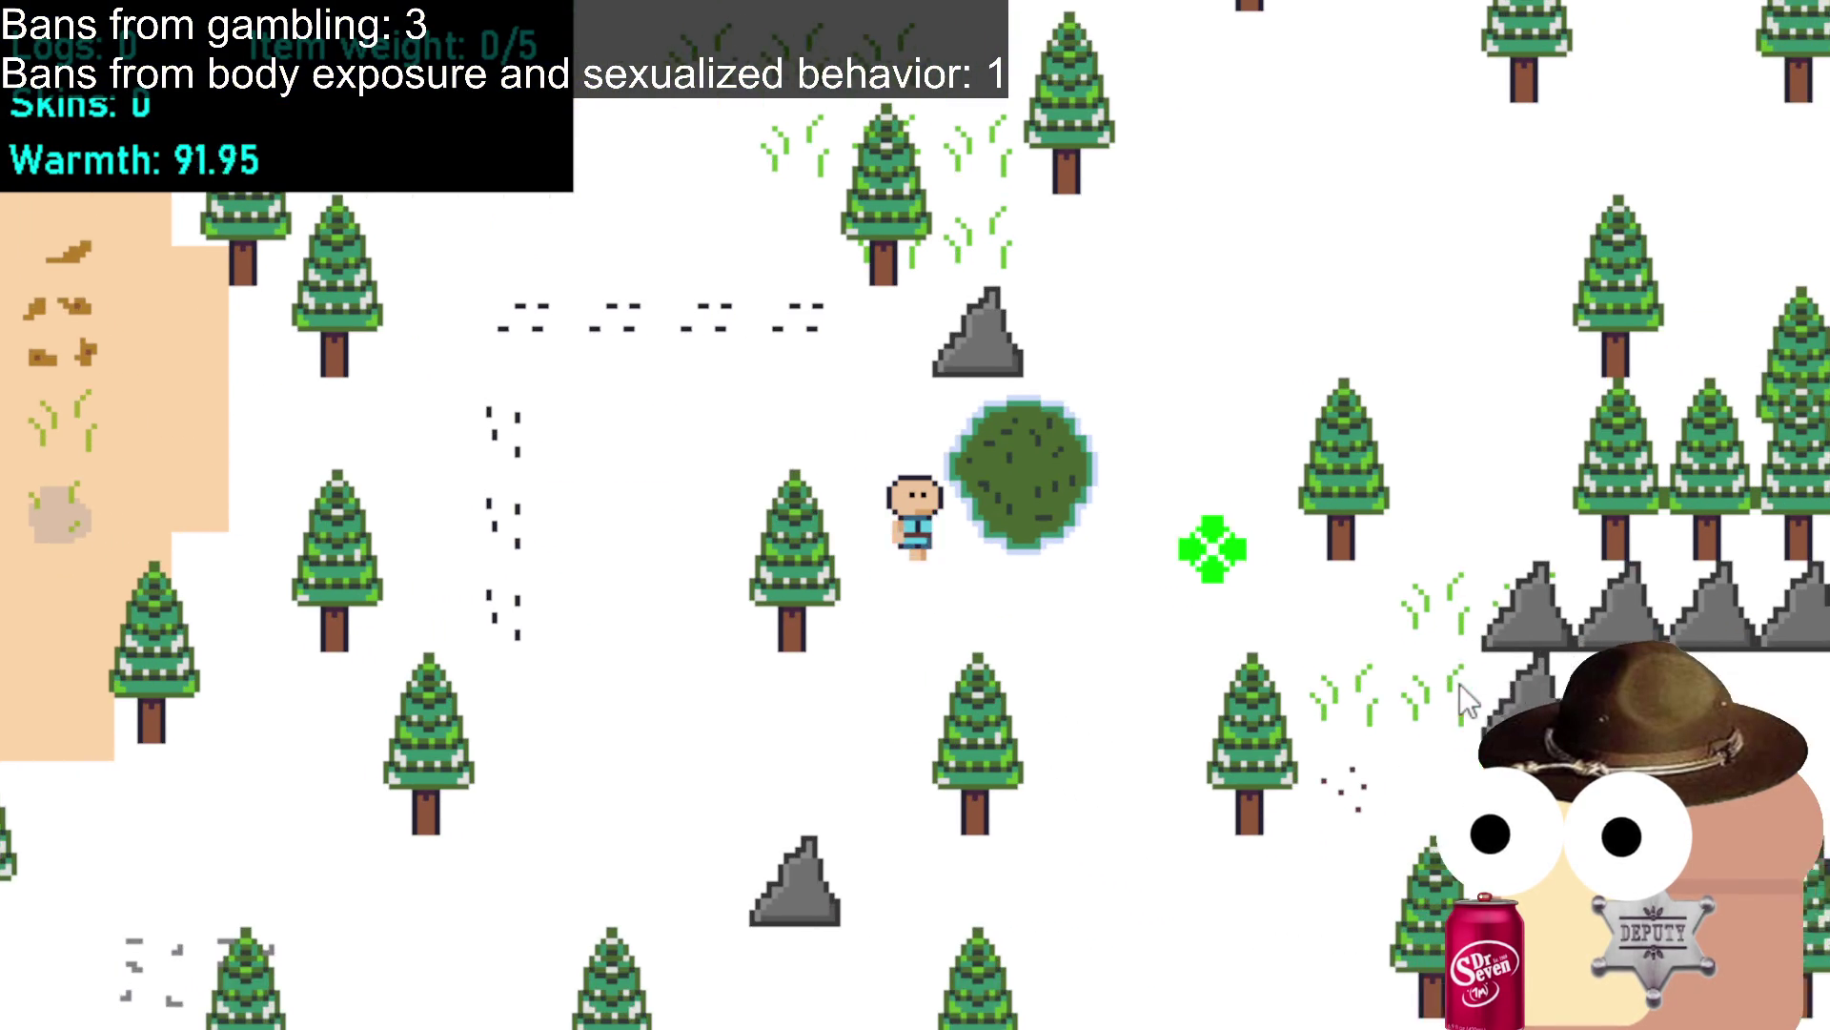
click(1395, 724)
click(981, 886)
click(1435, 748)
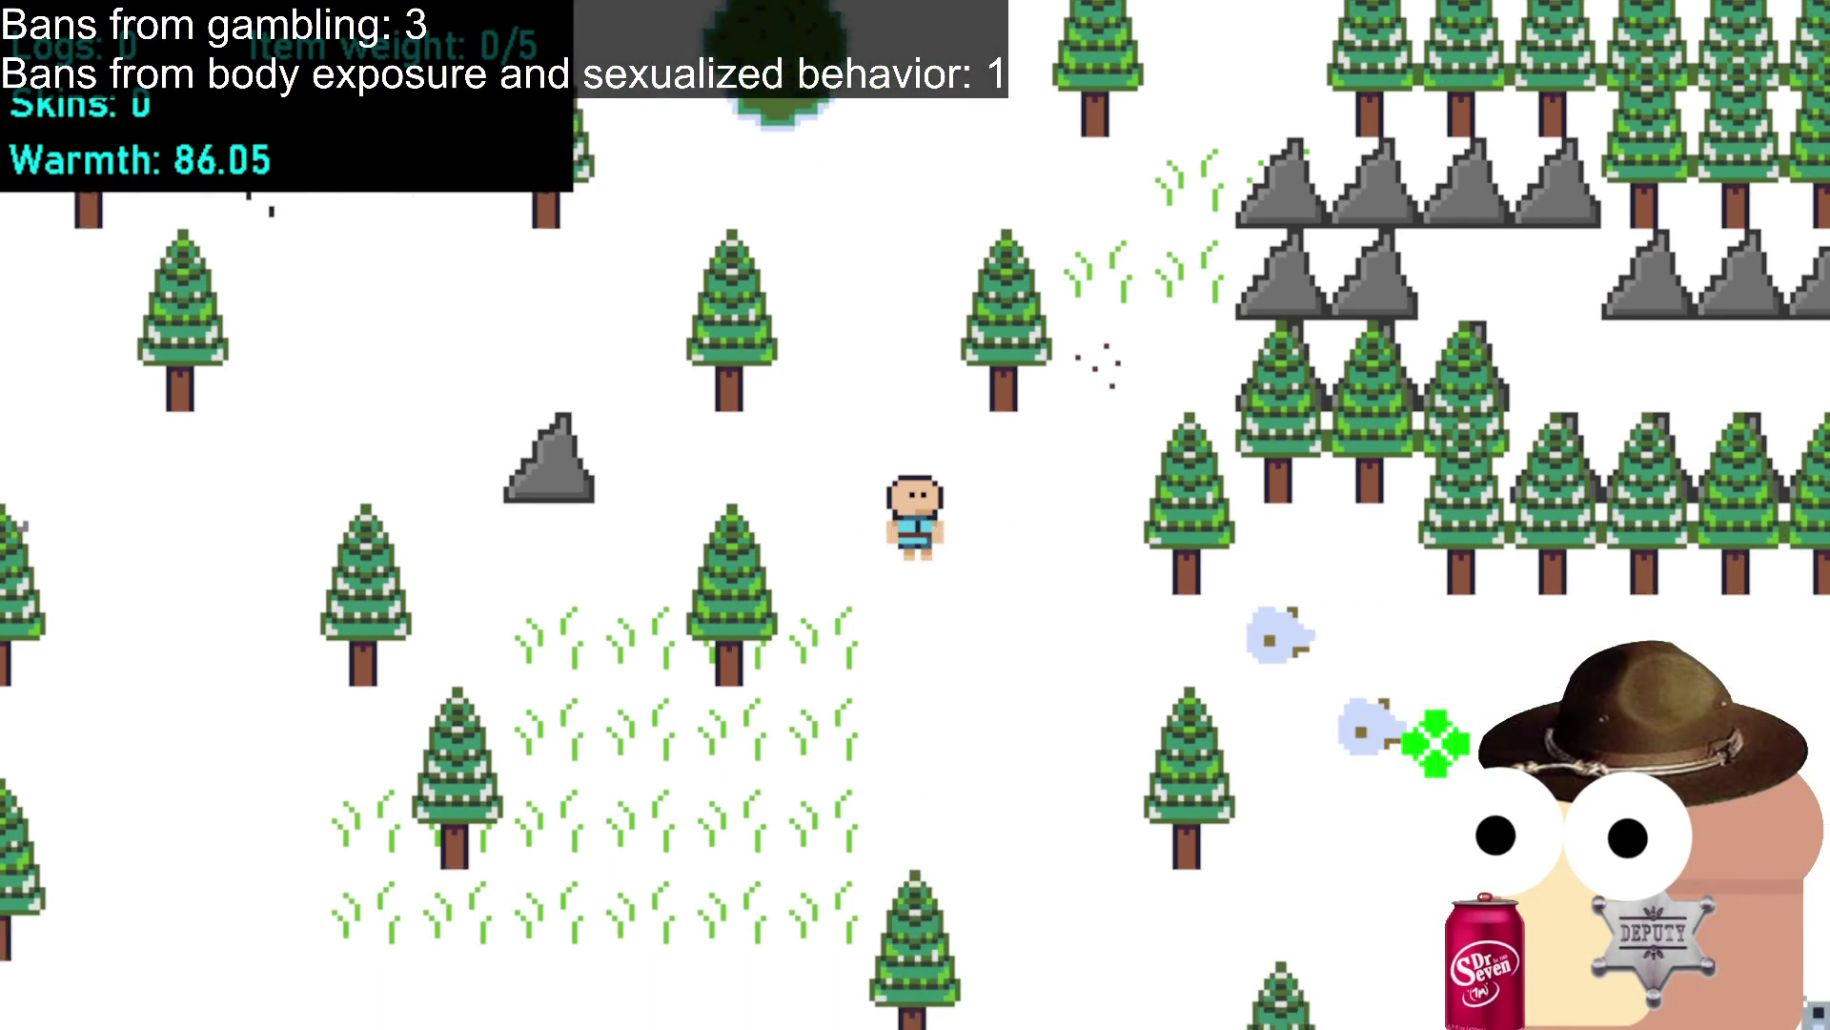
mouse_move(1434, 743)
mouse_down()
mouse_move(1389, 613)
mouse_move(1462, 674)
mouse_move(1553, 654)
mouse_move(1468, 713)
mouse_up()
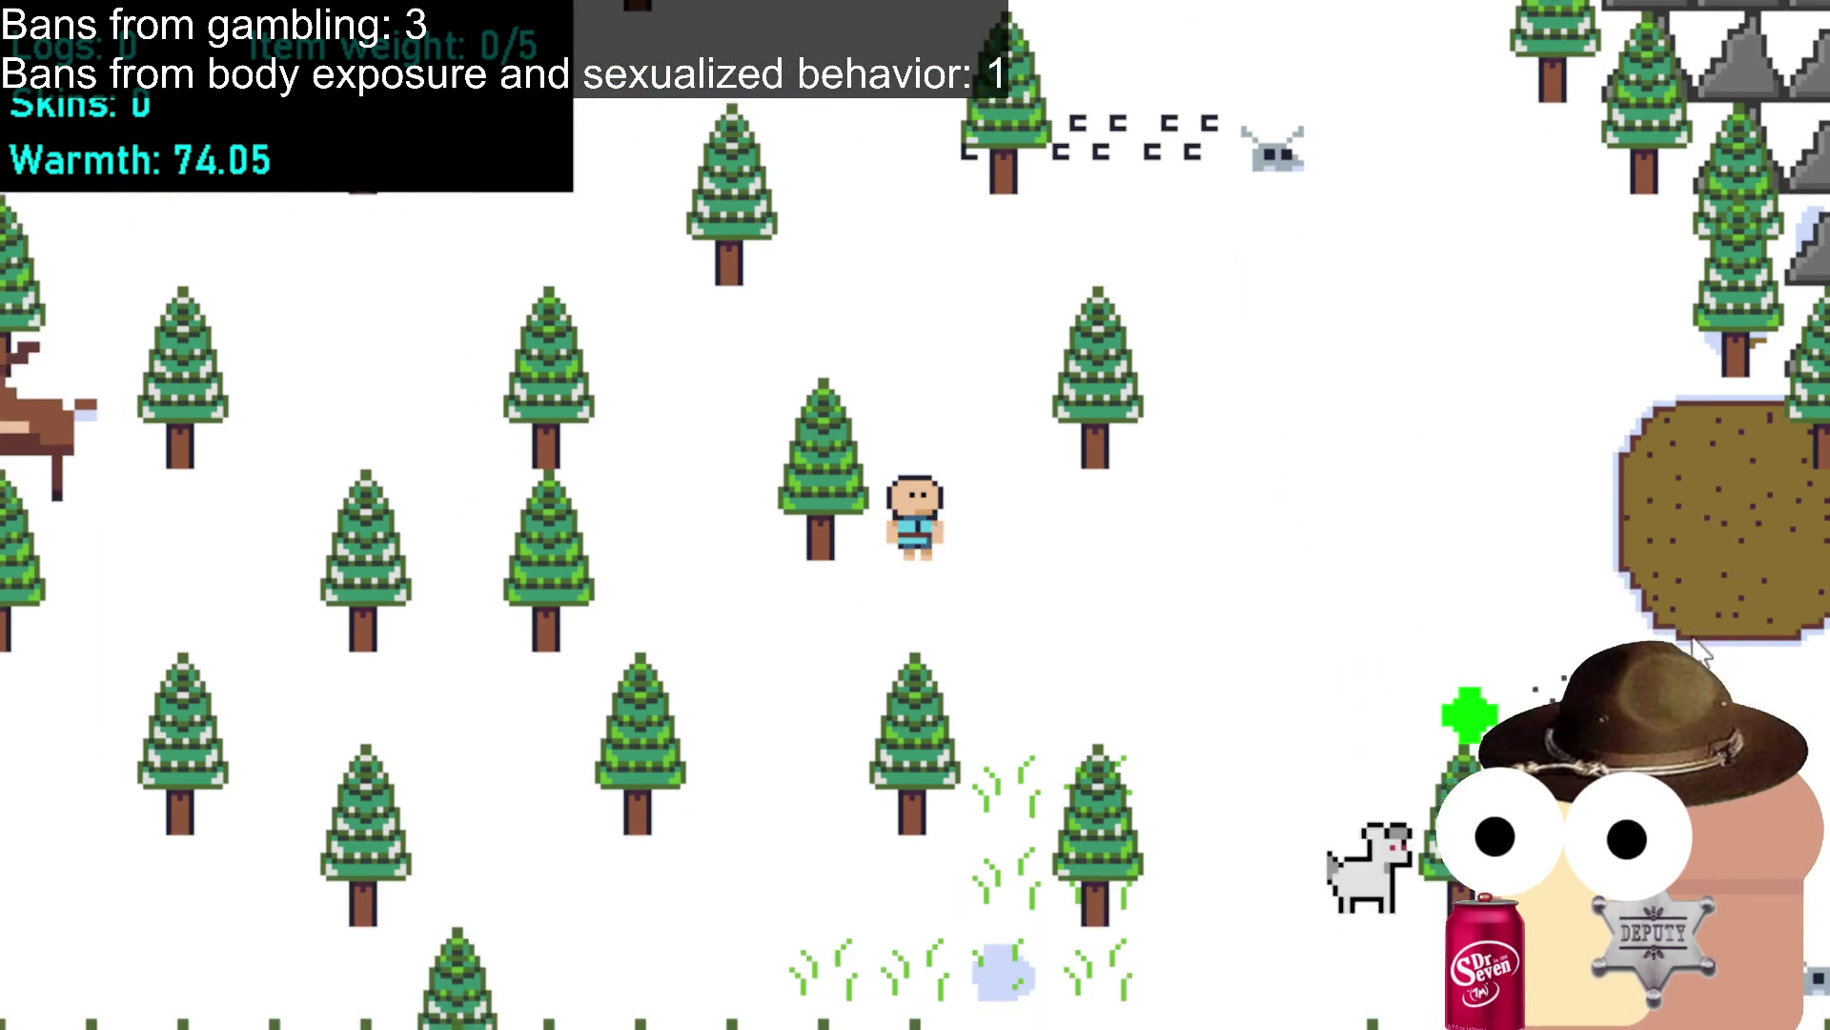
mouse_move(1699, 651)
mouse_down()
mouse_move(1661, 565)
mouse_move(1573, 457)
mouse_move(1529, 541)
mouse_move(1607, 563)
mouse_move(1611, 541)
mouse_up()
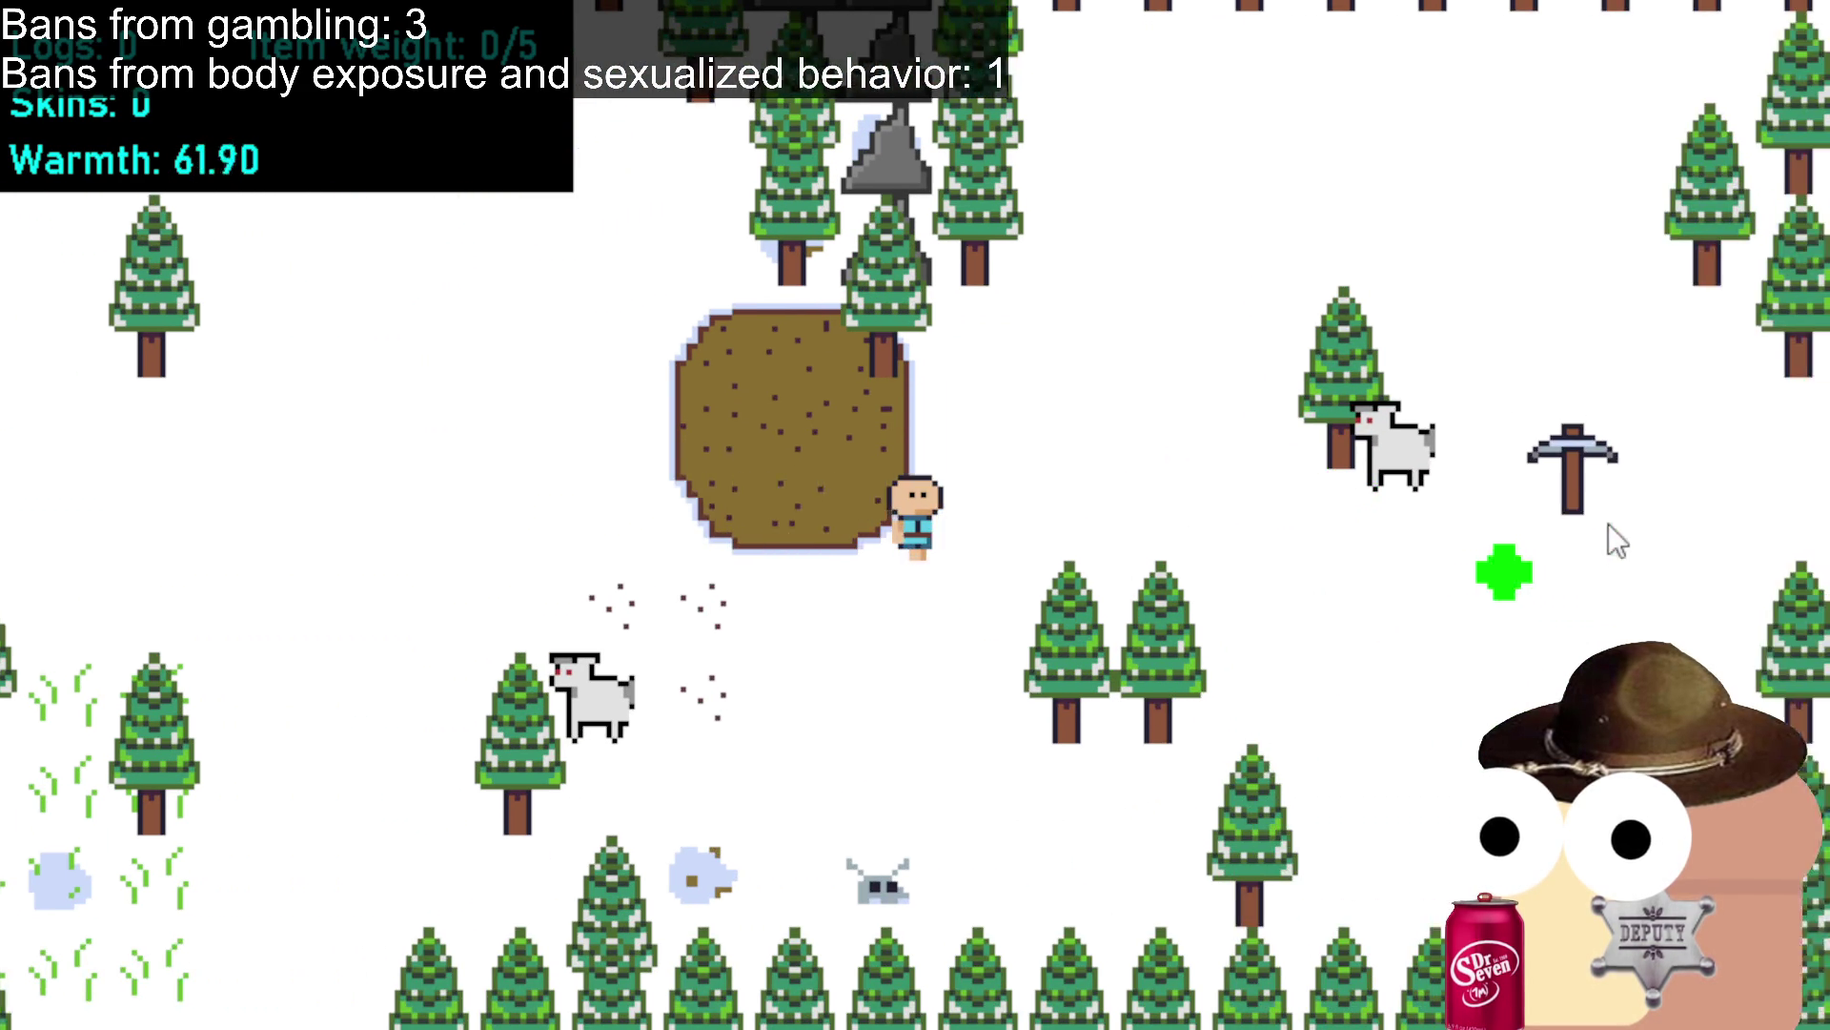
click(1535, 505)
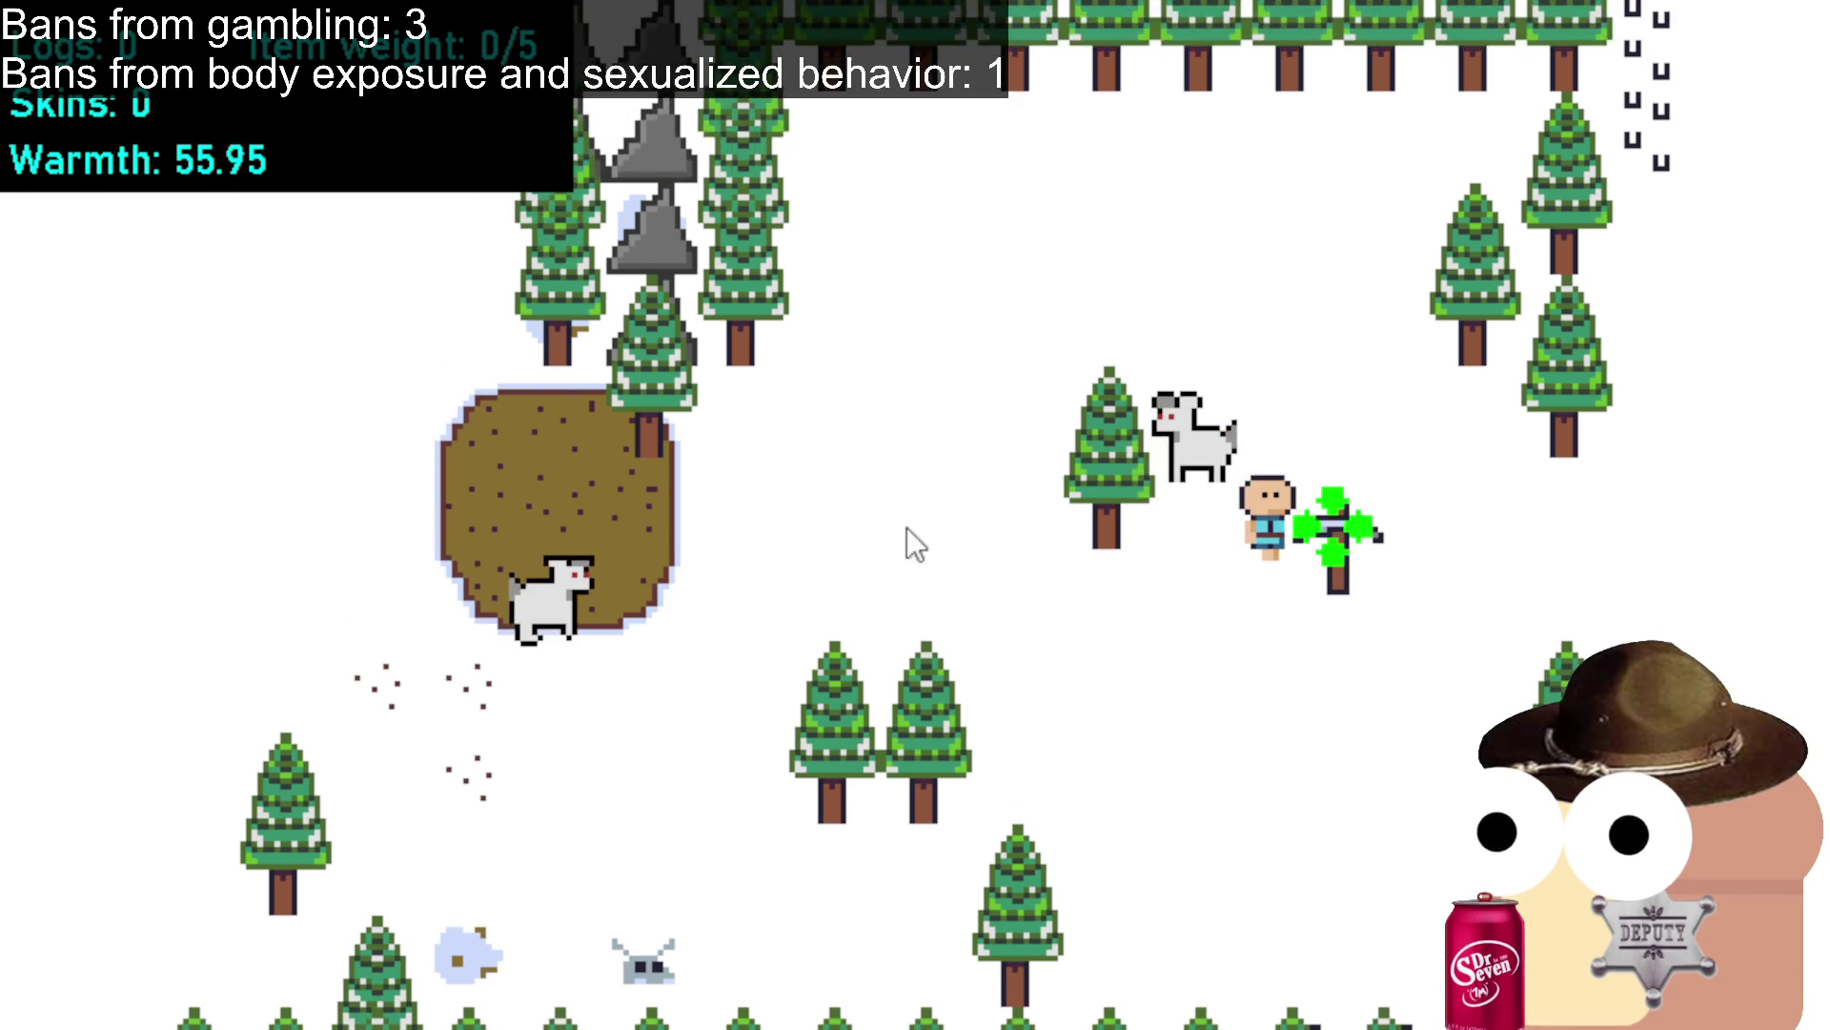
Walk left to the goat, up past the deer, and back to the campfire clearing.
click(756, 517)
click(657, 515)
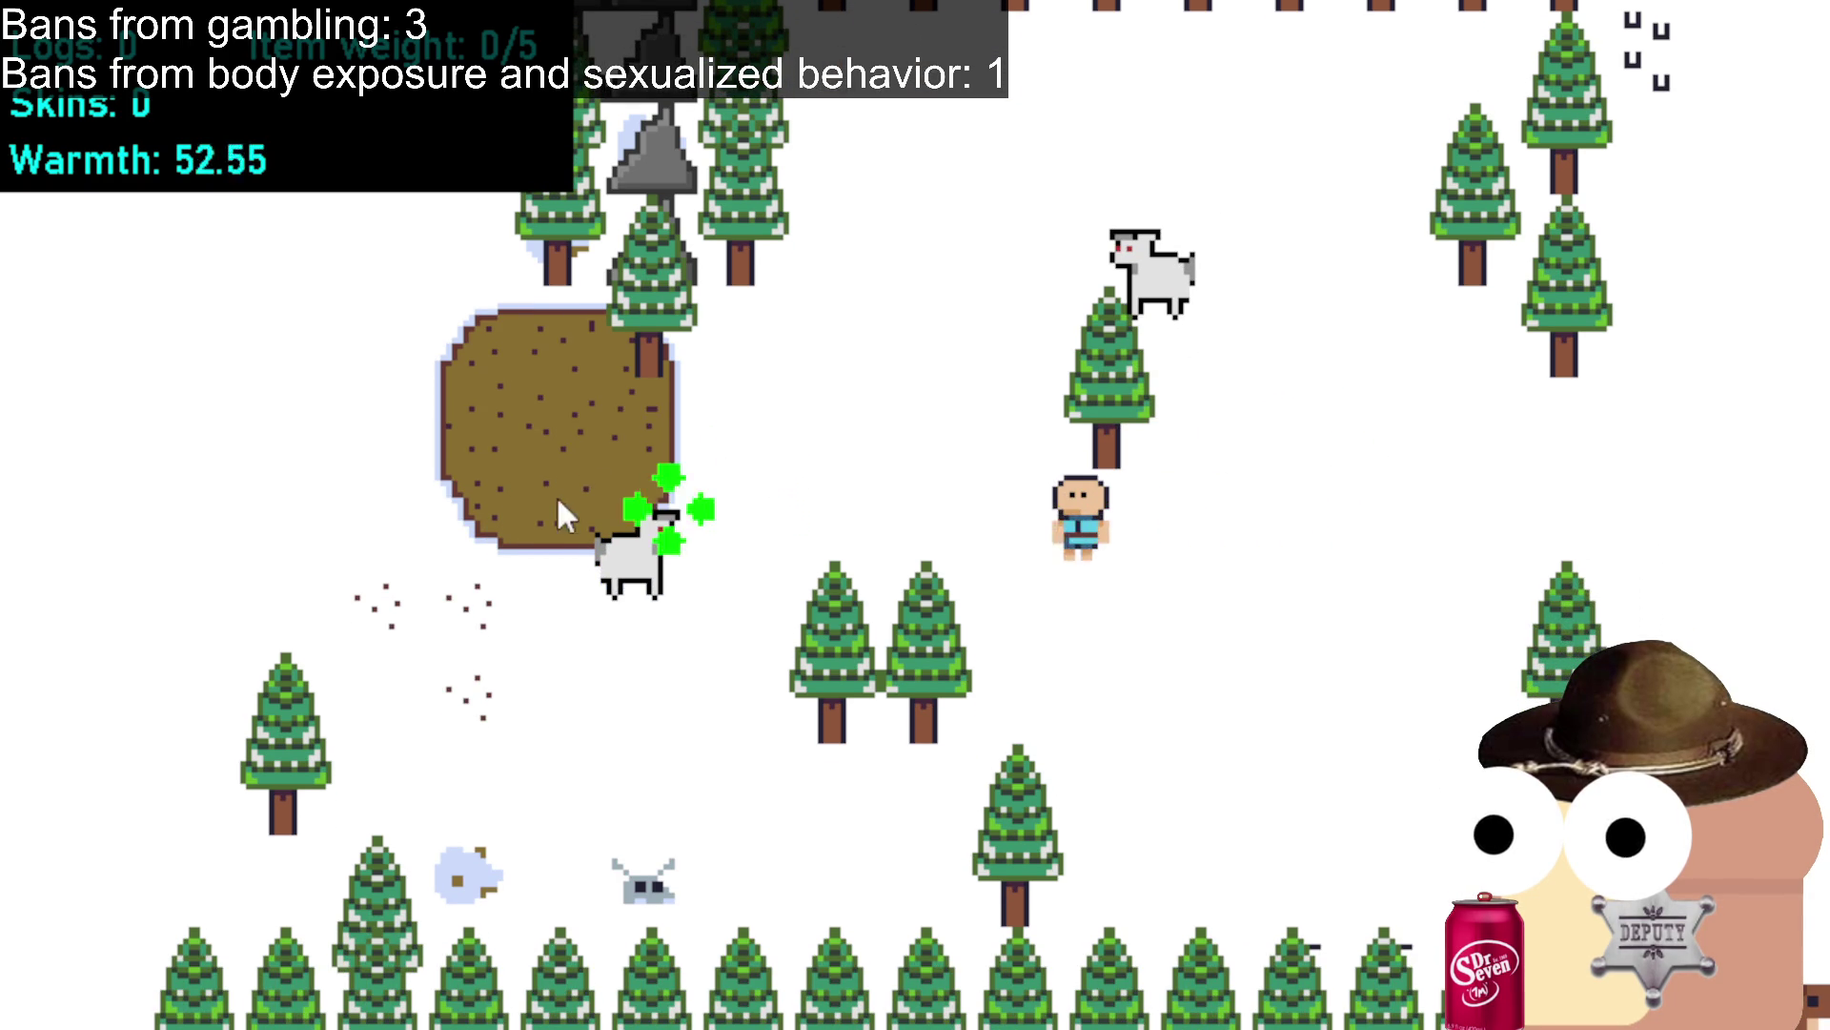
mouse_move(455, 525)
mouse_down()
mouse_move(369, 397)
mouse_move(379, 307)
mouse_move(213, 315)
mouse_move(229, 243)
mouse_up()
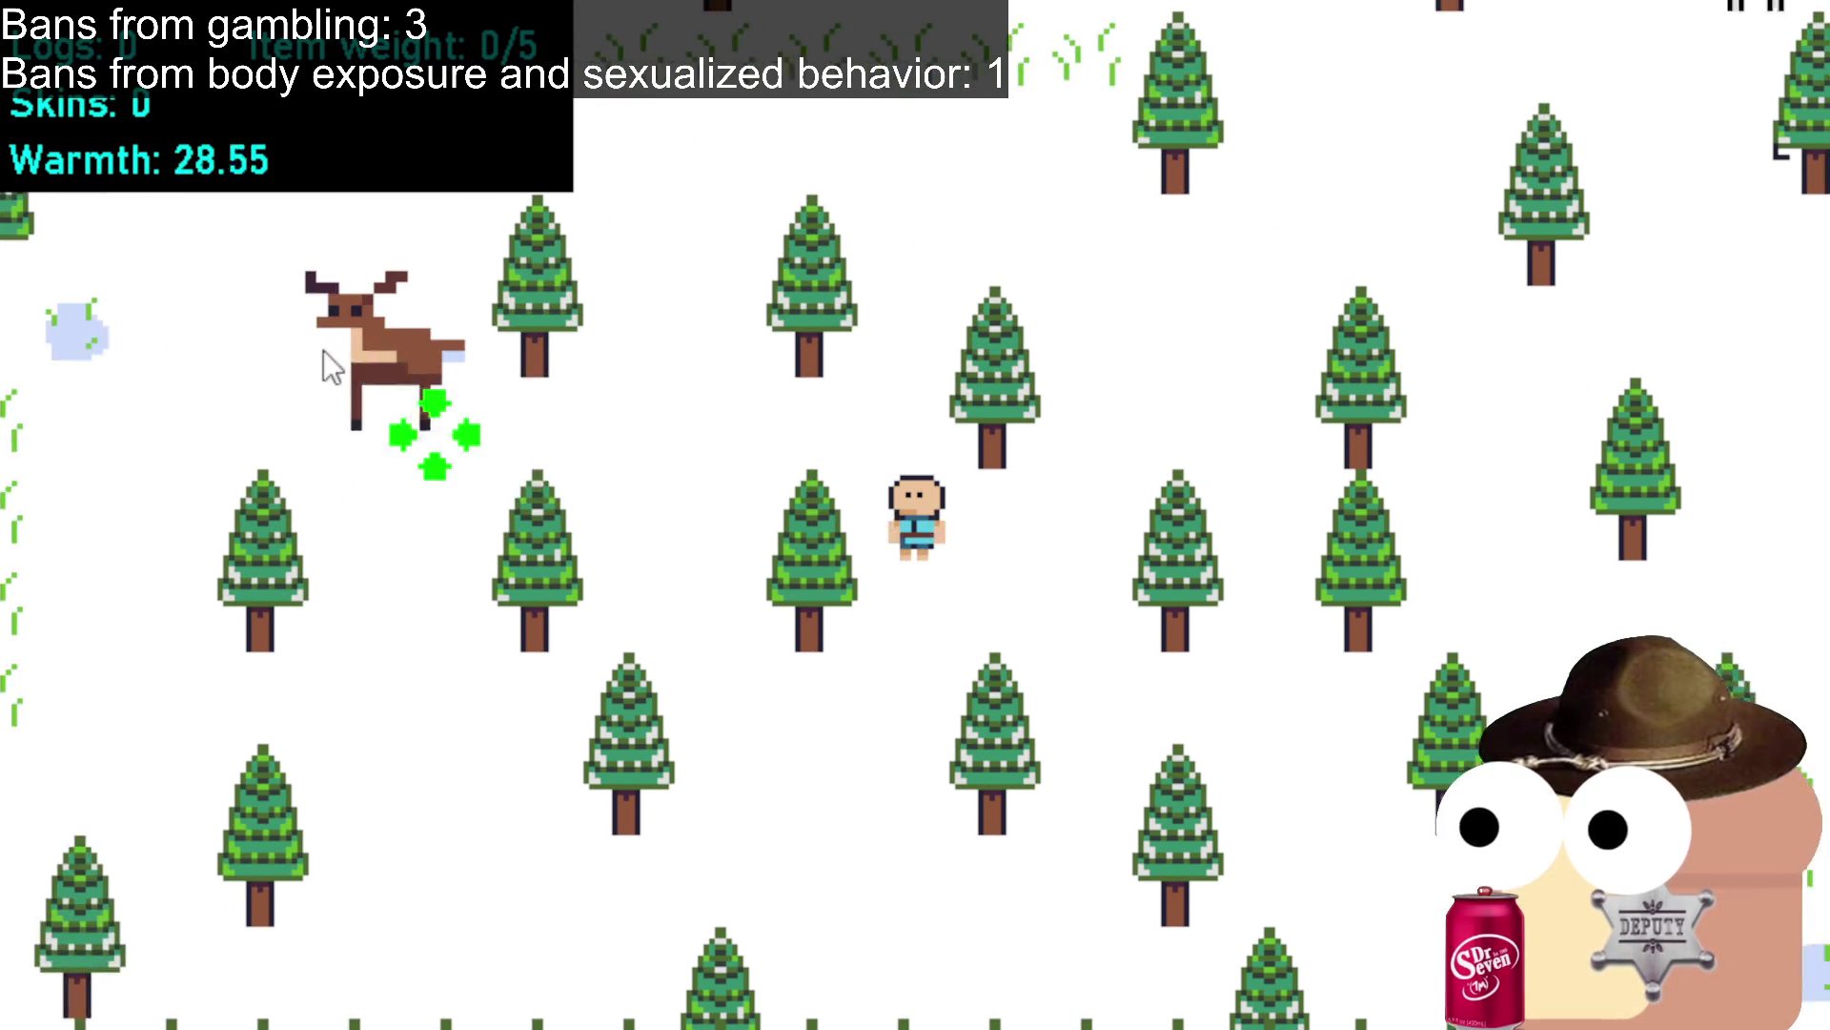
click(519, 324)
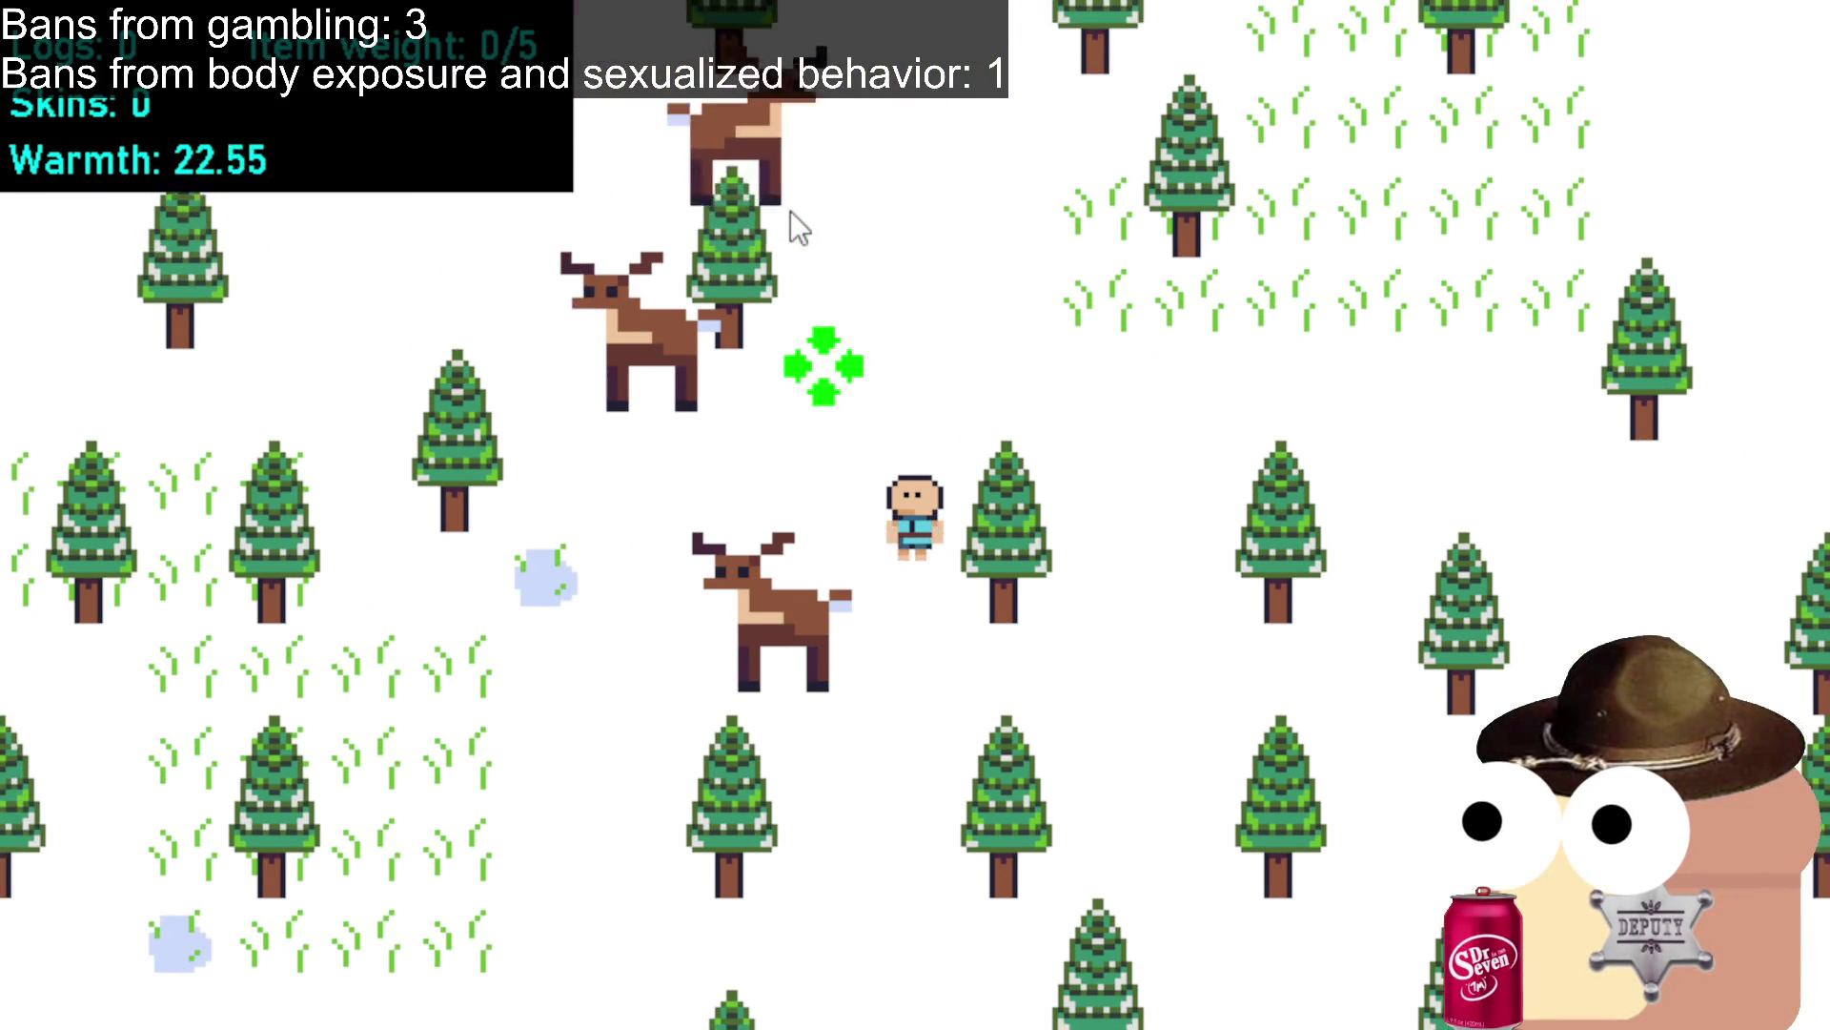
click(748, 255)
click(836, 265)
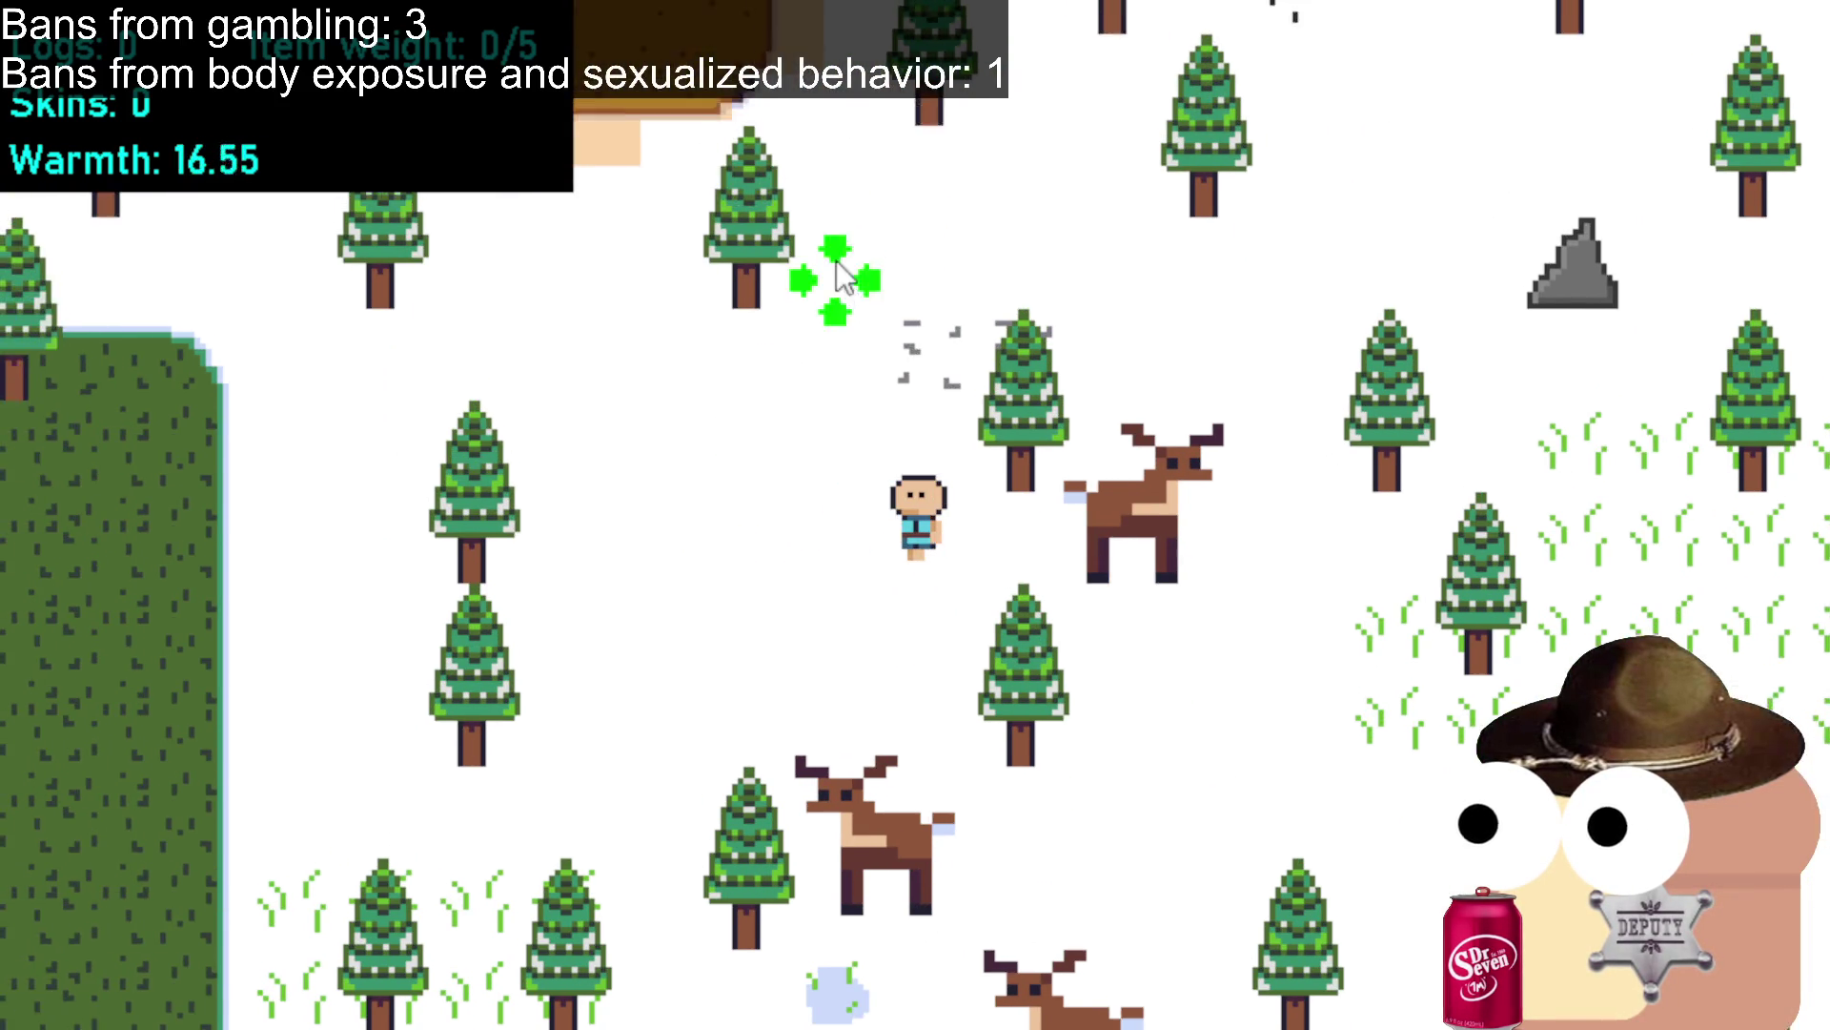
click(747, 348)
click(706, 382)
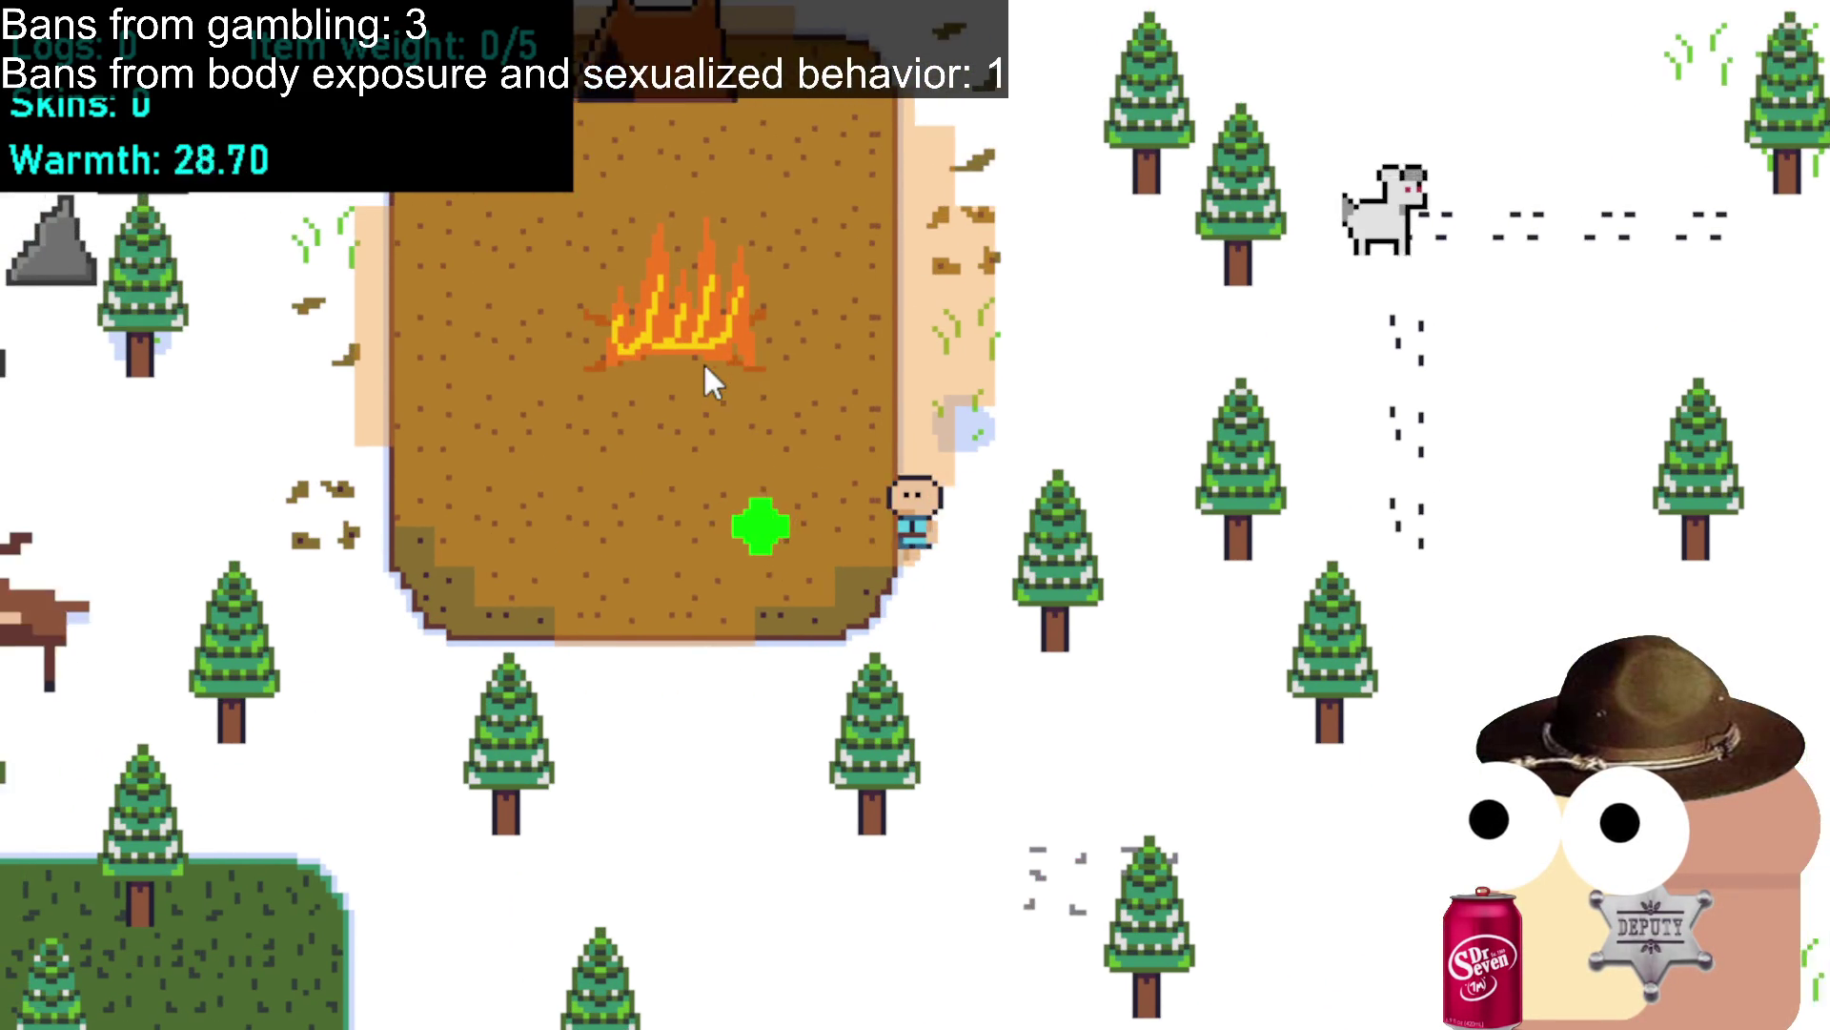
Move next to the campfire and onto the camp ground to warm up.
click(694, 414)
click(667, 386)
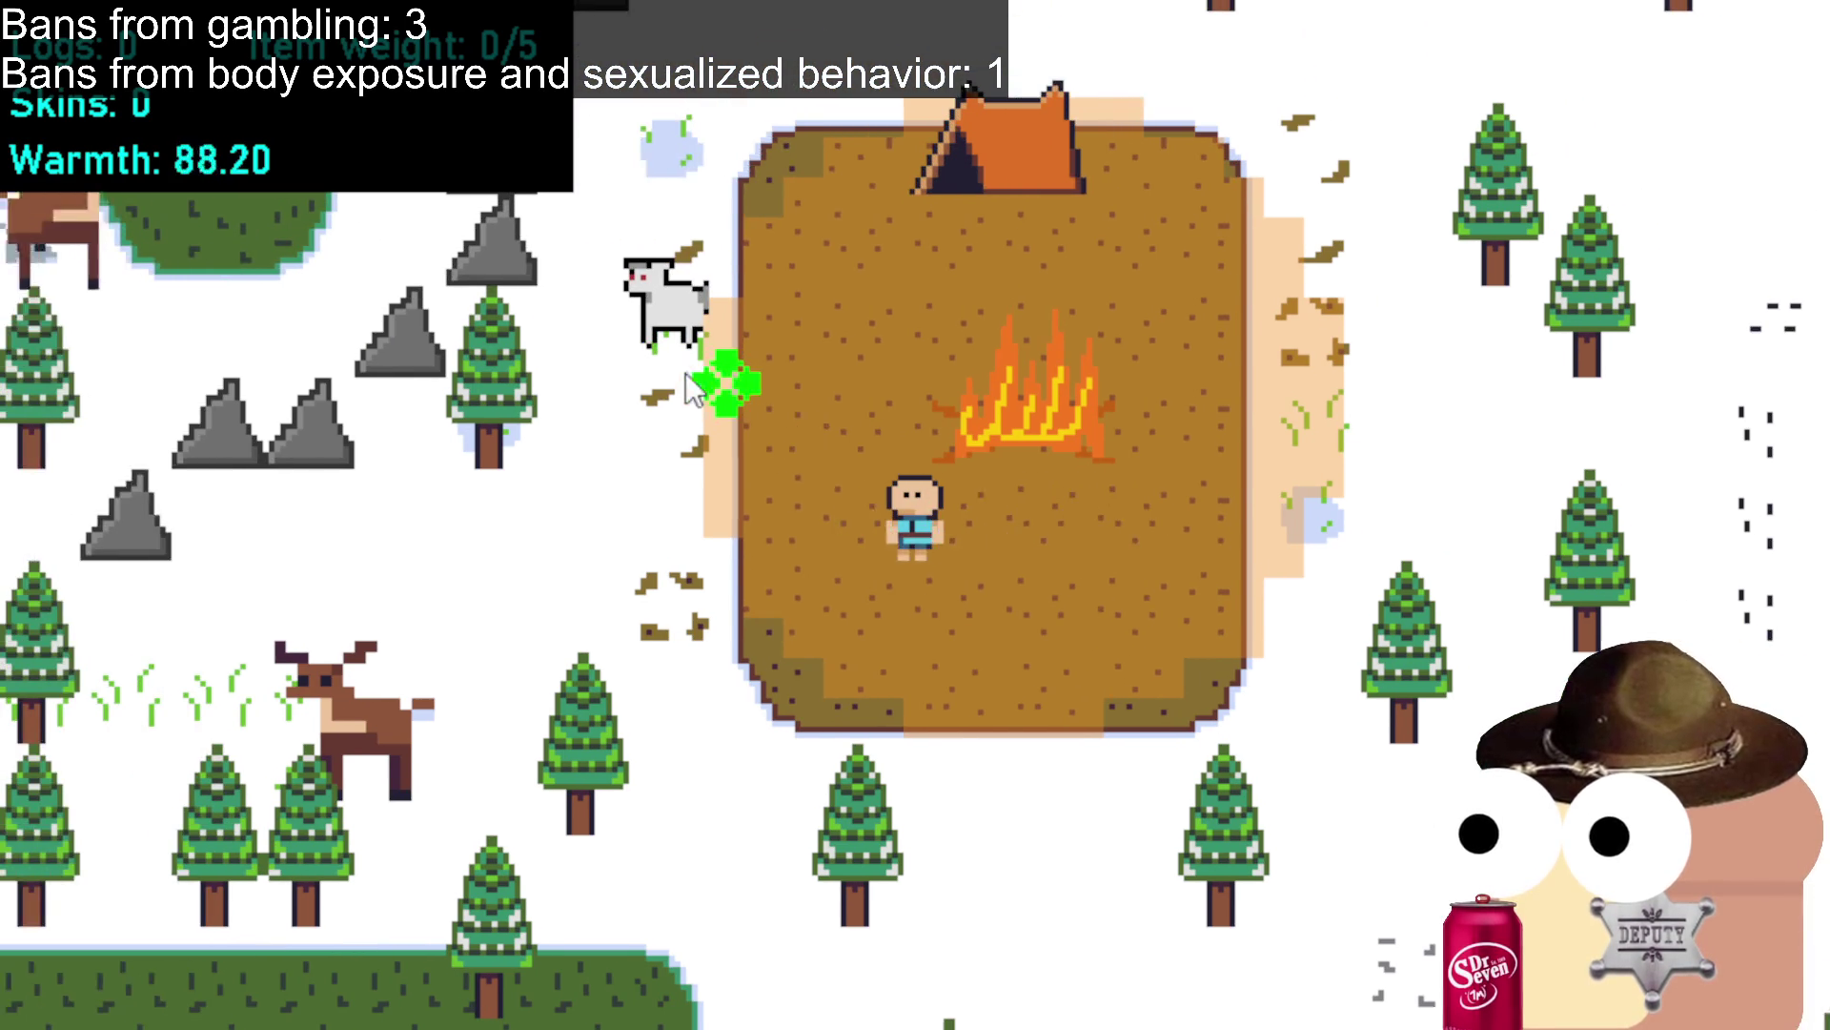
click(825, 377)
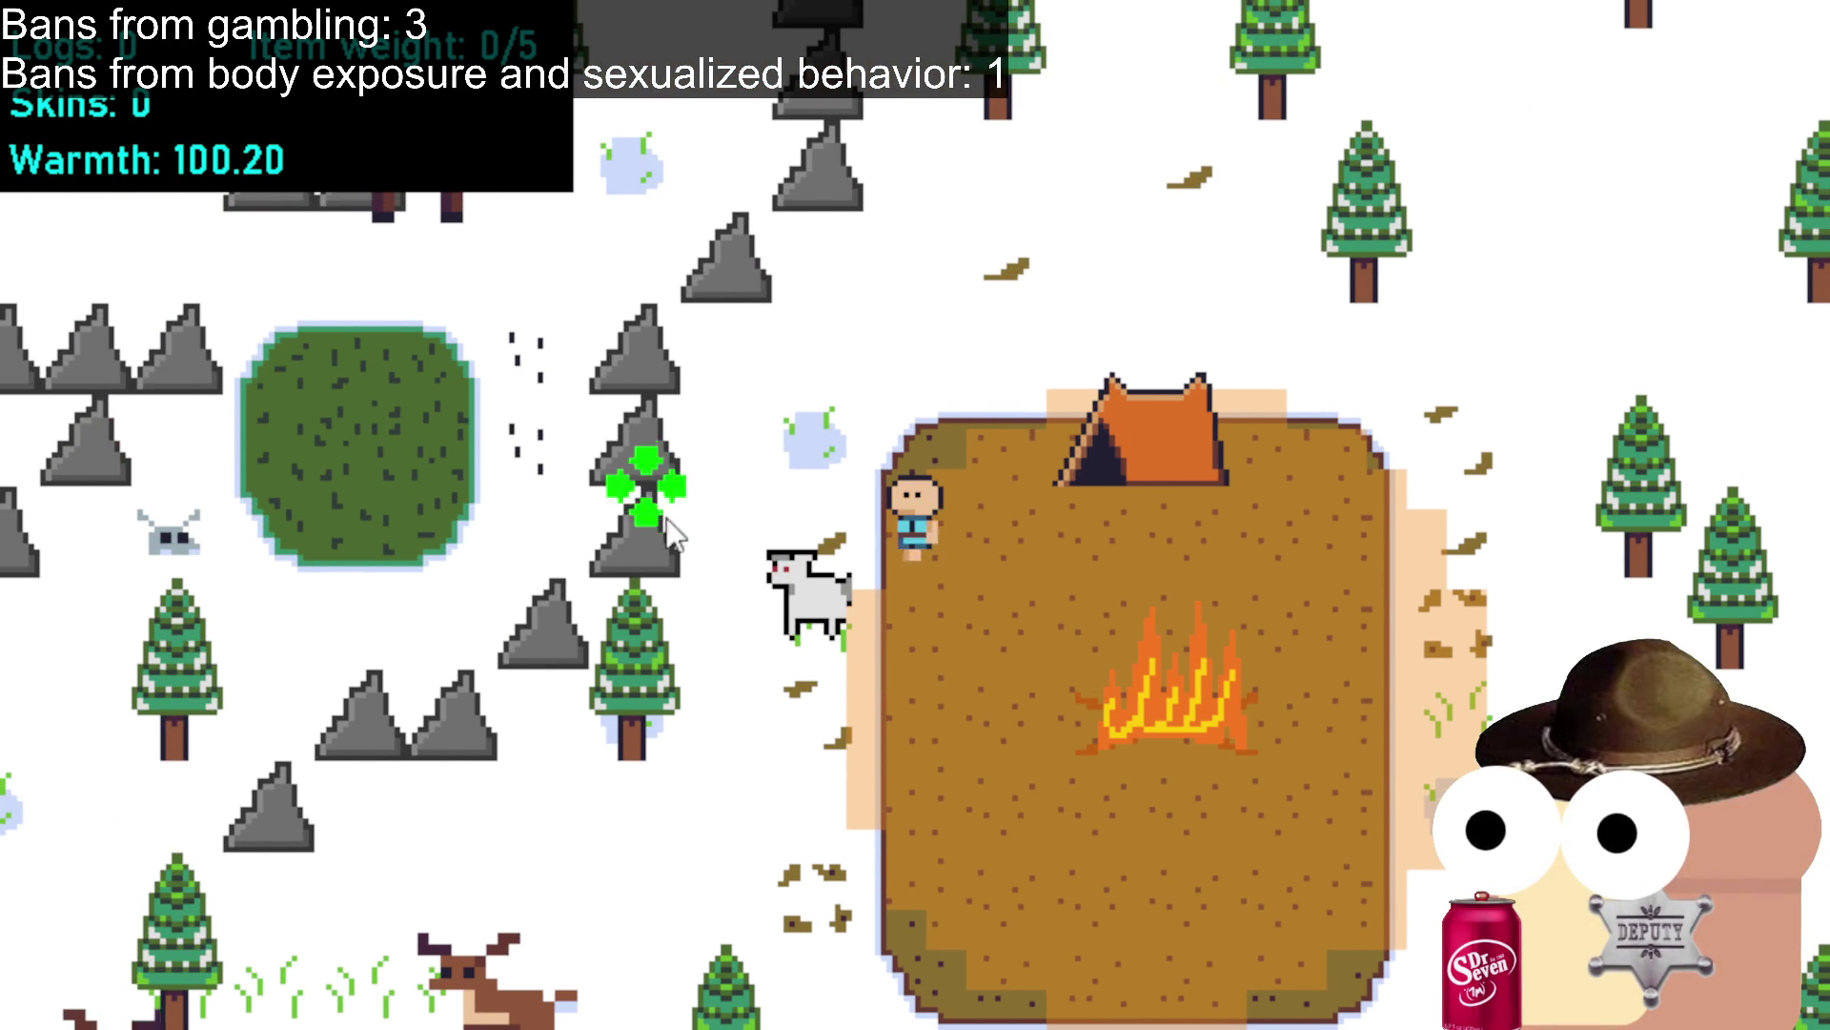
Mine the rock just west of the camp.
click(784, 491)
click(792, 477)
click(825, 577)
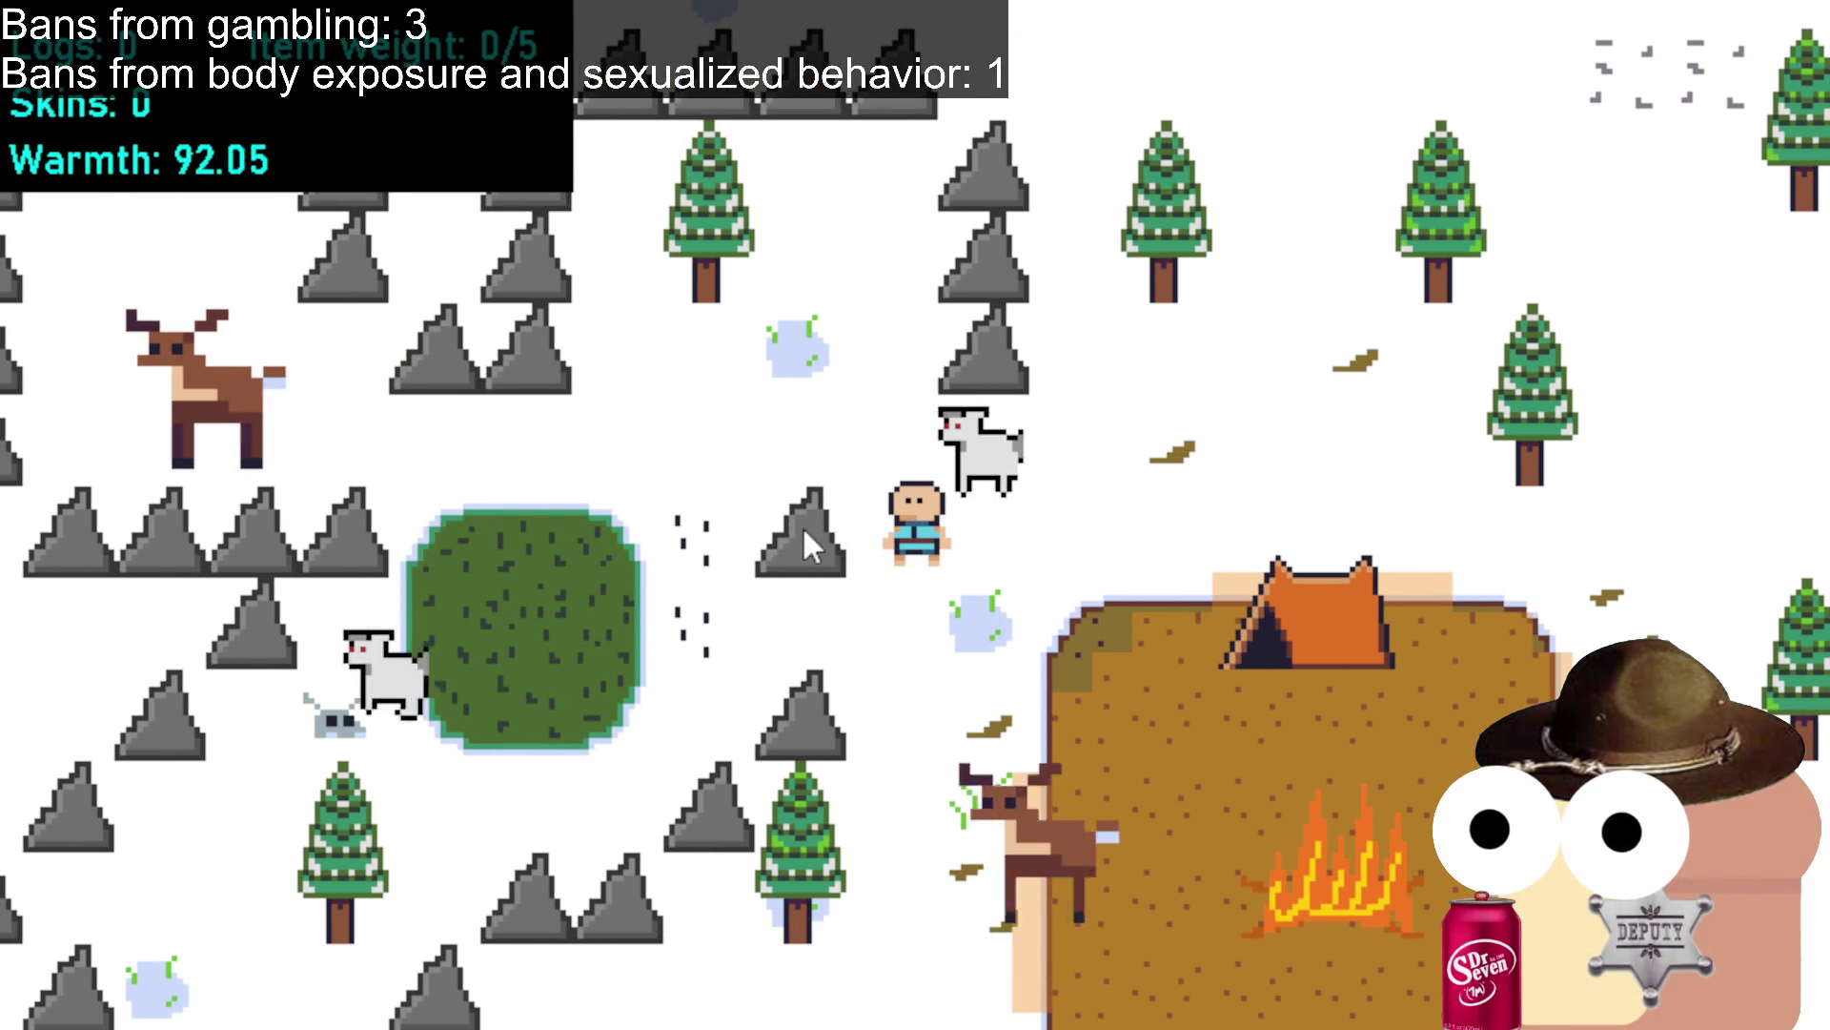
Circle back past the tent to the campfire and open the camp crafting menu.
click(1262, 462)
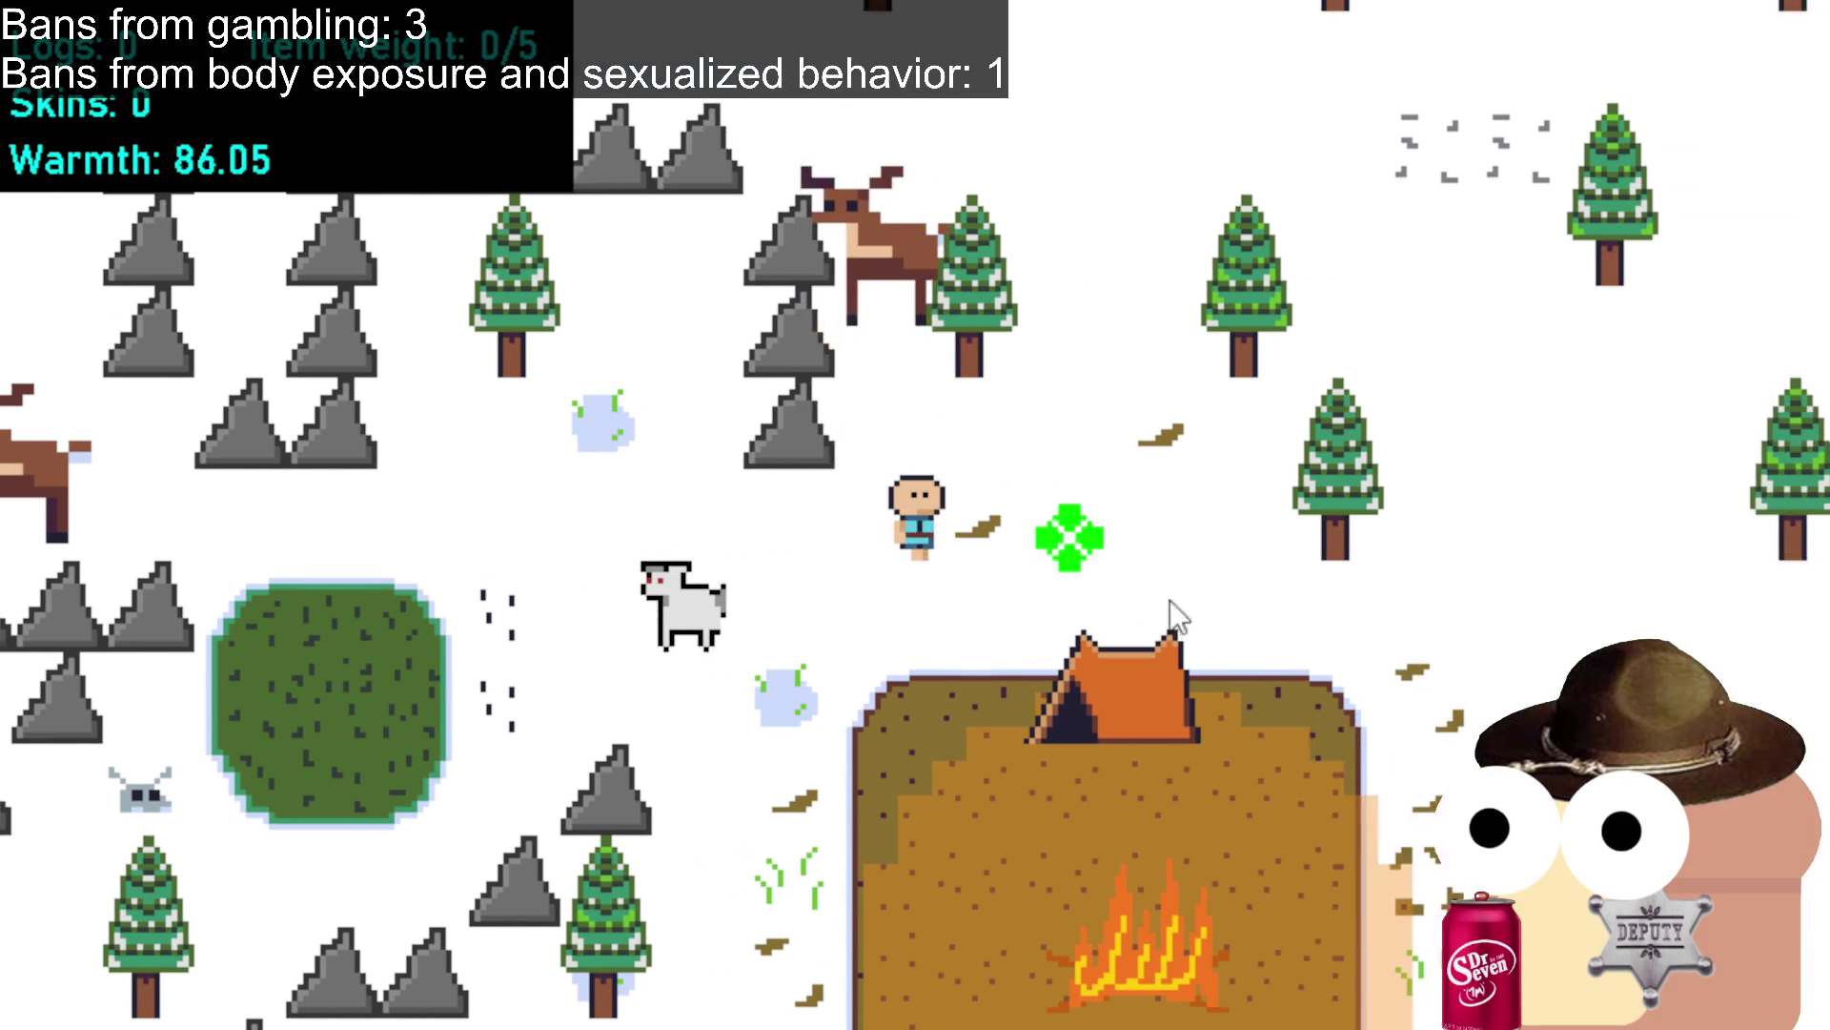
click(953, 823)
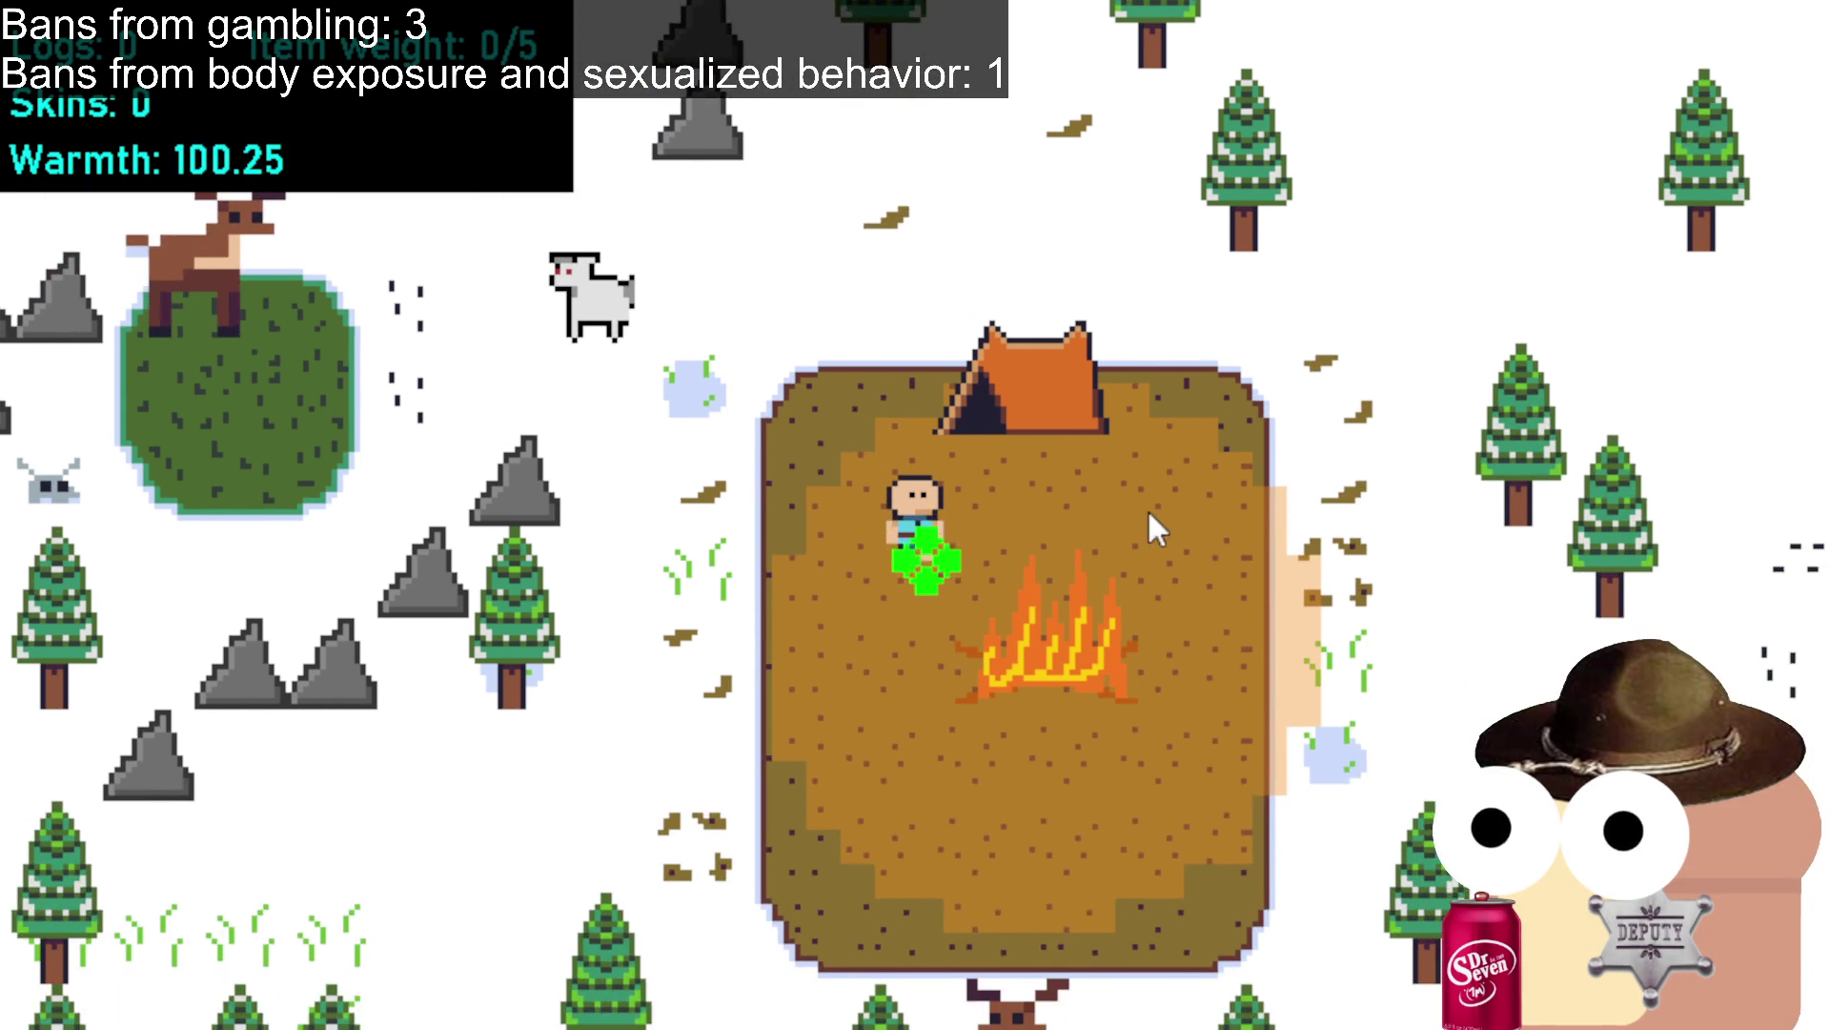
click(1149, 515)
click(1097, 443)
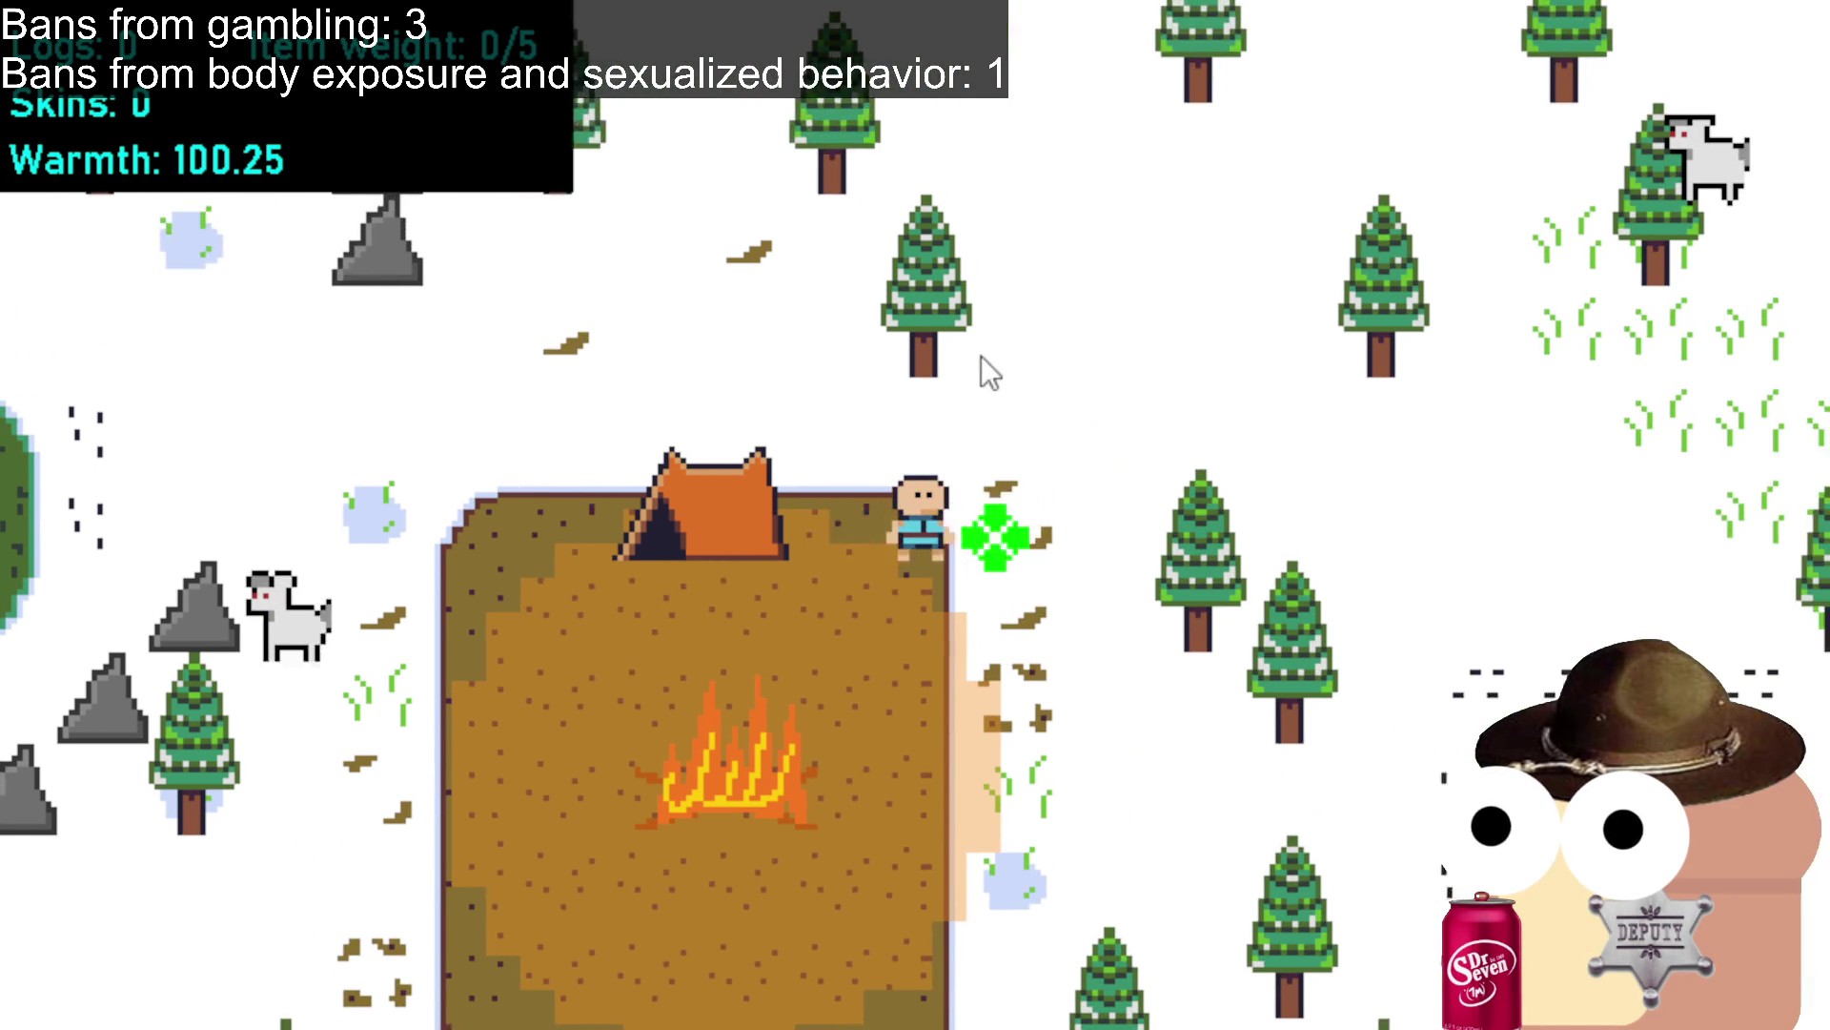
click(849, 419)
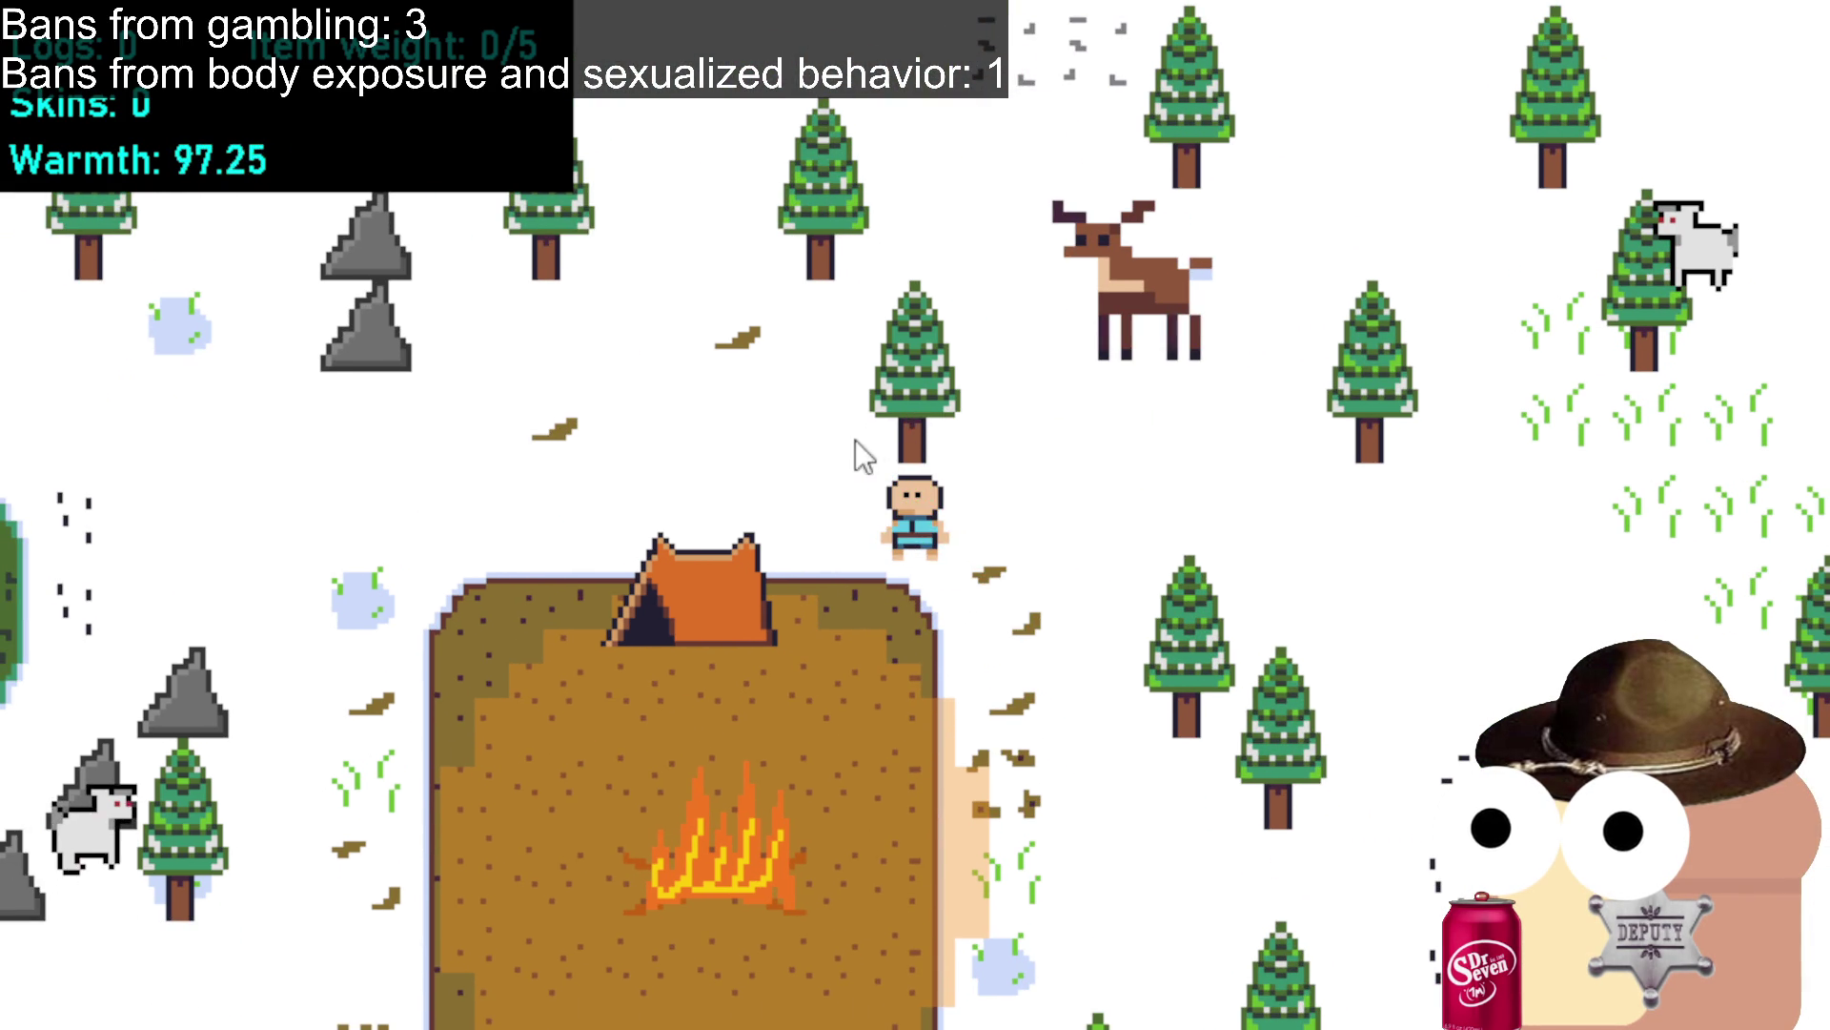
click(871, 667)
click(768, 591)
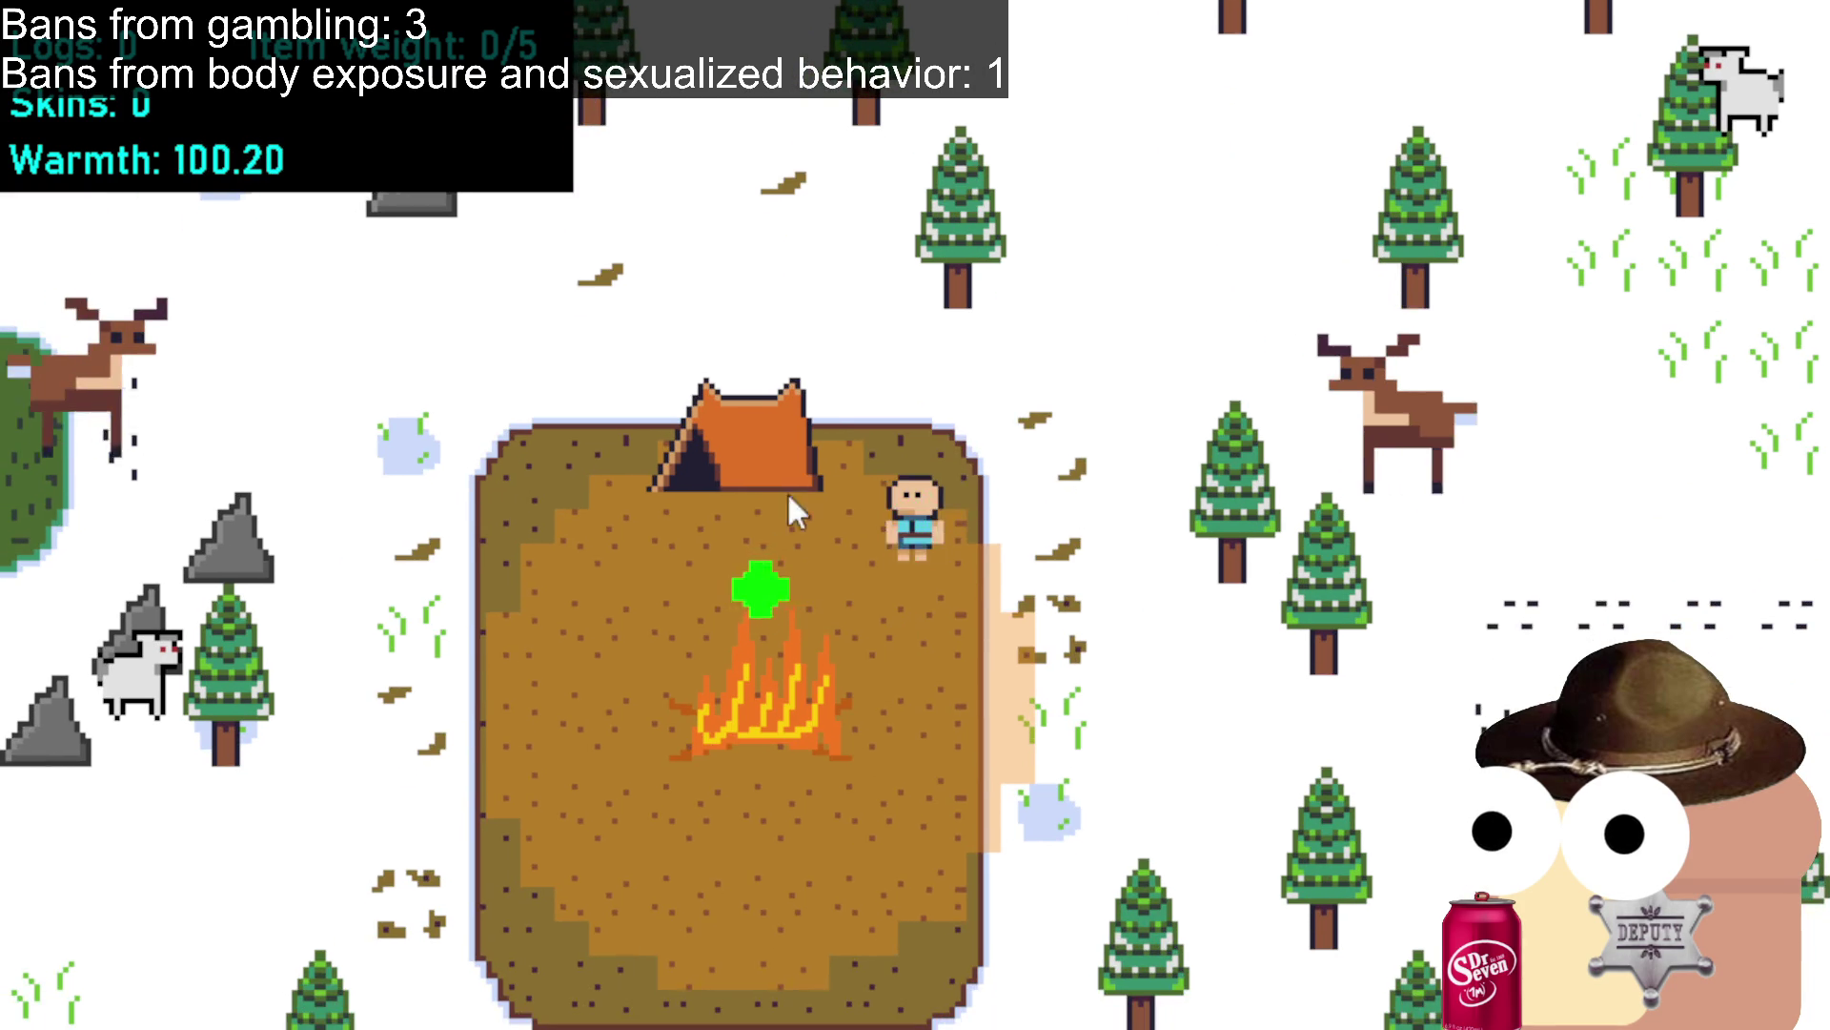
click(781, 444)
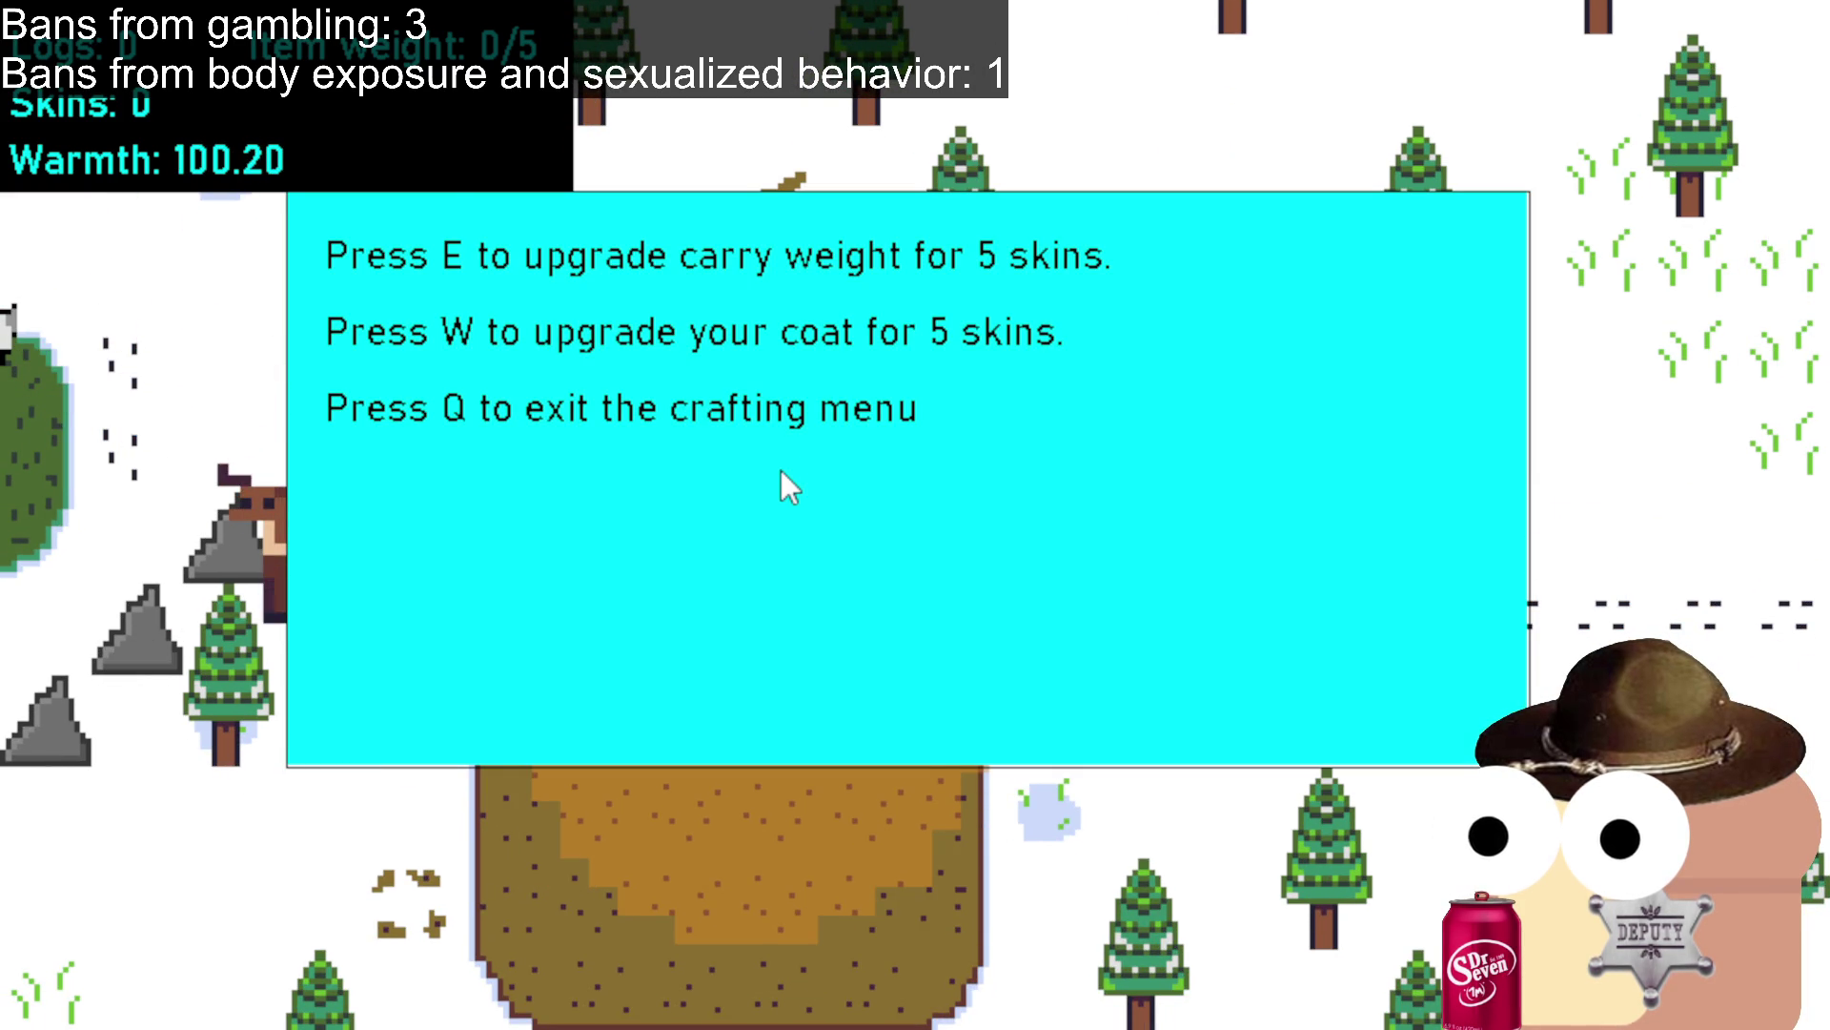
Exit the crafting menu with Q and walk down-left, then north past the rocks toward the trees.
key(q)
key(a)
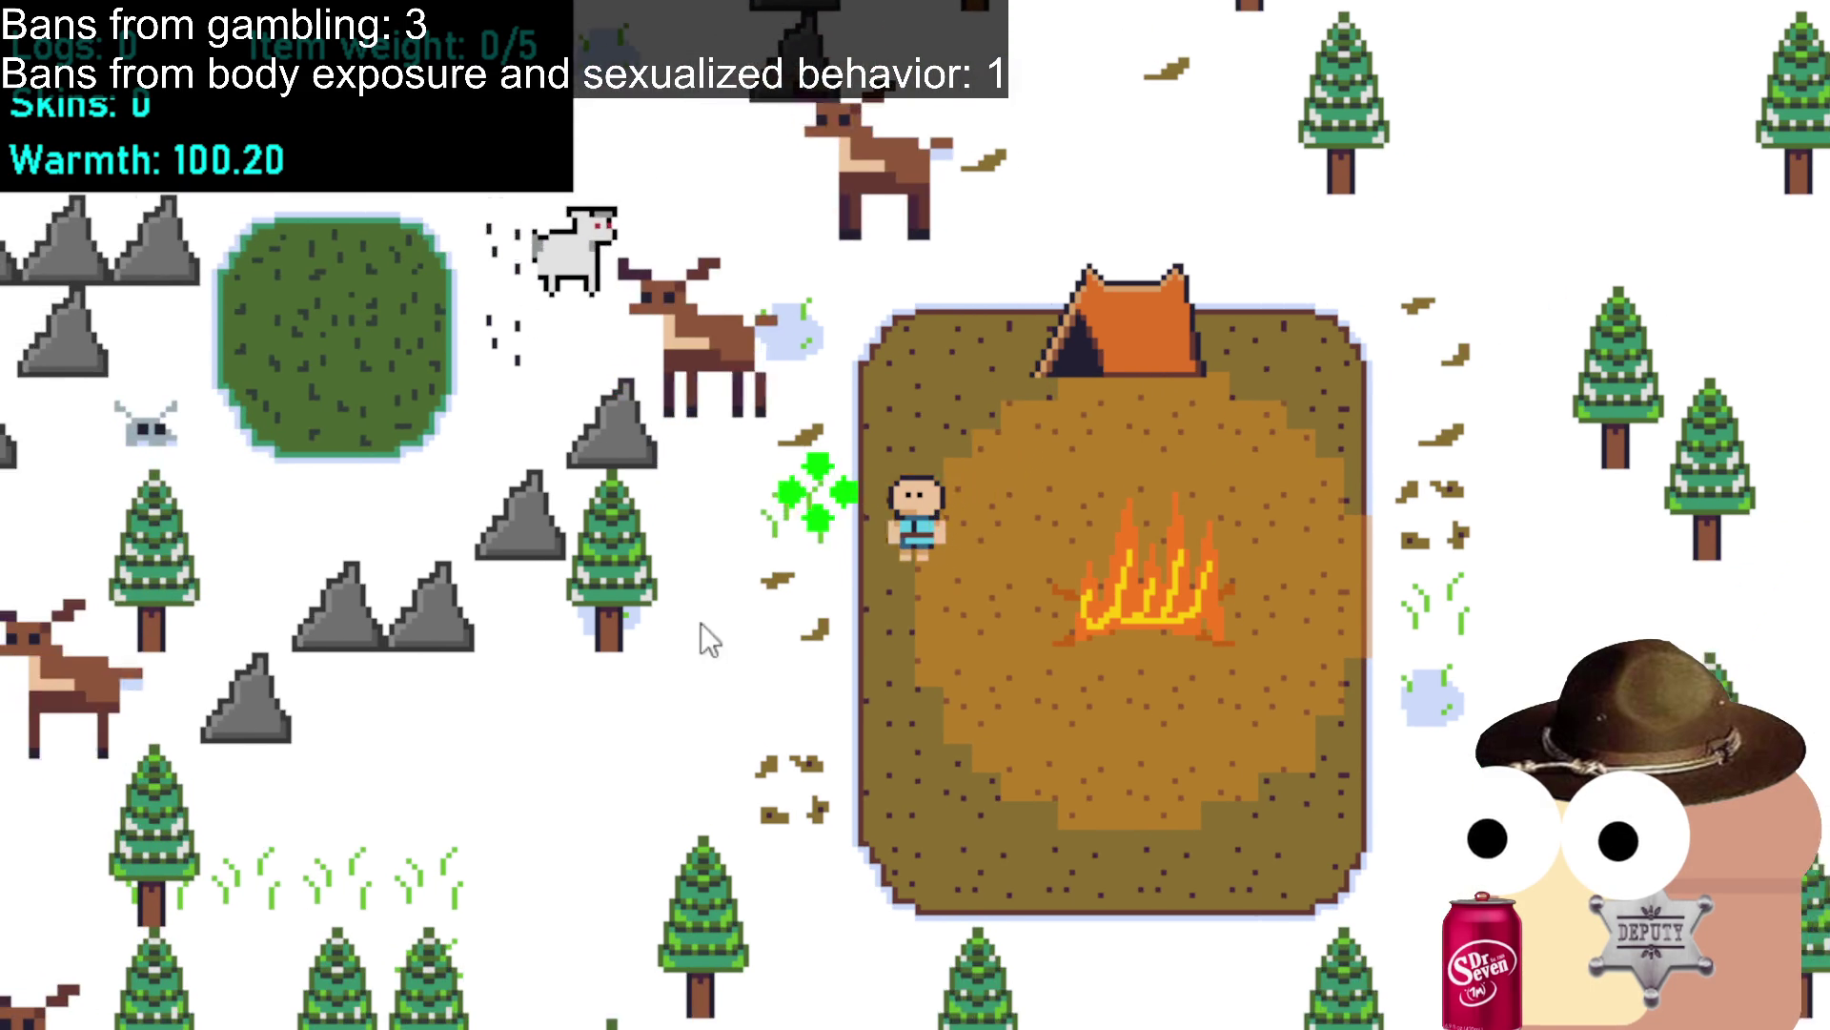
key(s)
key(a)
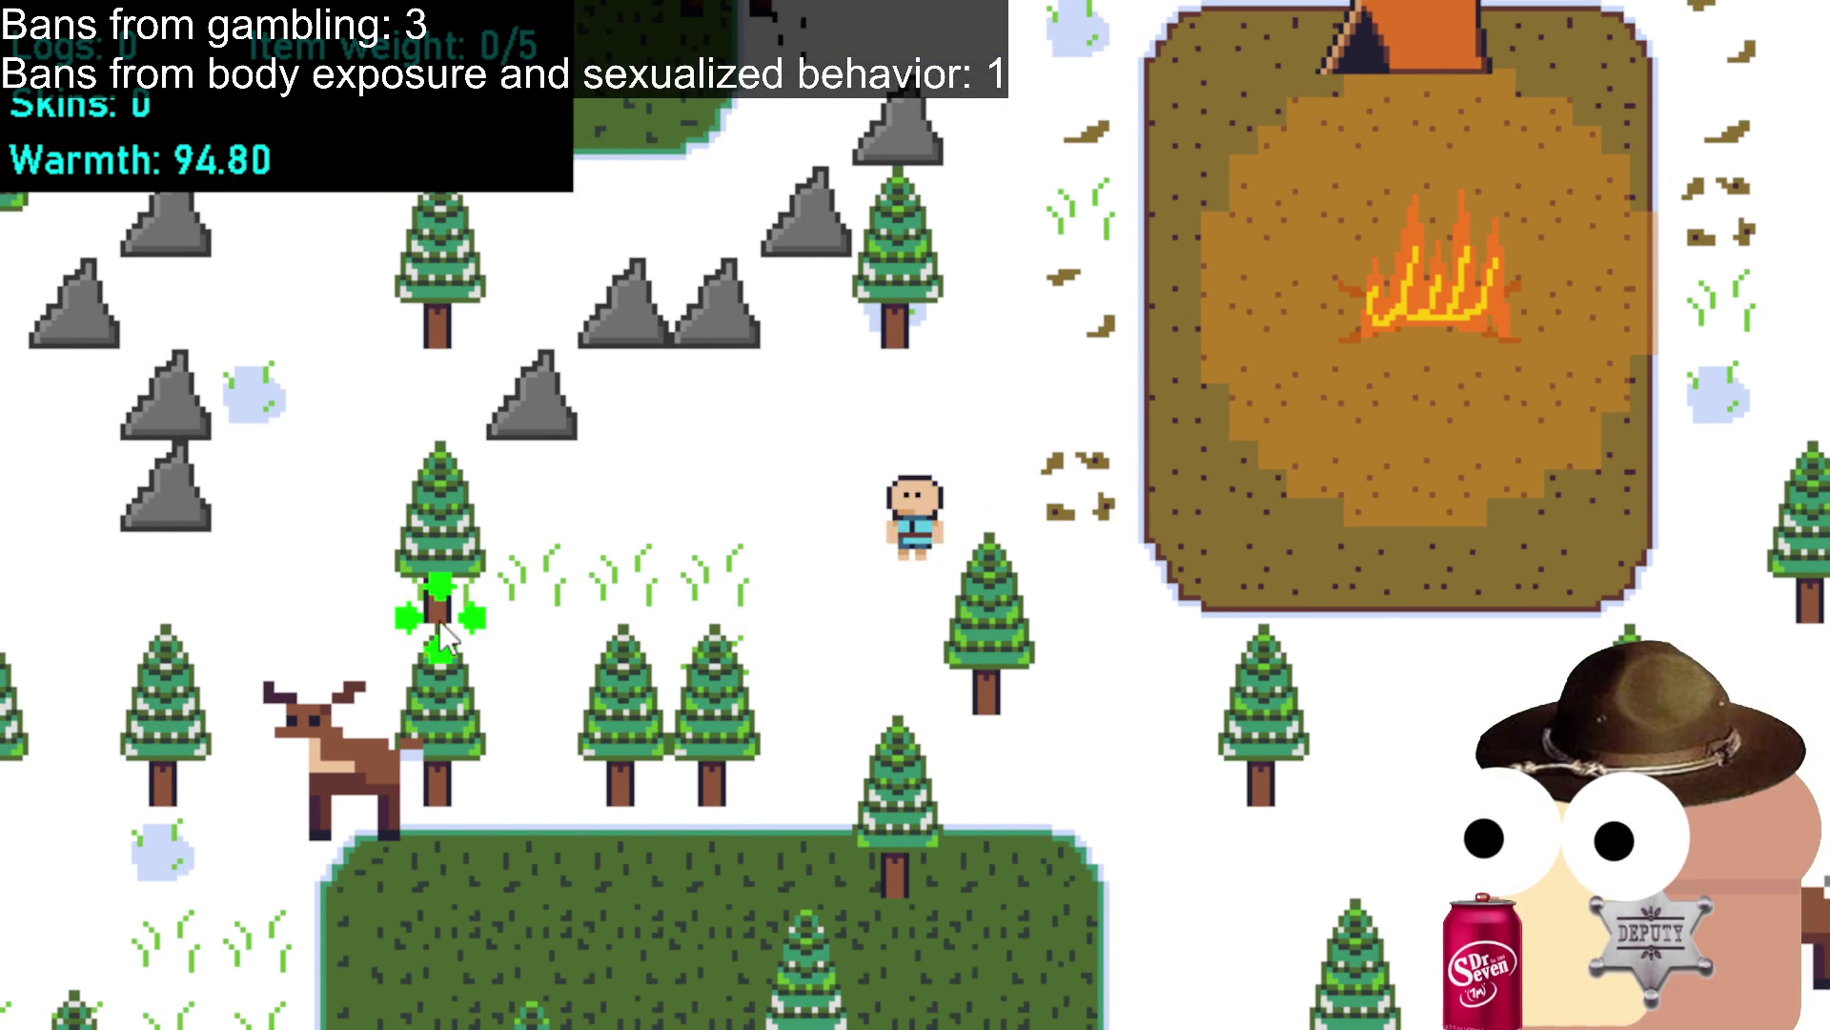
key(s)
key(a)
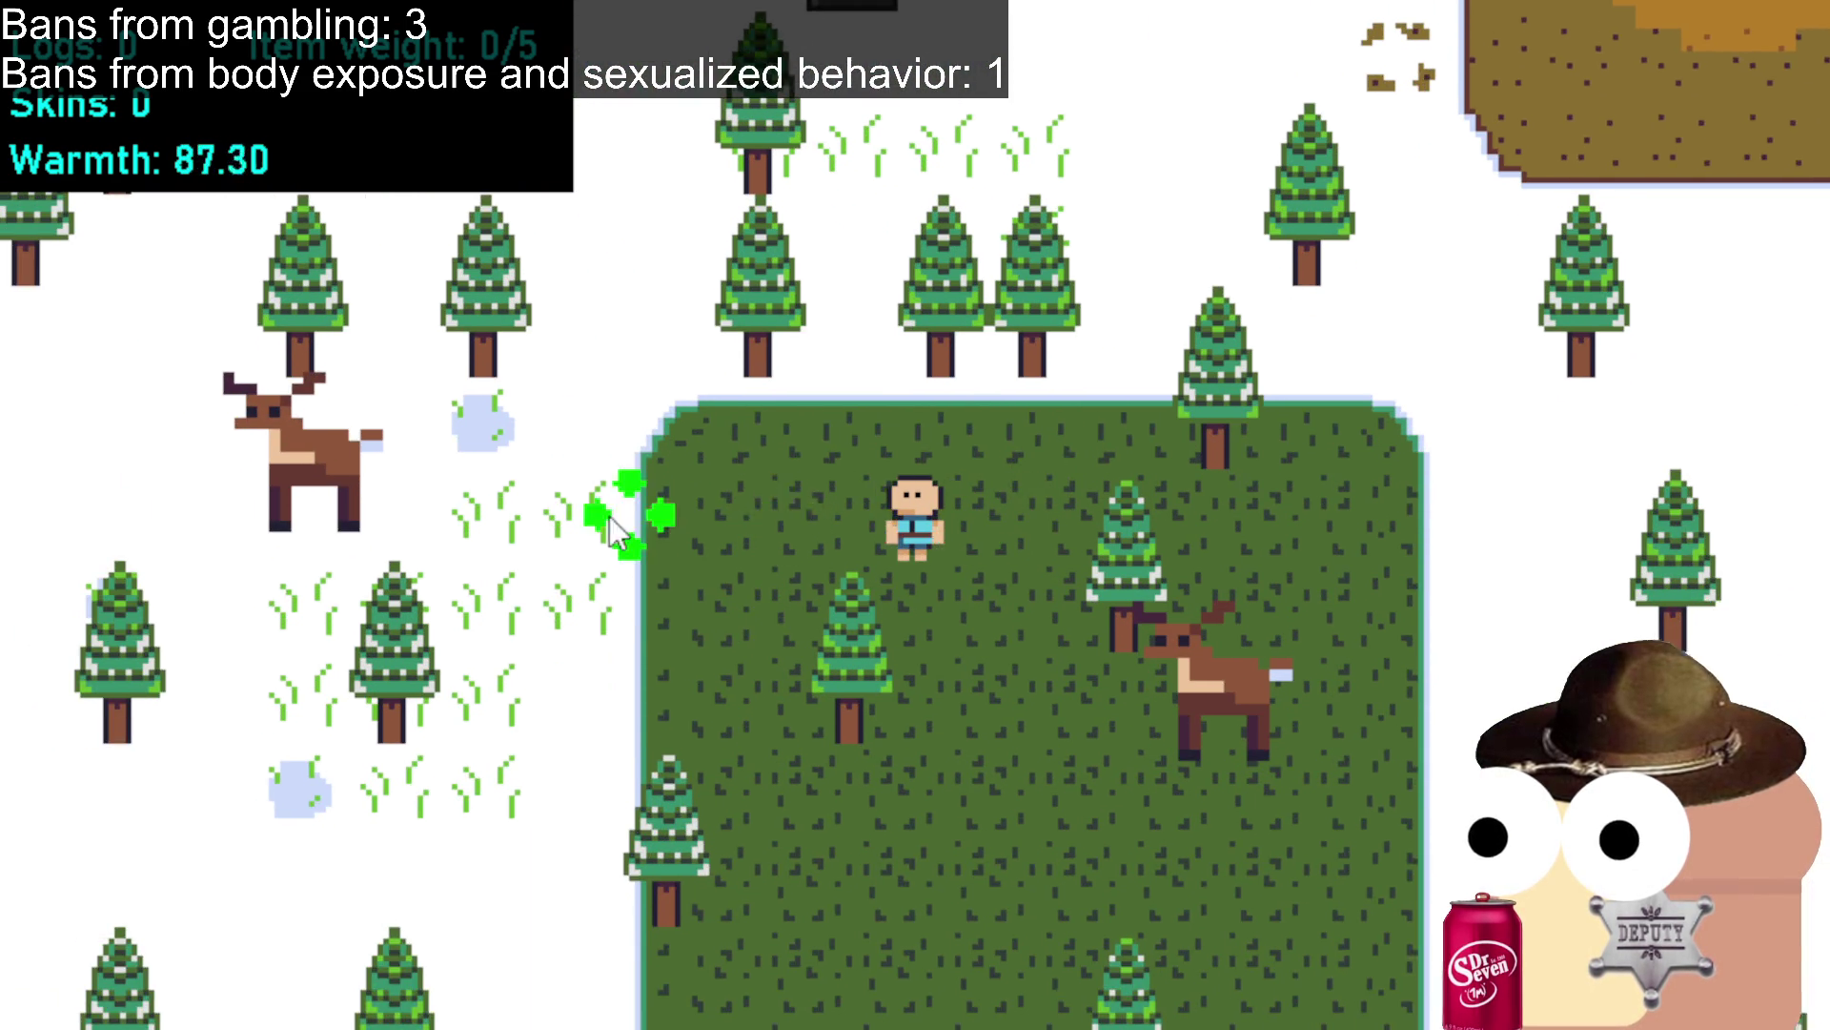
key(w)
key(w)
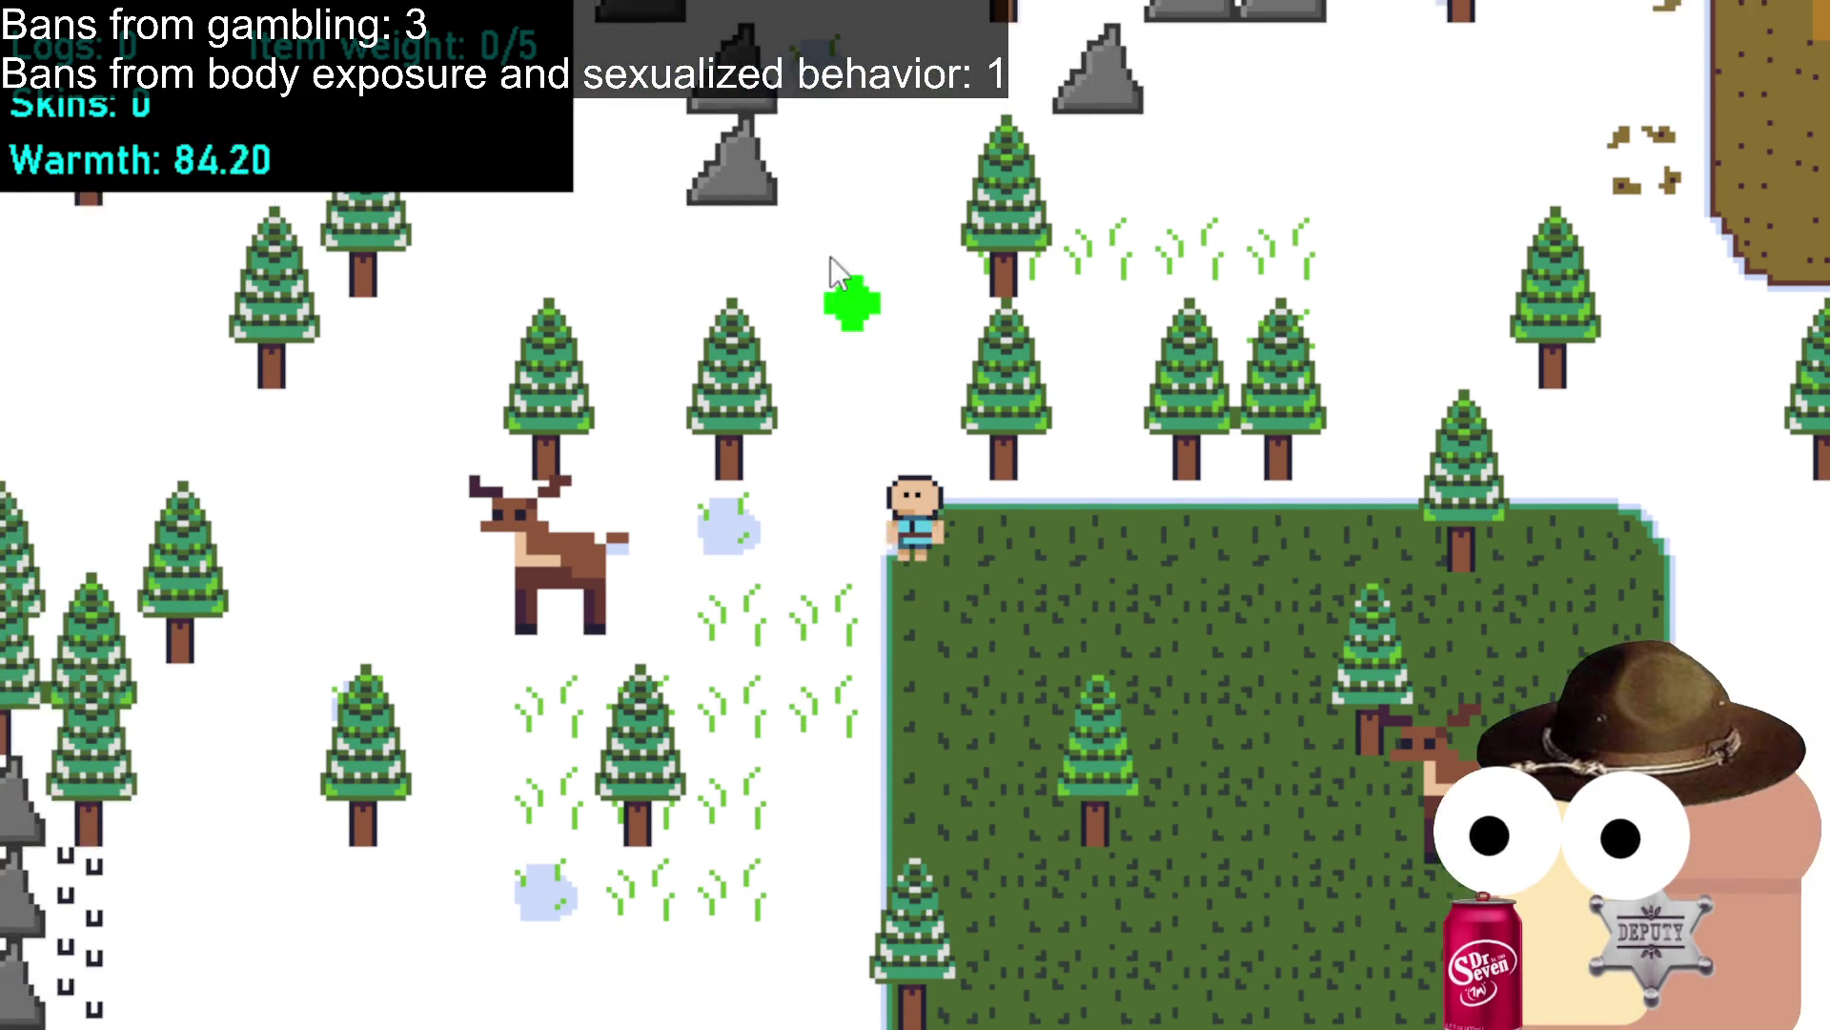
key(w)
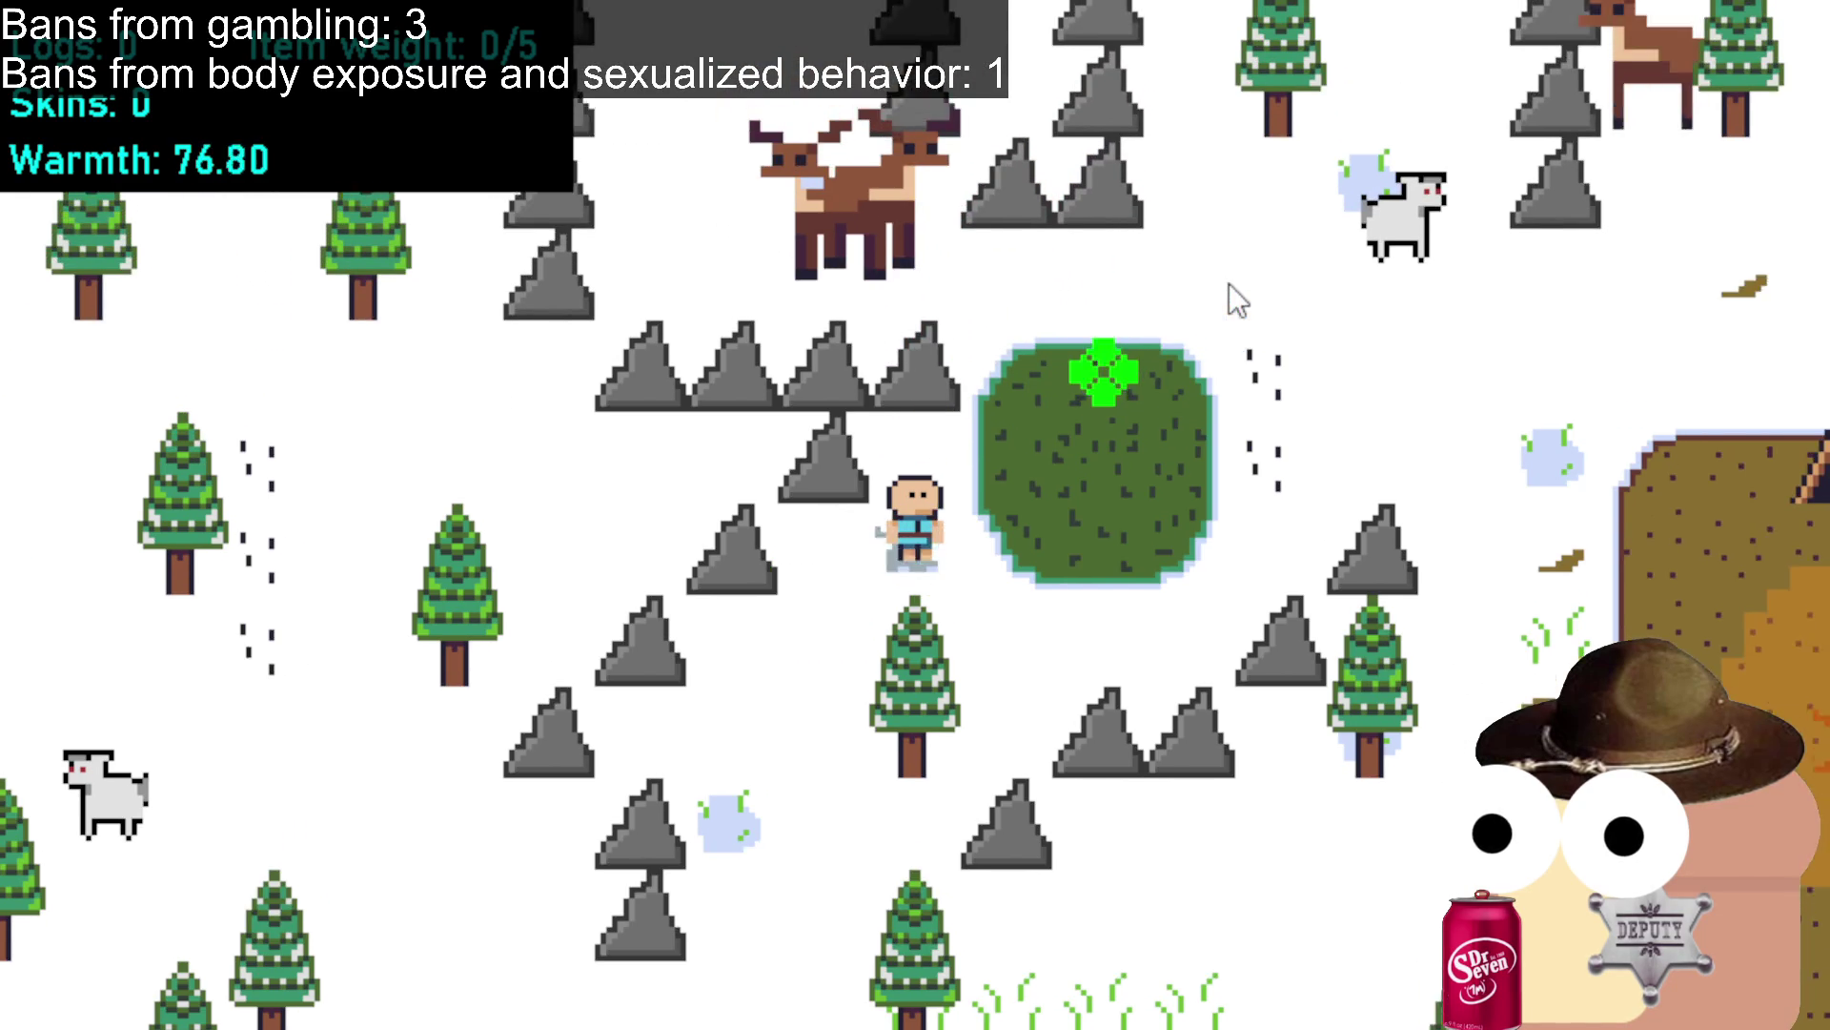
key(w)
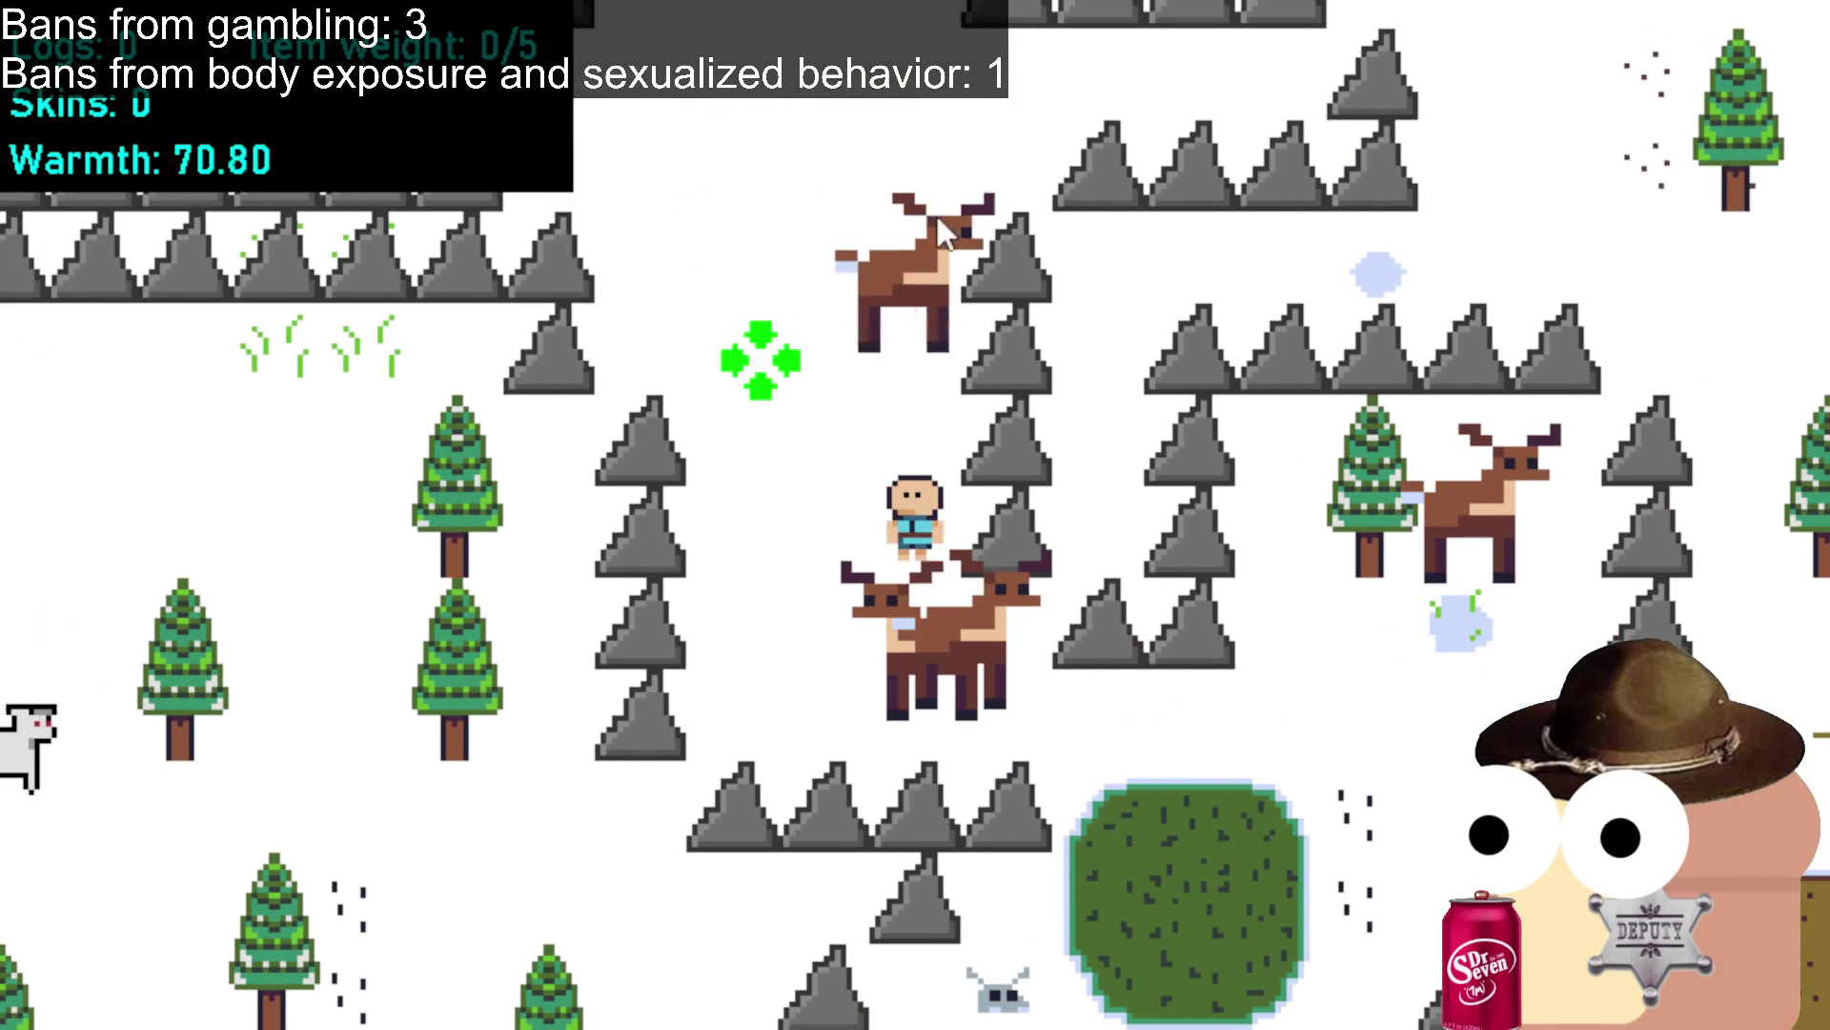
key(w)
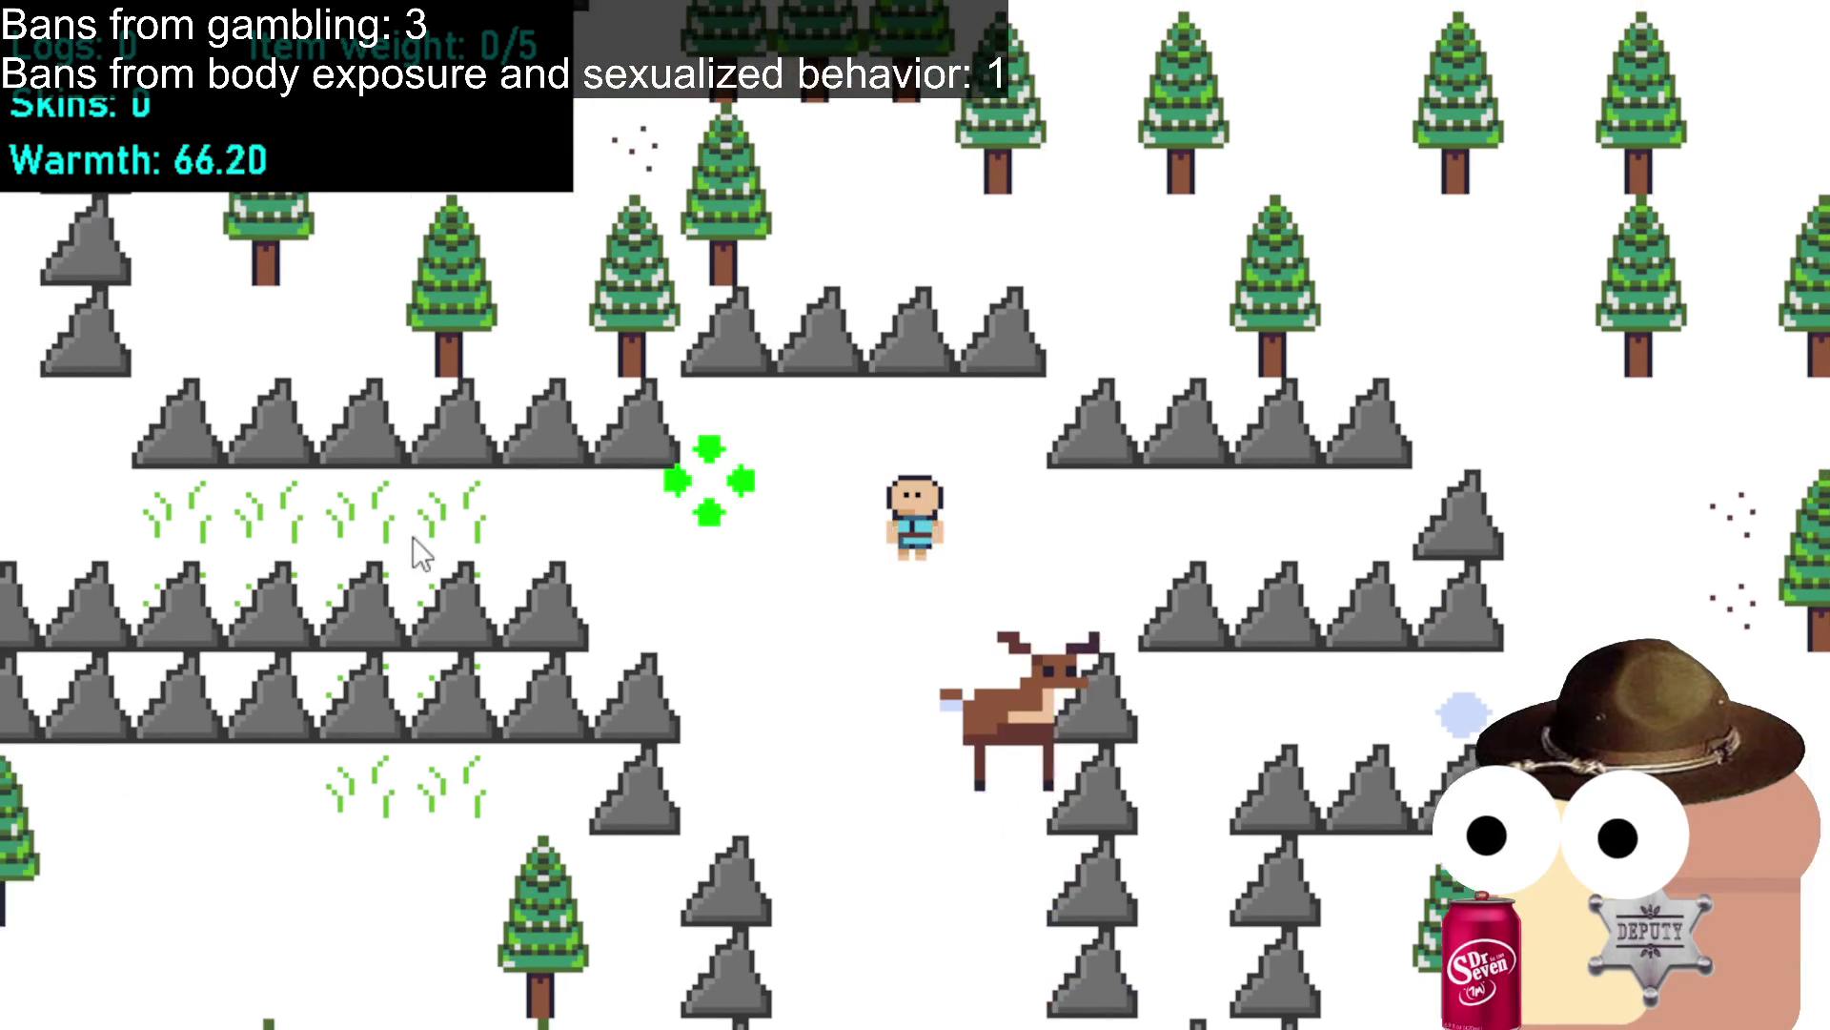
key(a)
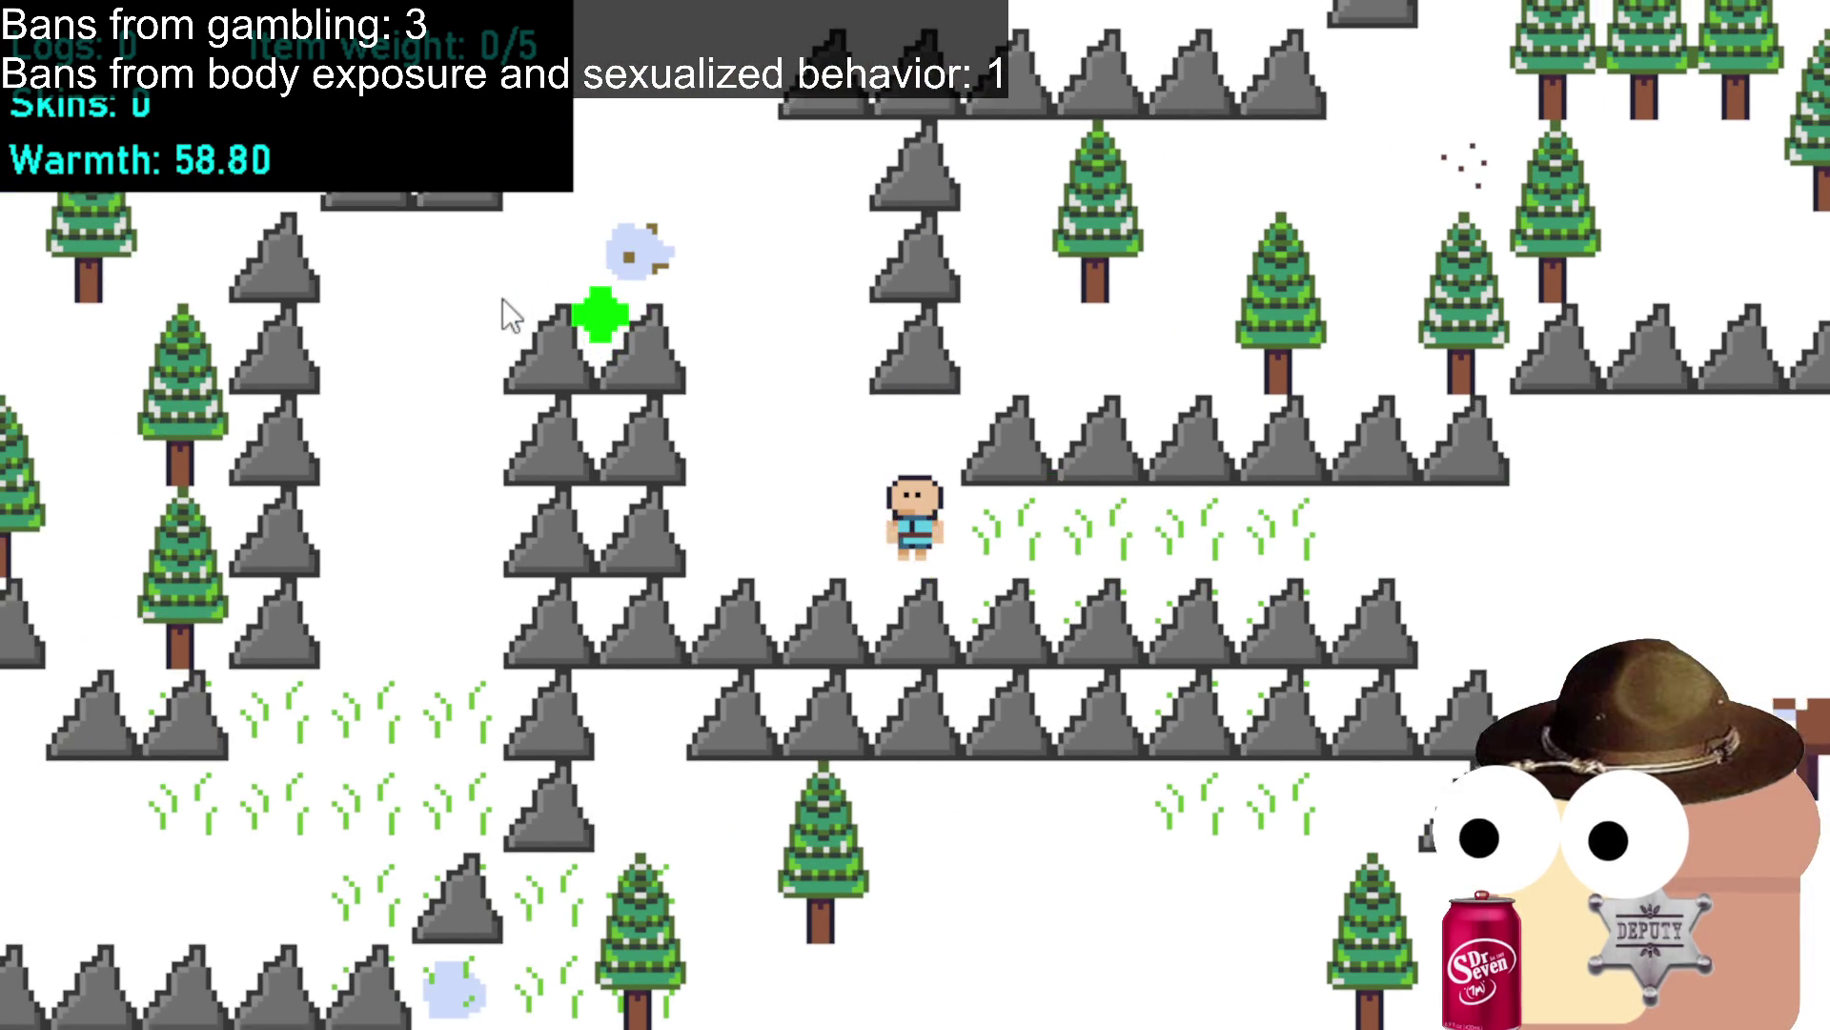
key(w)
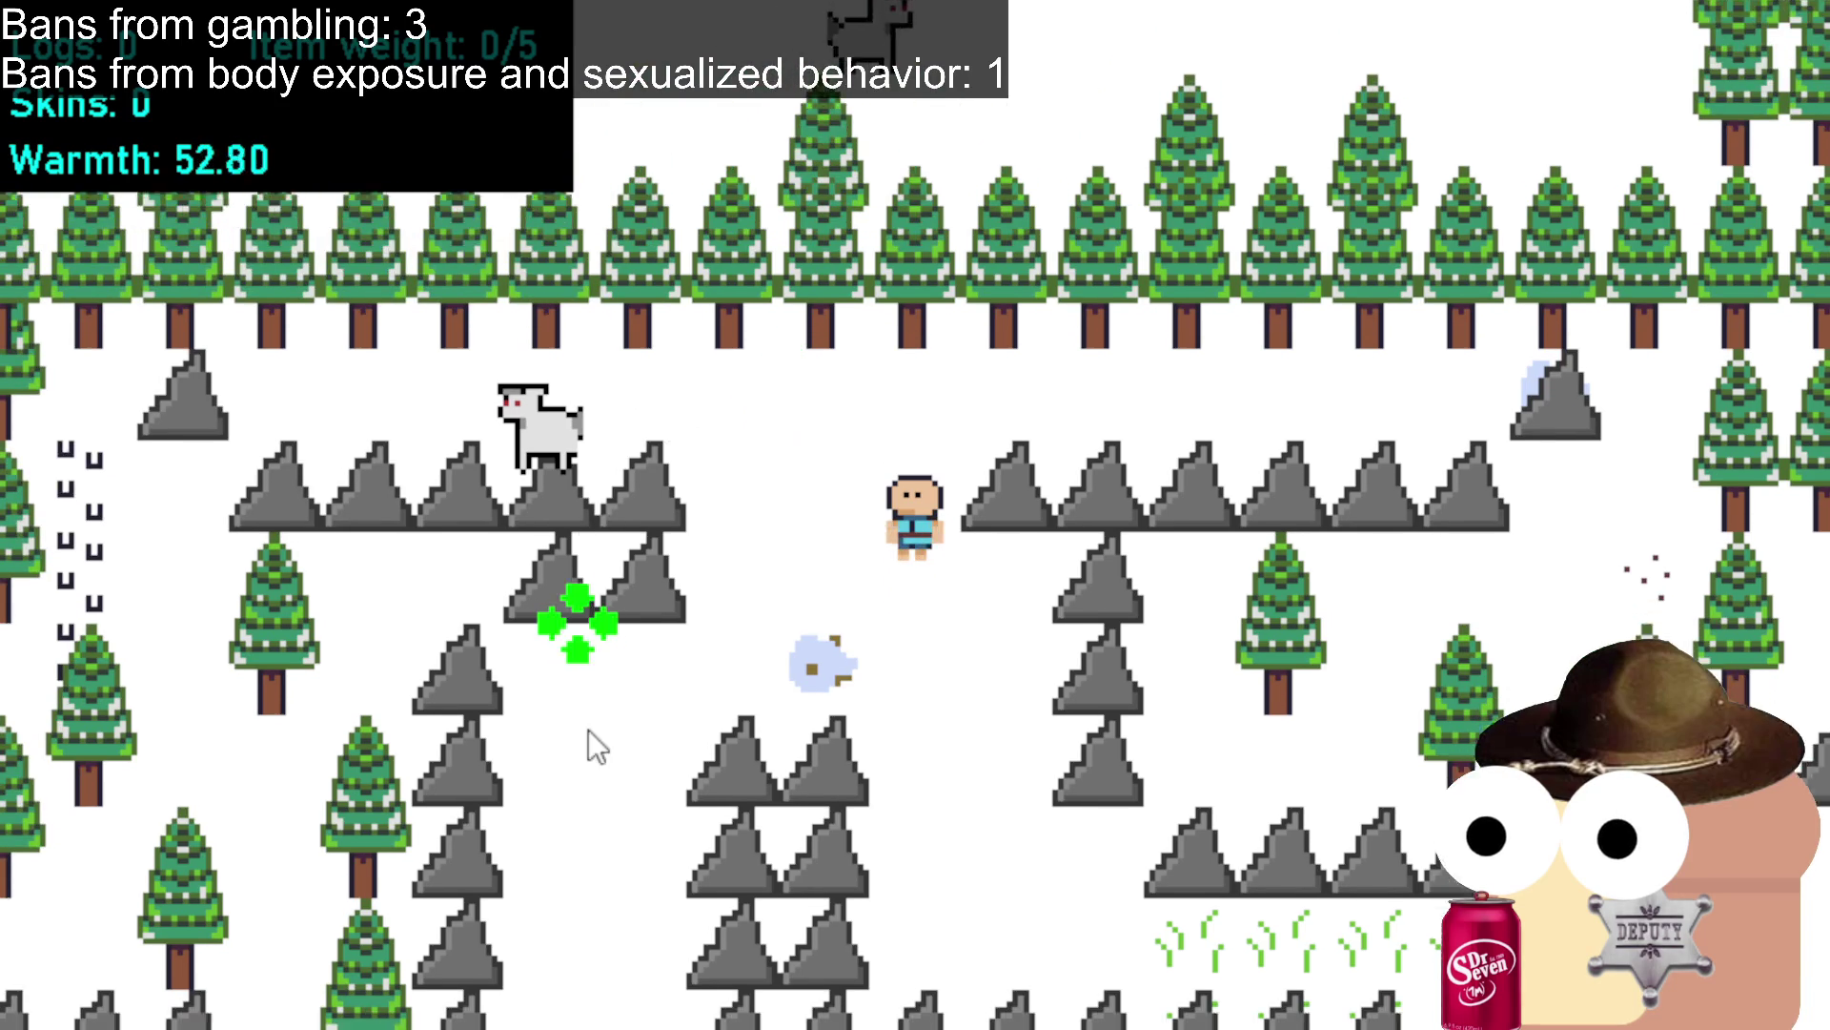
Walk down between the rocks and past the mountain rows into the dark grass bush near the deer.
key(s)
key(a)
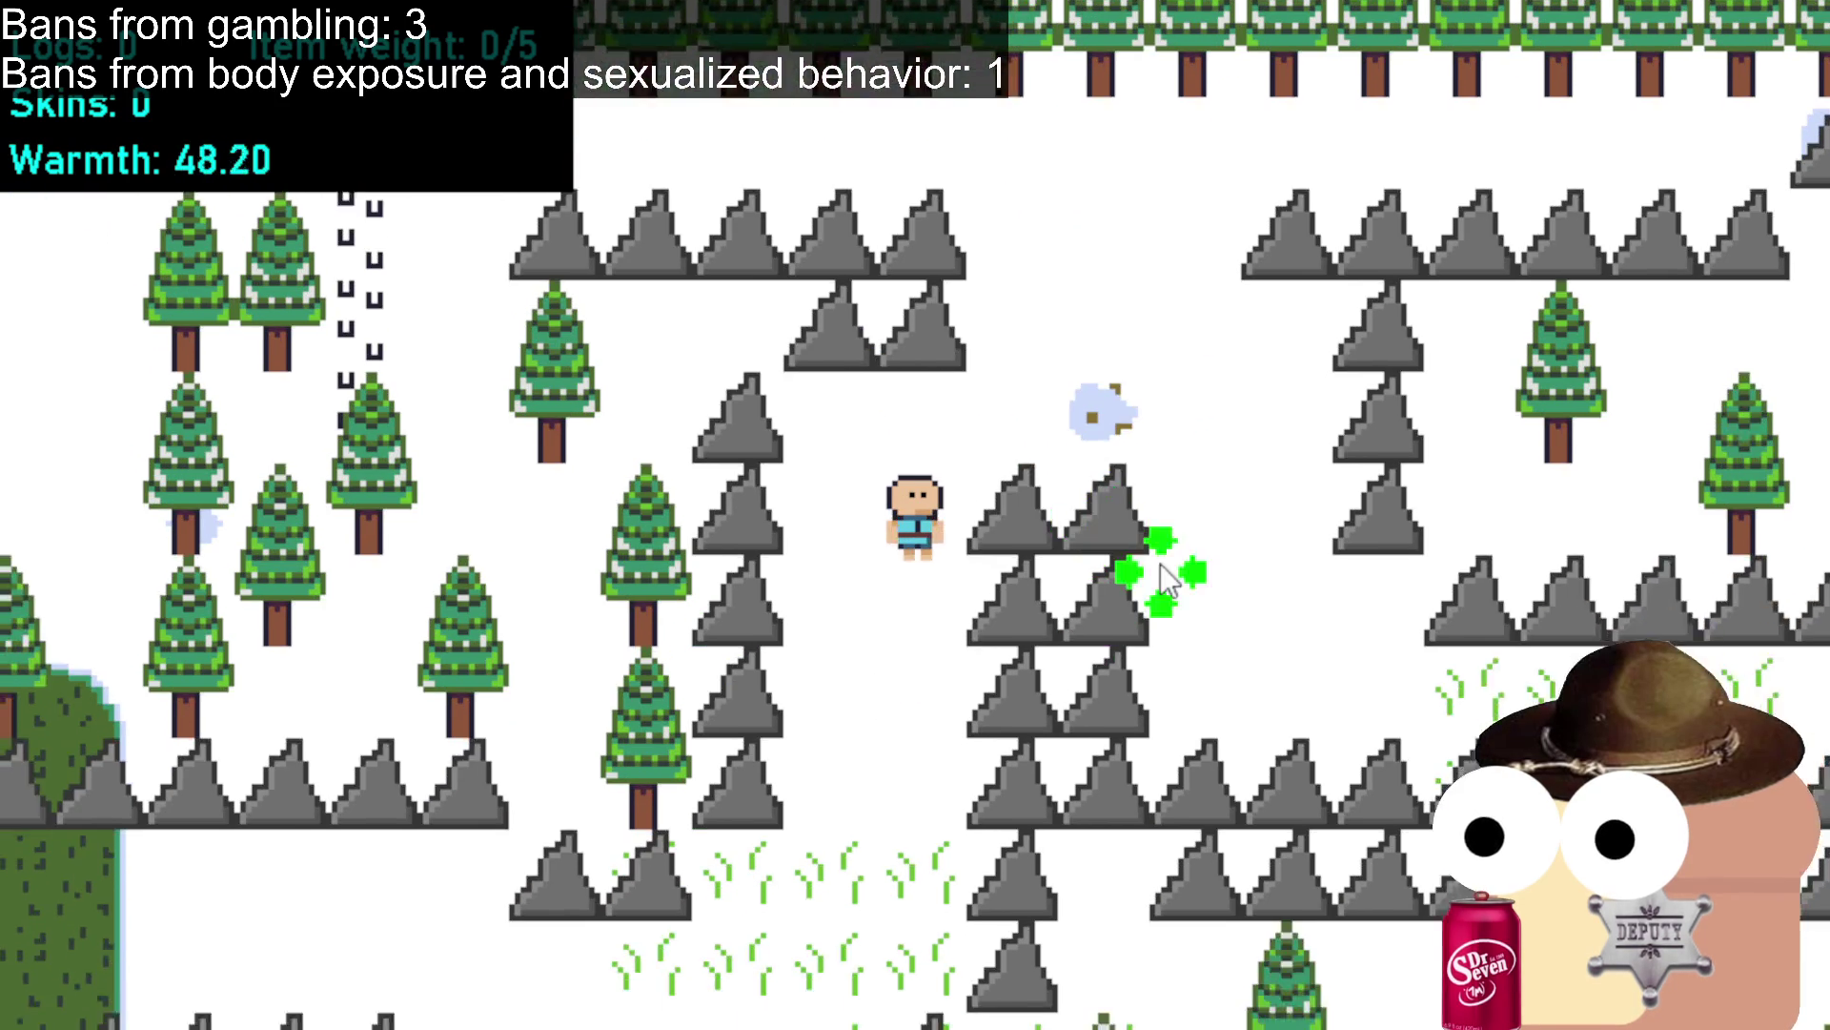
key(s)
key(d)
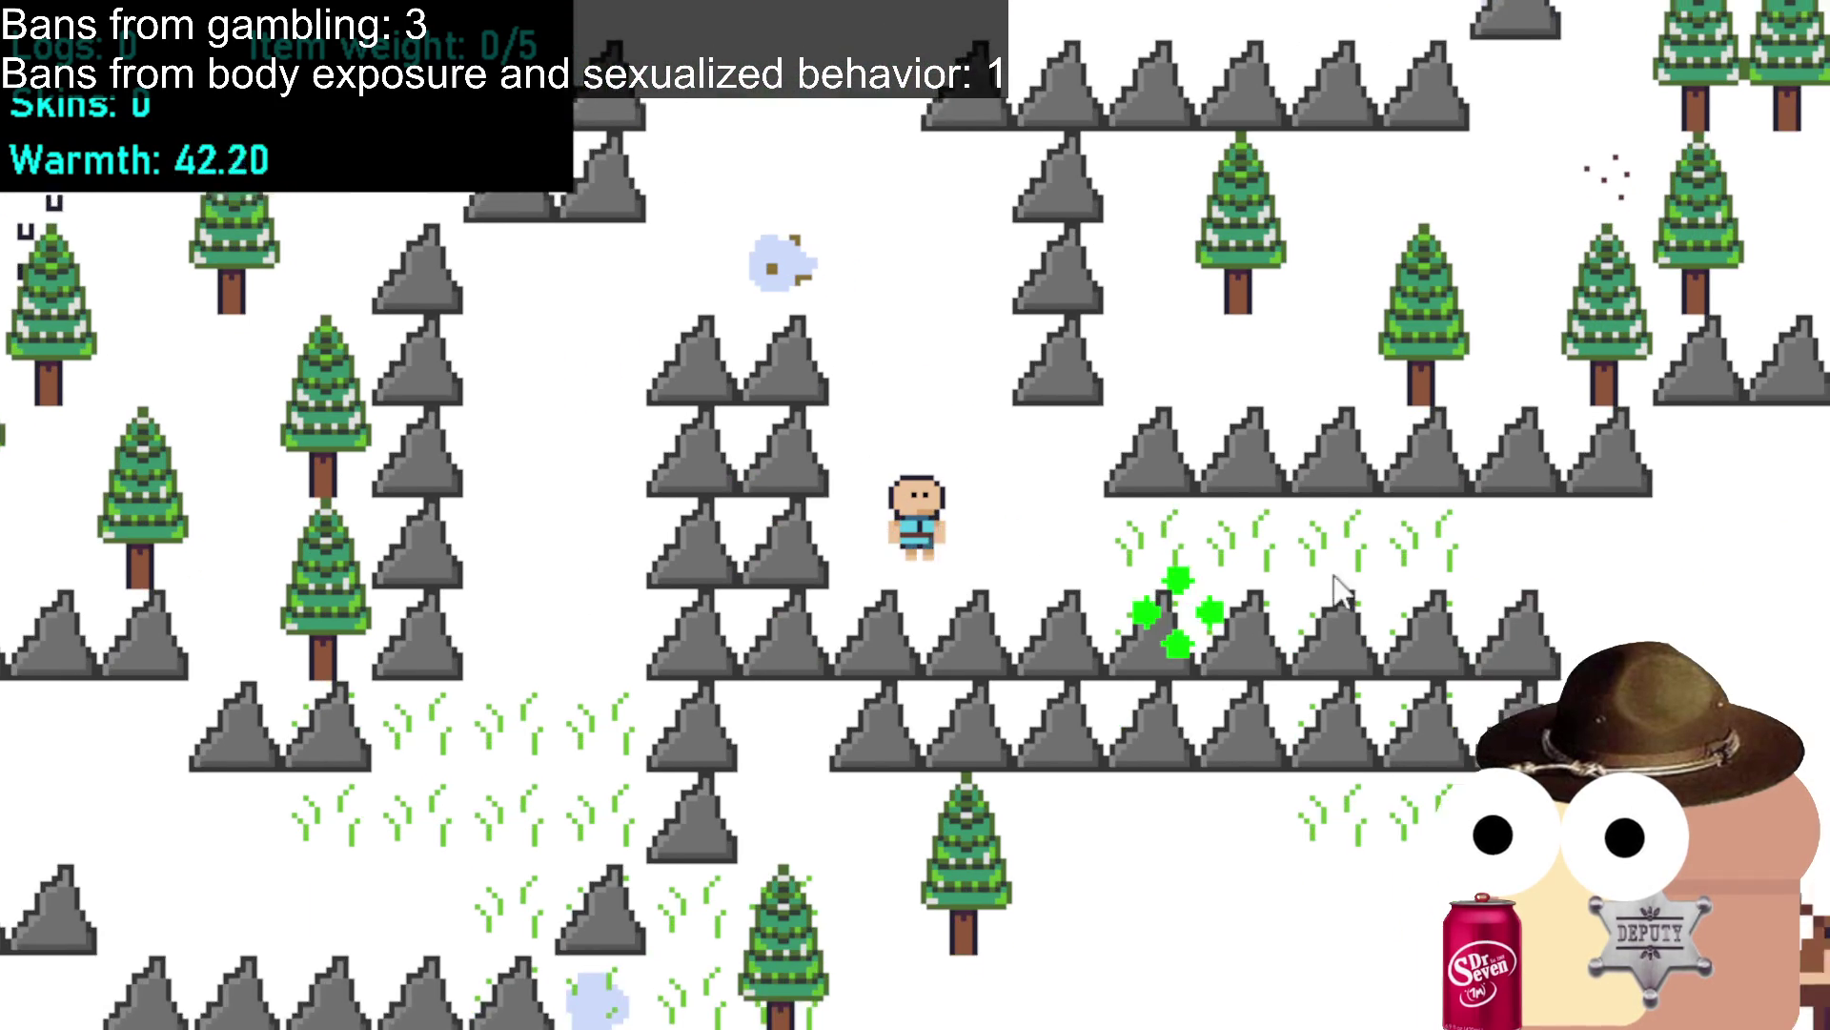
key(d)
key(s)
key(s)
key(d)
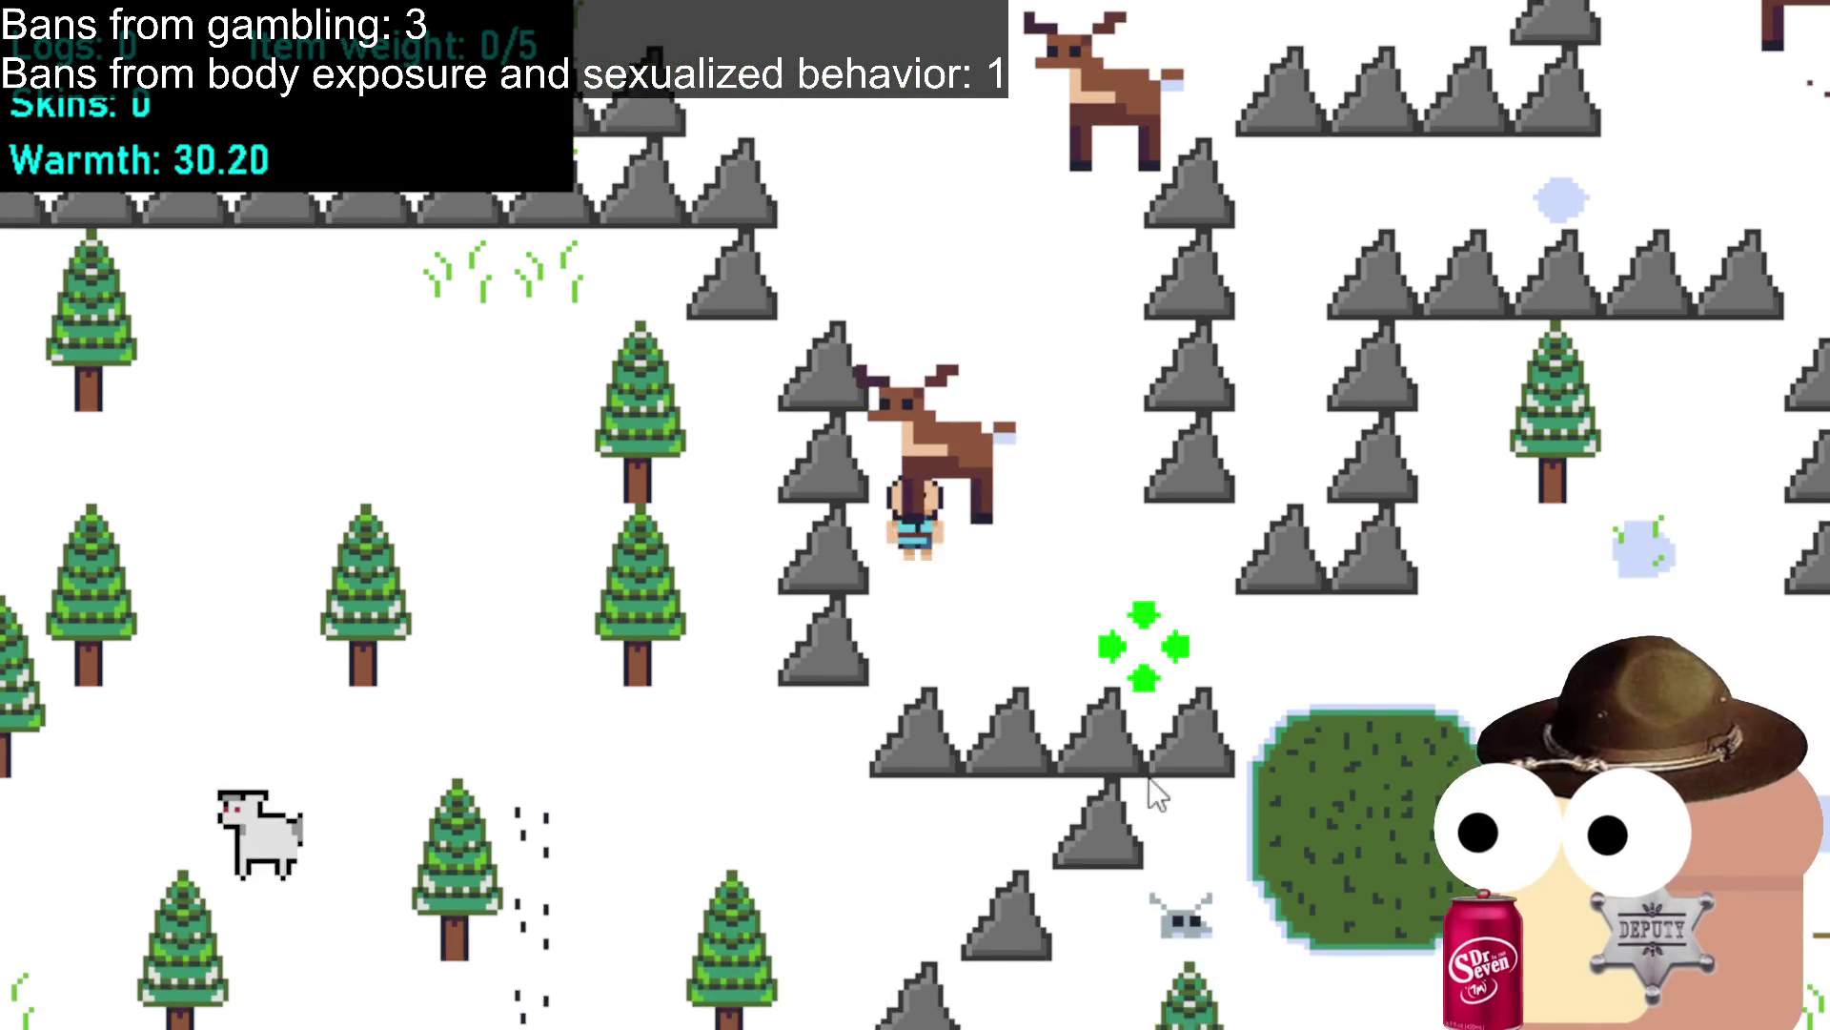
key(d)
key(s)
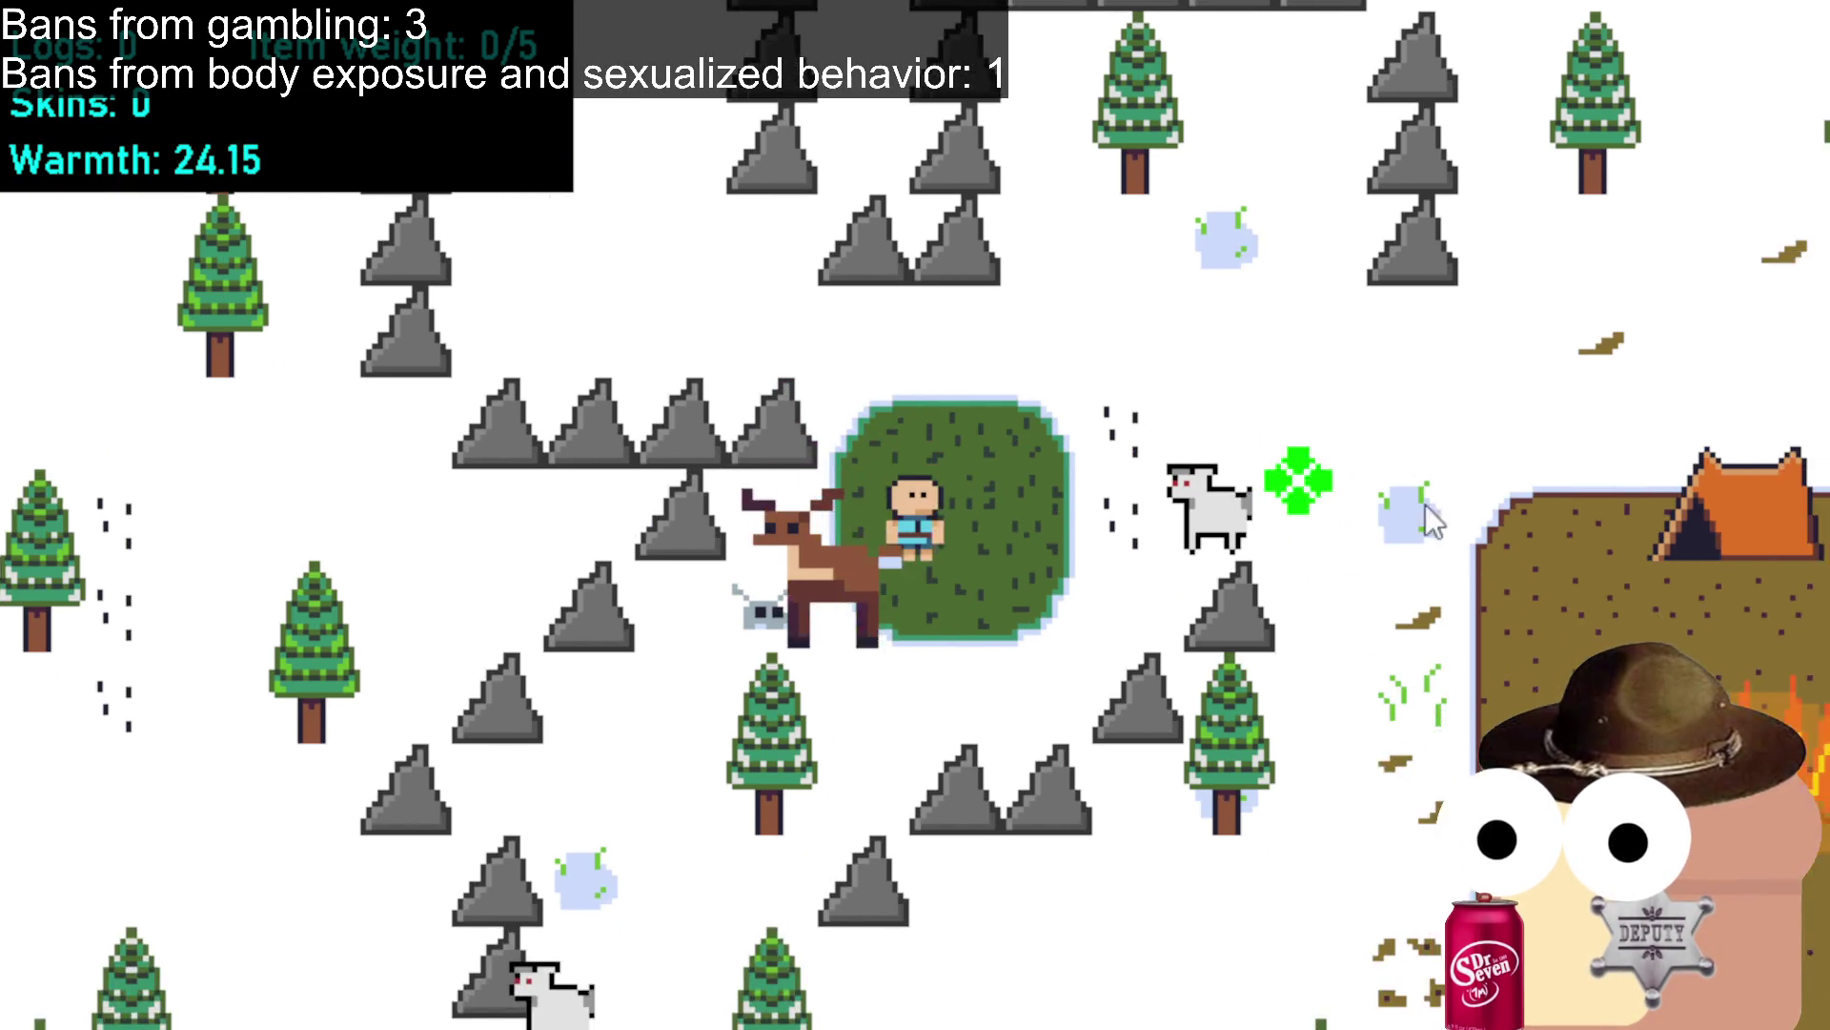
Head back right past the campfire and down into the camp below the fire.
key(d)
key(s)
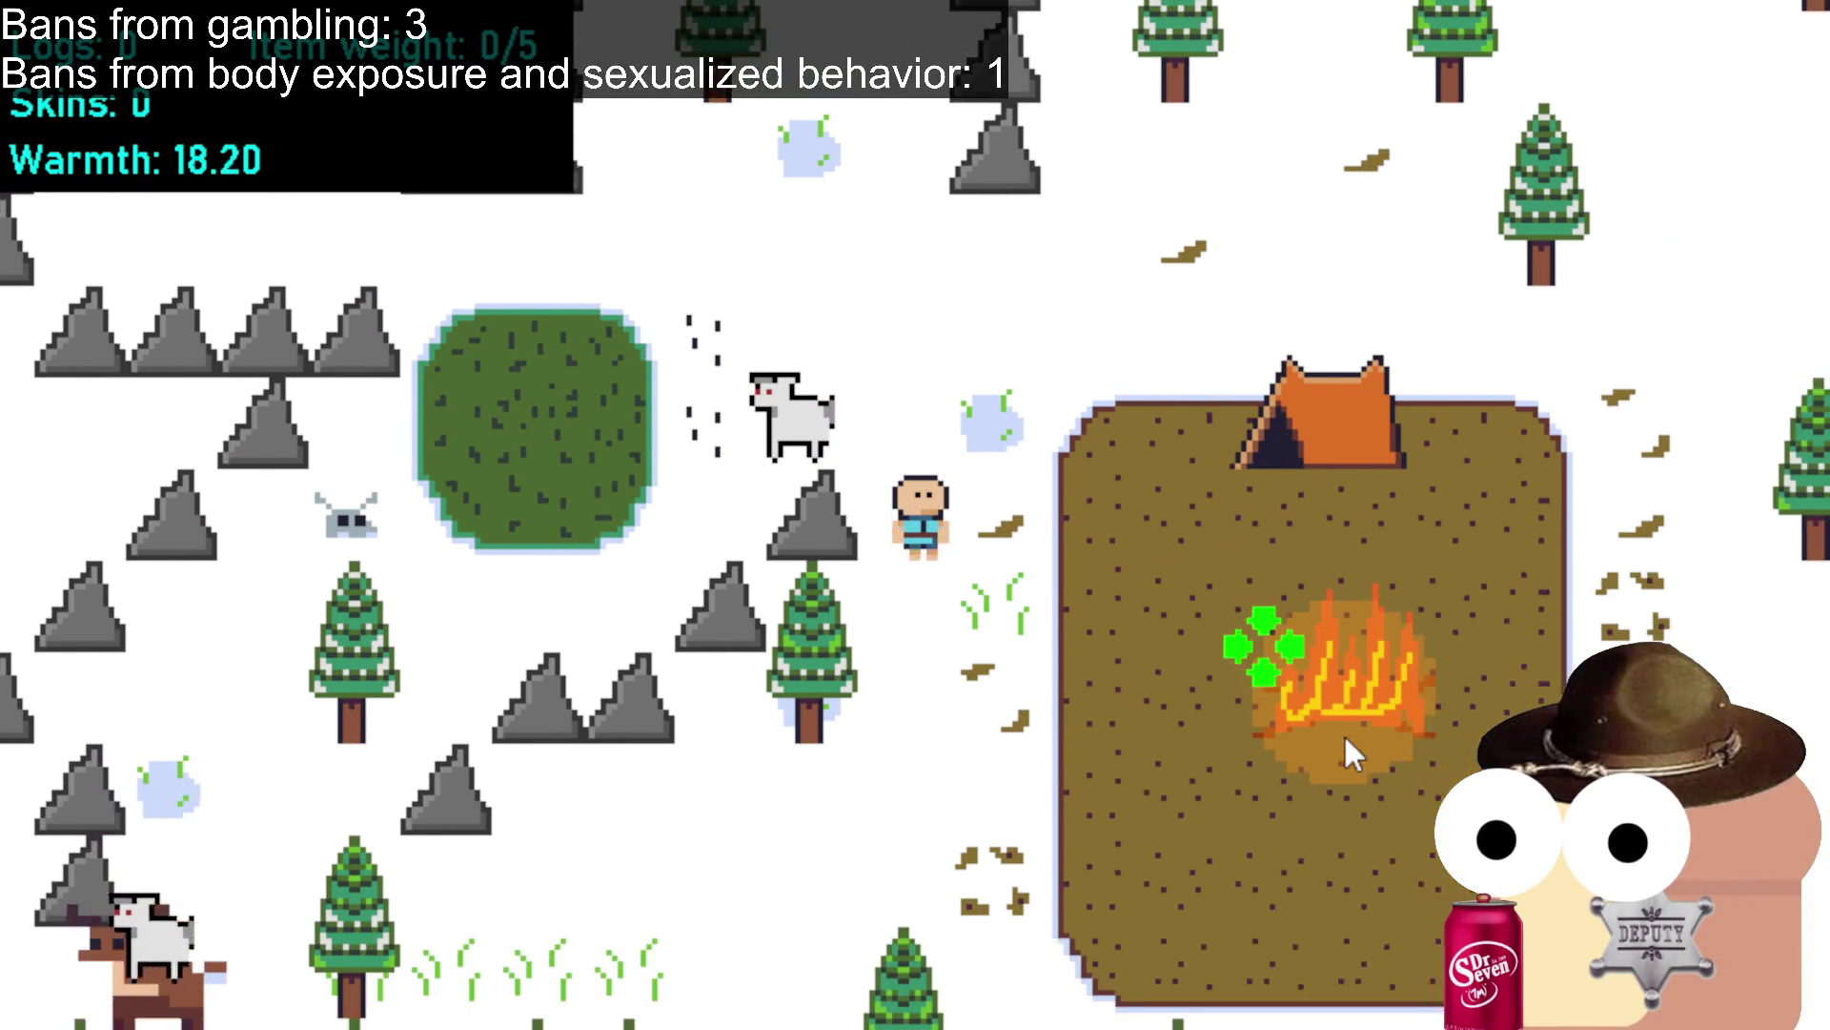
key(d)
key(s)
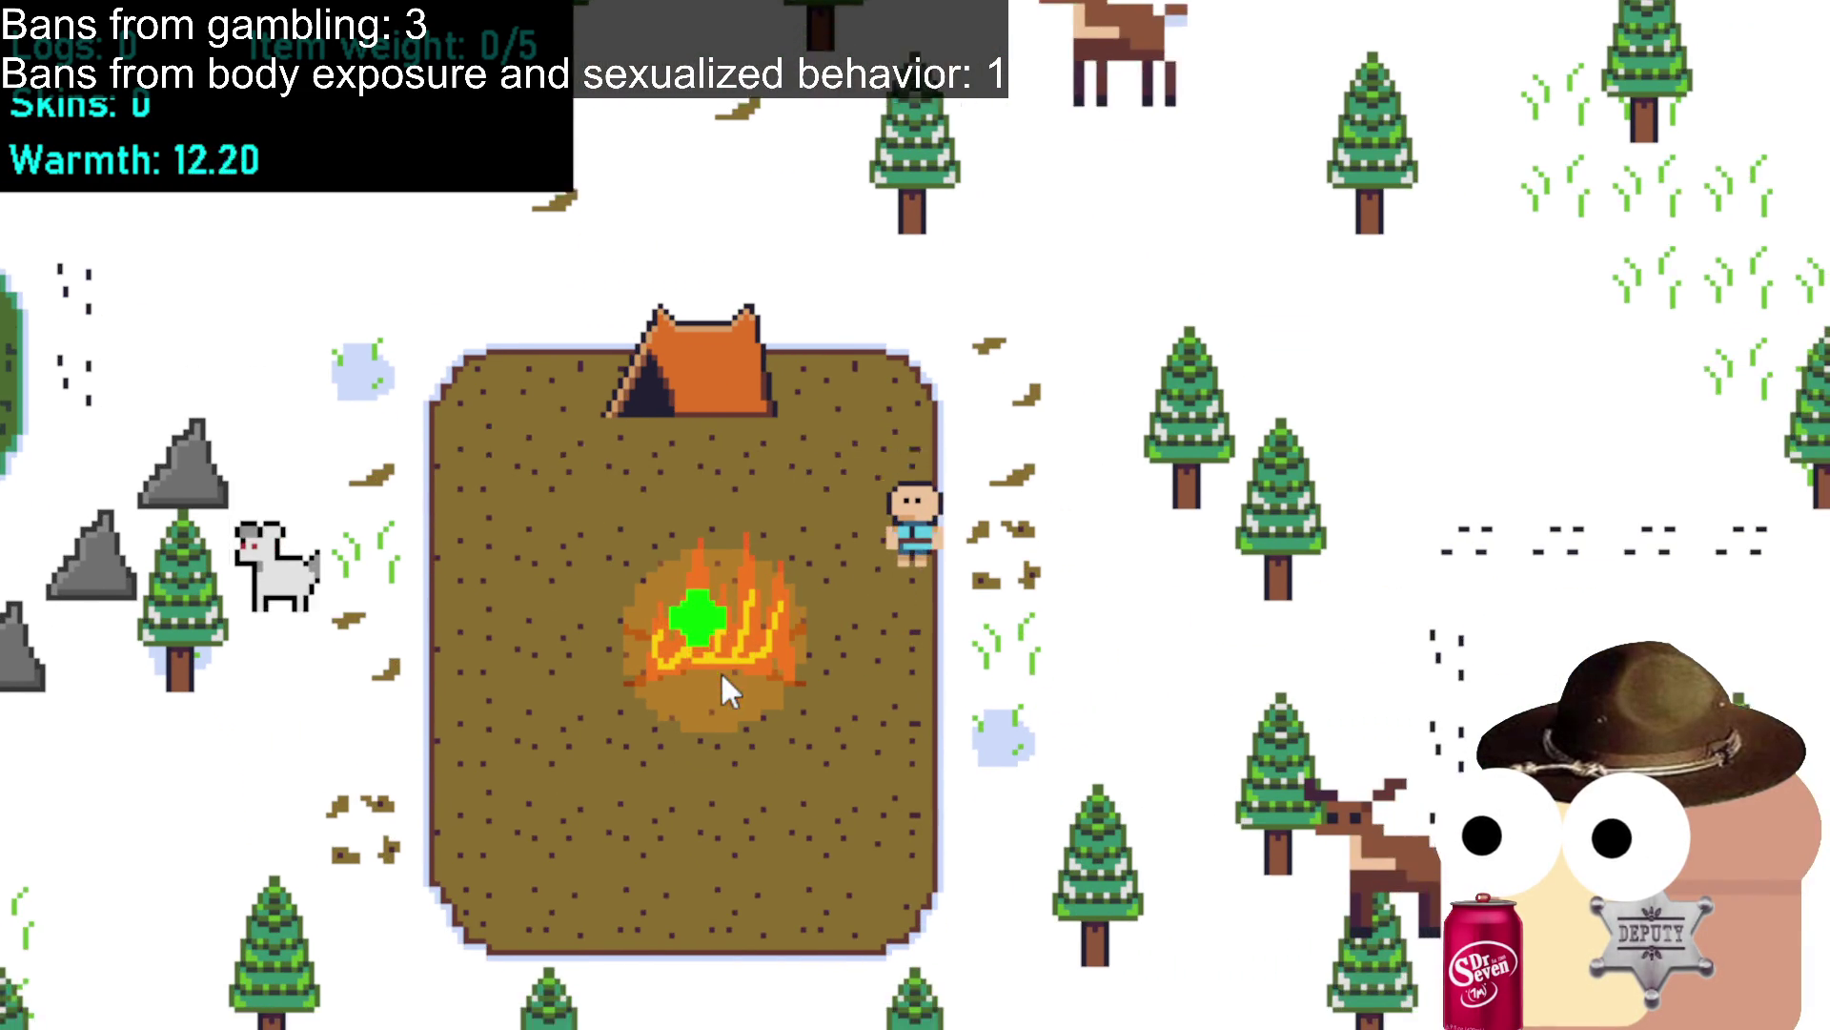
key(s)
key(a)
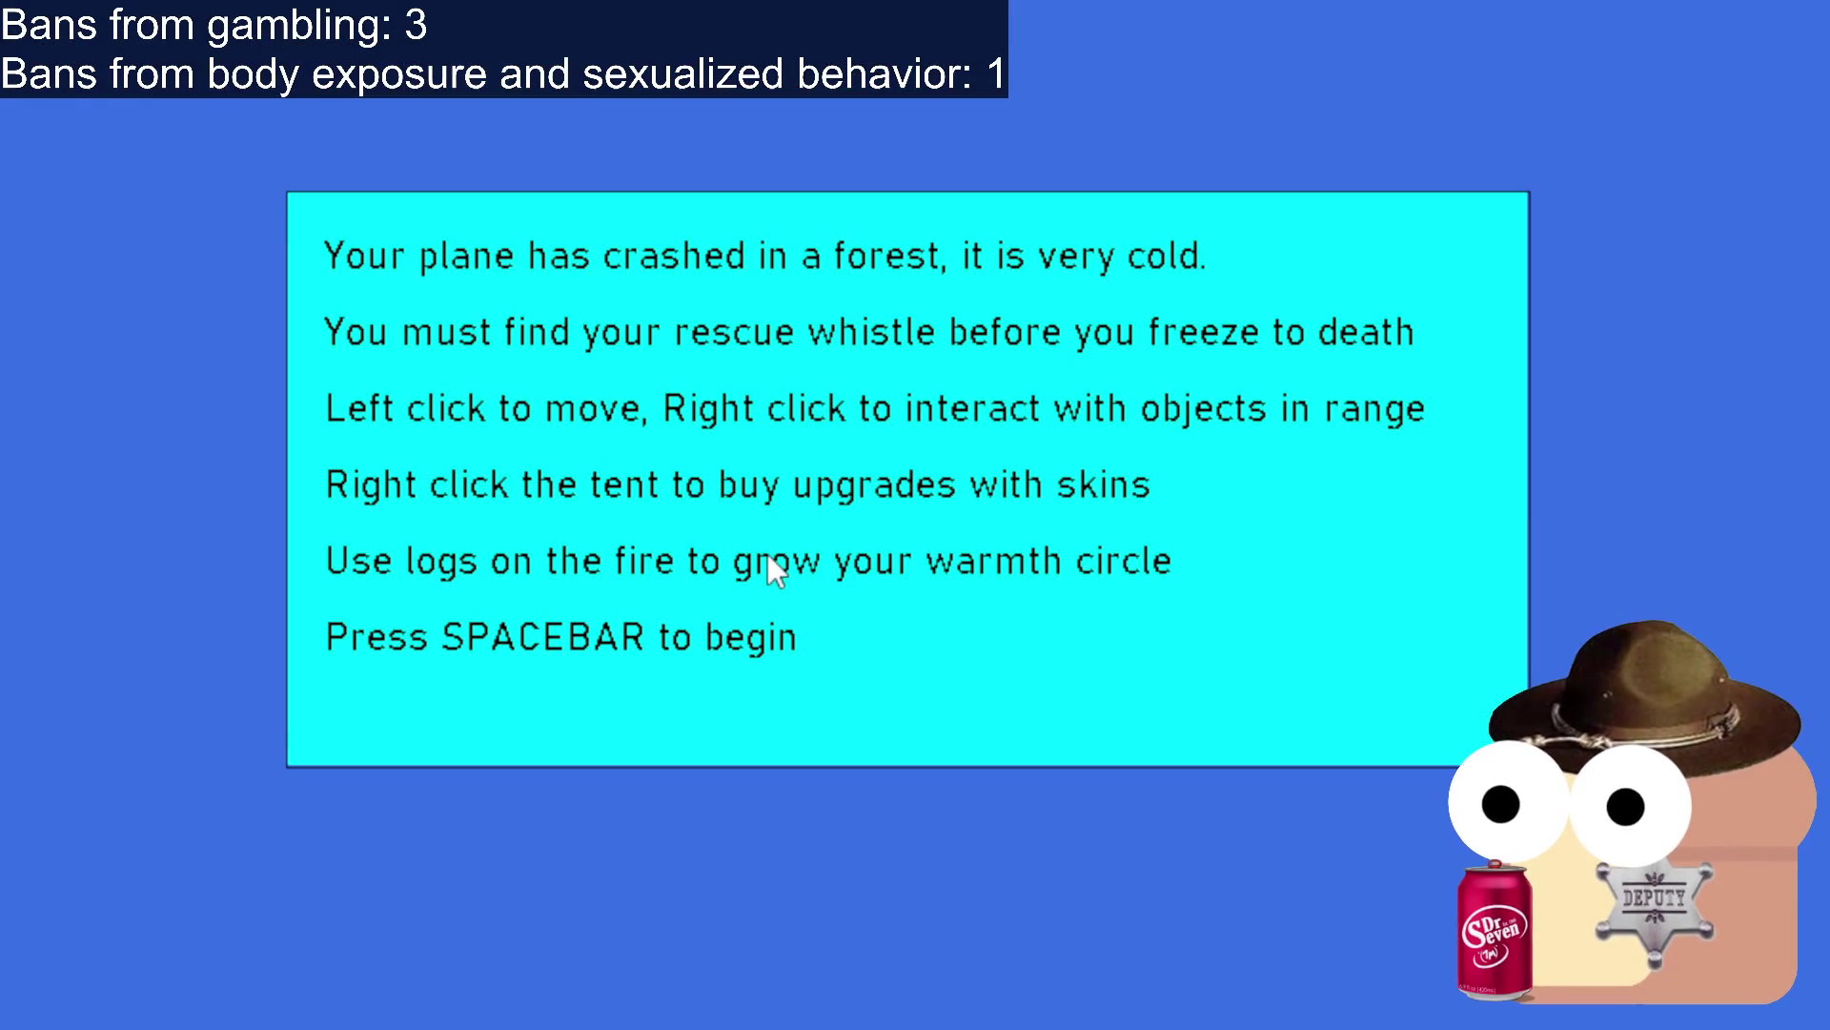
Start a new game with Space and walk west out of camp into the snow.
key(space)
key(w)
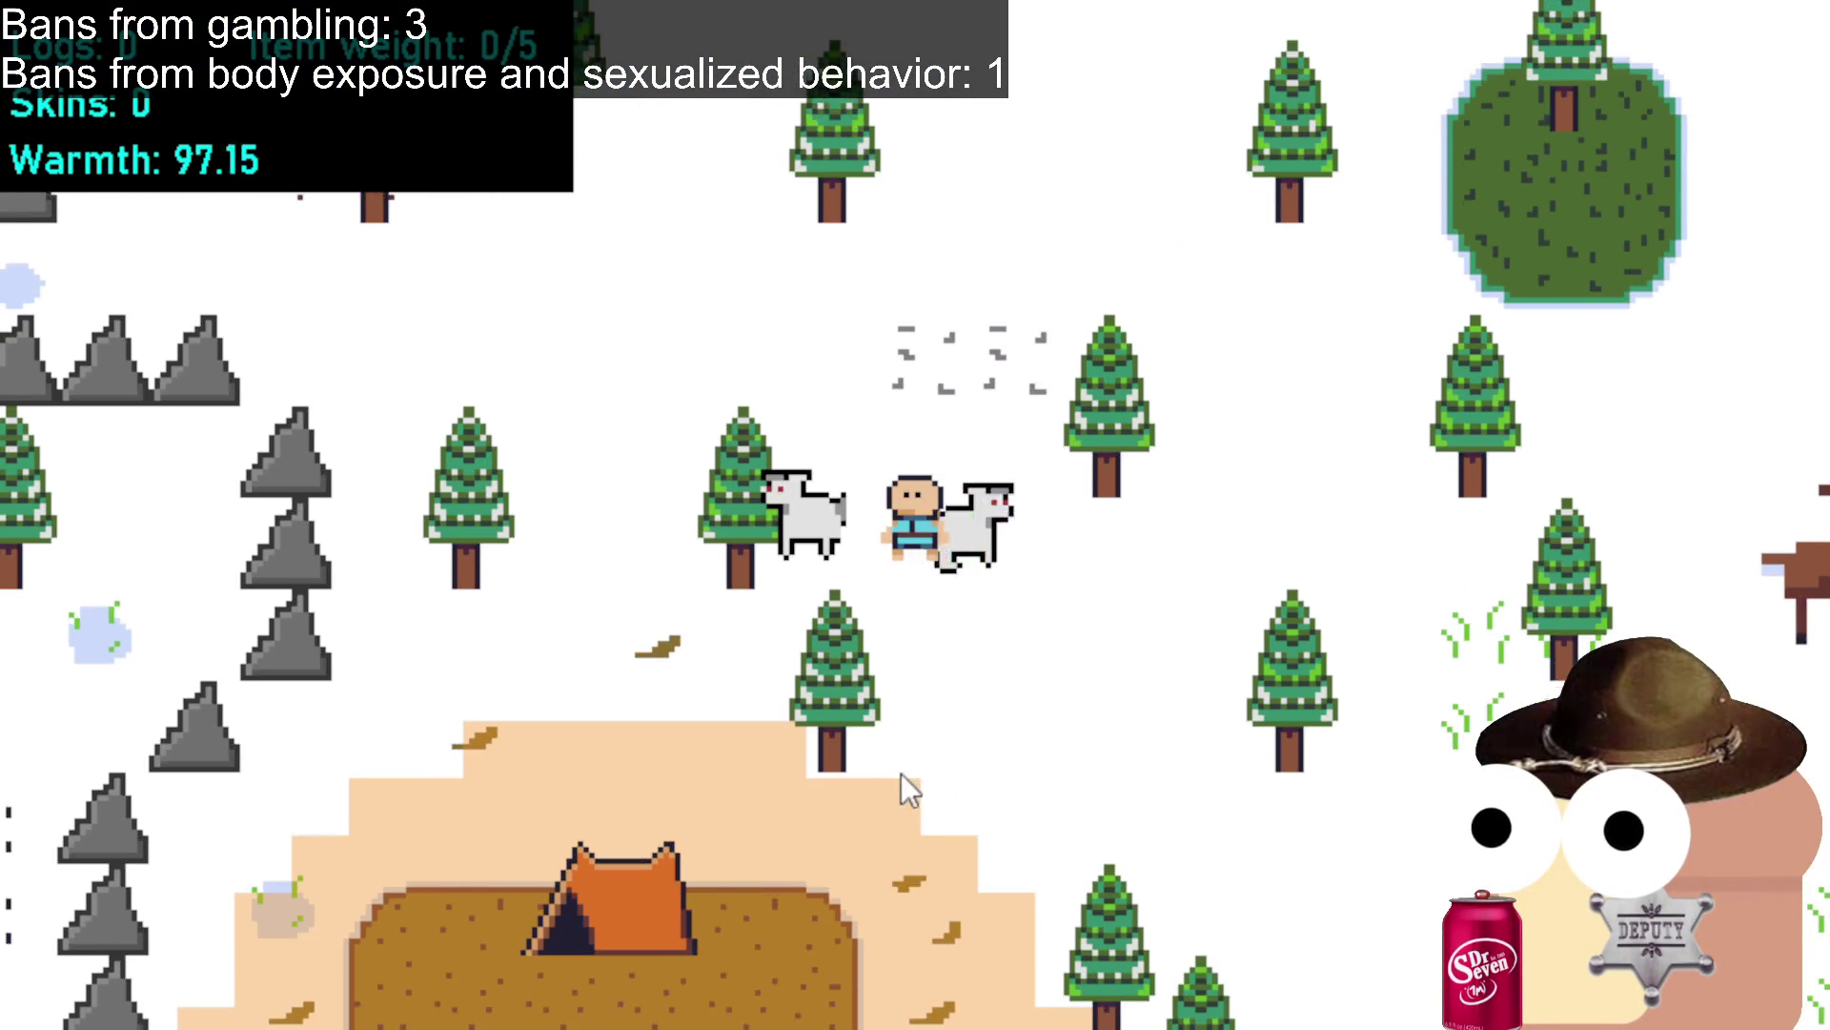
key(s)
key(s)
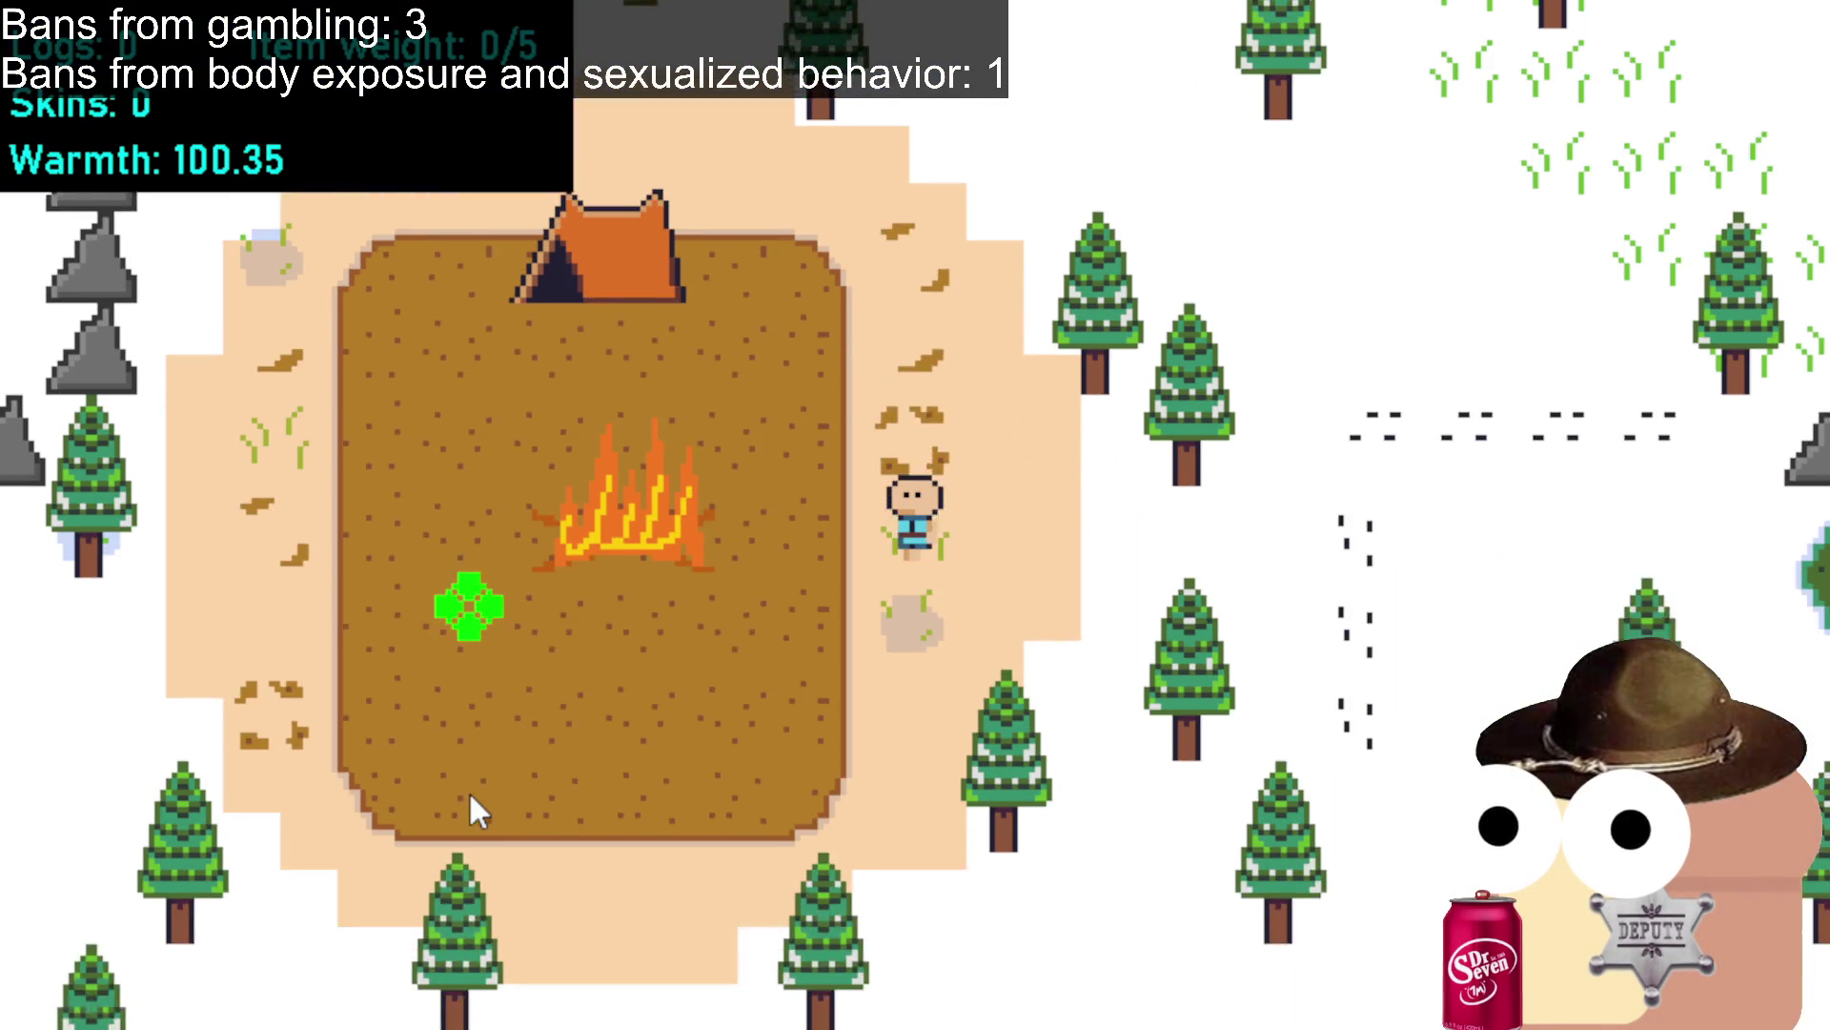
key(a)
key(w)
key(a)
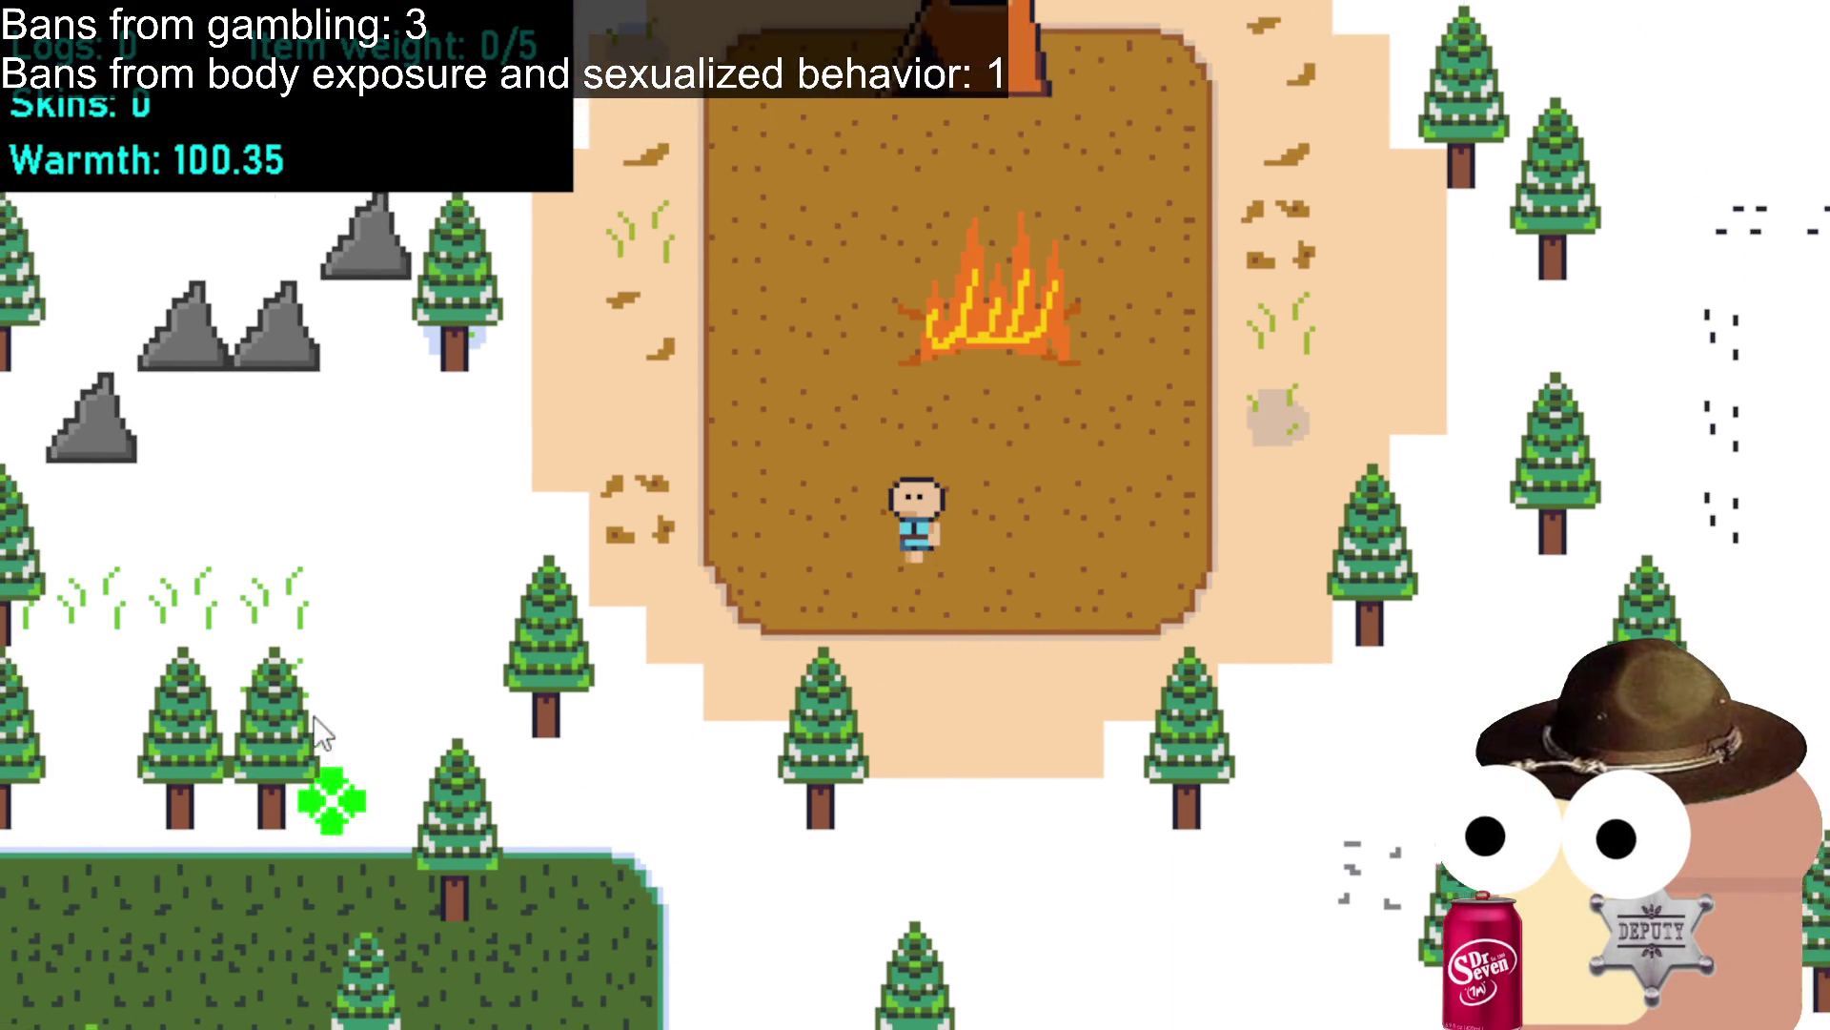
Cross the grass patch south-west, past the deer, toward the tree row and rocks.
key(s)
key(a)
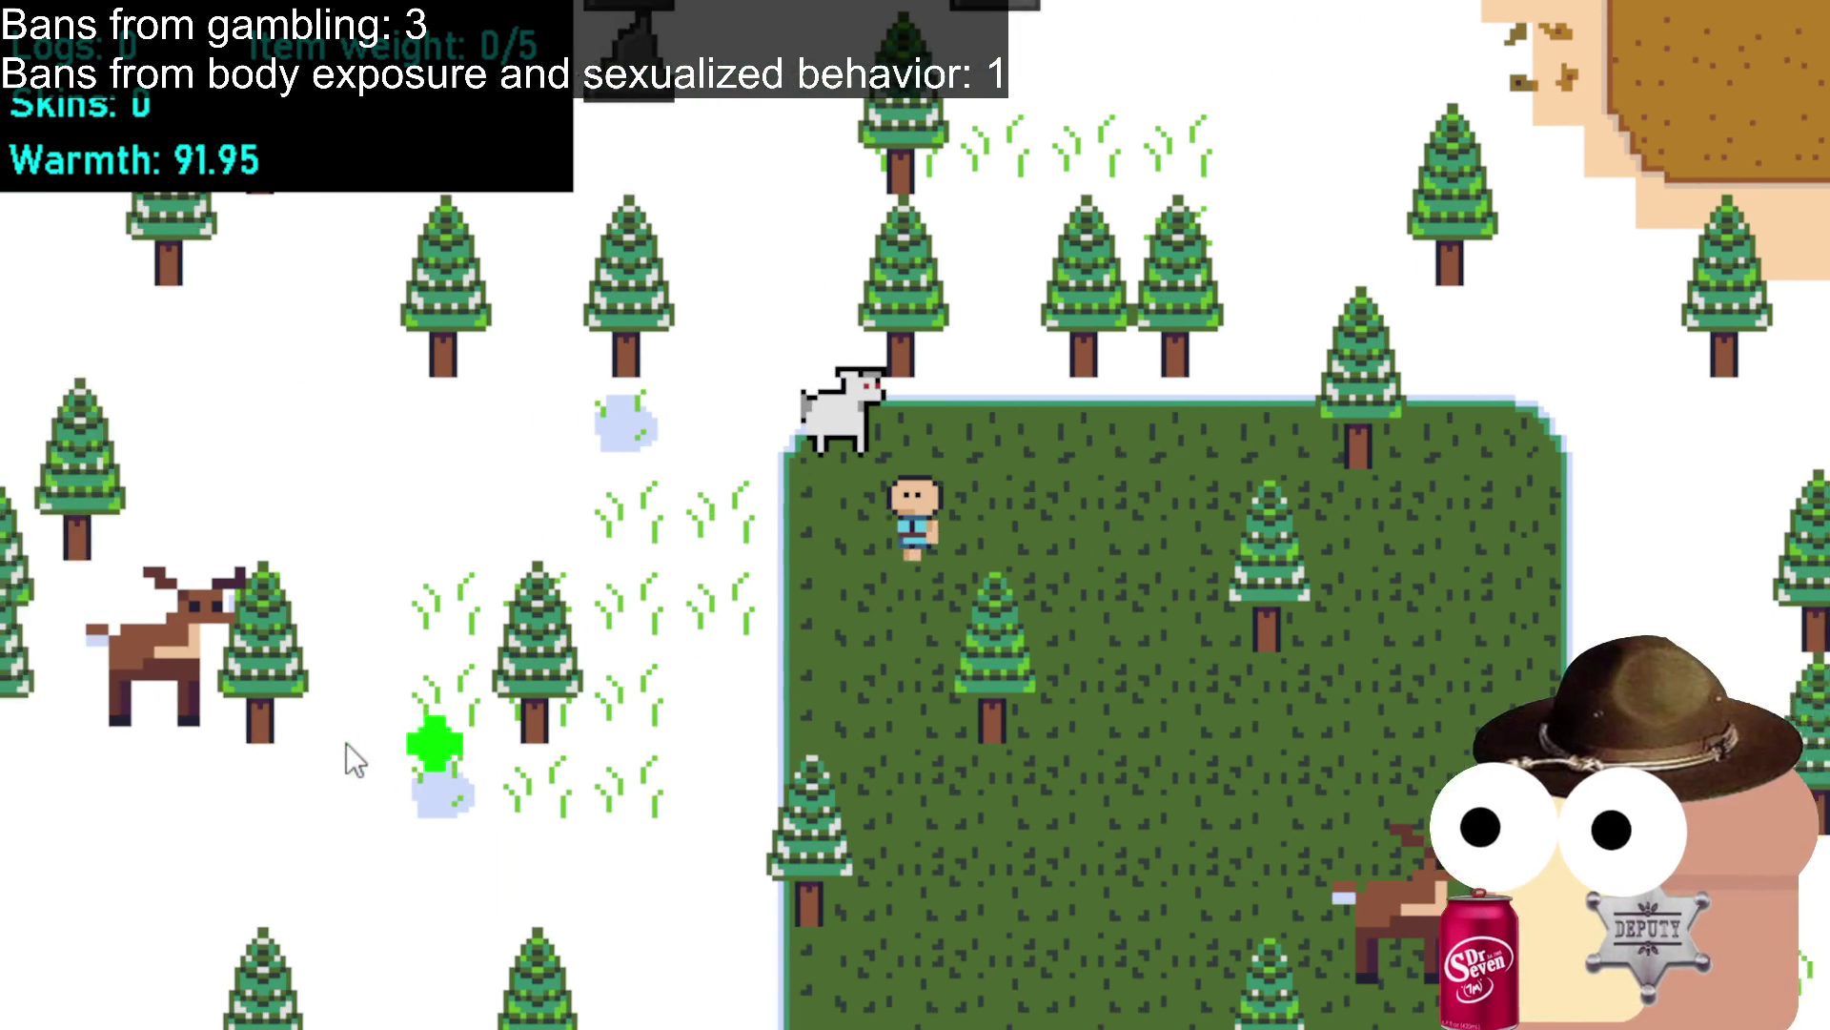
key(s)
key(a)
key(s)
key(s)
key(a)
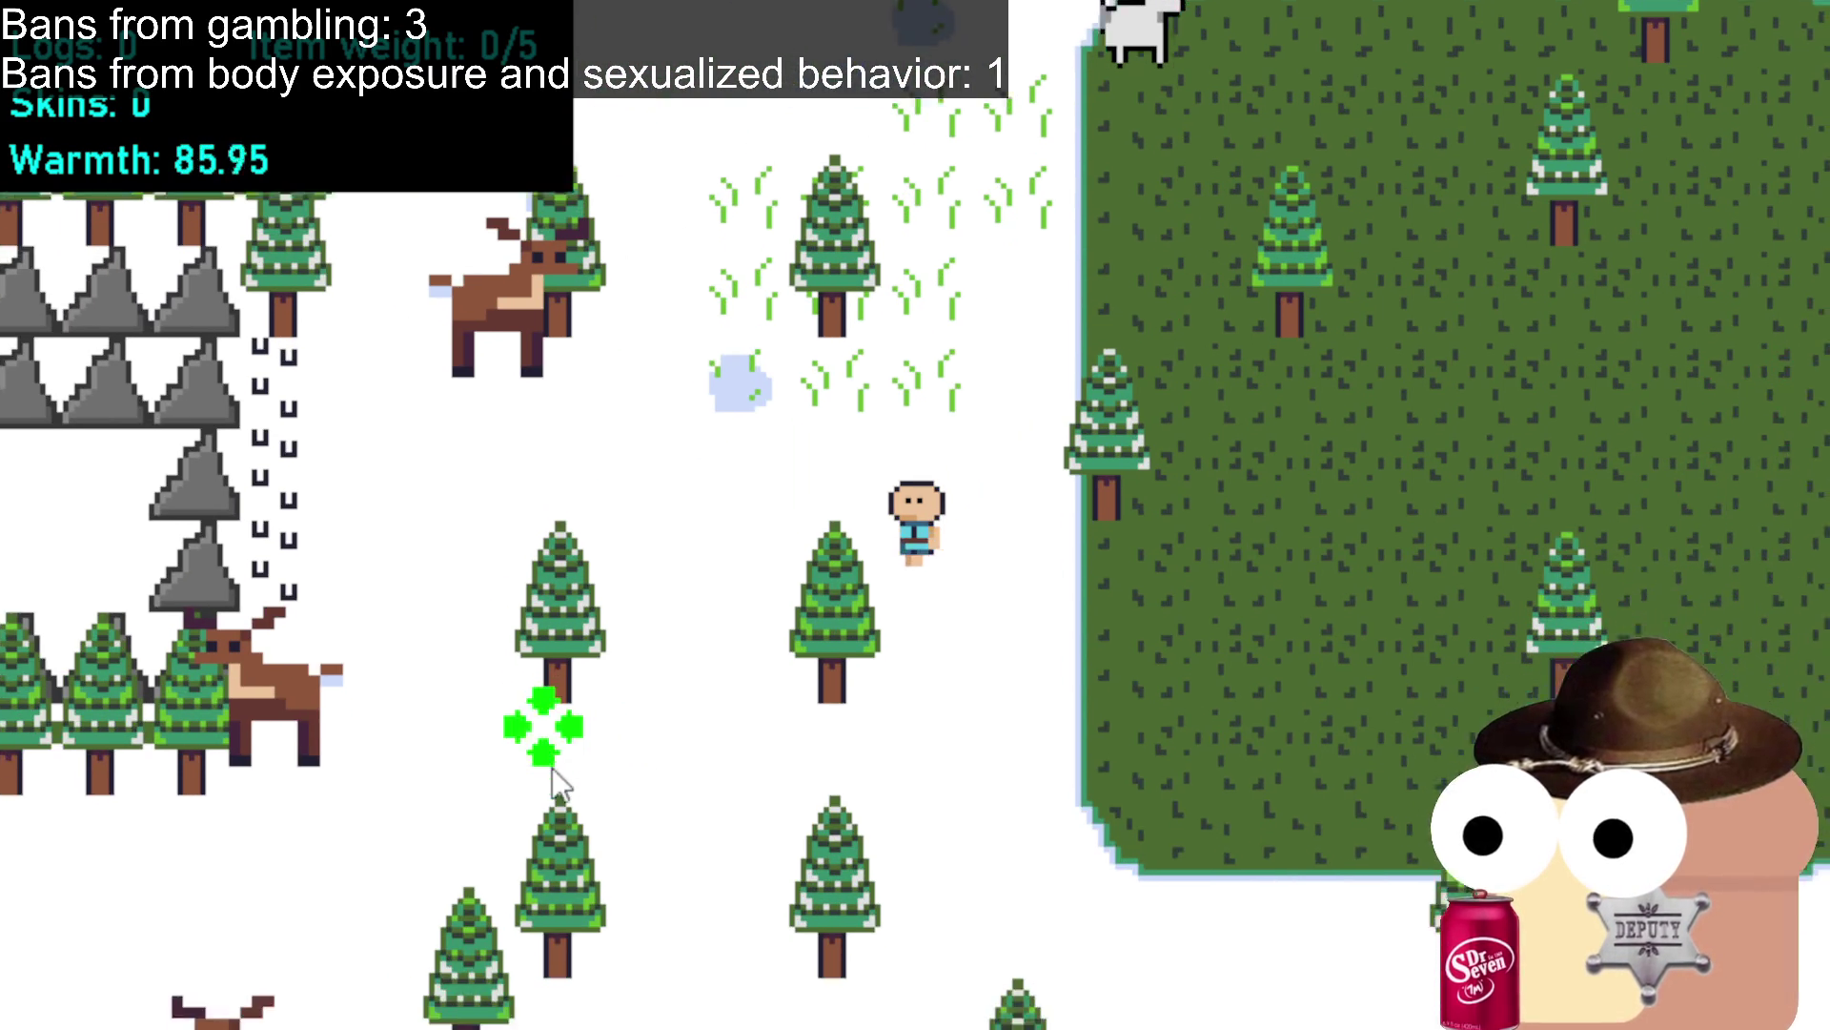
key(a)
key(s)
key(a)
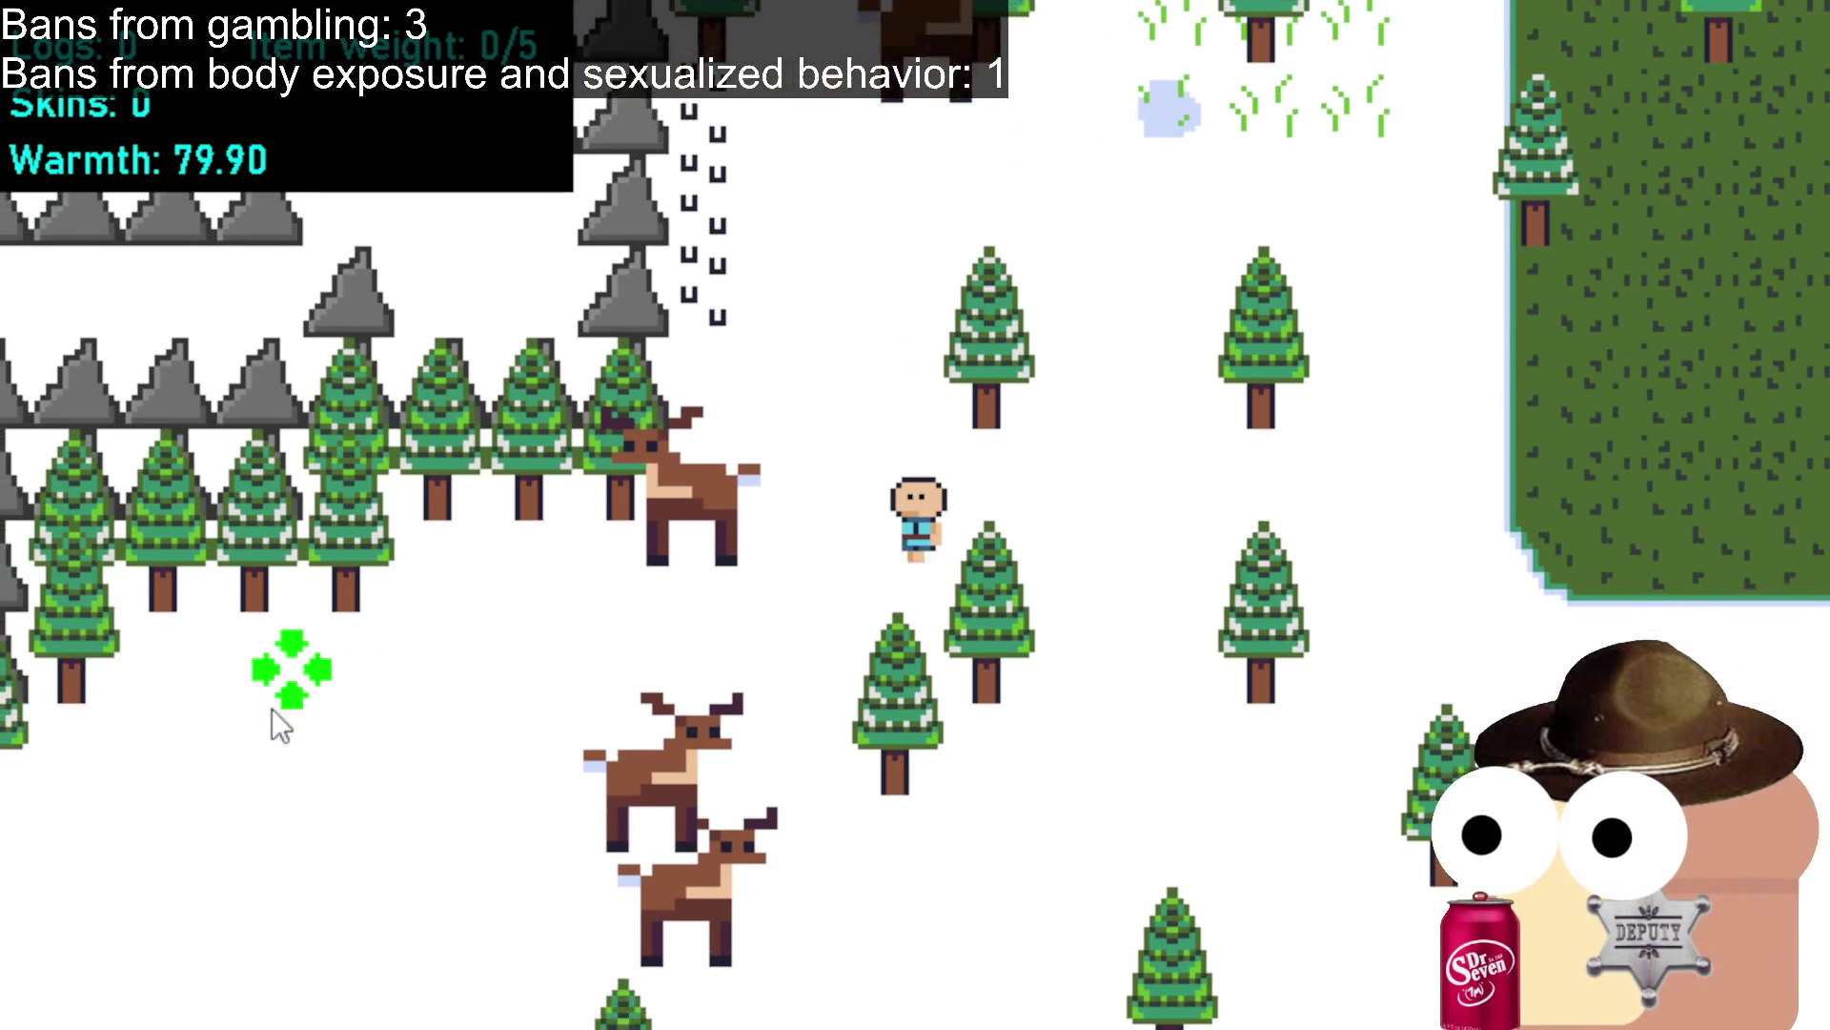
key(a)
Follow the footprint trail north-east toward the rocks, then cut north-west through the trees.
key(w)
key(w)
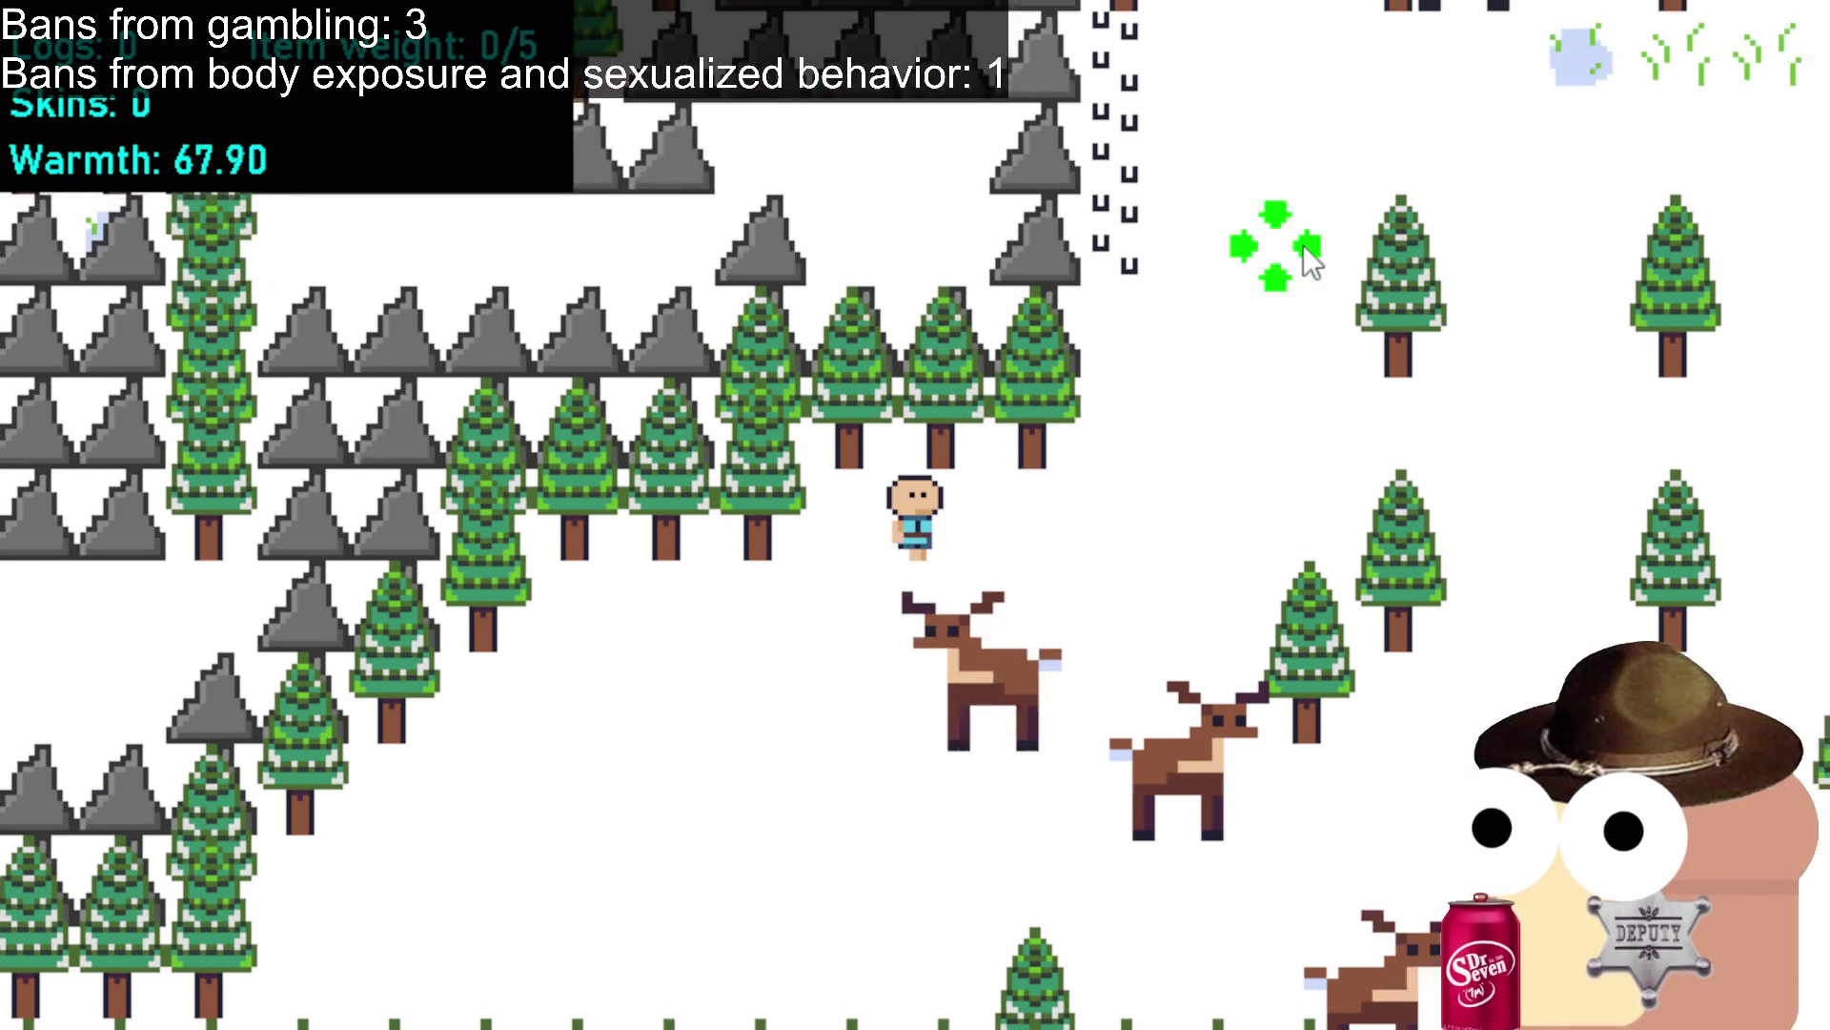
key(d)
key(w)
key(w)
key(d)
key(w)
key(a)
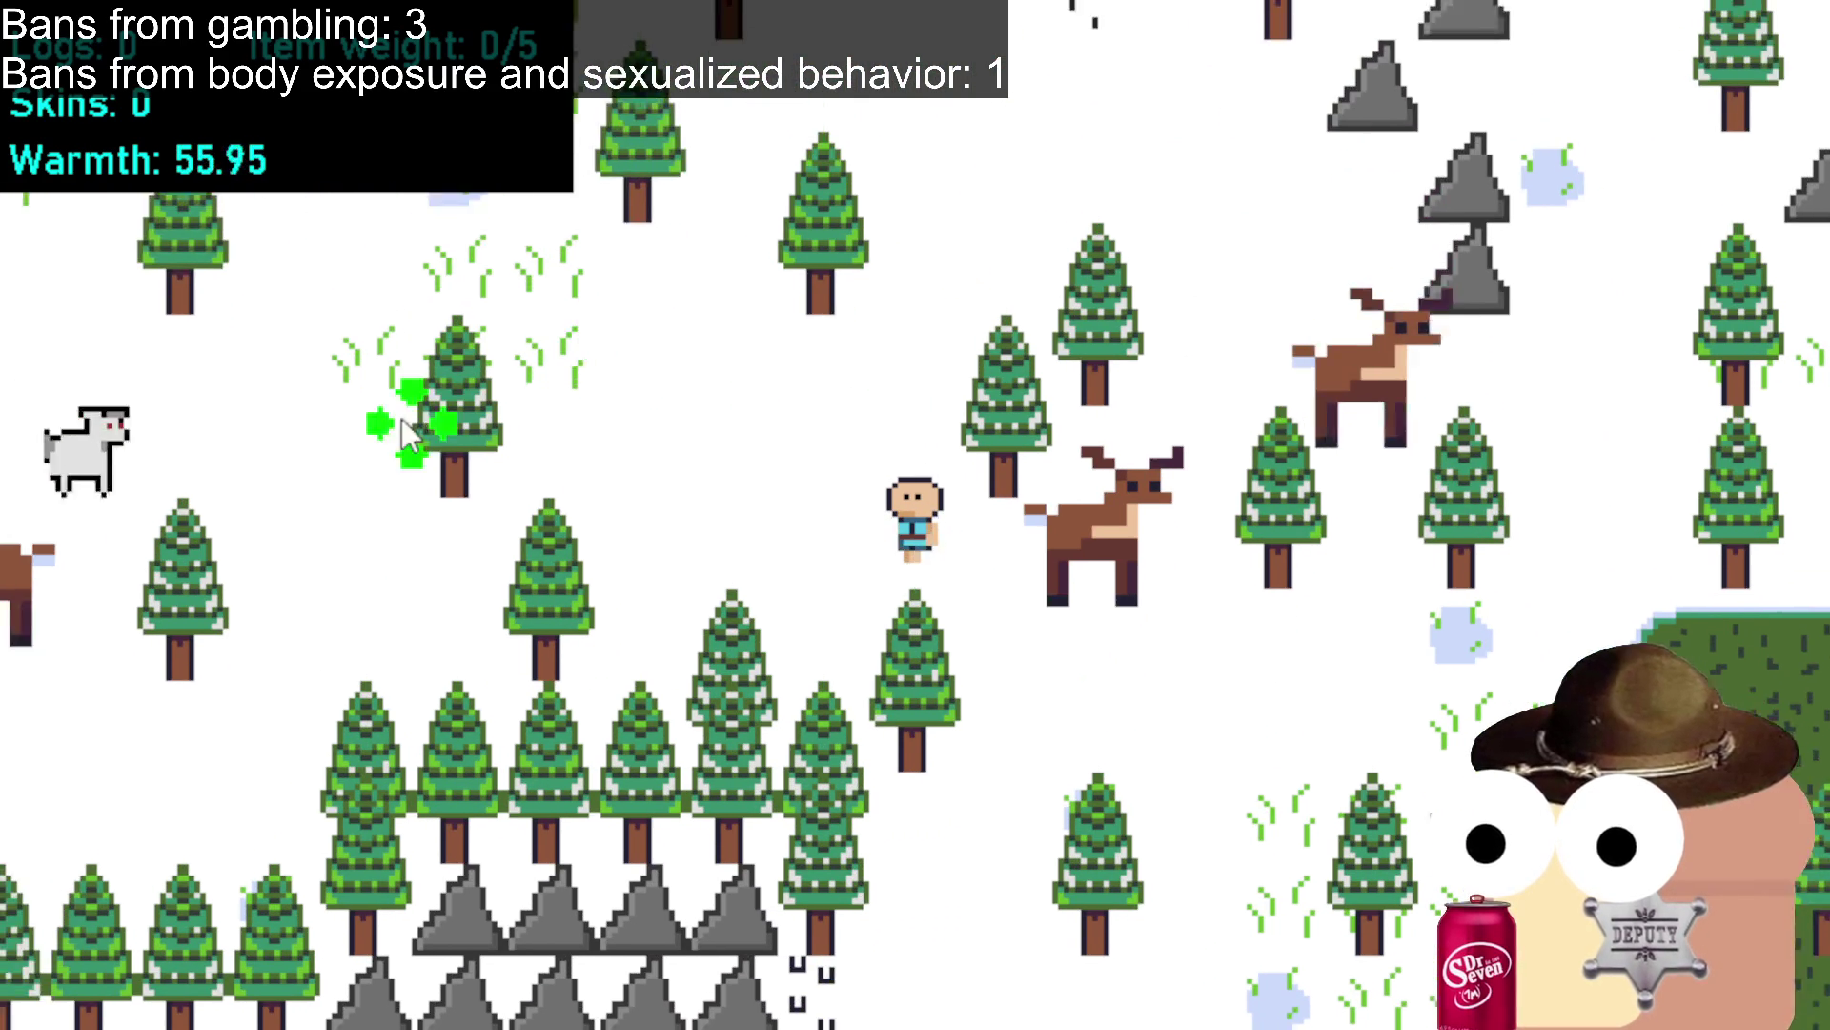
Wander south-west toward the tree line with the goat following, then back north-east toward the deer.
key(s)
key(a)
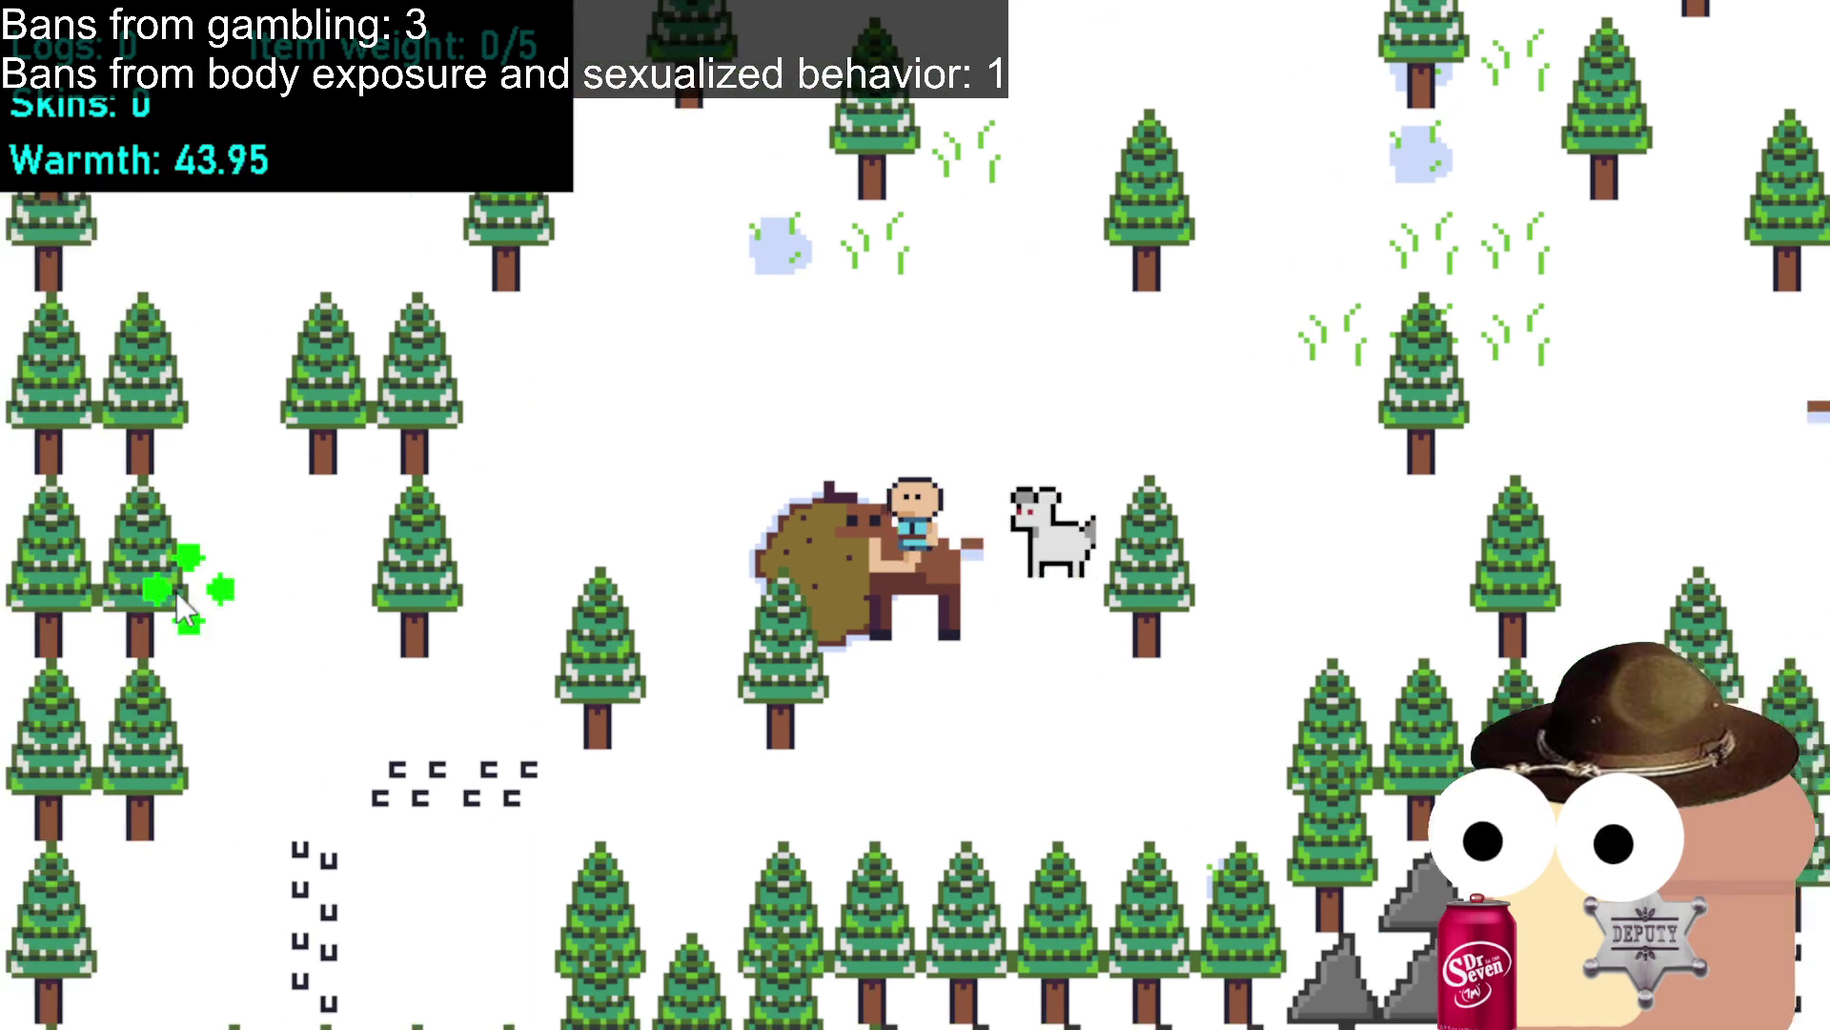
key(s)
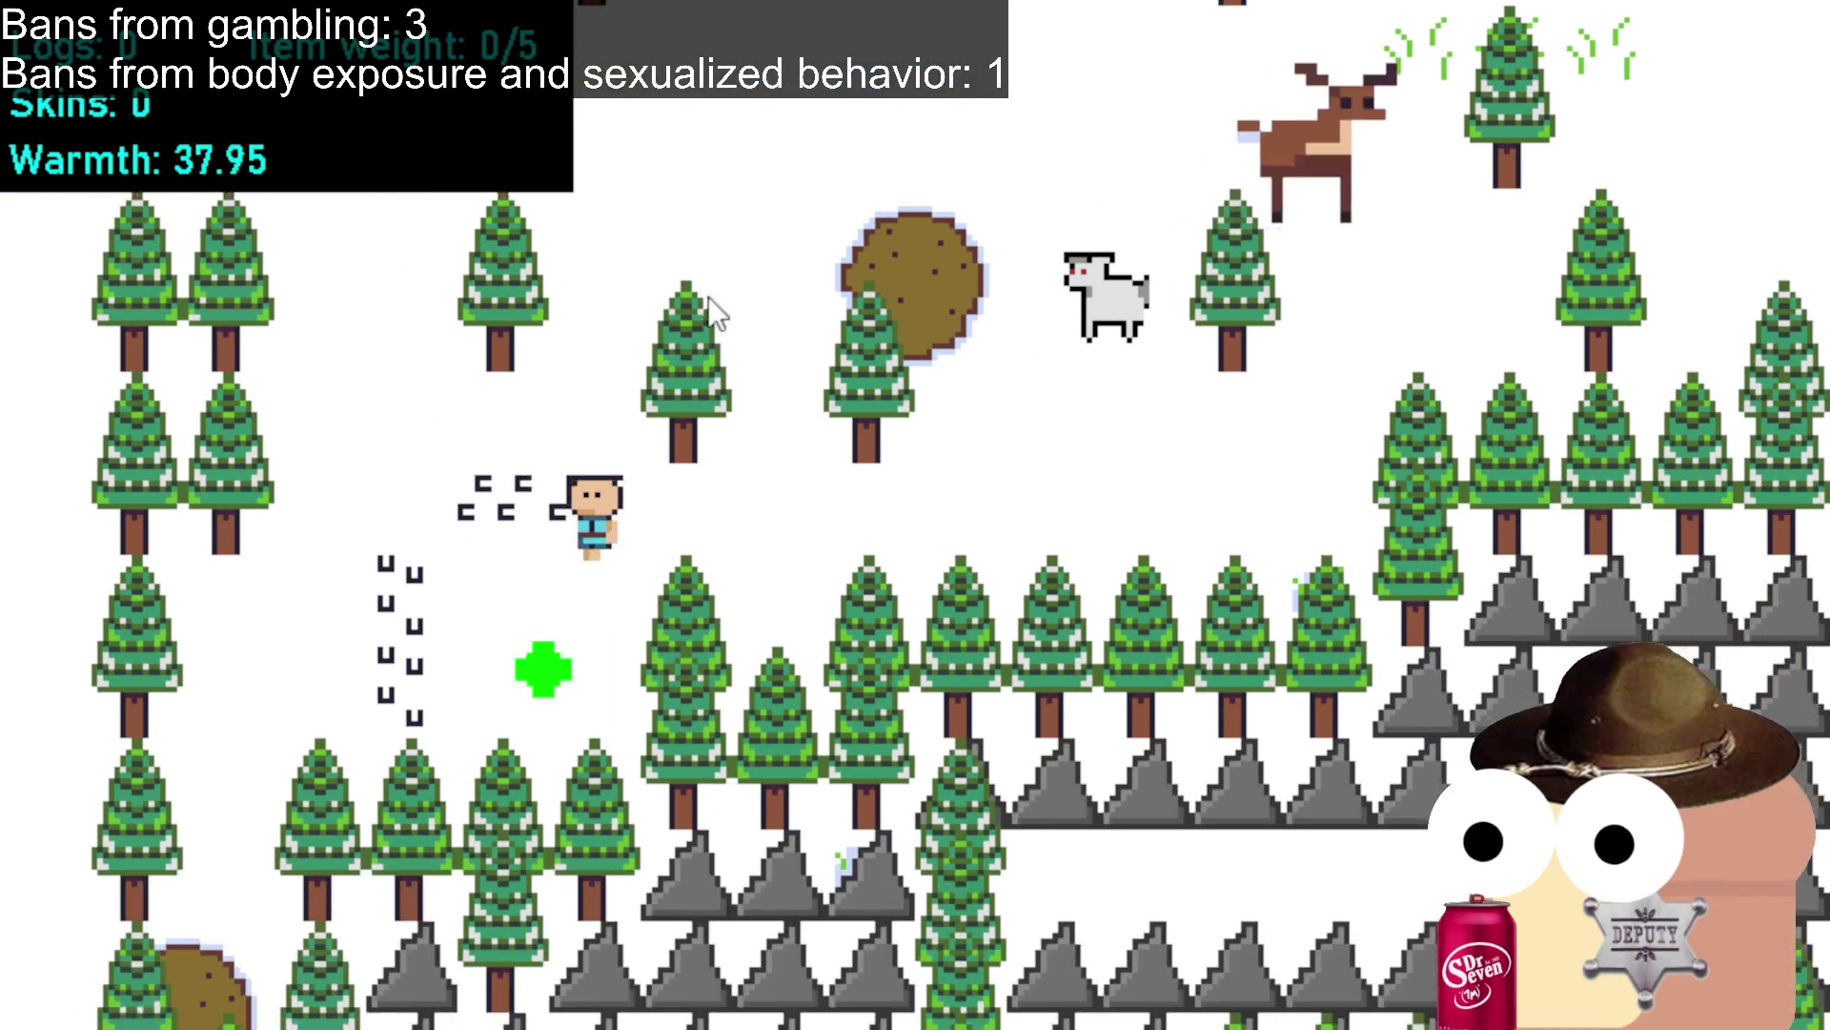
key(w)
key(s)
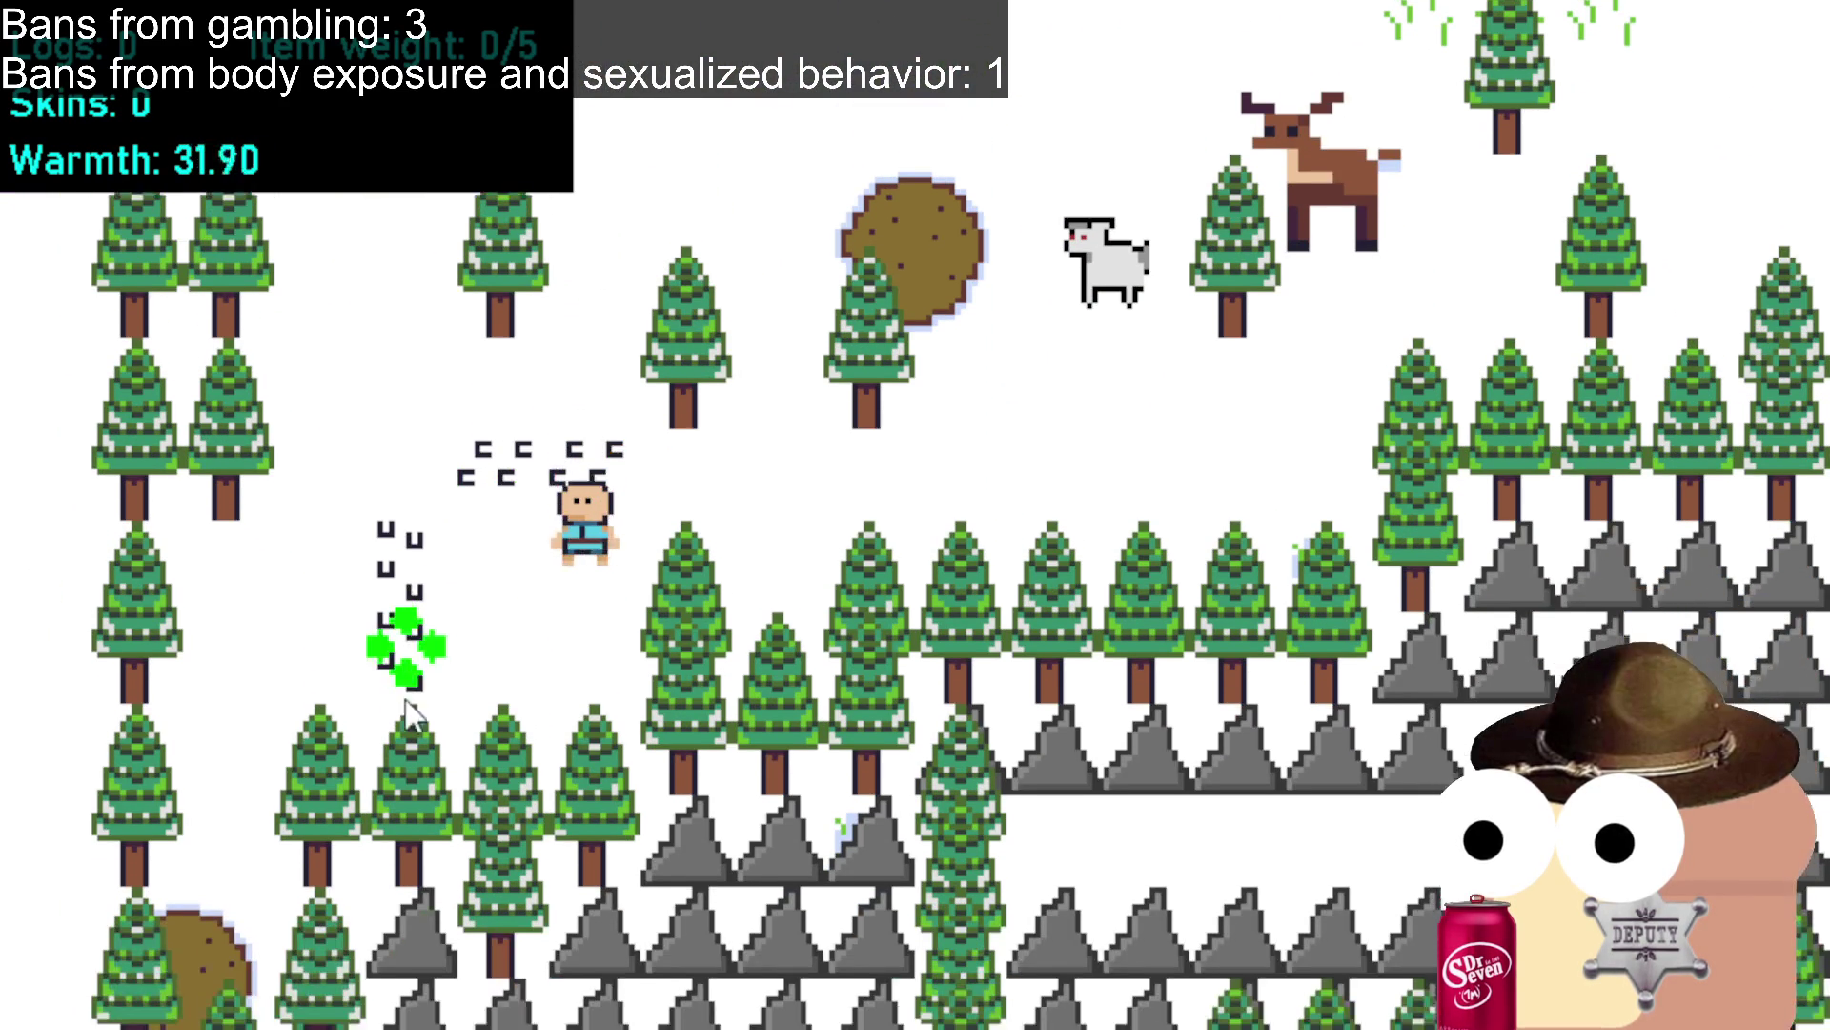
key(a)
key(w)
key(w)
key(d)
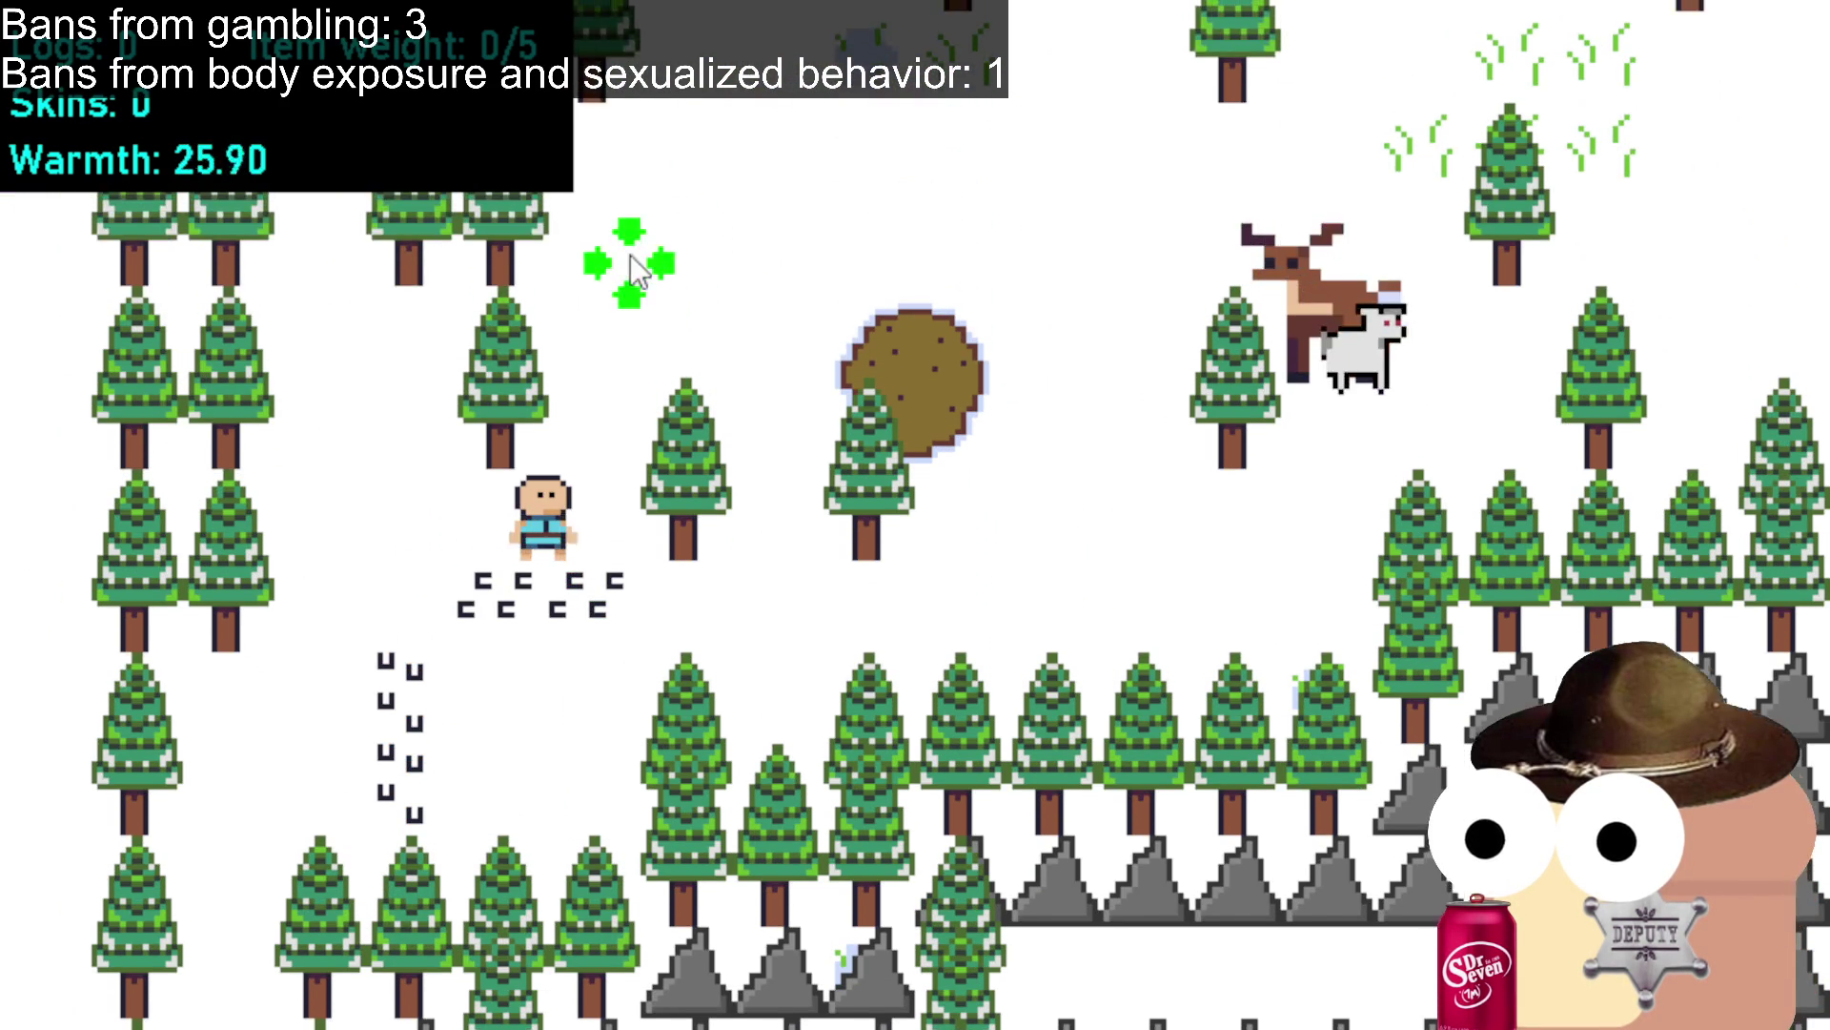
Walk north through the woods, then east and north-east toward the rocks.
key(w)
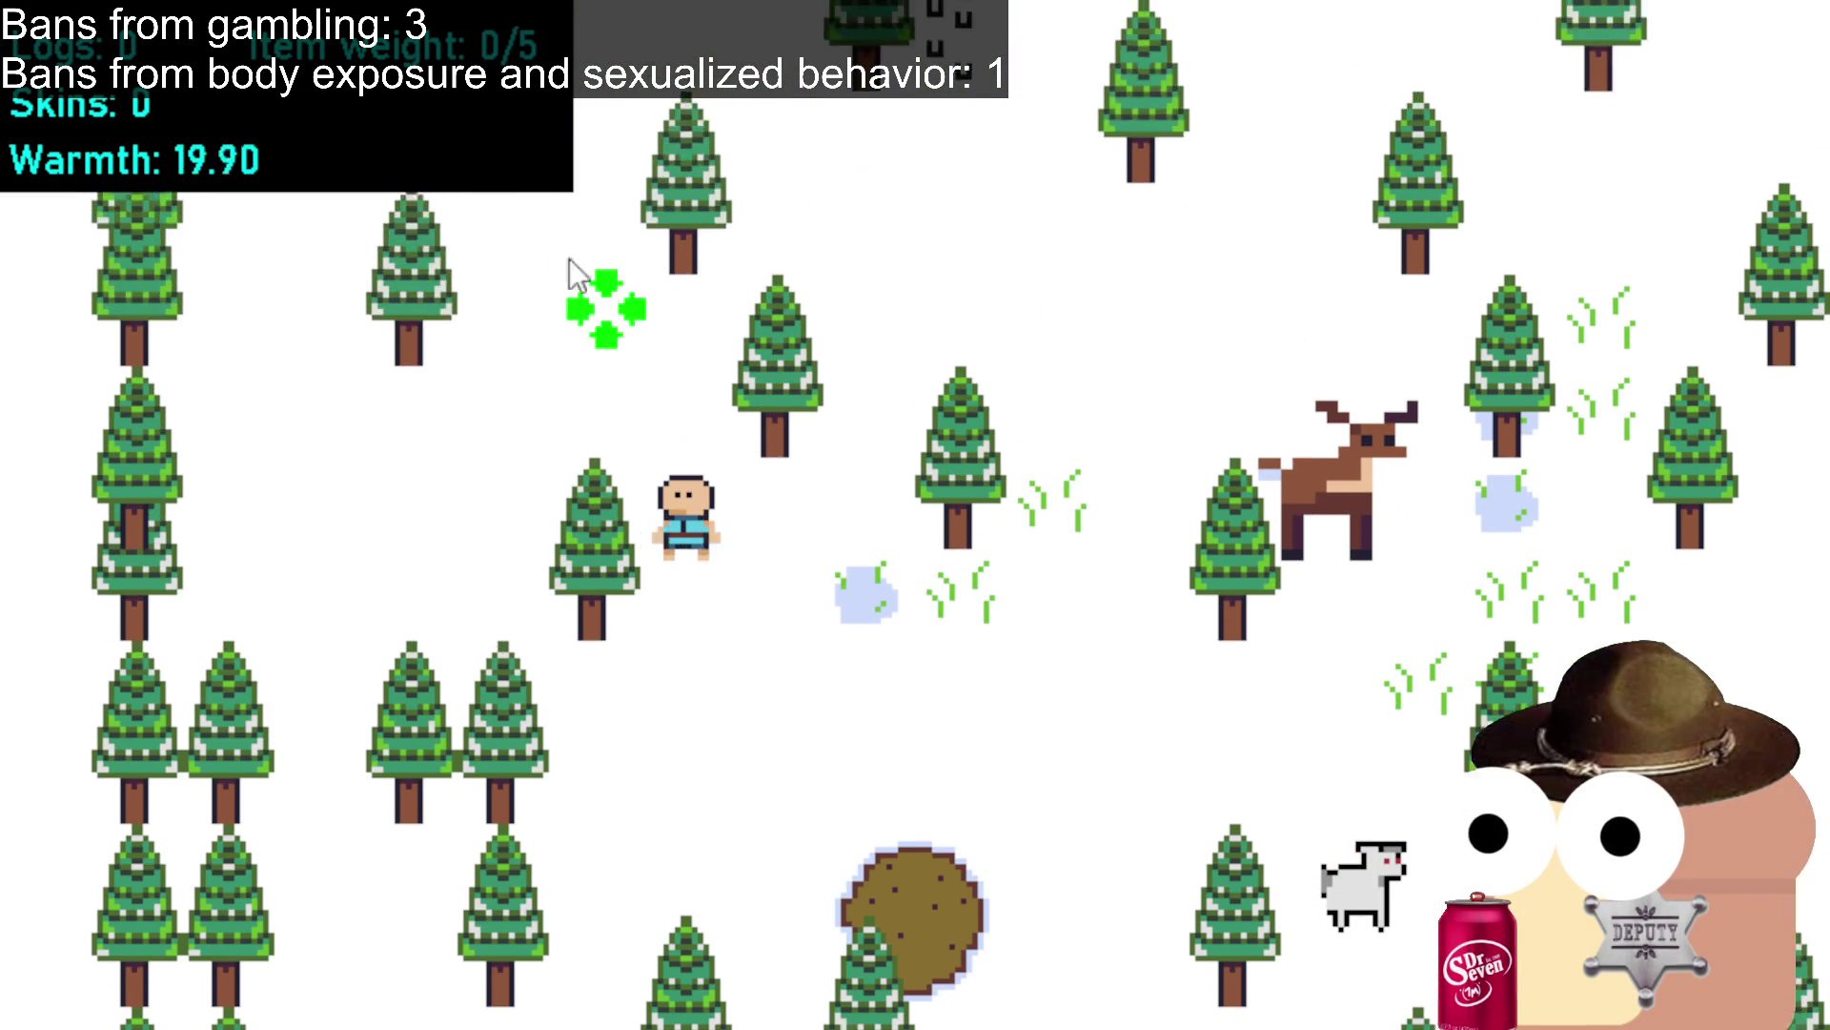
key(a)
key(w)
key(d)
key(s)
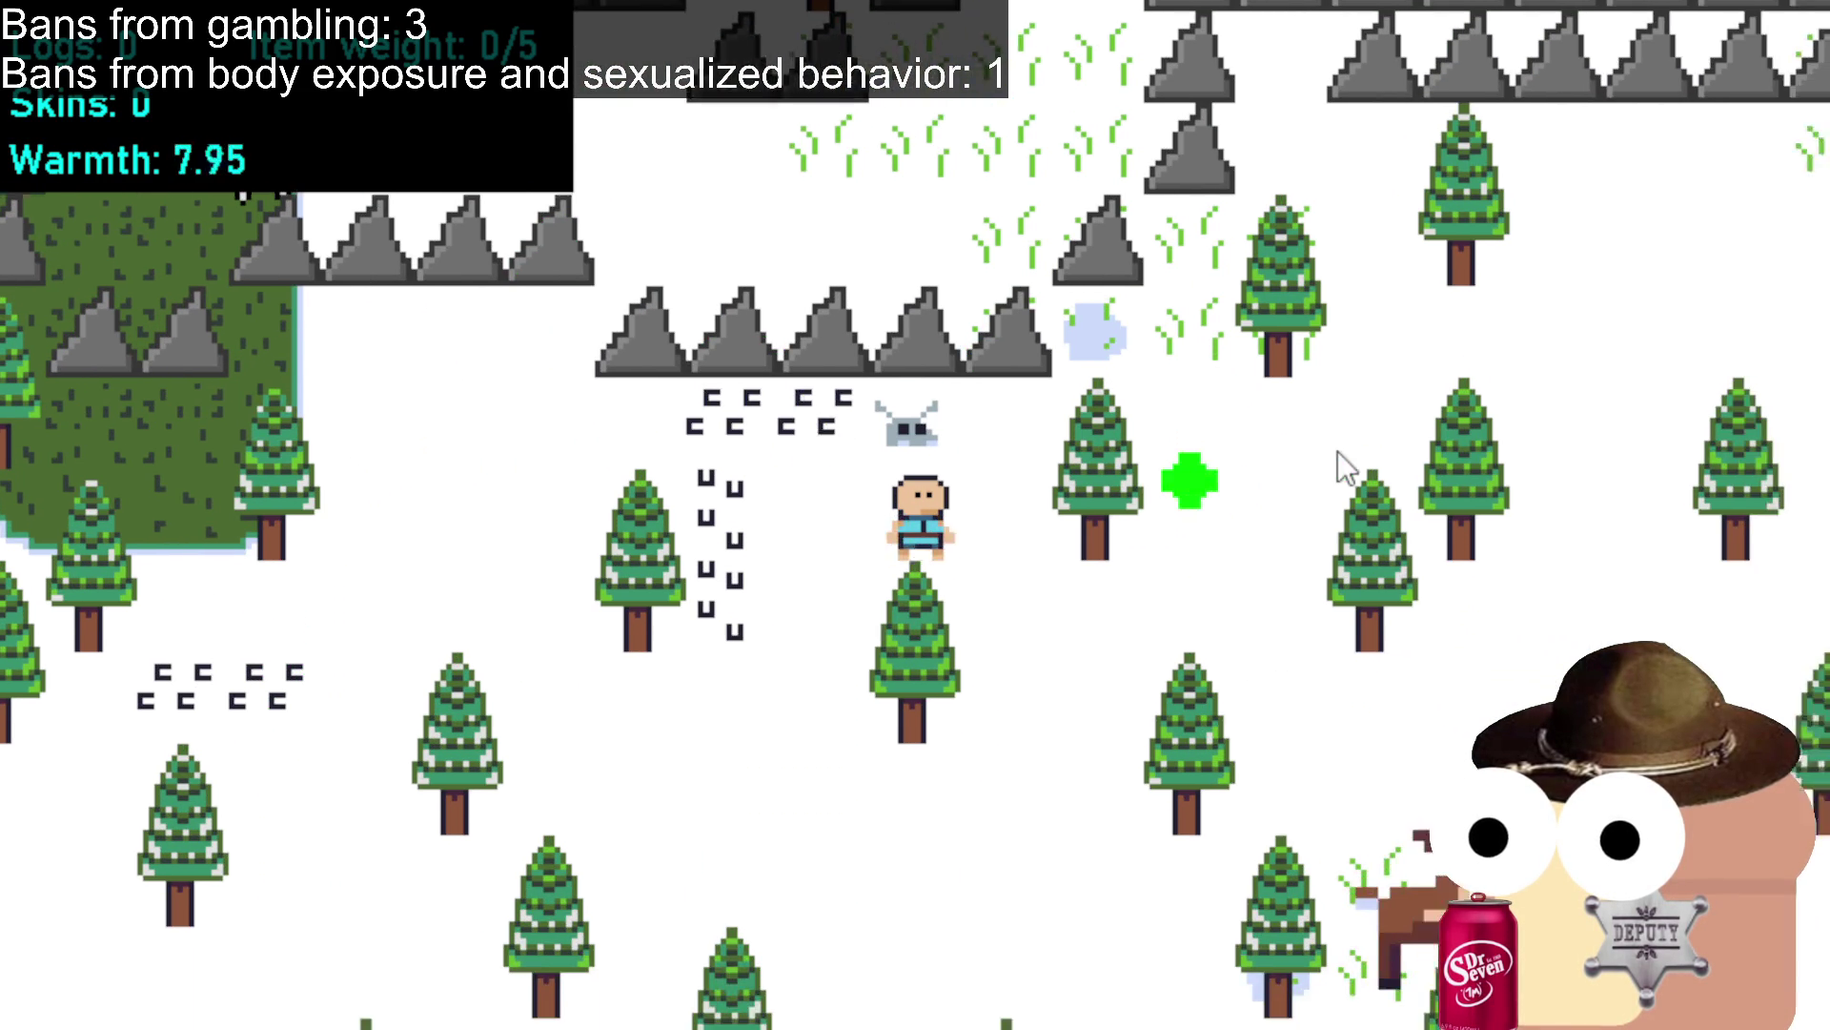
key(w)
key(d)
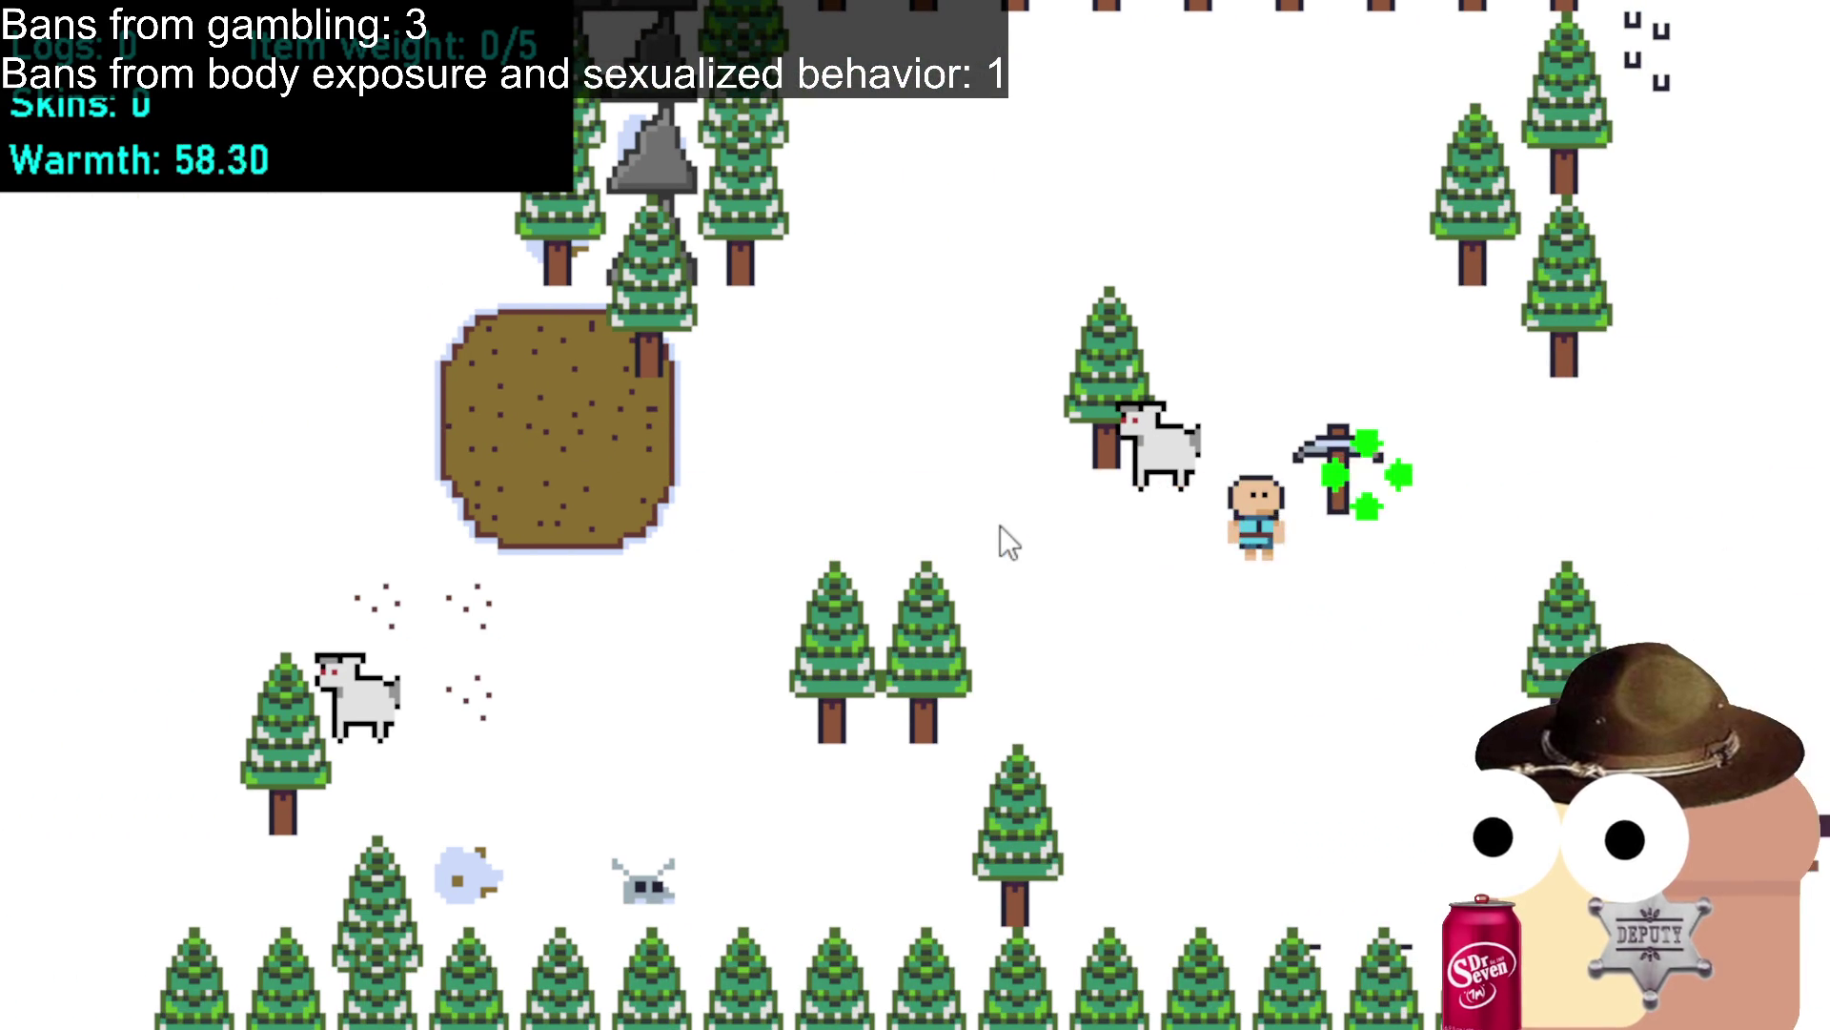
Walk west through the trees and up-left through the snow to the campfire by the tent.
click(573, 444)
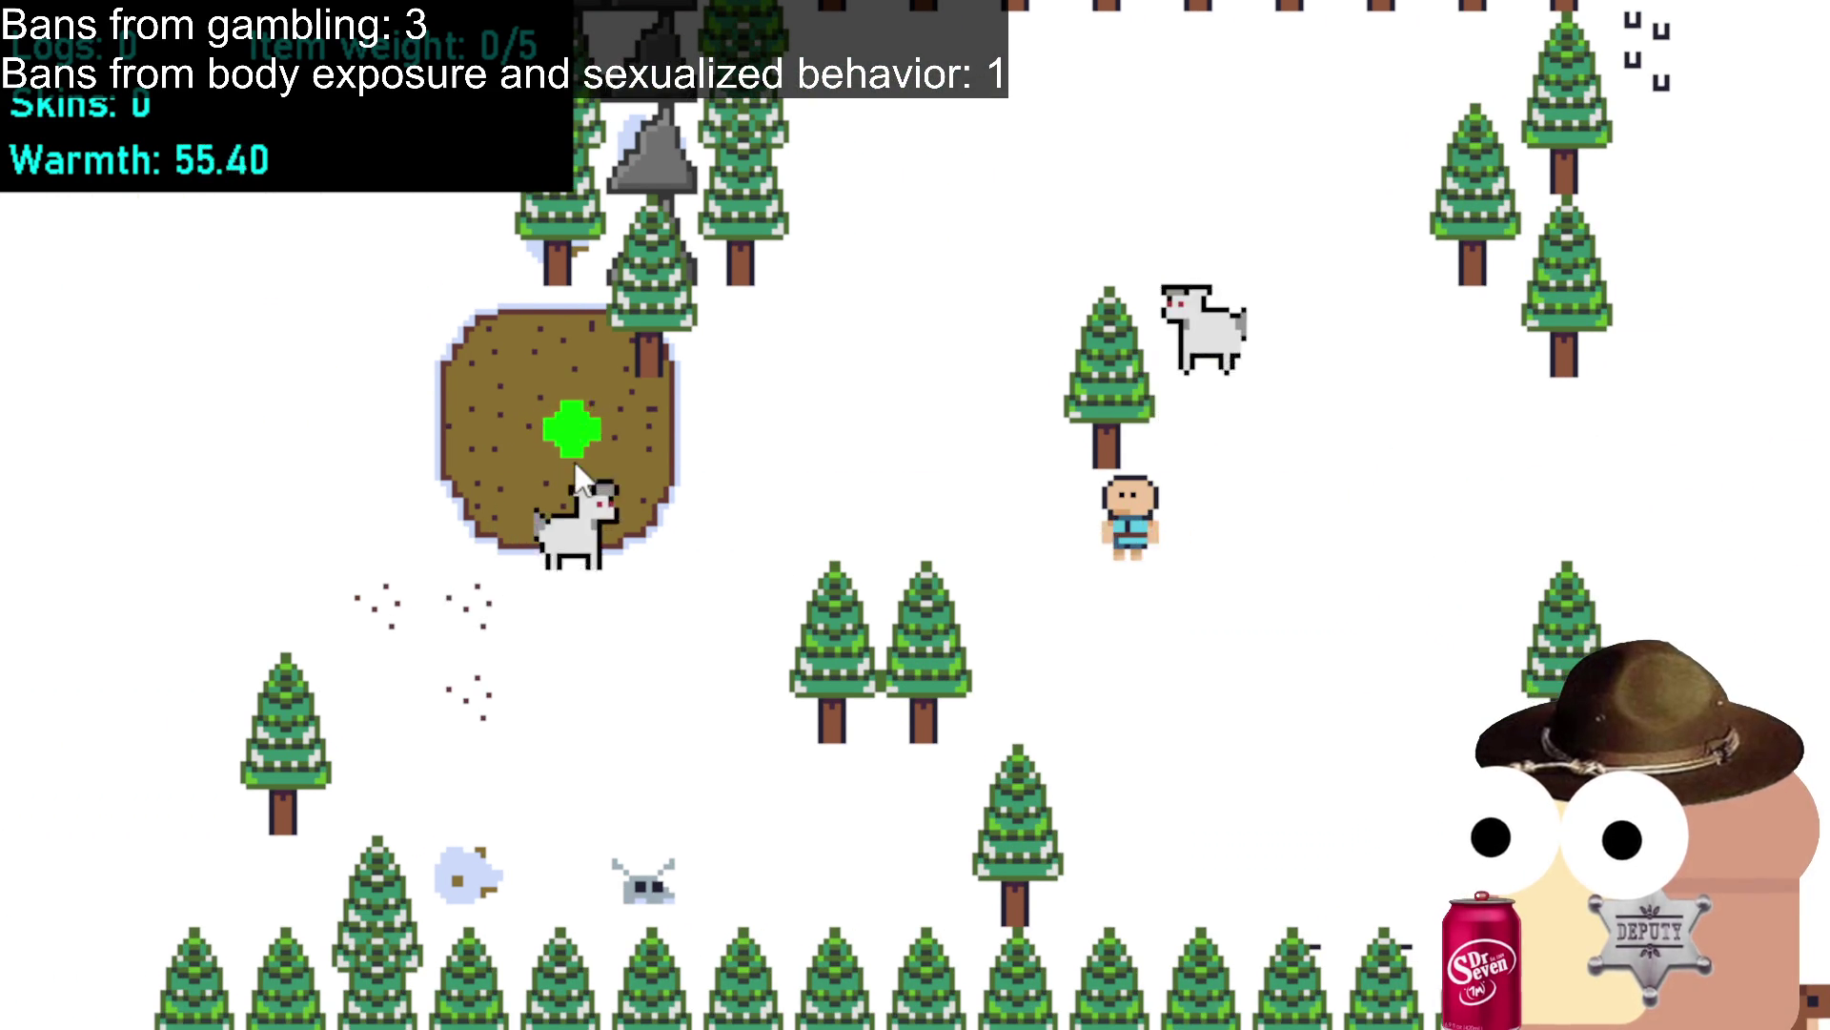
mouse_move(524, 500)
mouse_down()
mouse_move(467, 514)
mouse_move(431, 482)
mouse_up()
click(441, 370)
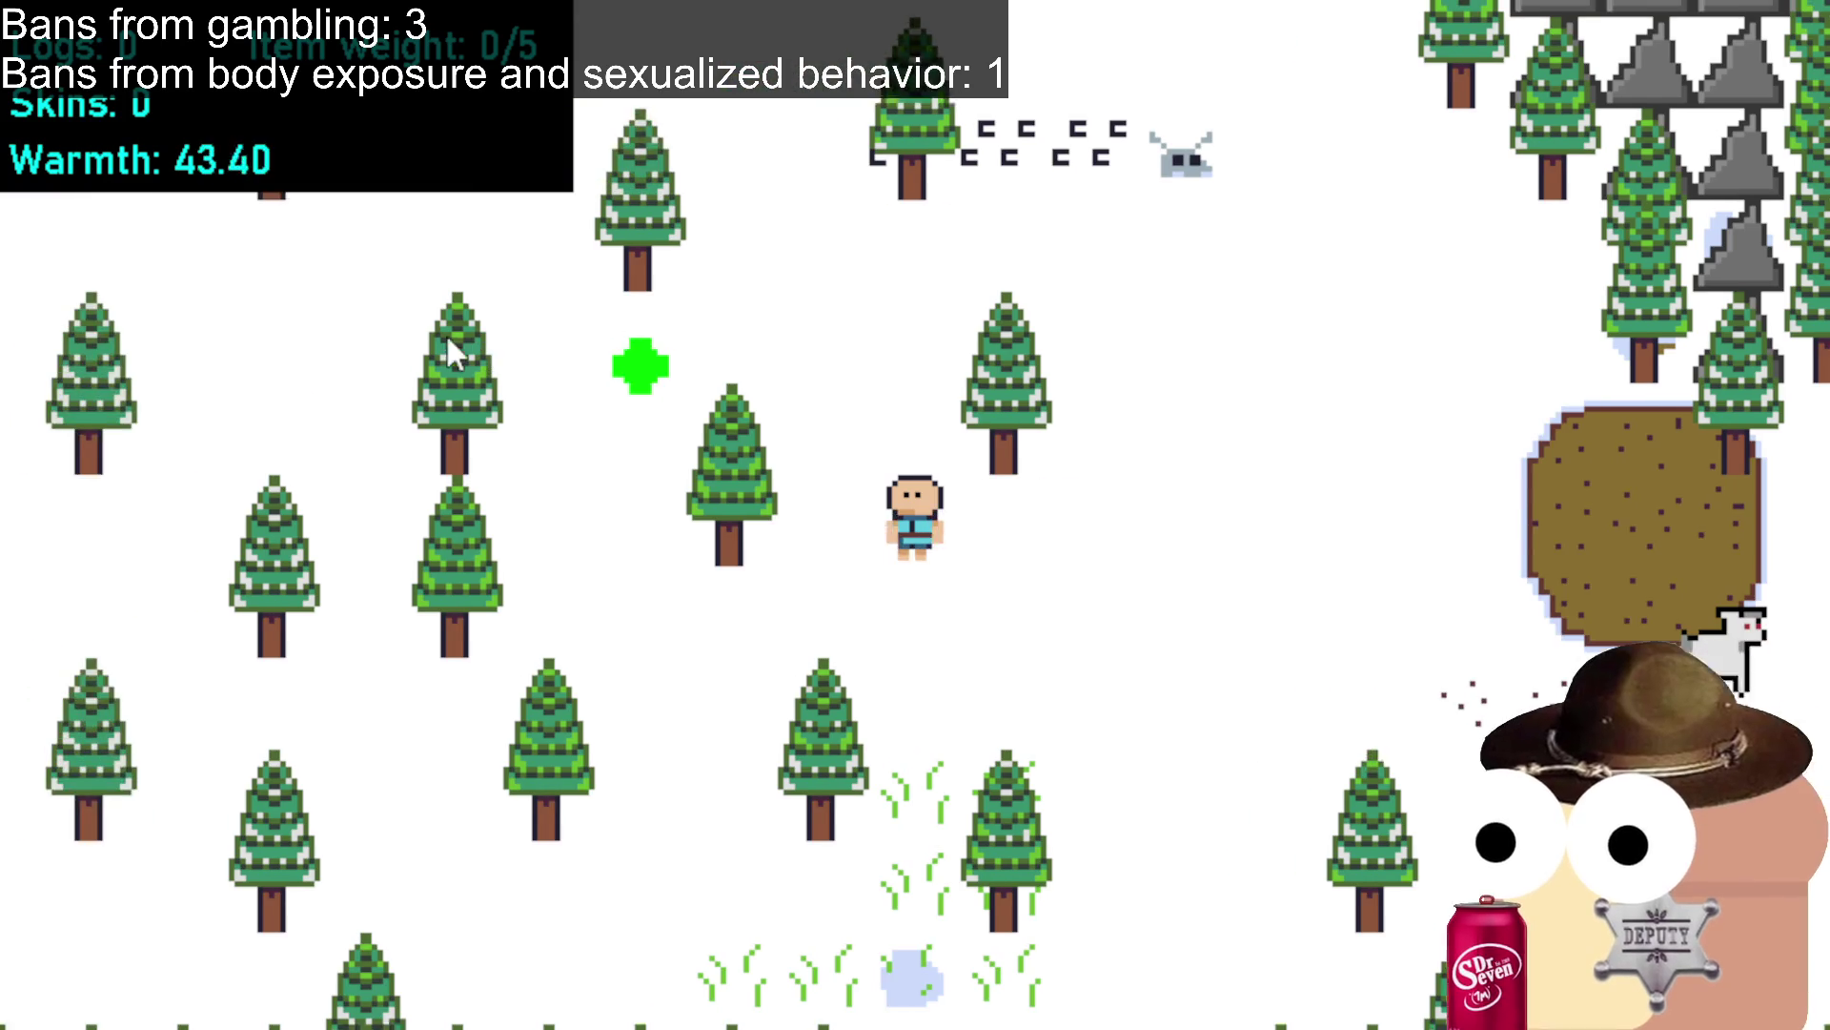
click(444, 334)
click(431, 393)
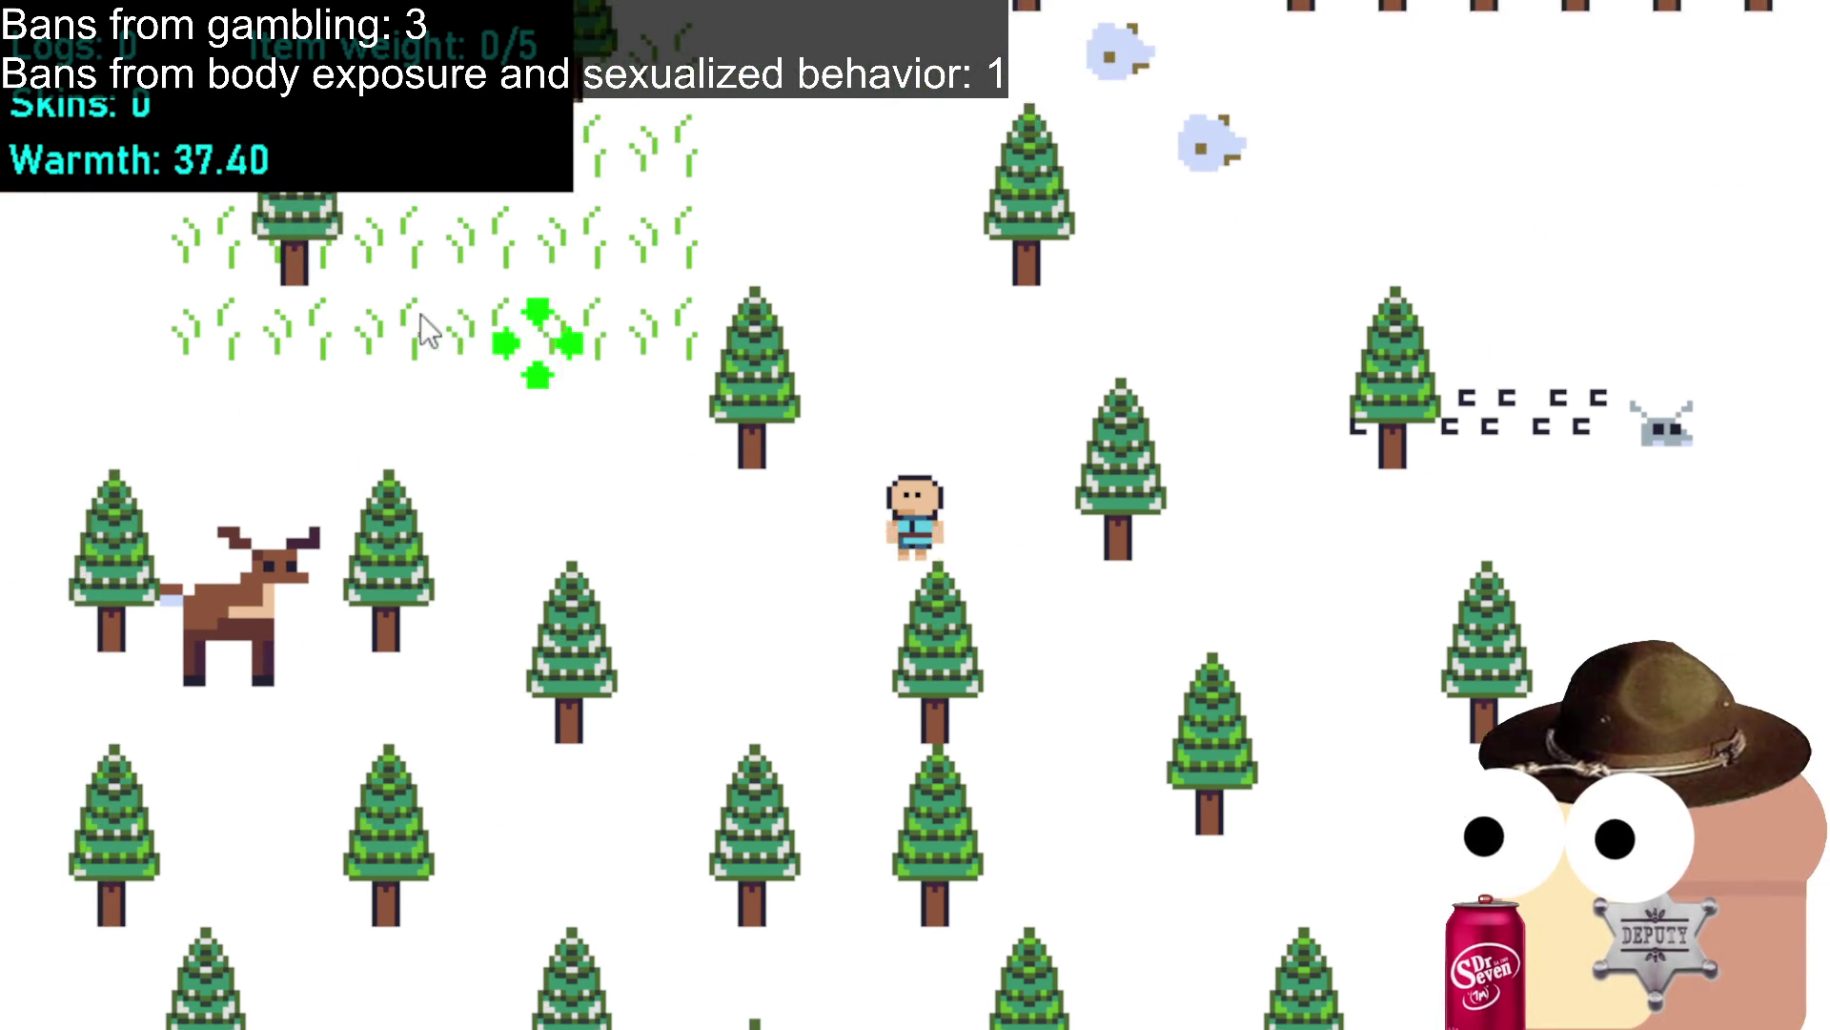
click(345, 322)
click(296, 294)
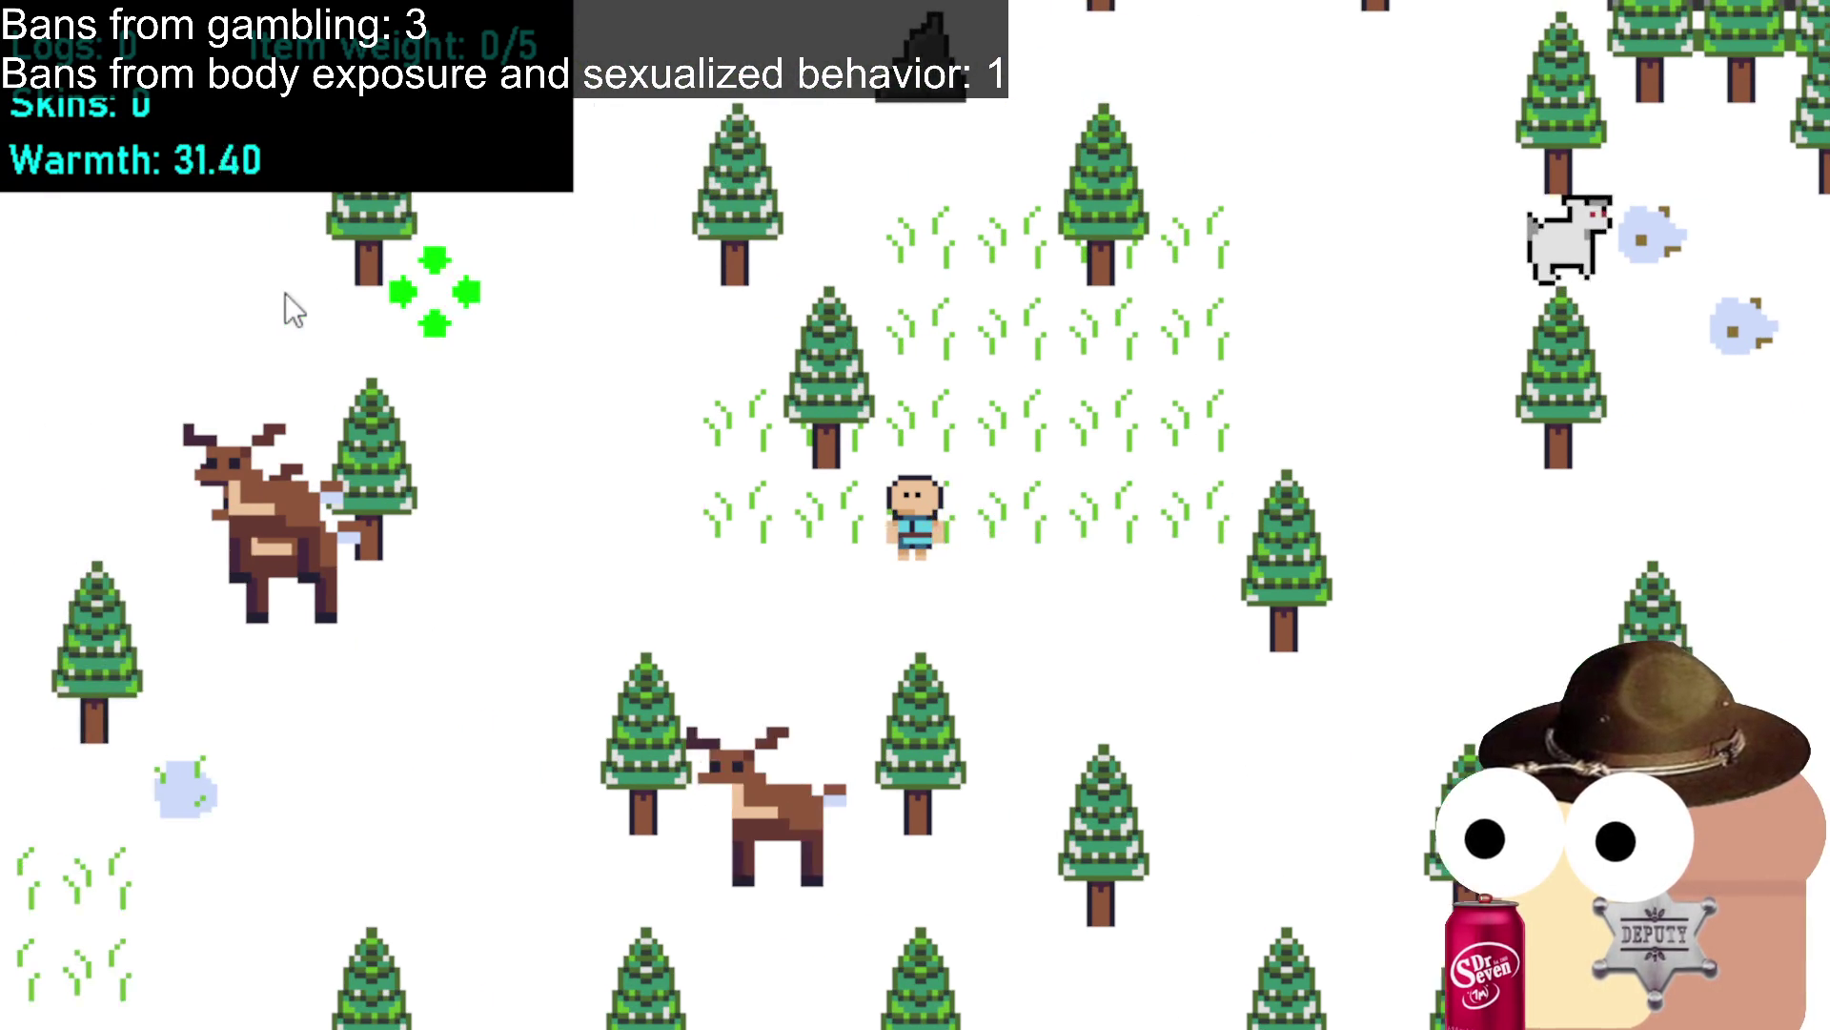
click(301, 267)
click(274, 271)
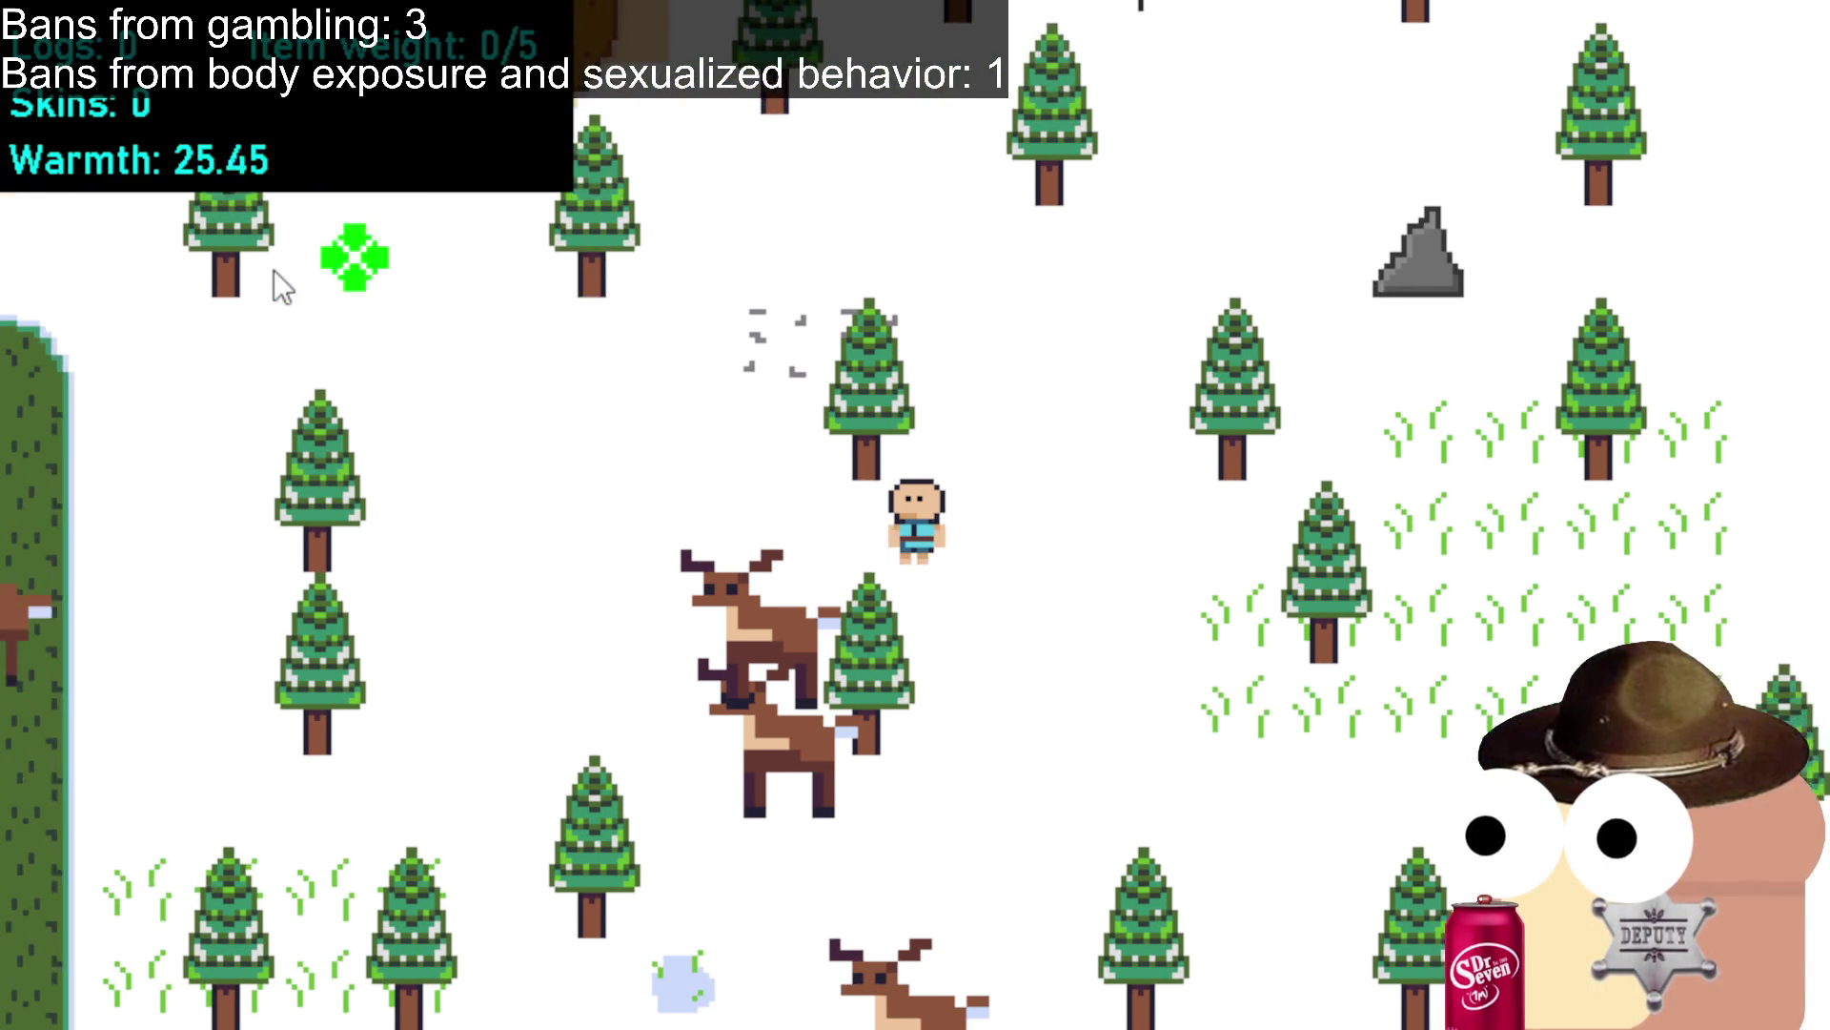
click(621, 152)
click(636, 319)
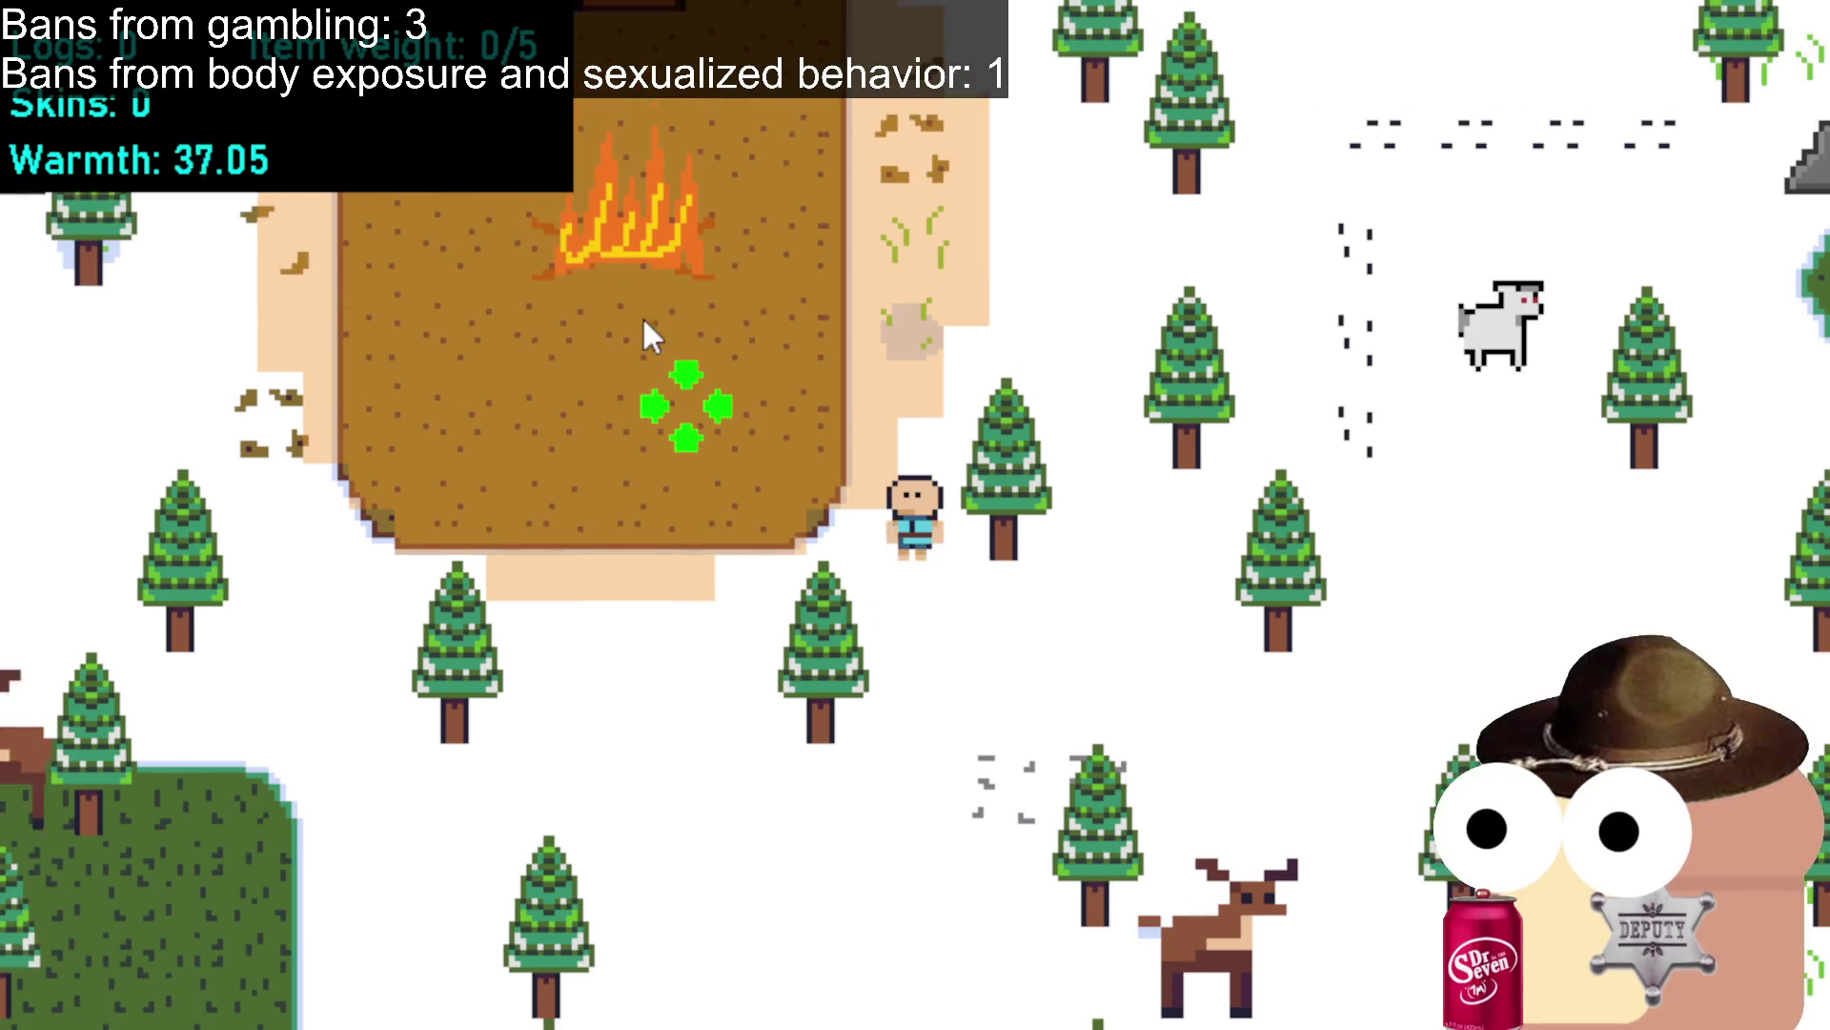
click(732, 476)
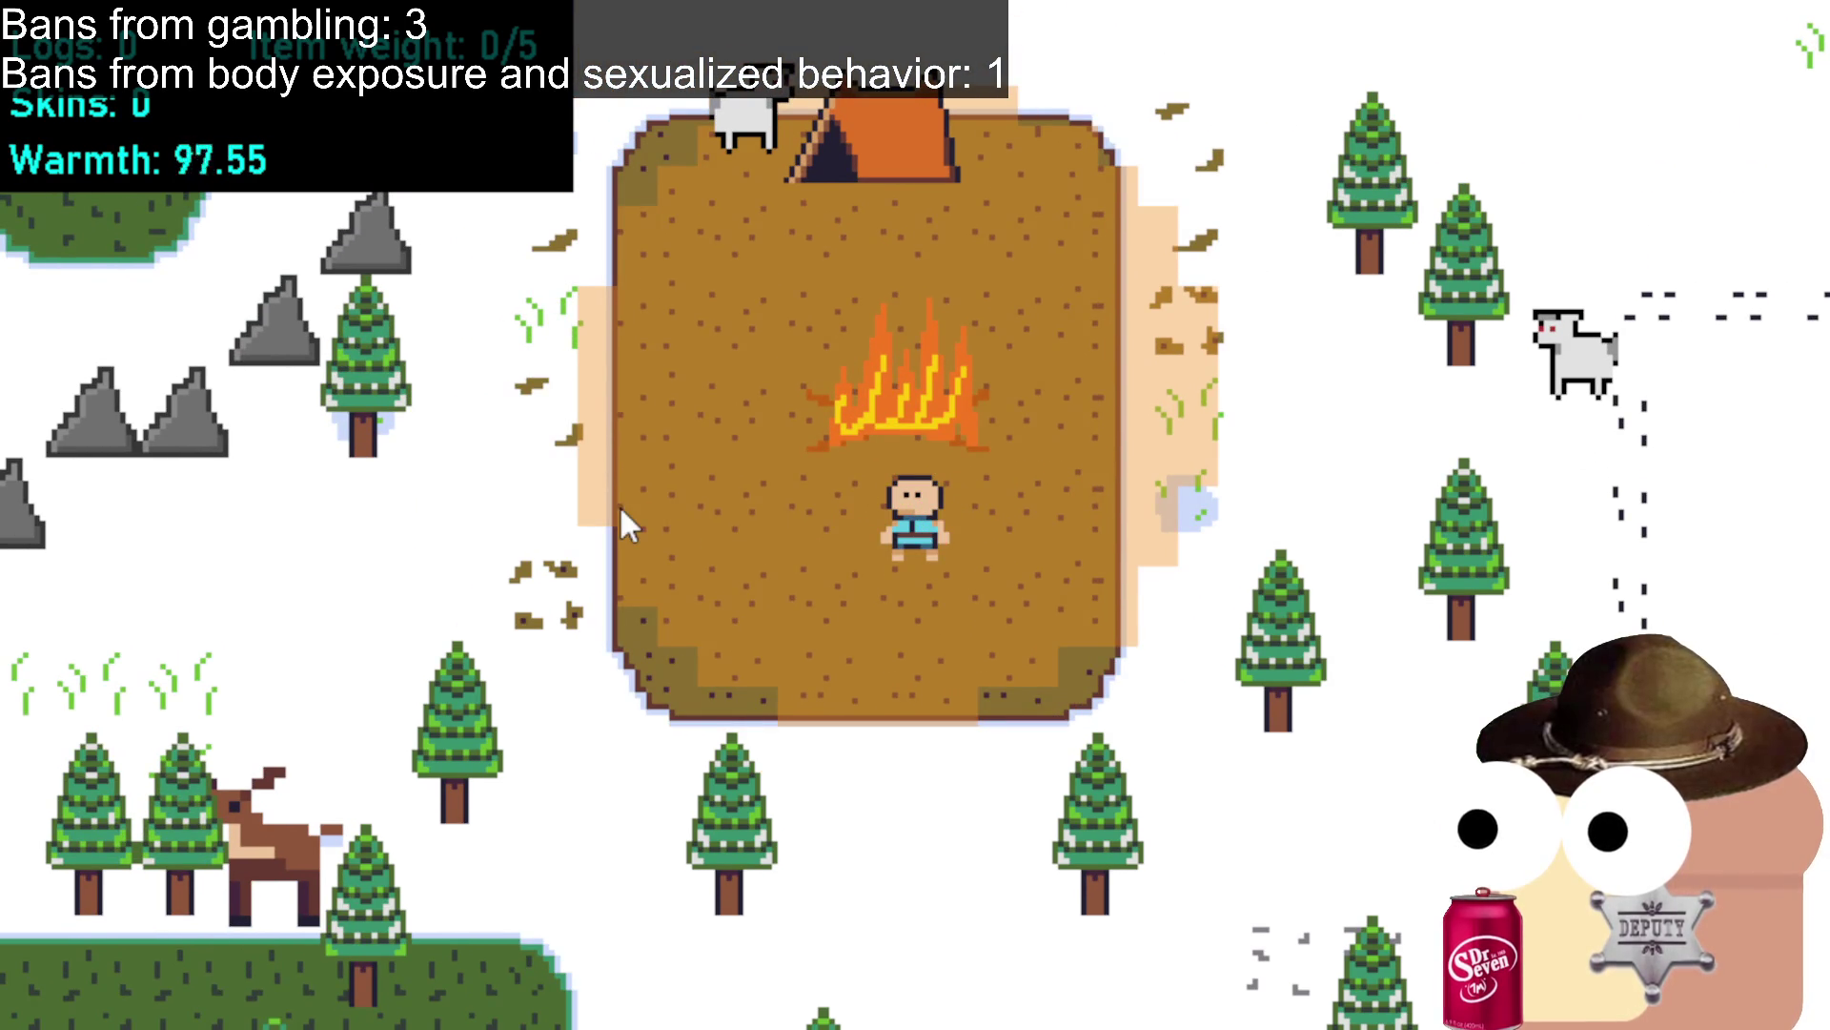
Leave the fire camp heading left and chase the deer up-left.
click(620, 515)
click(610, 526)
click(533, 519)
click(476, 545)
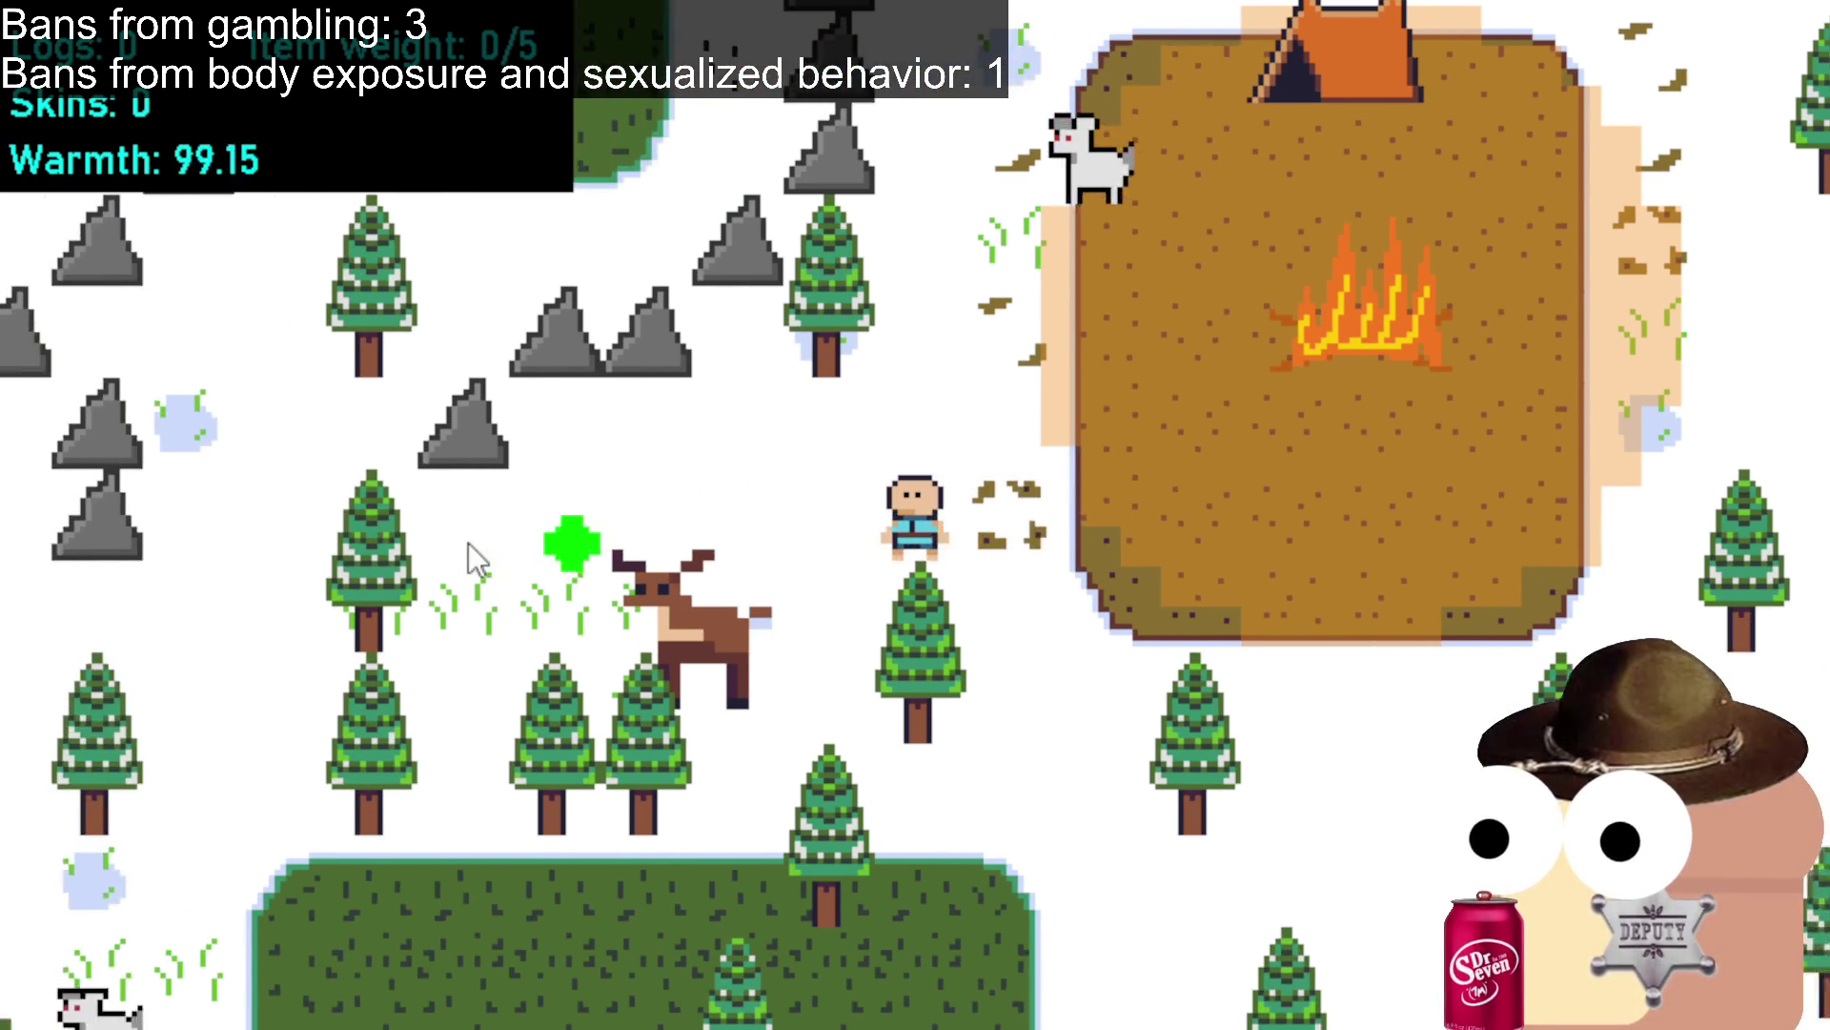
click(469, 543)
click(410, 581)
click(353, 514)
click(286, 351)
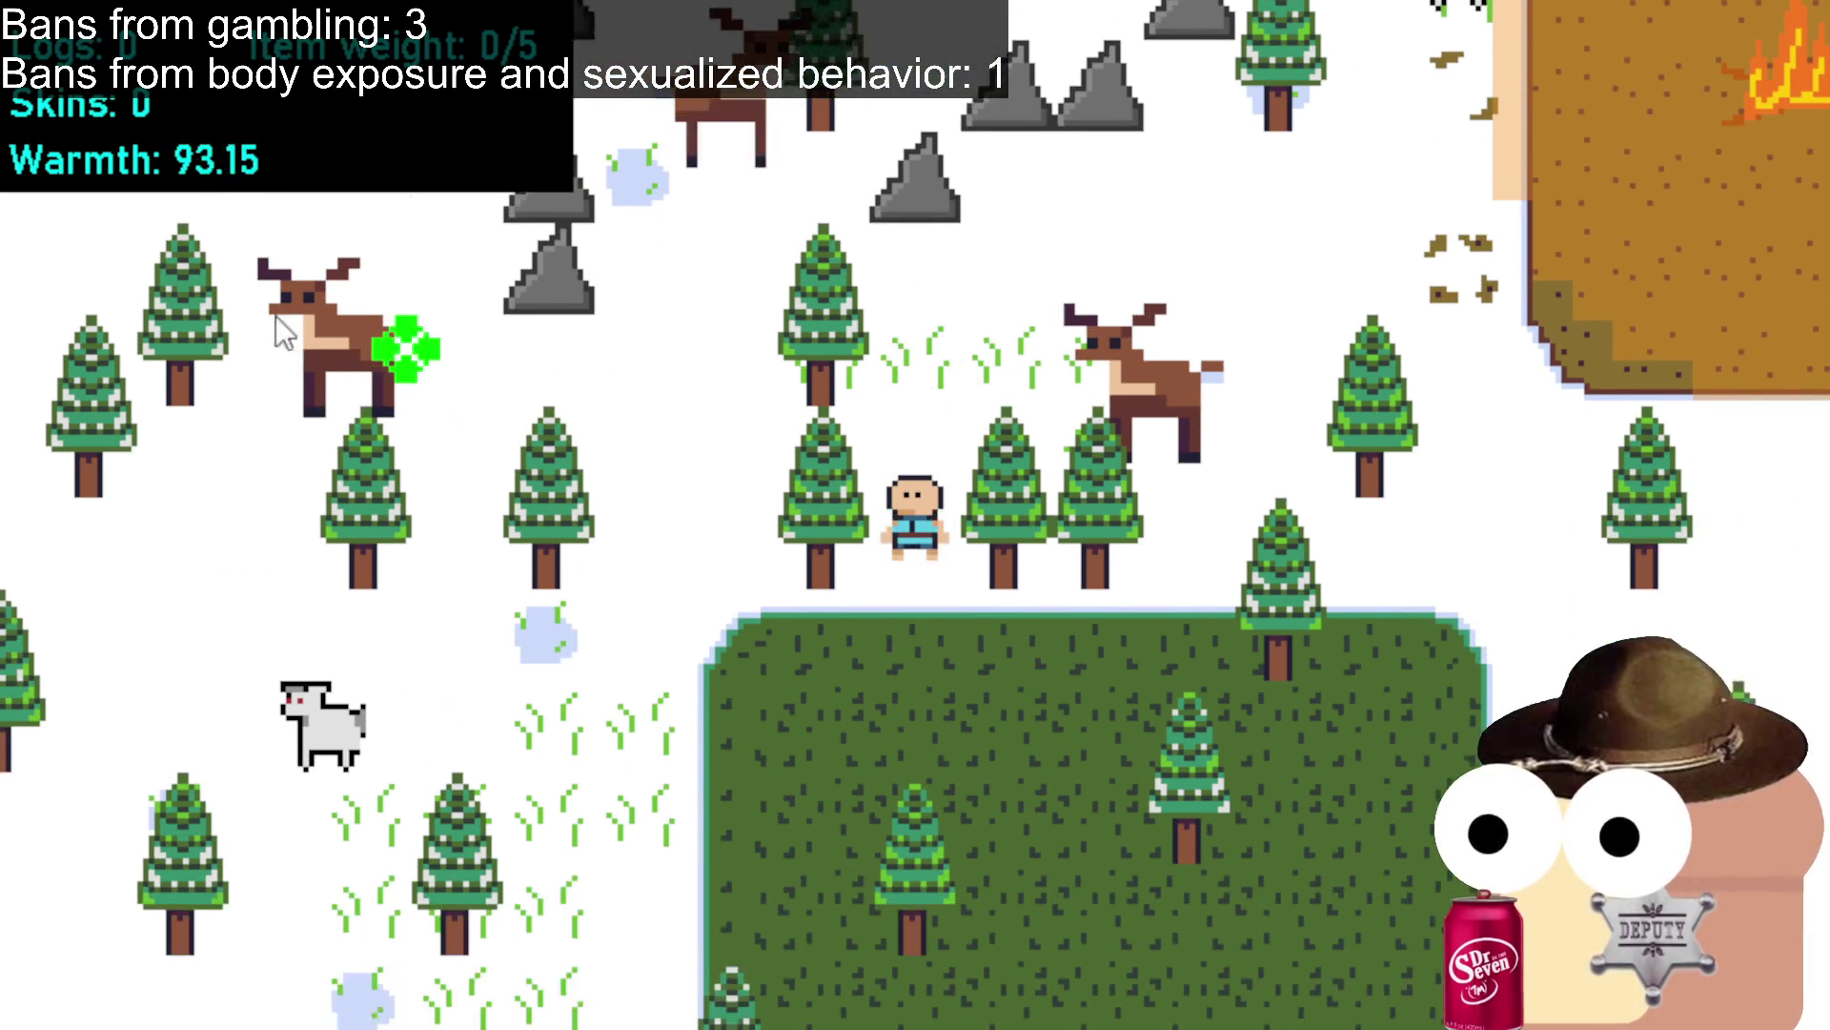
click(553, 334)
click(323, 313)
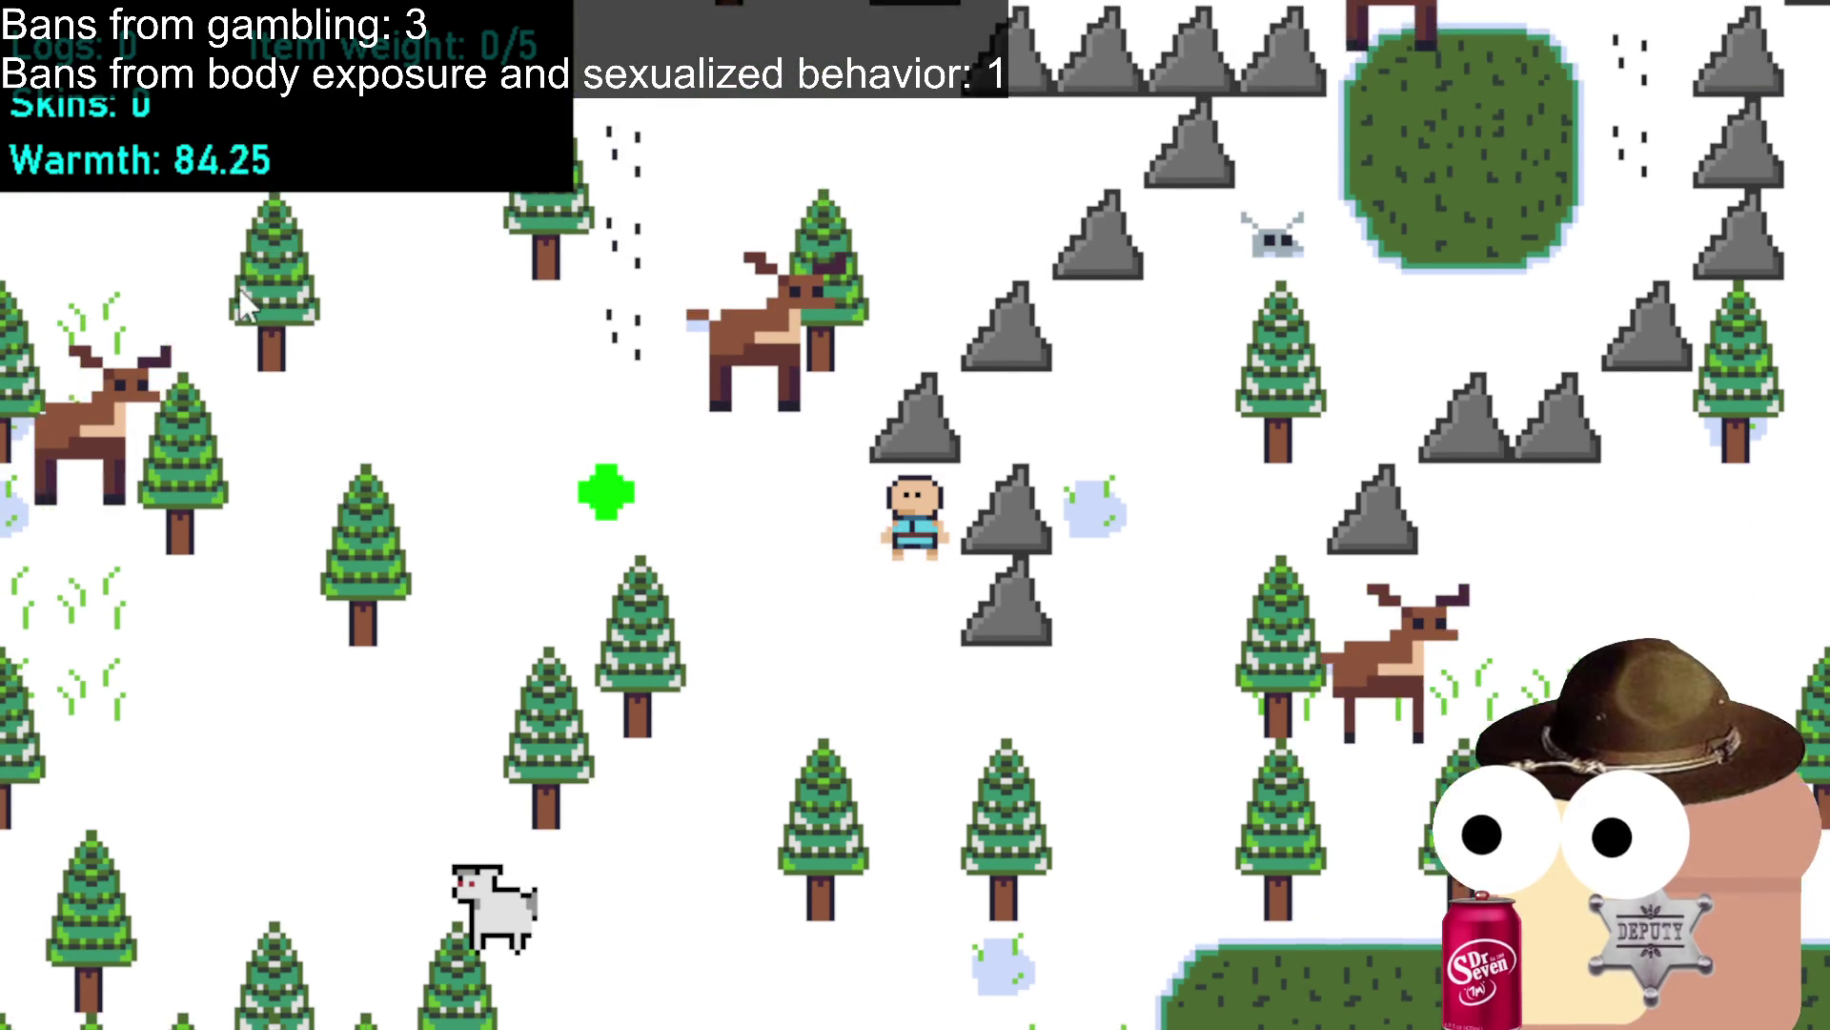
click(233, 292)
click(202, 358)
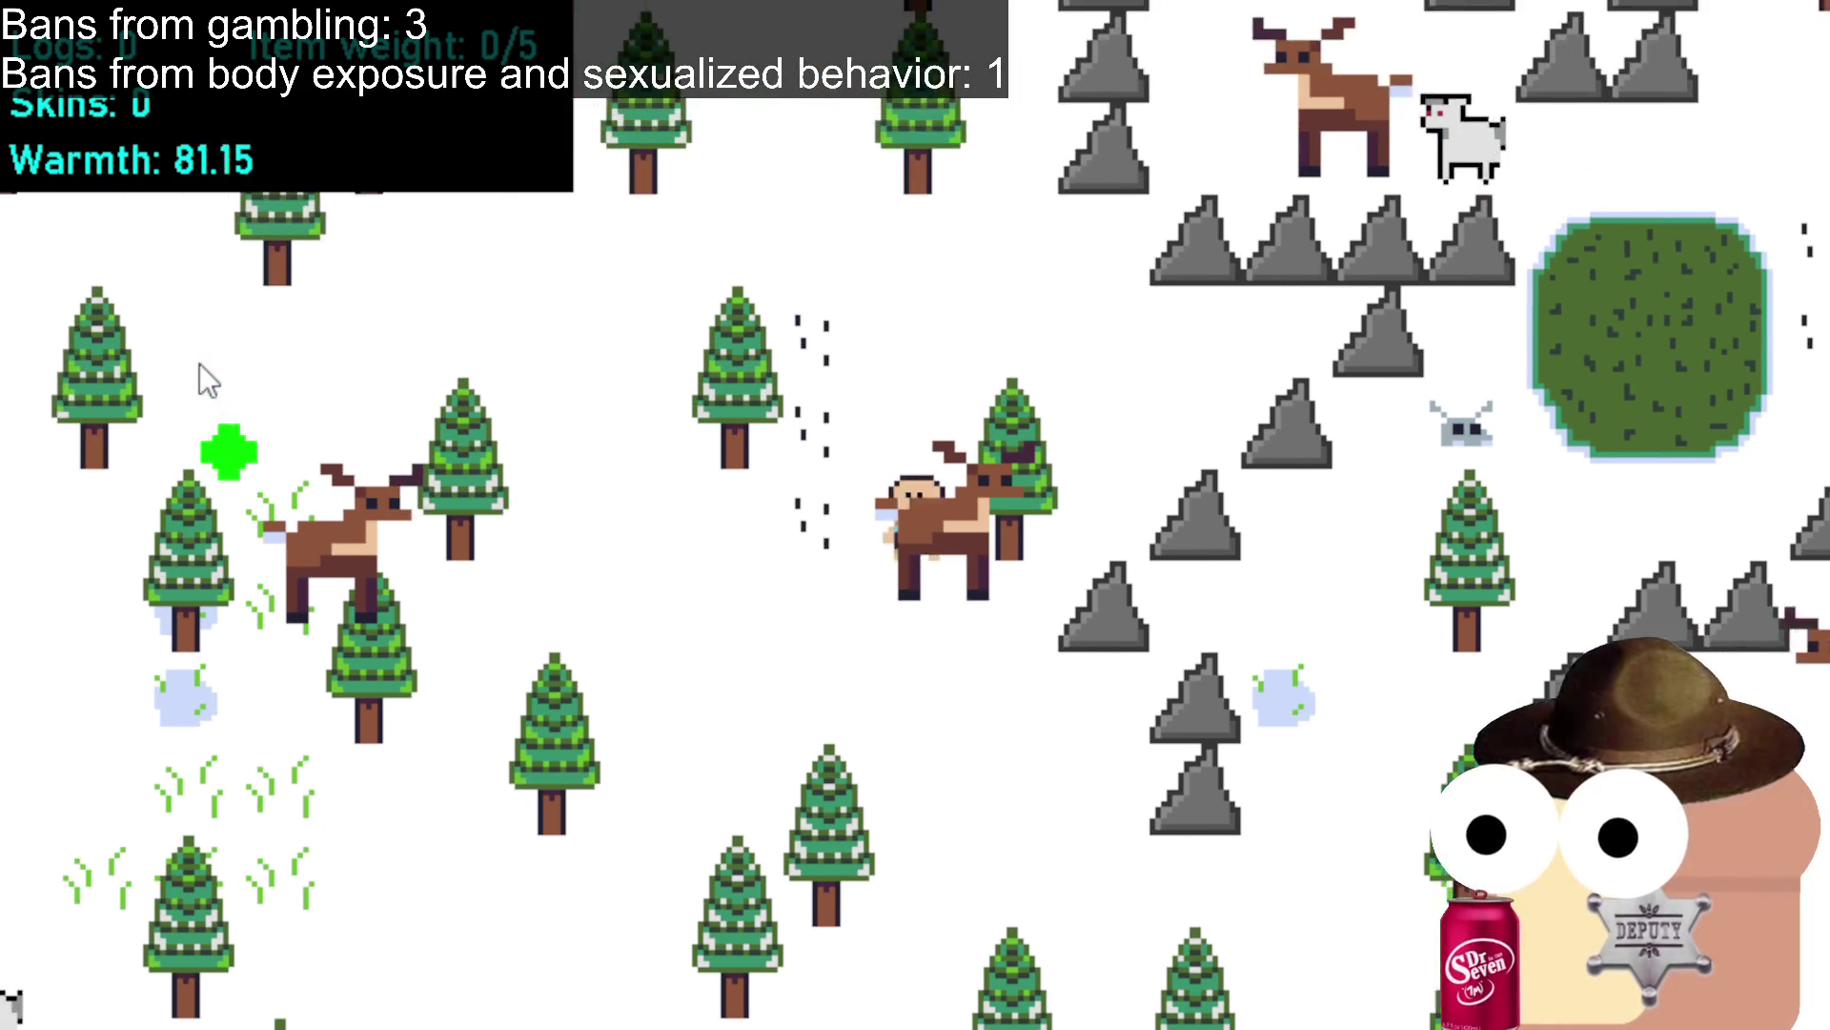
click(248, 345)
Walk up-left through the forest to the axe on the grassy patch.
click(232, 346)
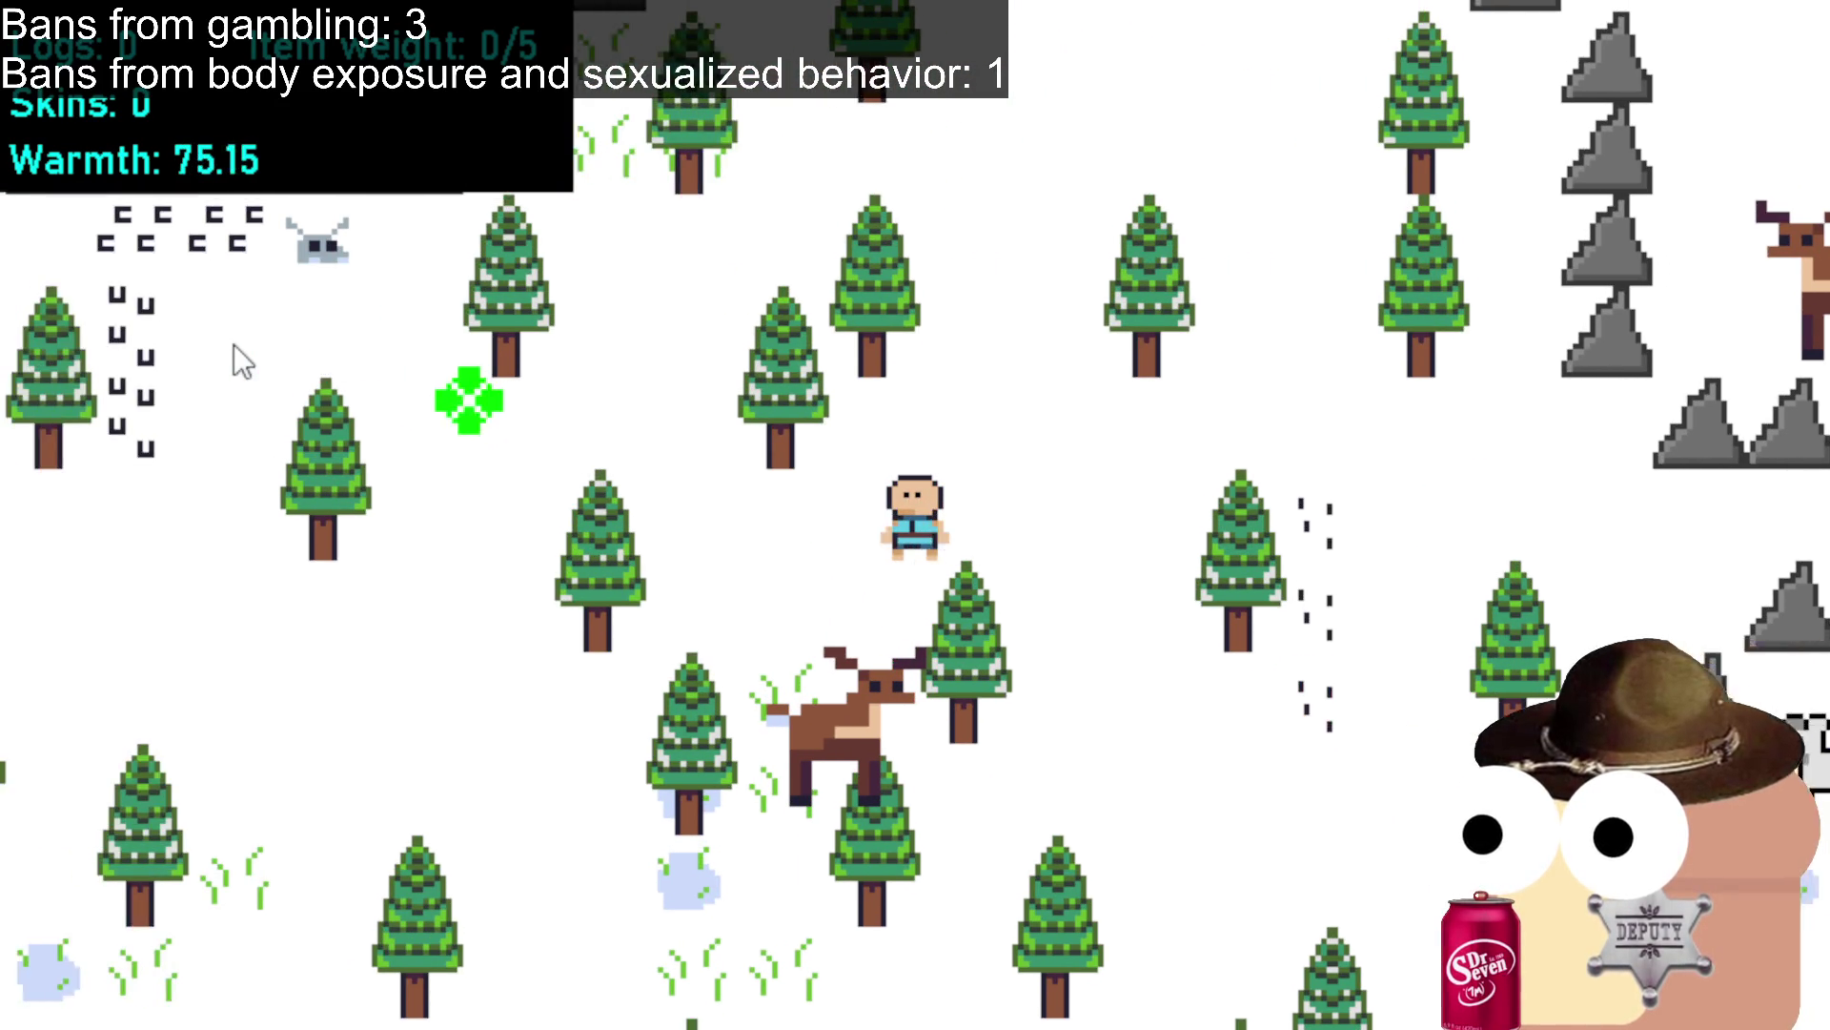
click(233, 345)
click(232, 345)
click(233, 345)
click(385, 379)
click(543, 379)
click(474, 437)
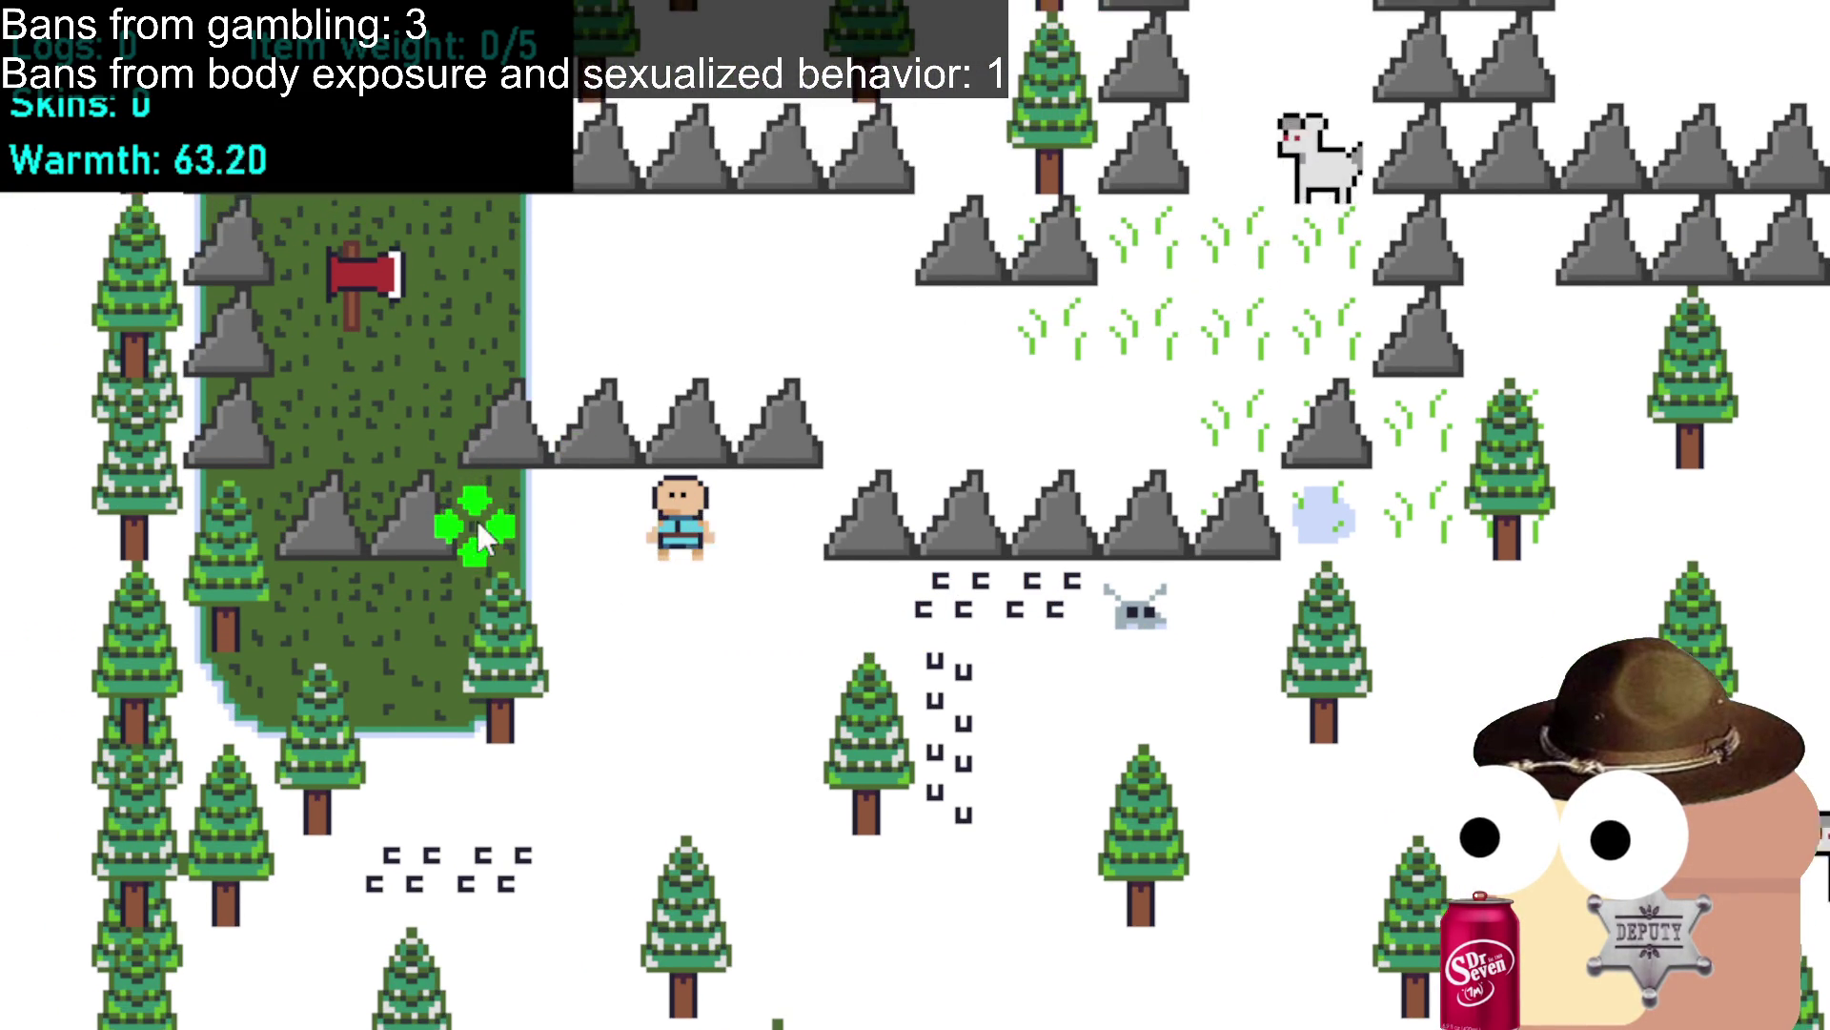
click(426, 527)
click(364, 348)
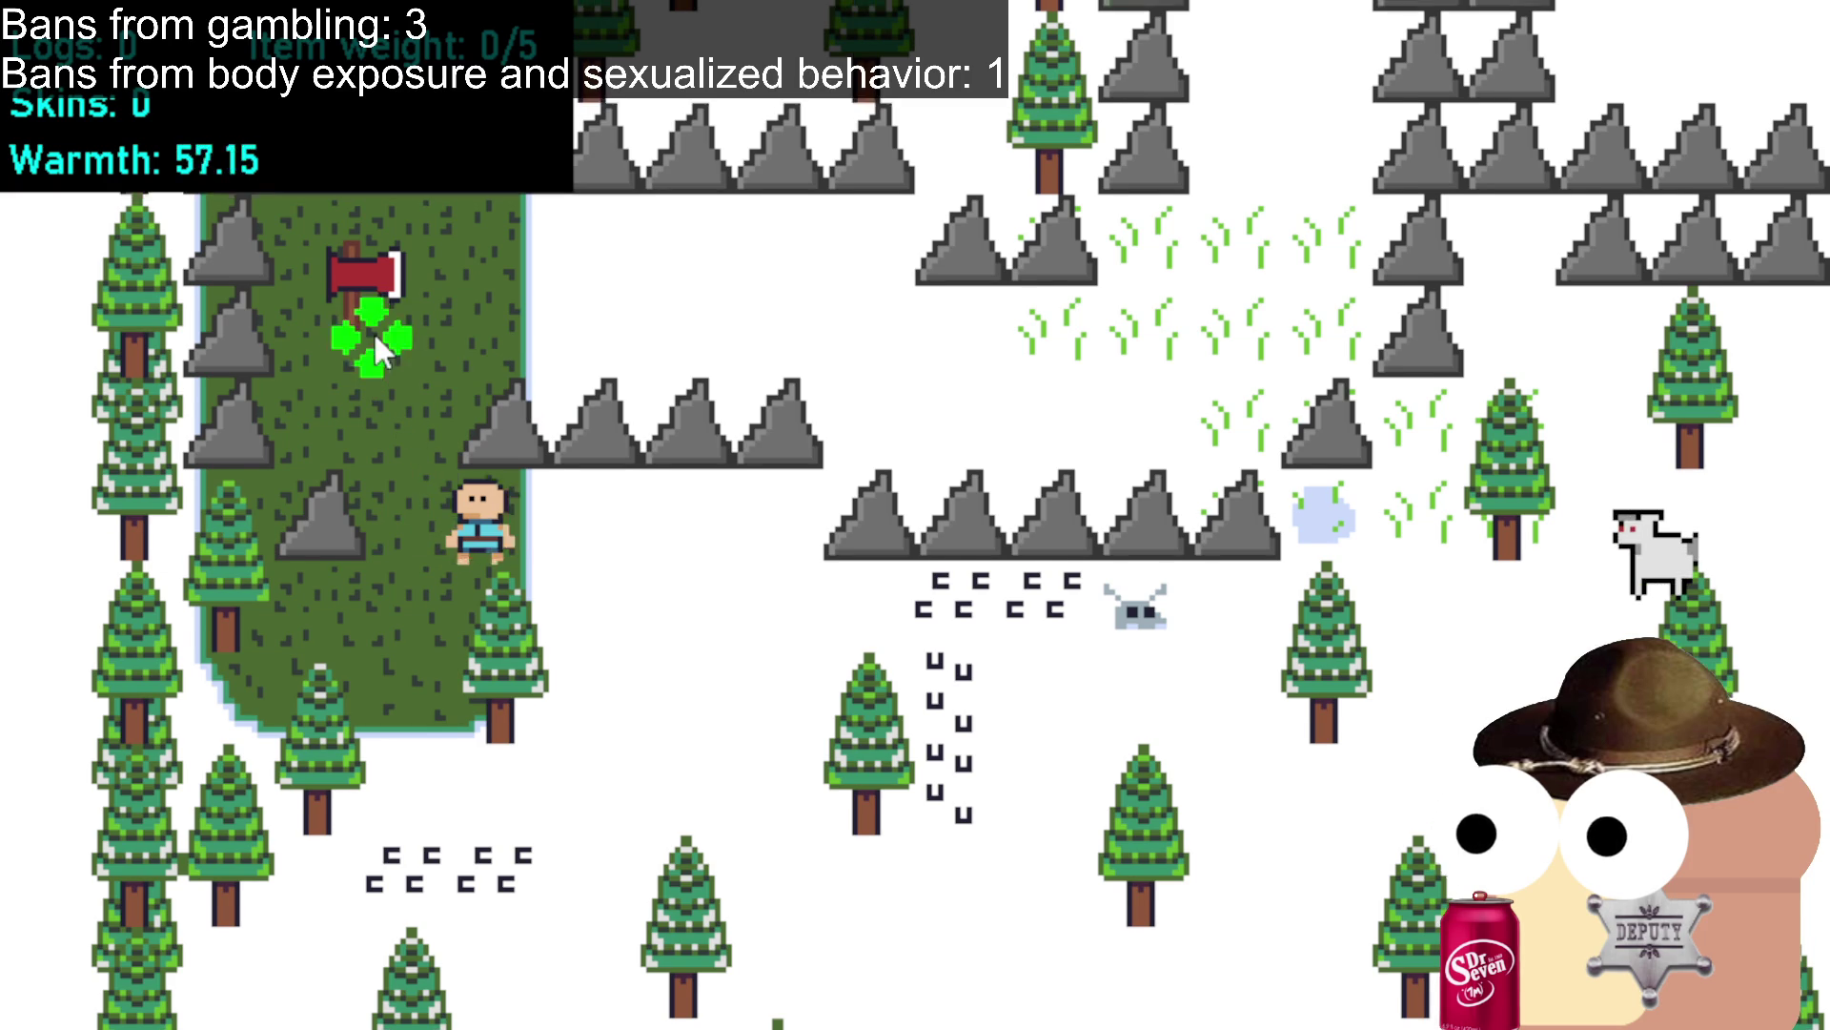
click(401, 329)
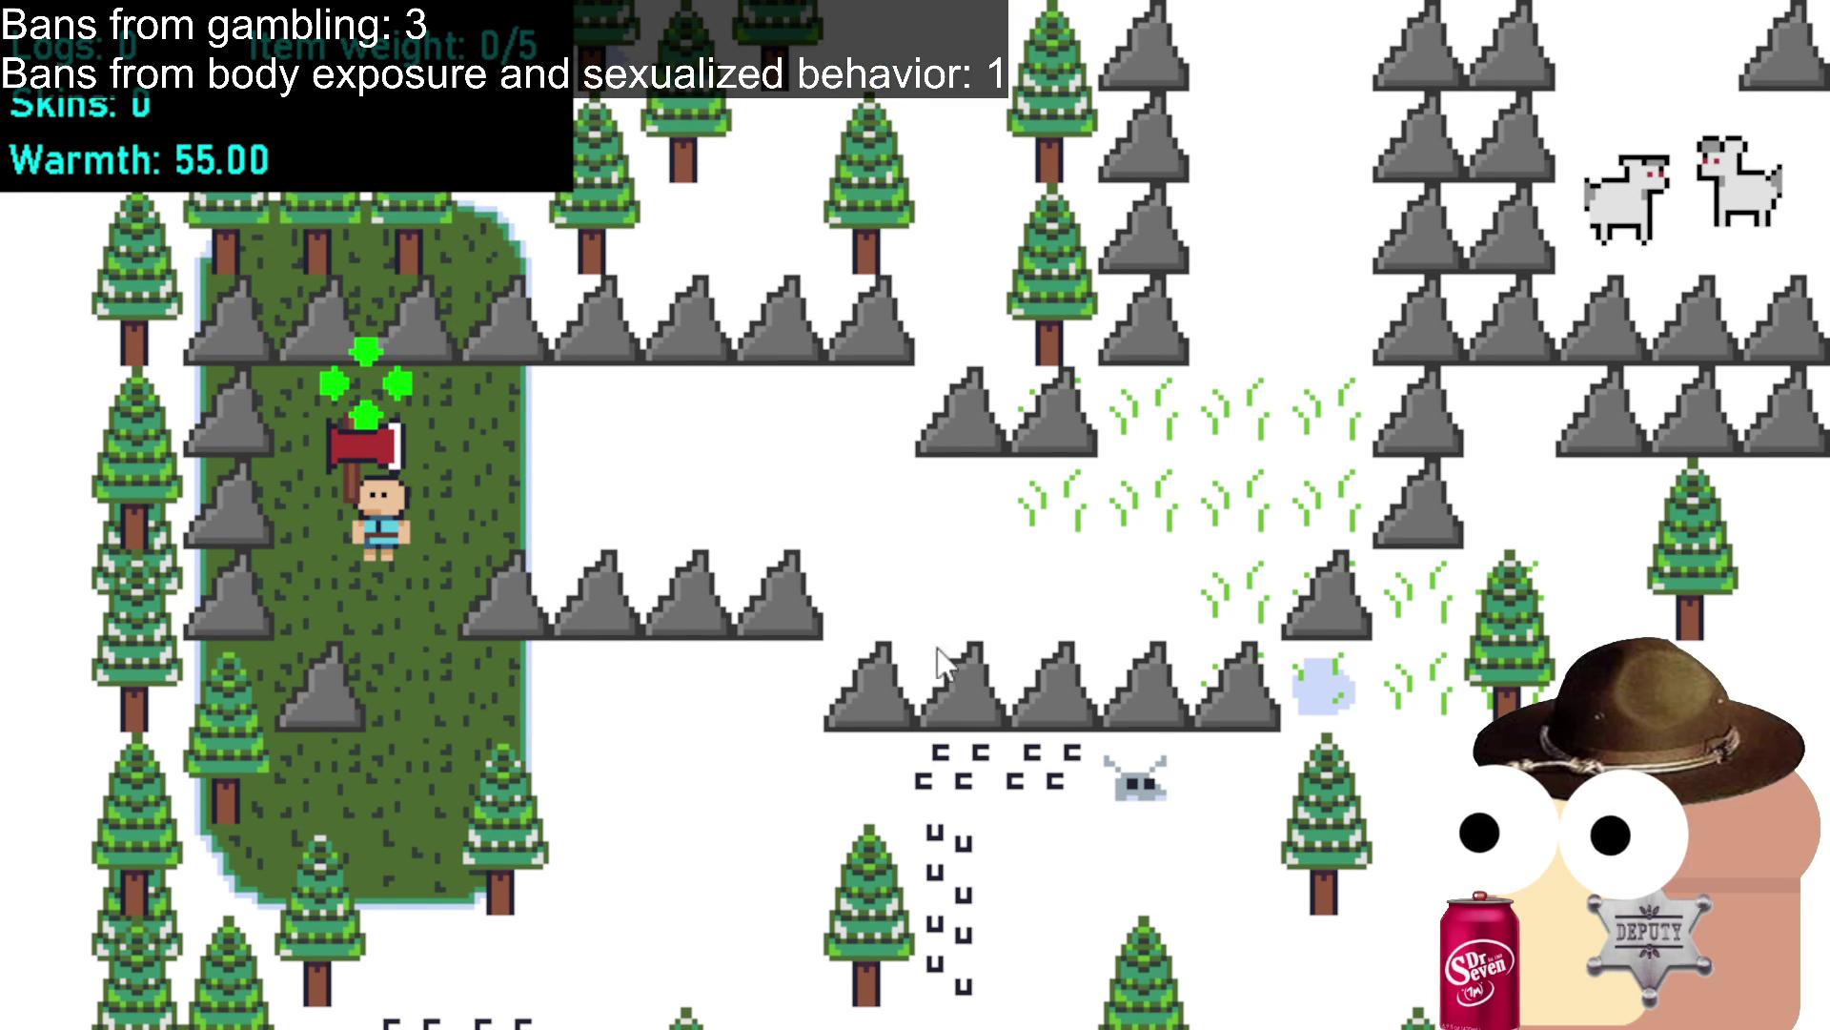
Pick up the axe and walk back down-right to the dirt beside the campfire.
click(717, 735)
click(625, 763)
click(687, 820)
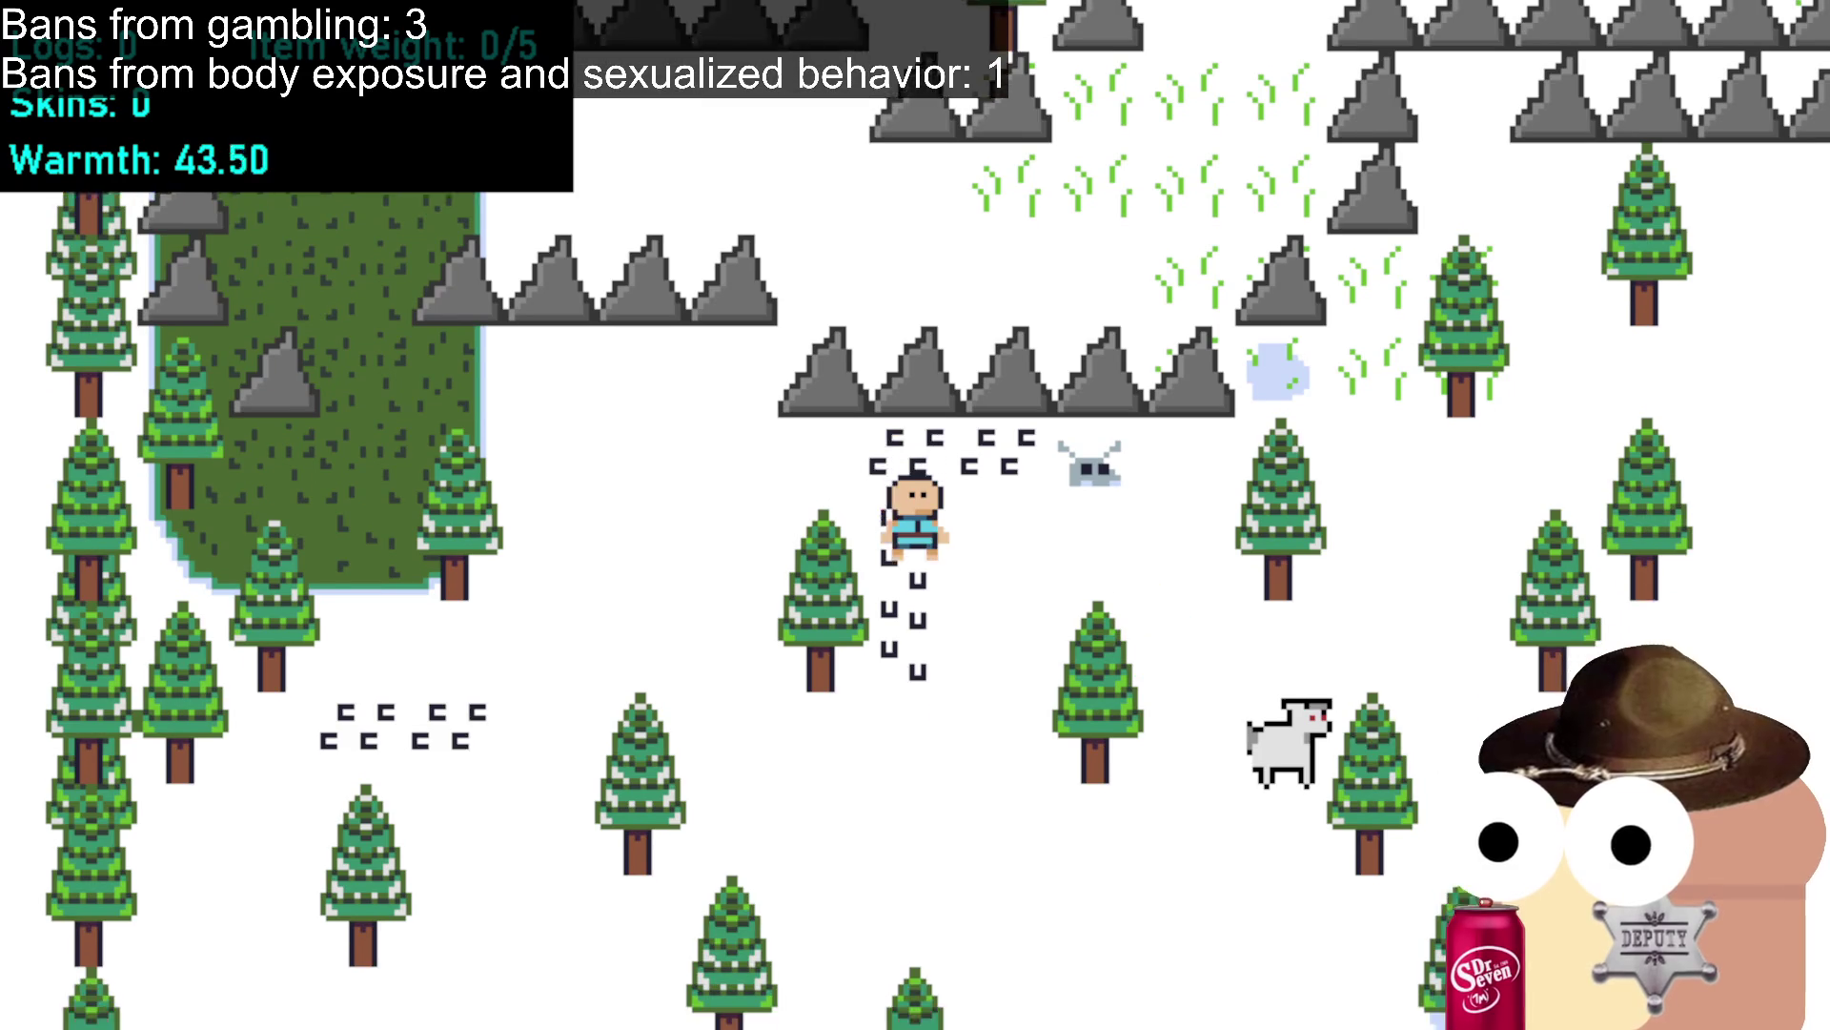
click(1483, 756)
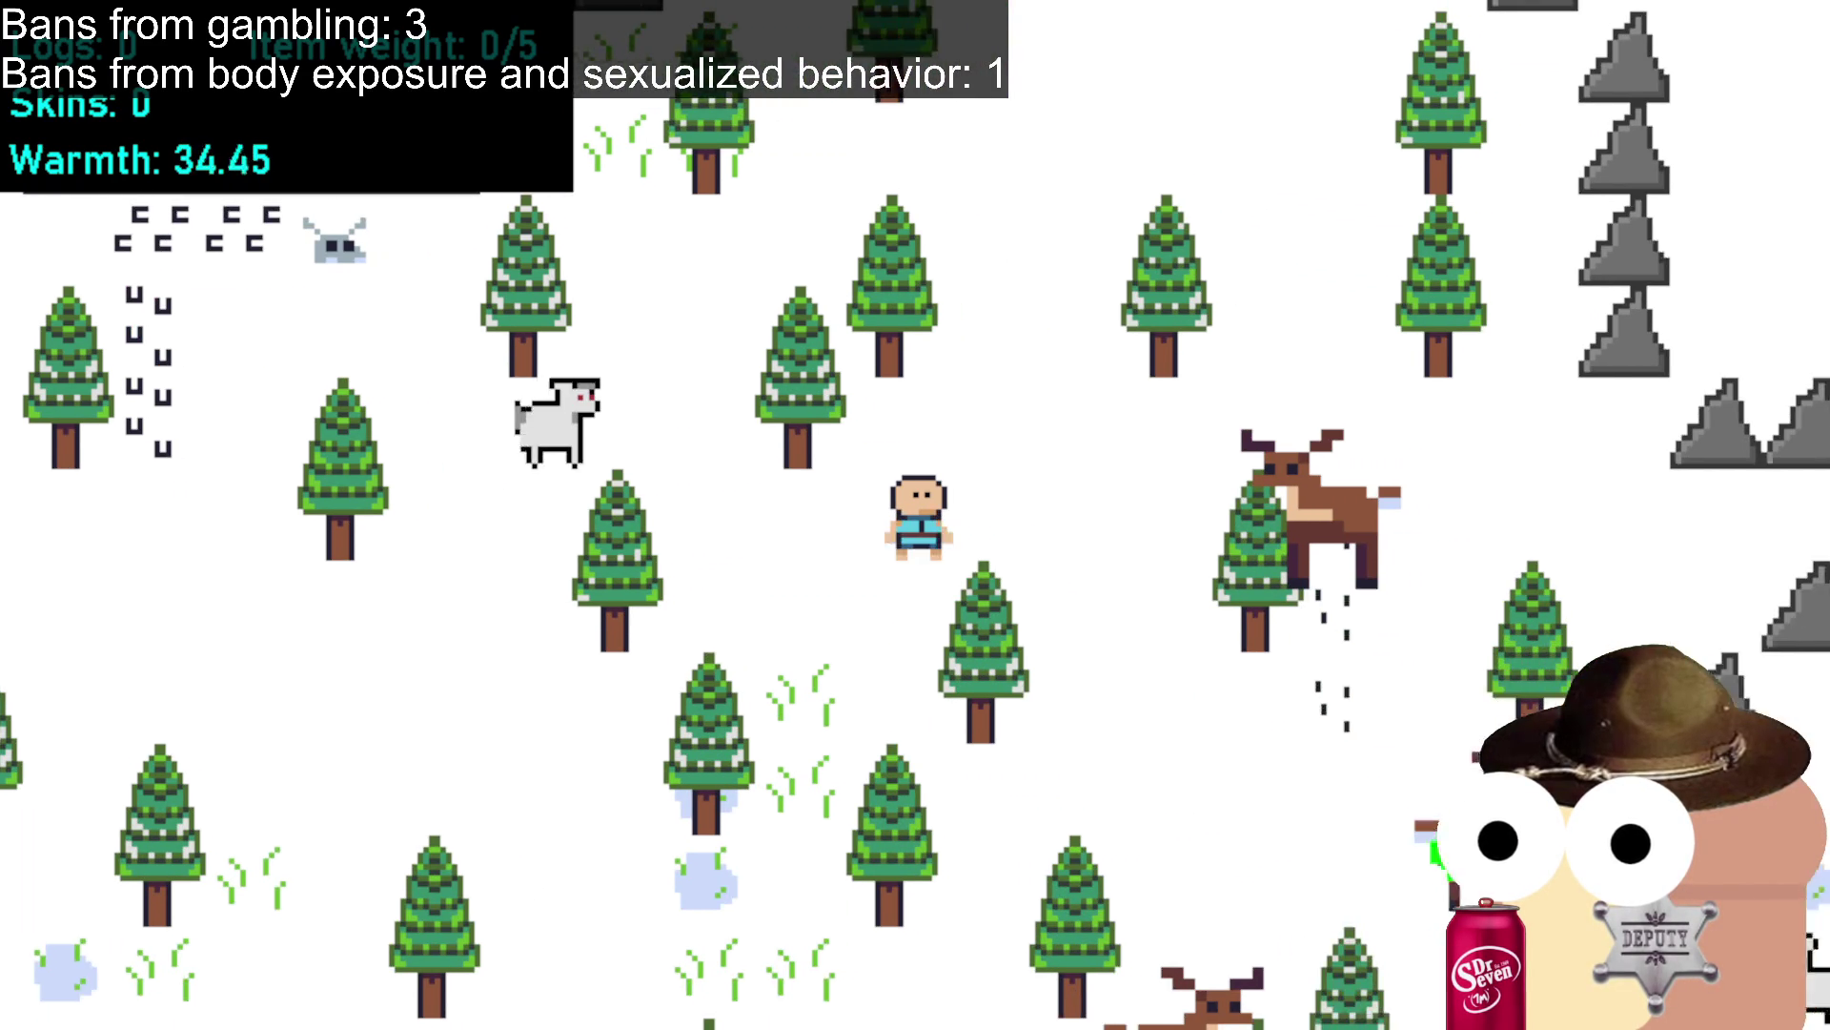
click(1296, 844)
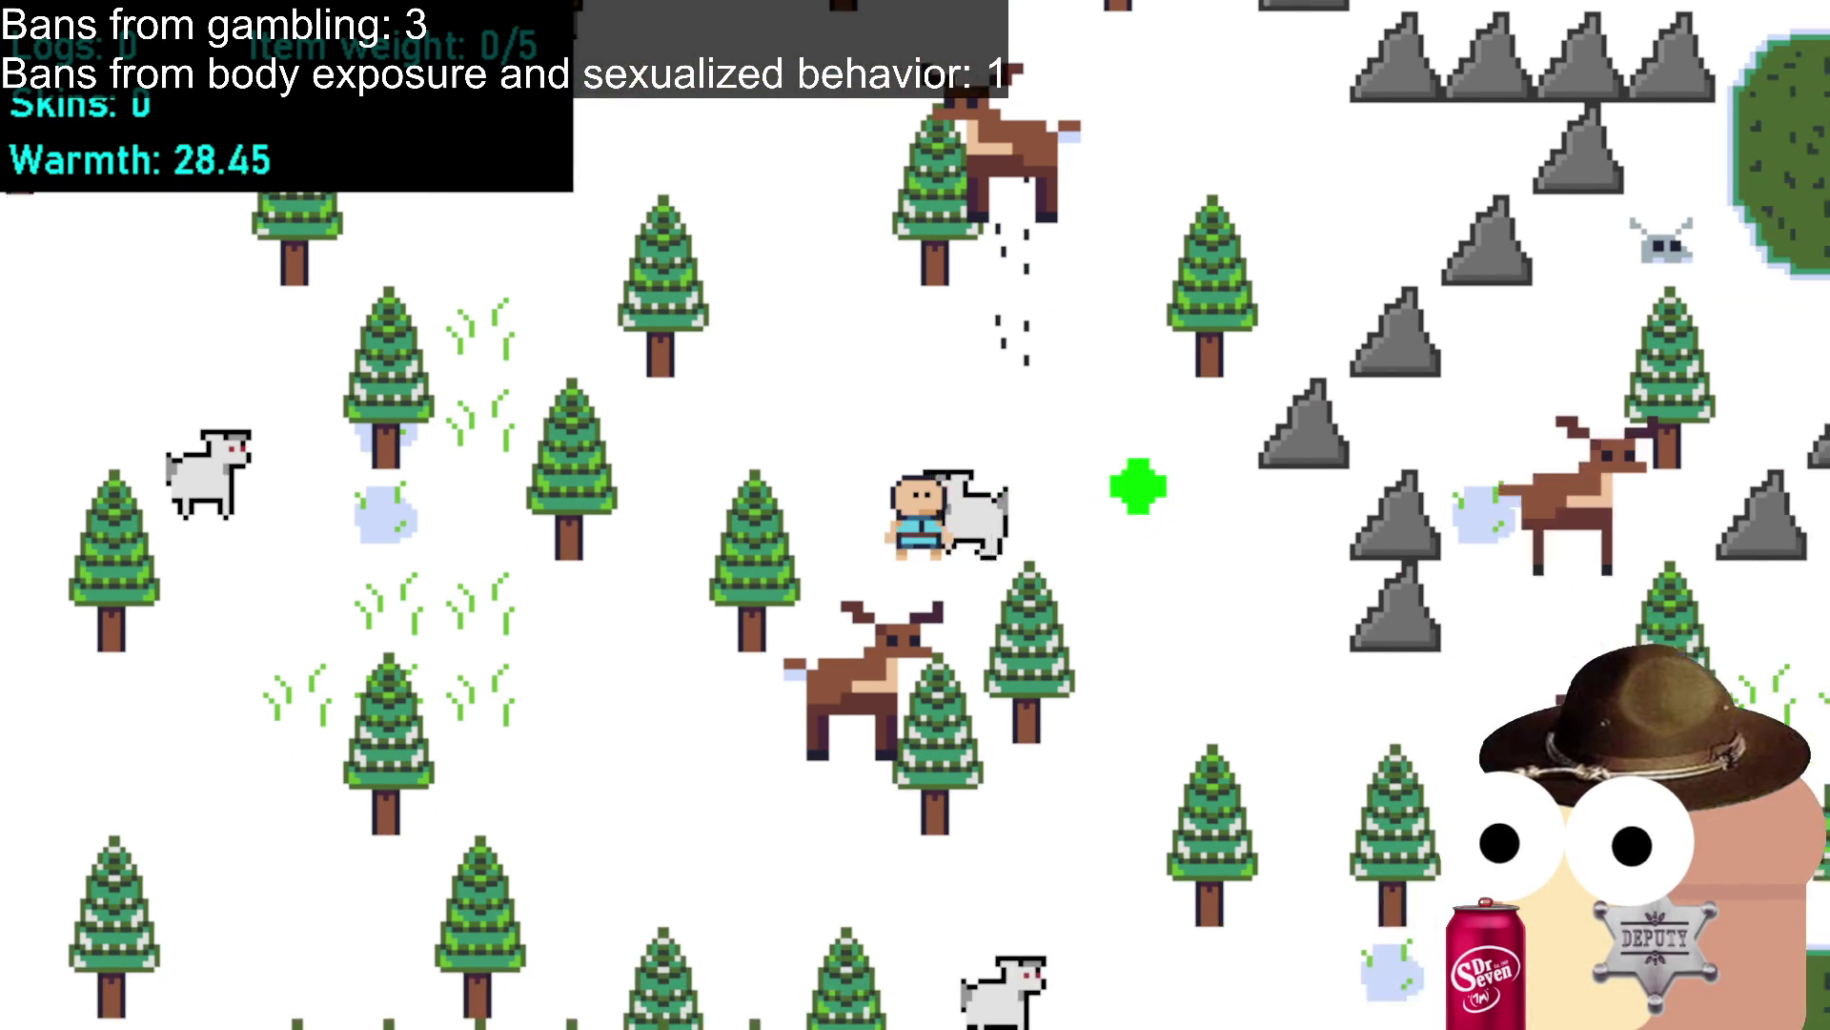
click(1473, 784)
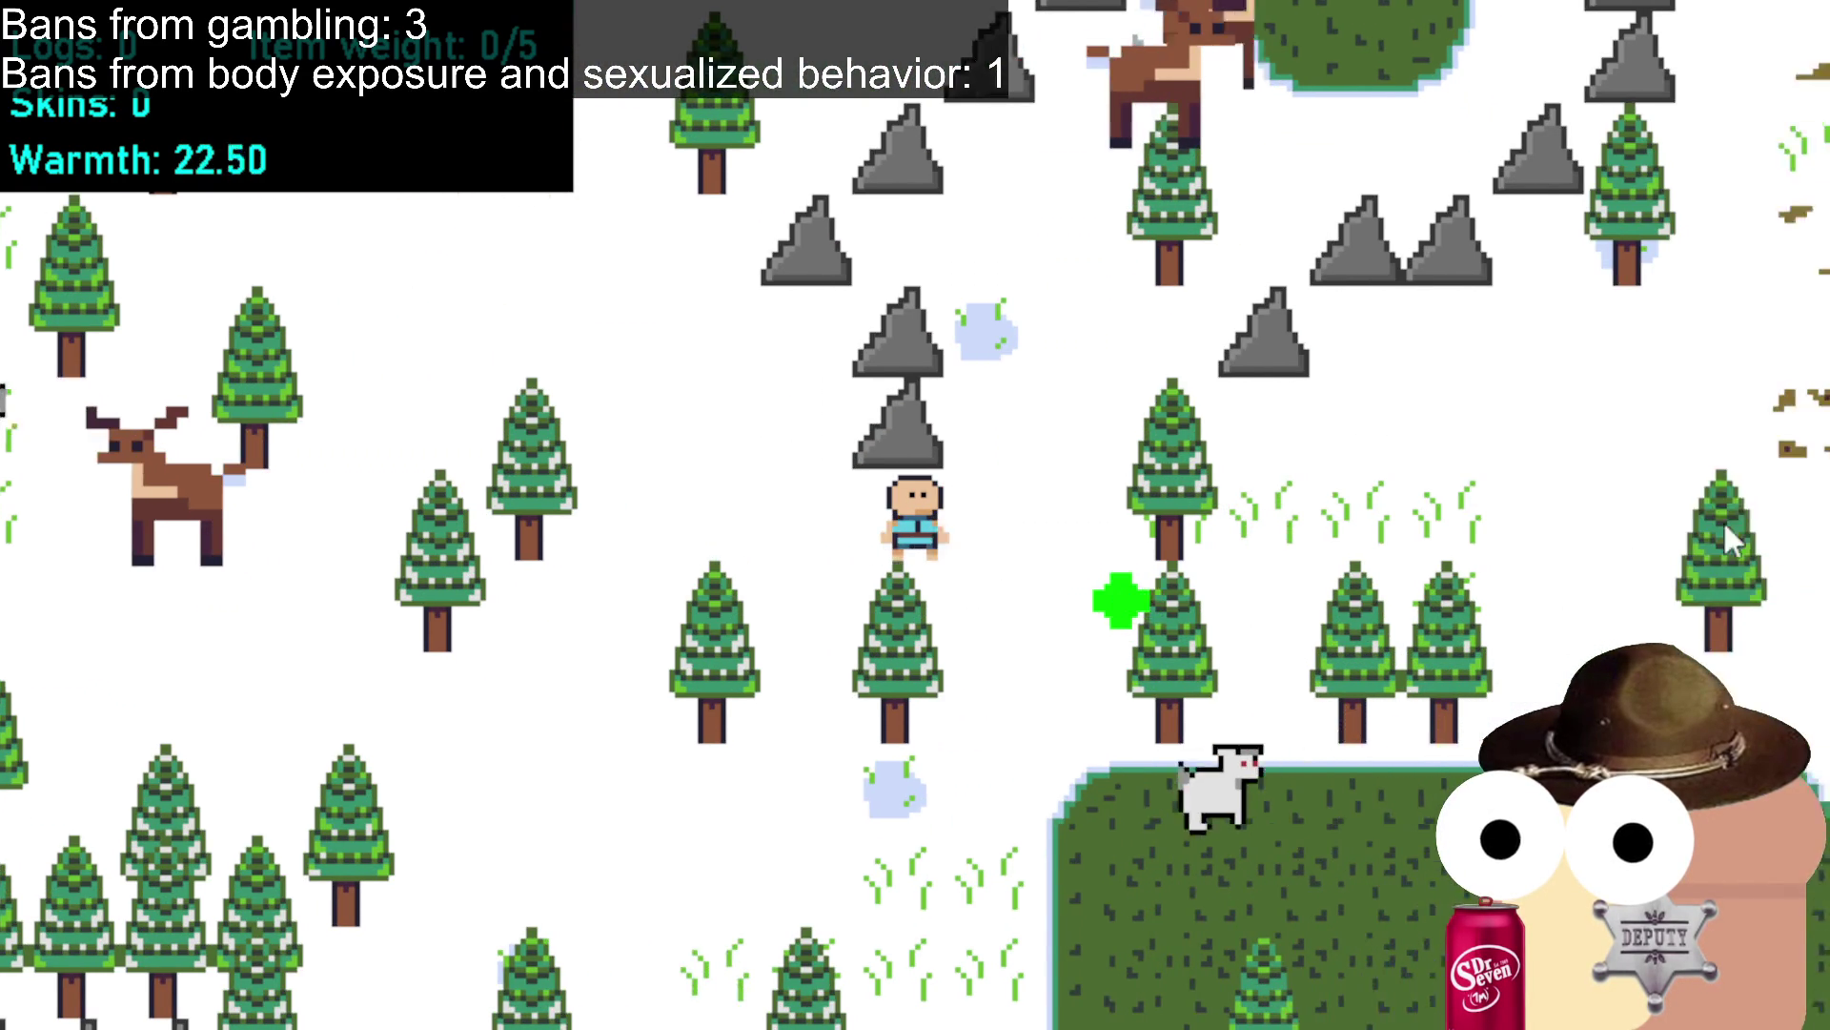
click(1714, 448)
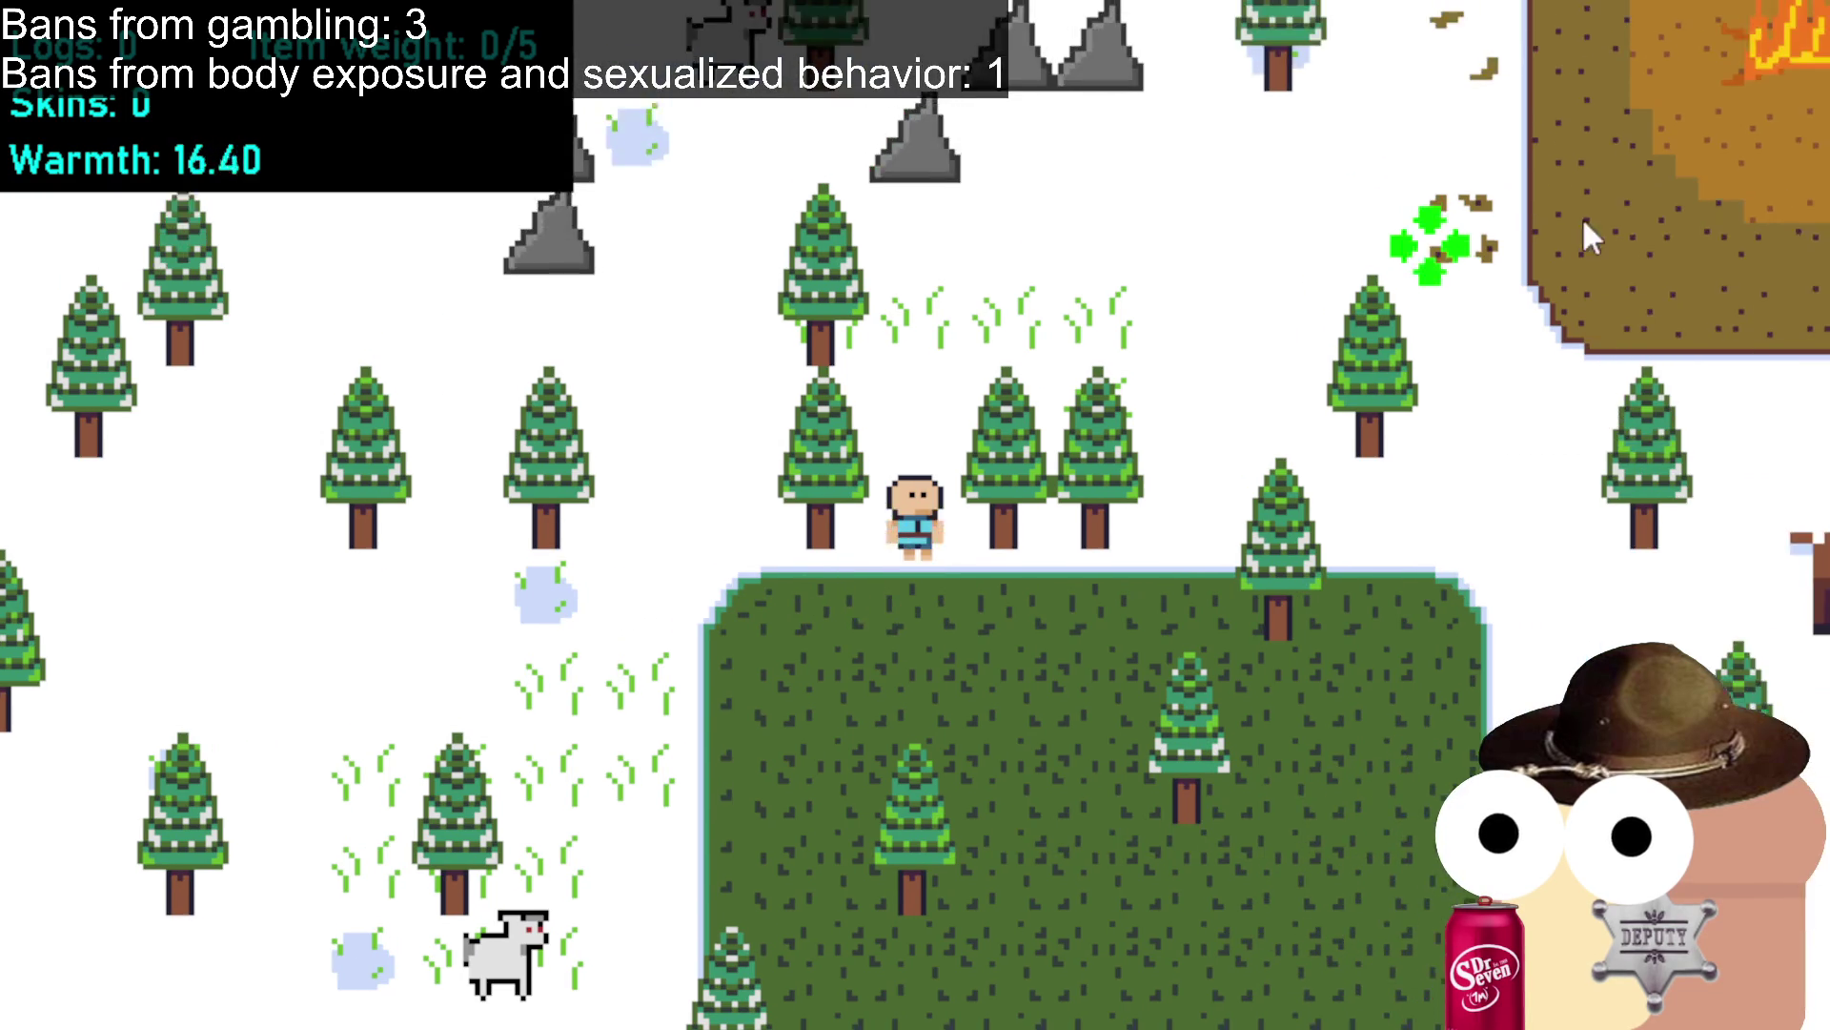
click(1701, 170)
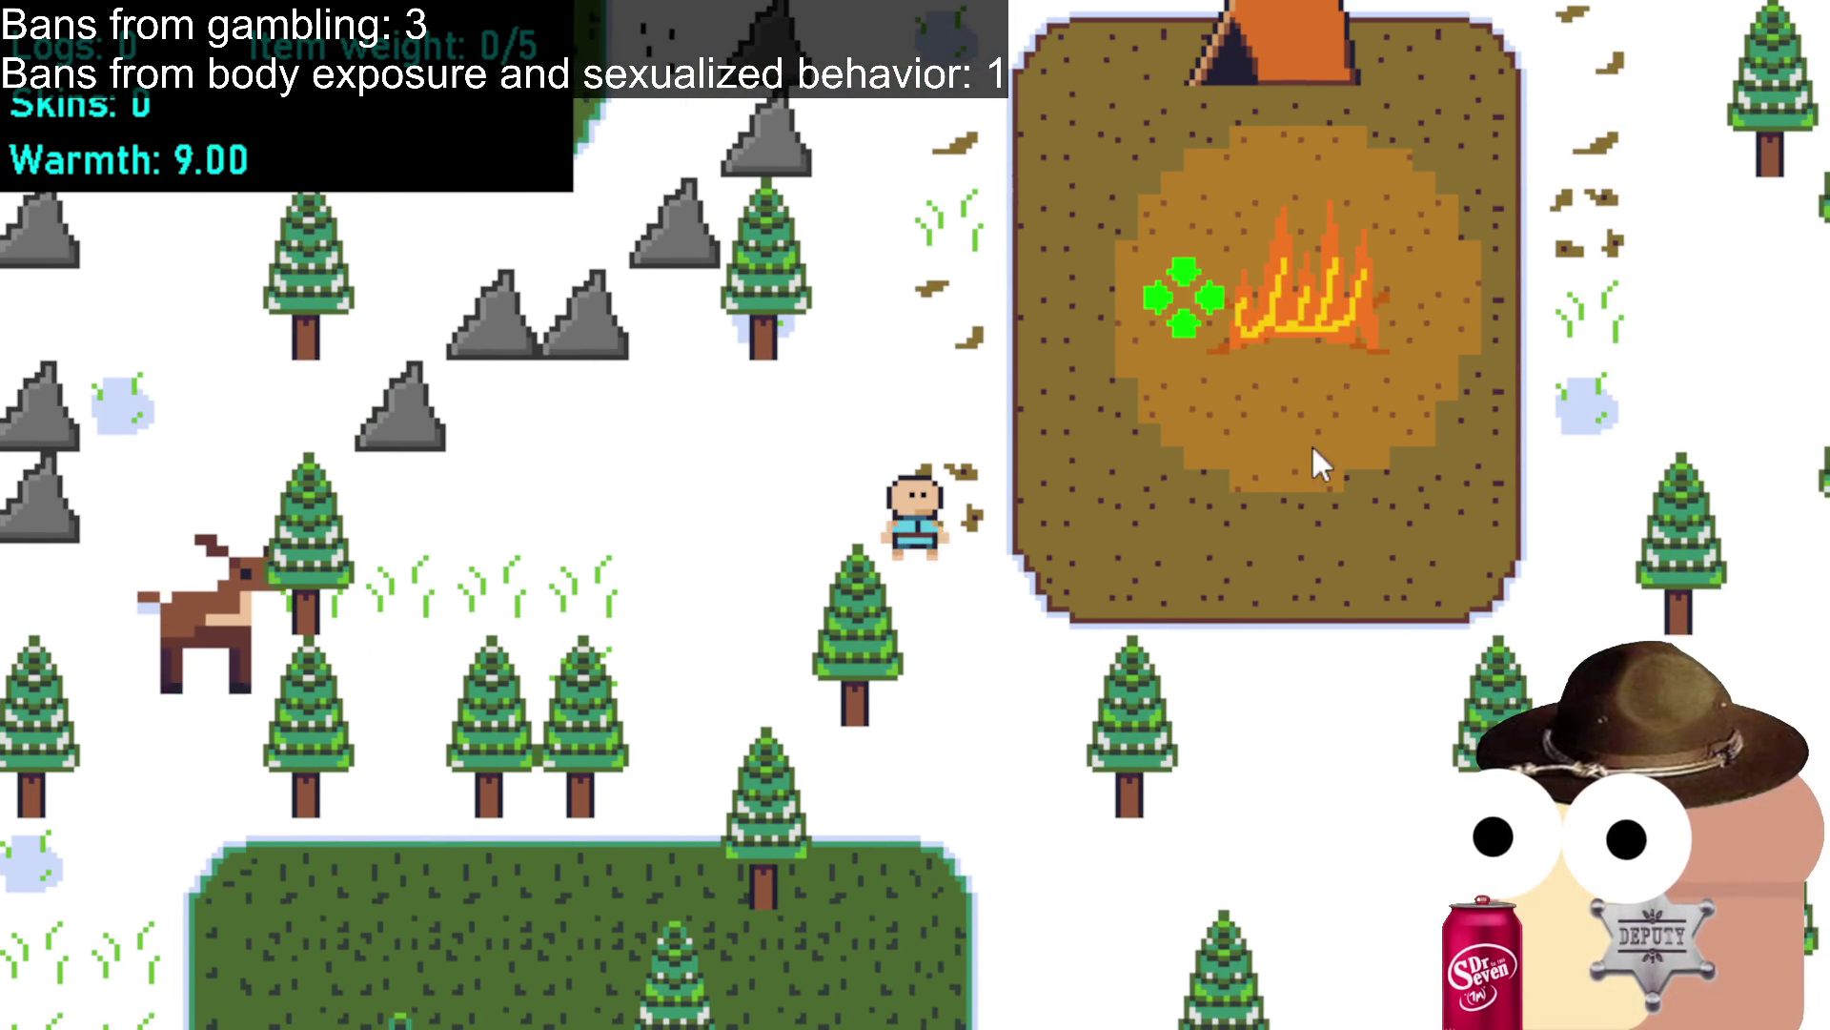
Warm up by the campfire, chop the tree right of camp, and feed its log into the fire.
click(1192, 398)
click(1095, 454)
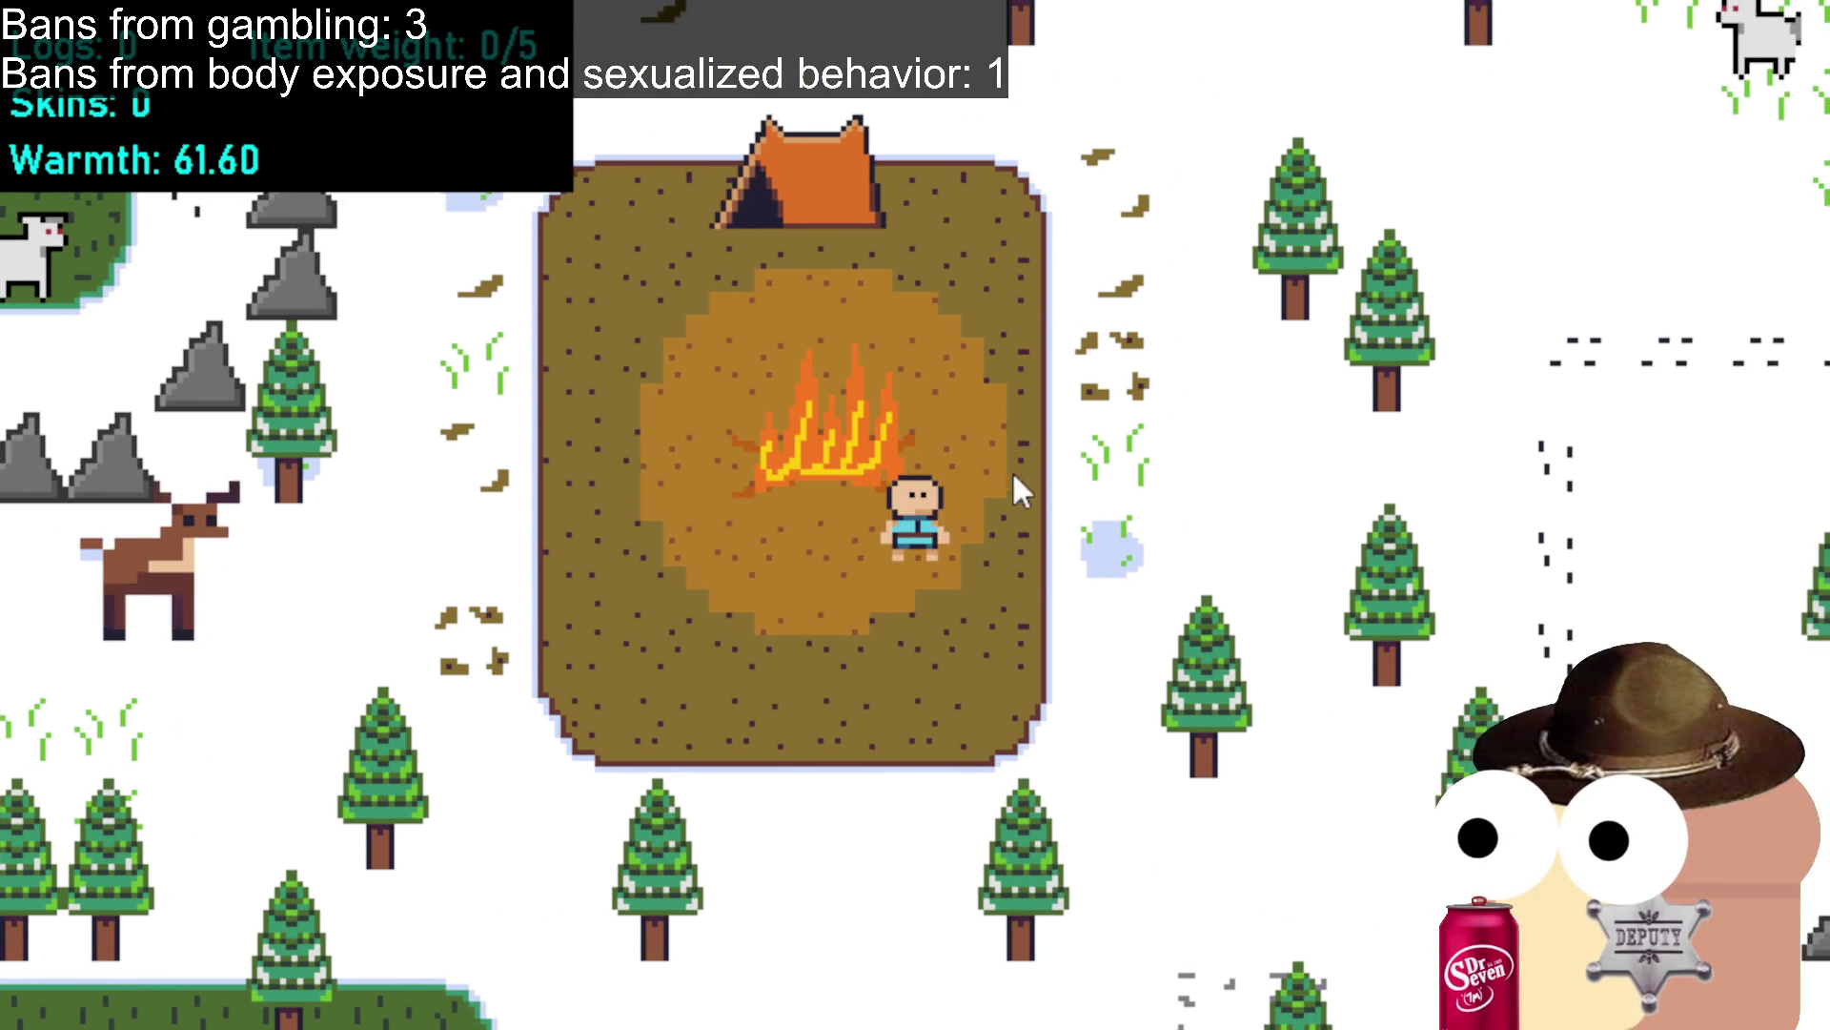
click(997, 477)
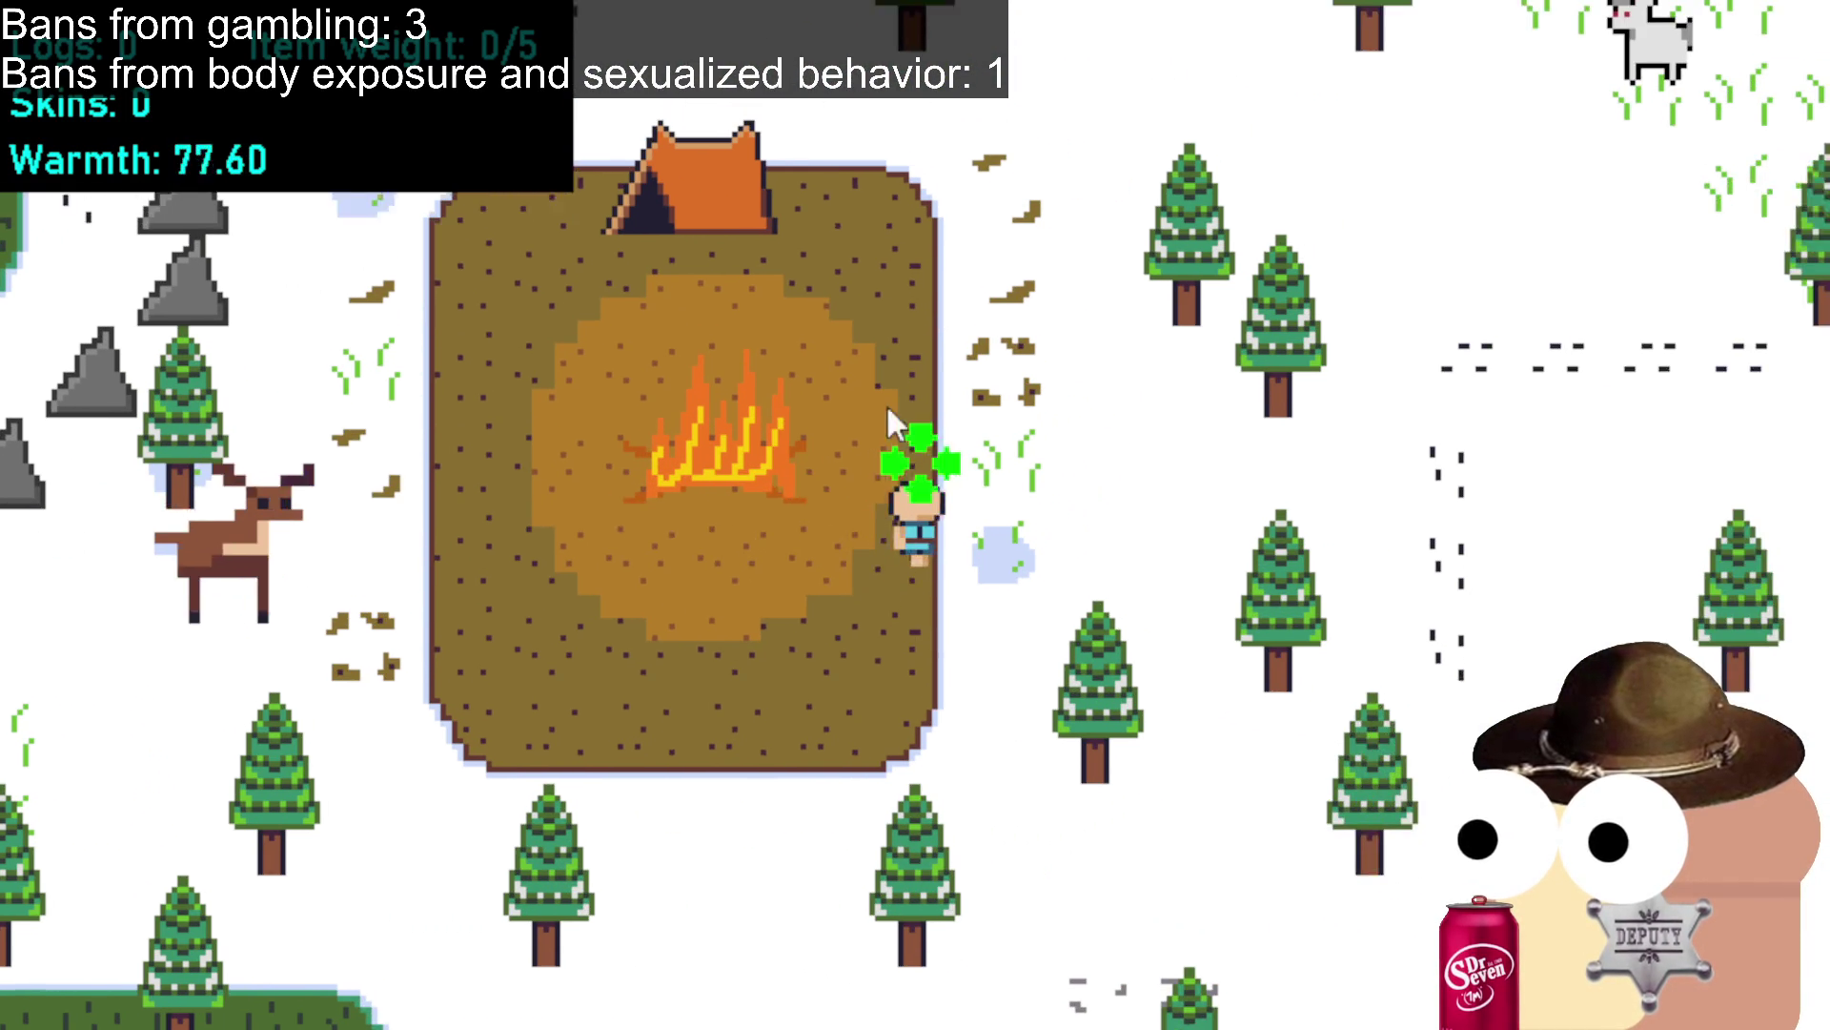
click(1106, 439)
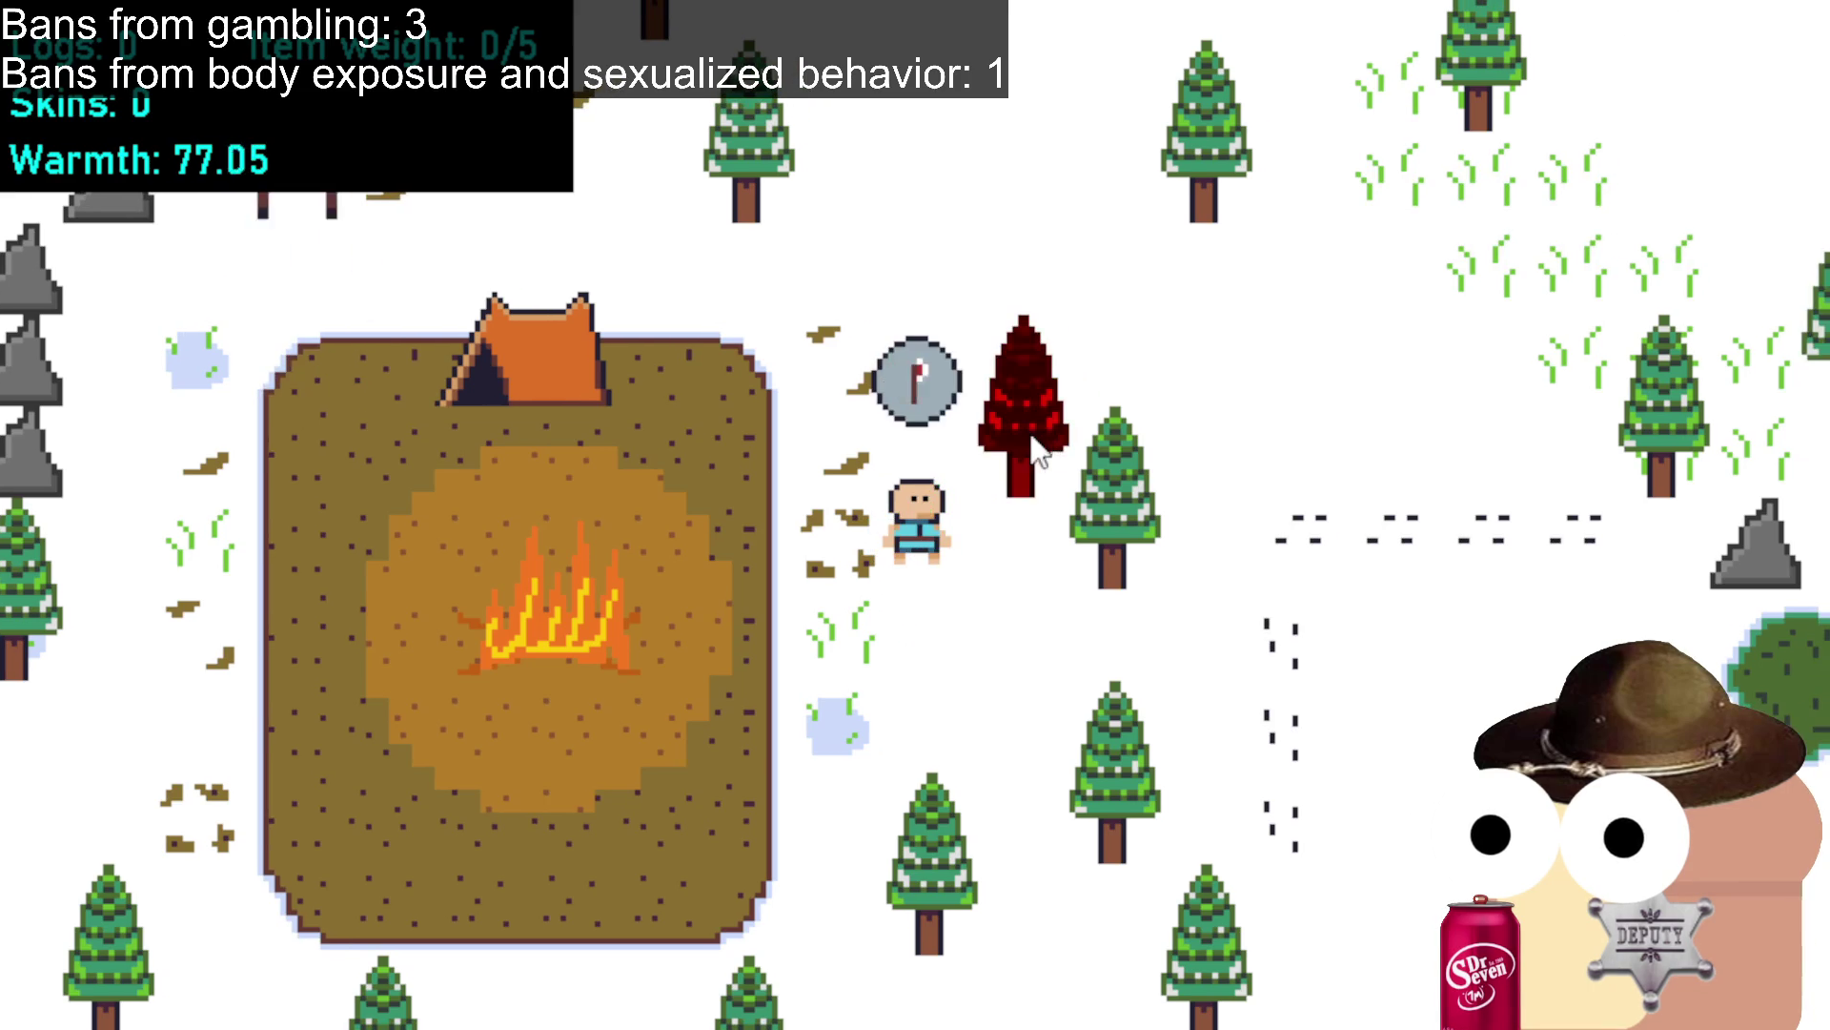
click(1087, 571)
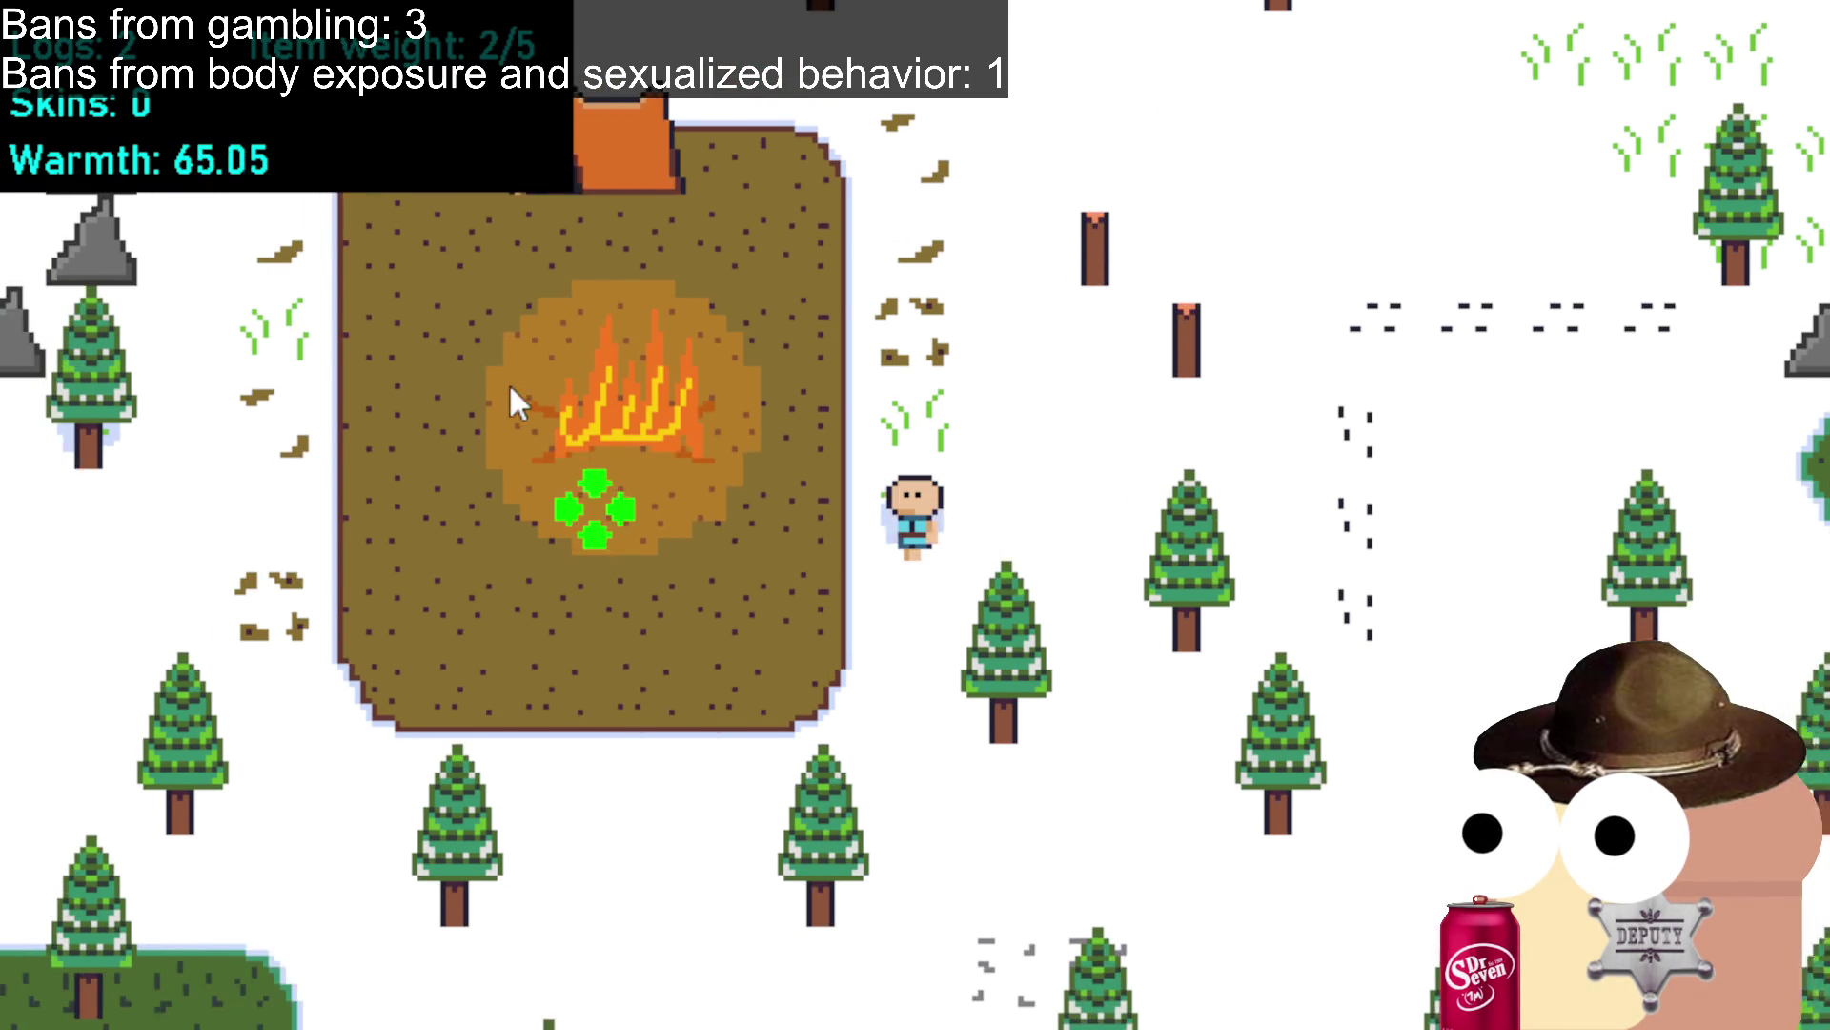
click(858, 303)
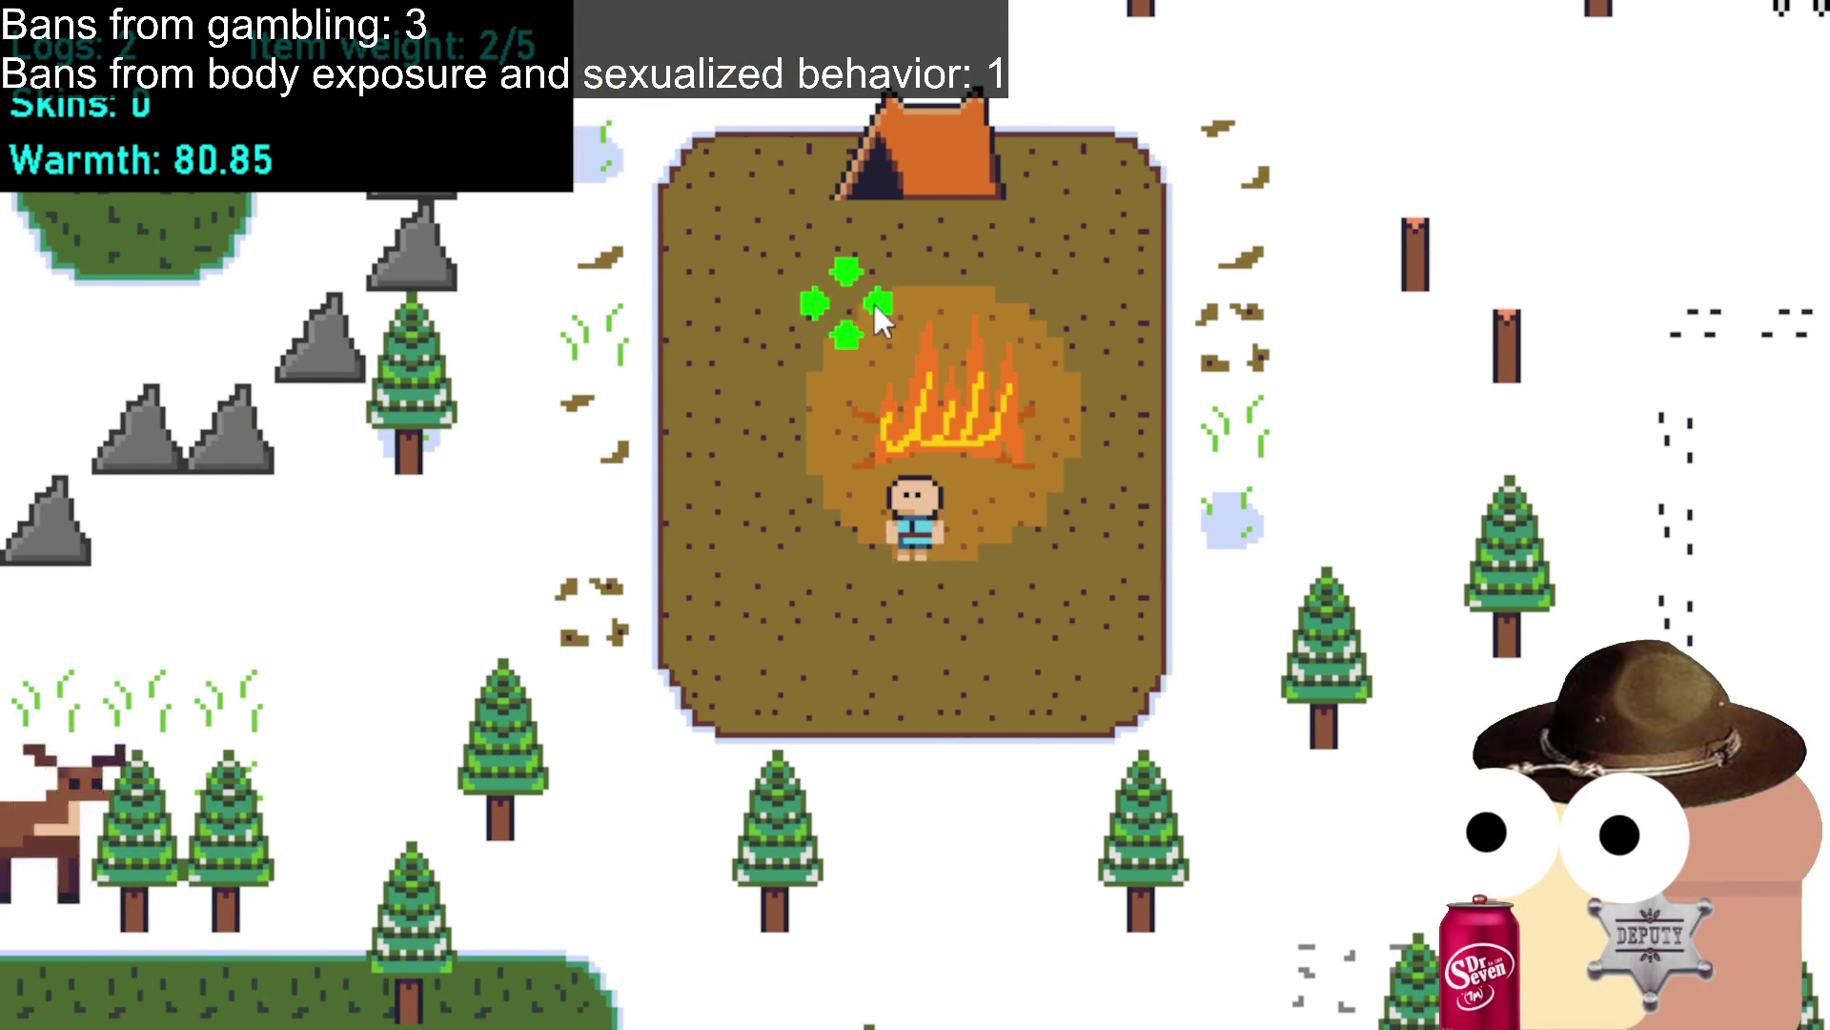
click(930, 426)
Chop the next few trees for logs, then add a log to the campfire.
click(1097, 634)
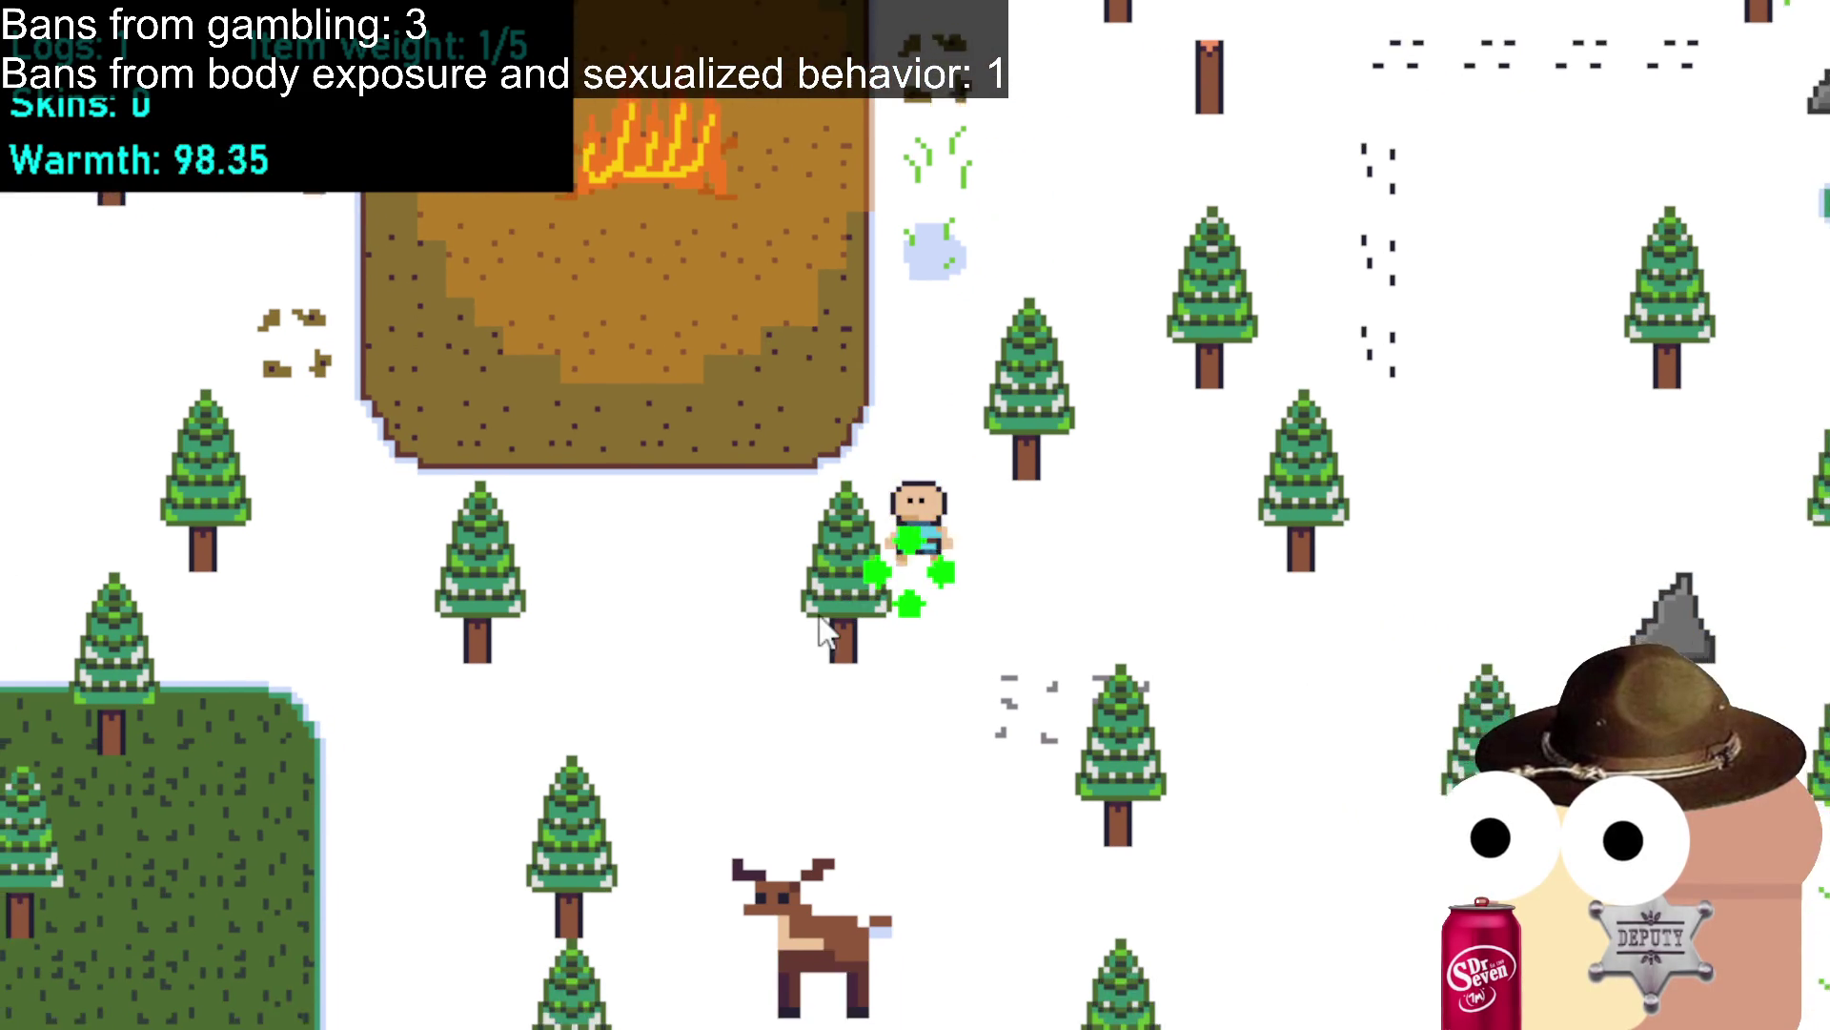
click(1004, 461)
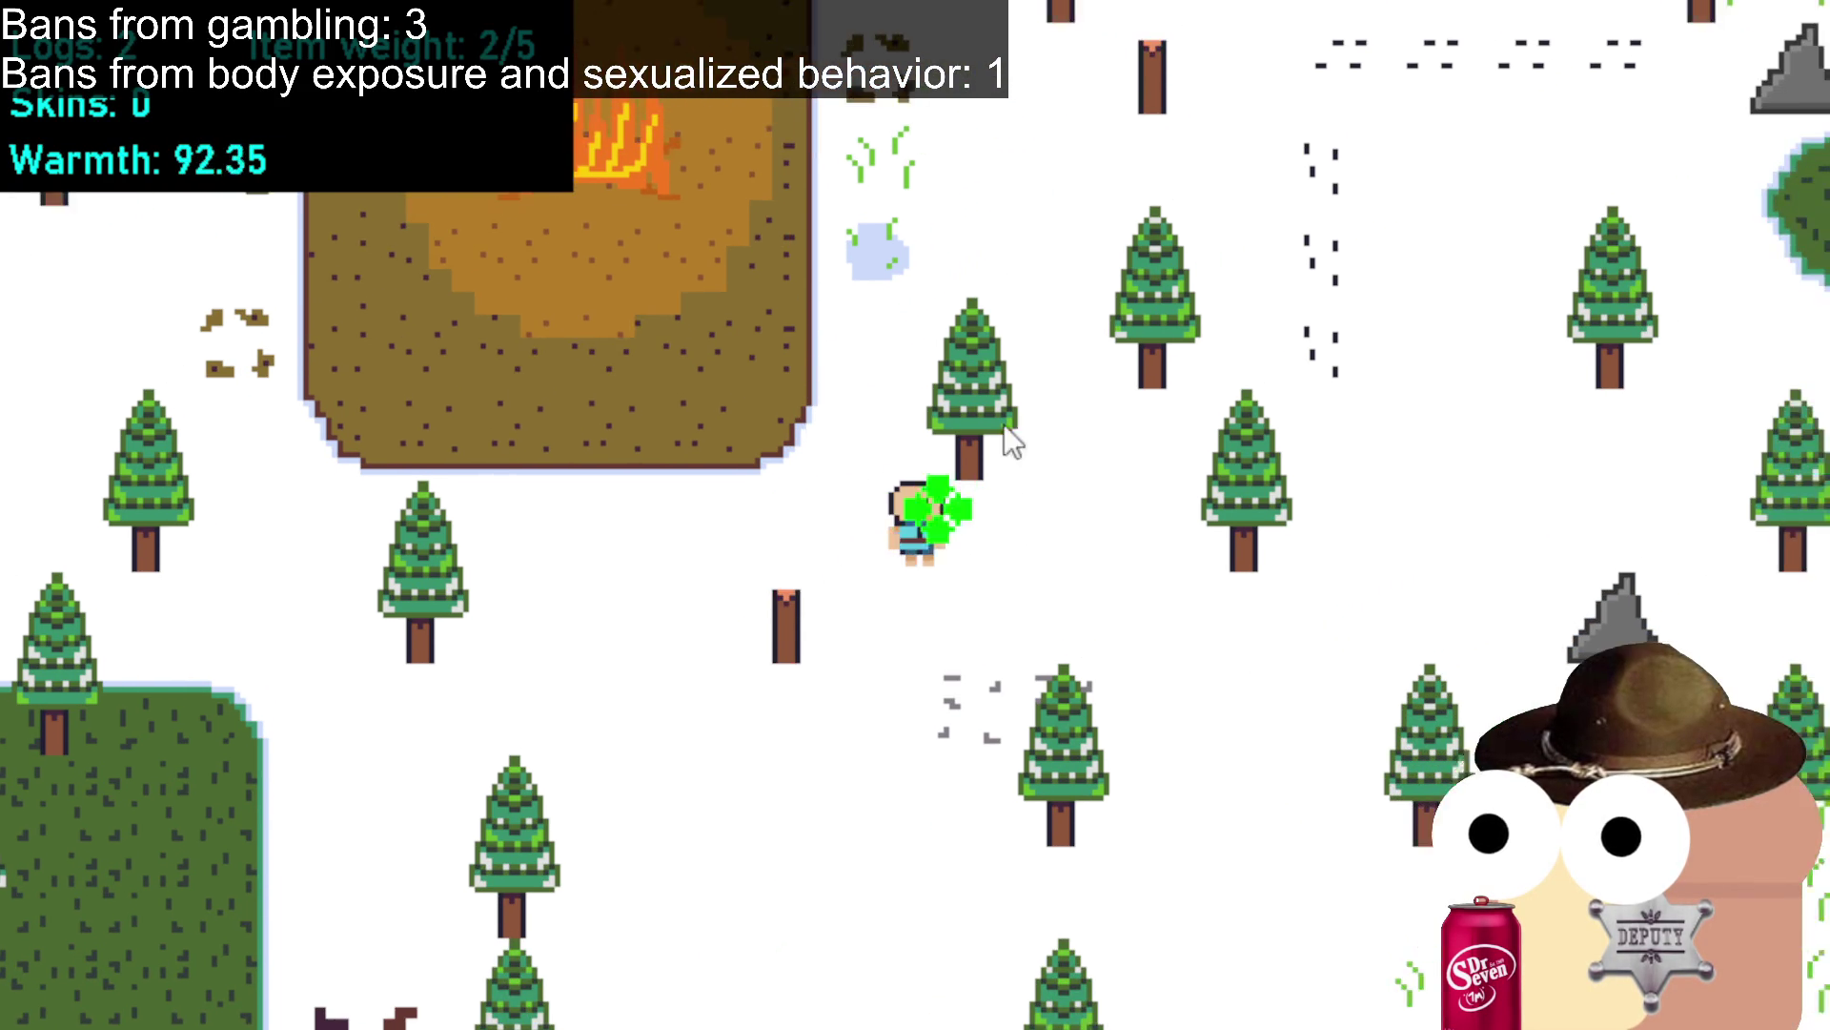
click(1094, 465)
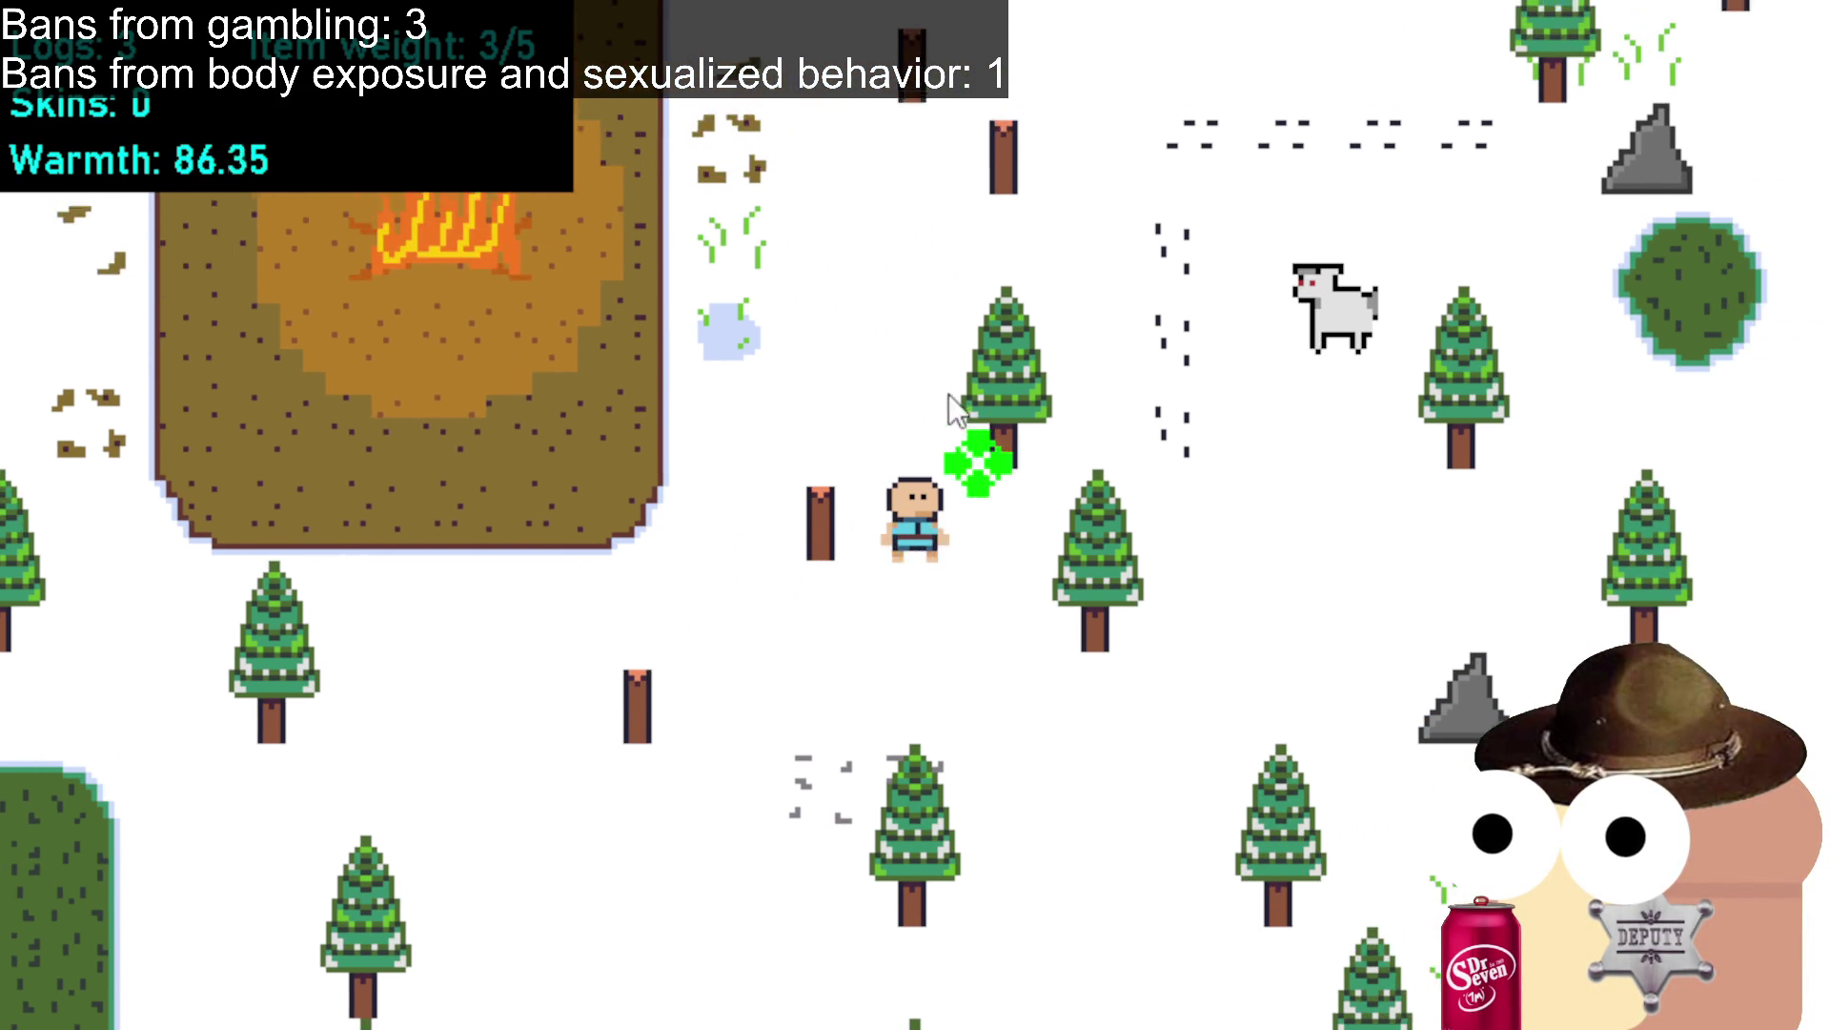
click(1038, 552)
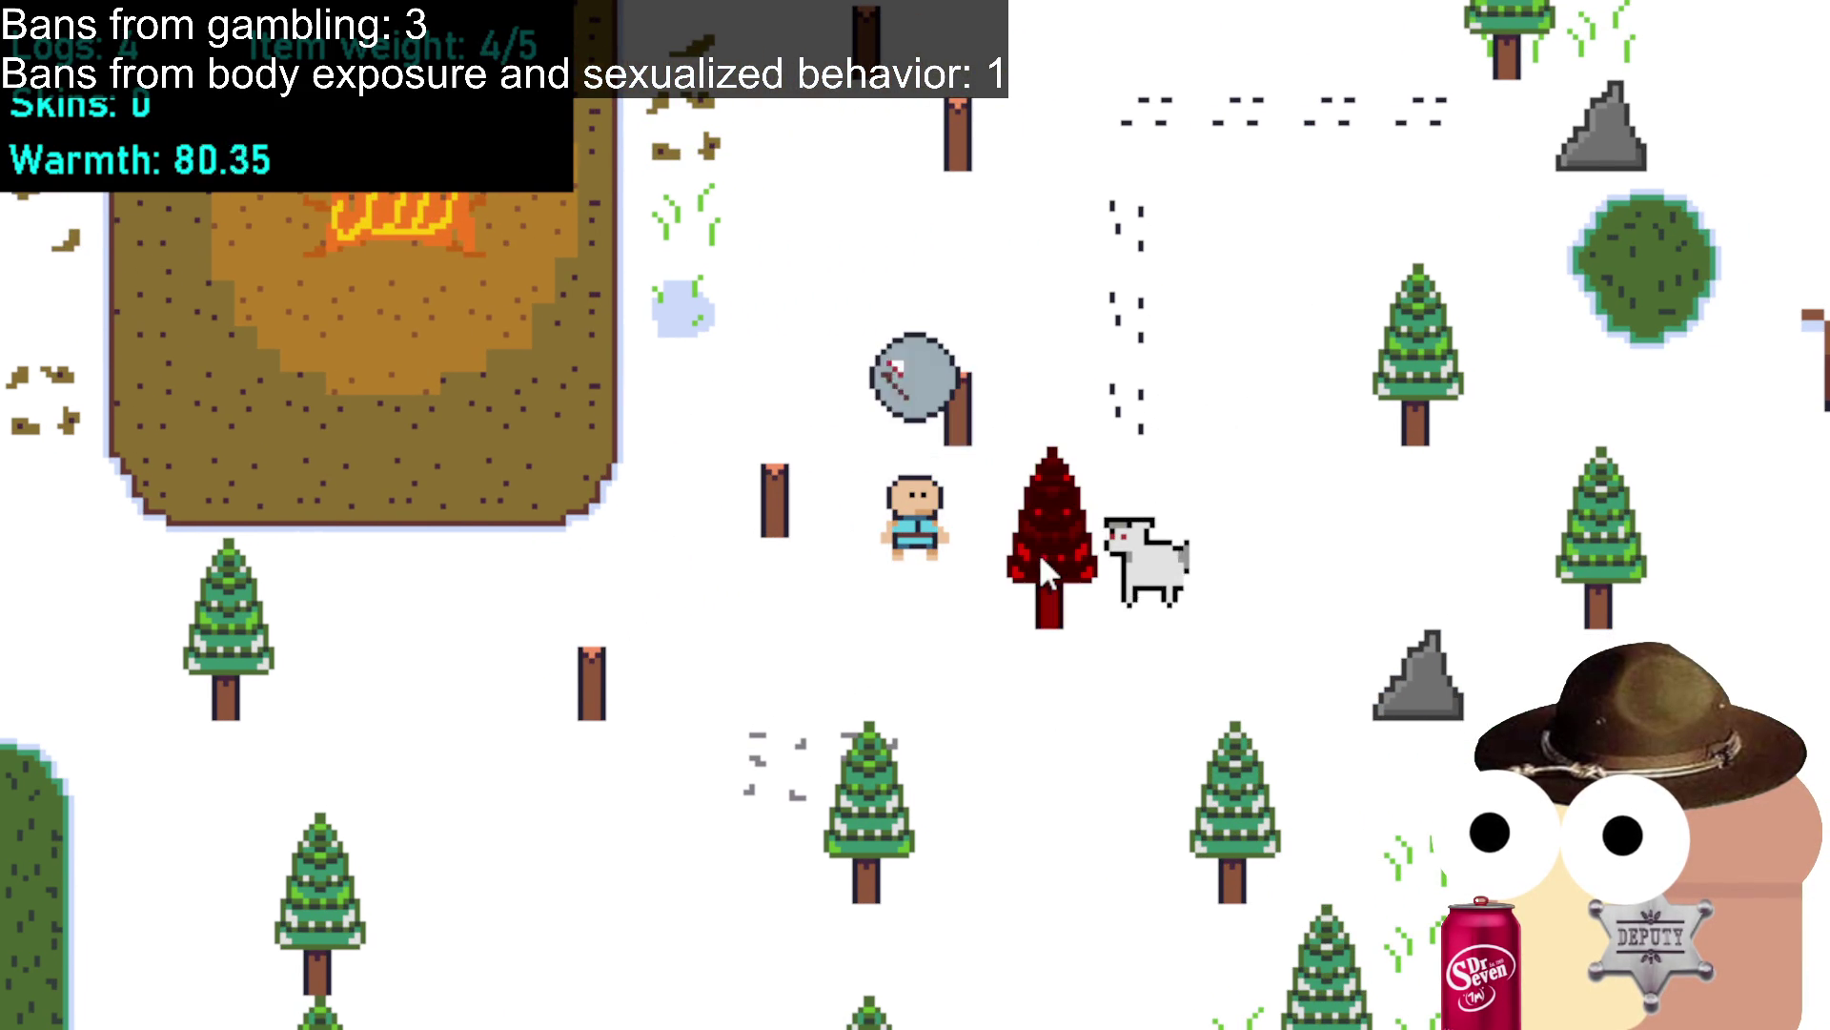
mouse_move(696, 393)
mouse_down()
mouse_move(719, 482)
mouse_move(630, 462)
mouse_move(596, 529)
mouse_move(707, 461)
mouse_up()
click(858, 399)
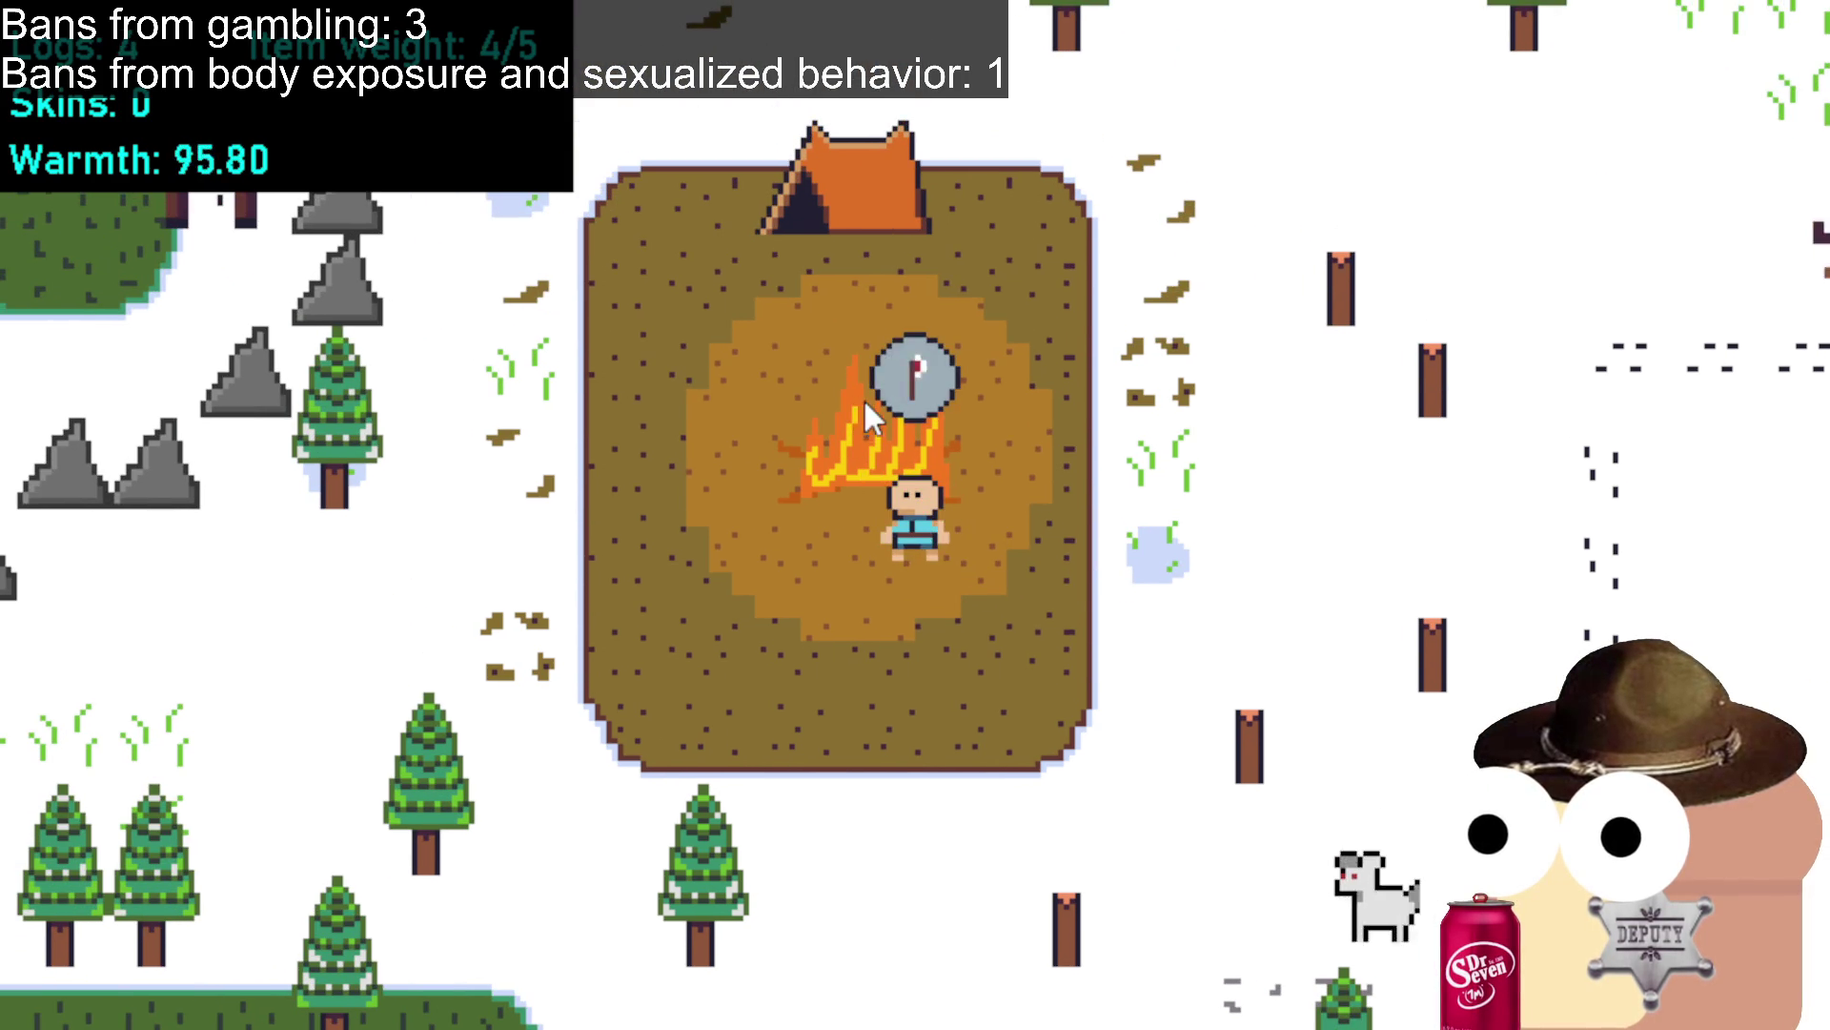
Chop one more tree up-right of camp to fill the load to 5/5.
mouse_move(1065, 335)
mouse_down()
mouse_move(942, 244)
mouse_move(907, 511)
mouse_move(856, 262)
mouse_move(725, 357)
mouse_move(757, 323)
mouse_move(878, 294)
mouse_move(907, 431)
mouse_move(906, 347)
mouse_move(946, 317)
mouse_up()
click(913, 467)
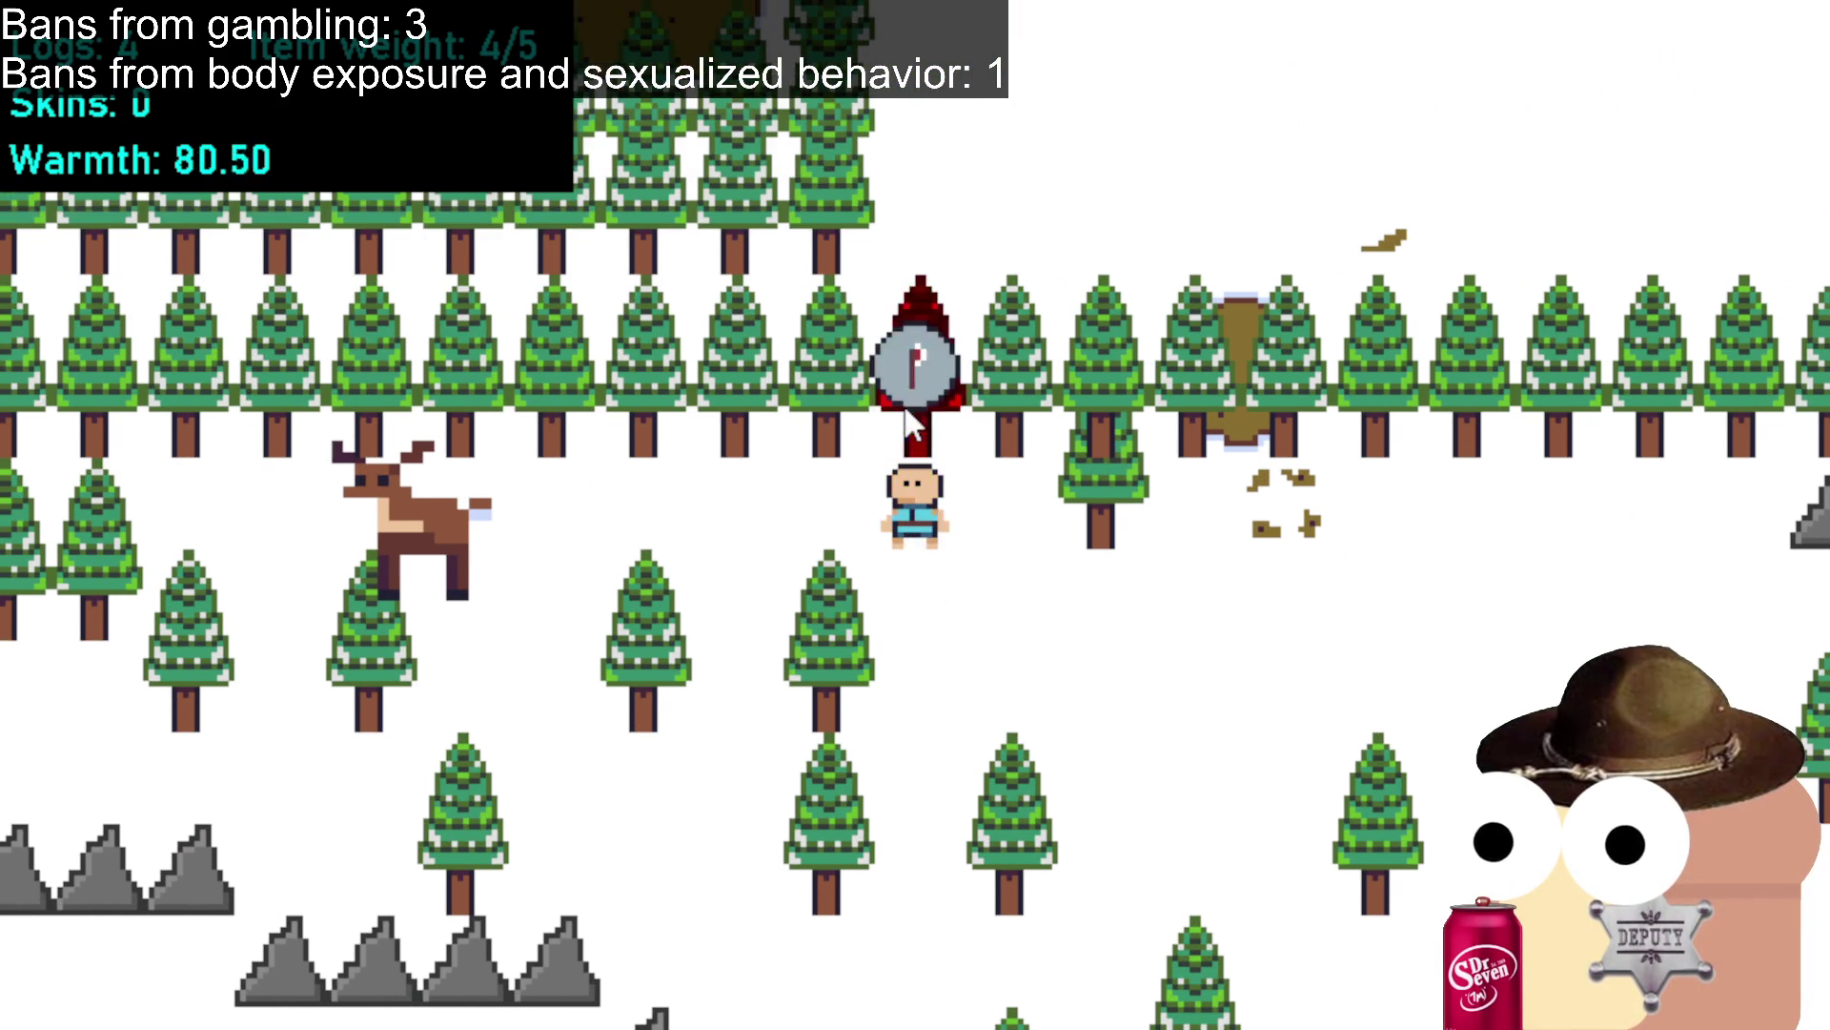
mouse_move(975, 237)
mouse_down()
mouse_move(947, 655)
mouse_move(997, 746)
mouse_move(953, 798)
mouse_up()
Kill the goat beside the rock, then head down-right back toward camp.
click(805, 515)
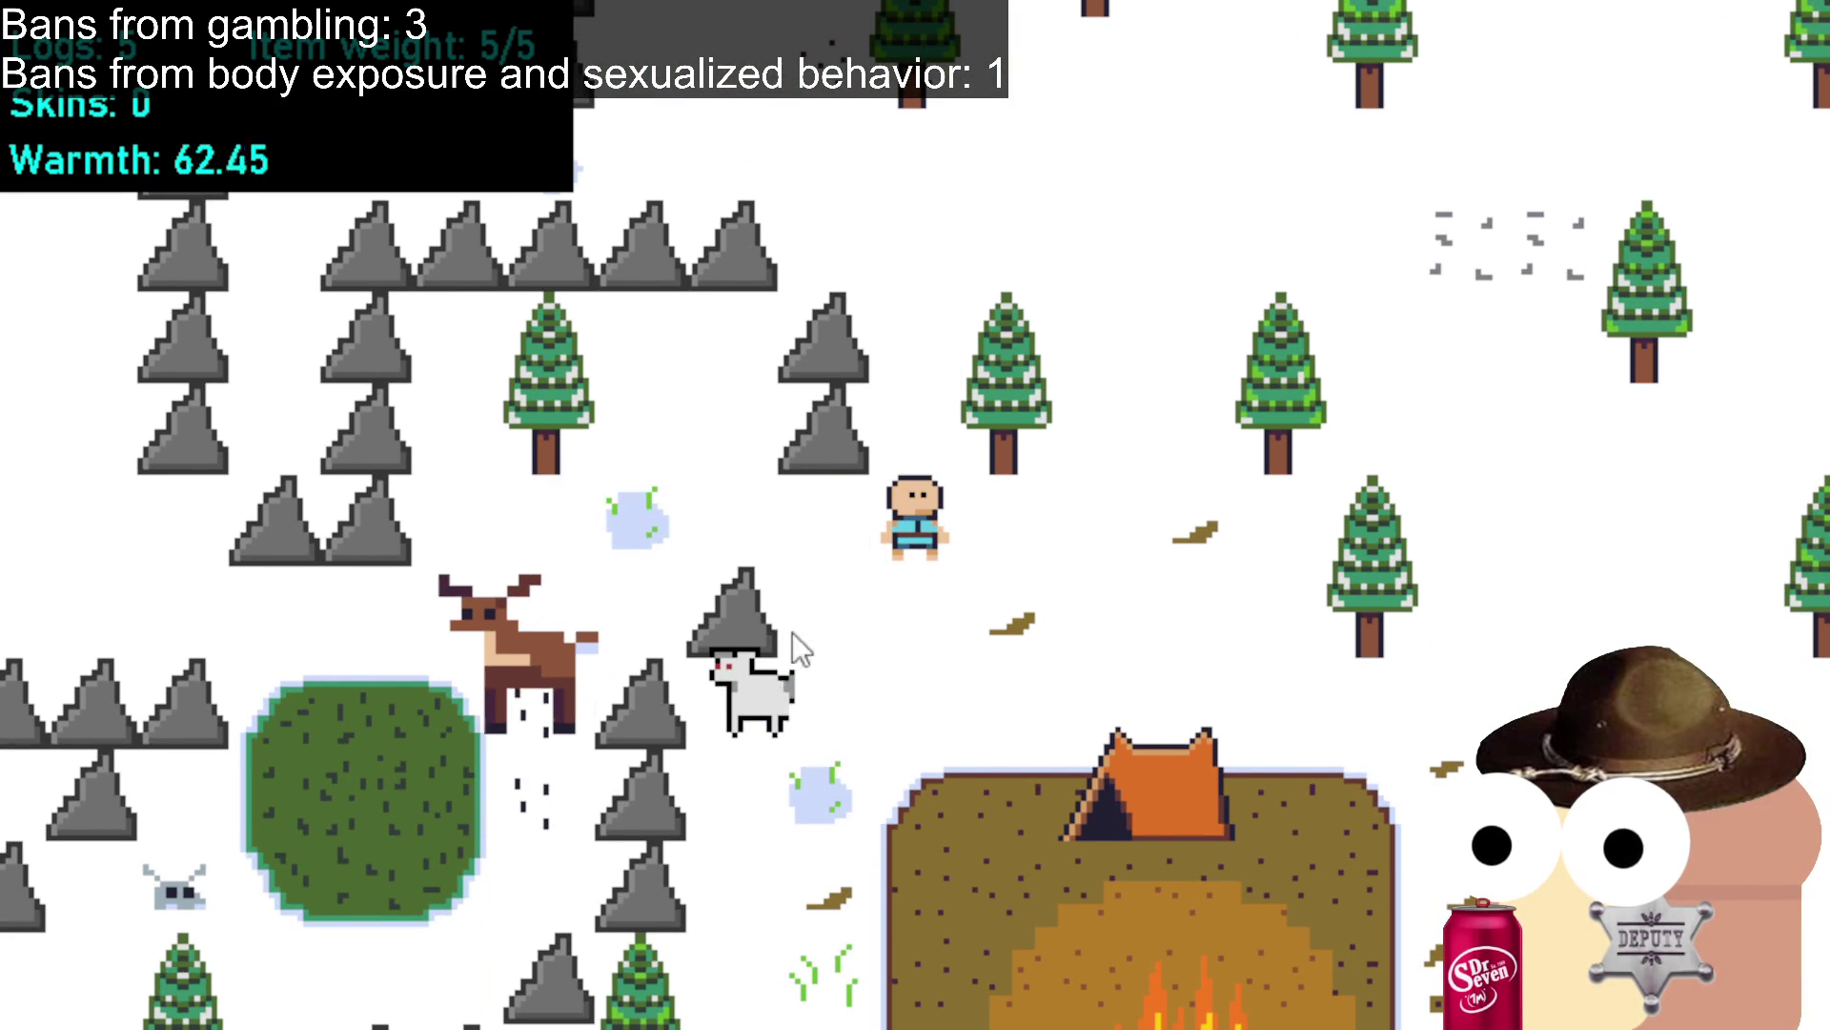
click(824, 699)
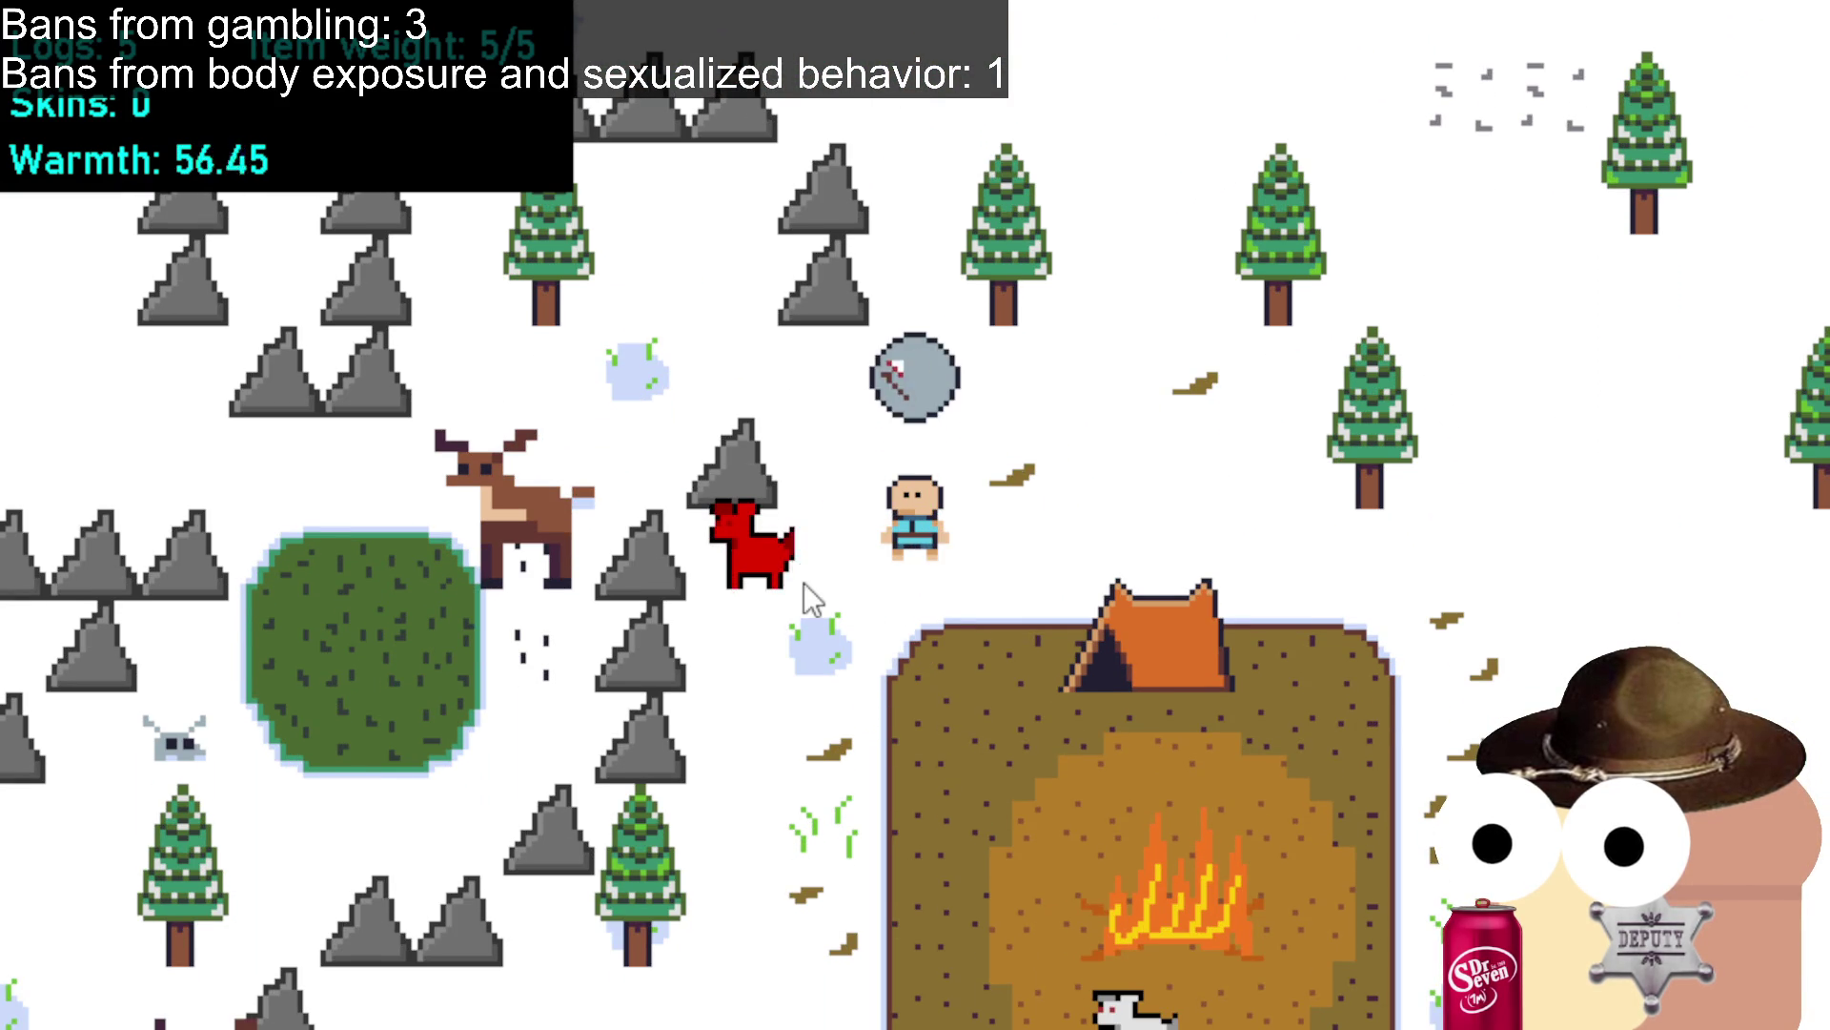
click(798, 543)
key(s)
key(d)
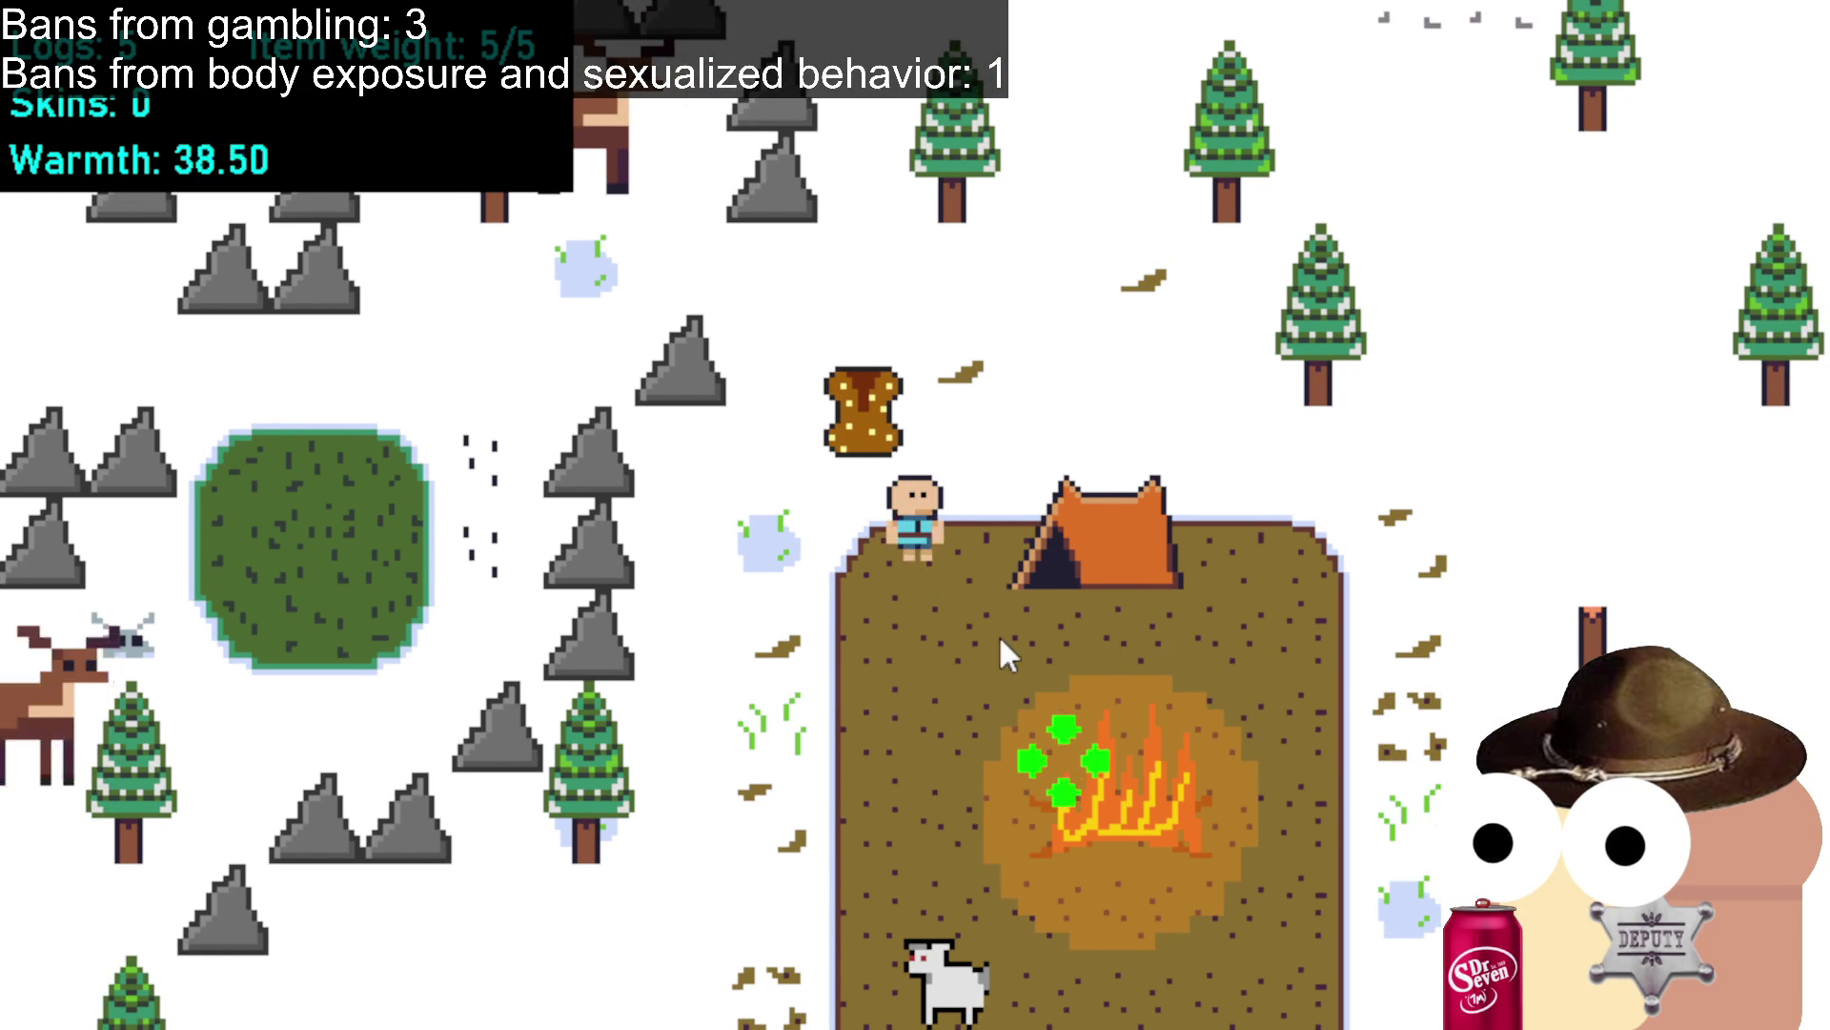
Walk down to the camp's dirt patch and drop a log near the tent.
key(s)
key(a)
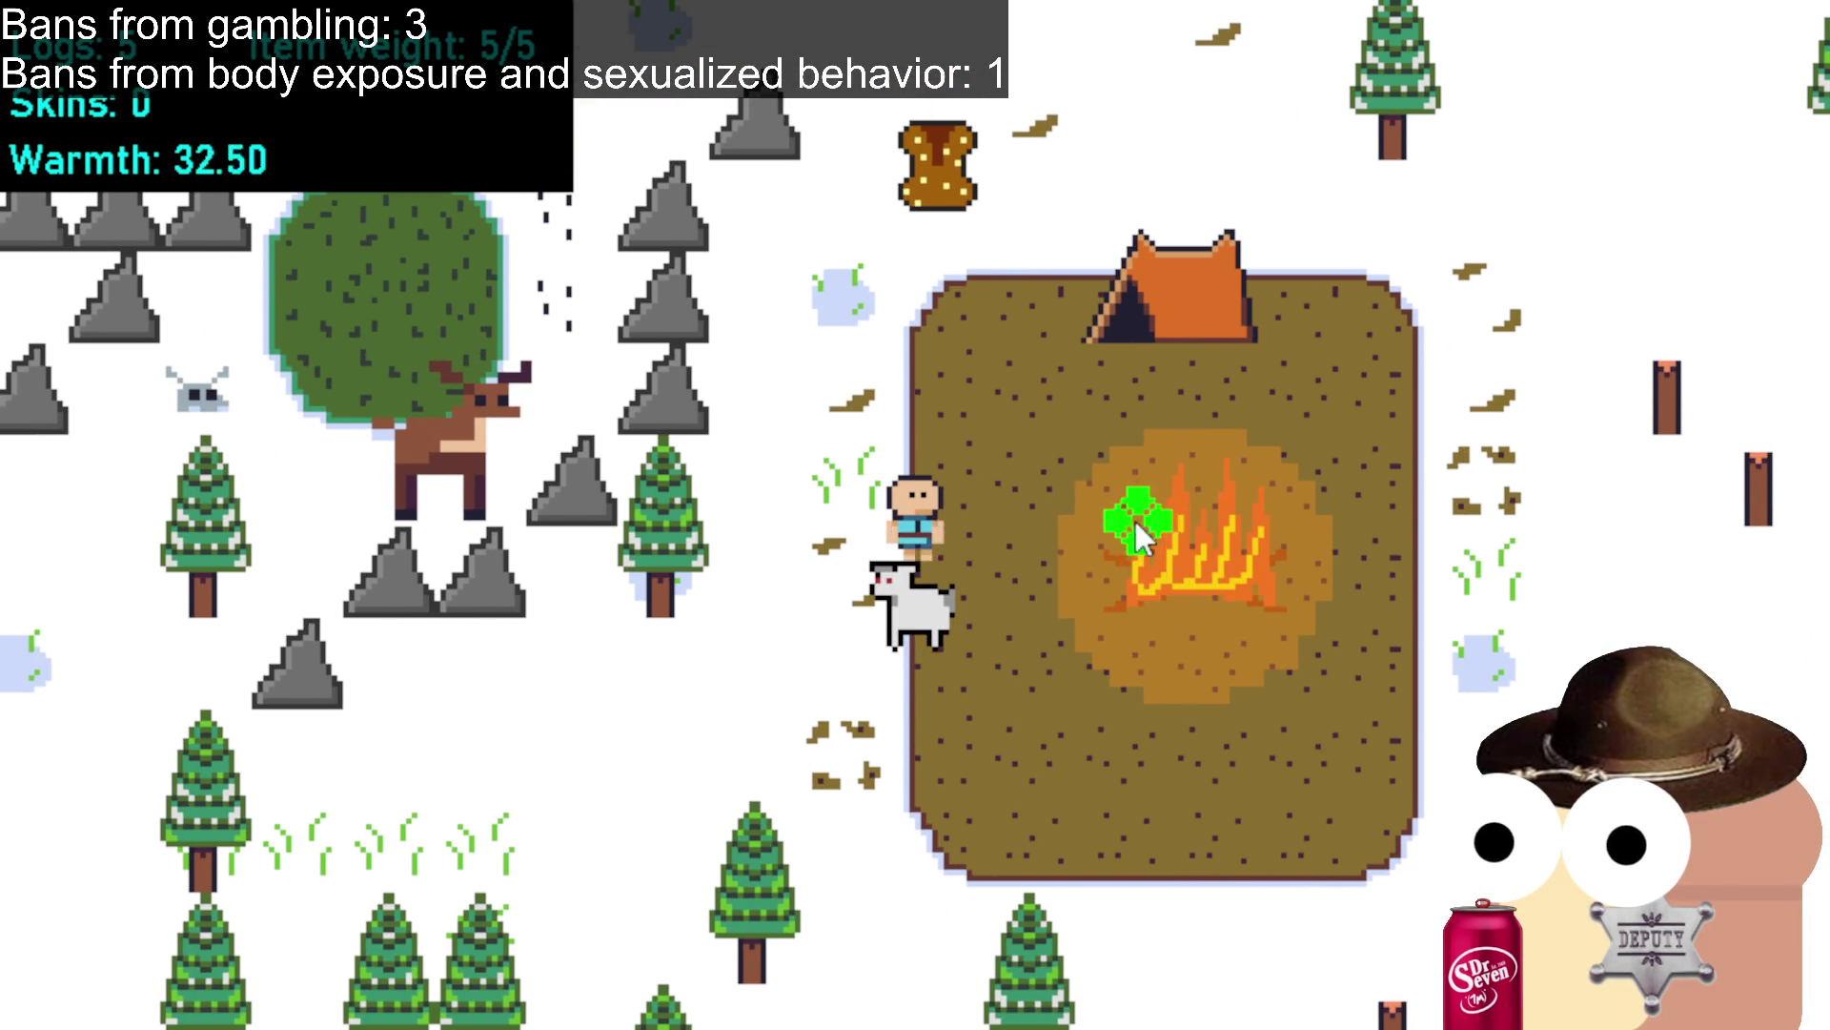
key(w)
key(d)
key(q)
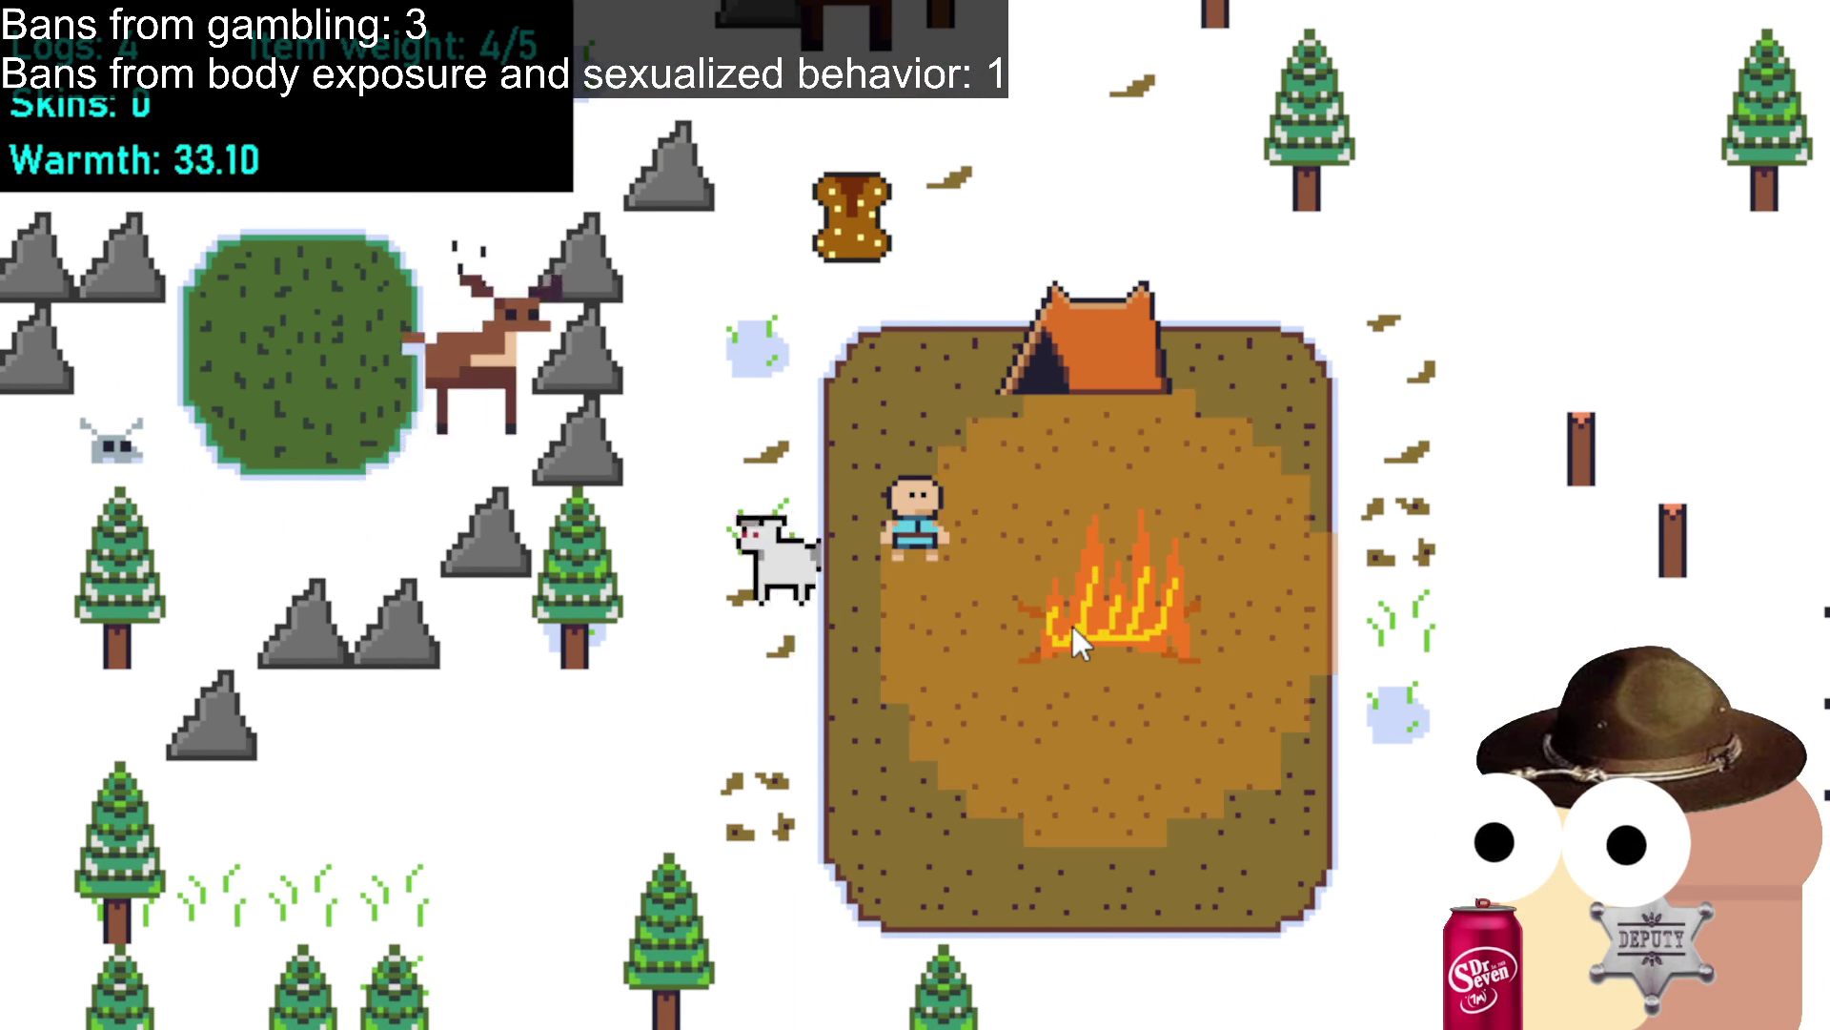
Walk up past the tent and kill the deer for its skin.
key(w)
key(d)
key(w)
key(d)
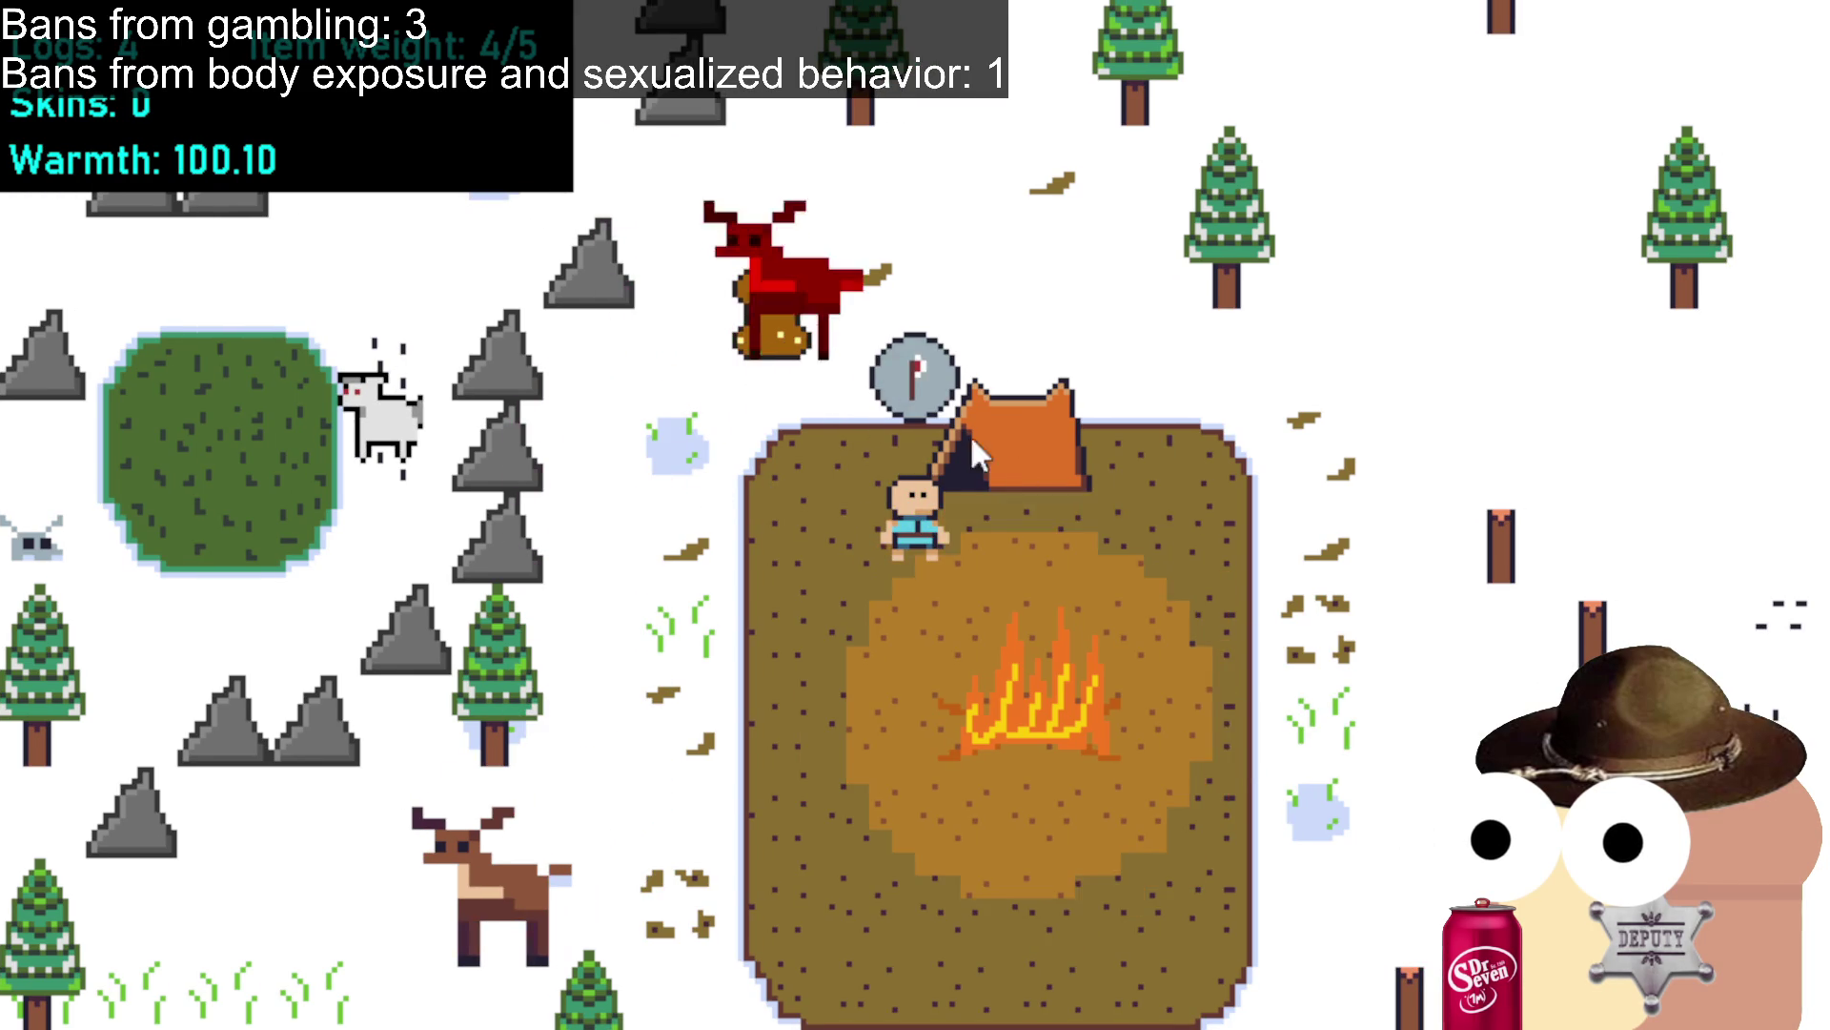
key(w)
key(d)
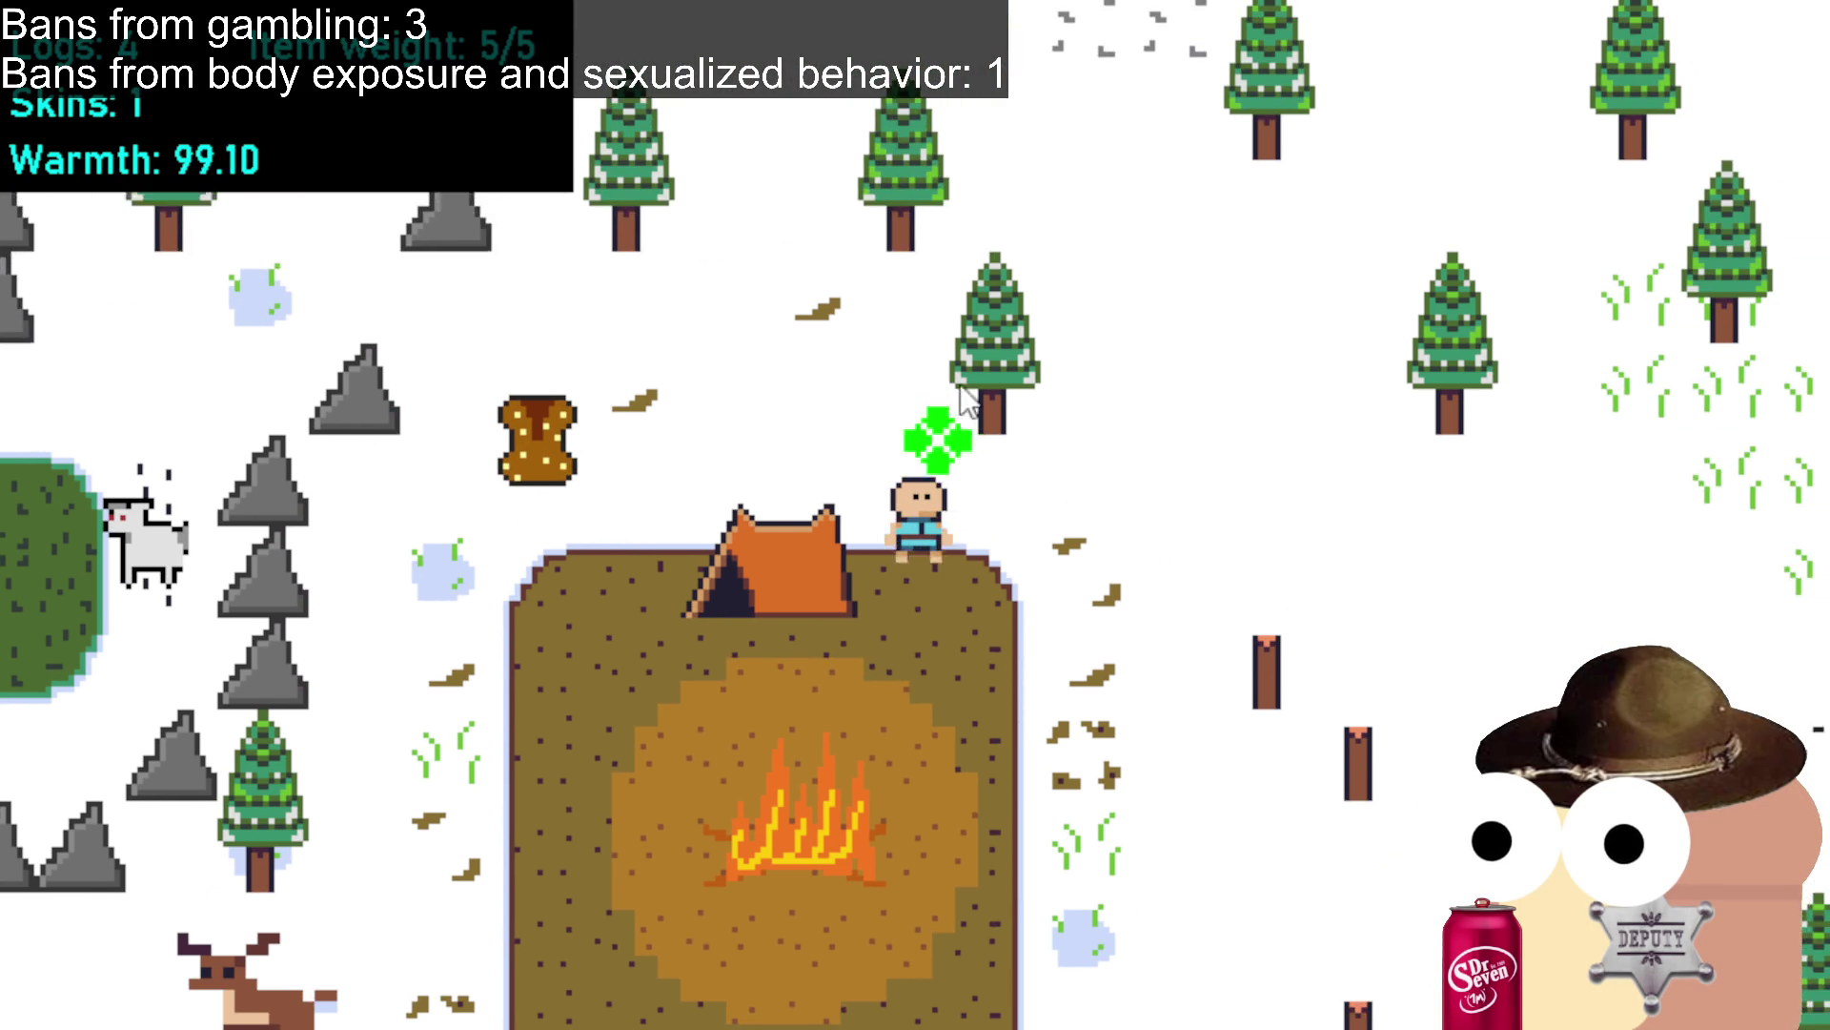
Chop the trees beside and above the survivor for logs.
click(992, 398)
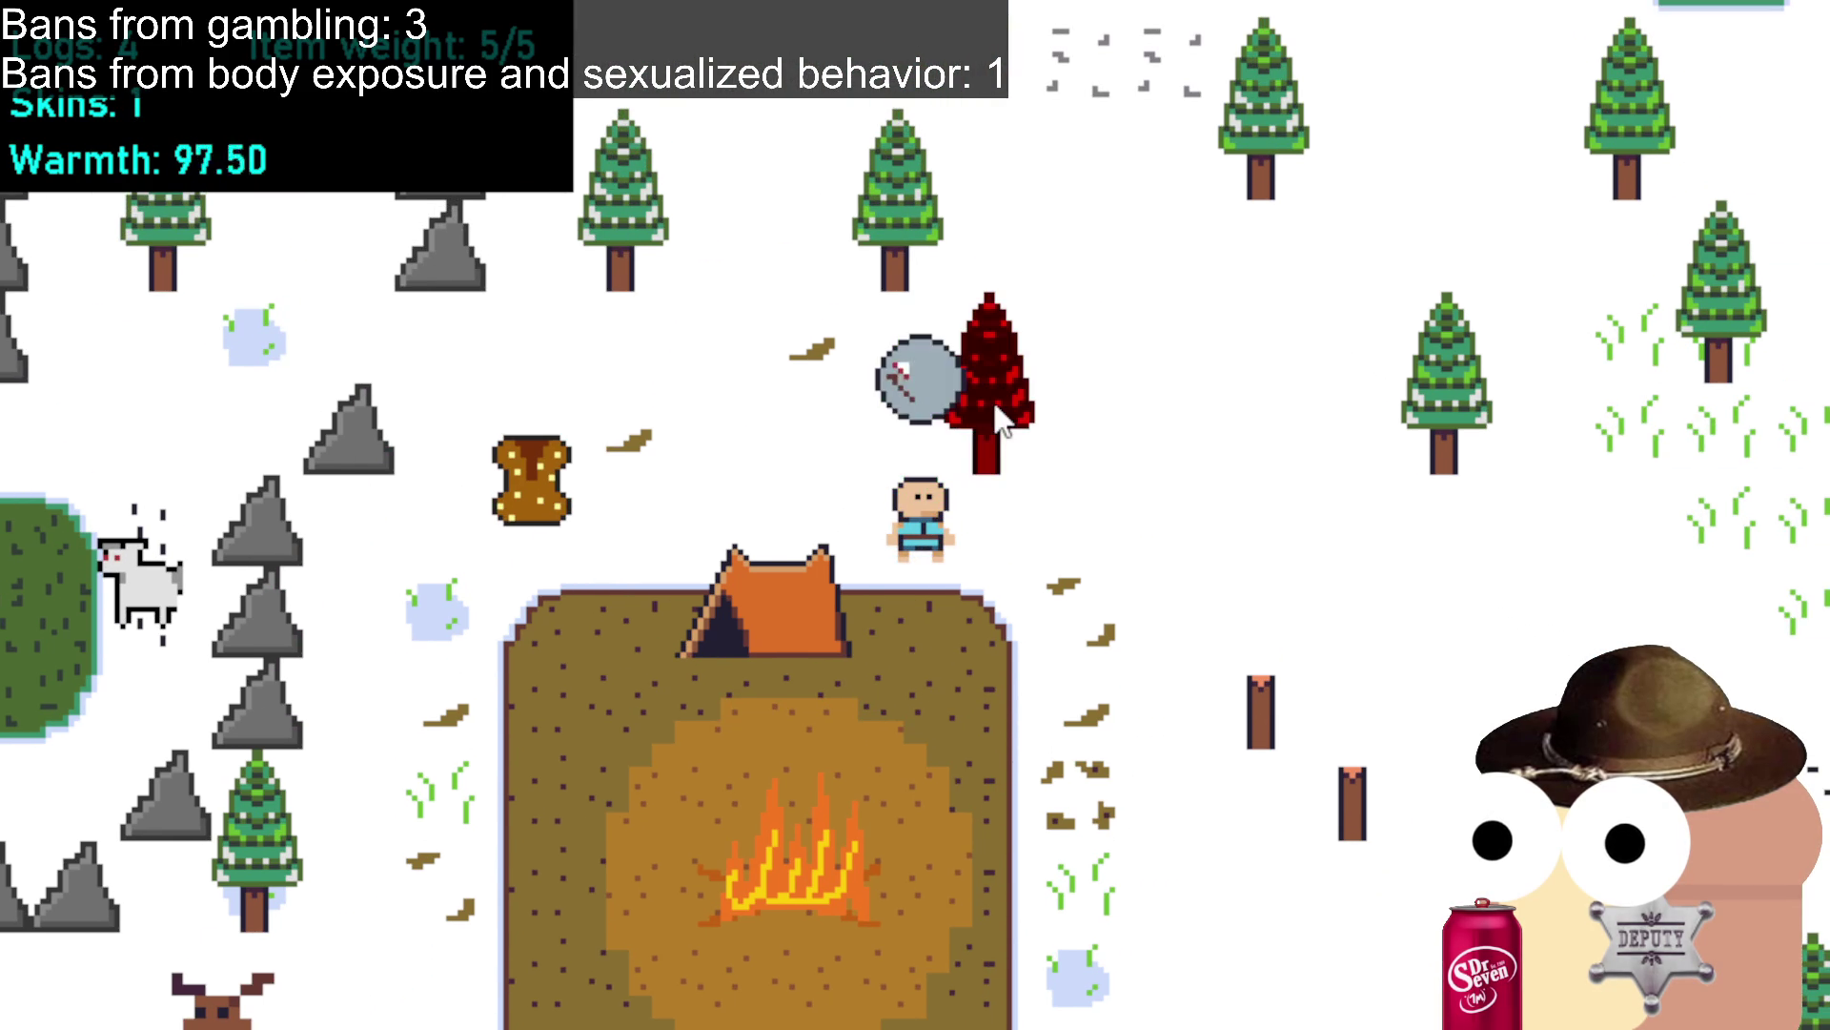
key(w)
click(931, 364)
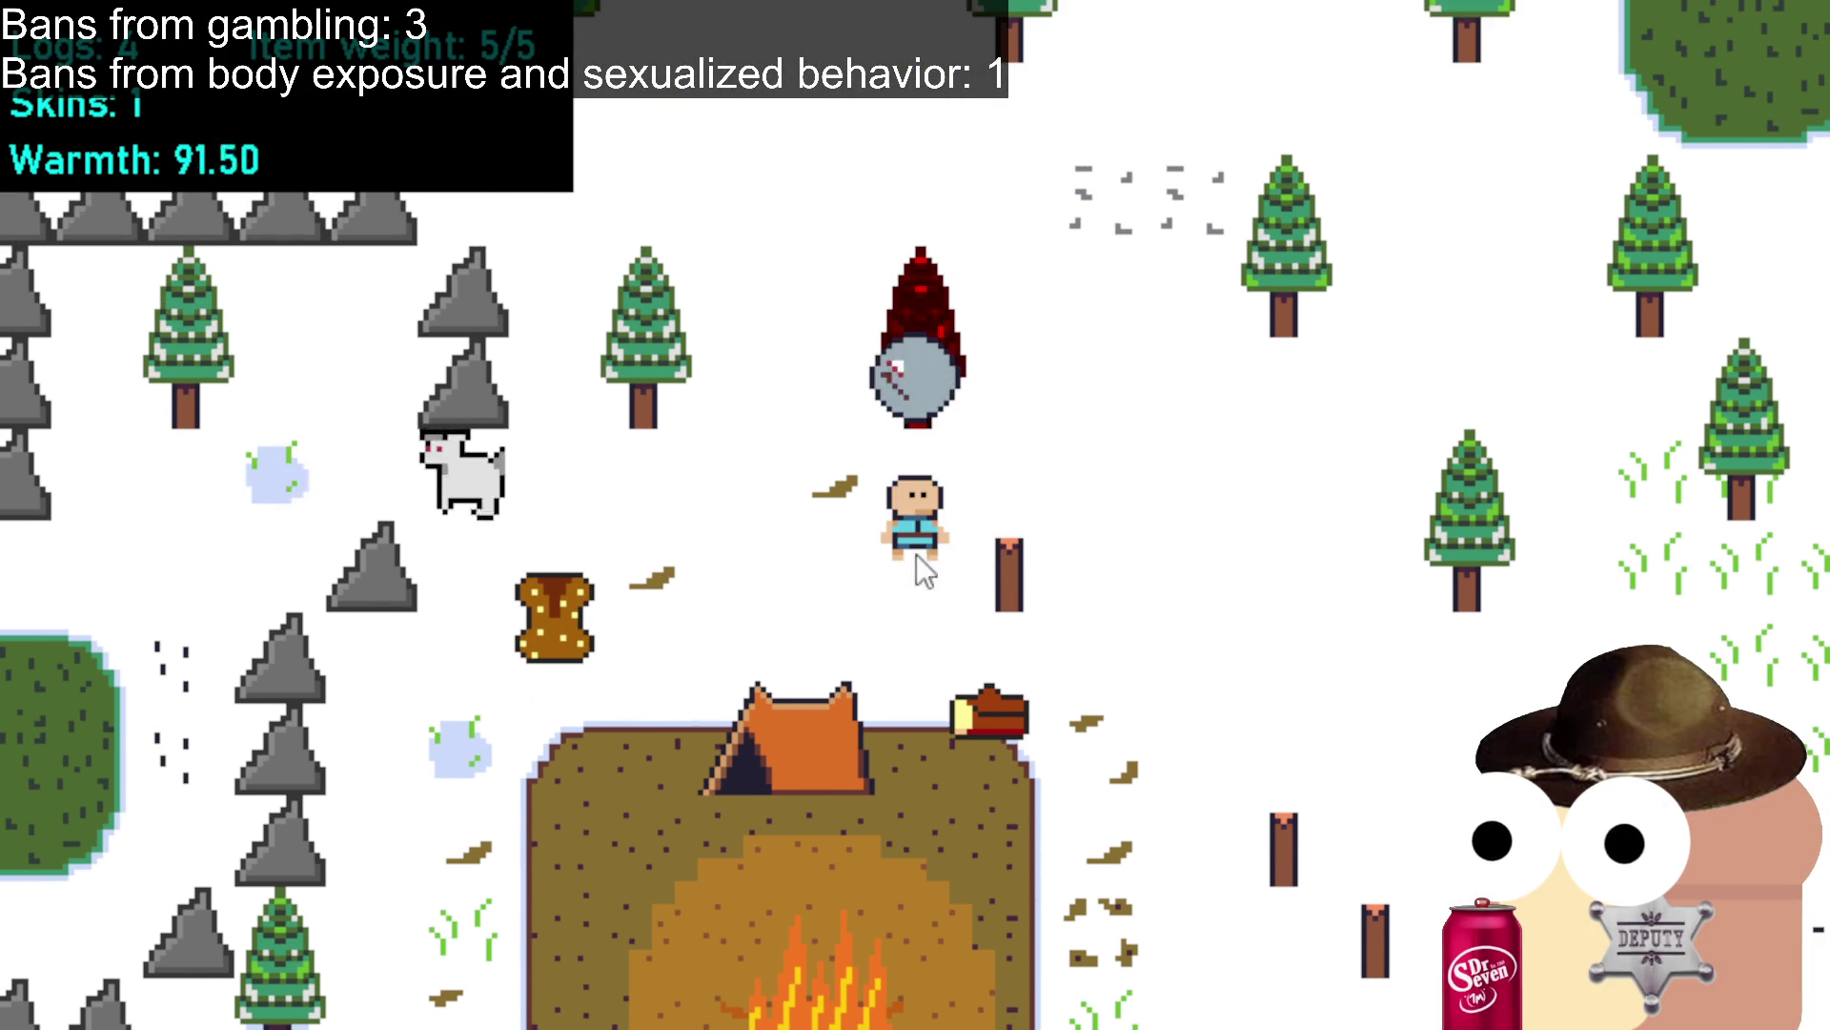
key(s)
key(s)
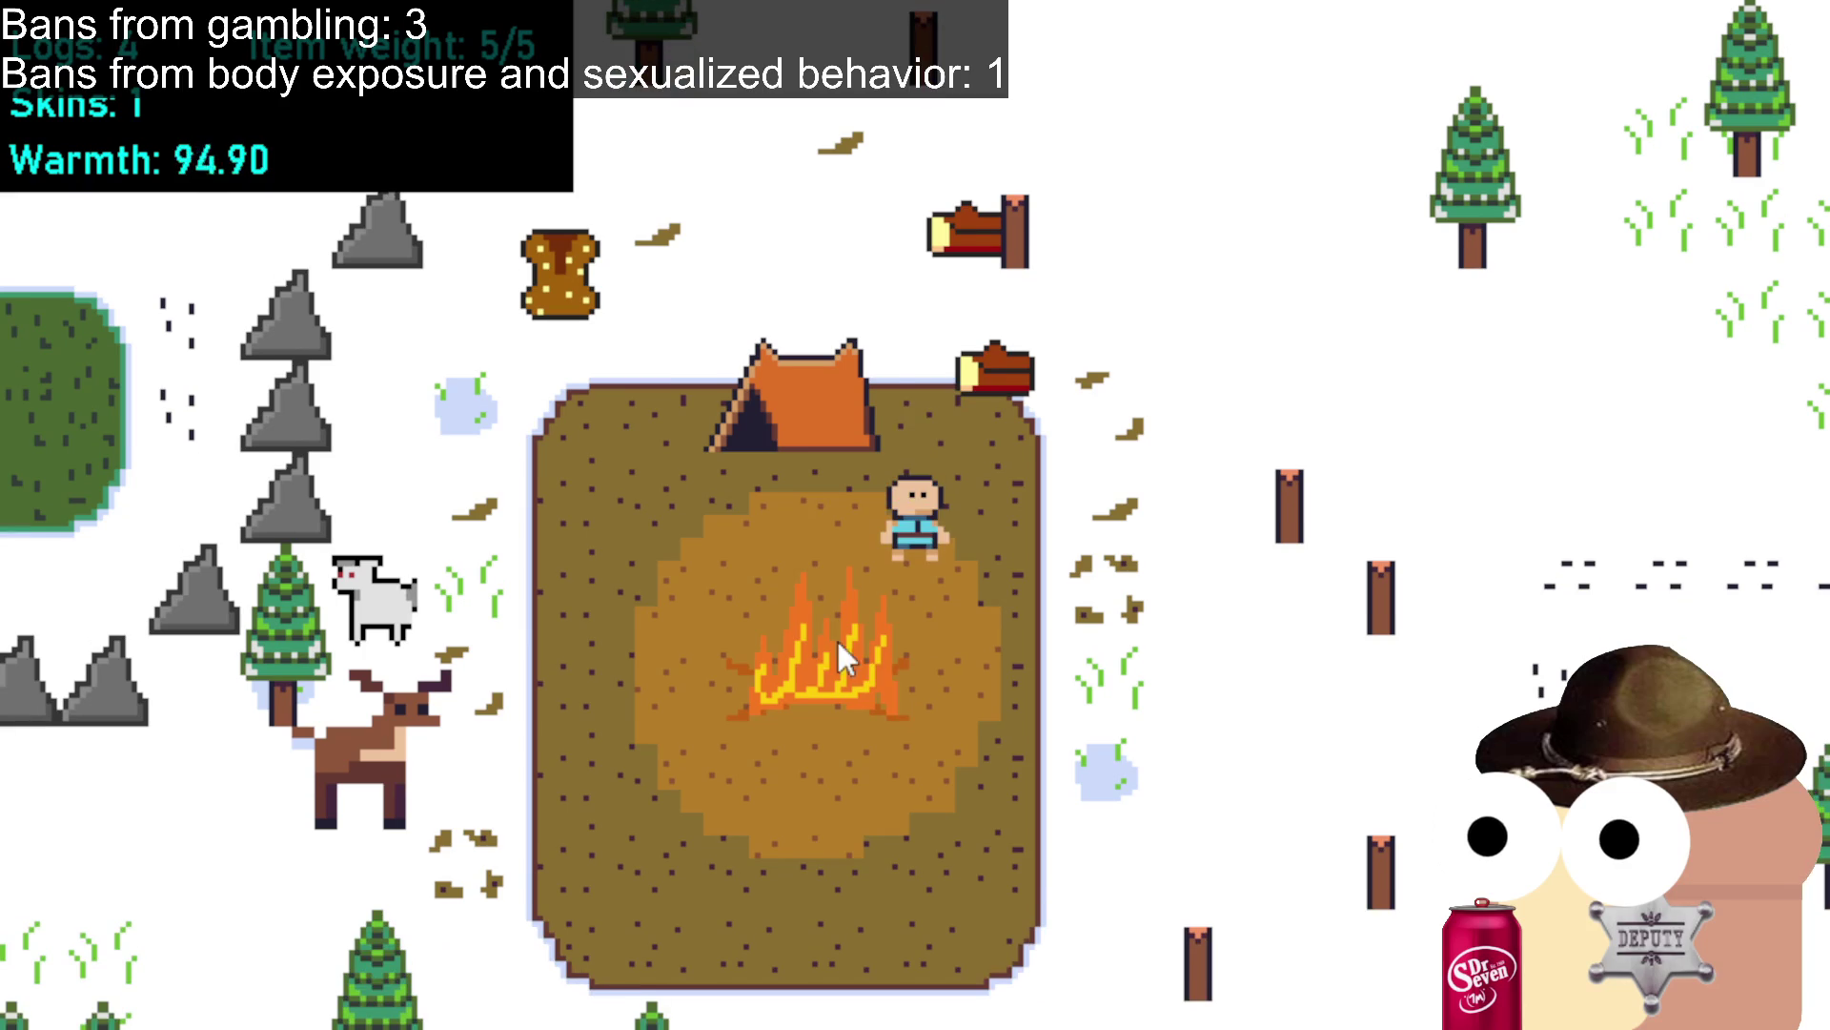
Feed three logs into the campfire, leaving carry weight at 1/5 and Warmth 100.40.
click(815, 633)
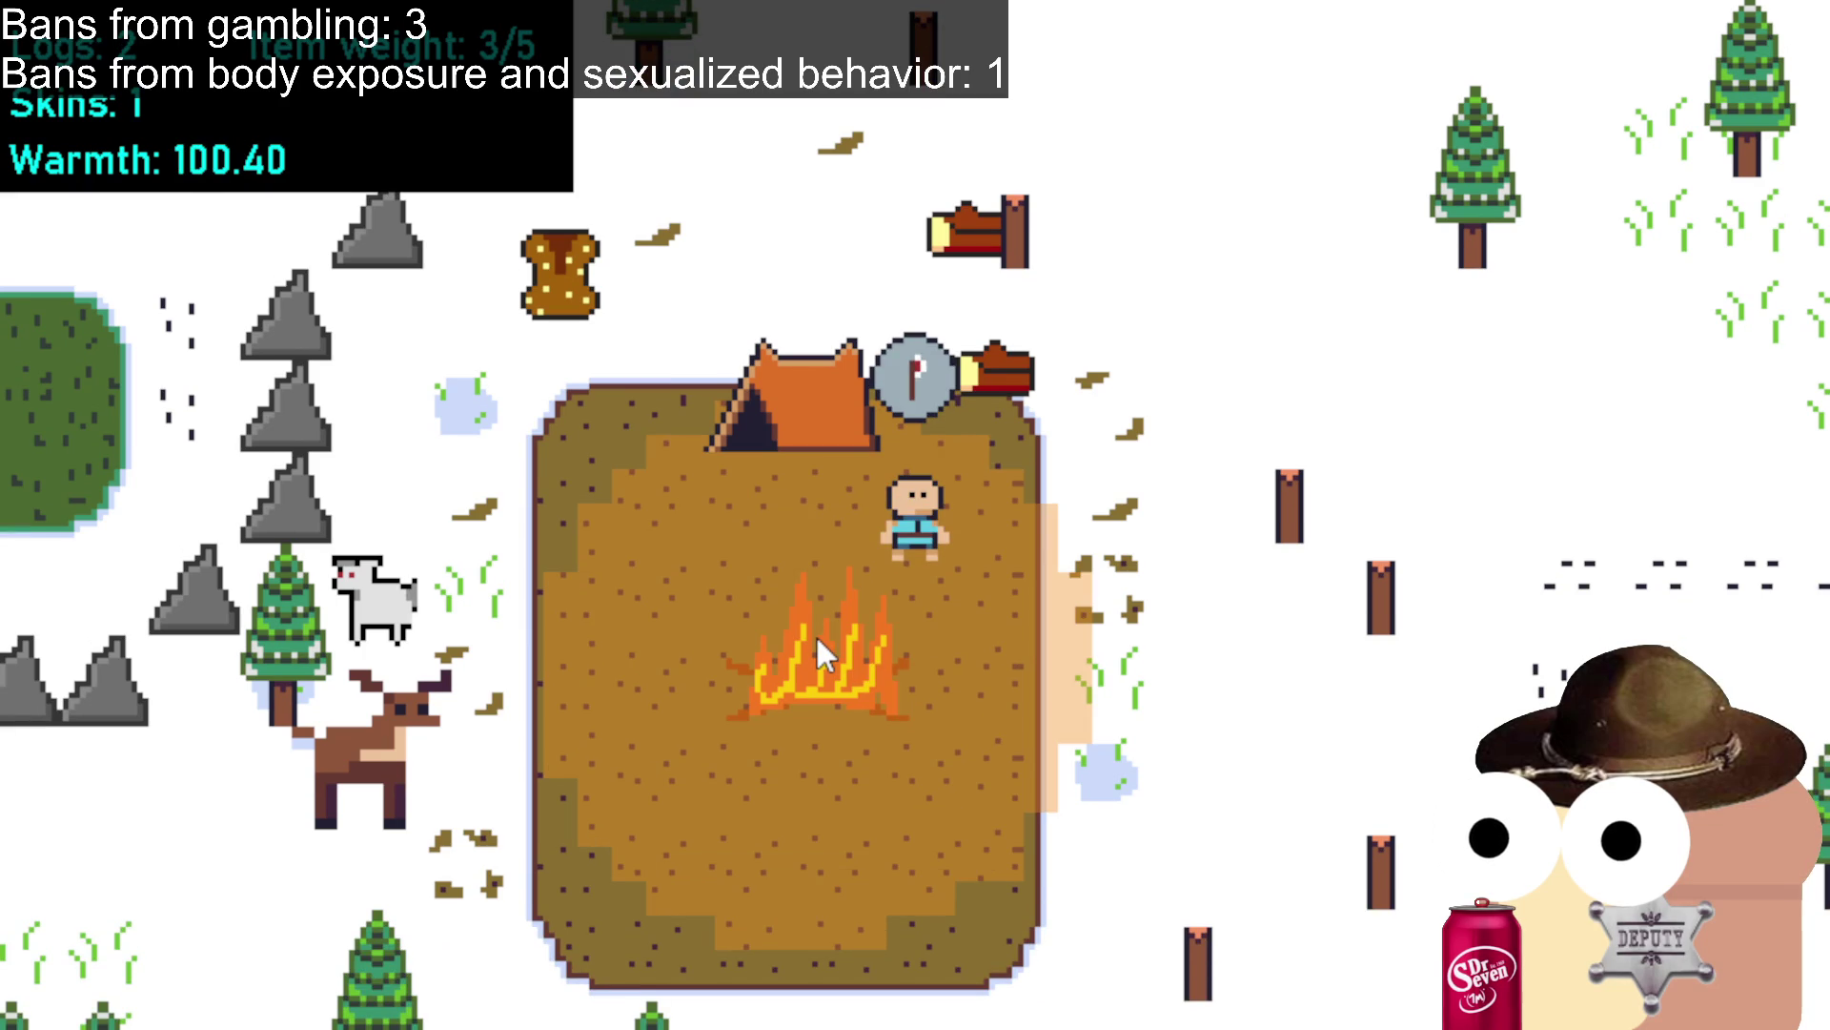
click(815, 633)
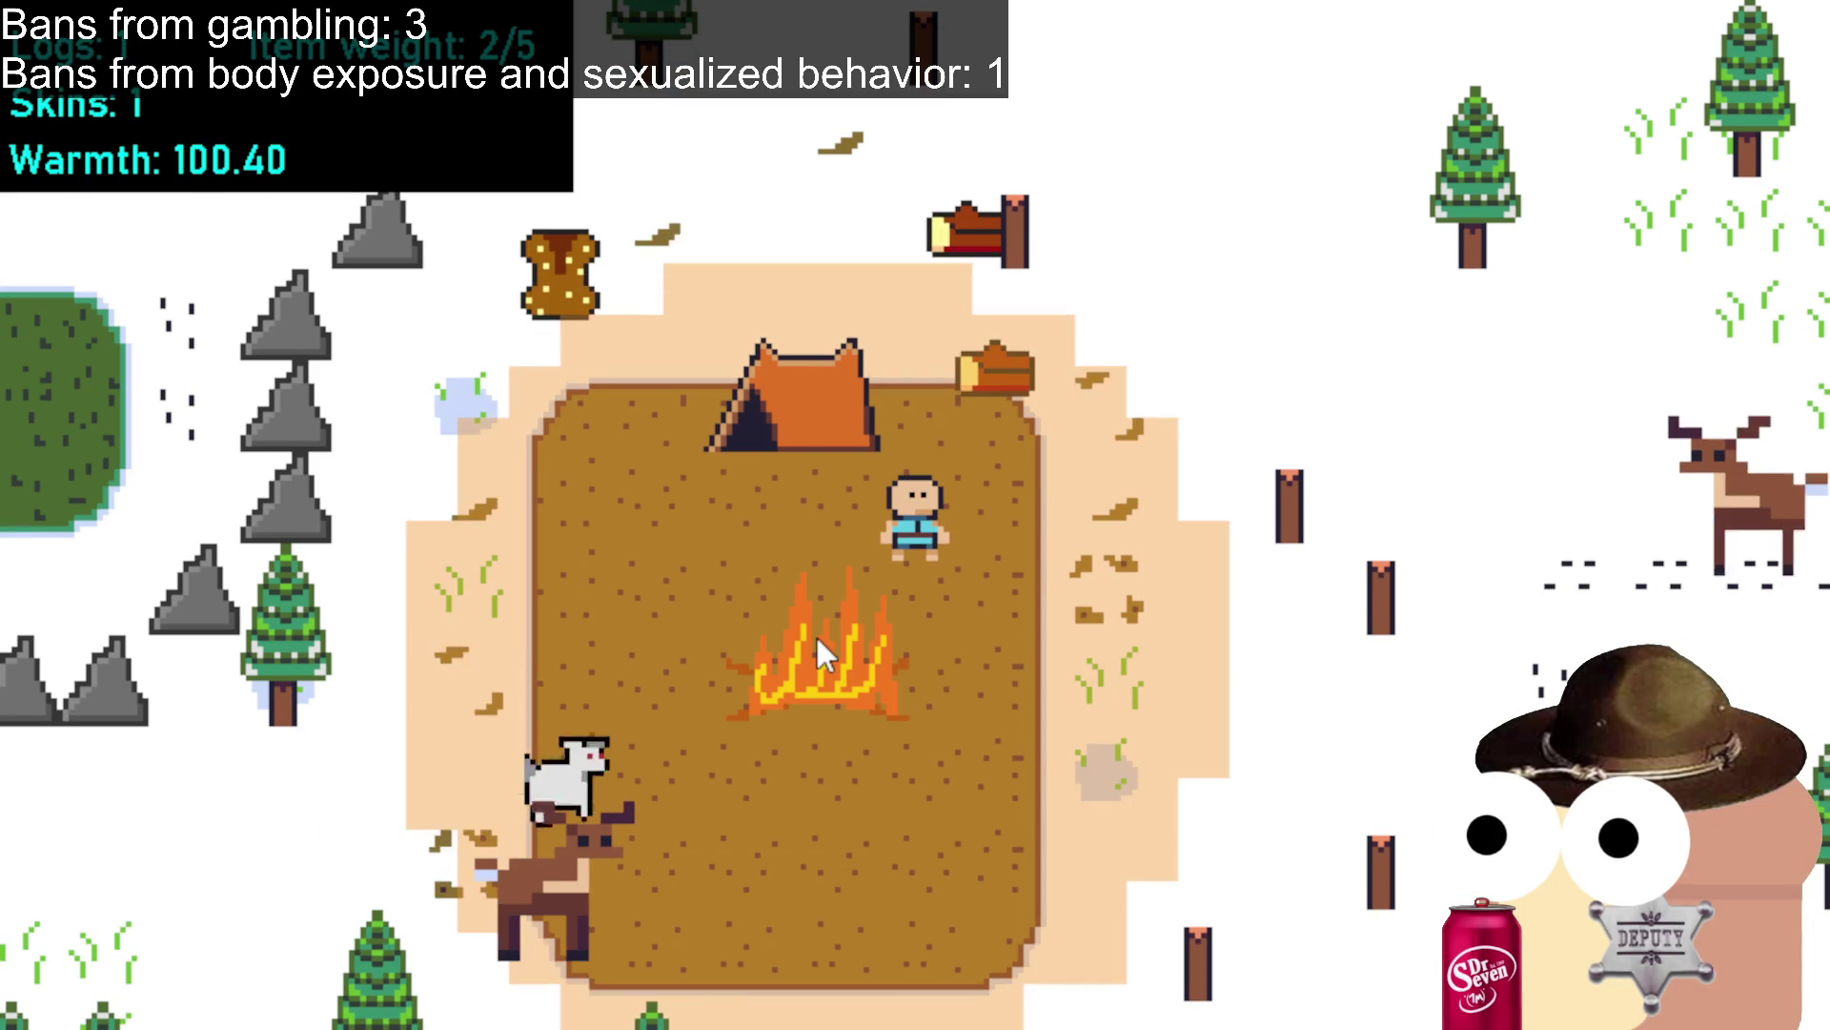
click(815, 633)
click(726, 549)
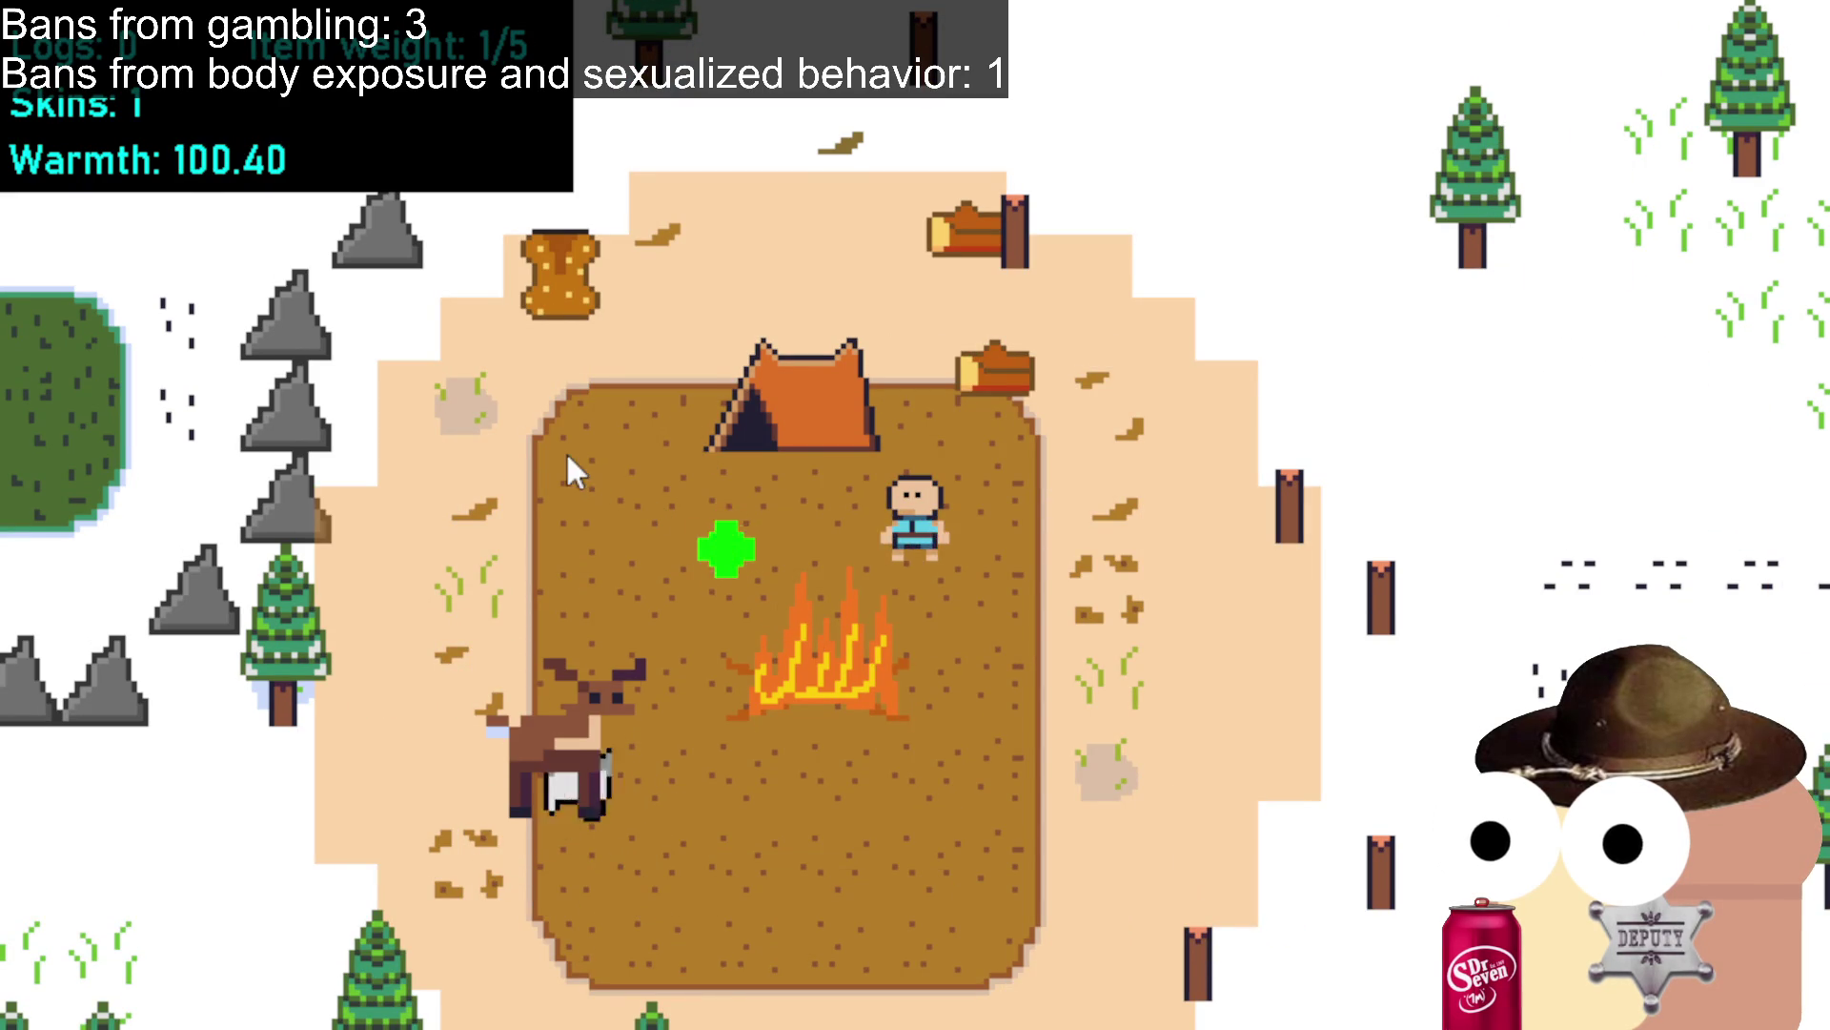
Pick up the dropped hide and kill the deer in camp for its skin.
click(572, 401)
click(707, 320)
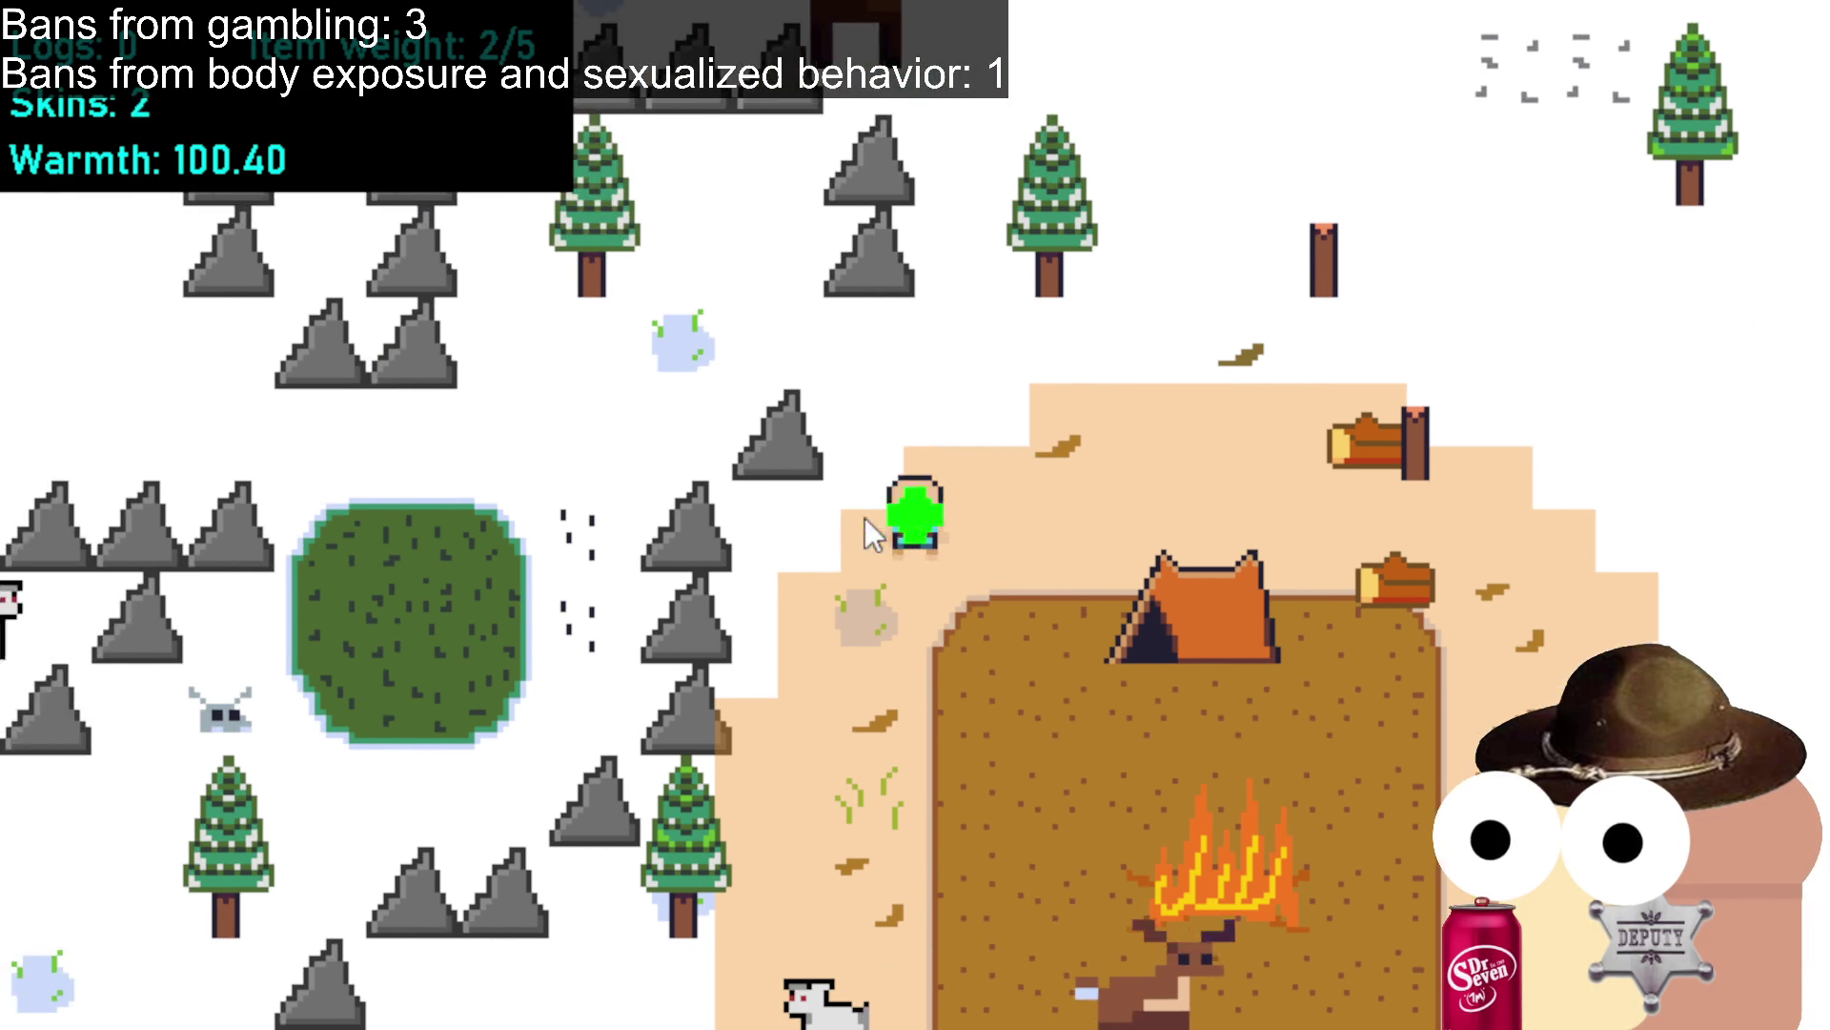
click(976, 677)
click(1074, 702)
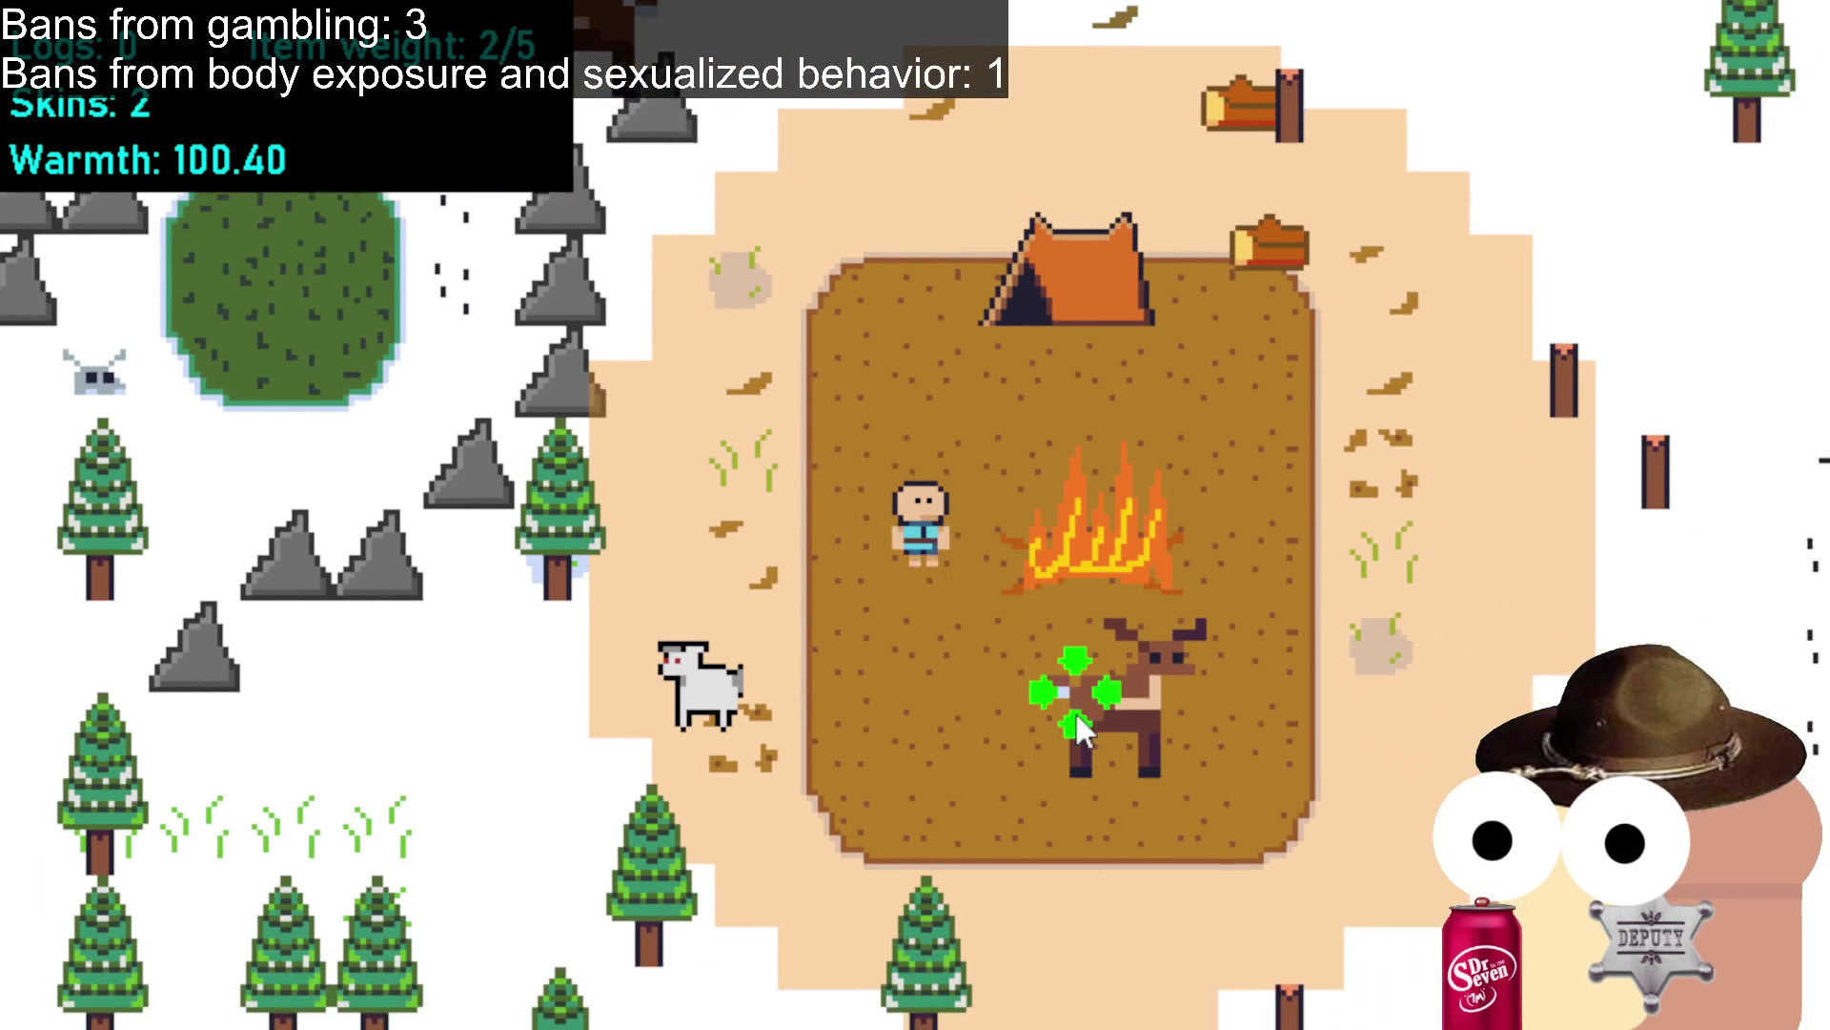
click(1128, 576)
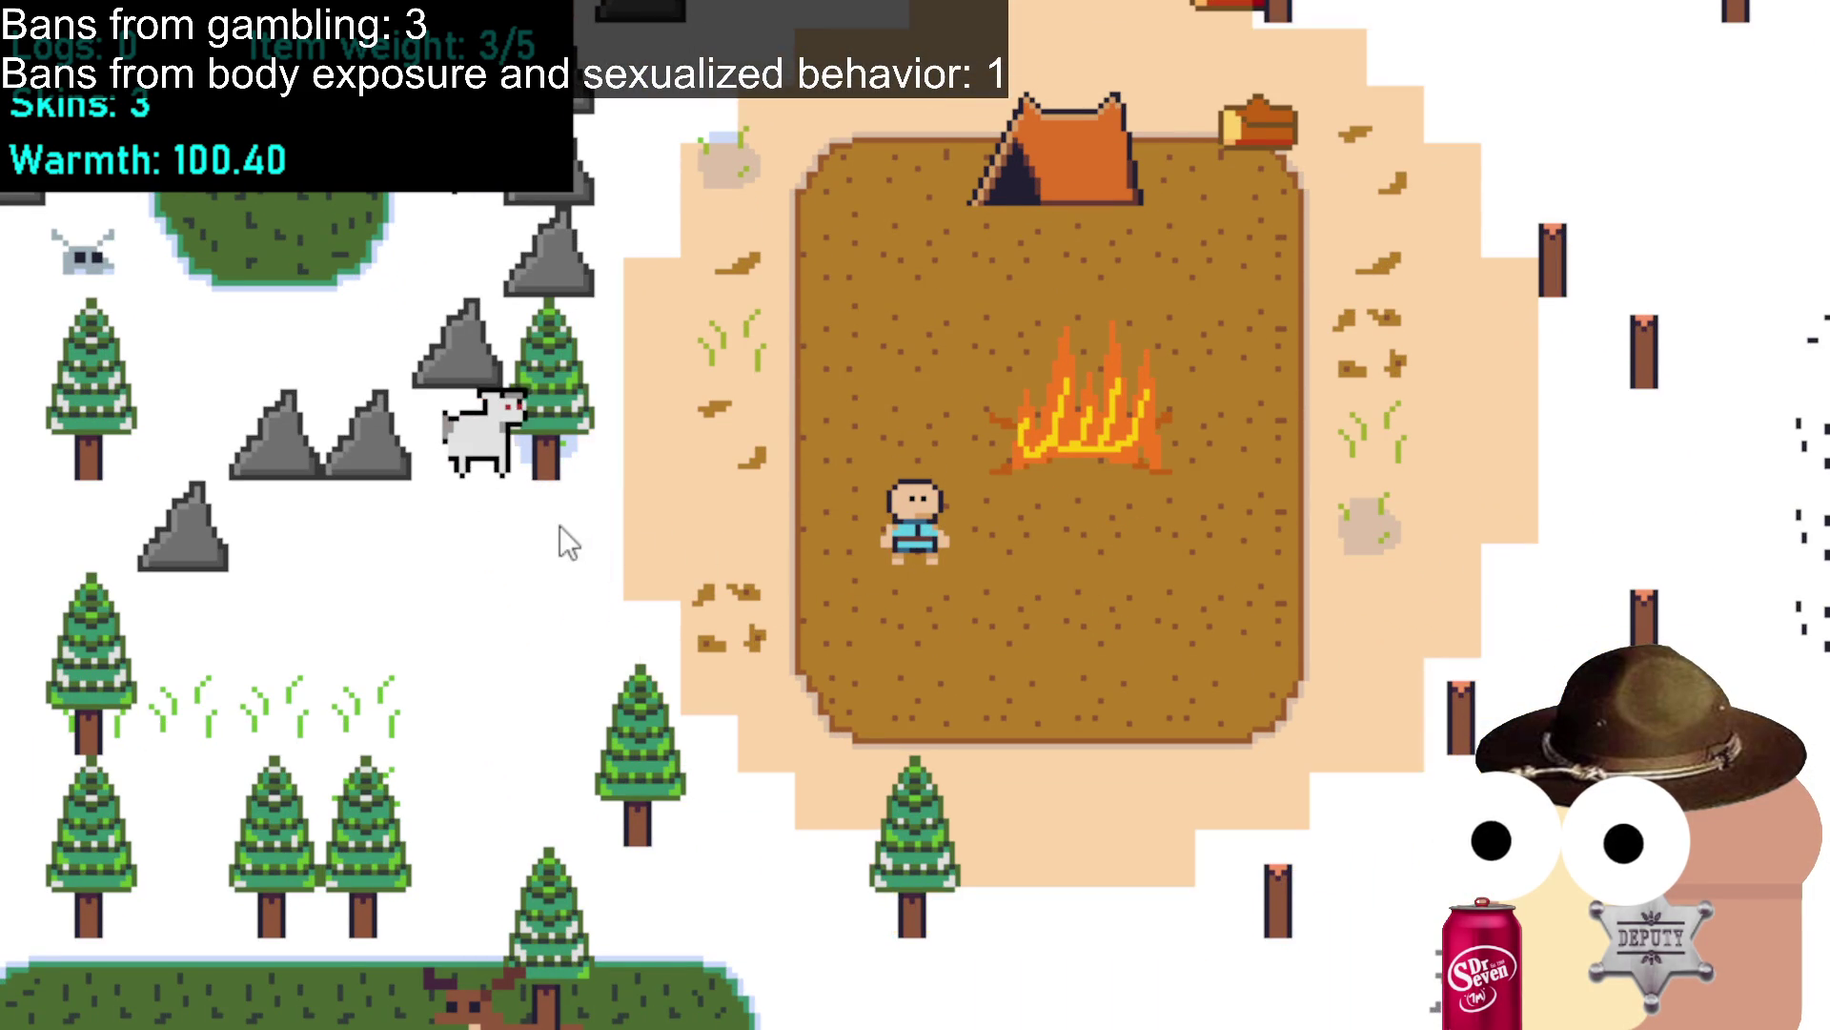
Head left out of camp, chop a tree, and kill and skin the goat.
click(746, 476)
click(658, 491)
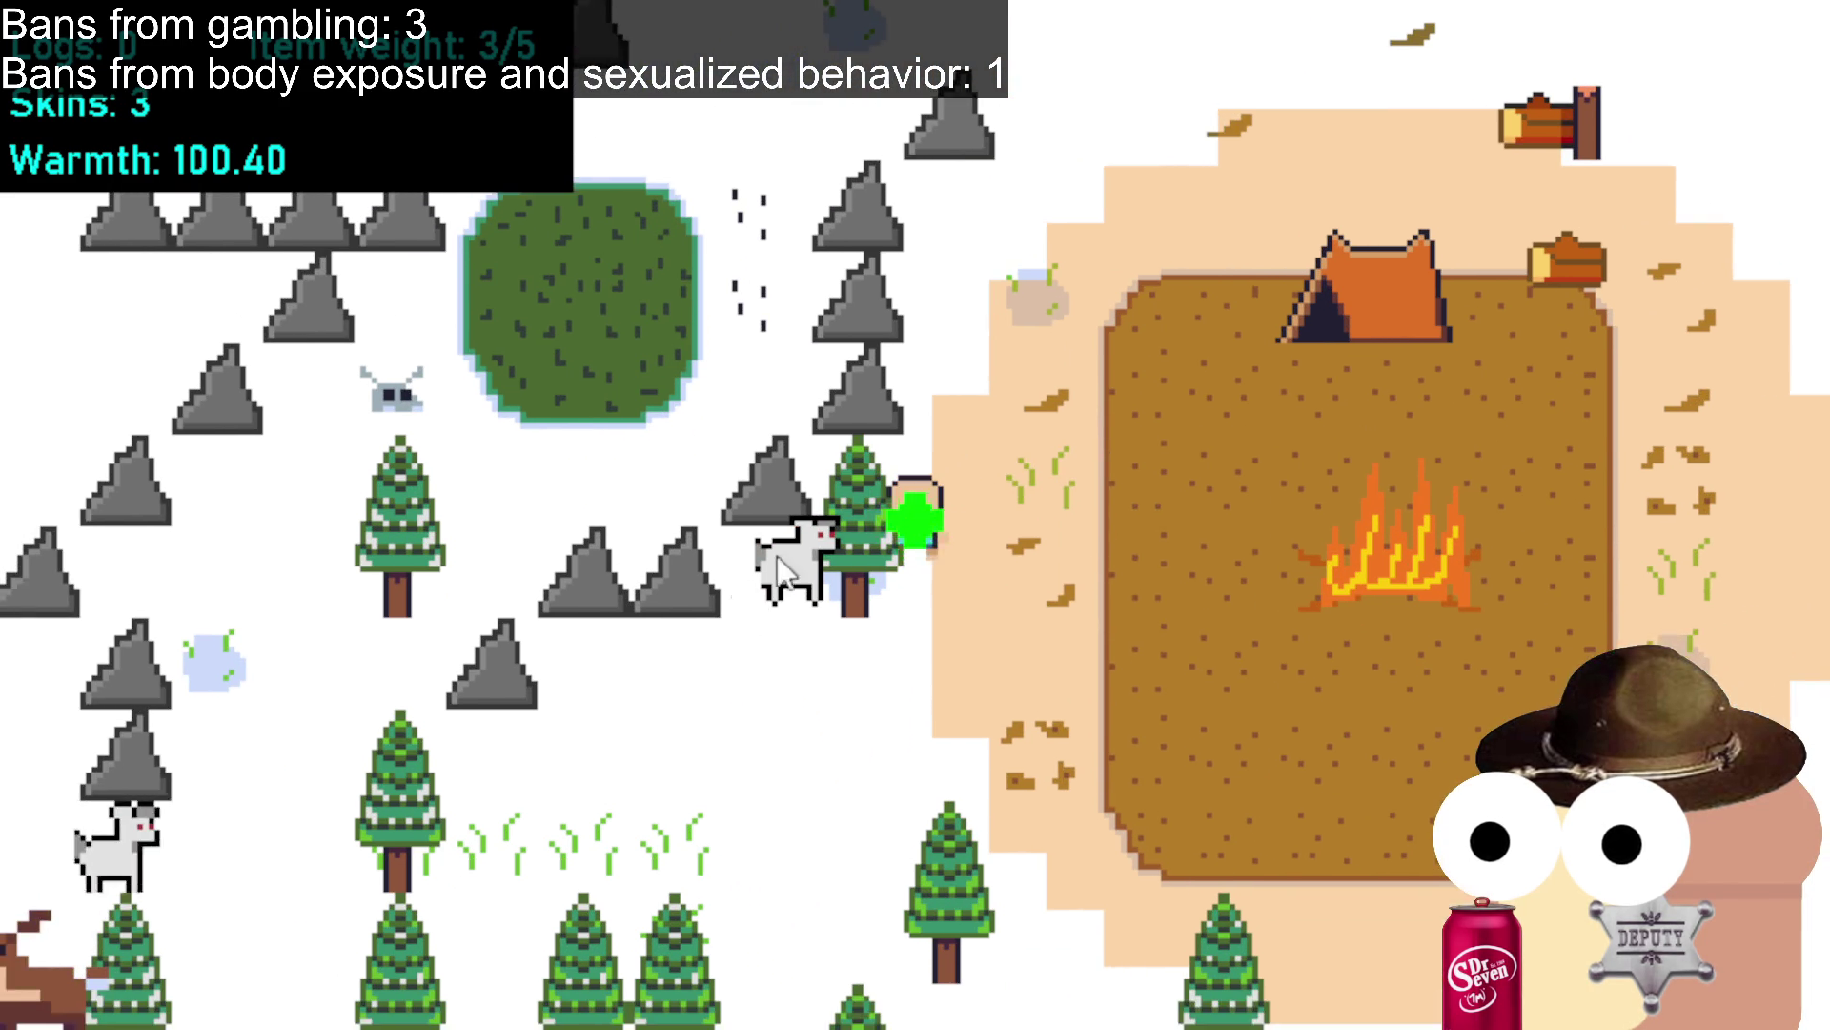
click(858, 520)
click(788, 561)
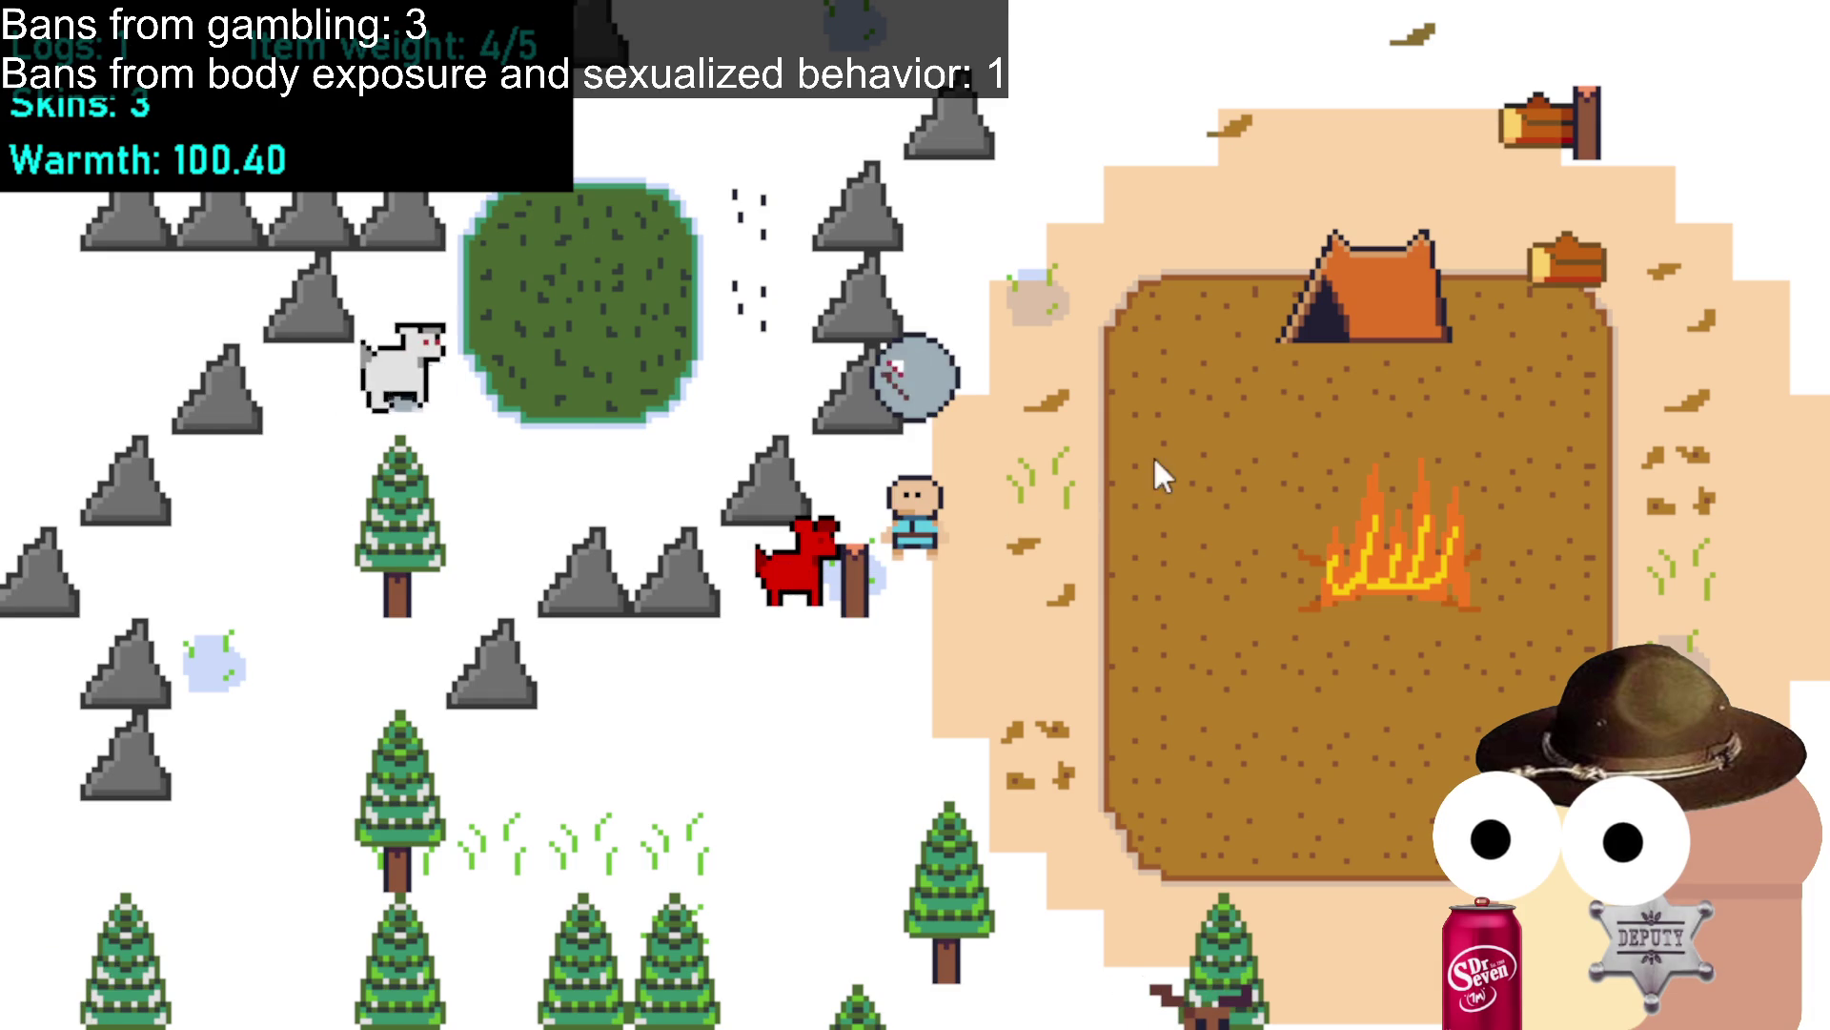
click(1239, 424)
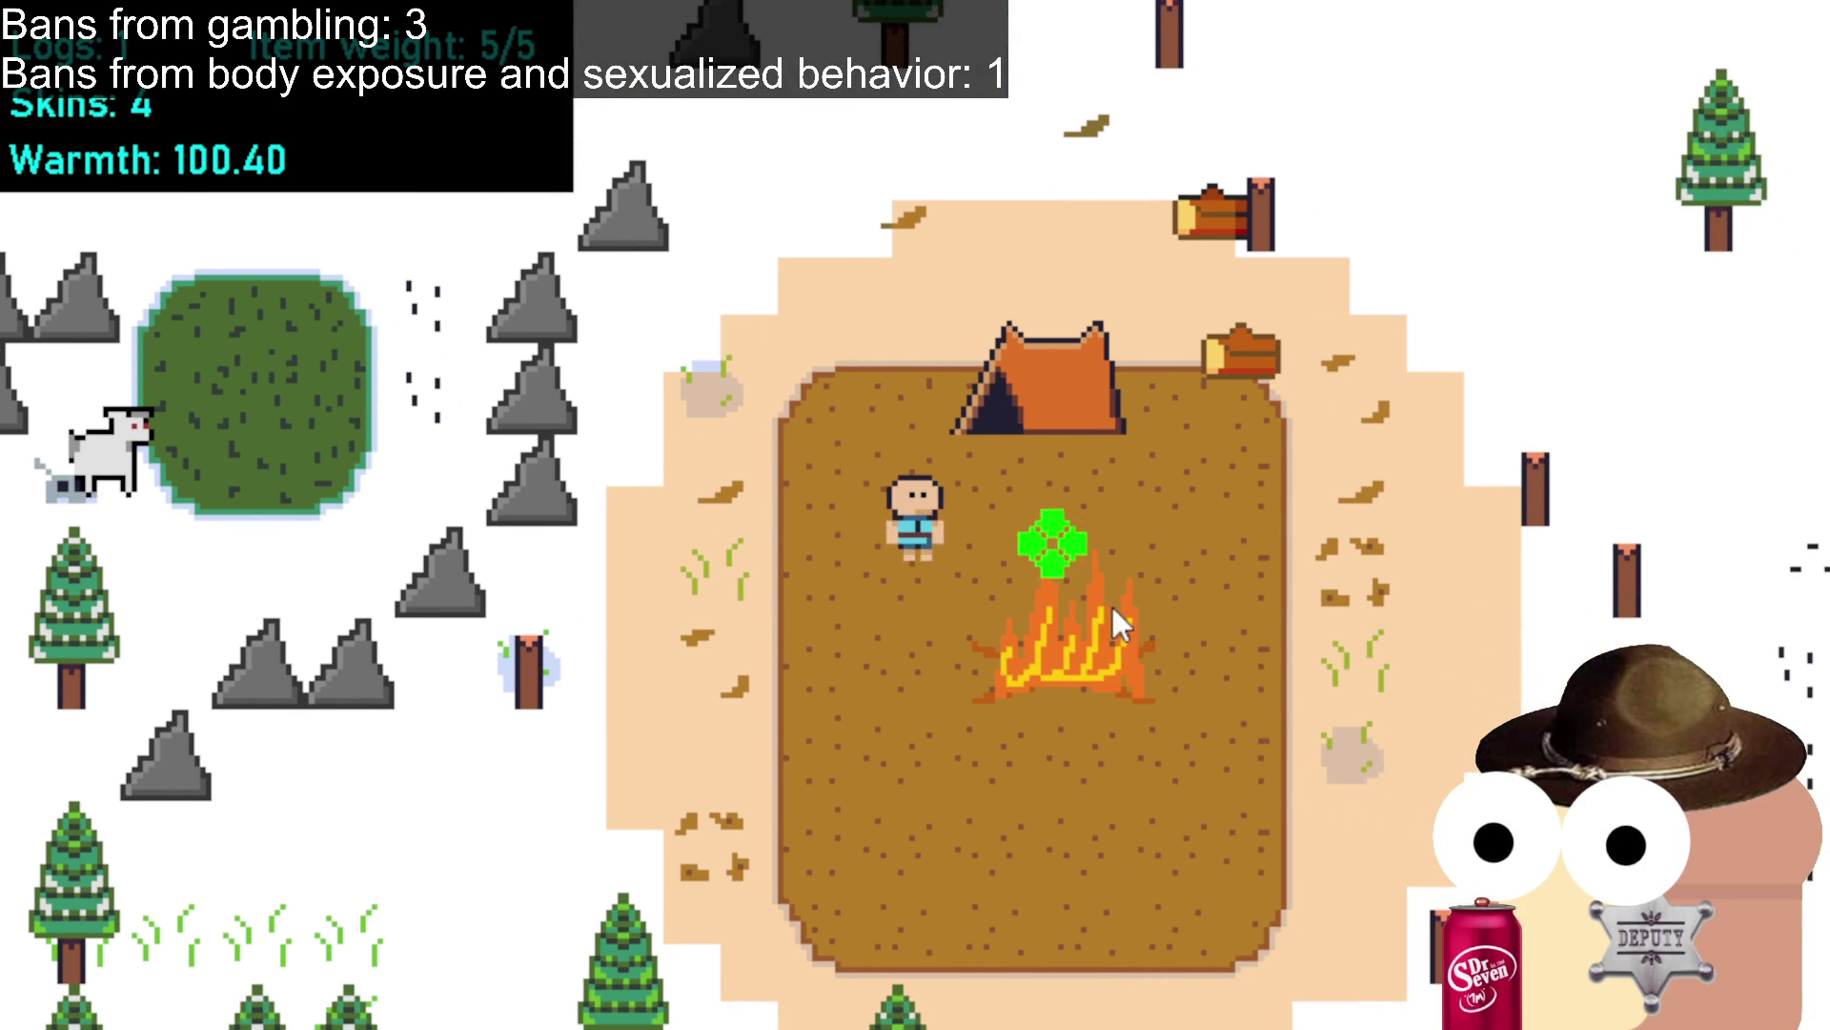
Check the tent's crafting menu, then skin one more deer for 5 skins and return.
click(1021, 454)
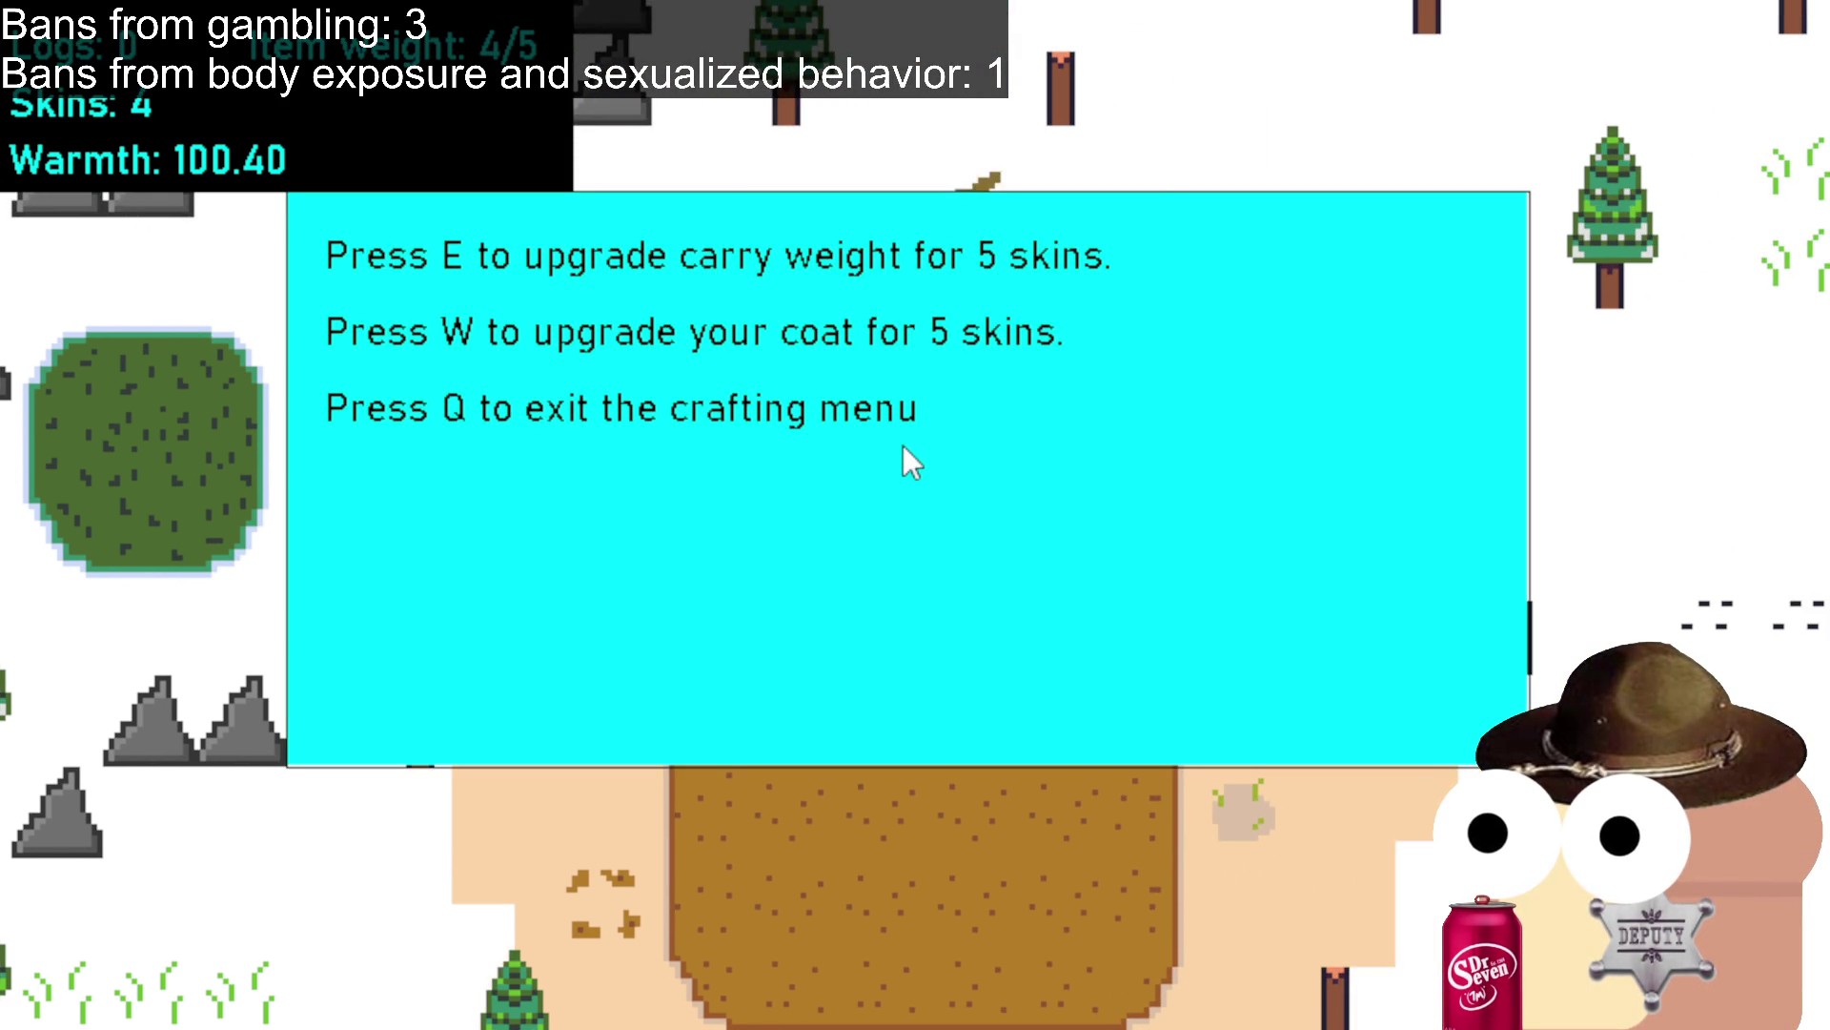
key(q)
click(649, 780)
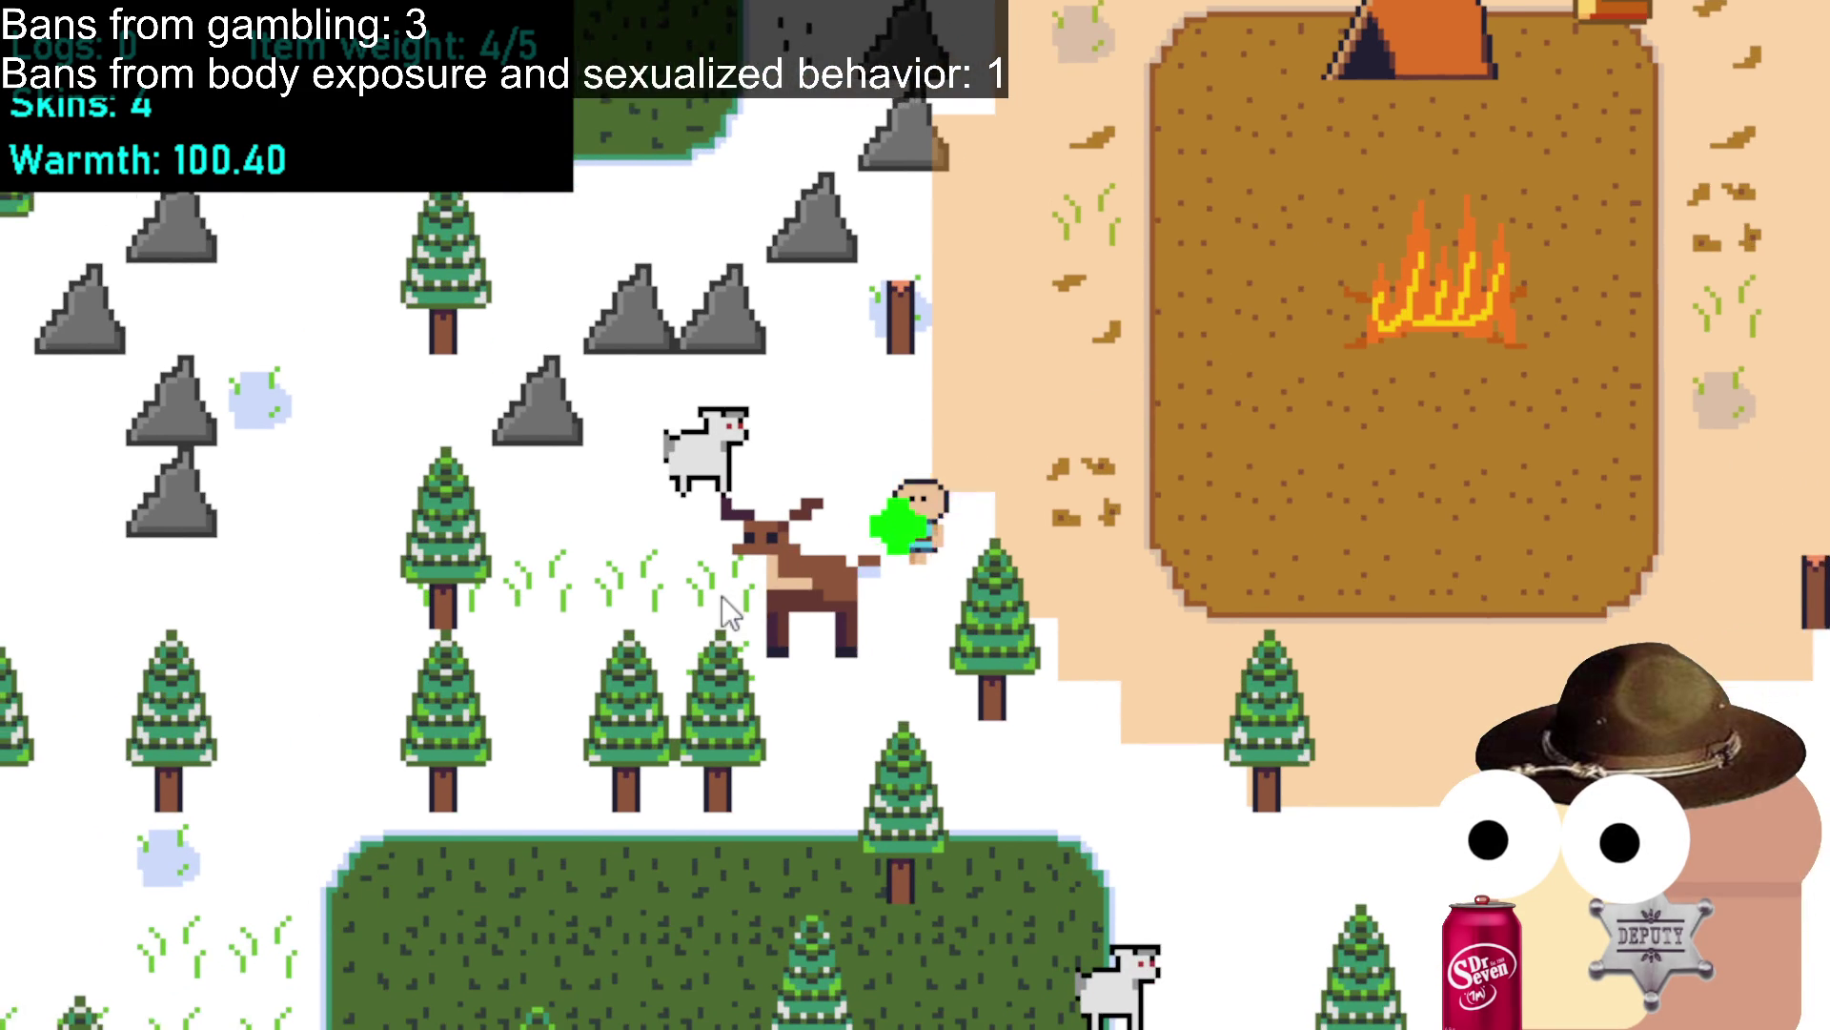
click(854, 553)
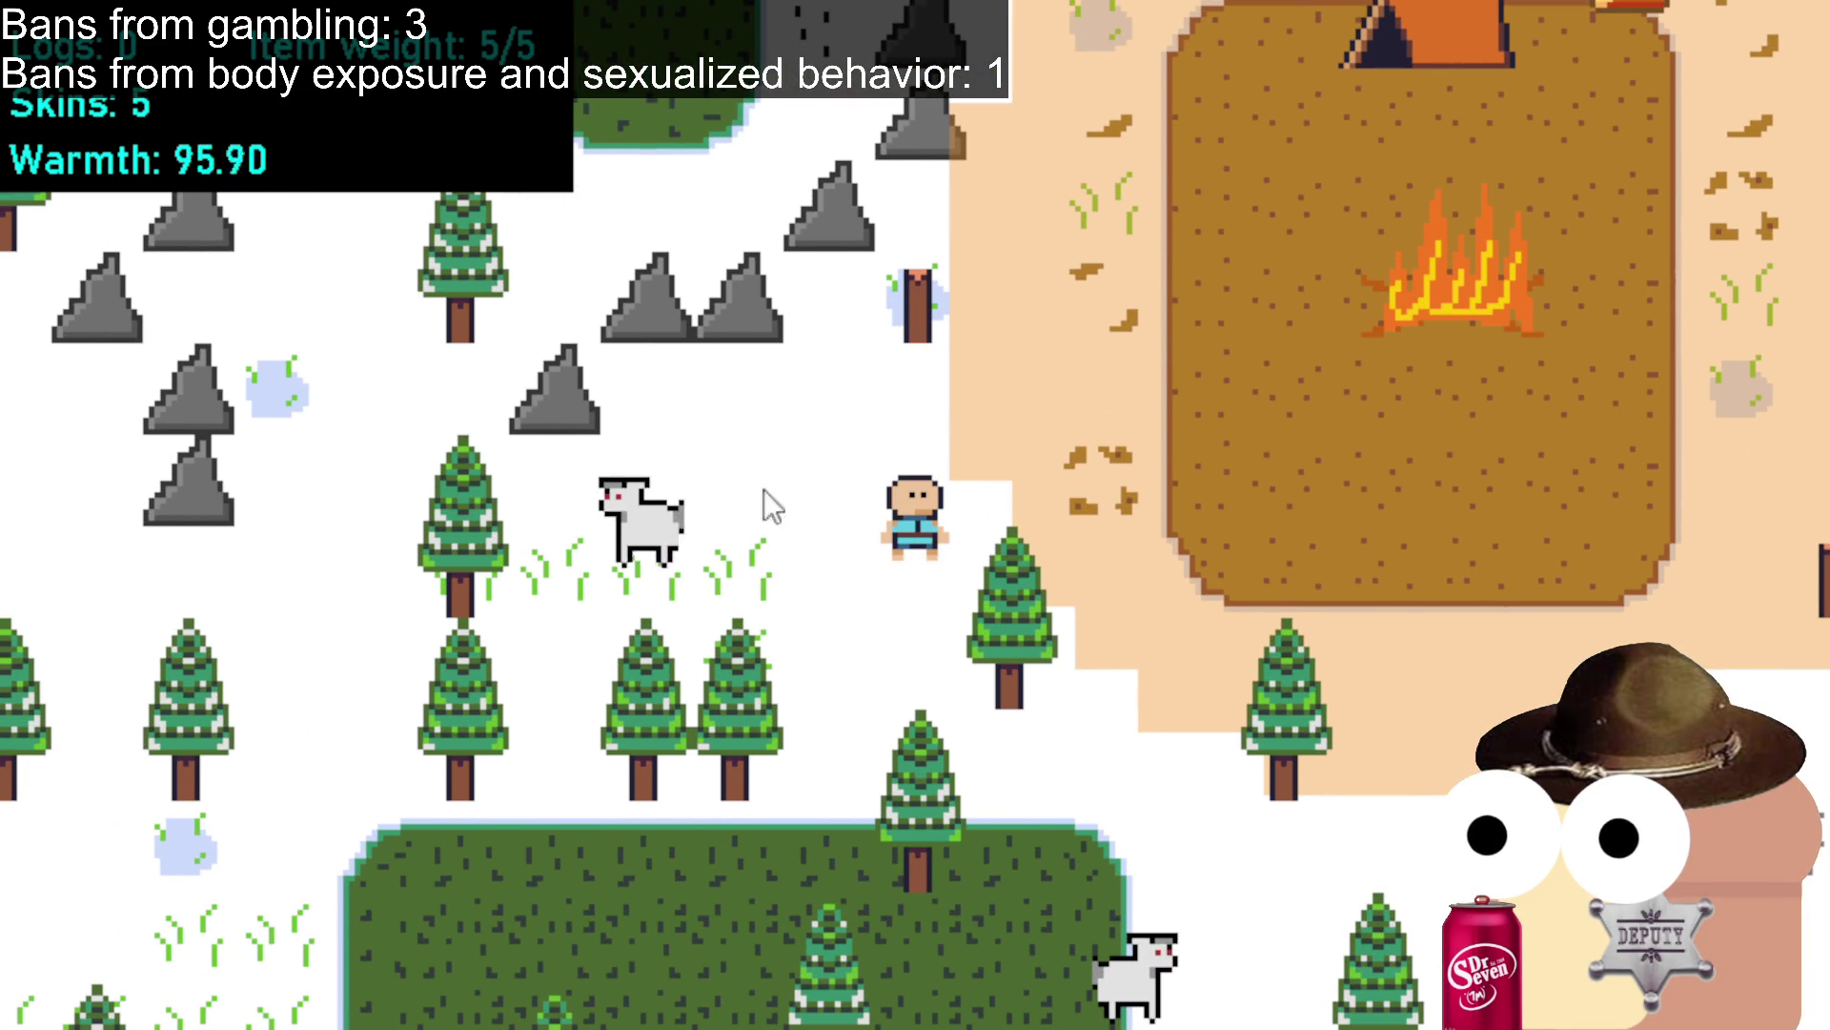
click(1148, 401)
click(1306, 286)
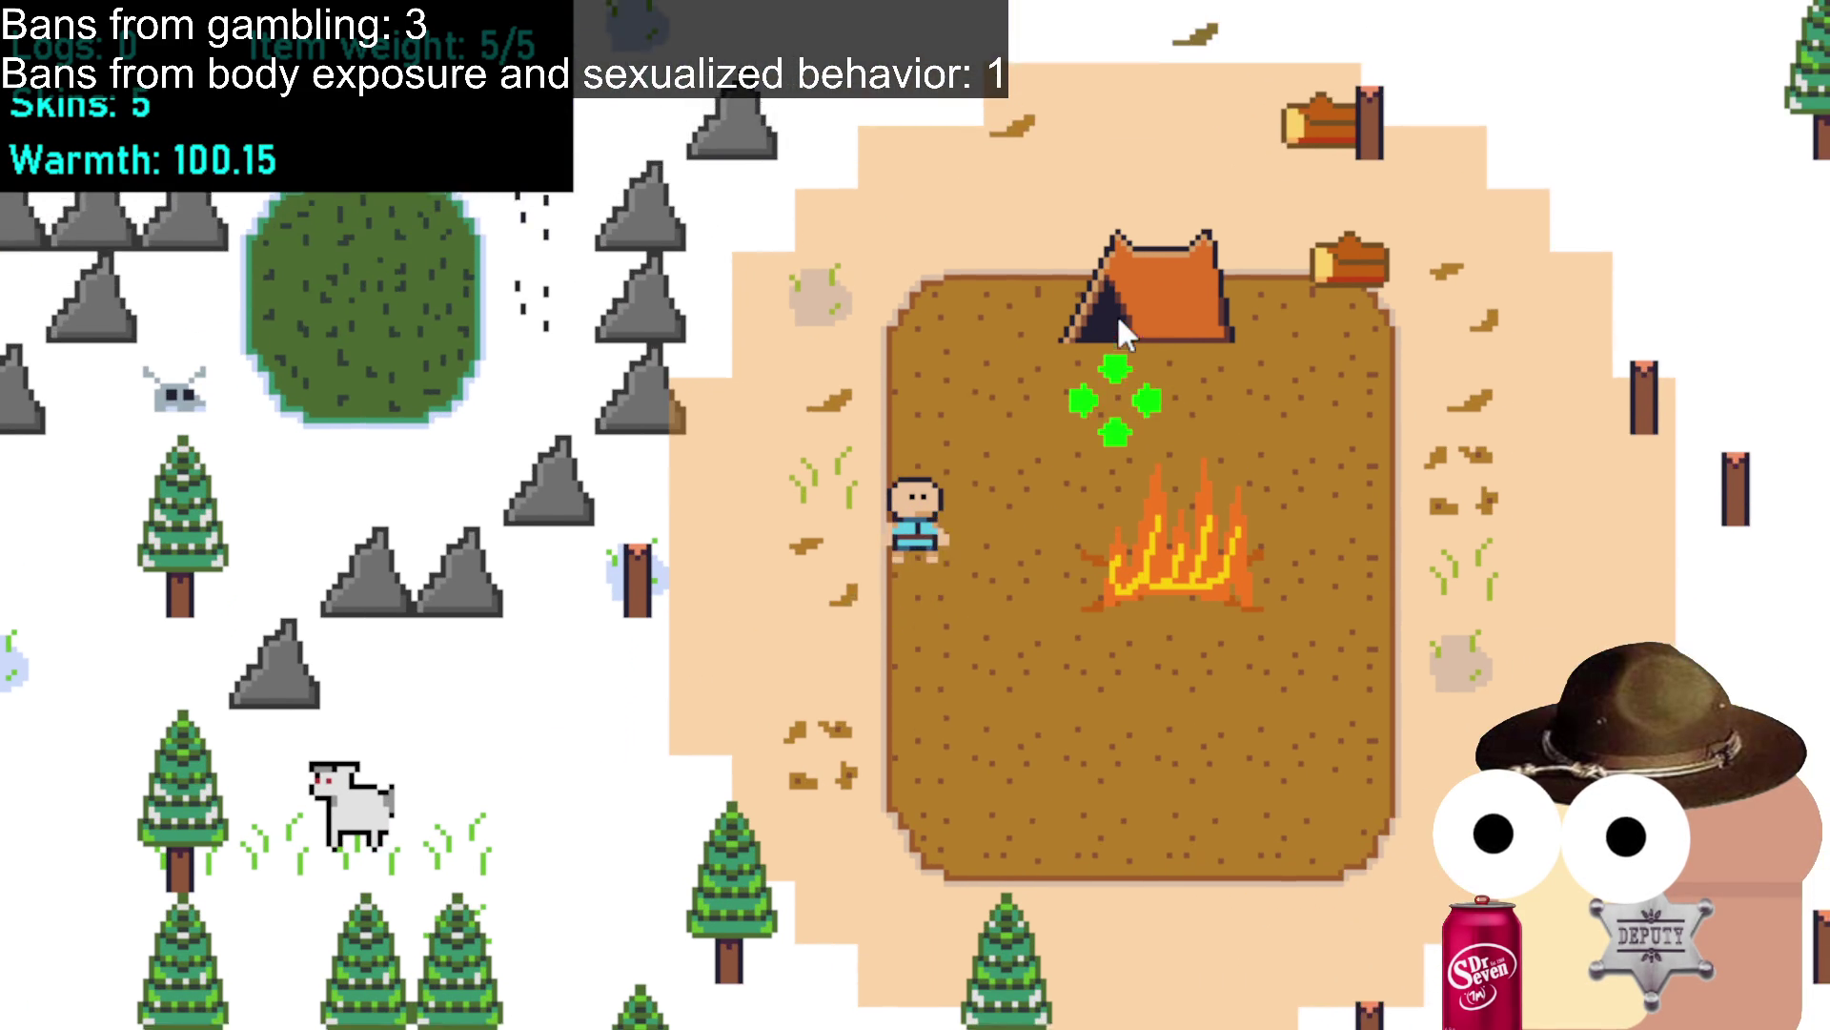
click(1086, 440)
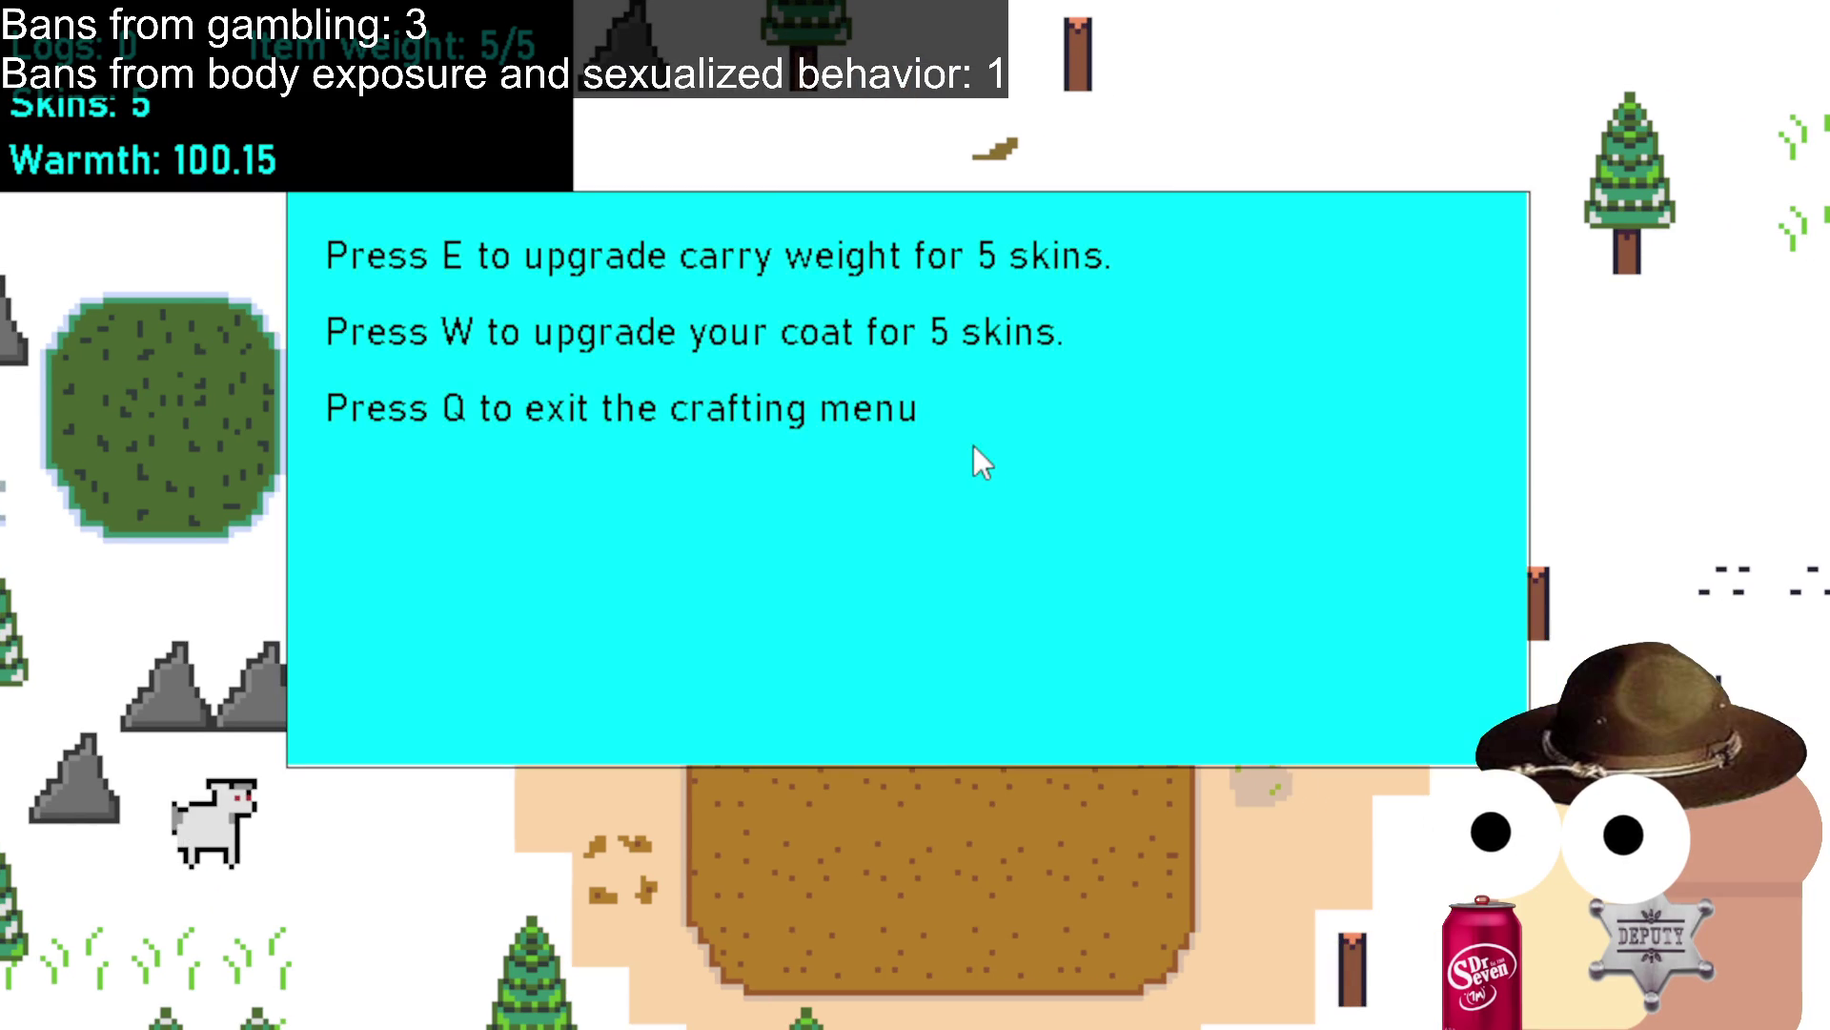
Upgrade carry weight to 7 with five skins, then add two logs to the campfire.
key(e)
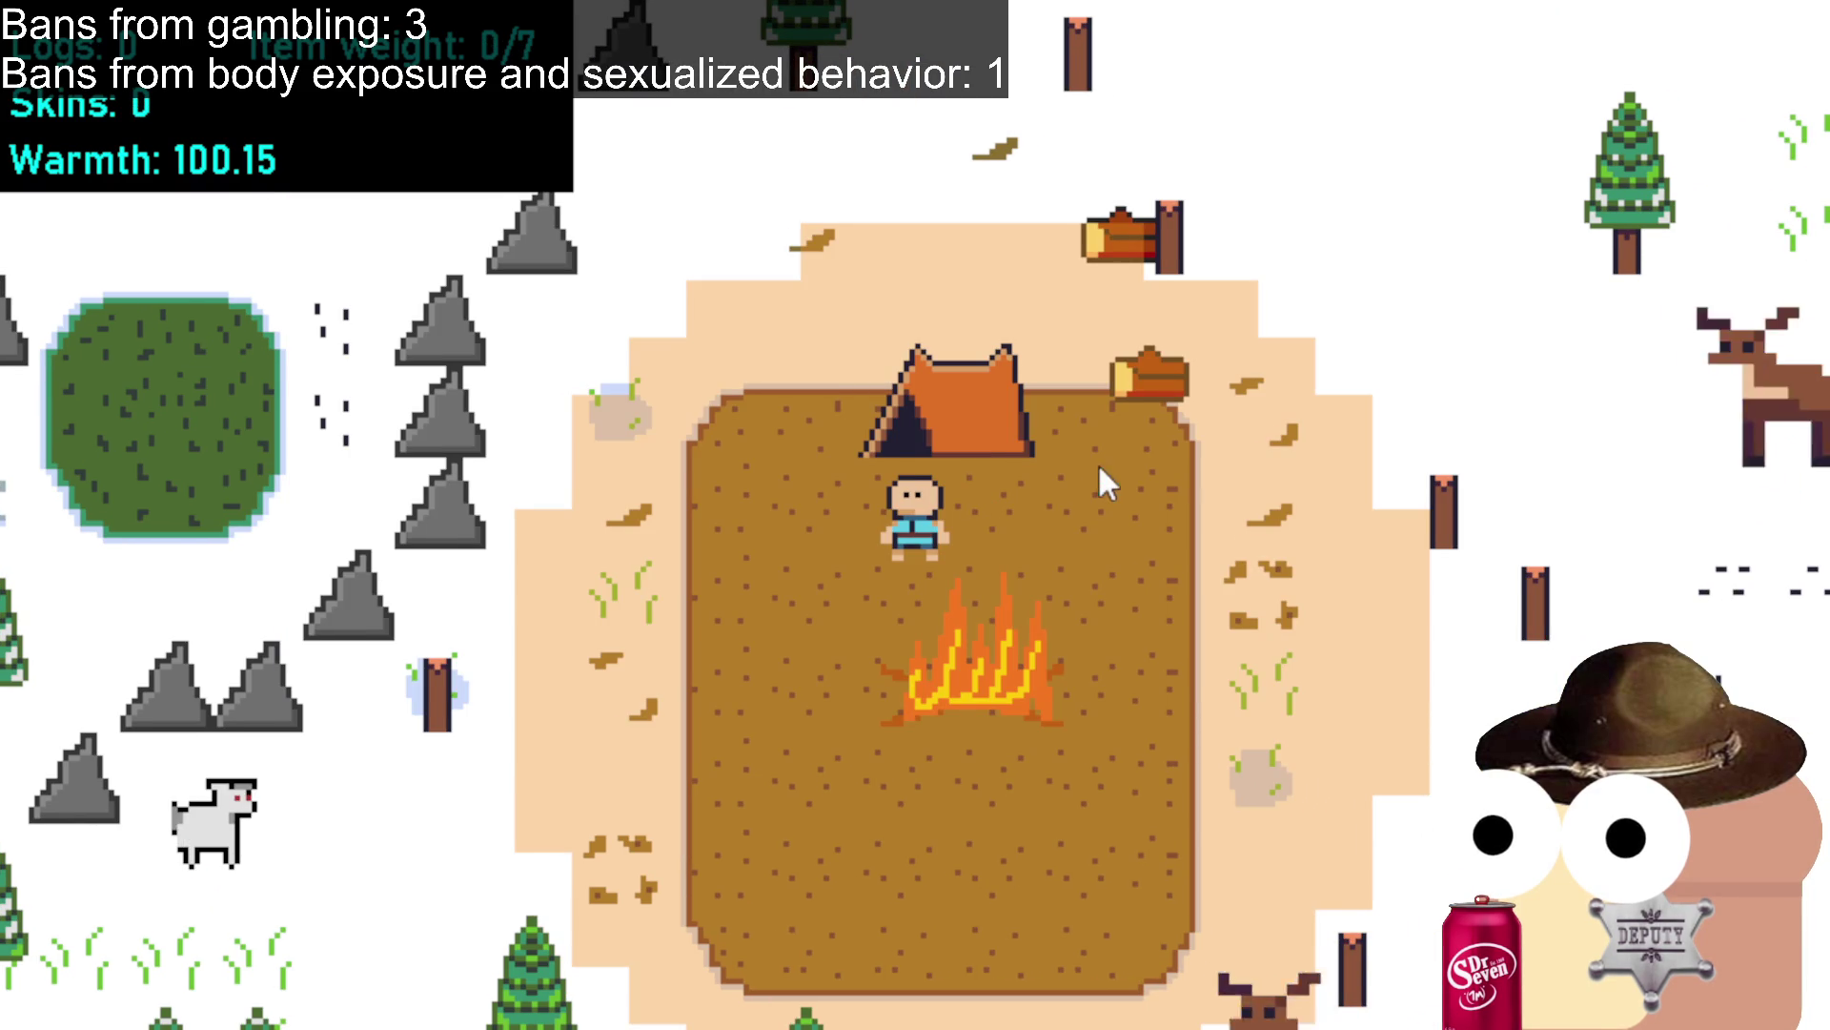
click(1147, 371)
click(871, 387)
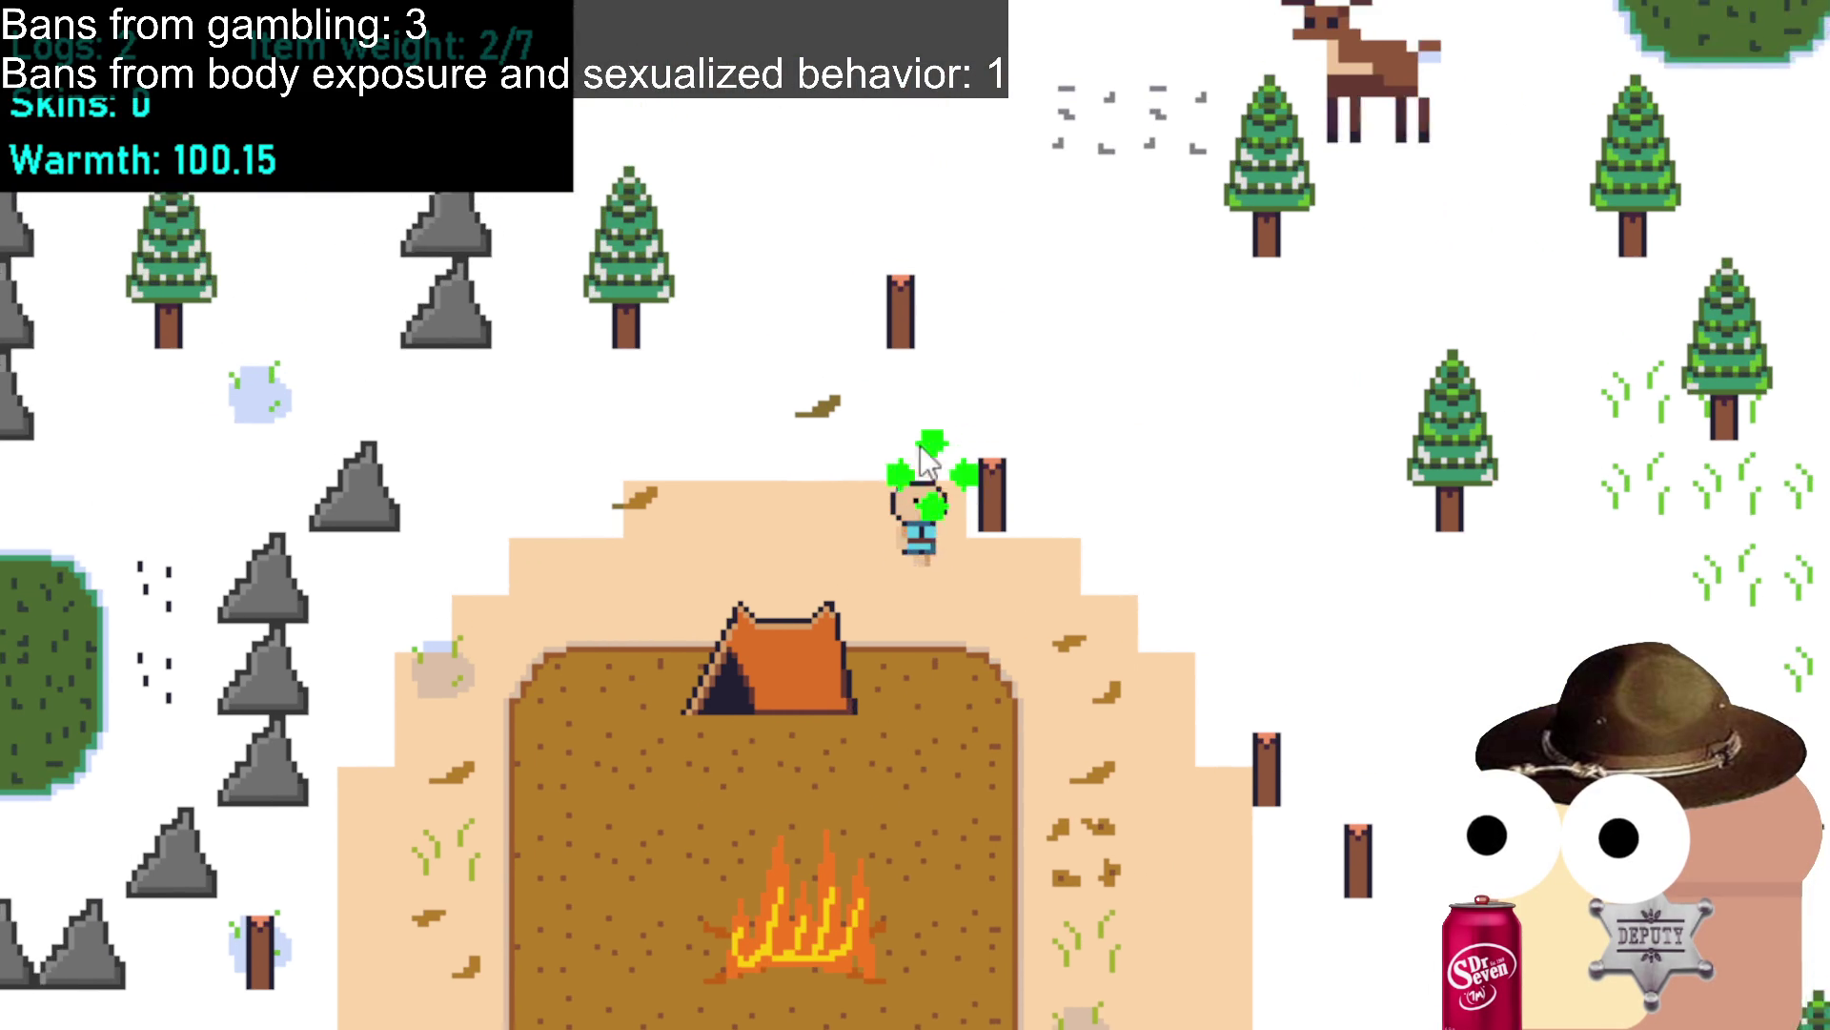
click(951, 746)
click(843, 707)
click(830, 626)
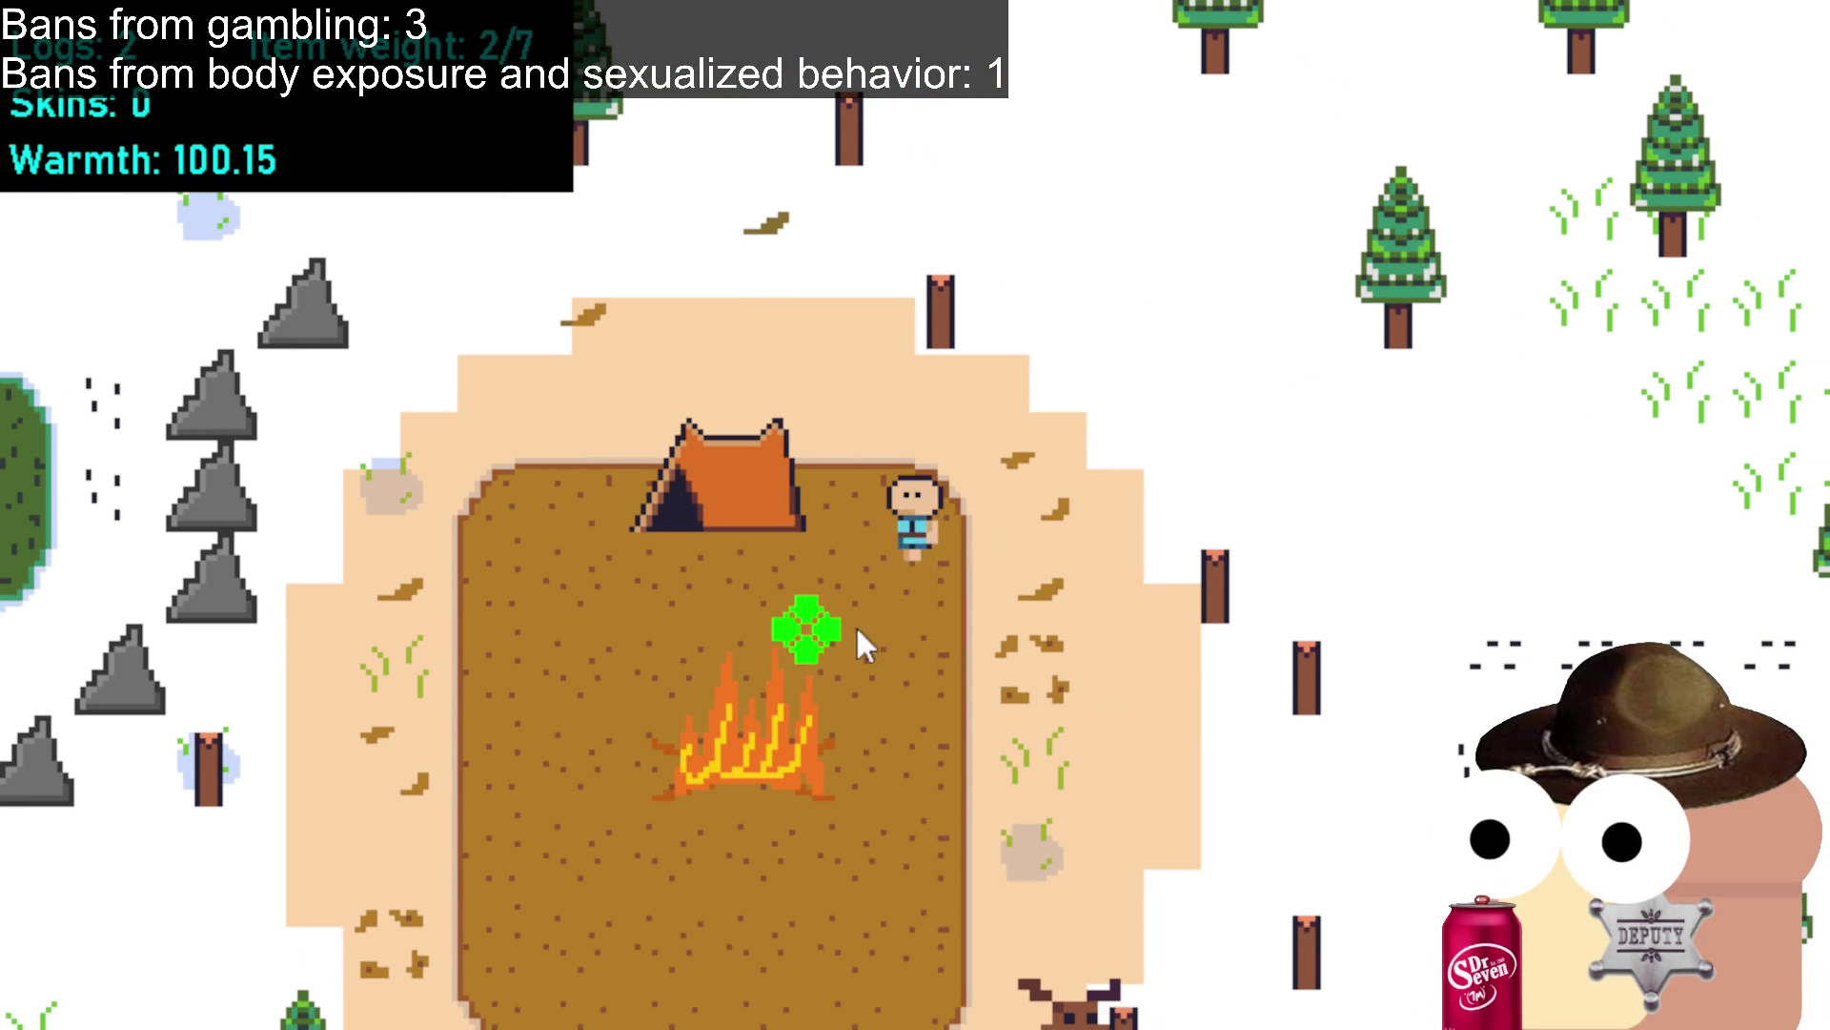
click(952, 724)
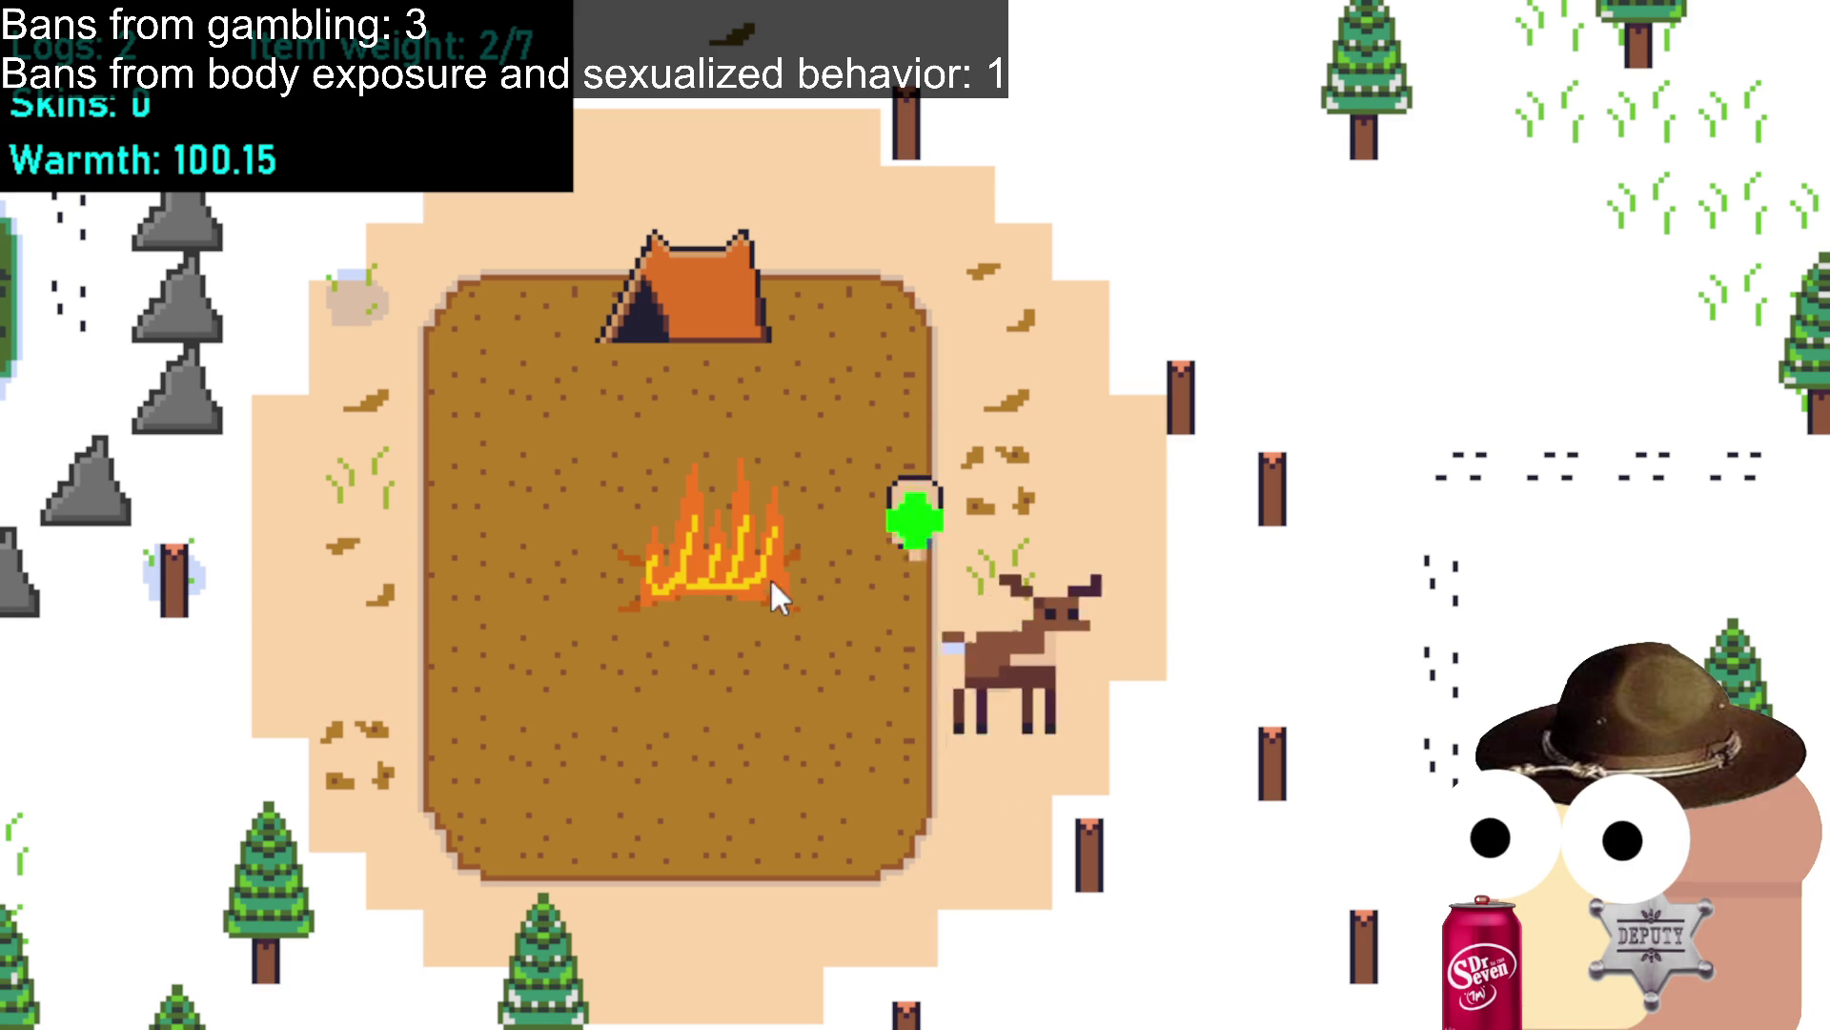
click(718, 563)
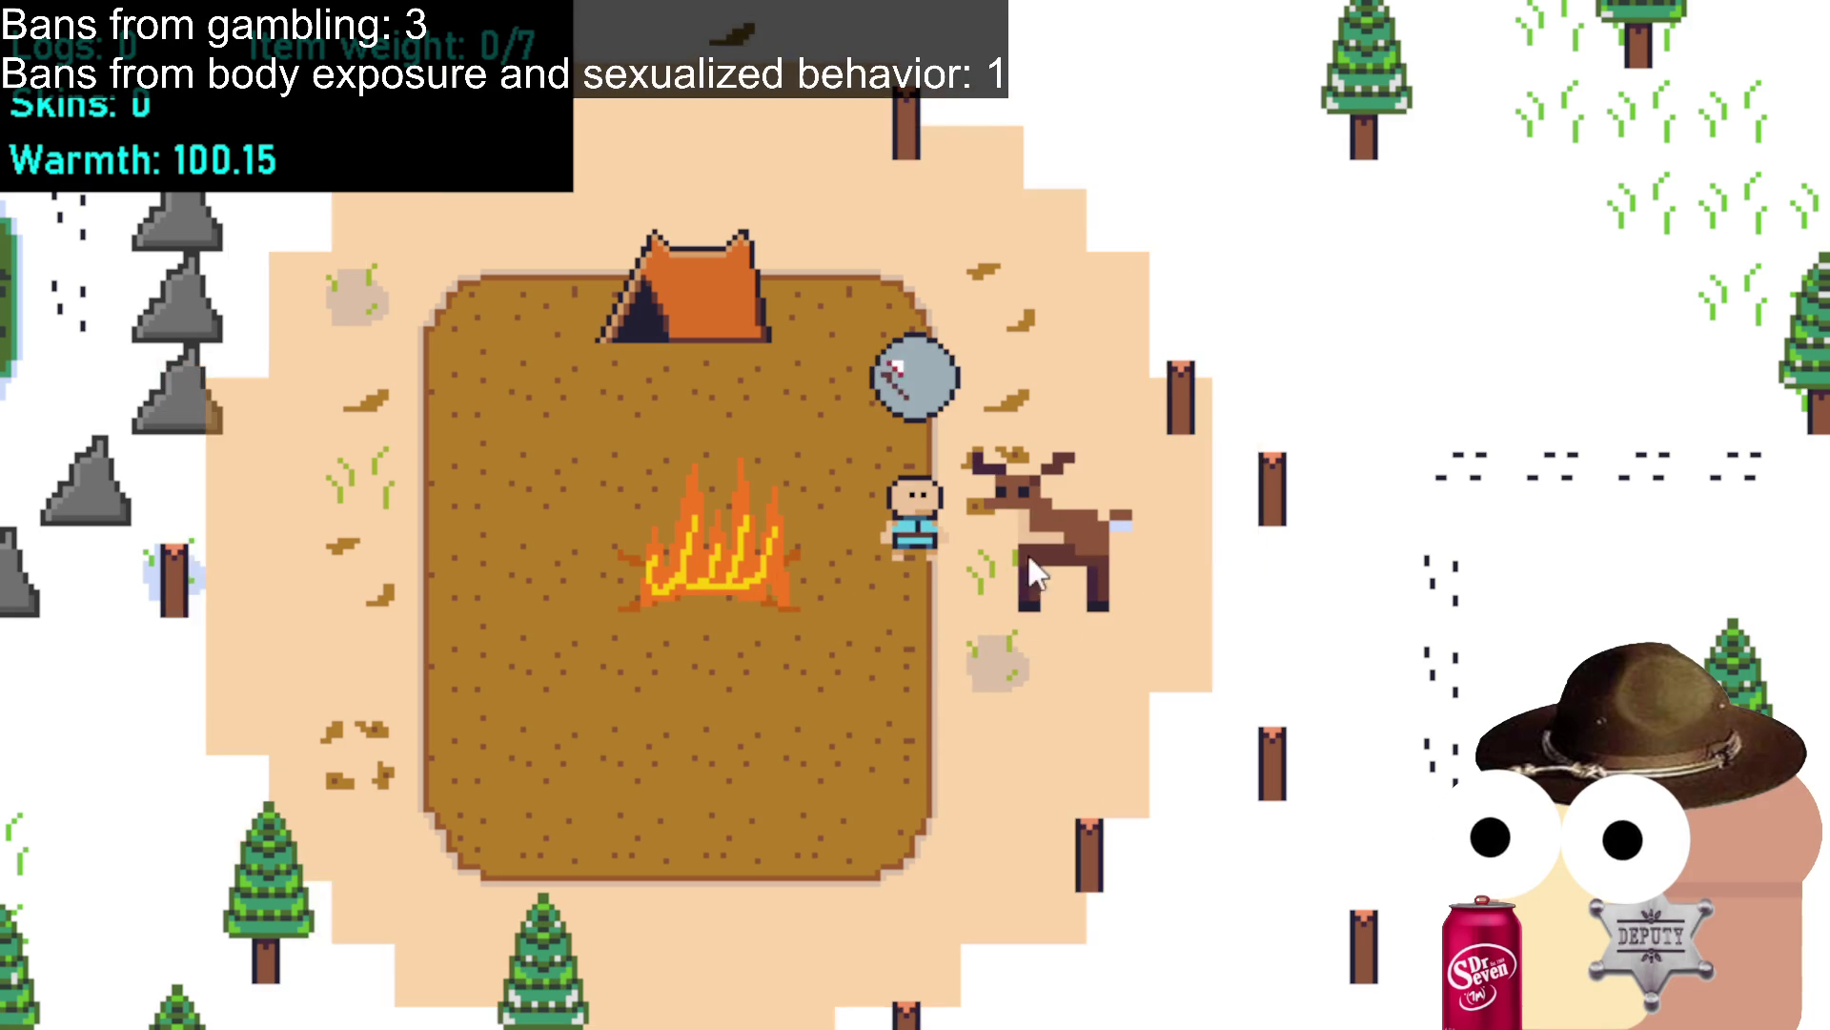
Kill and skin the deer beside camp and another deer in the trees.
click(1086, 532)
click(1093, 548)
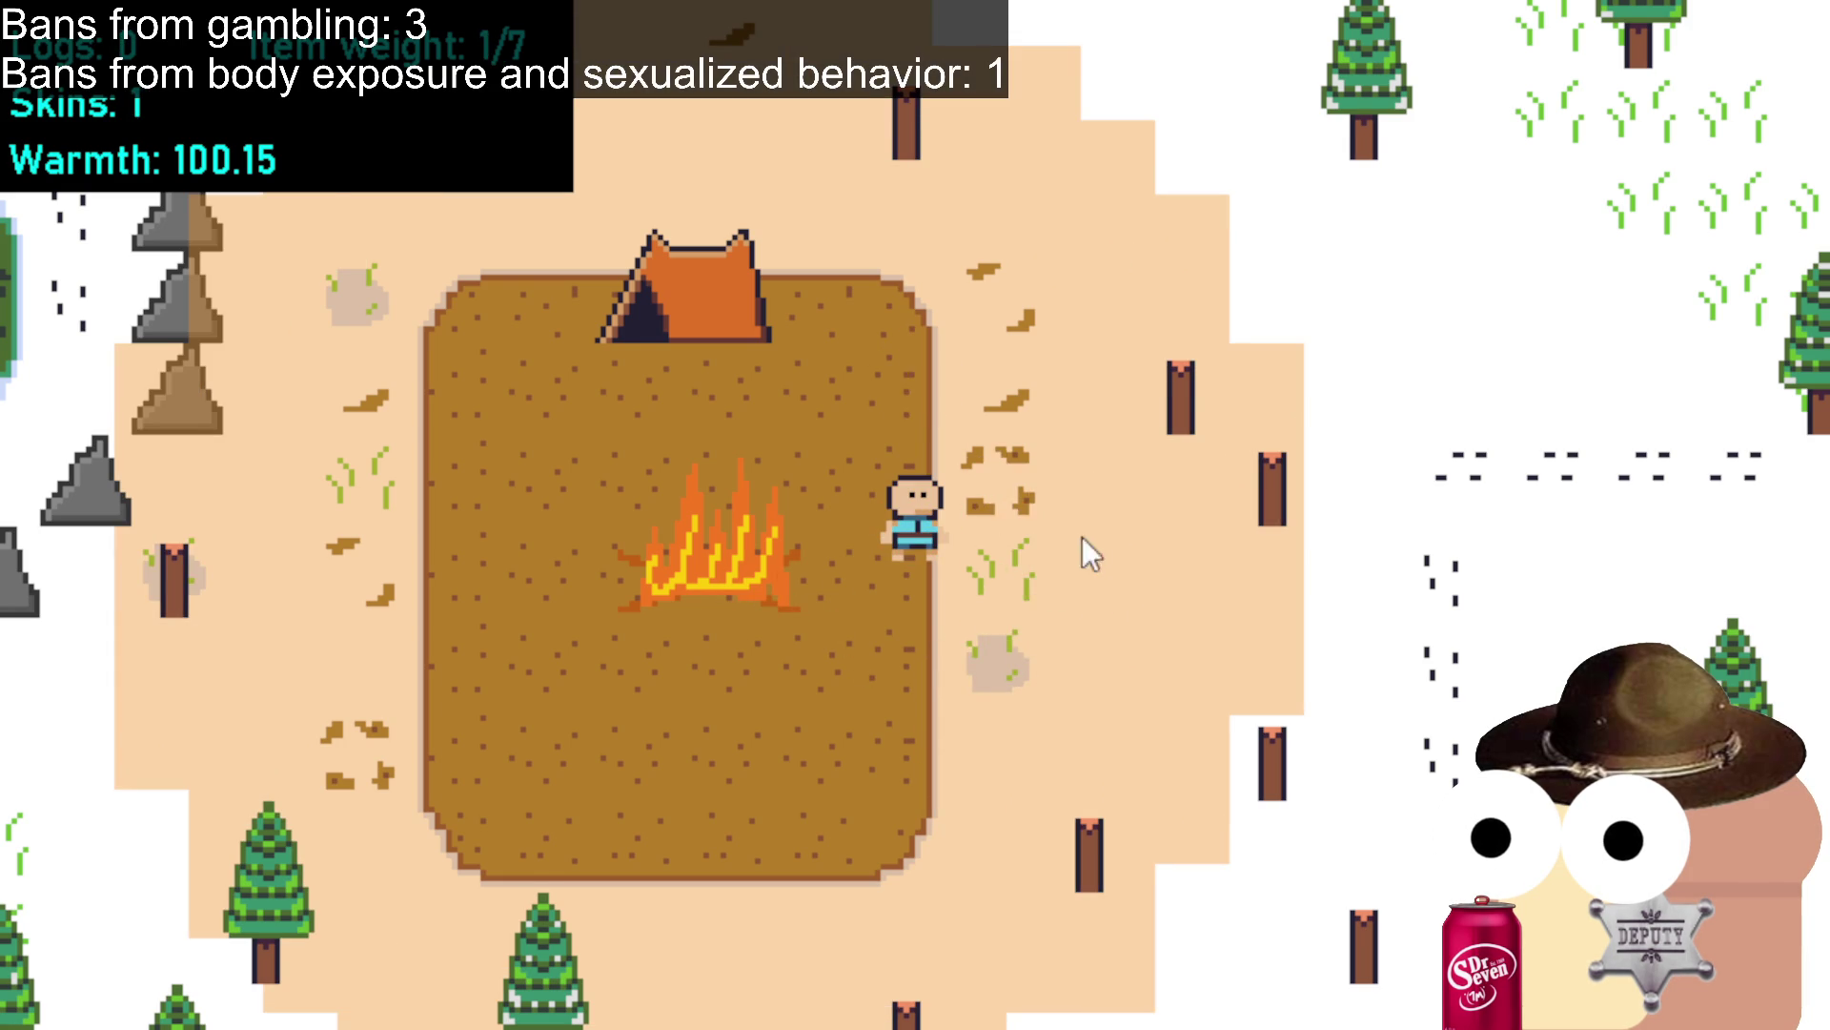
click(877, 734)
click(596, 610)
click(534, 658)
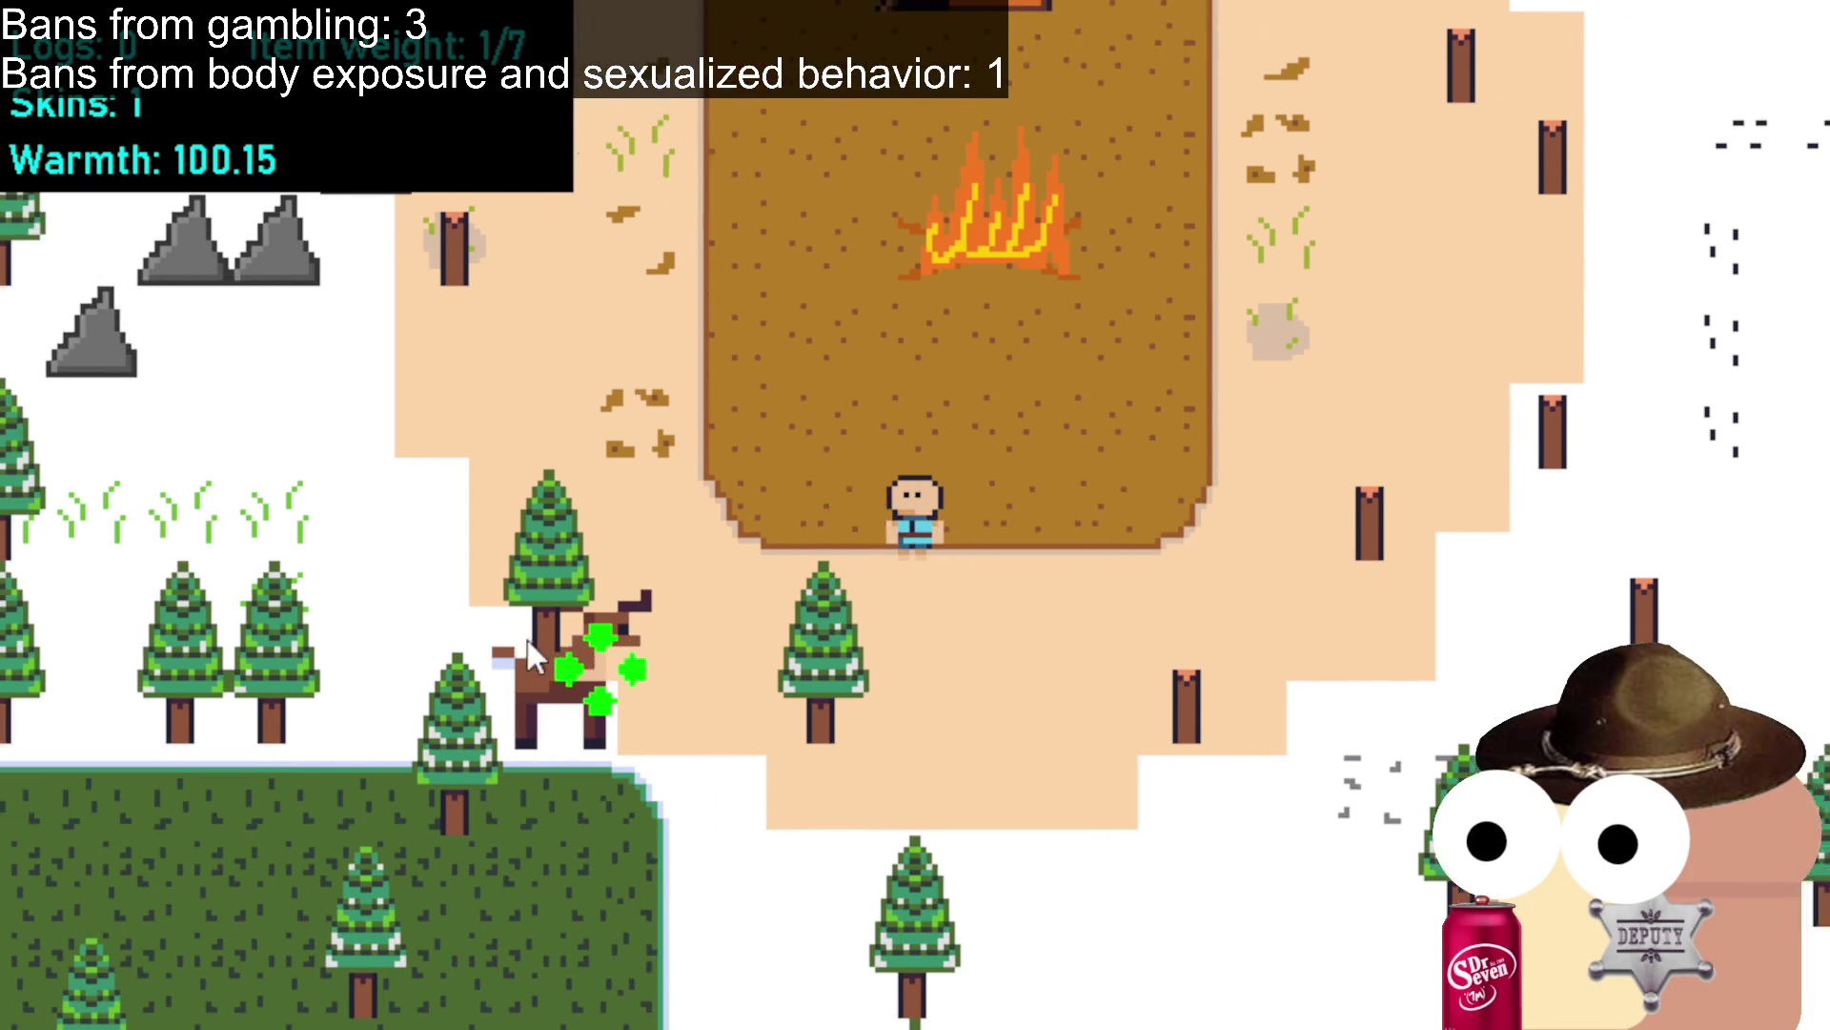
click(814, 650)
click(1170, 730)
Travel down-right through the forest and kill and skin the white goat.
click(1277, 684)
click(1346, 685)
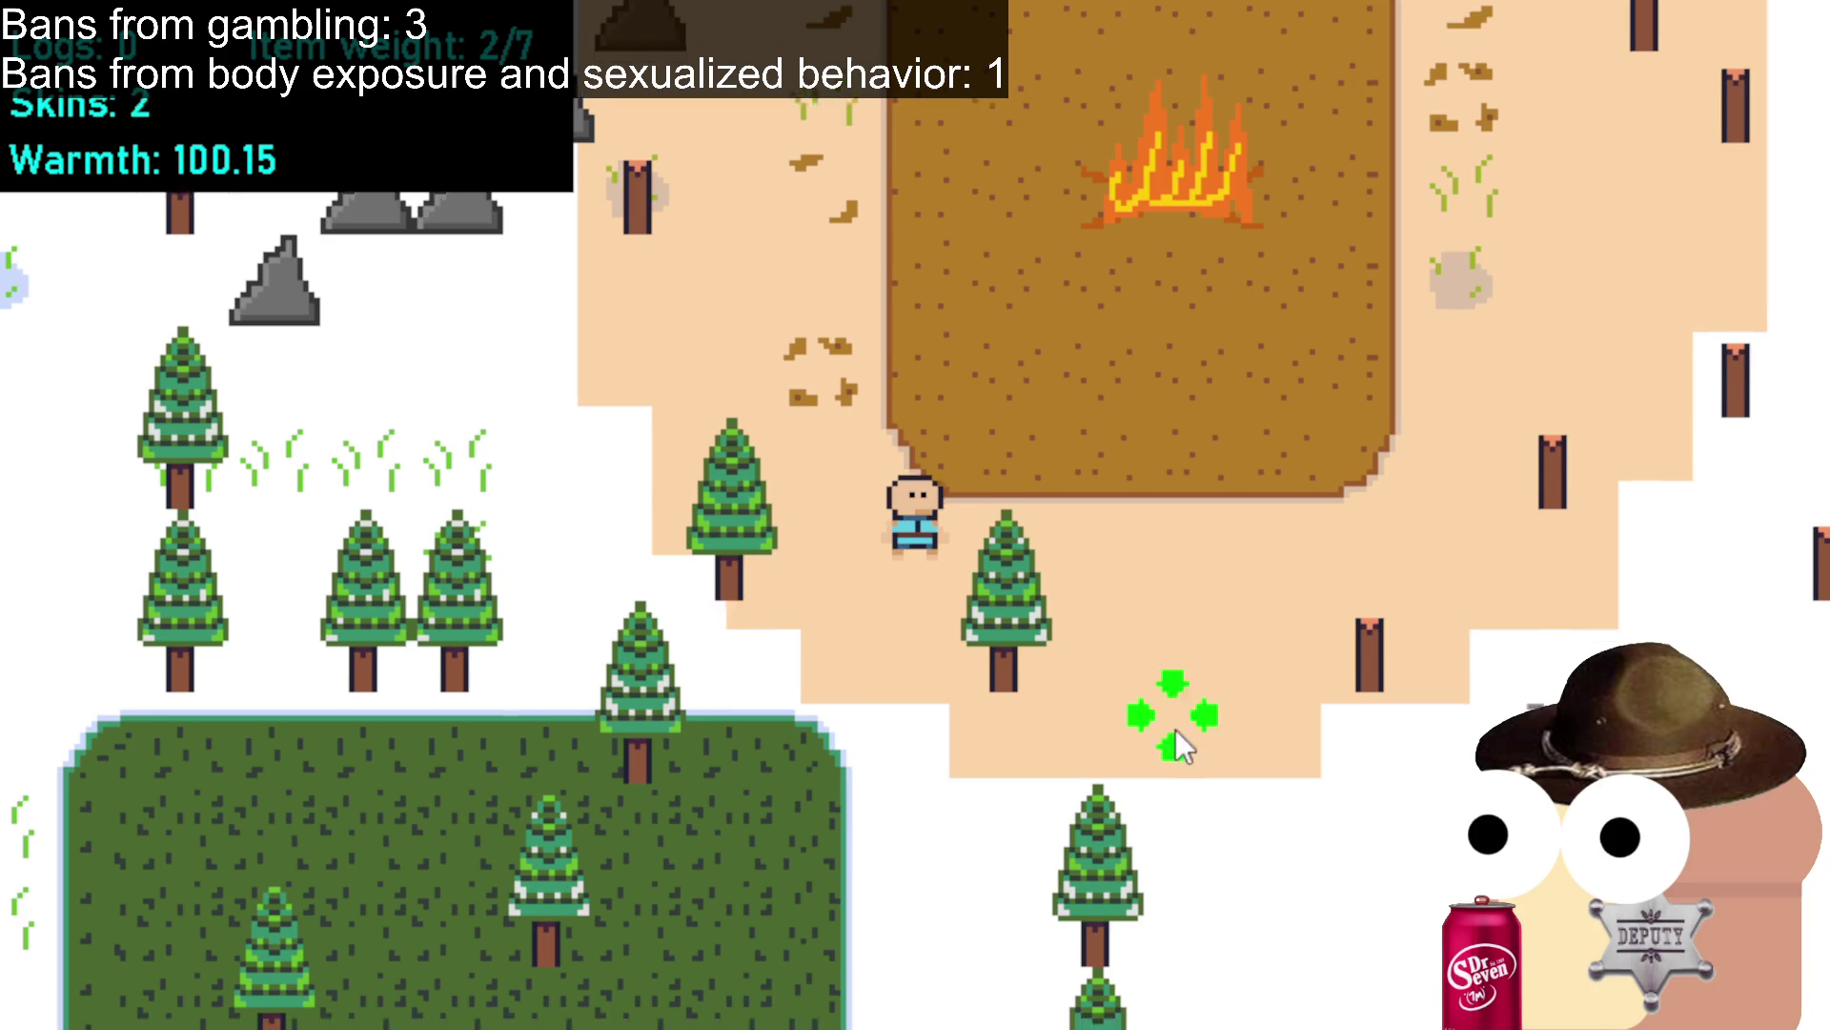
click(1176, 718)
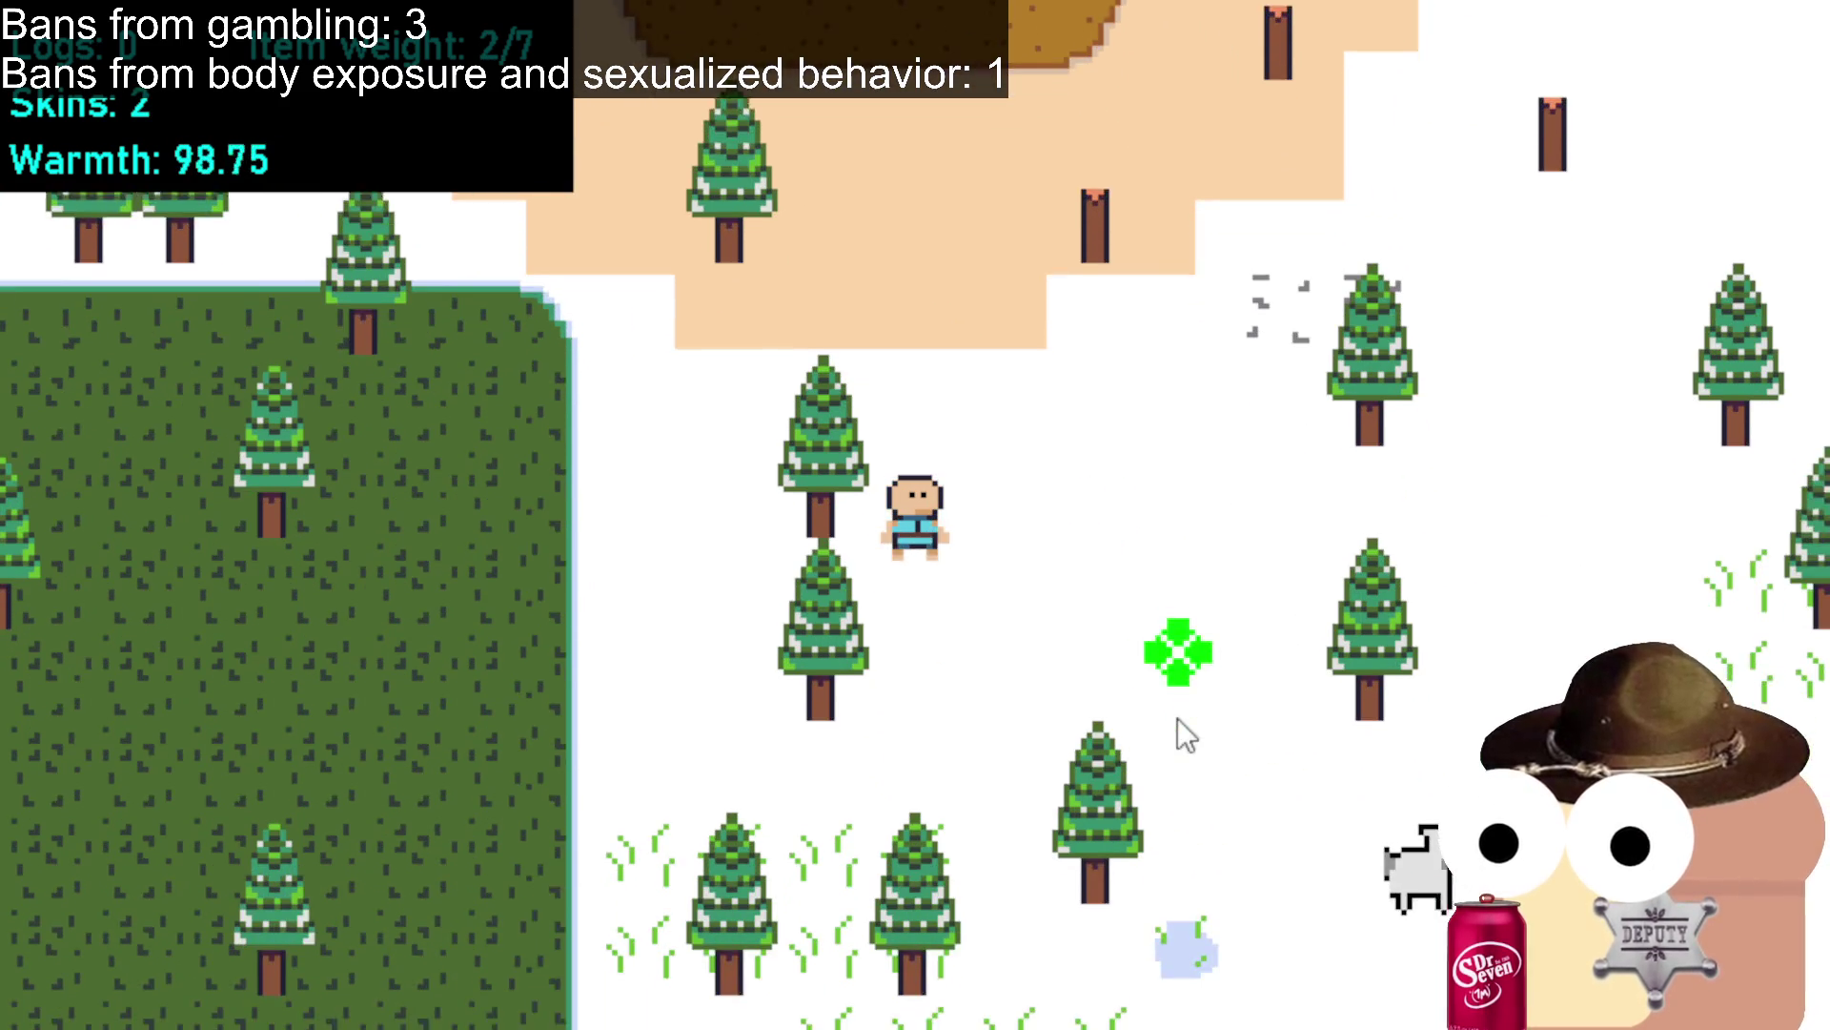
click(1272, 736)
click(1146, 683)
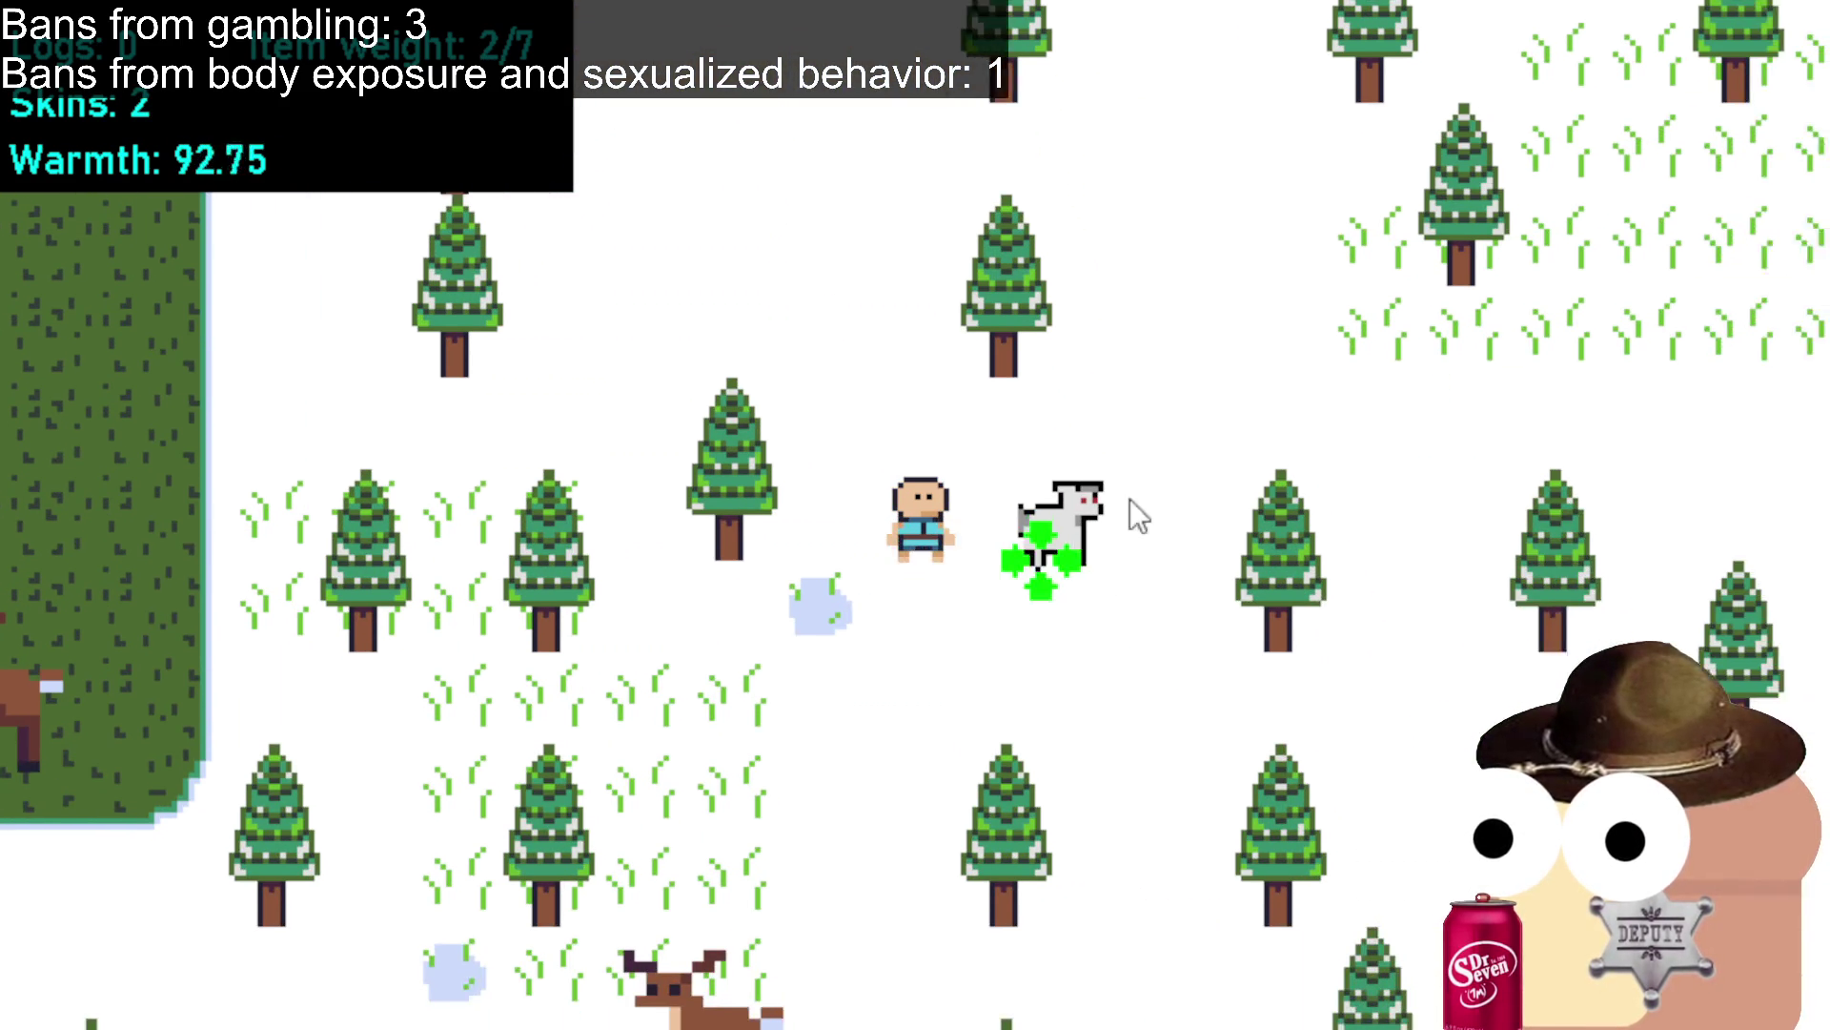
click(904, 490)
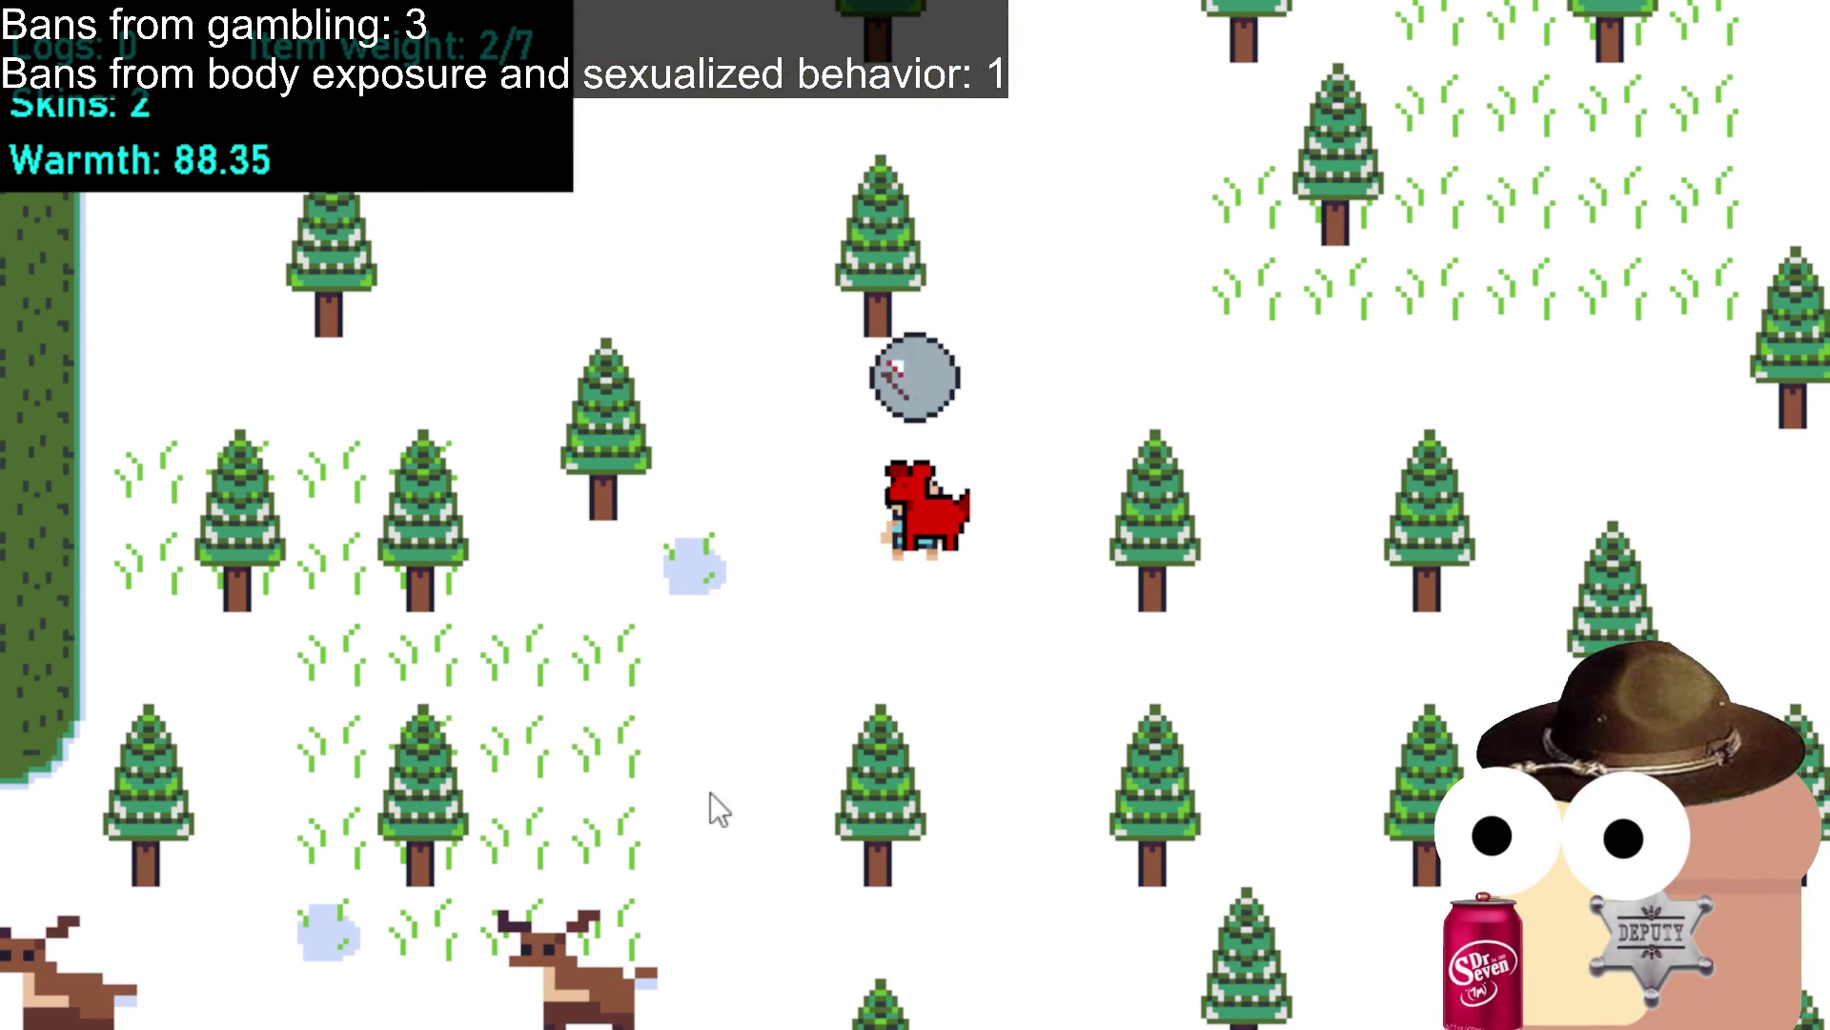
click(715, 792)
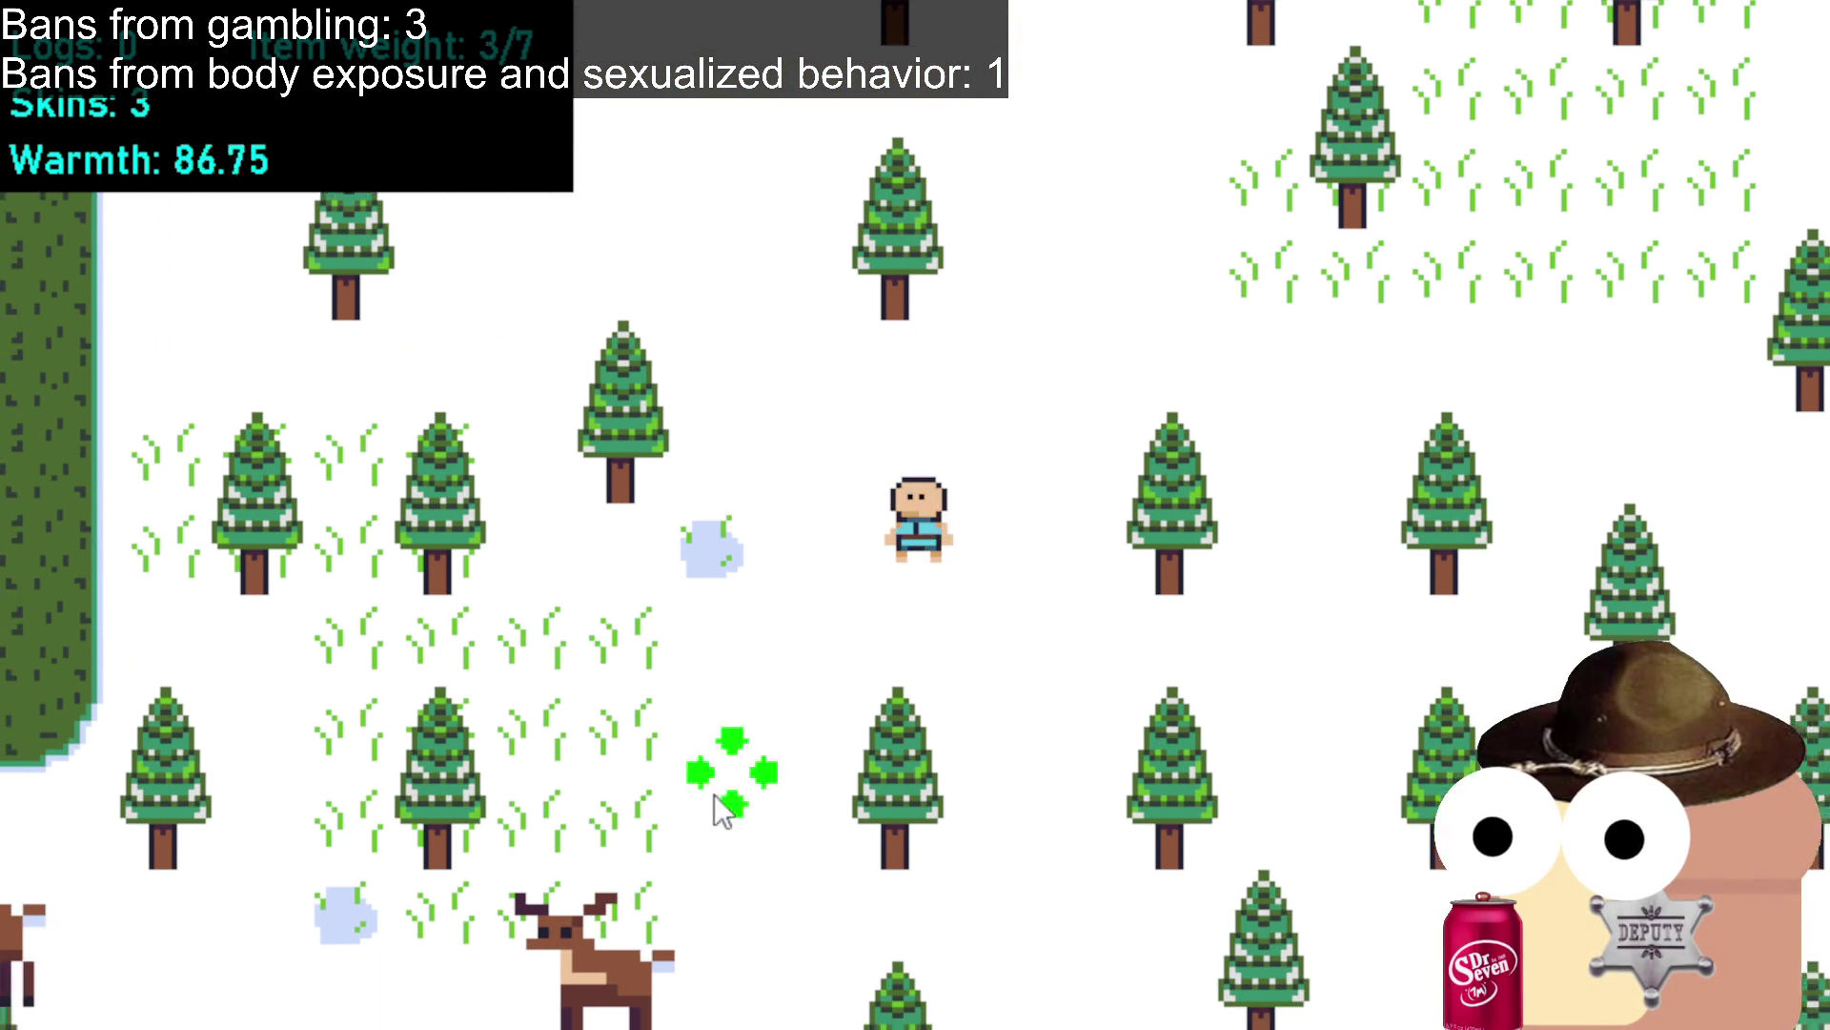
Kill and skin two more deer, bringing Skins back to 5.
click(749, 696)
click(760, 586)
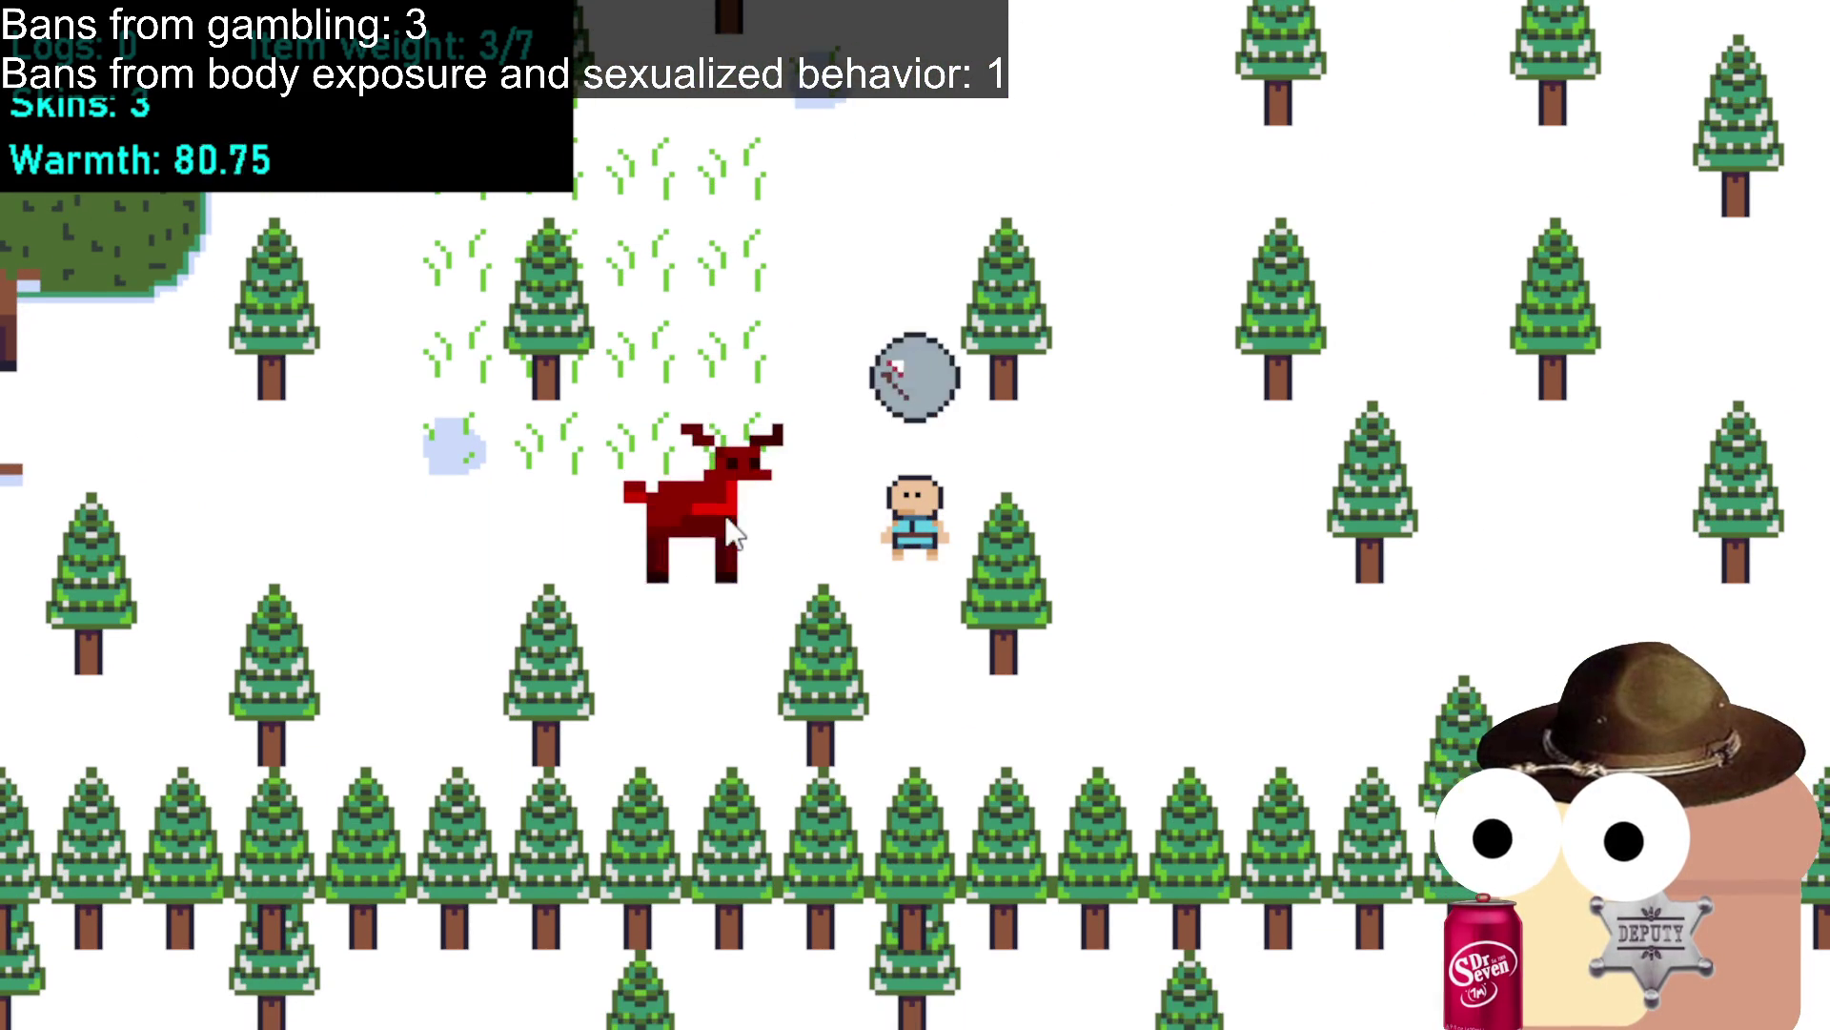
click(783, 339)
click(725, 339)
click(605, 390)
click(429, 410)
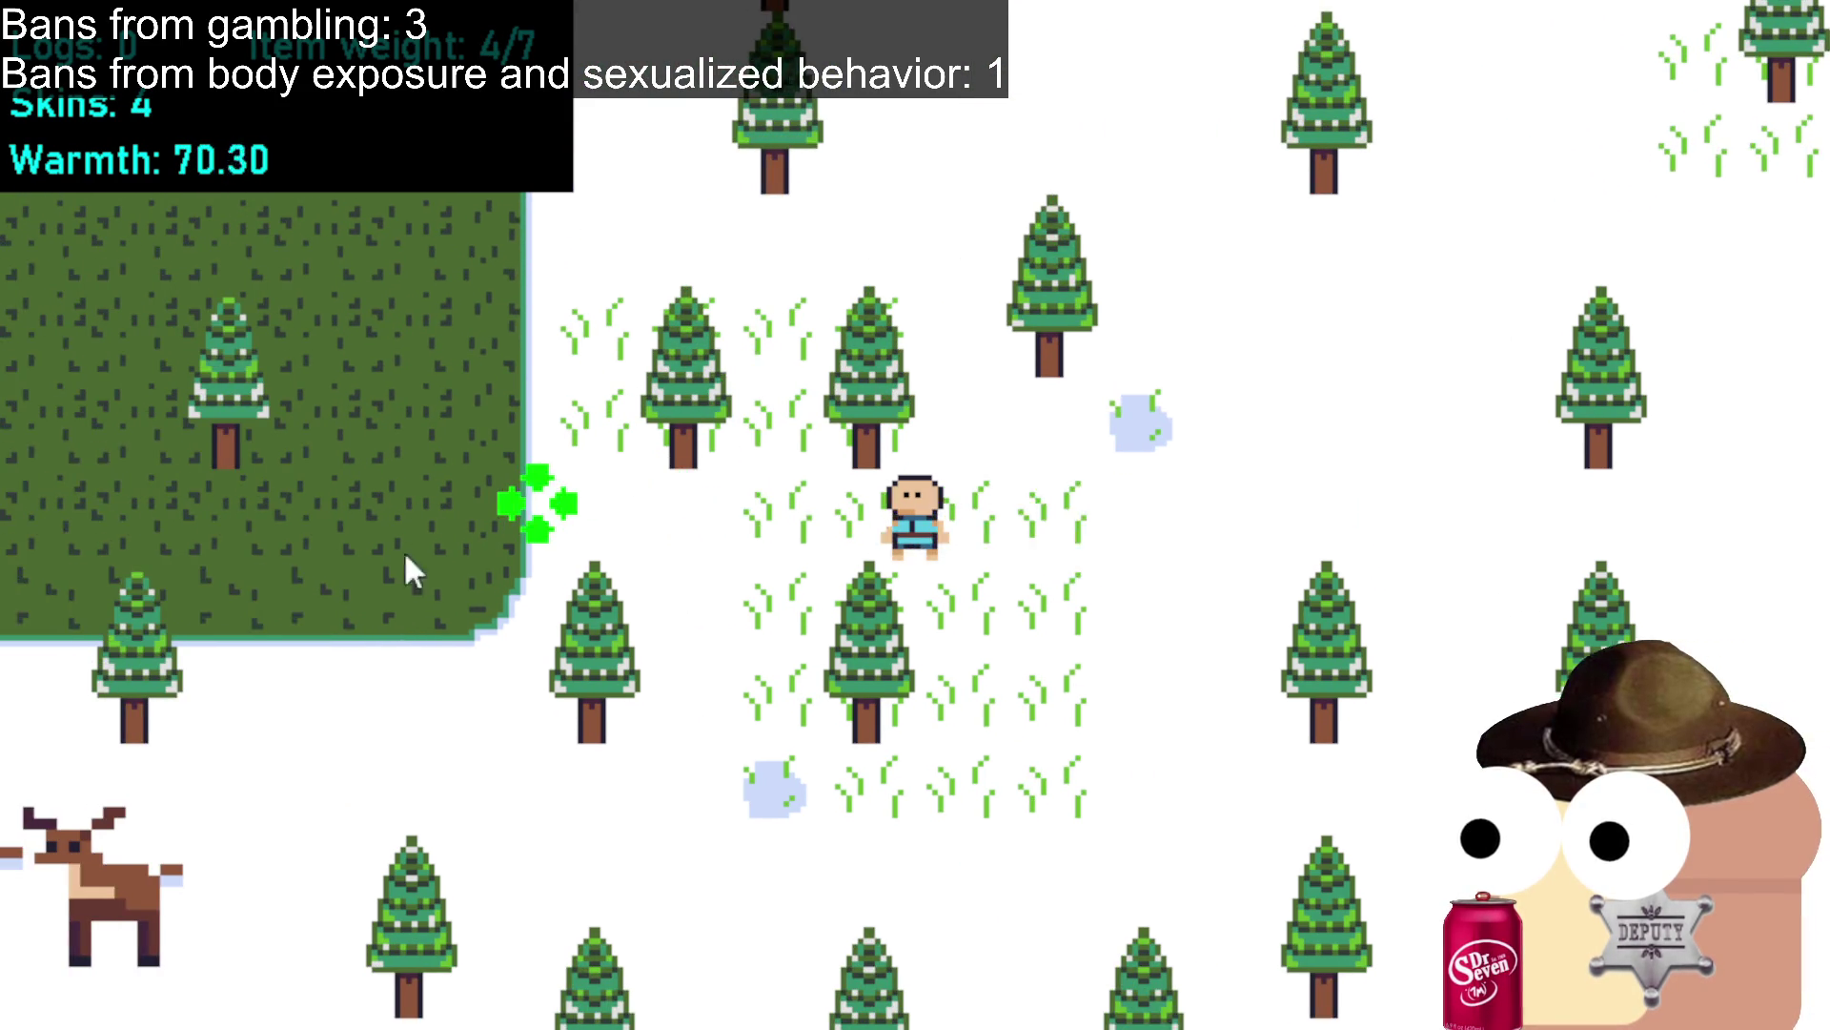
click(439, 660)
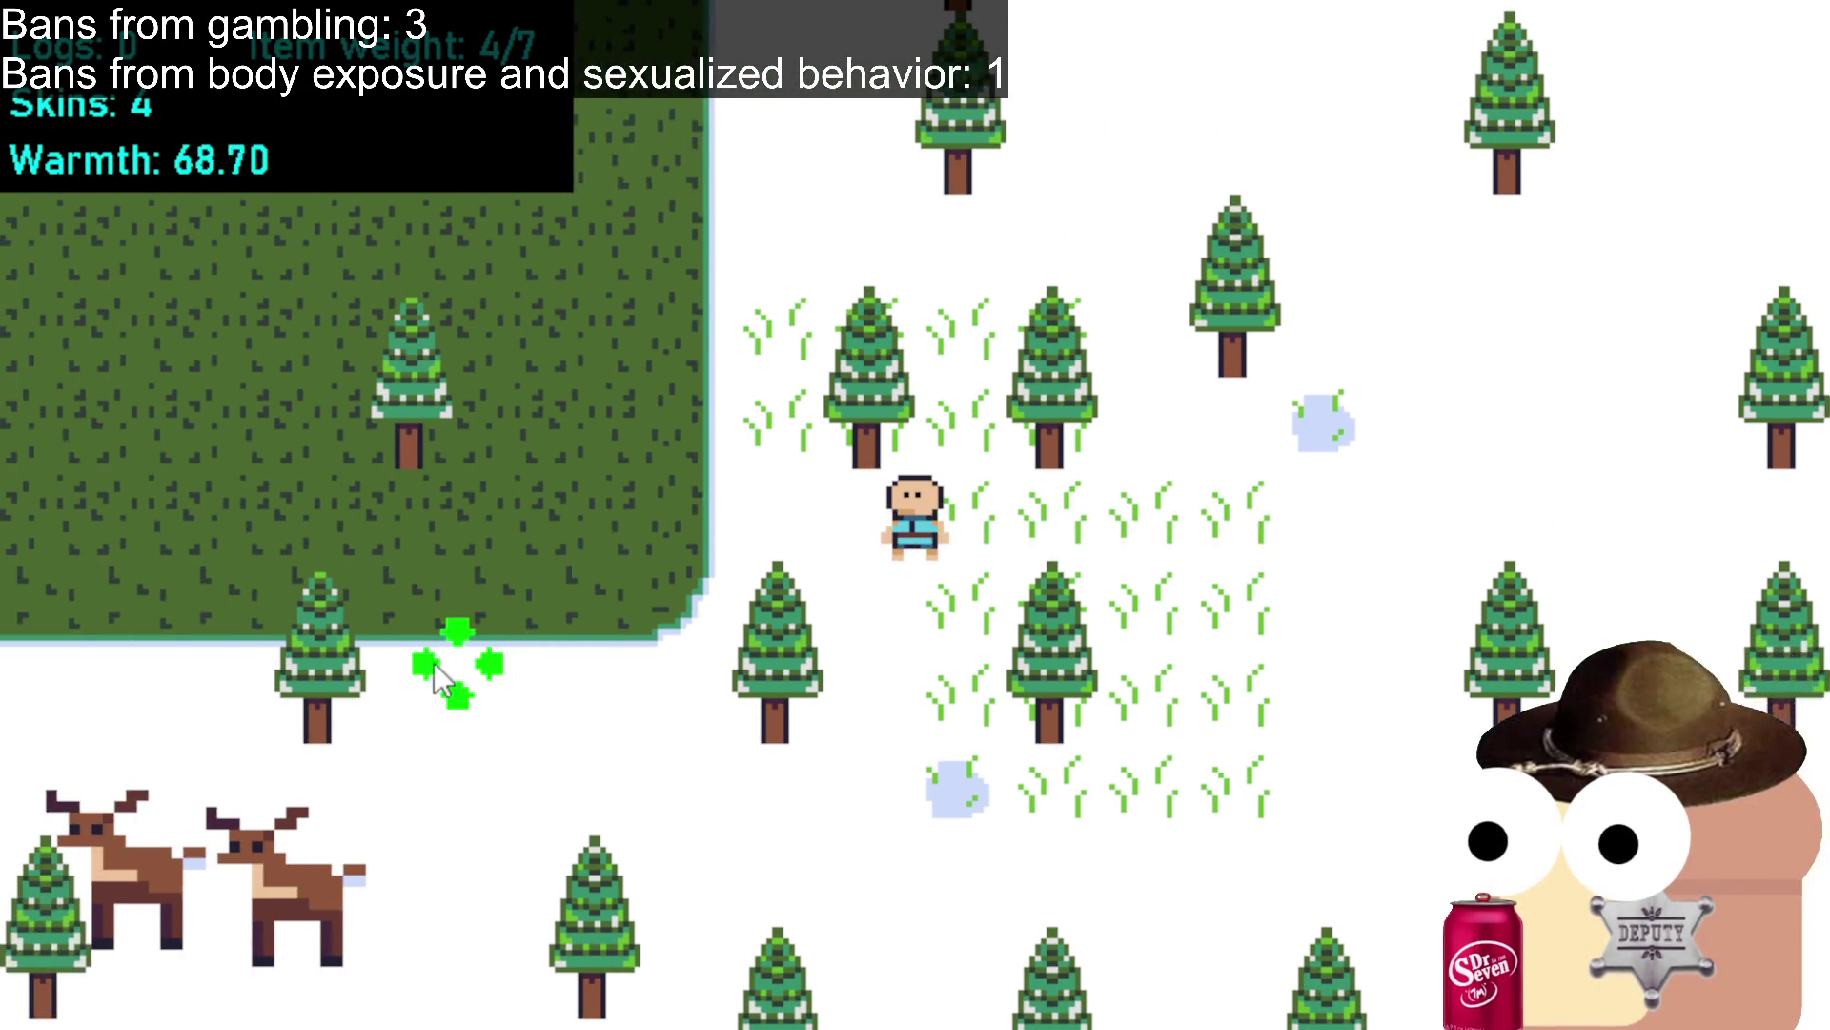
click(567, 748)
click(637, 749)
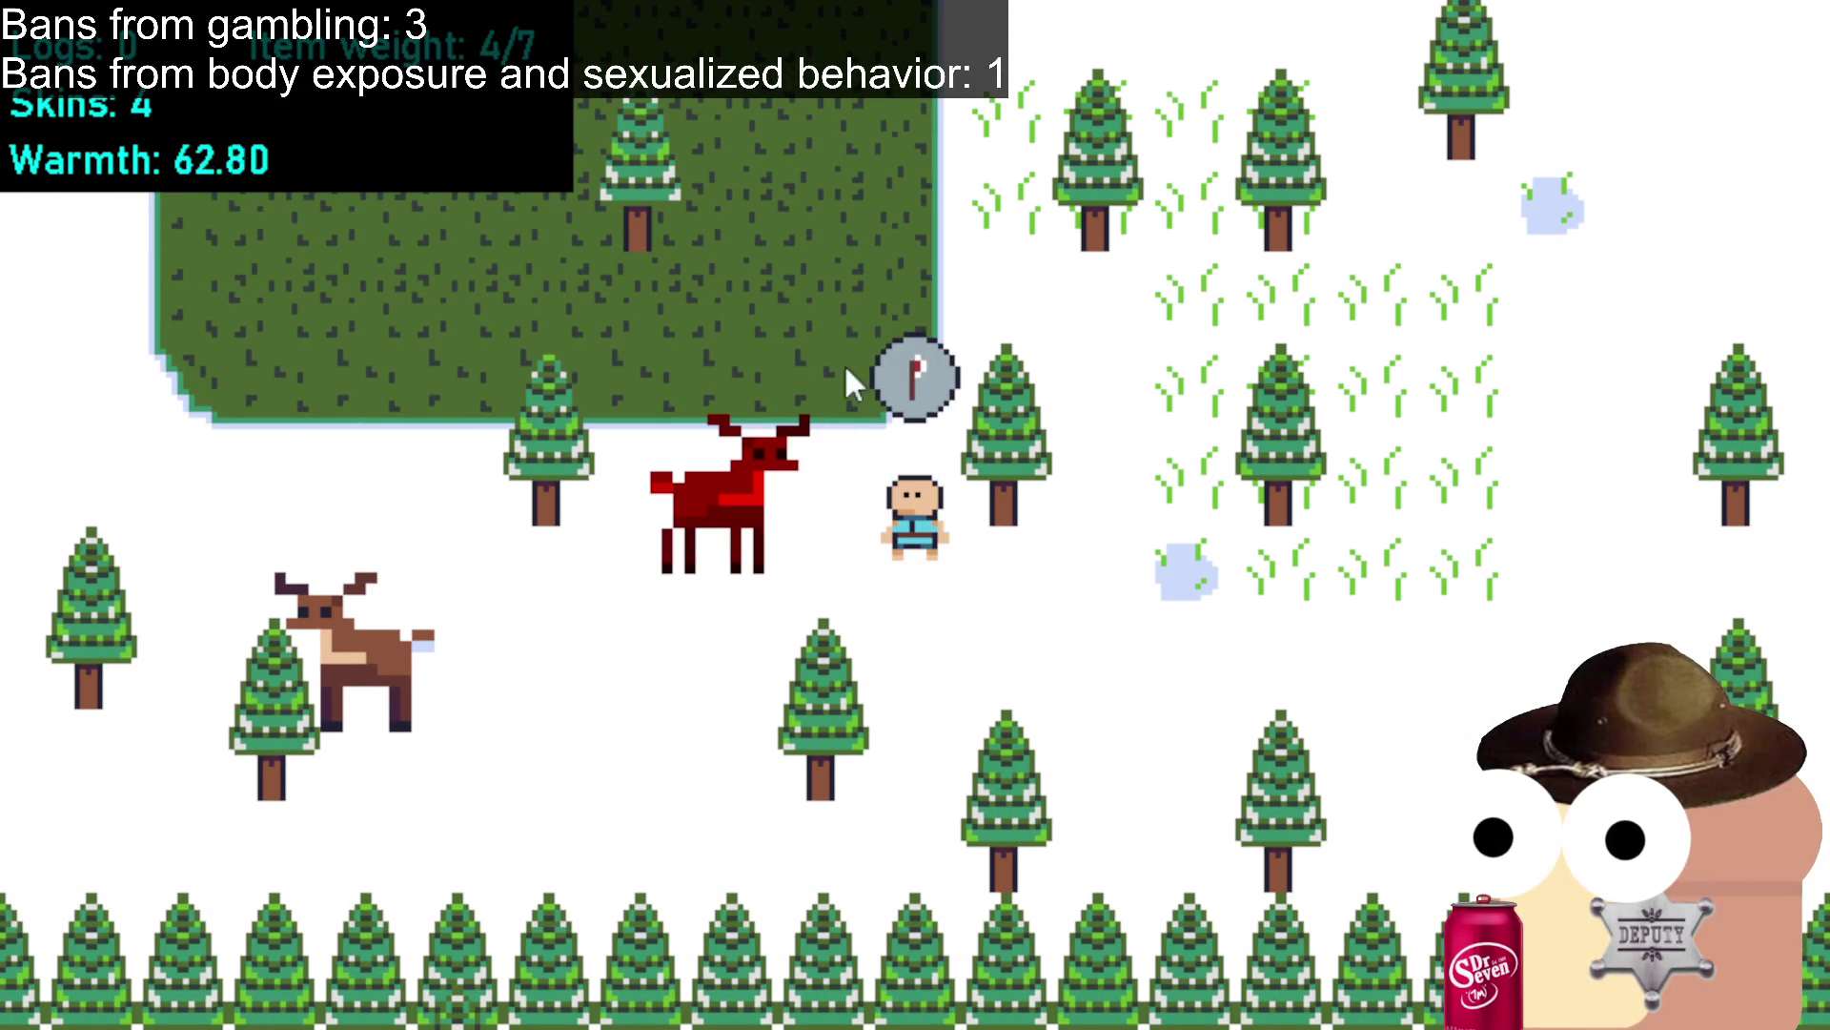
click(916, 378)
Walk back up into the warm camp area and past the fire to the tent.
click(935, 216)
click(963, 195)
click(963, 195)
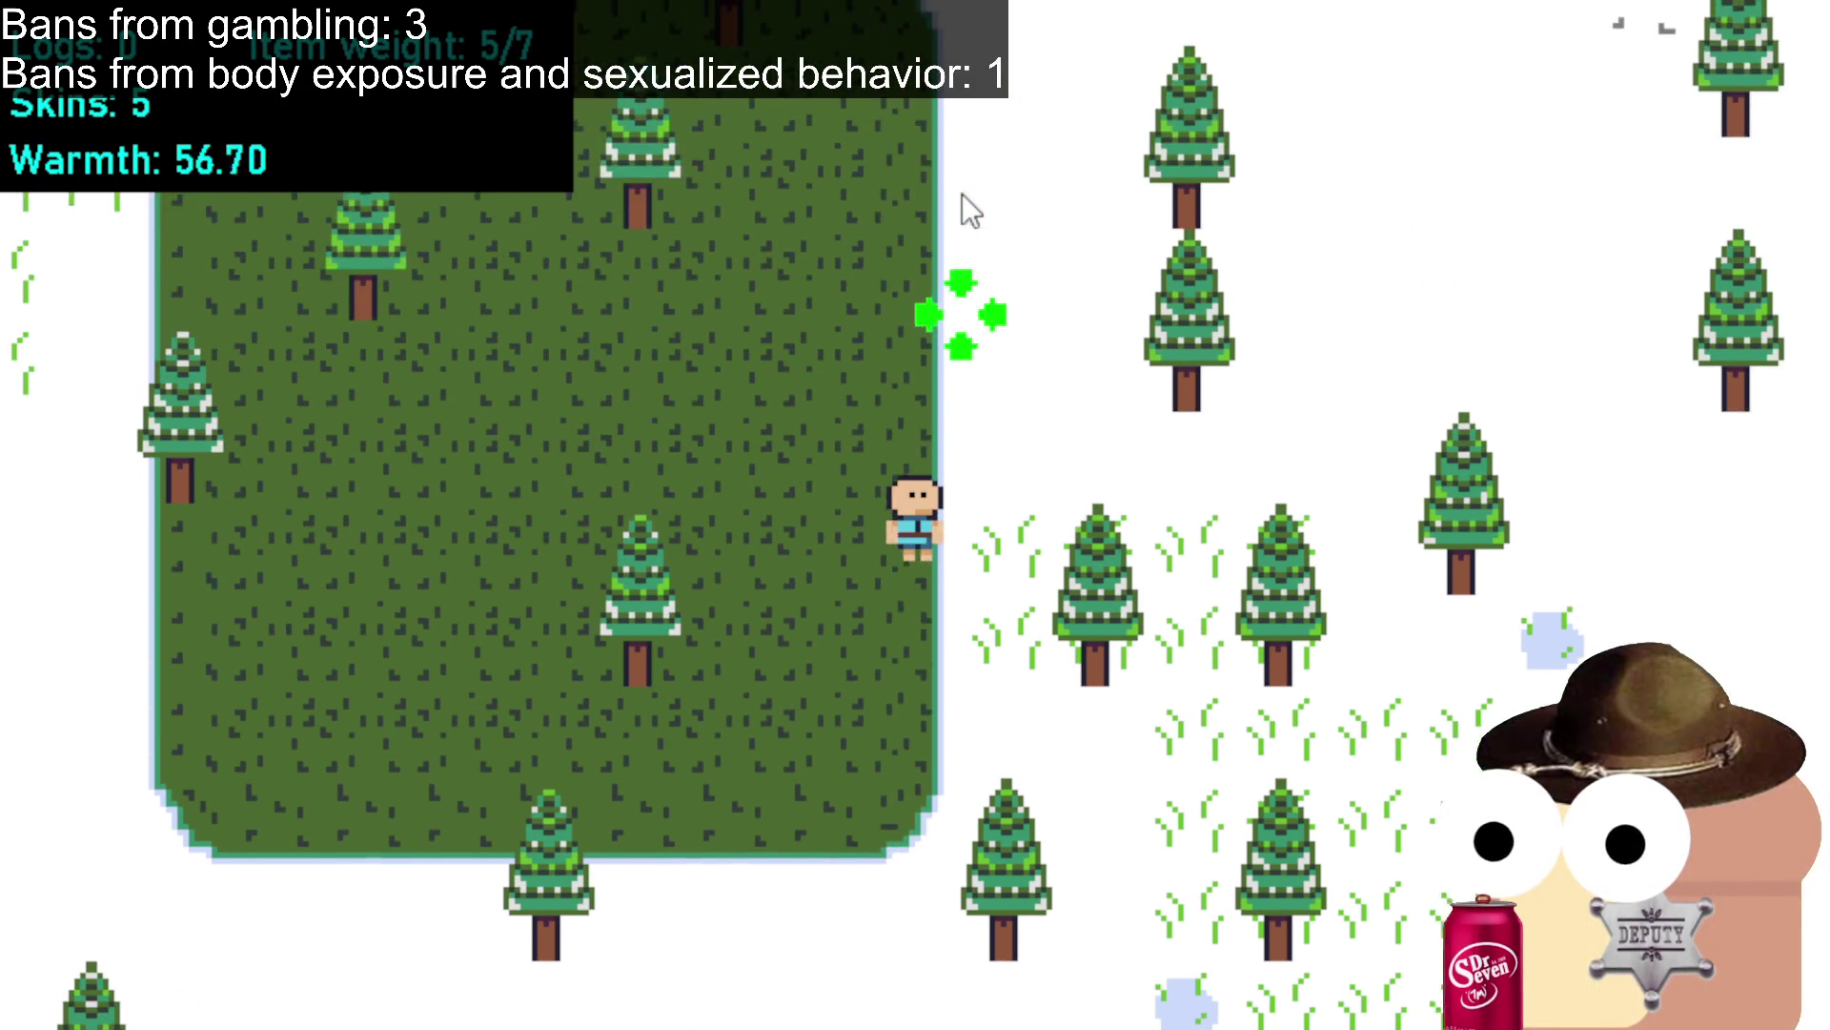
click(981, 205)
click(1067, 215)
click(1167, 244)
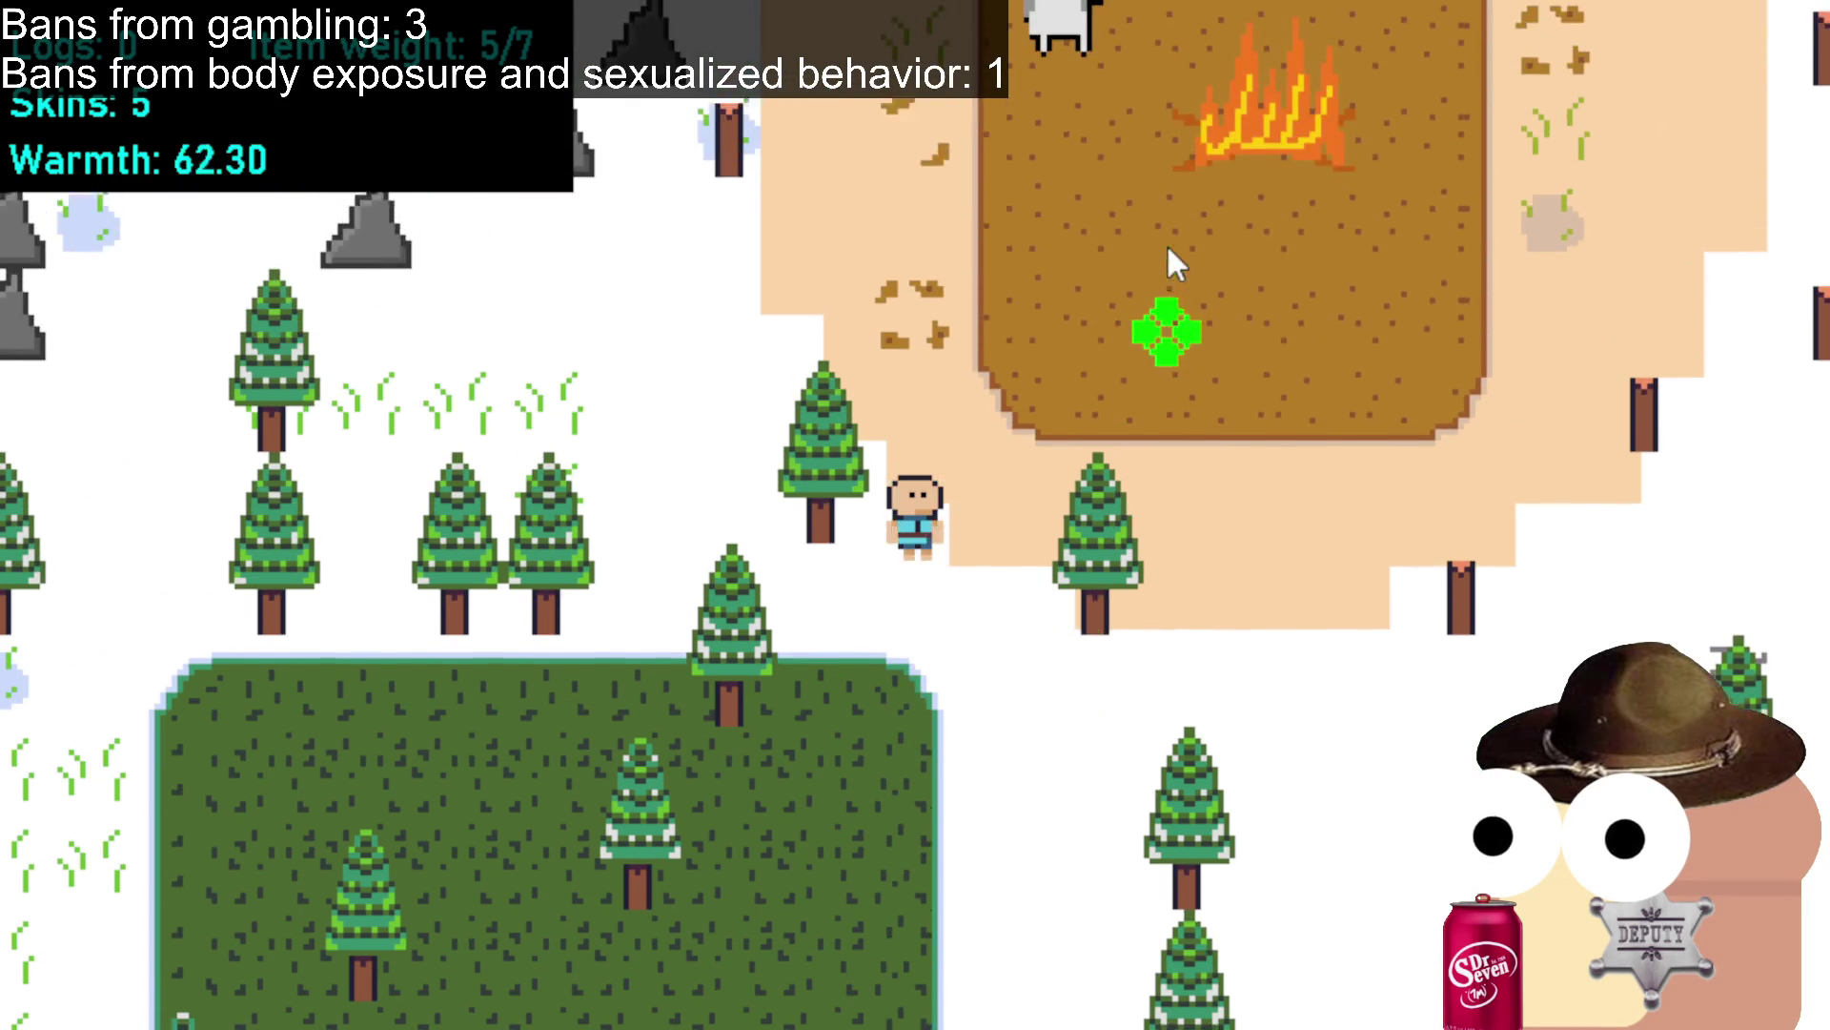
click(1165, 243)
click(1165, 243)
click(1266, 437)
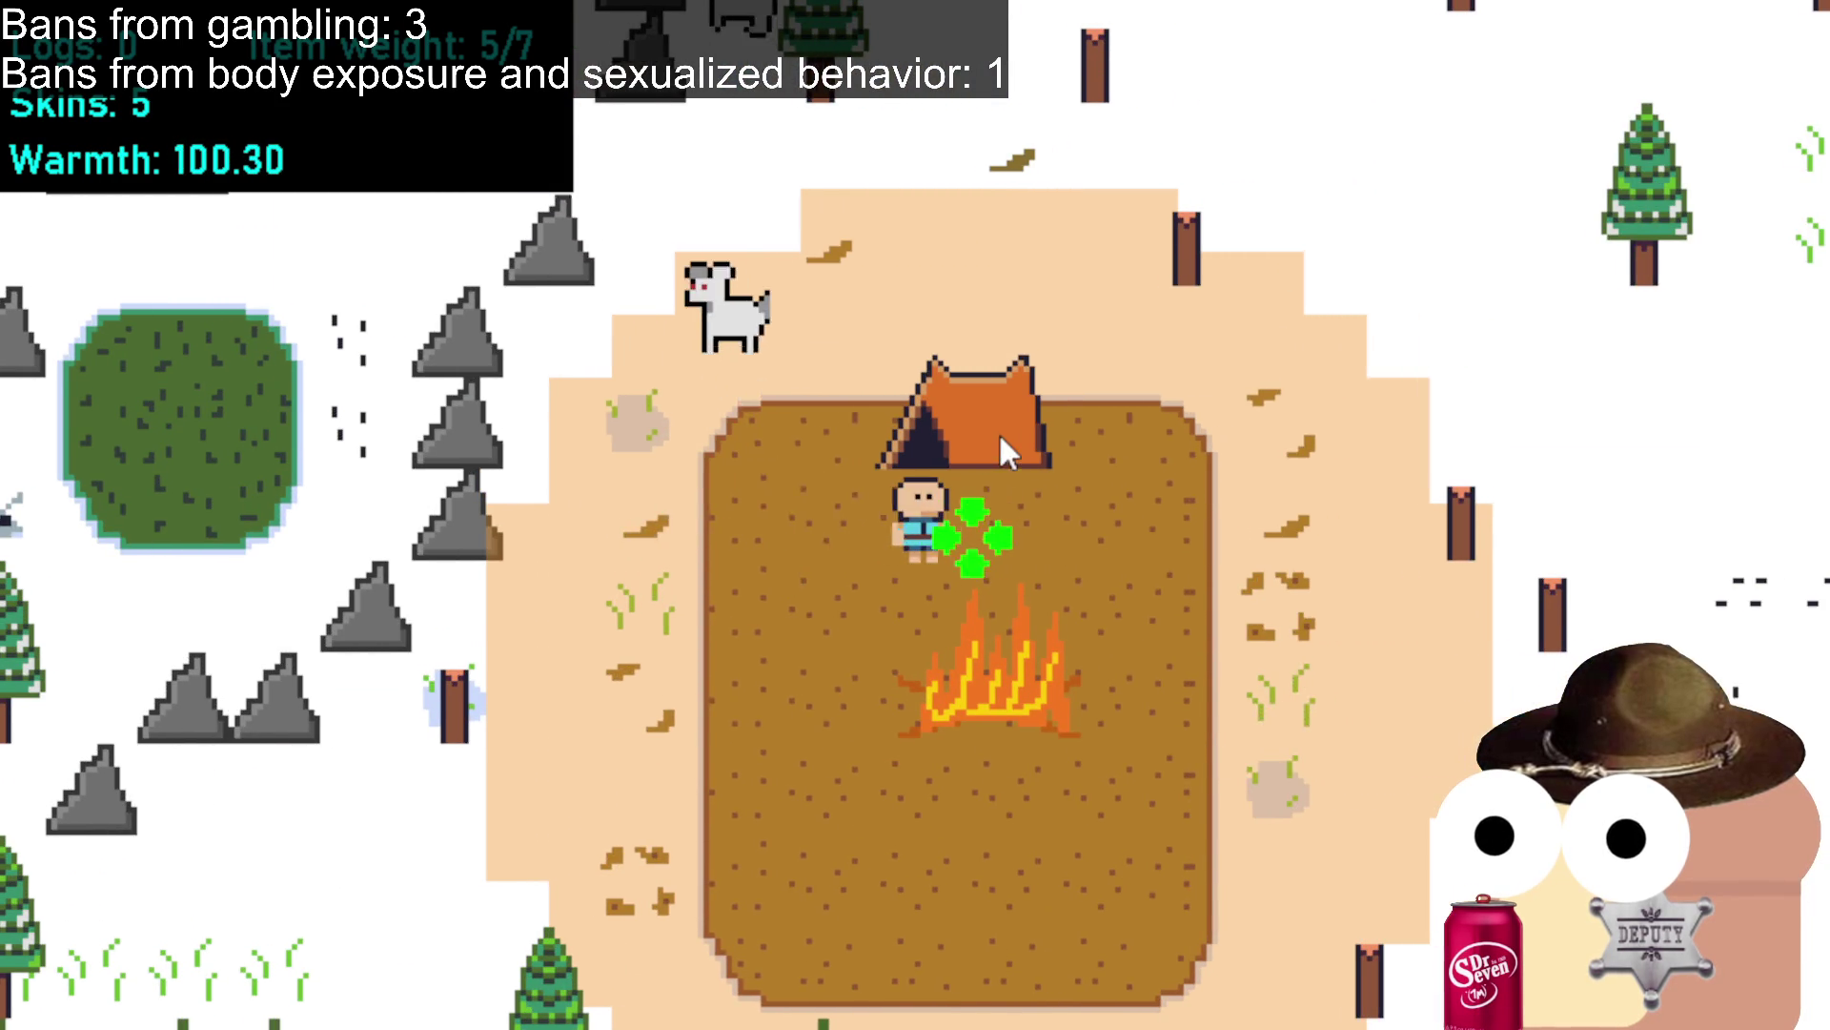
At the tent's crafting menu, spend the five skins on the coat upgrade.
click(998, 431)
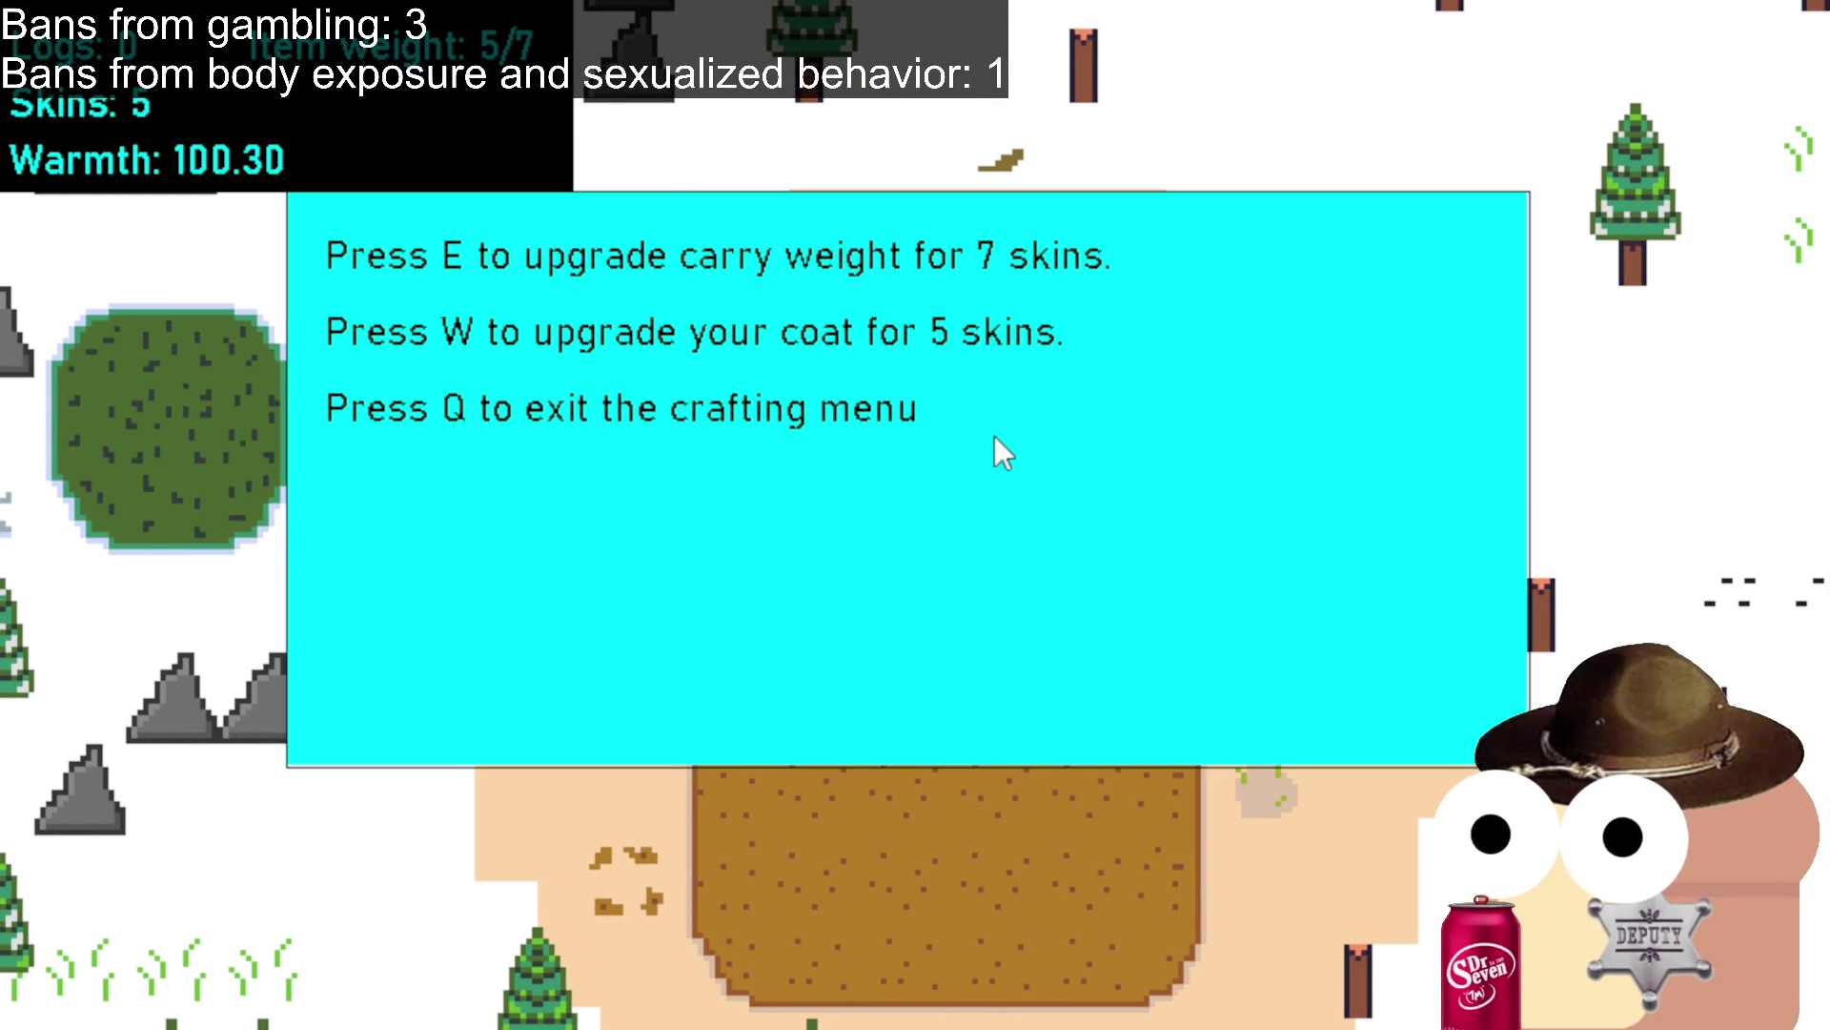
key(q)
click(1239, 492)
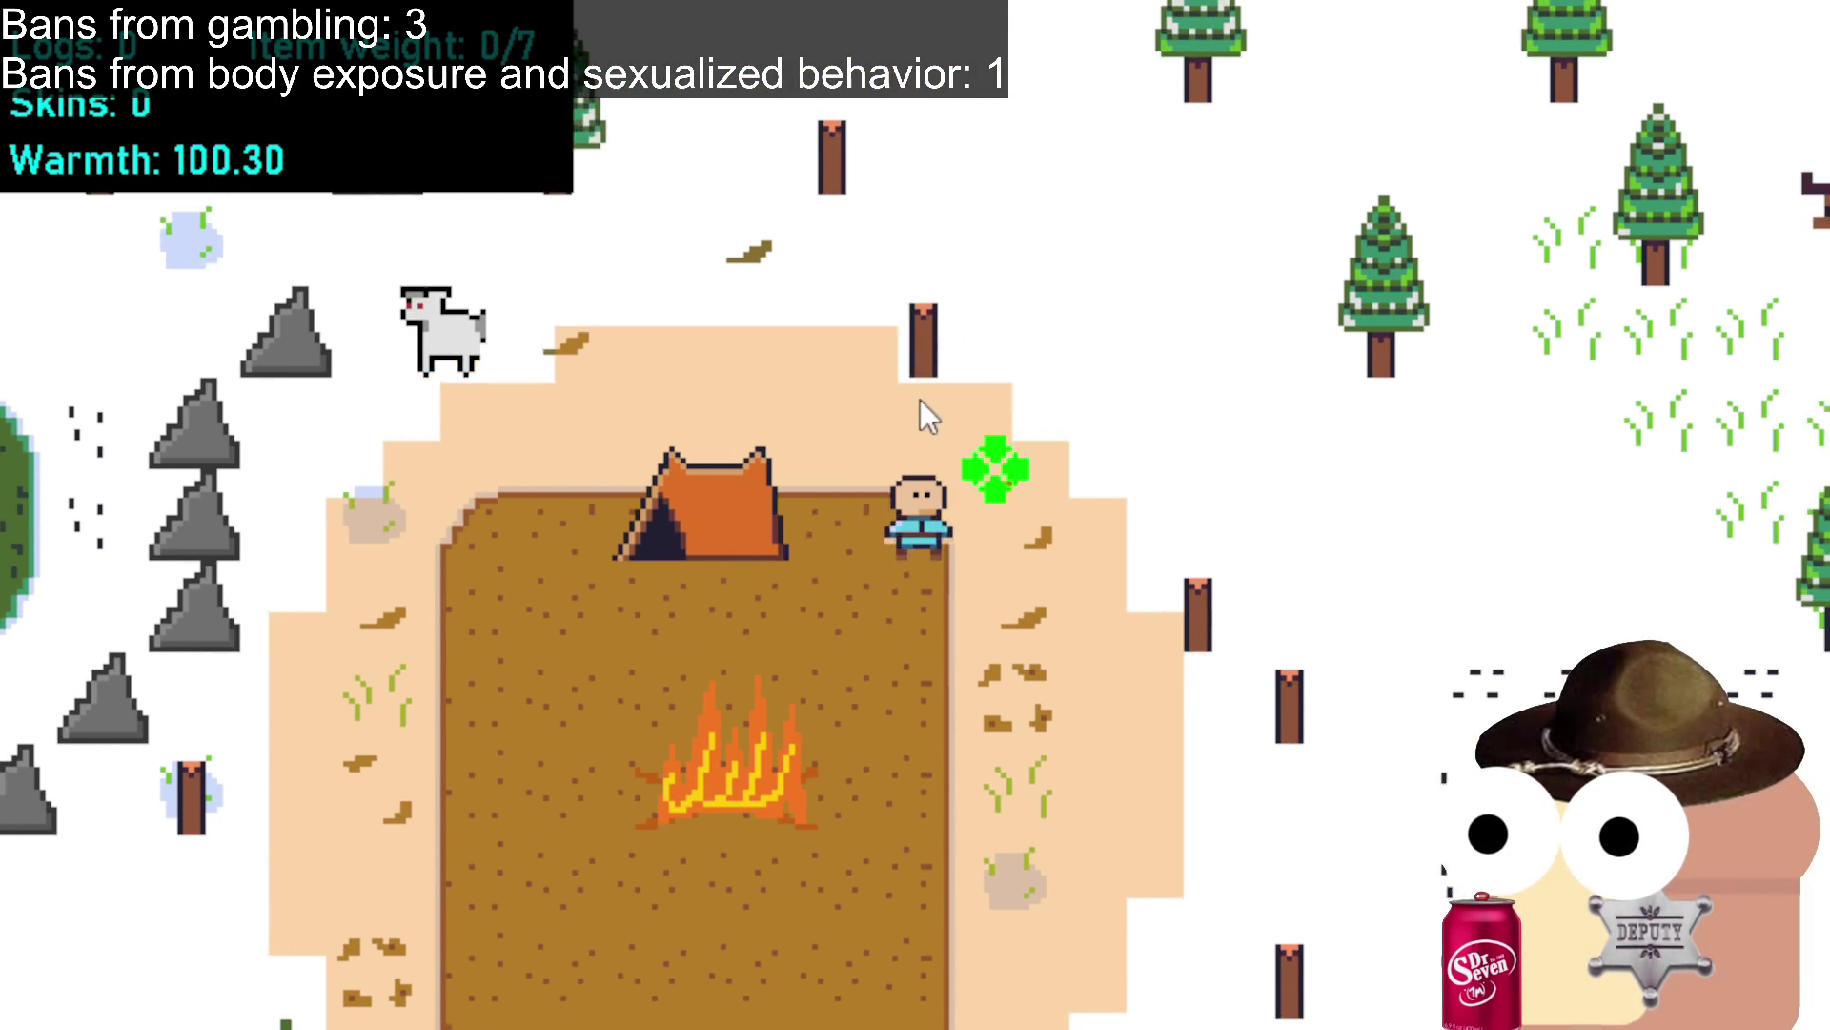
Walk right out of camp, then circle back toward the tent.
click(908, 408)
click(1196, 542)
click(1259, 624)
click(869, 713)
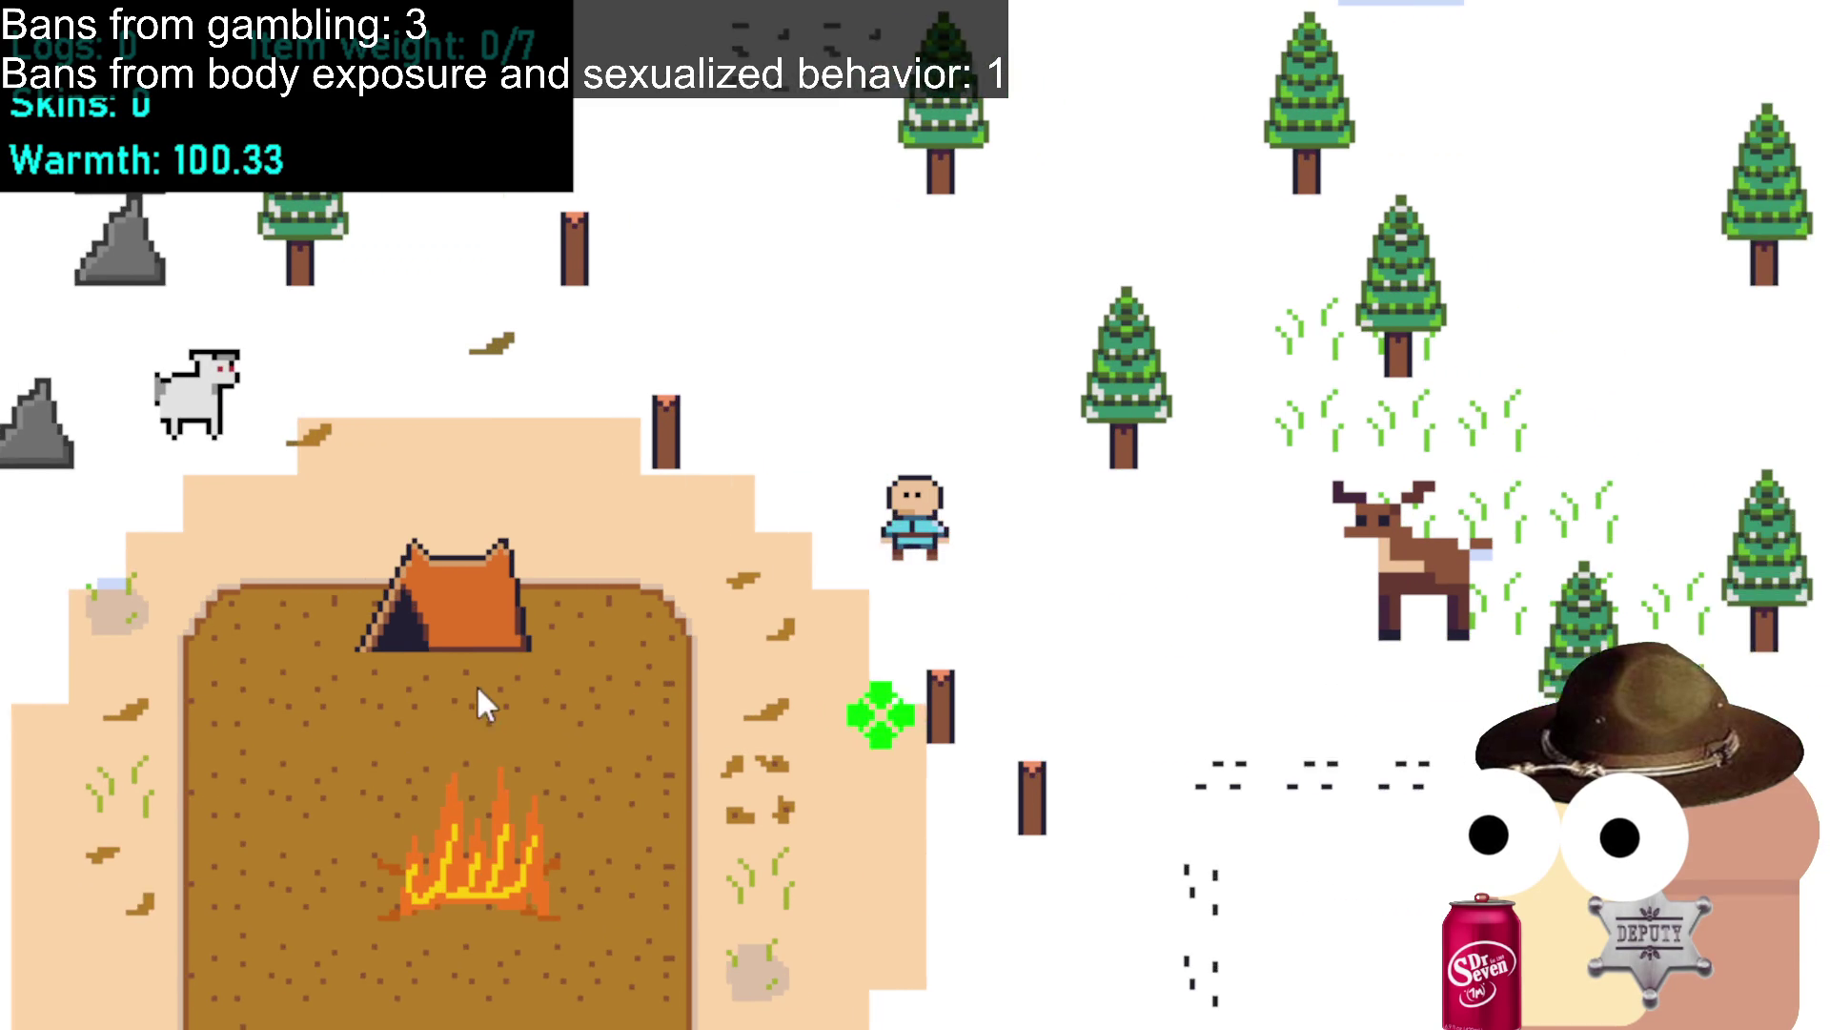
click(506, 686)
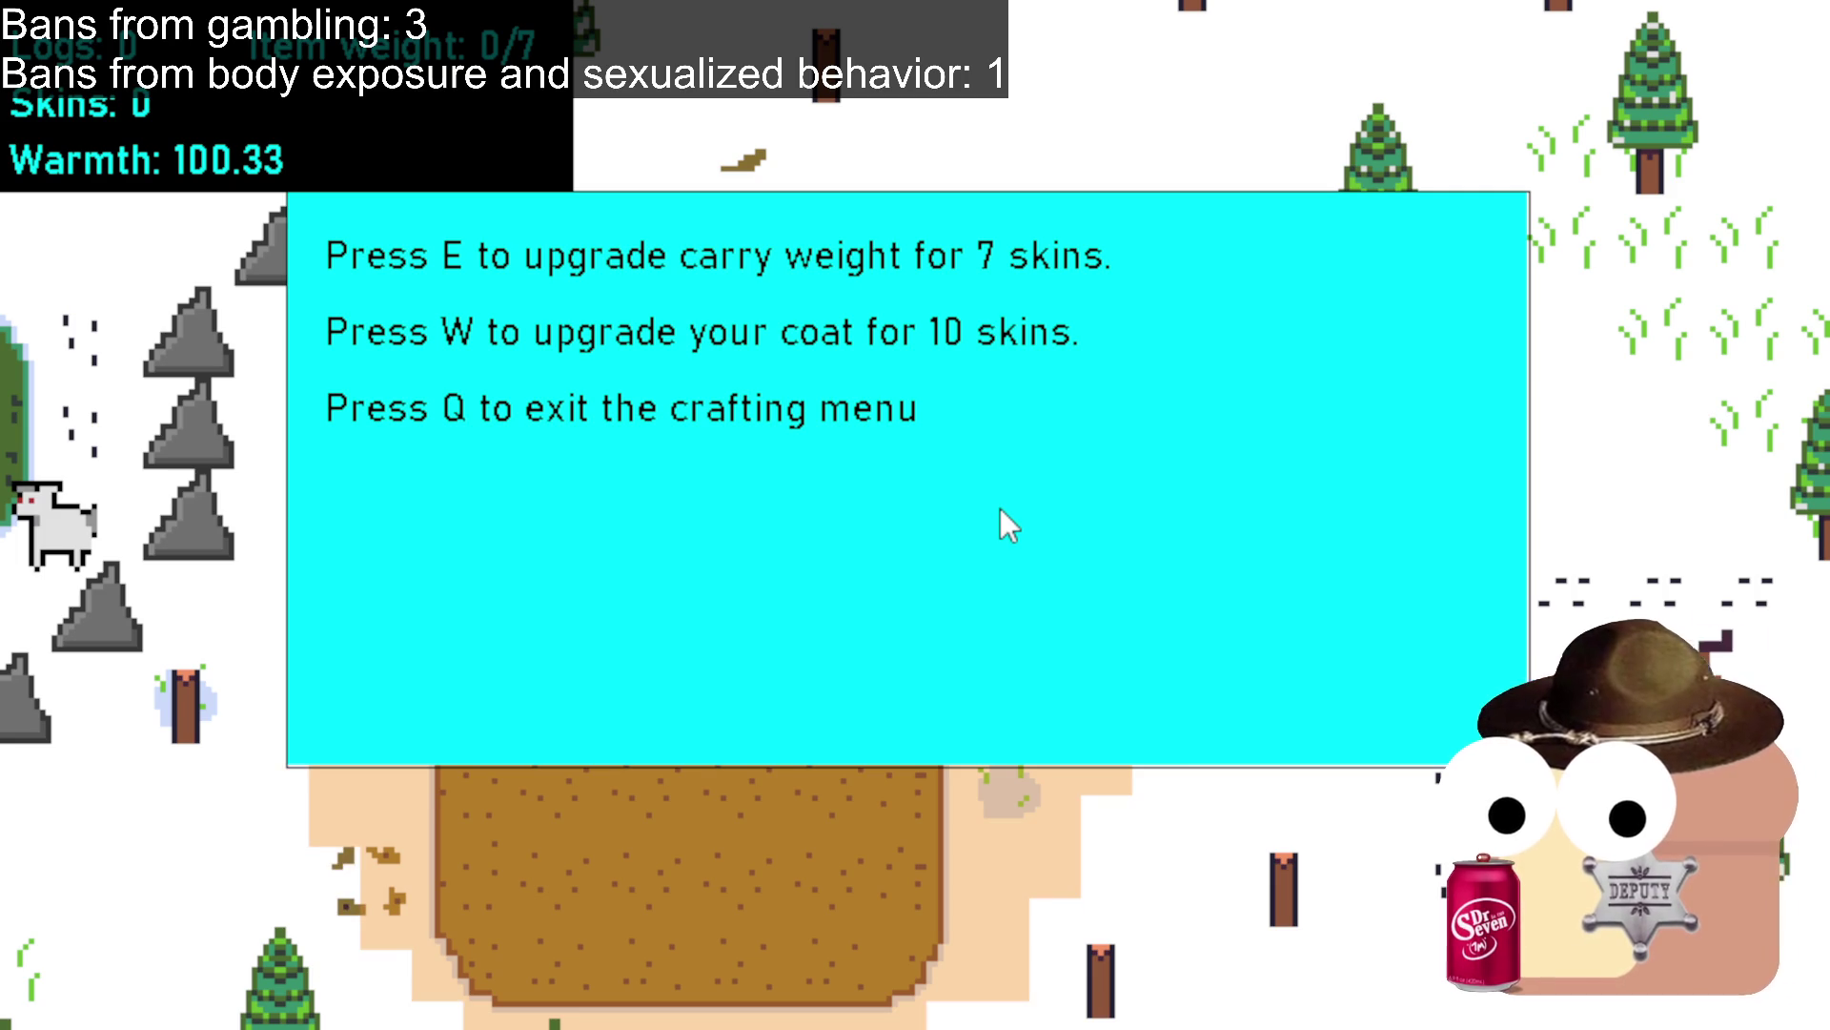
Leave the crafting menu and attack a deer near the camp for its skin.
key(q)
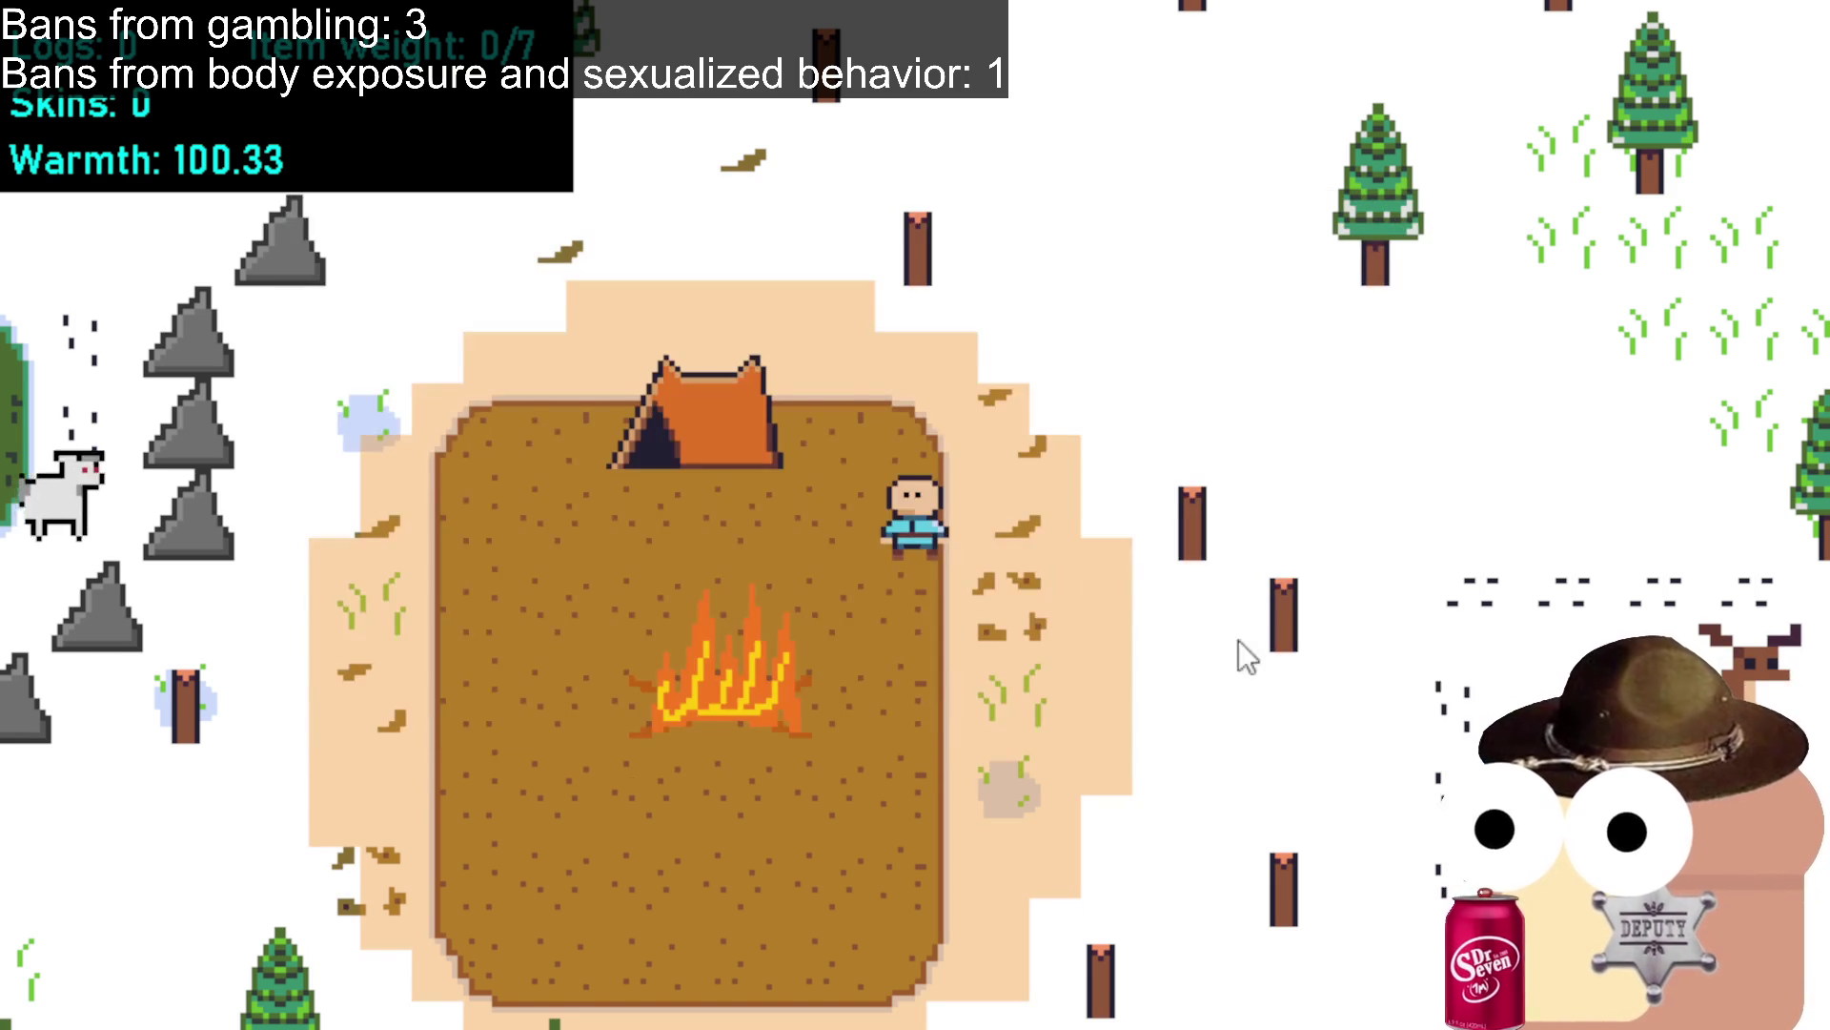
key(s)
key(d)
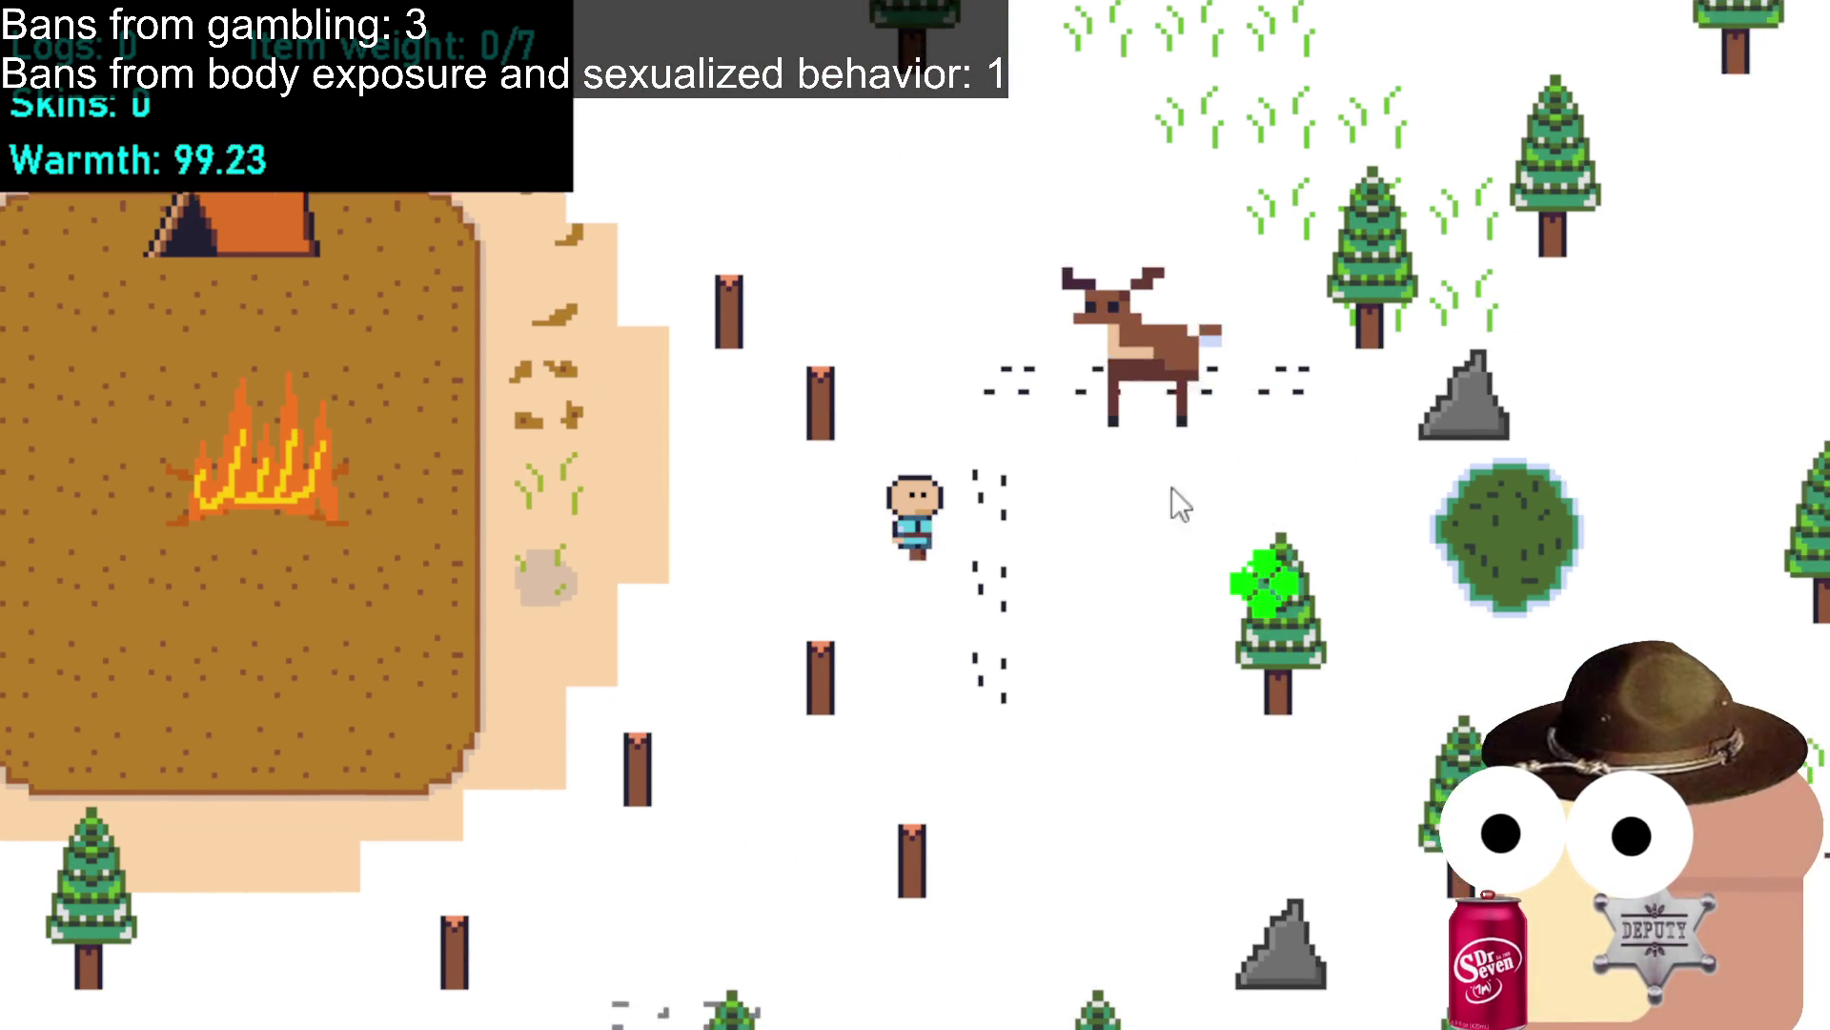
click(988, 416)
click(906, 381)
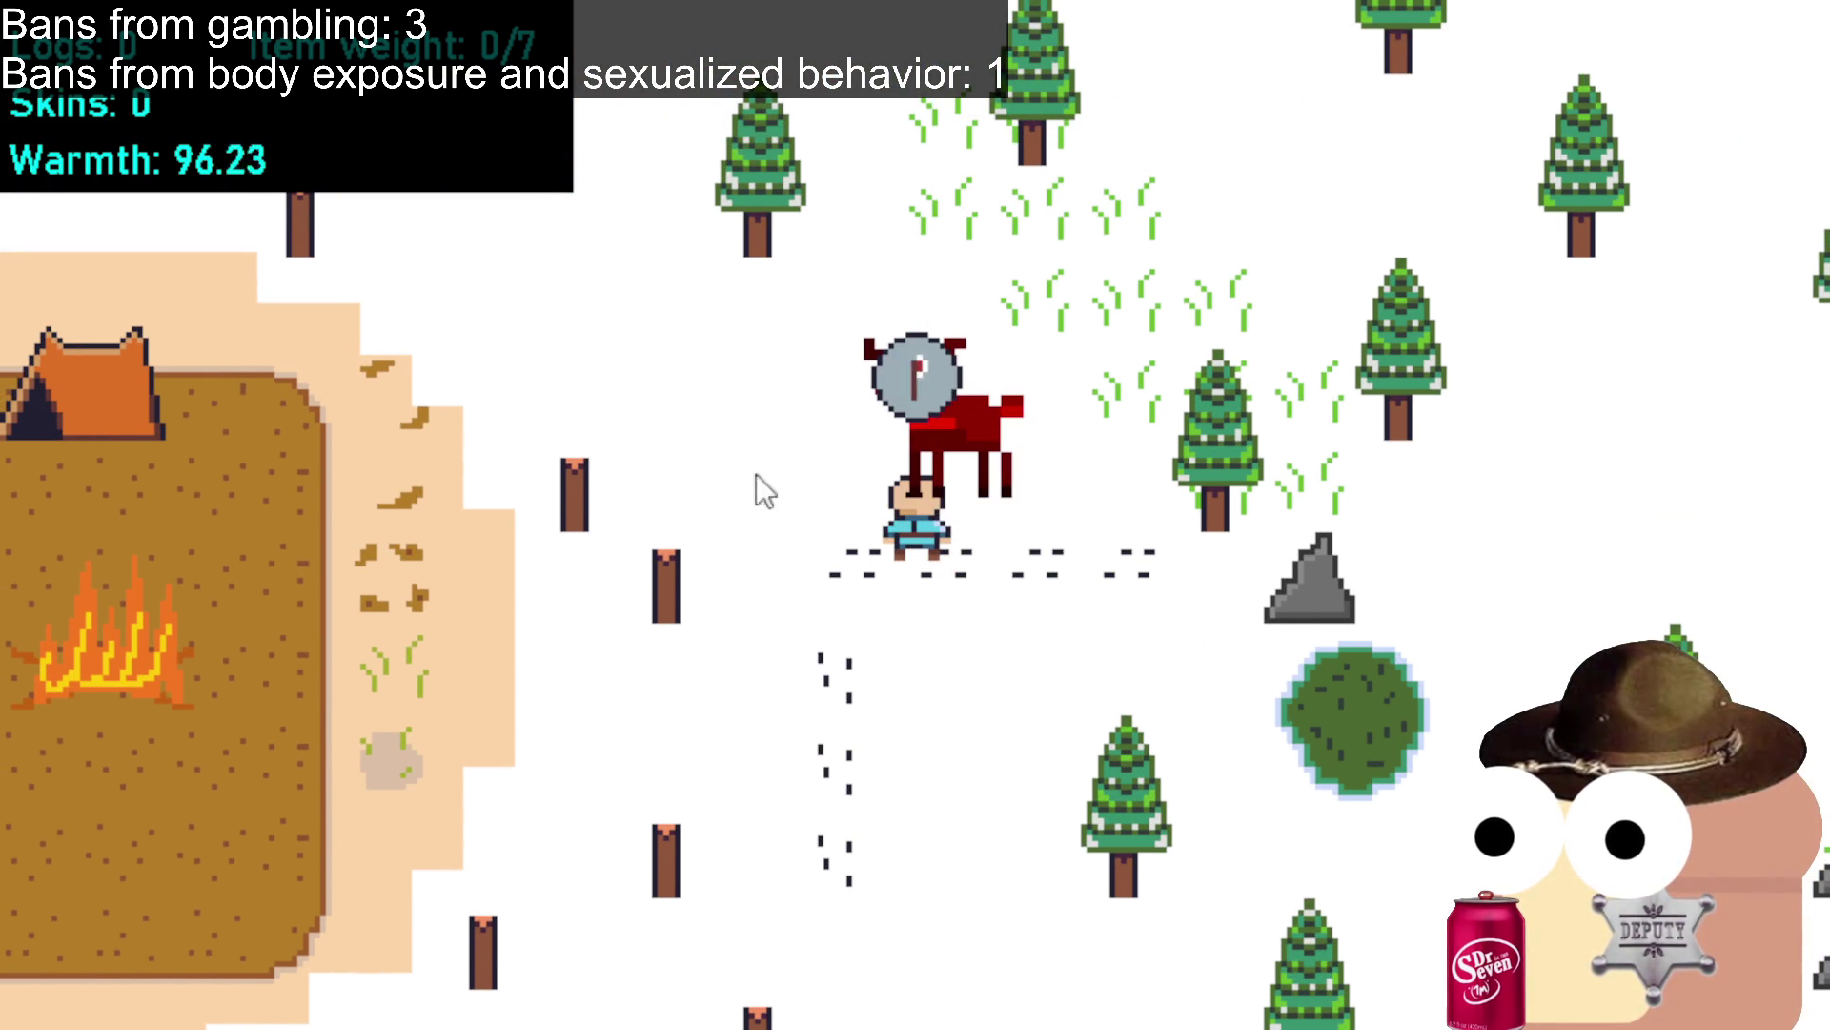
Go past the camp to the pine trees and chop several pines for logs.
key(s)
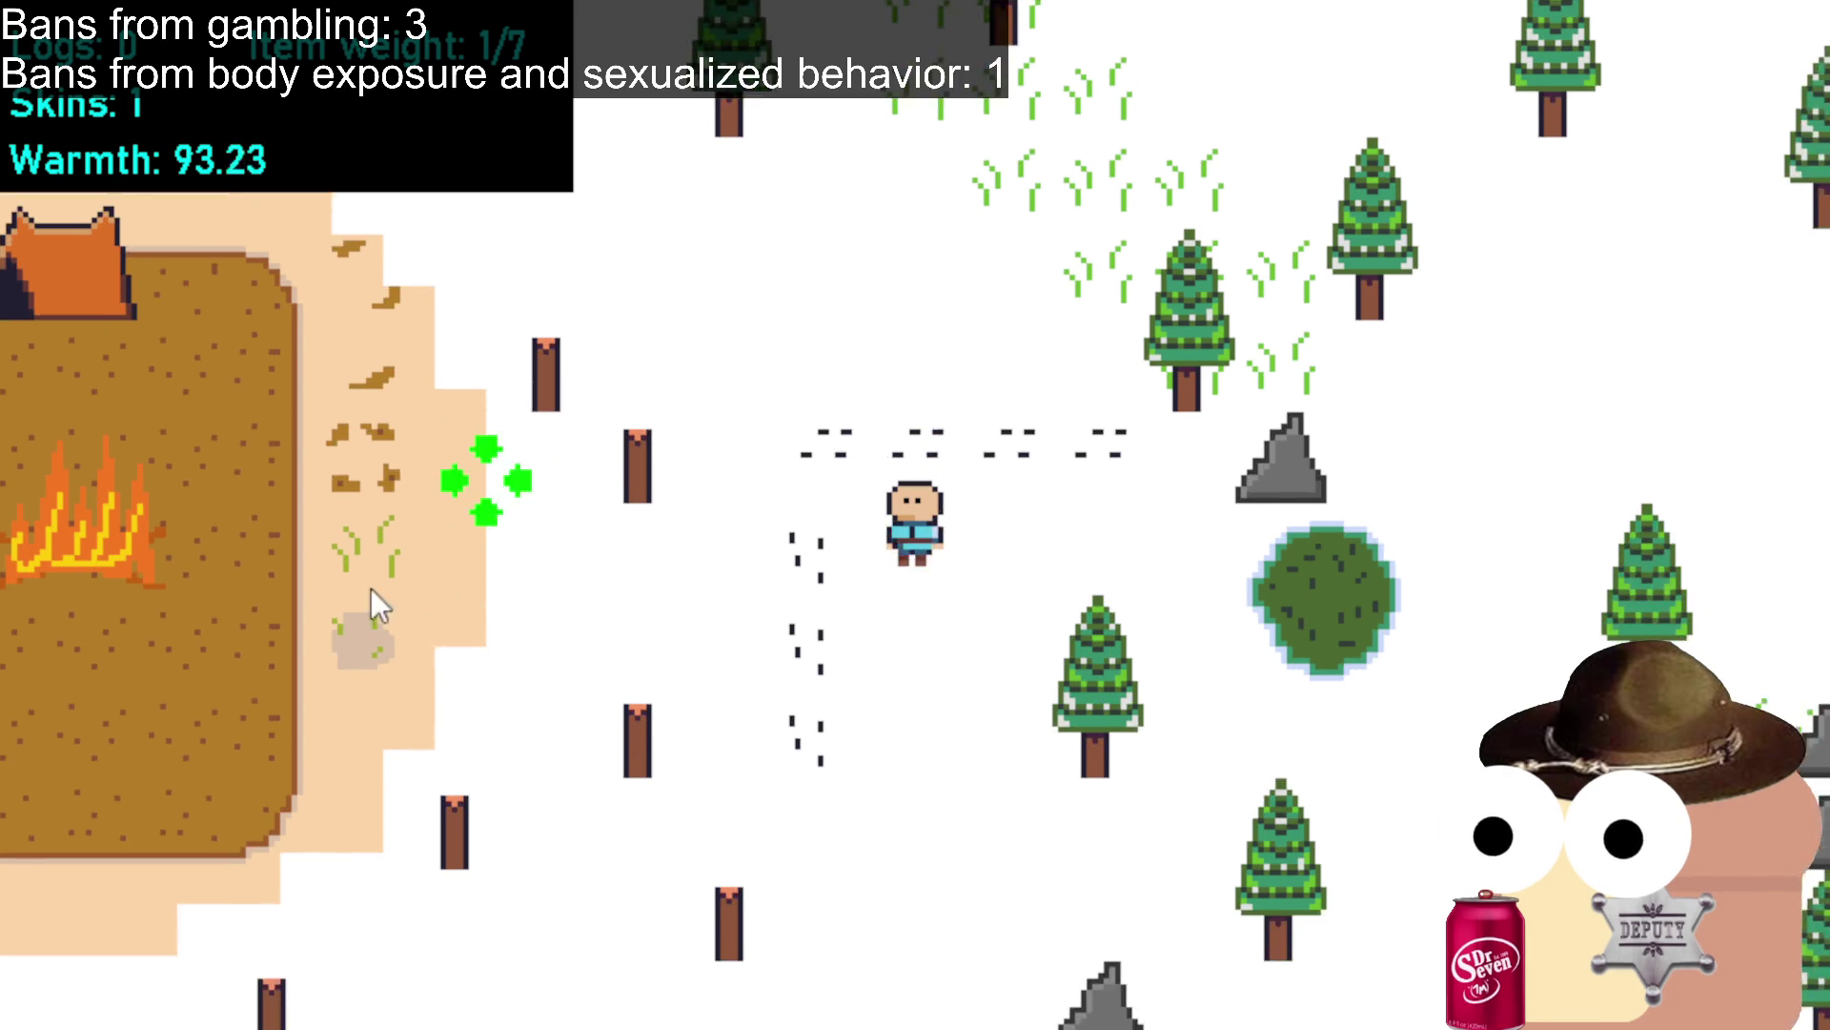
key(a)
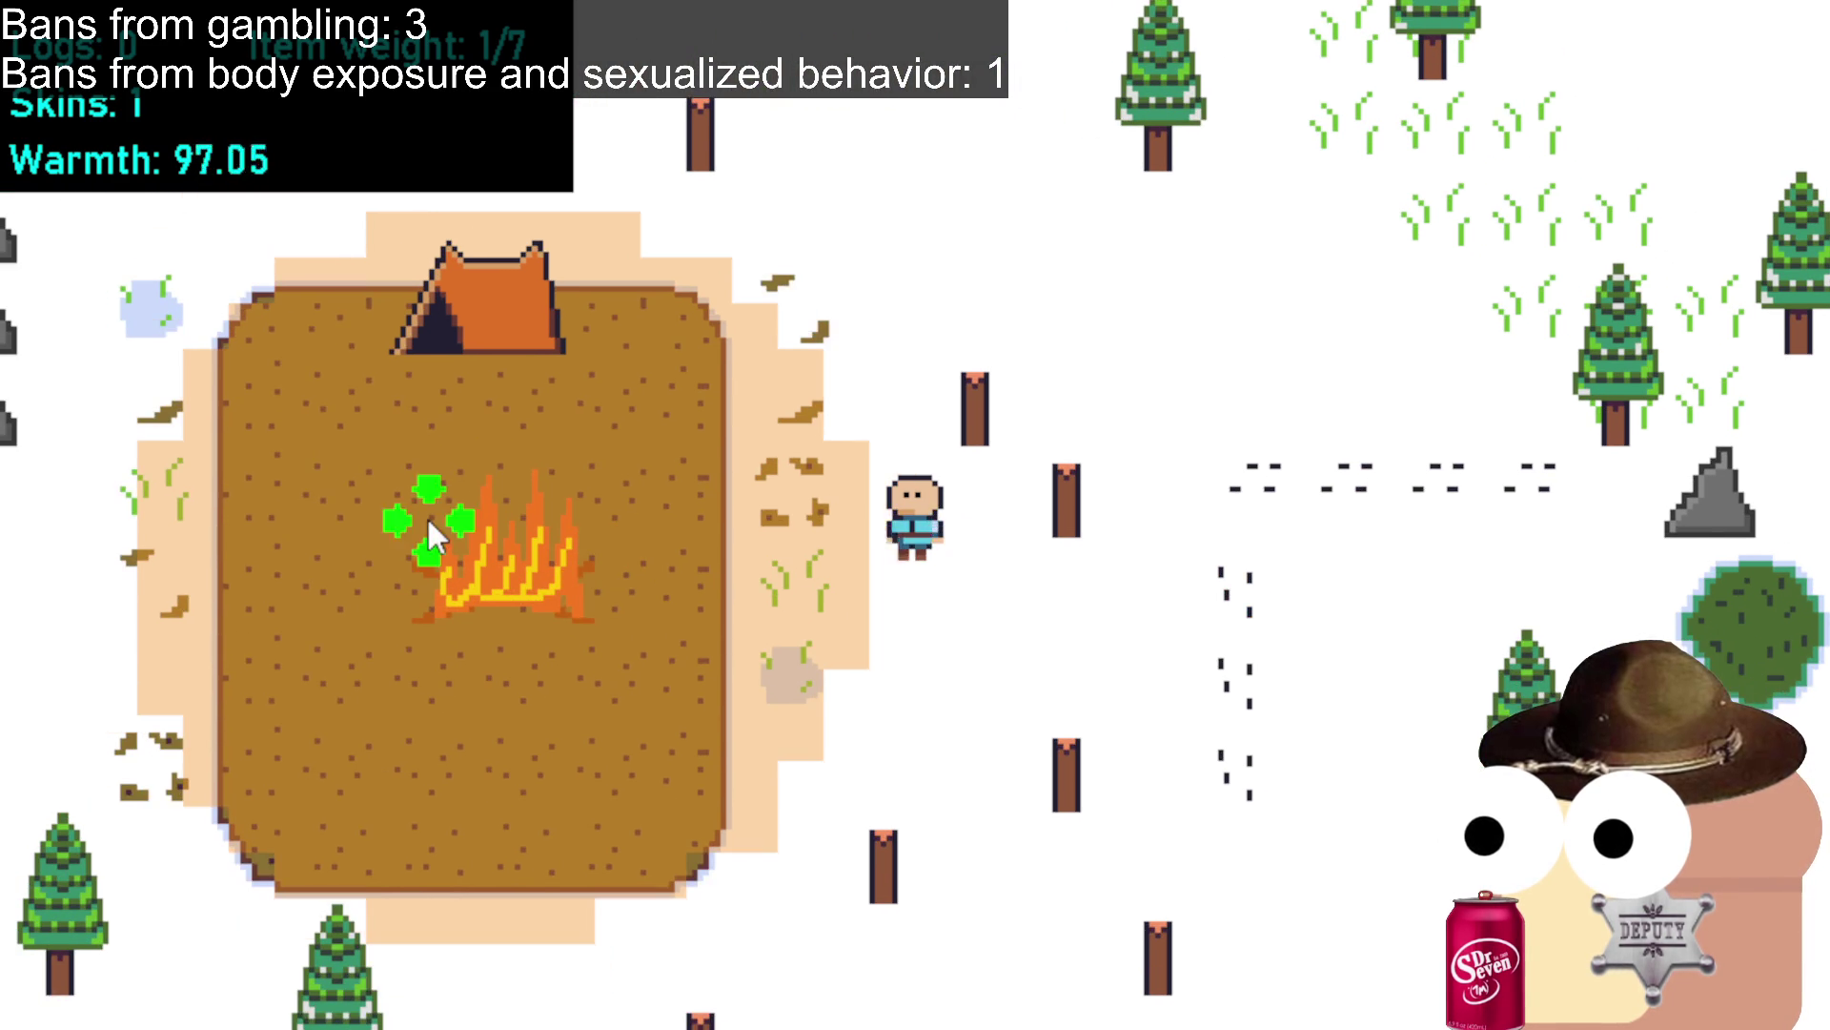
click(604, 620)
click(286, 734)
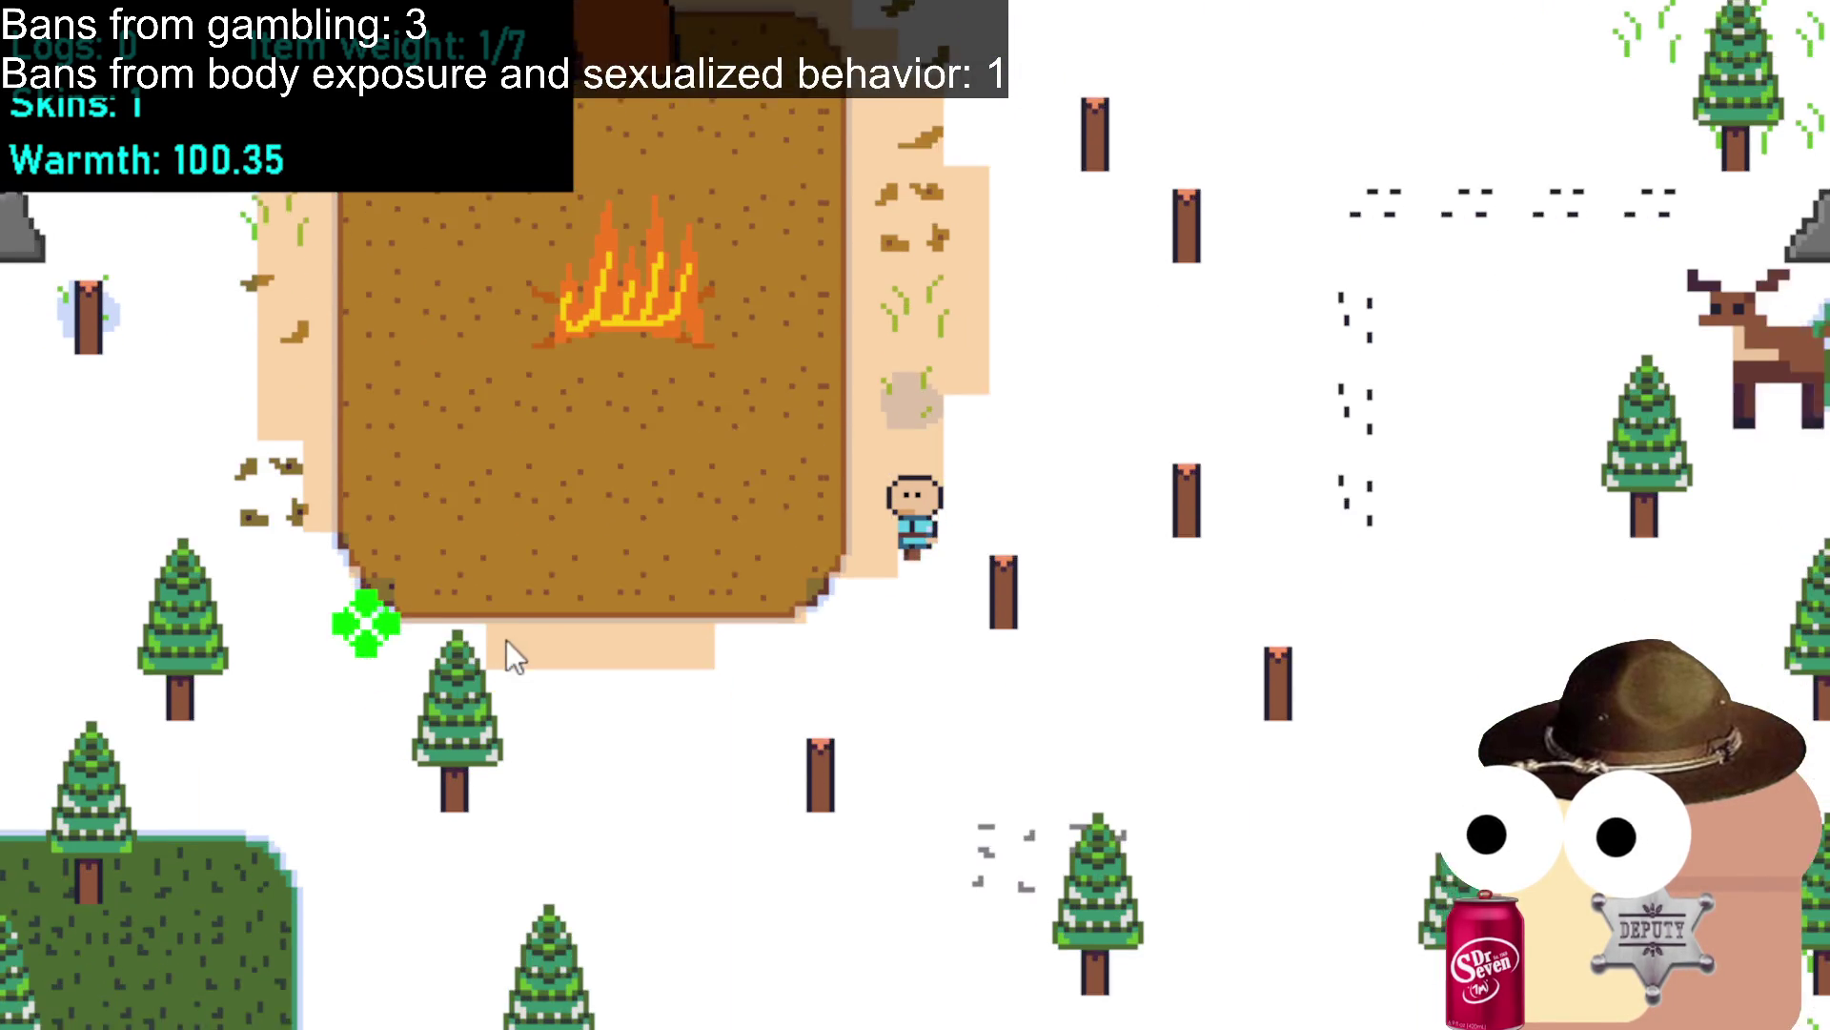
click(494, 647)
click(286, 577)
click(405, 657)
click(883, 625)
click(741, 632)
click(814, 429)
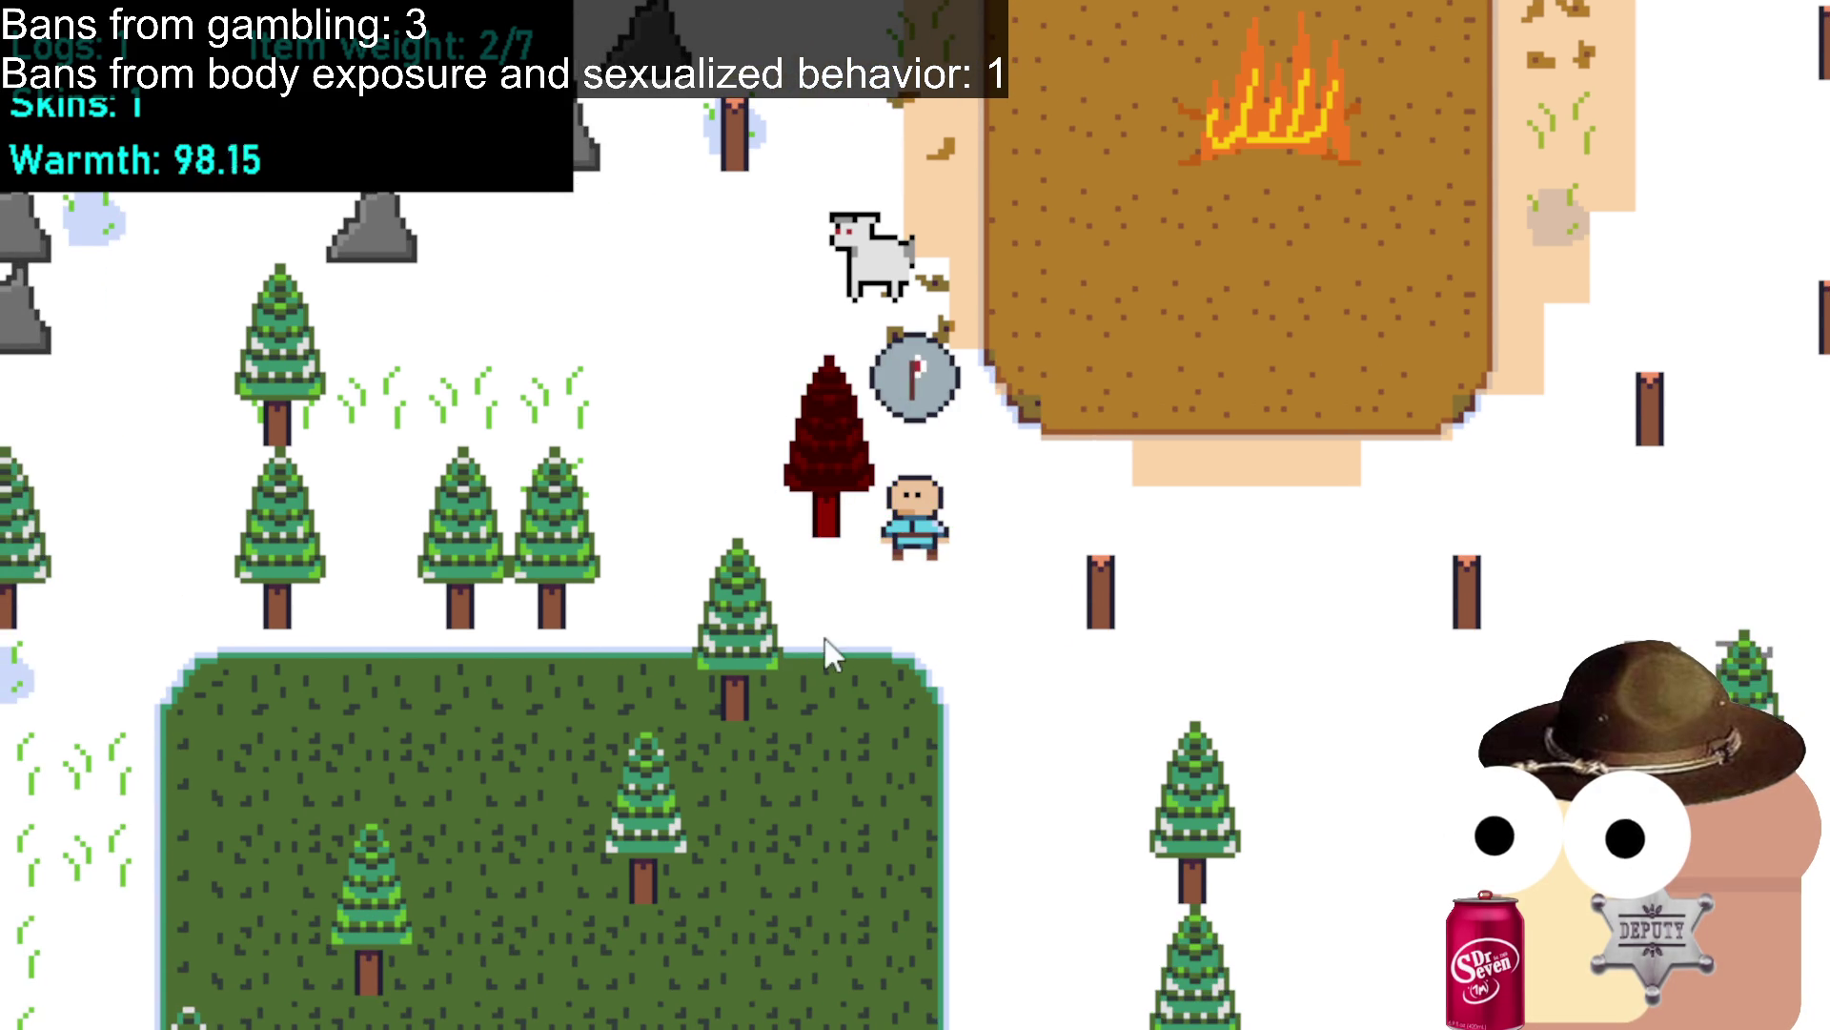
click(818, 637)
click(730, 467)
click(1089, 357)
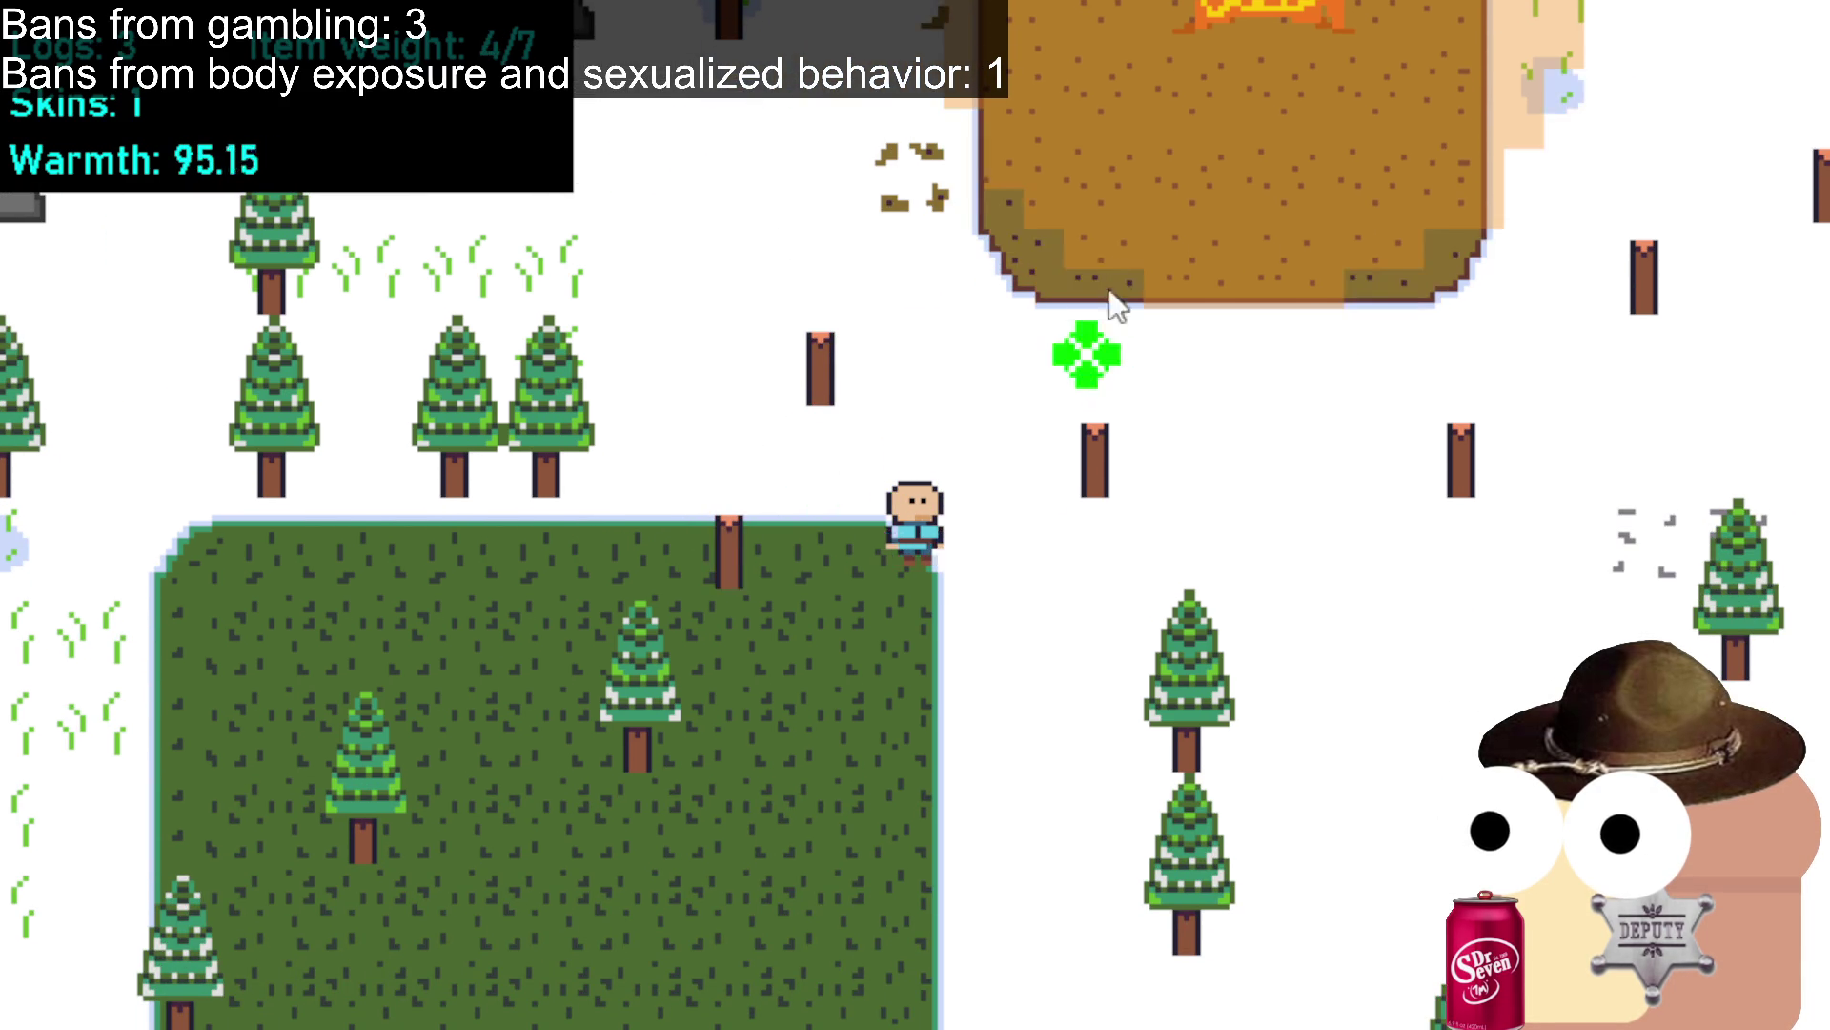
Return to the camp clearing and add the logs to the campfire.
click(1098, 286)
click(1108, 234)
click(1125, 362)
click(1134, 534)
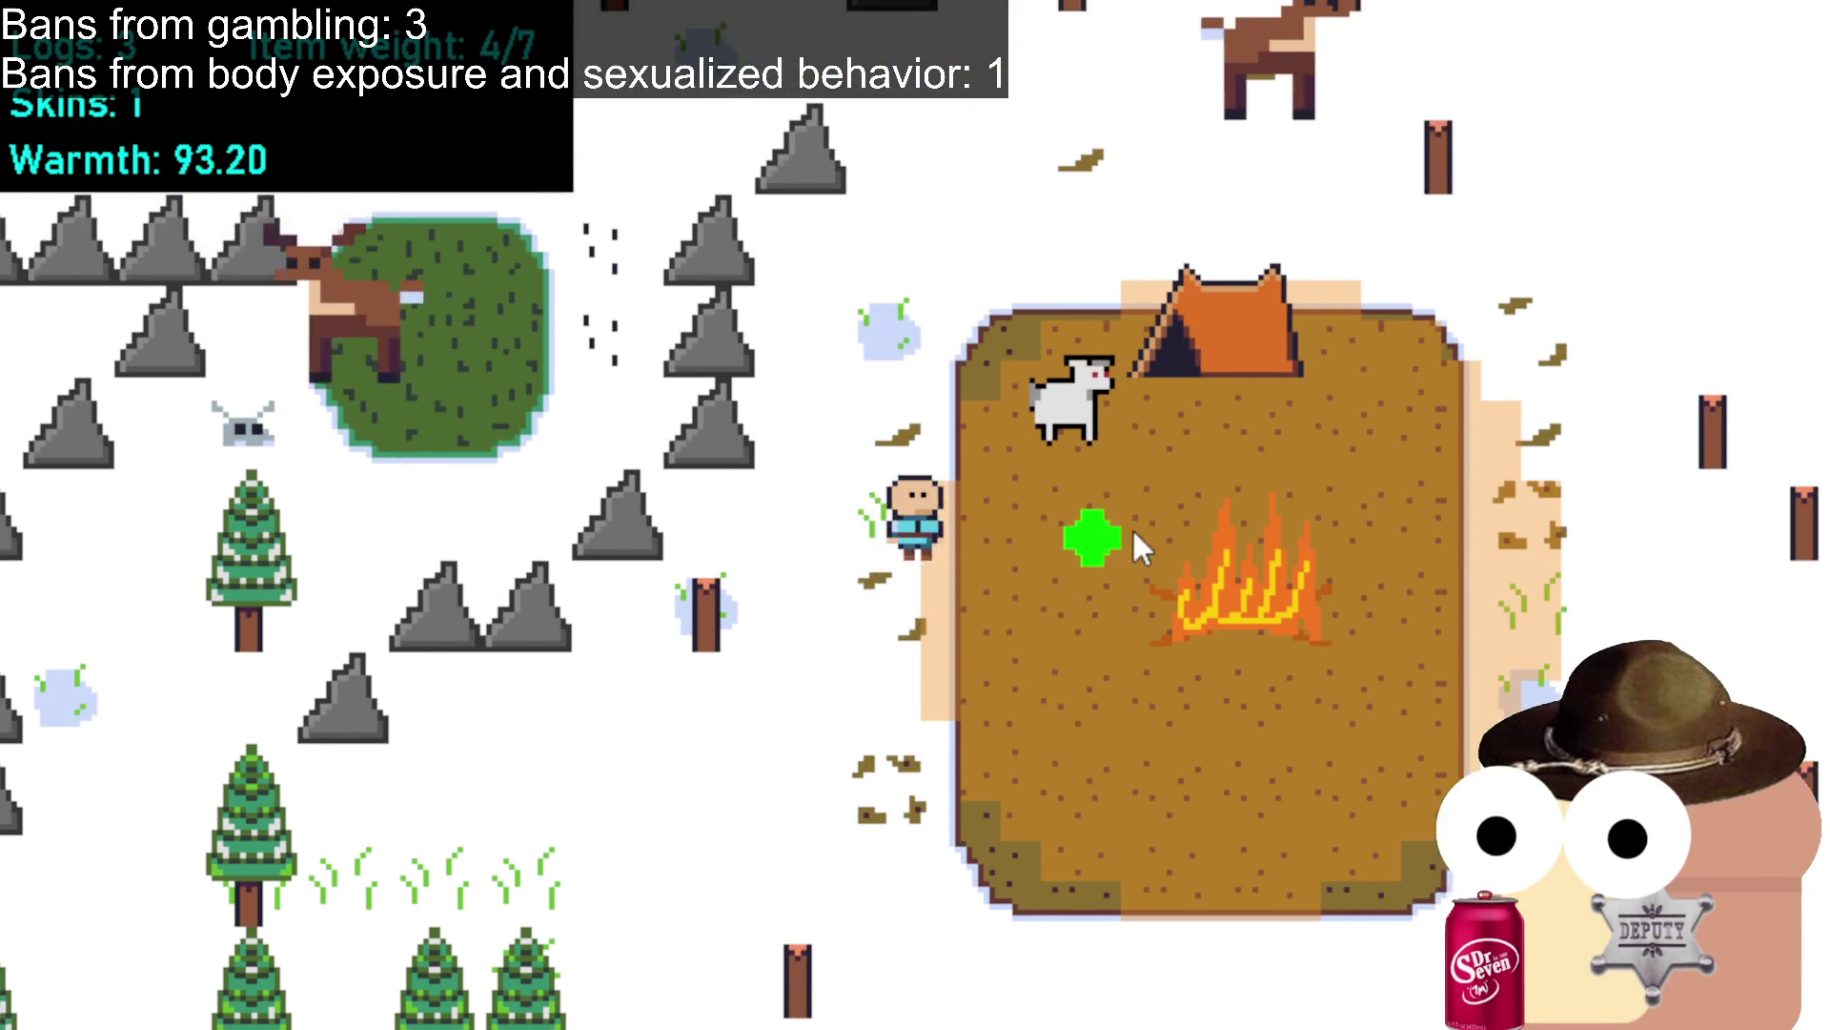
click(1125, 583)
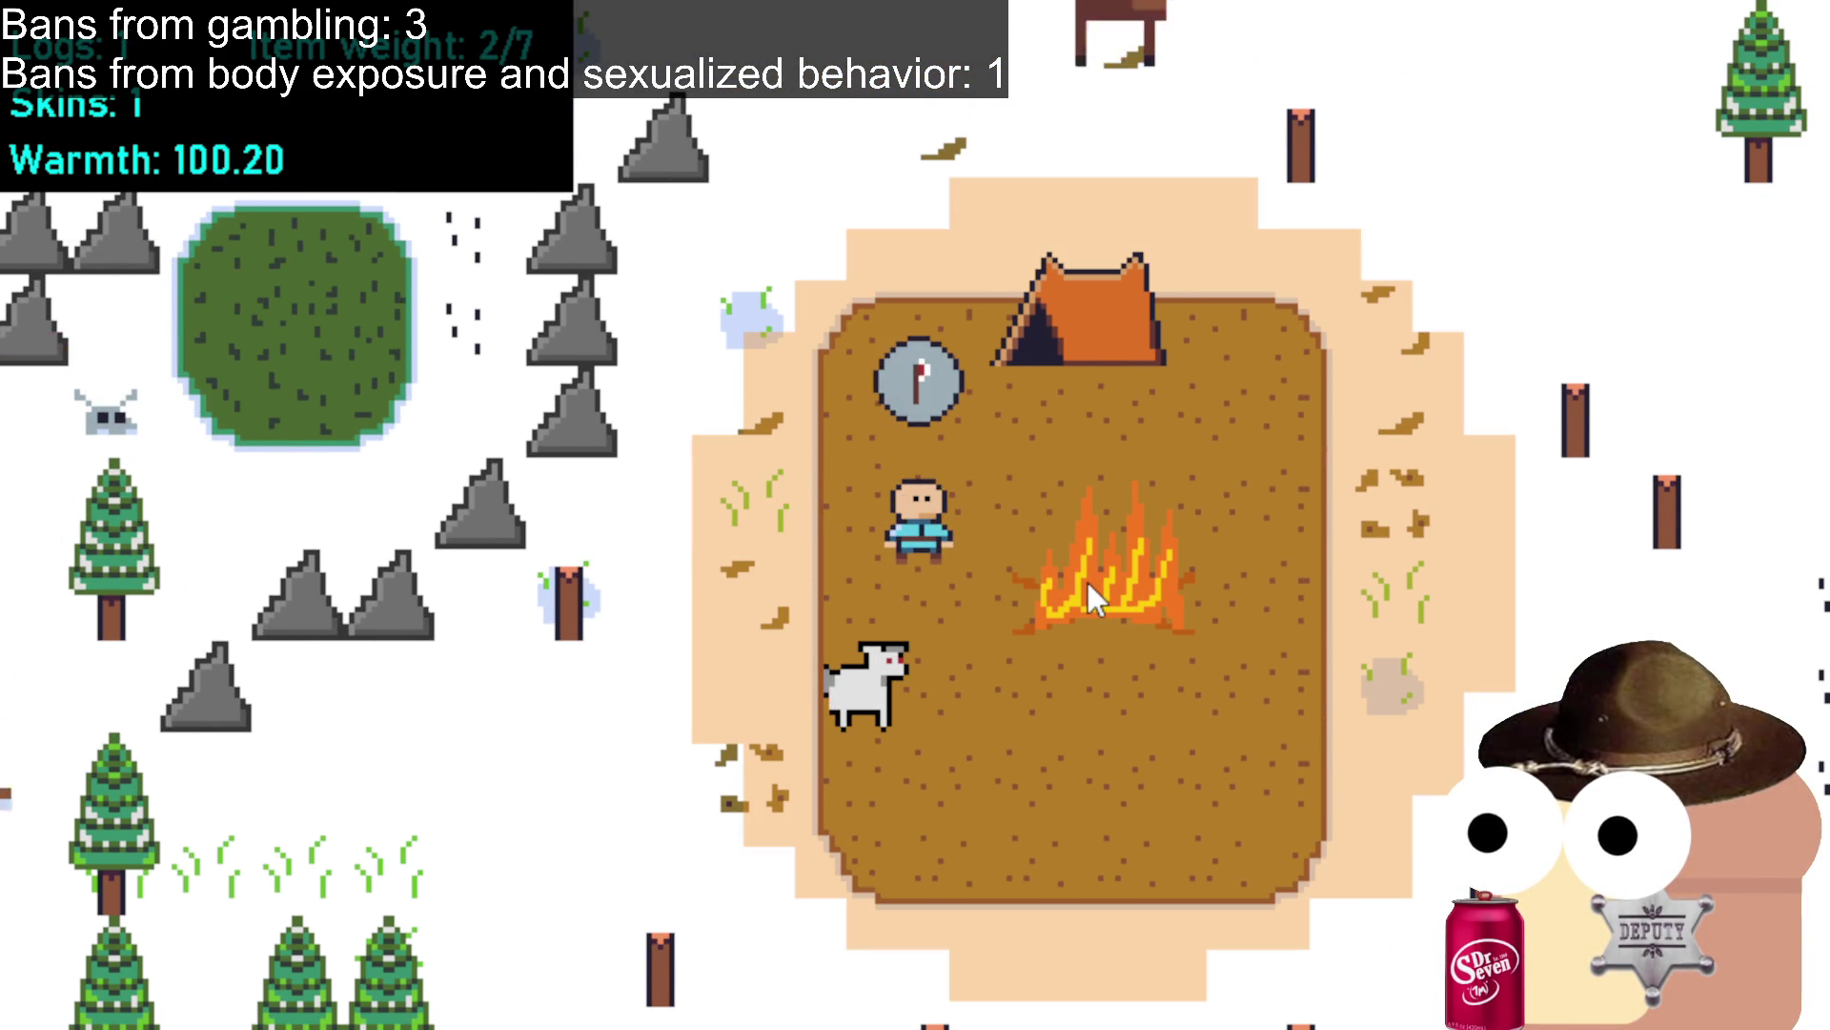
Head north from the camp and attack a deer for its skin.
click(869, 252)
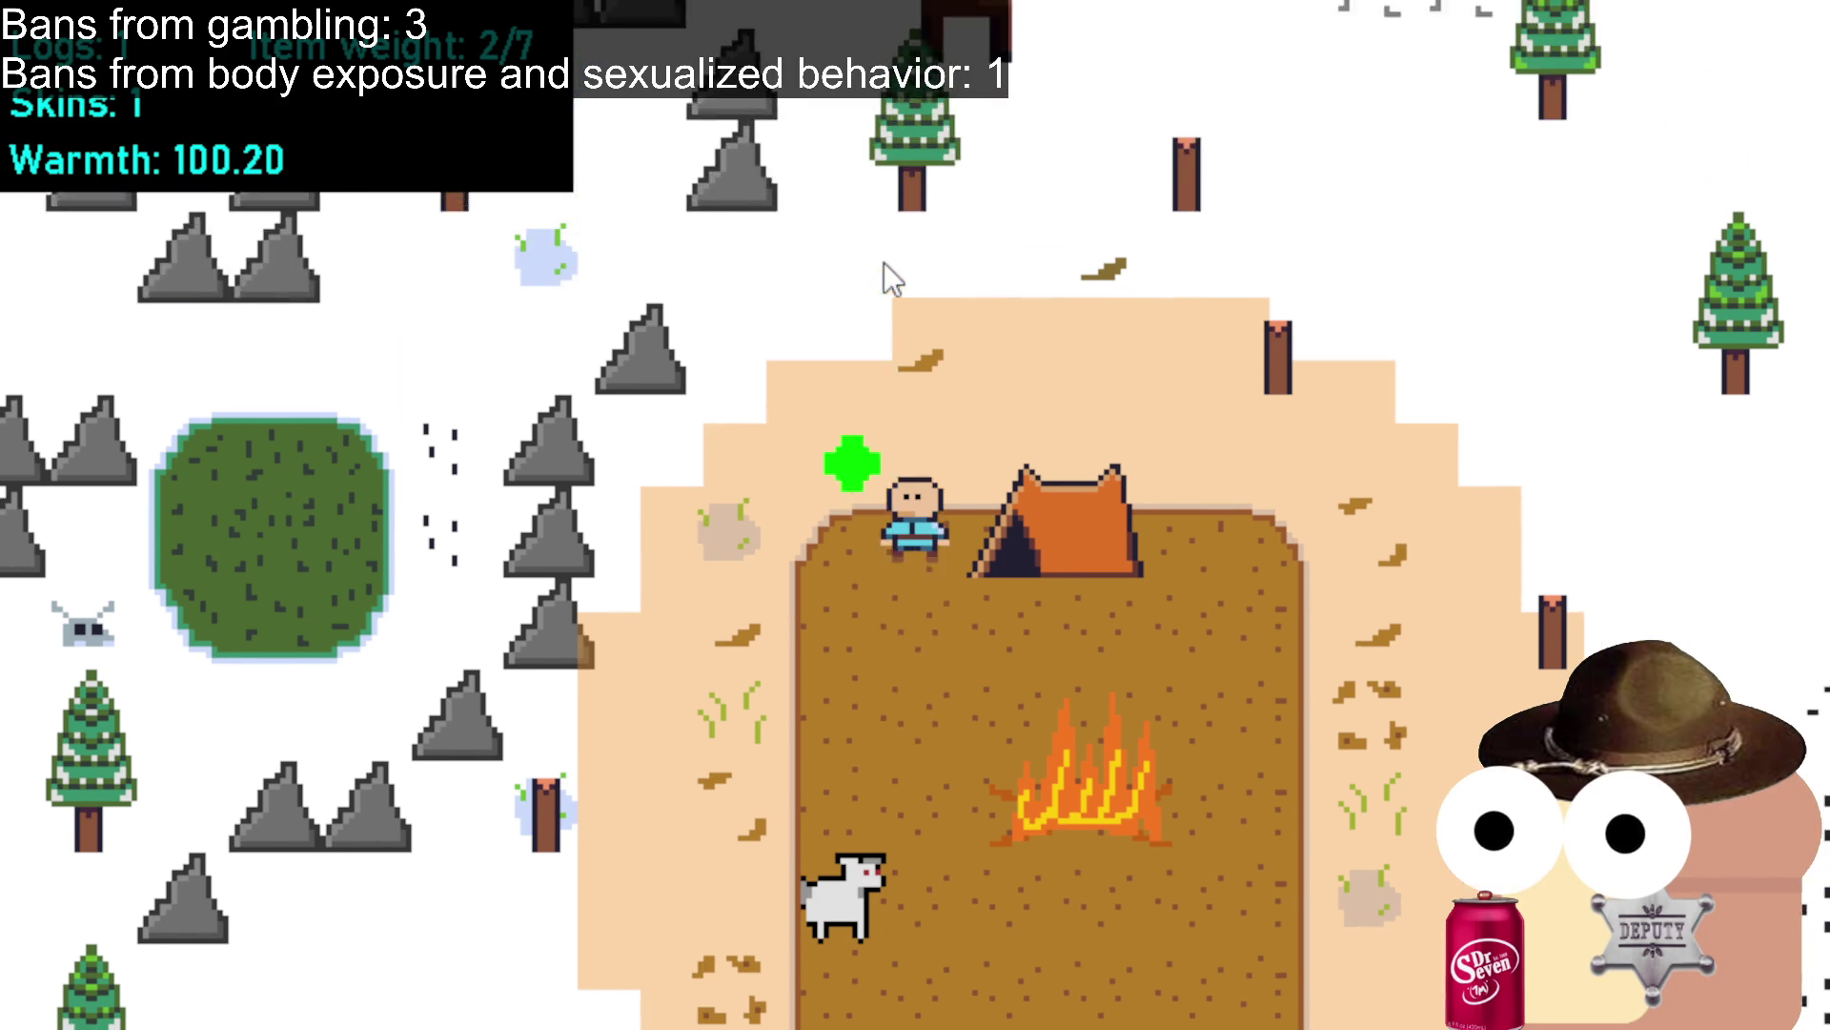
click(1034, 400)
click(1087, 382)
click(1006, 335)
click(808, 396)
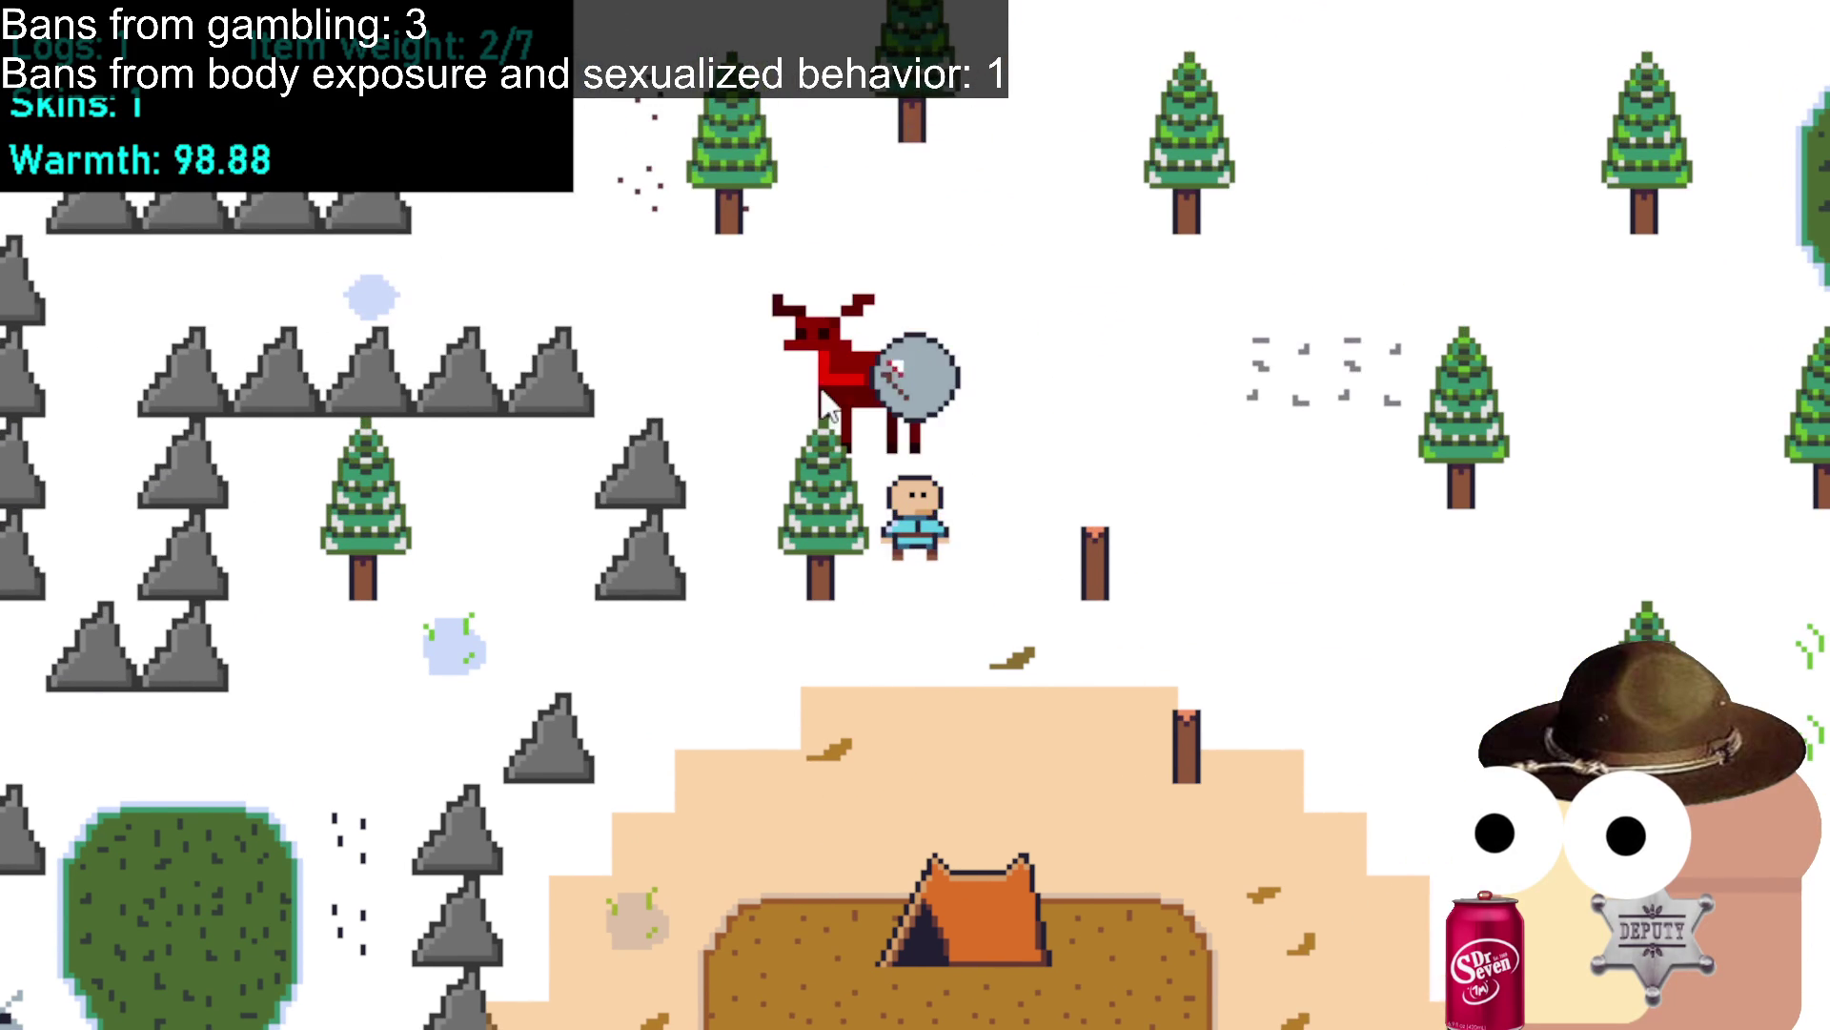
Circle back down-left past the camp and attack another deer for its skin.
click(730, 821)
click(734, 825)
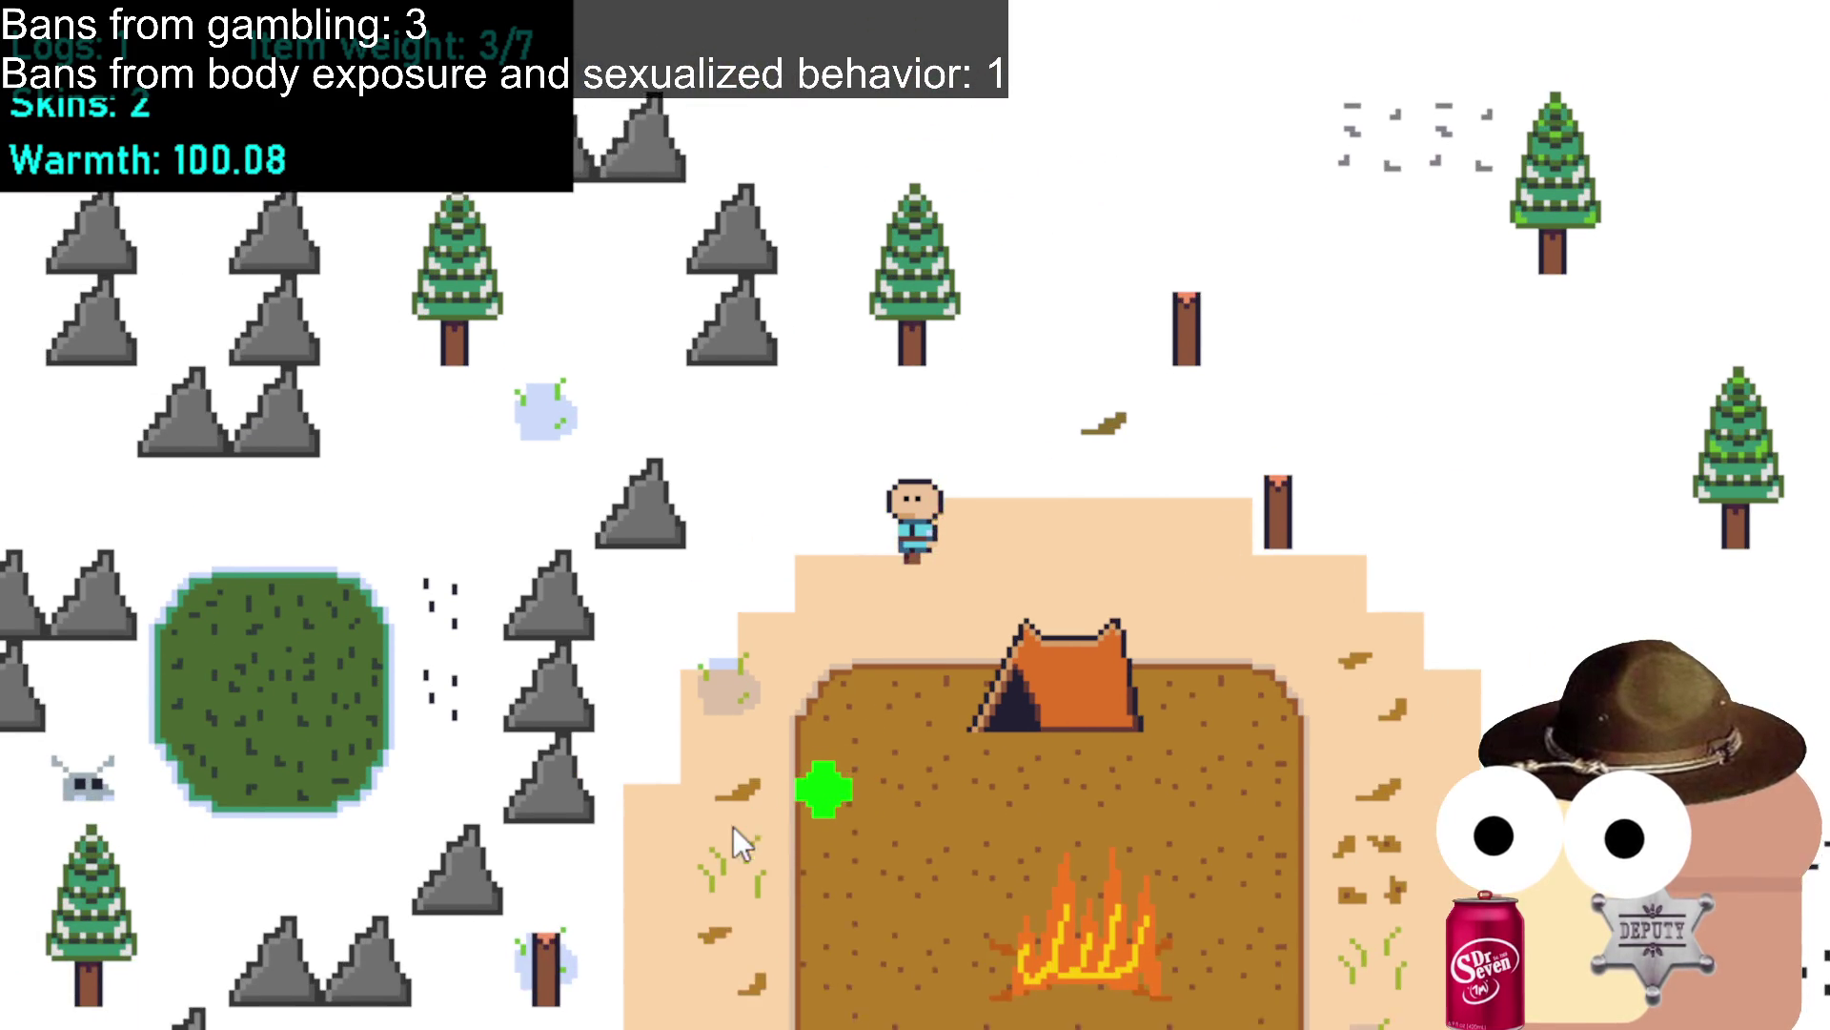
click(786, 847)
click(807, 858)
click(809, 863)
click(810, 863)
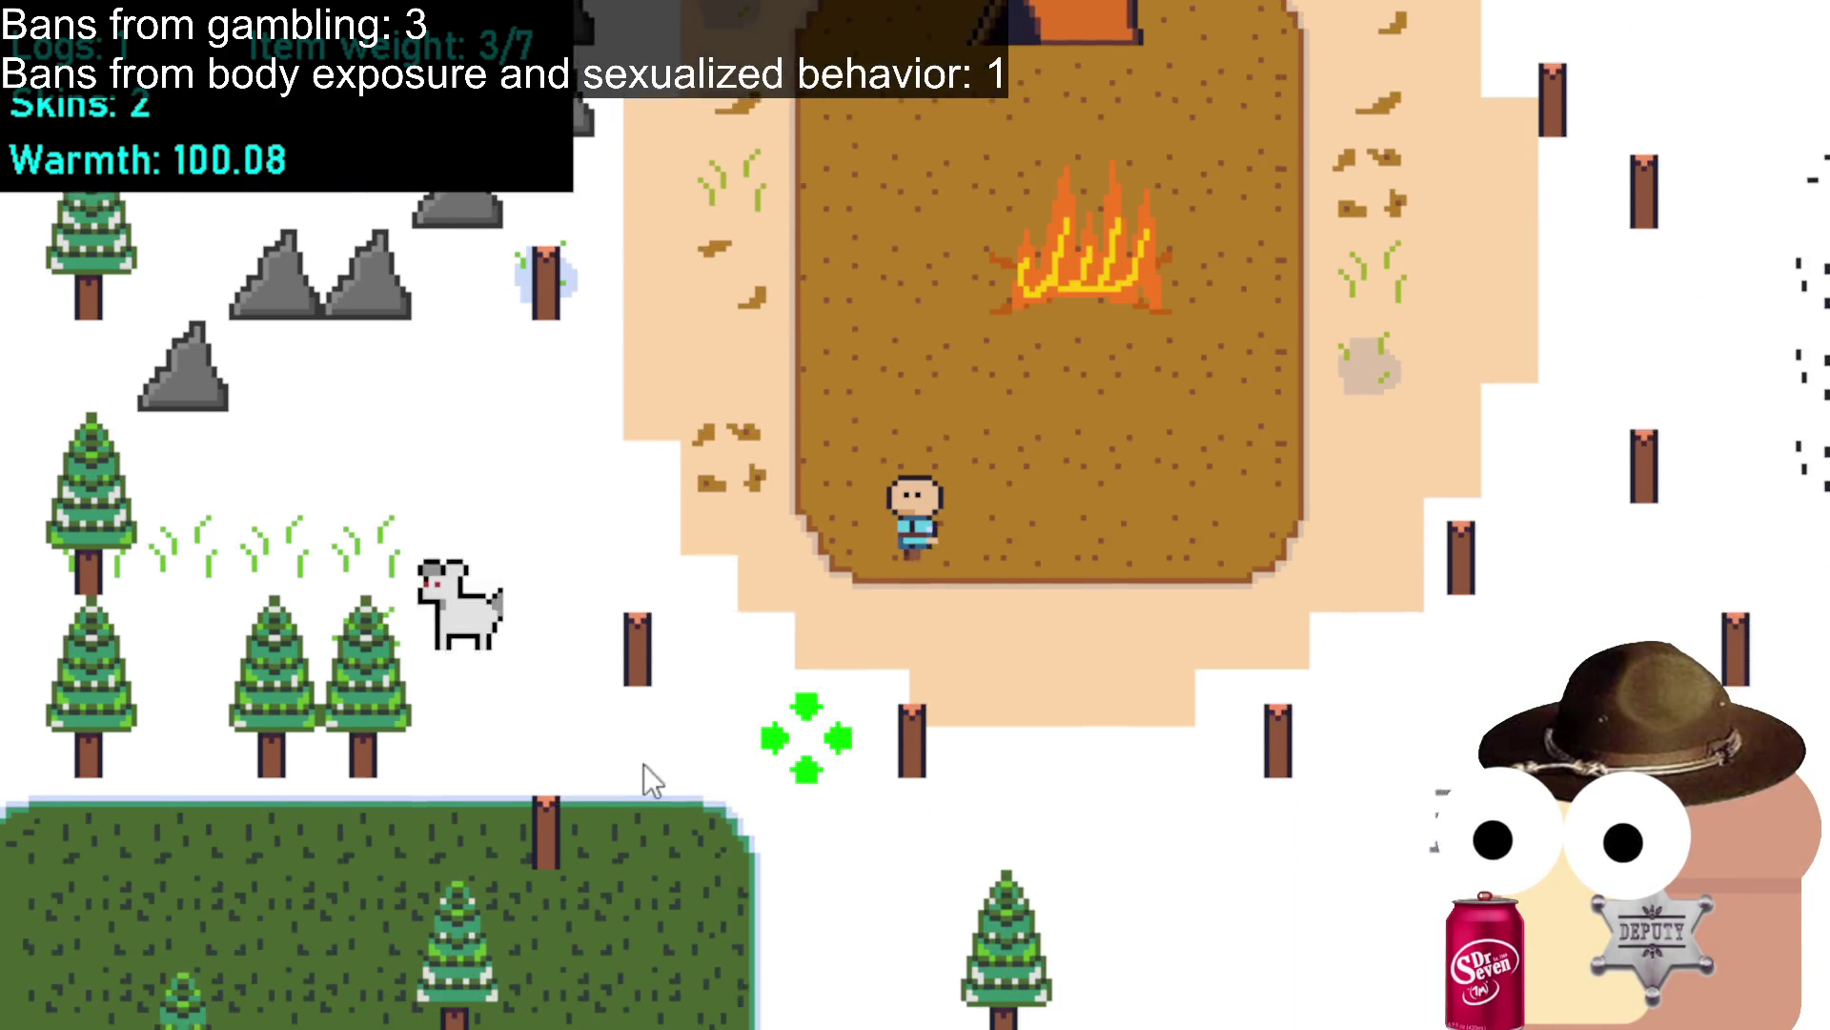
click(634, 649)
click(665, 662)
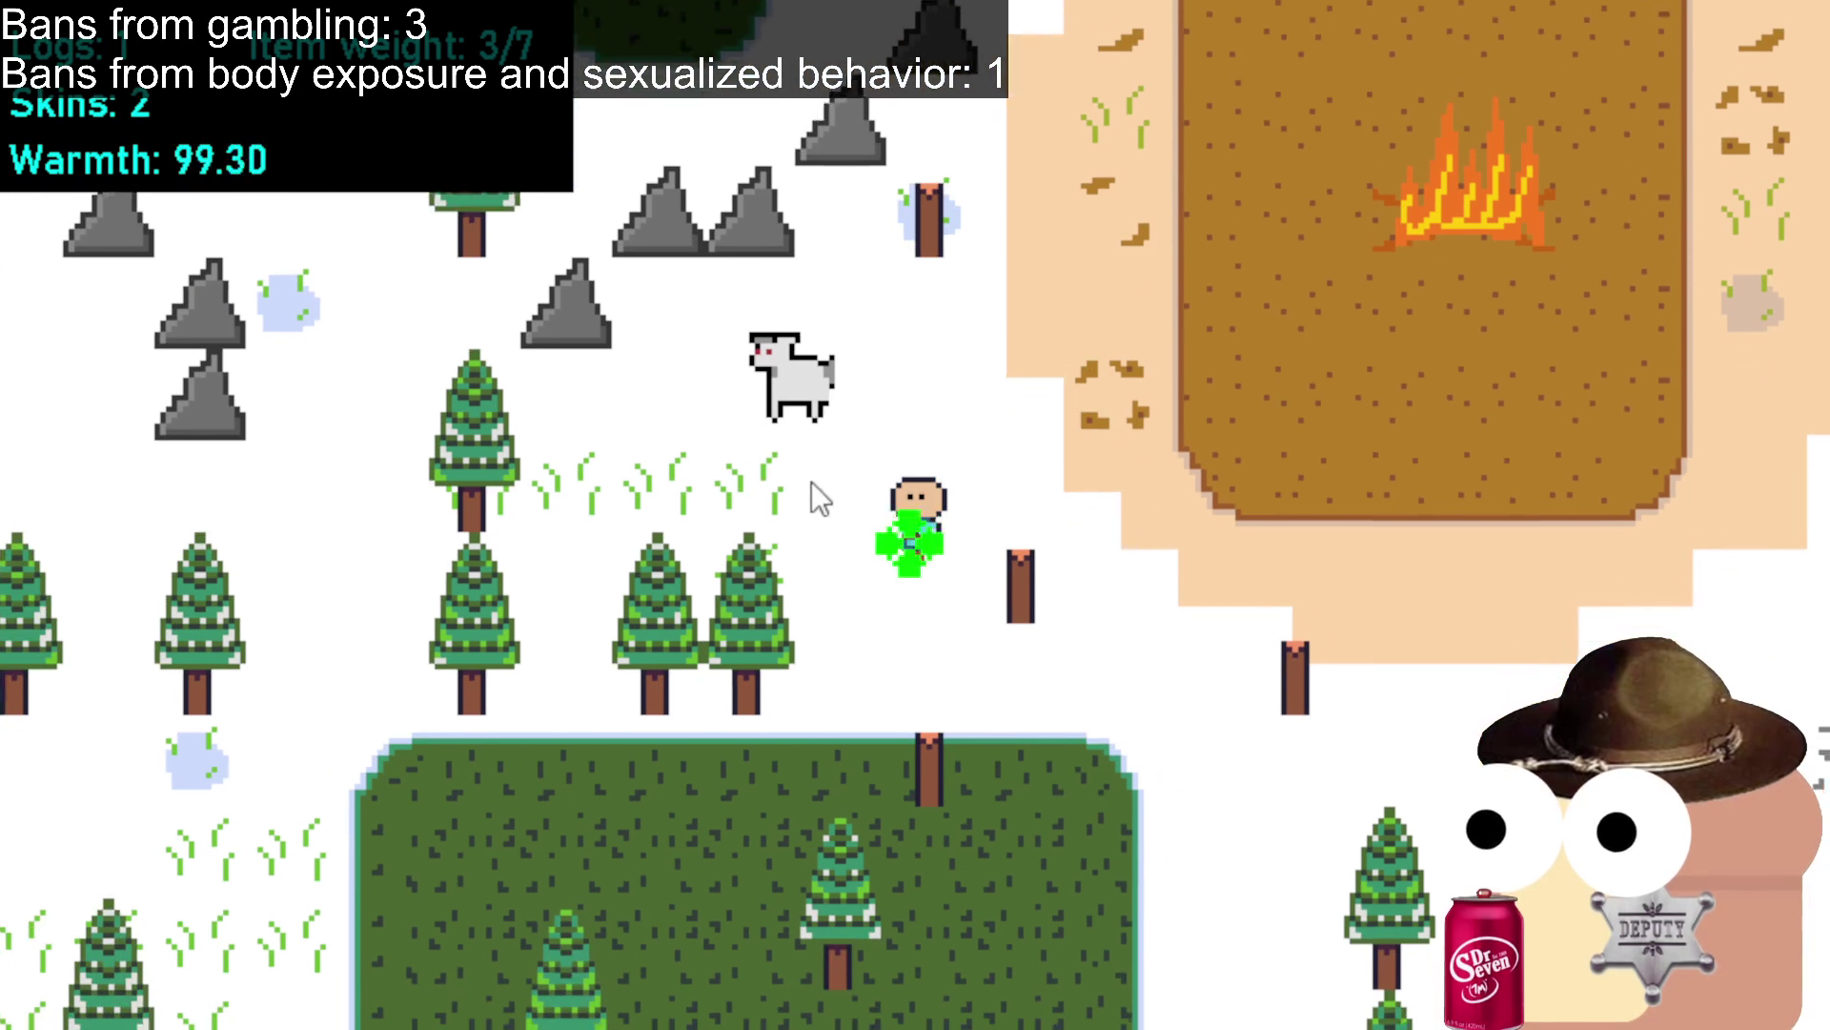
click(830, 375)
click(888, 774)
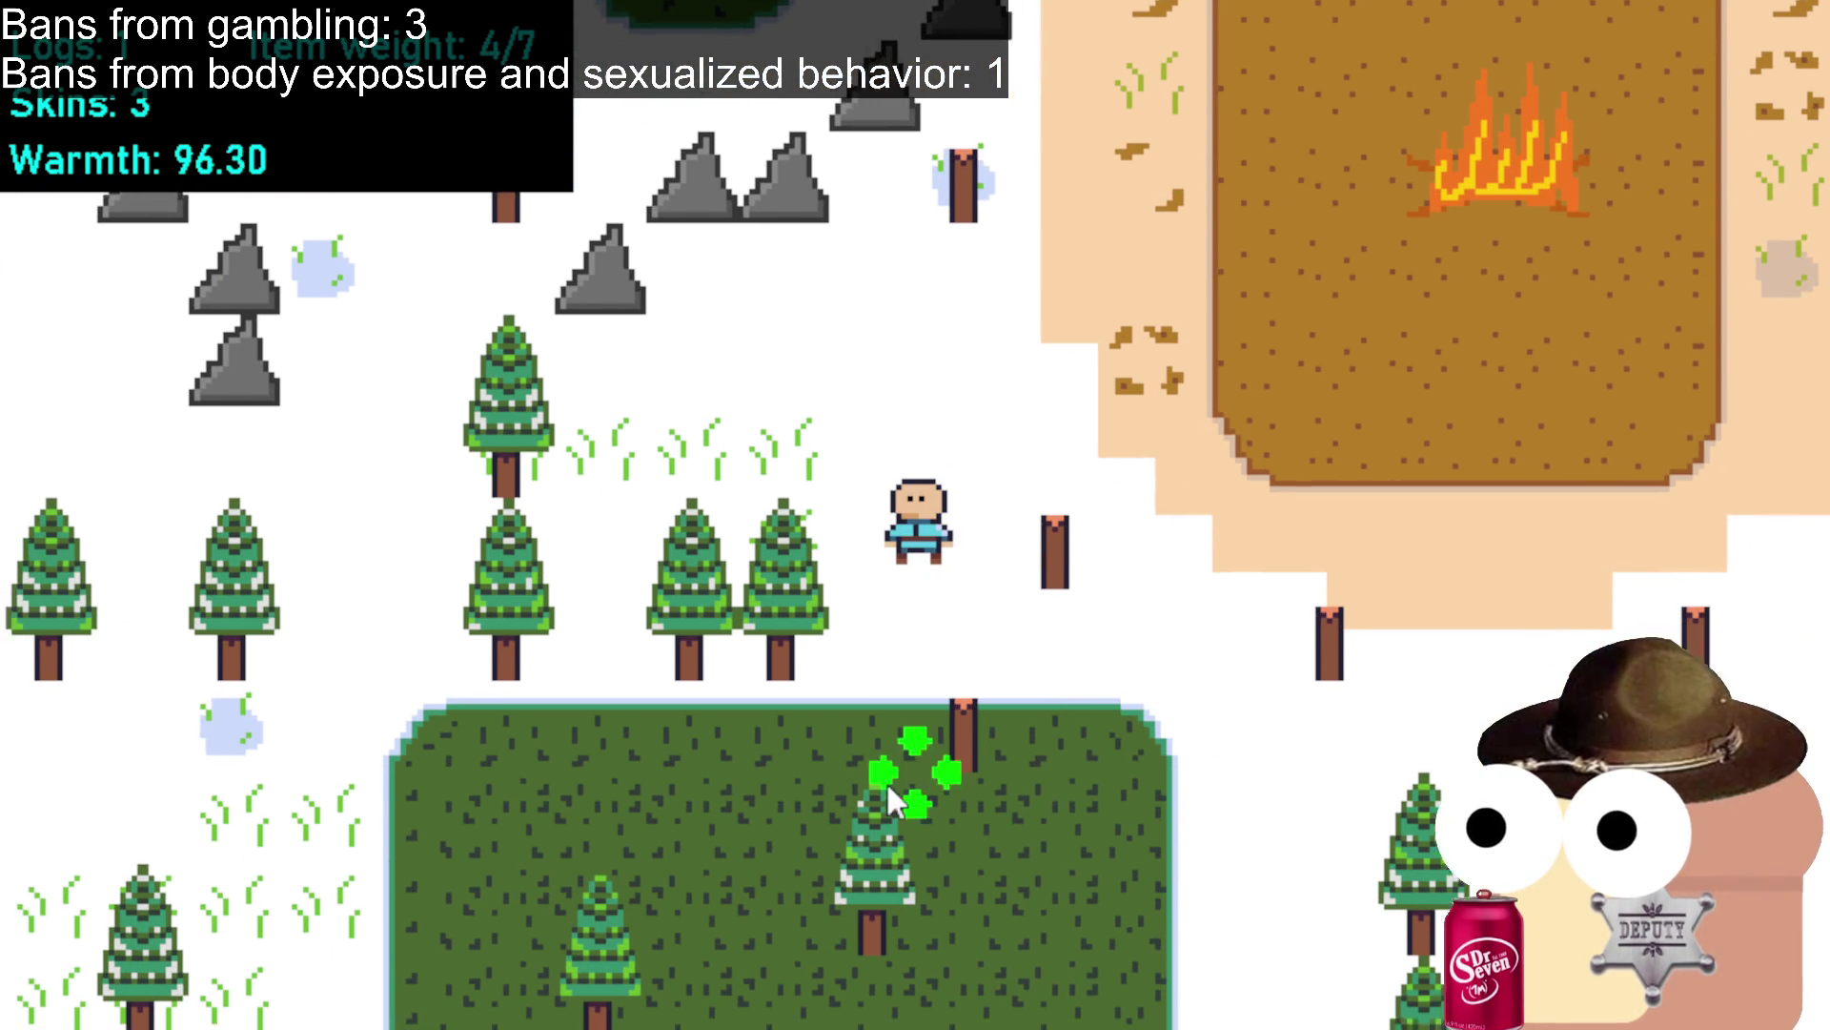
Move through the forest clearing to a third deer and skin it, reaching 4 skins.
click(665, 704)
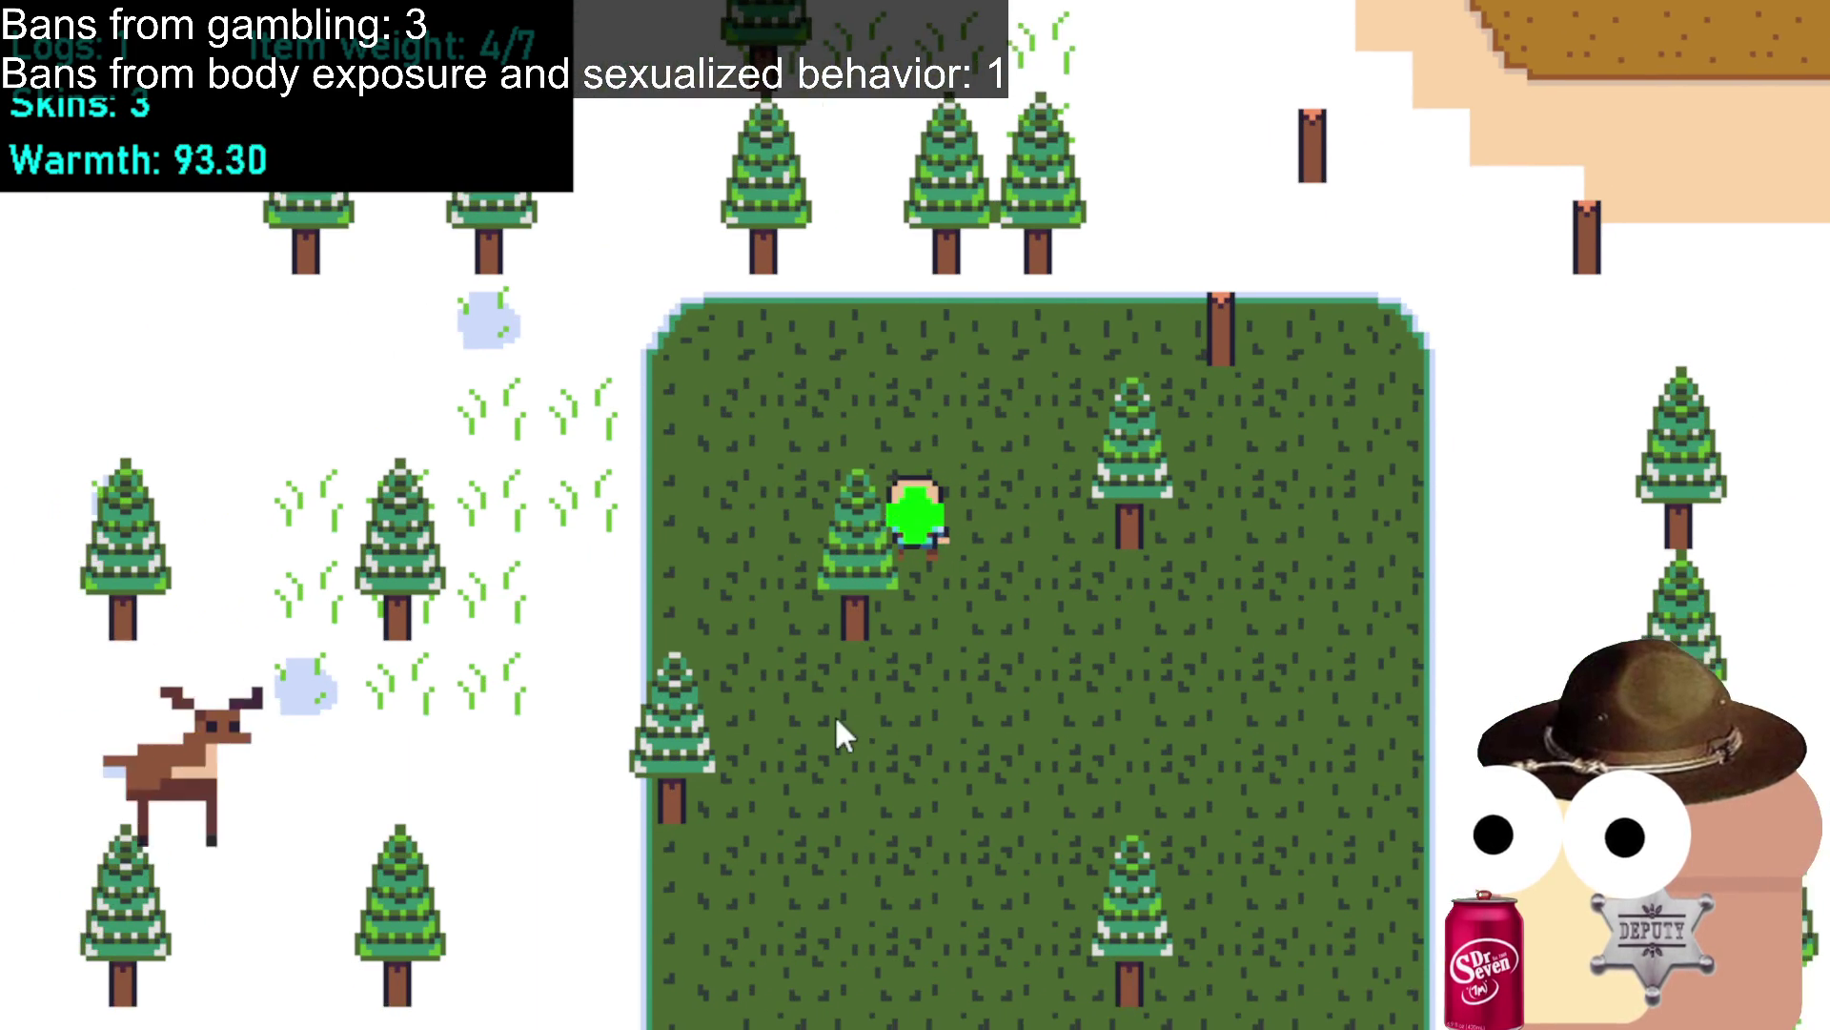
click(837, 719)
click(835, 722)
click(692, 637)
click(627, 488)
click(629, 457)
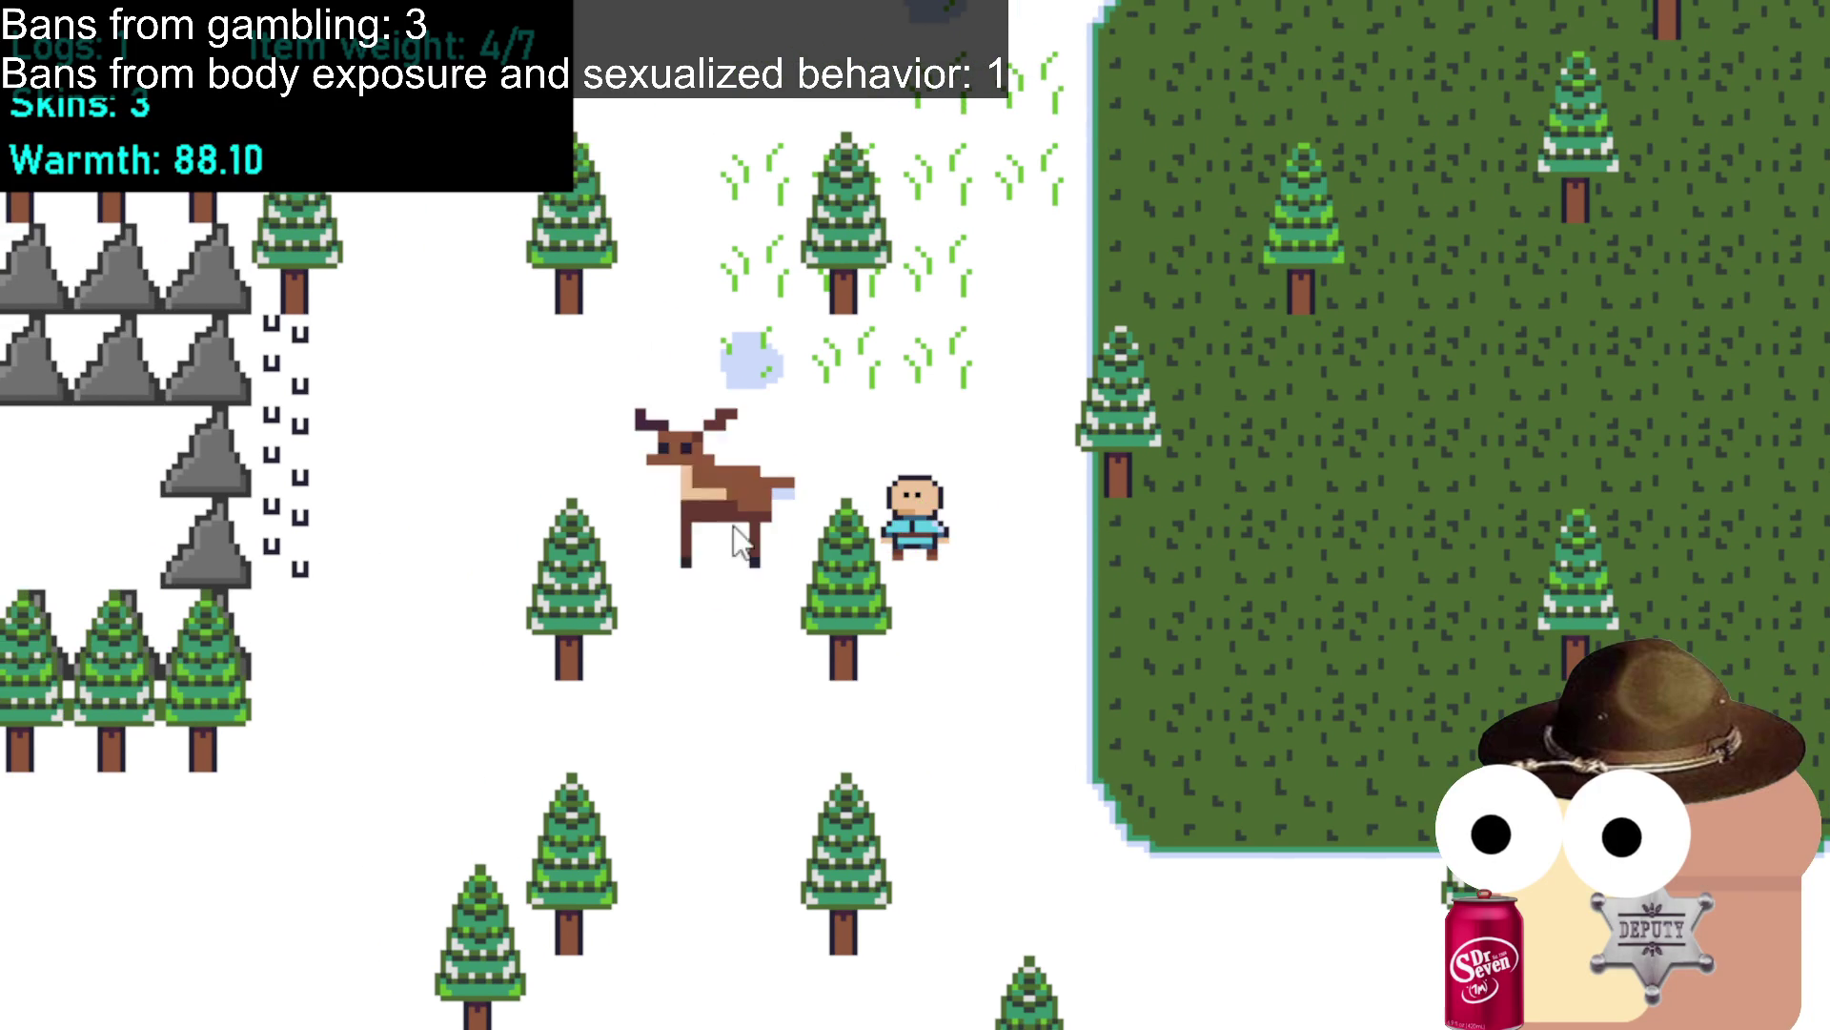
click(706, 534)
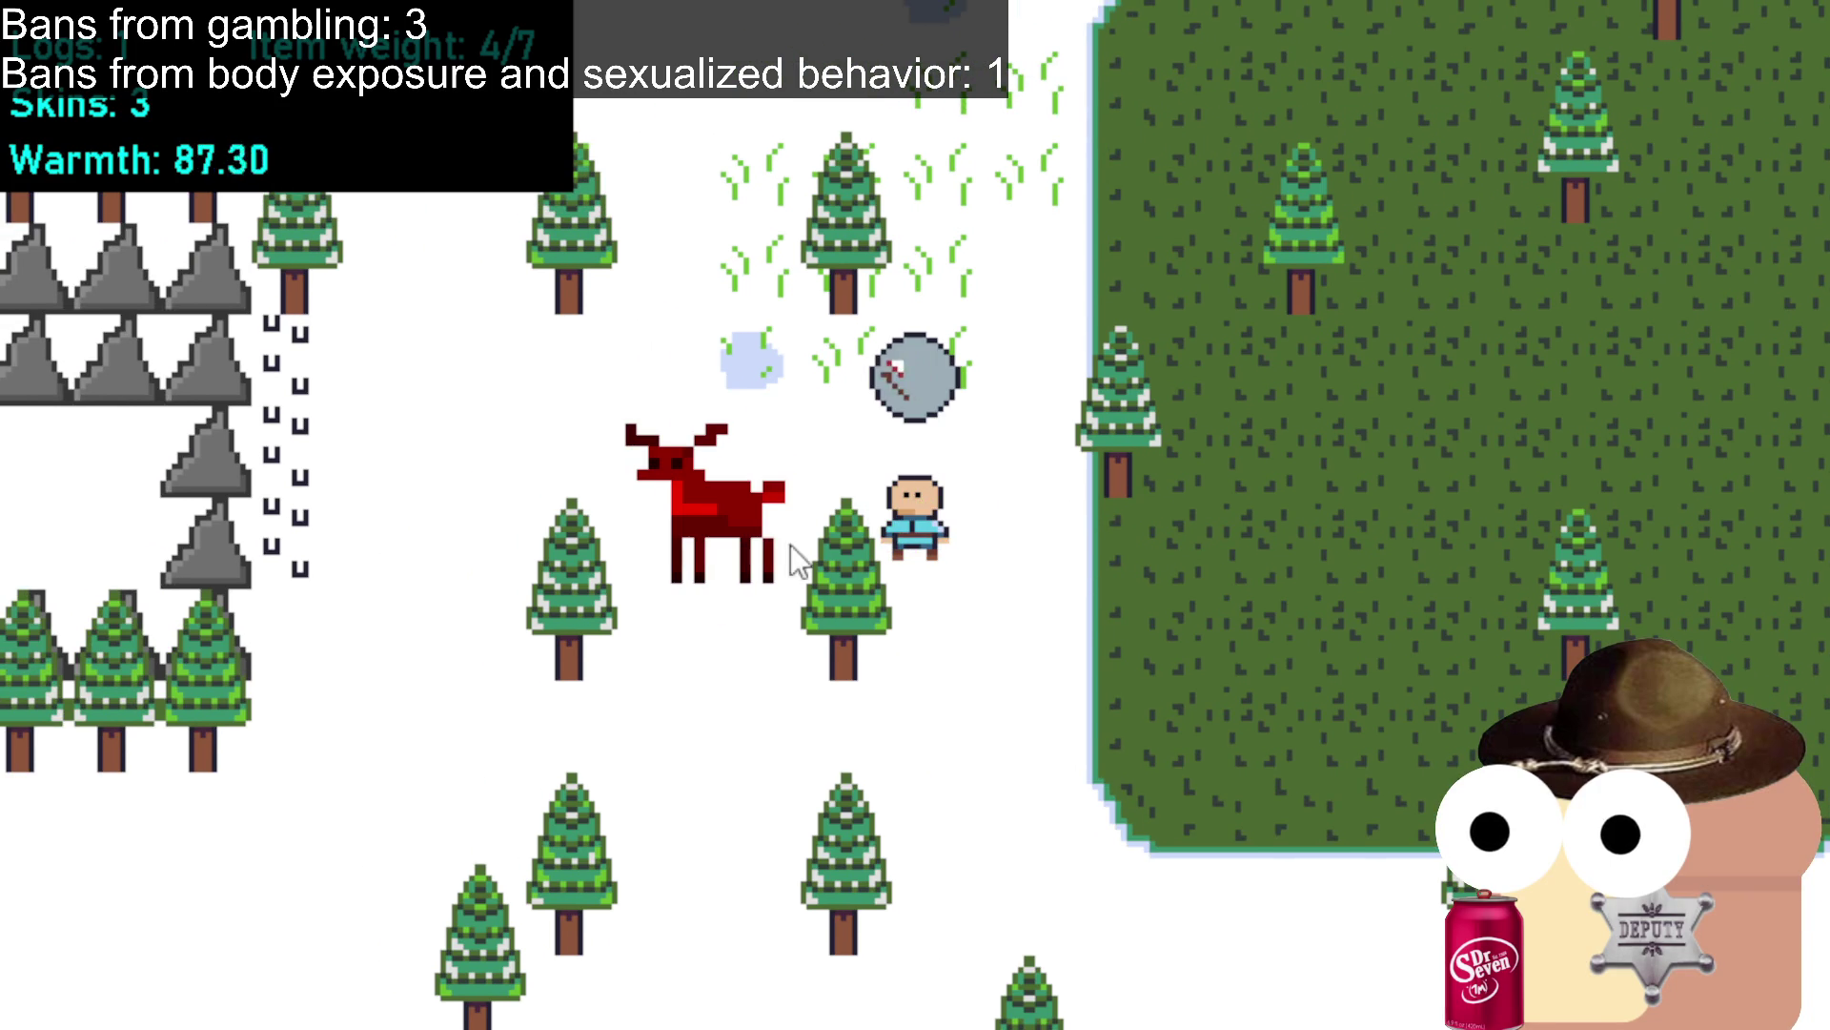
Walk back up to the campfire to restore Warmth to 100, then continue north past the camp.
click(1111, 771)
click(1187, 743)
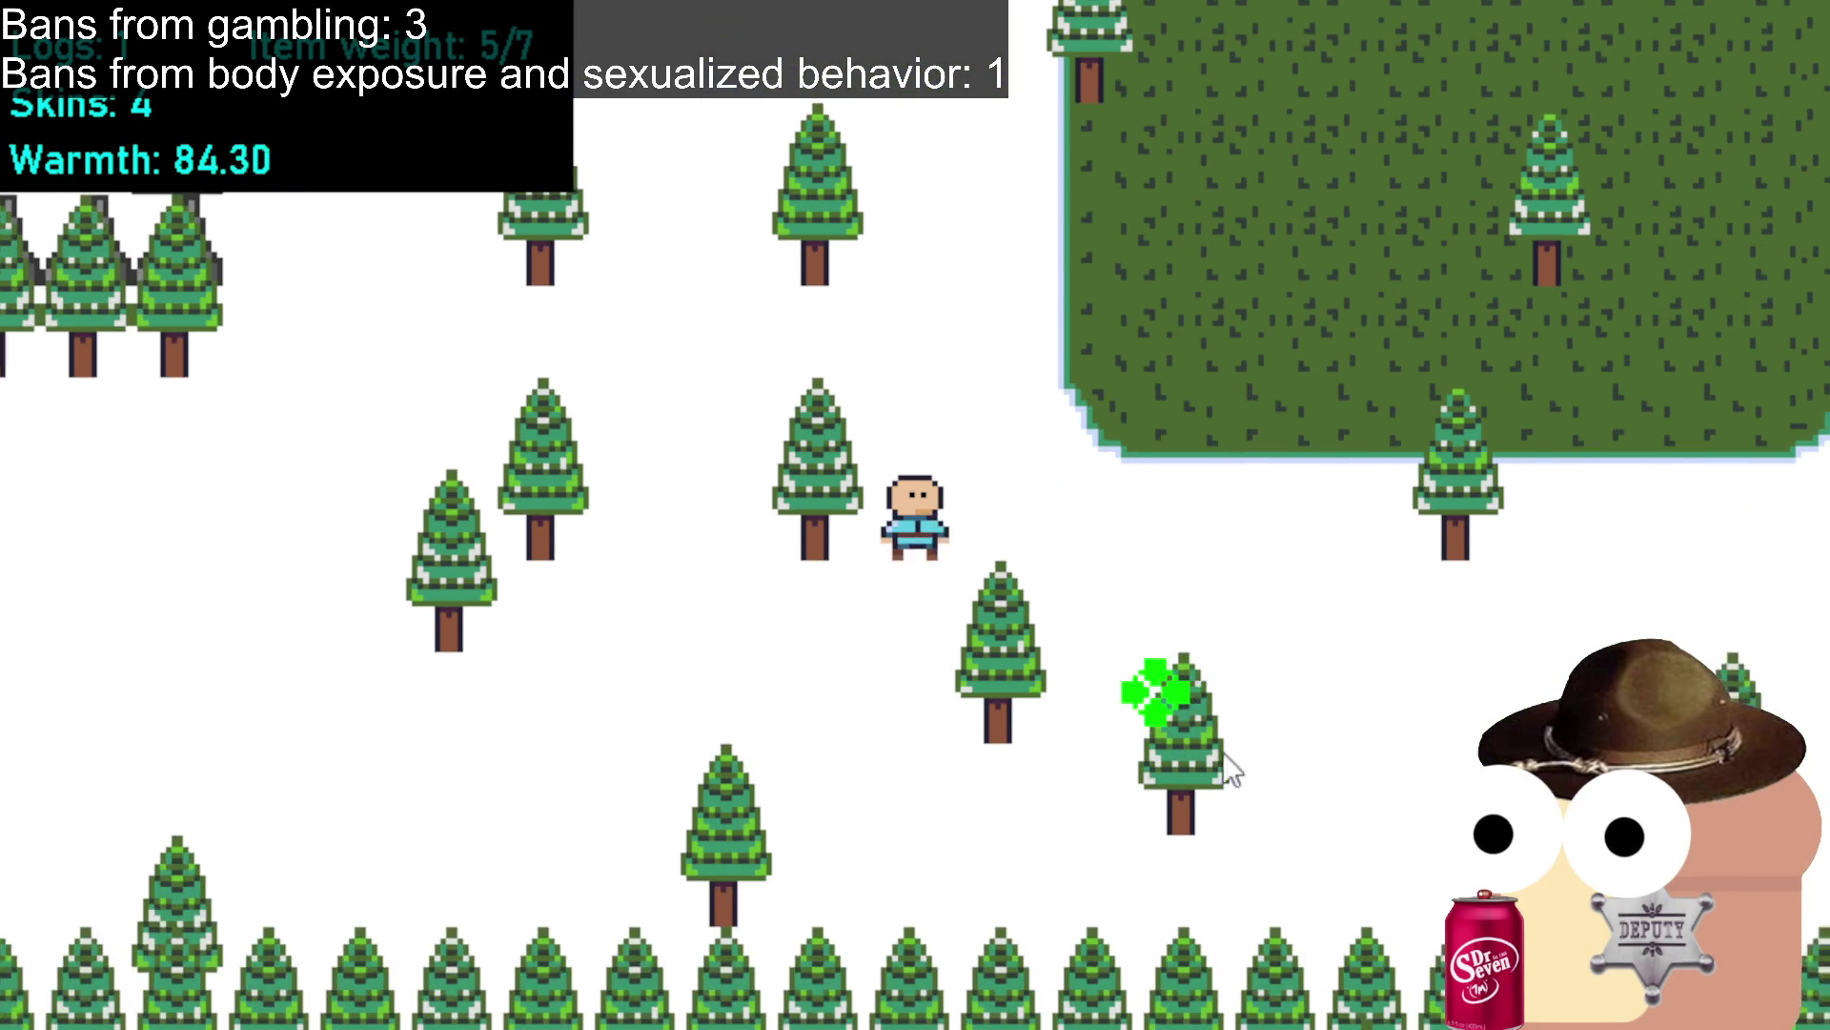
click(1373, 657)
click(1239, 343)
click(1218, 305)
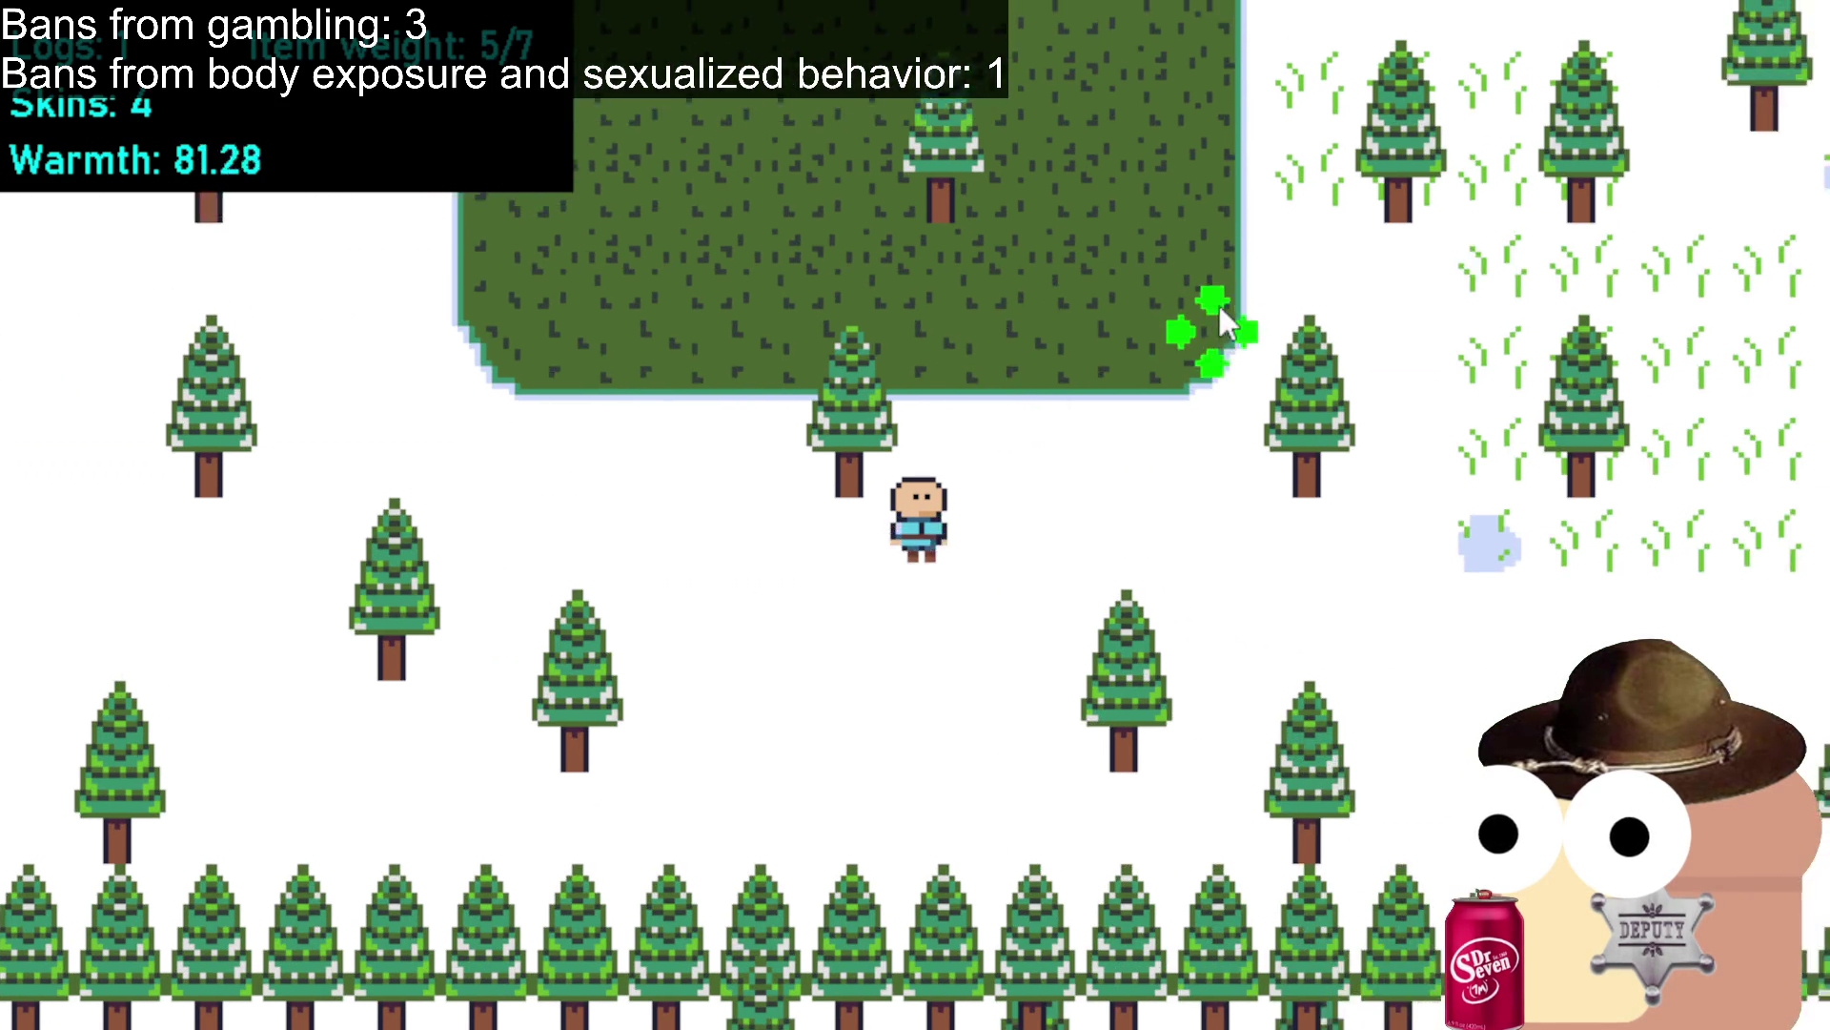
click(1067, 190)
click(1067, 190)
click(1066, 190)
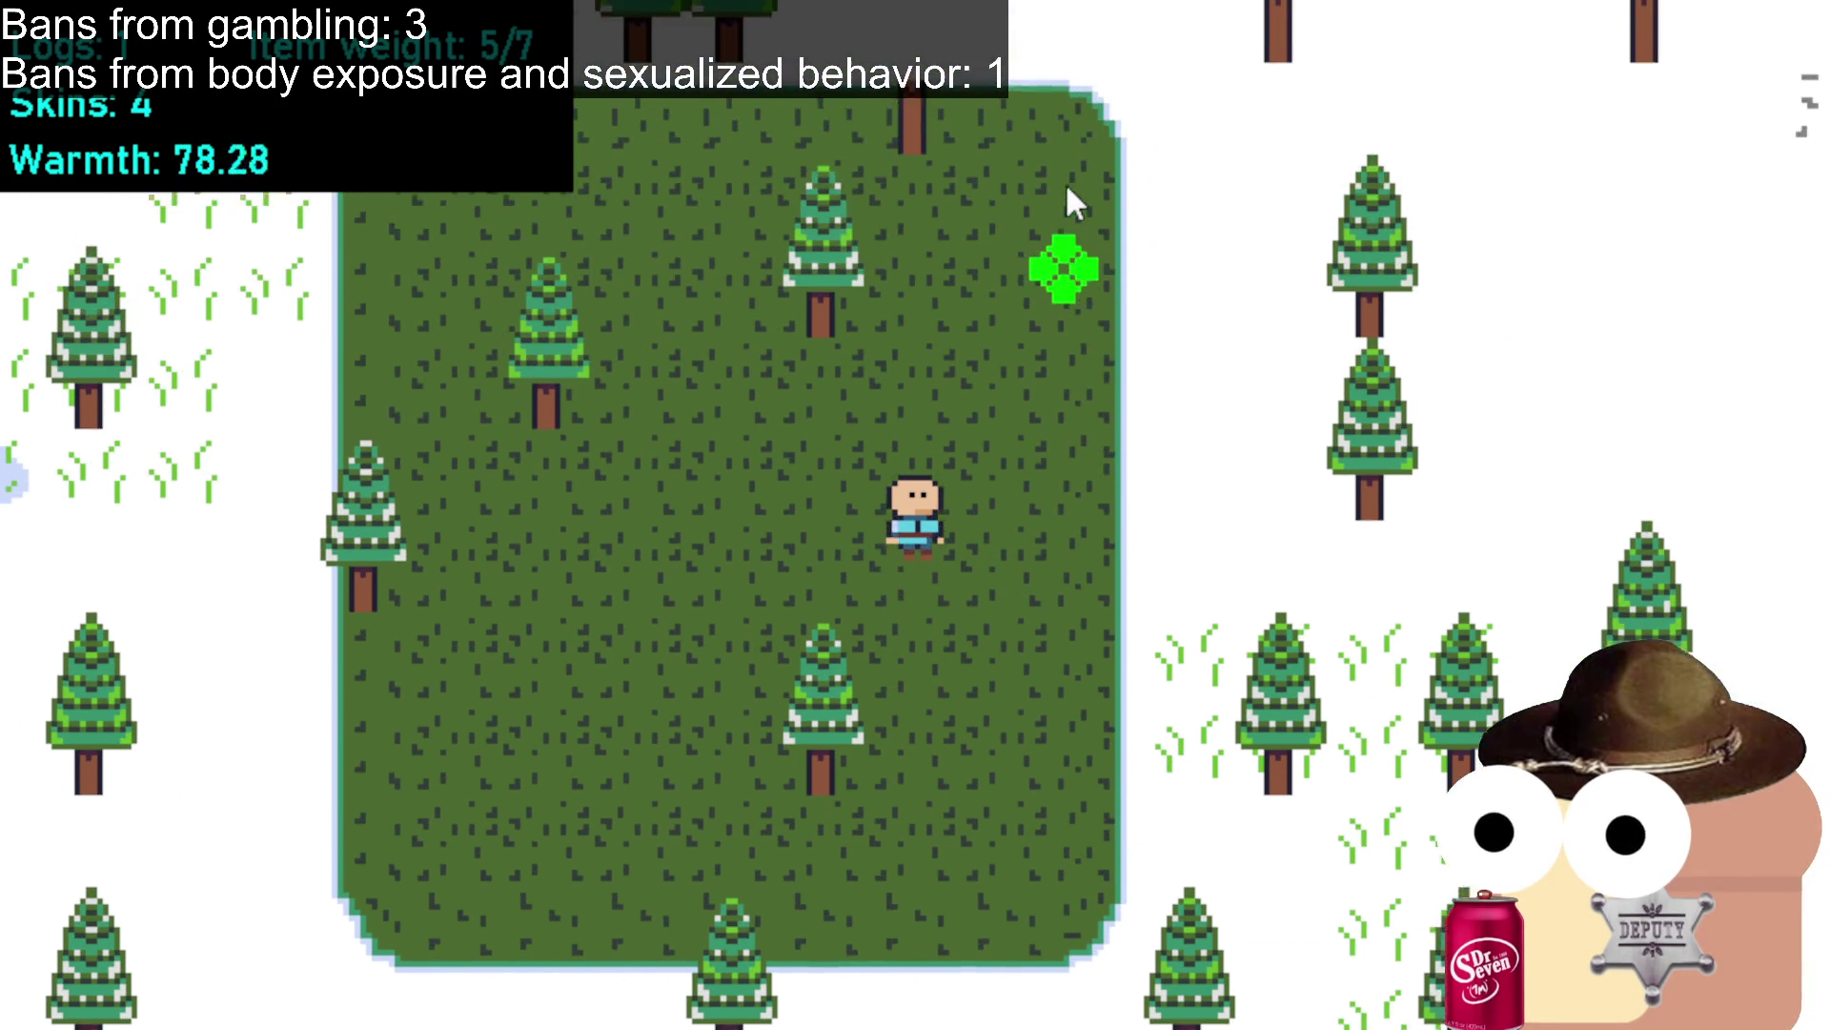
click(1067, 190)
click(1067, 190)
click(918, 172)
click(915, 176)
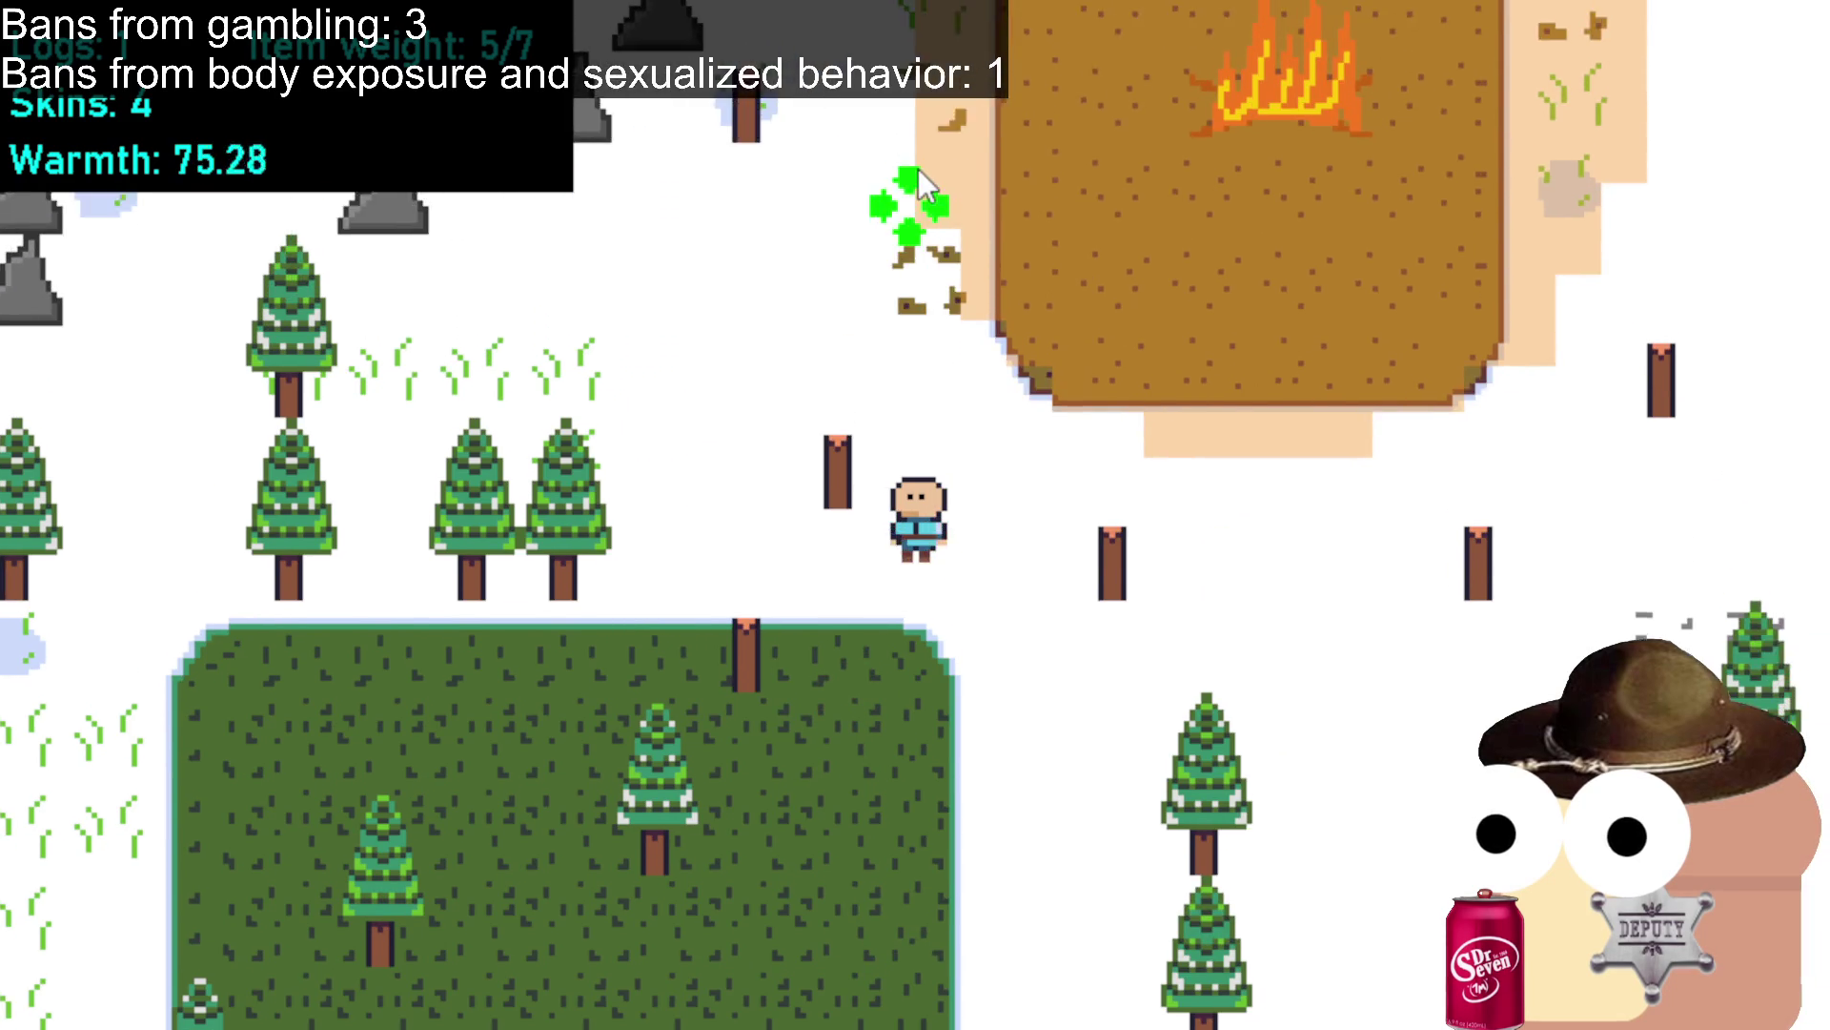
click(918, 168)
click(1017, 221)
click(1017, 219)
click(1017, 221)
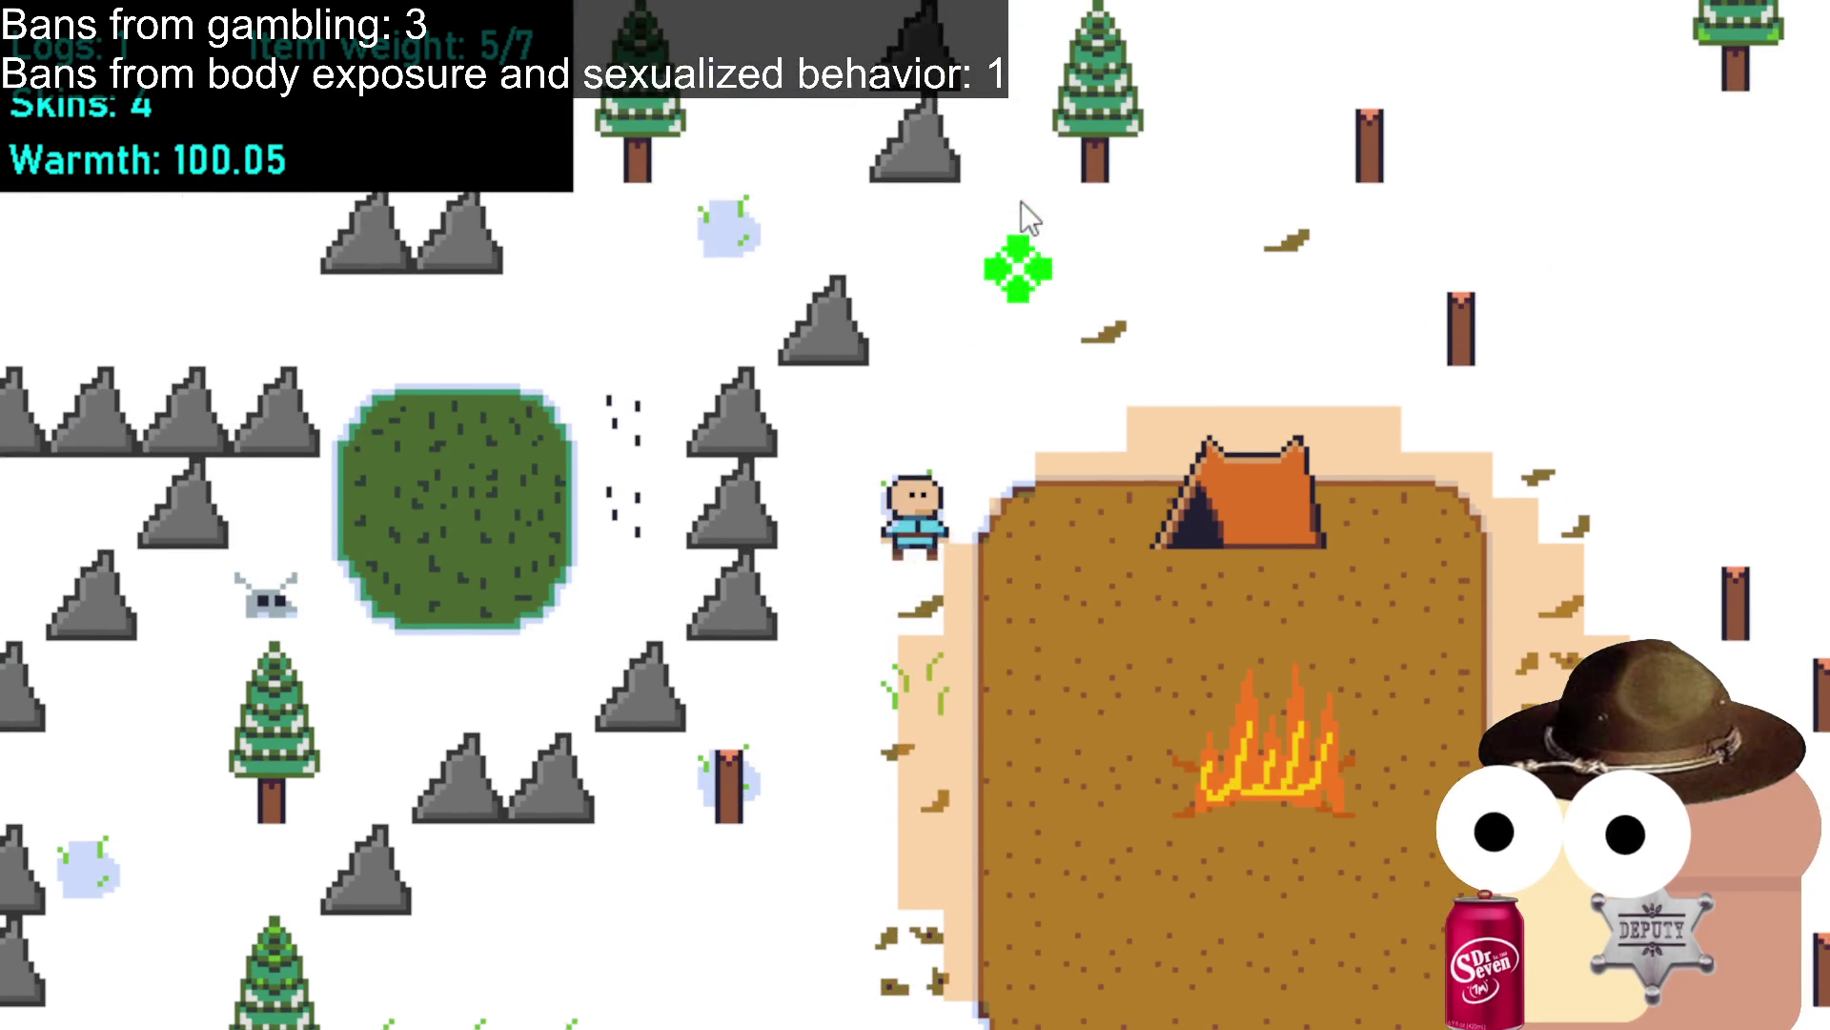
Keep walking north of the camp searching for deer.
click(1218, 315)
click(1279, 293)
click(1216, 260)
click(1060, 191)
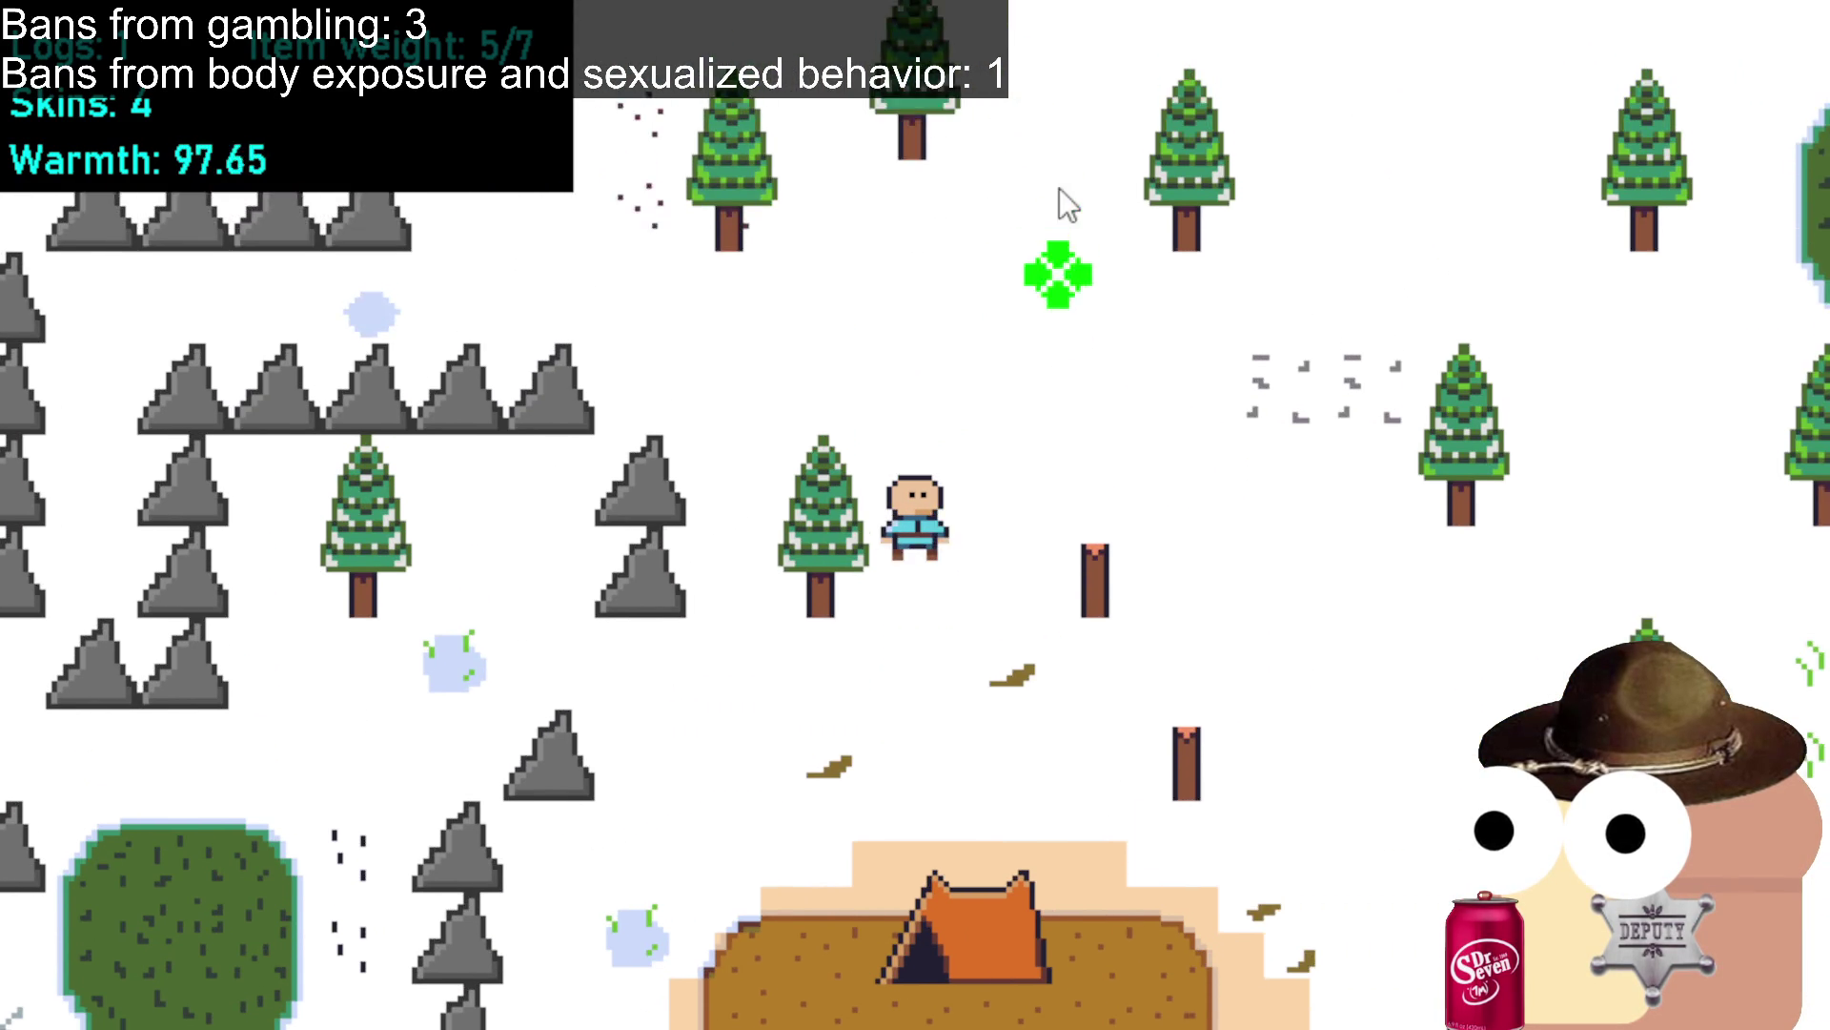
click(1266, 254)
click(1274, 253)
click(1273, 254)
click(1274, 254)
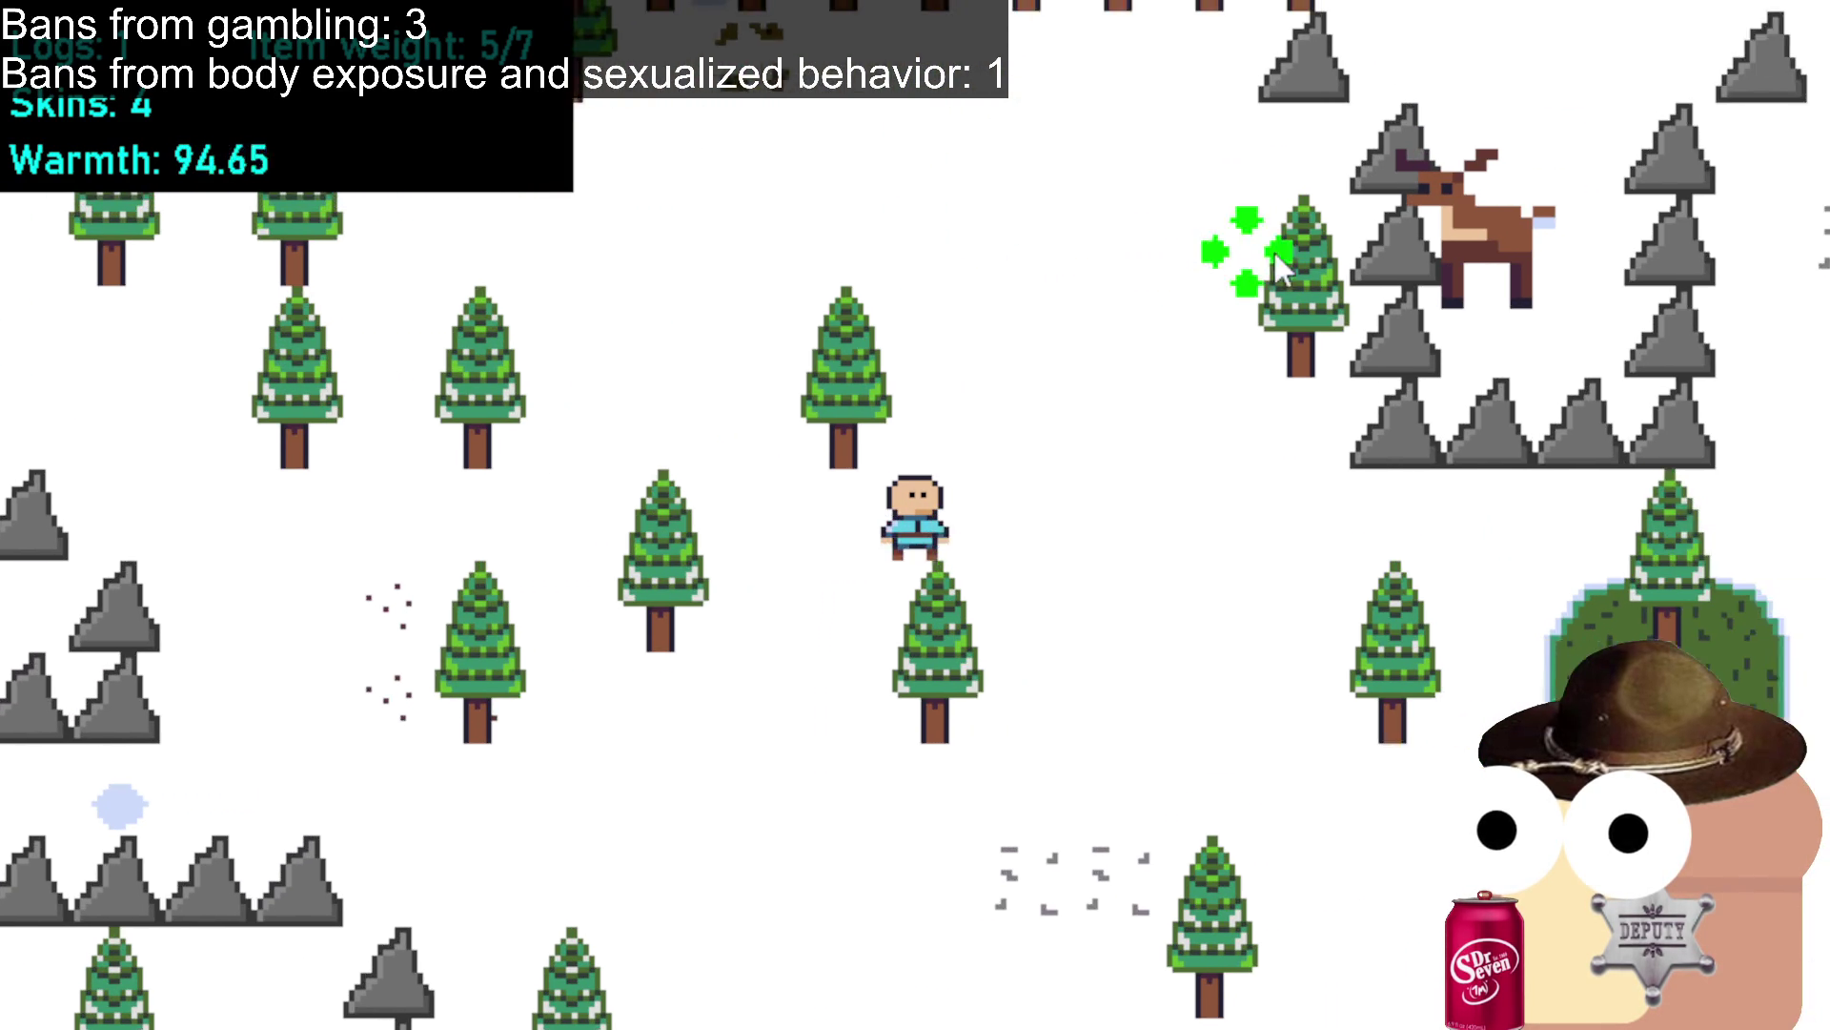
click(1274, 253)
Move past the rocks to the goat and attack it beside the tree for a skin.
click(1473, 420)
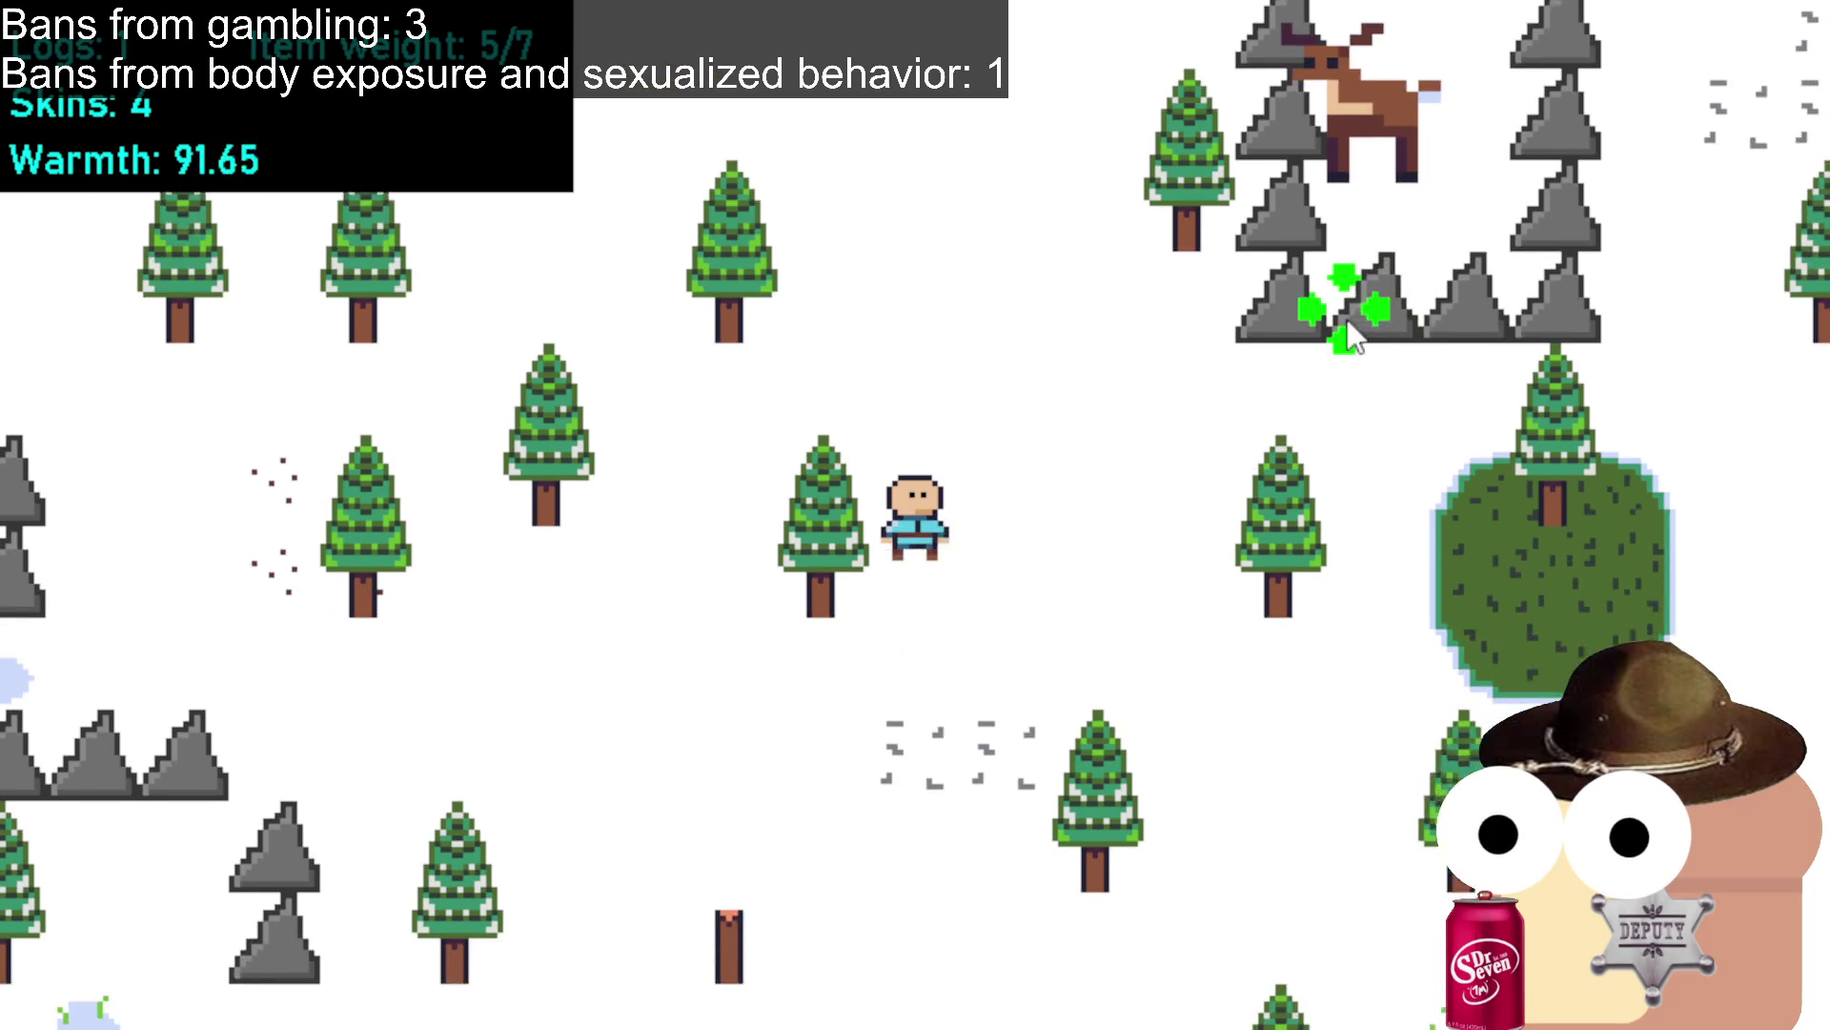
click(1339, 286)
click(1073, 185)
click(1158, 250)
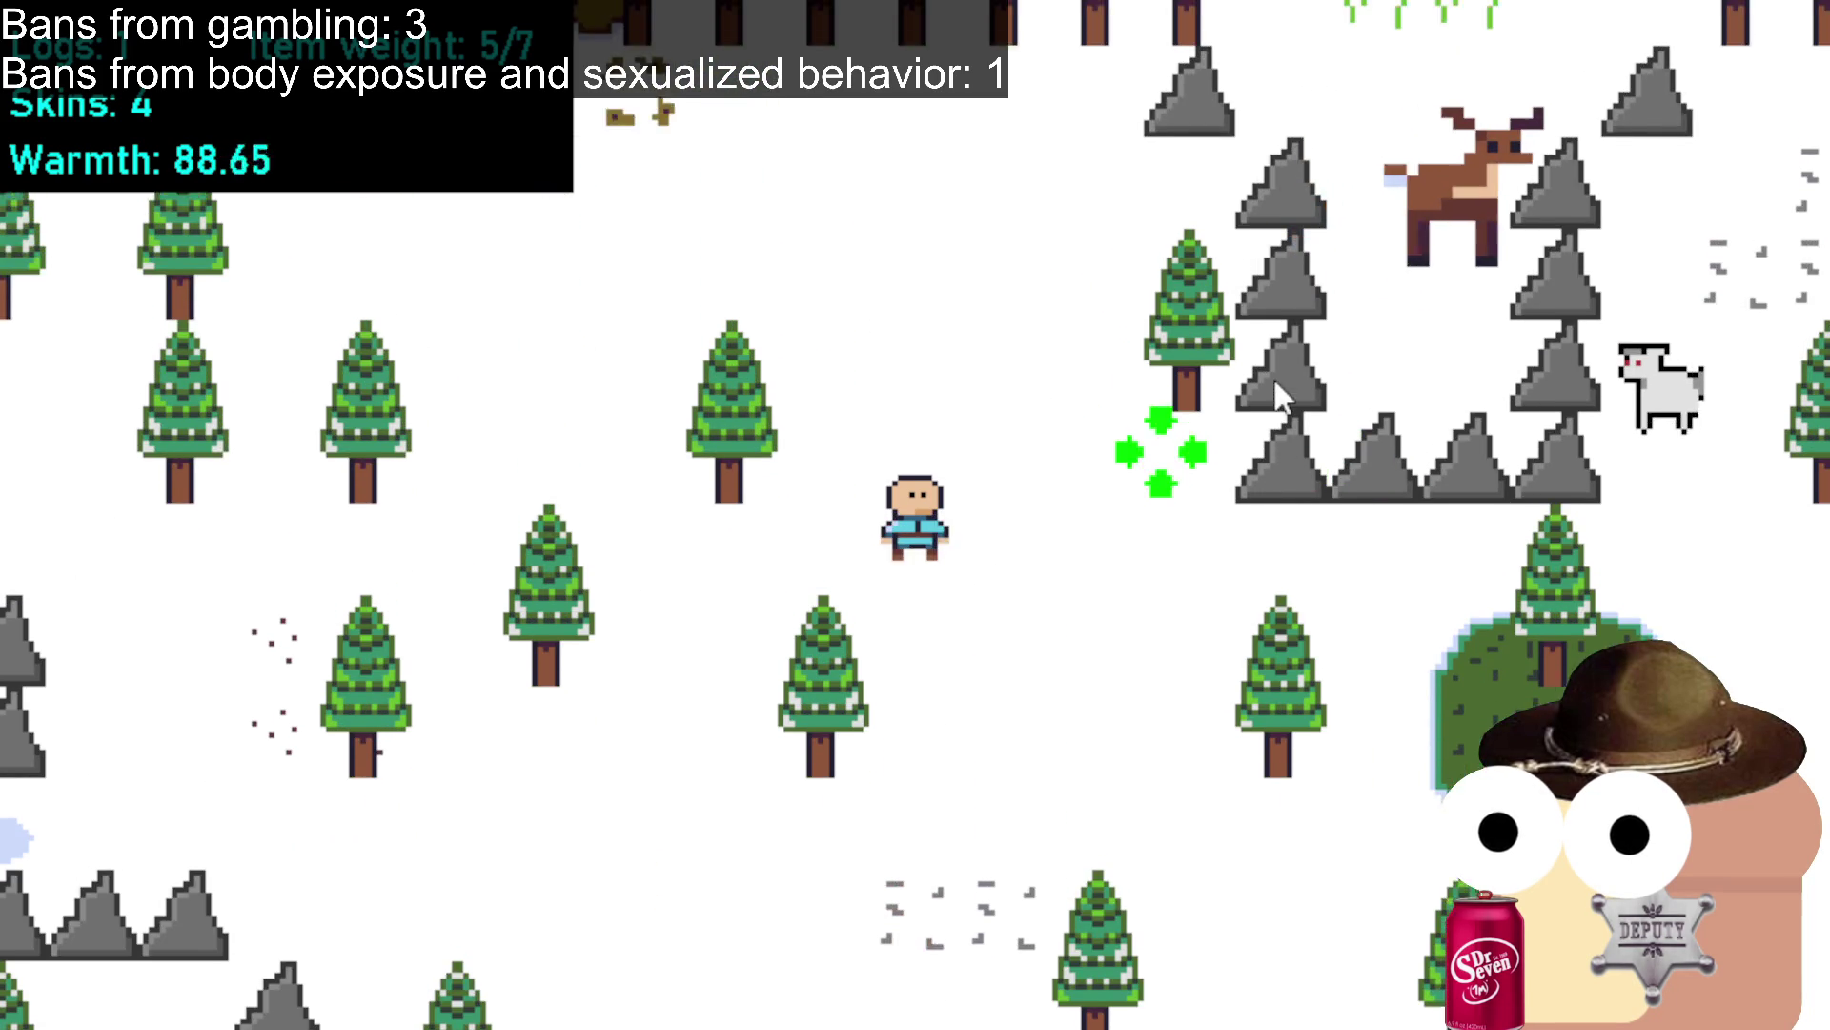
click(1125, 632)
click(1330, 462)
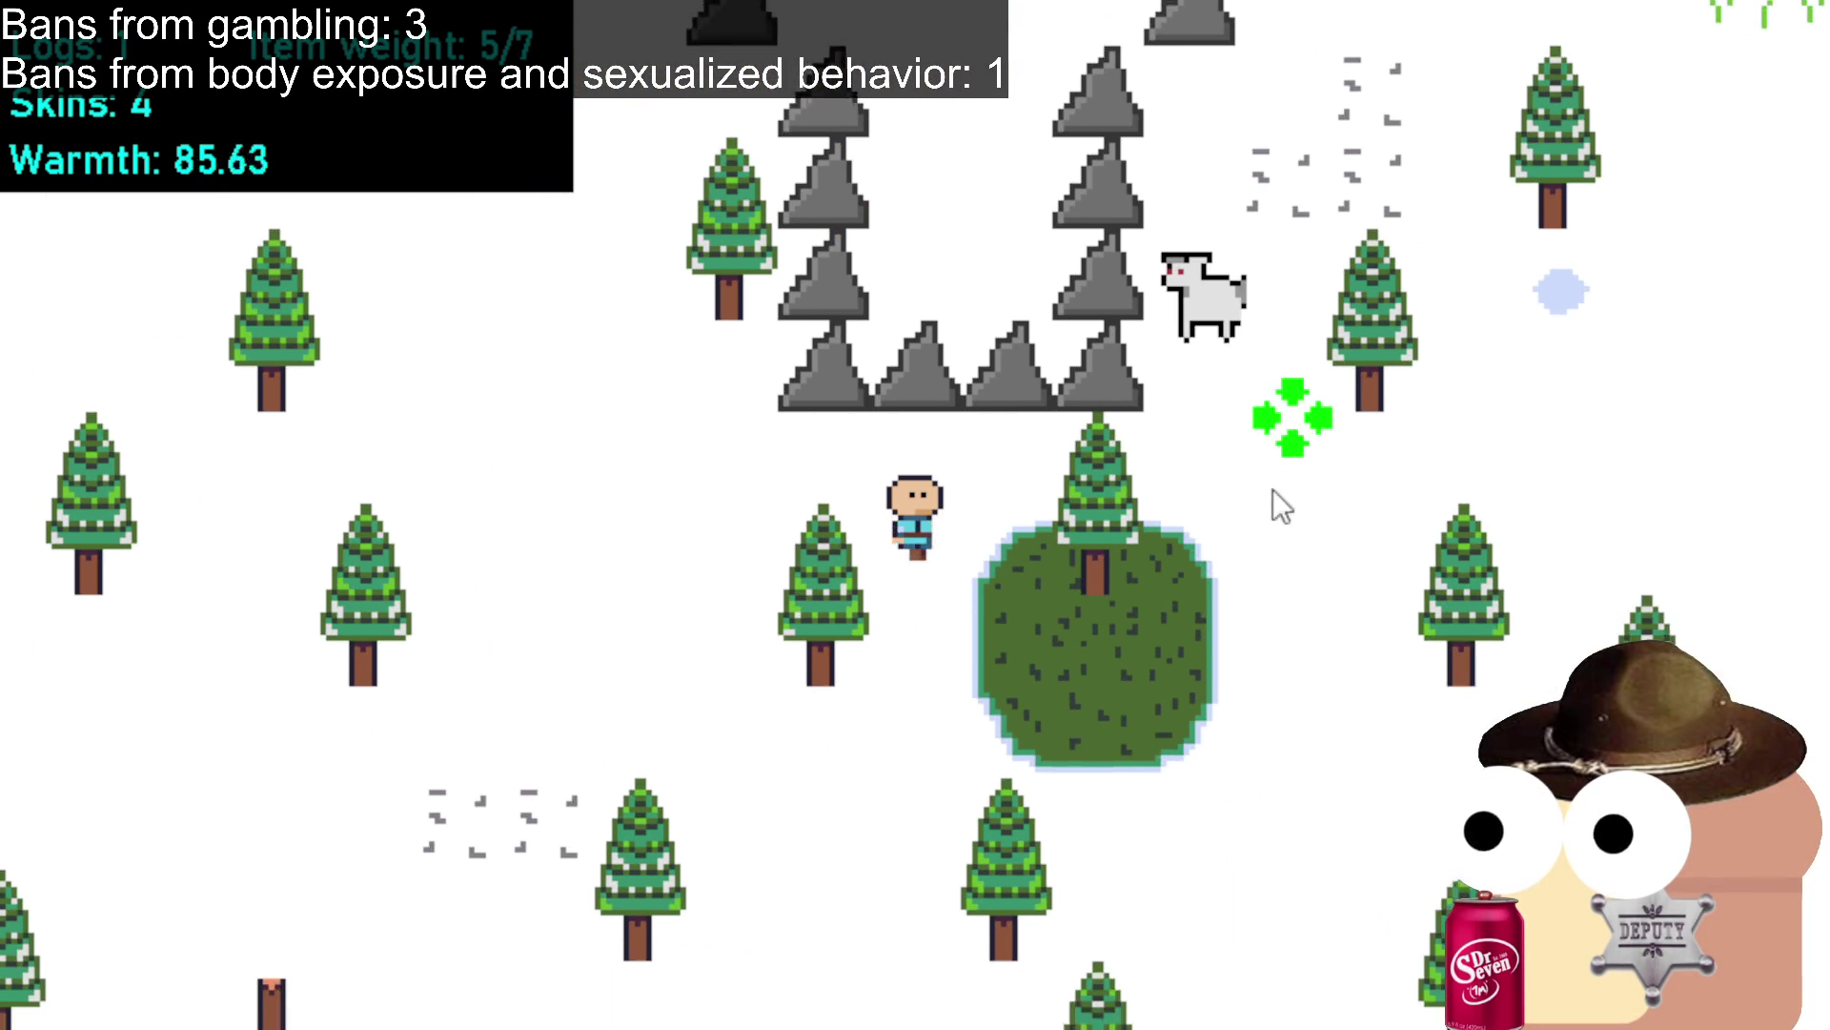
click(915, 389)
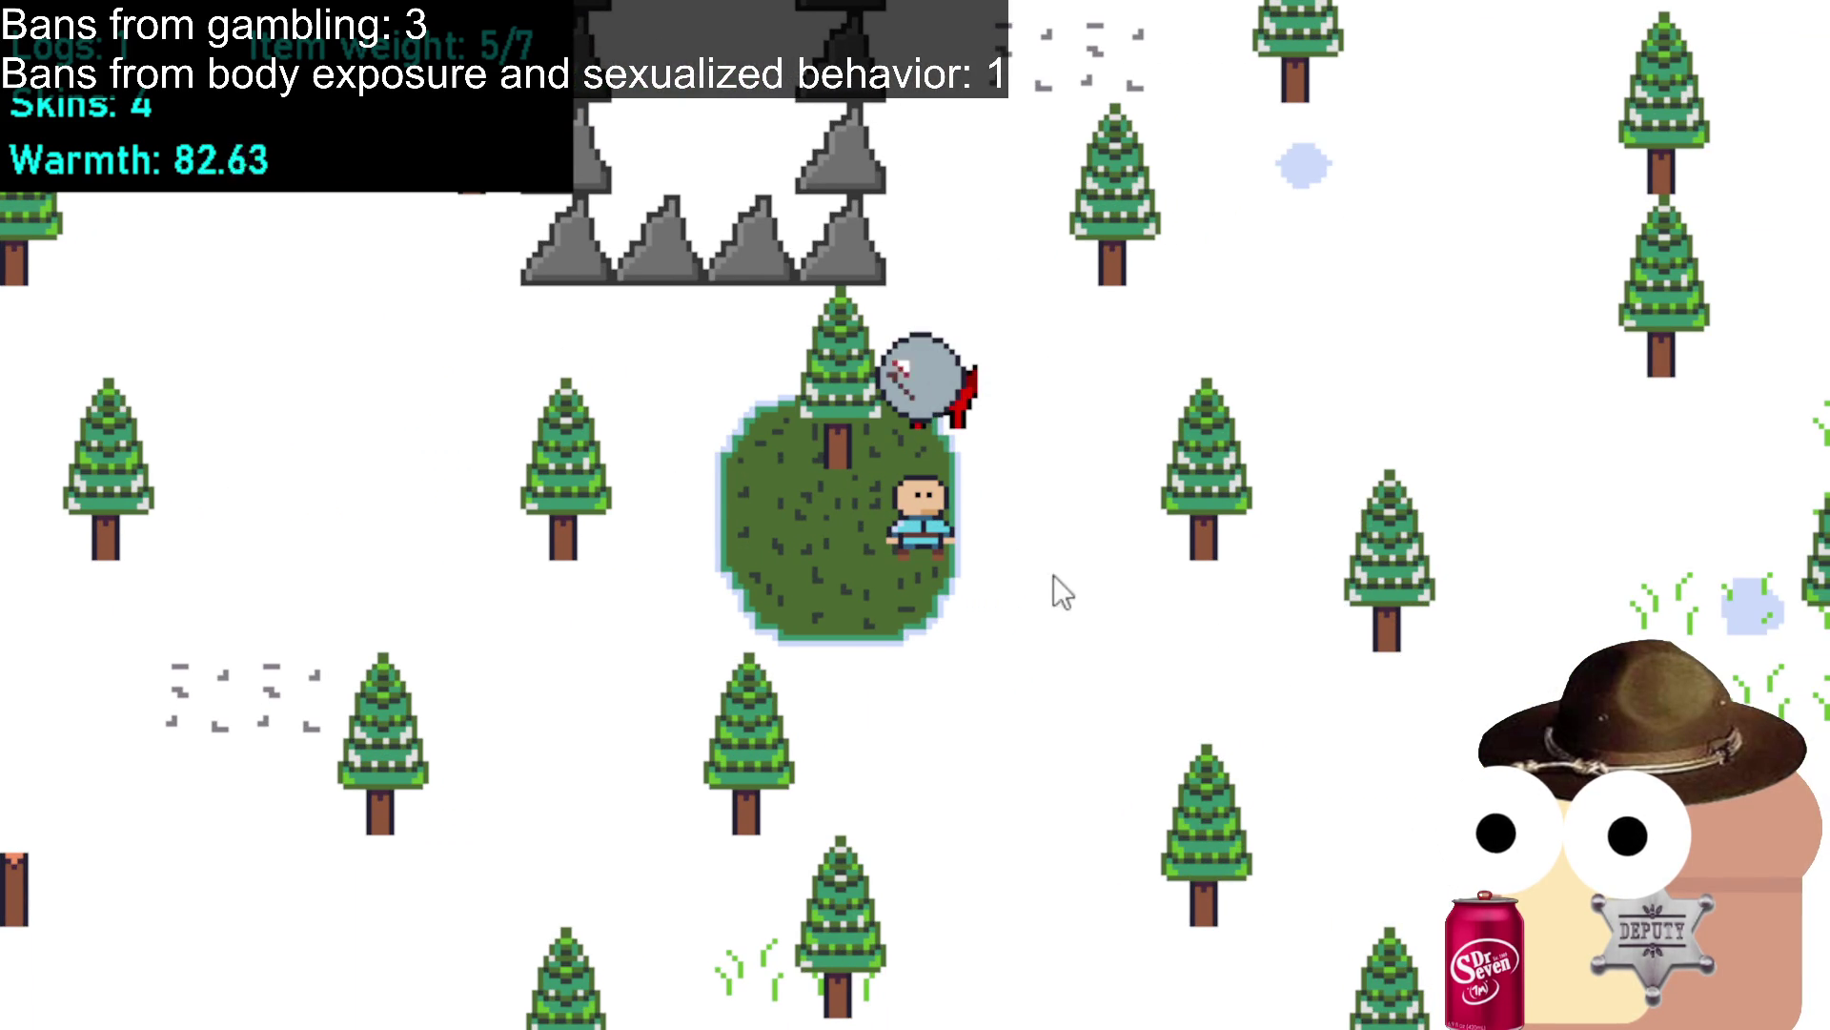
Go down-right to a deer and kill it, bringing Skins to 6 at 7/7 weight.
click(973, 734)
click(939, 787)
click(1058, 825)
click(1140, 767)
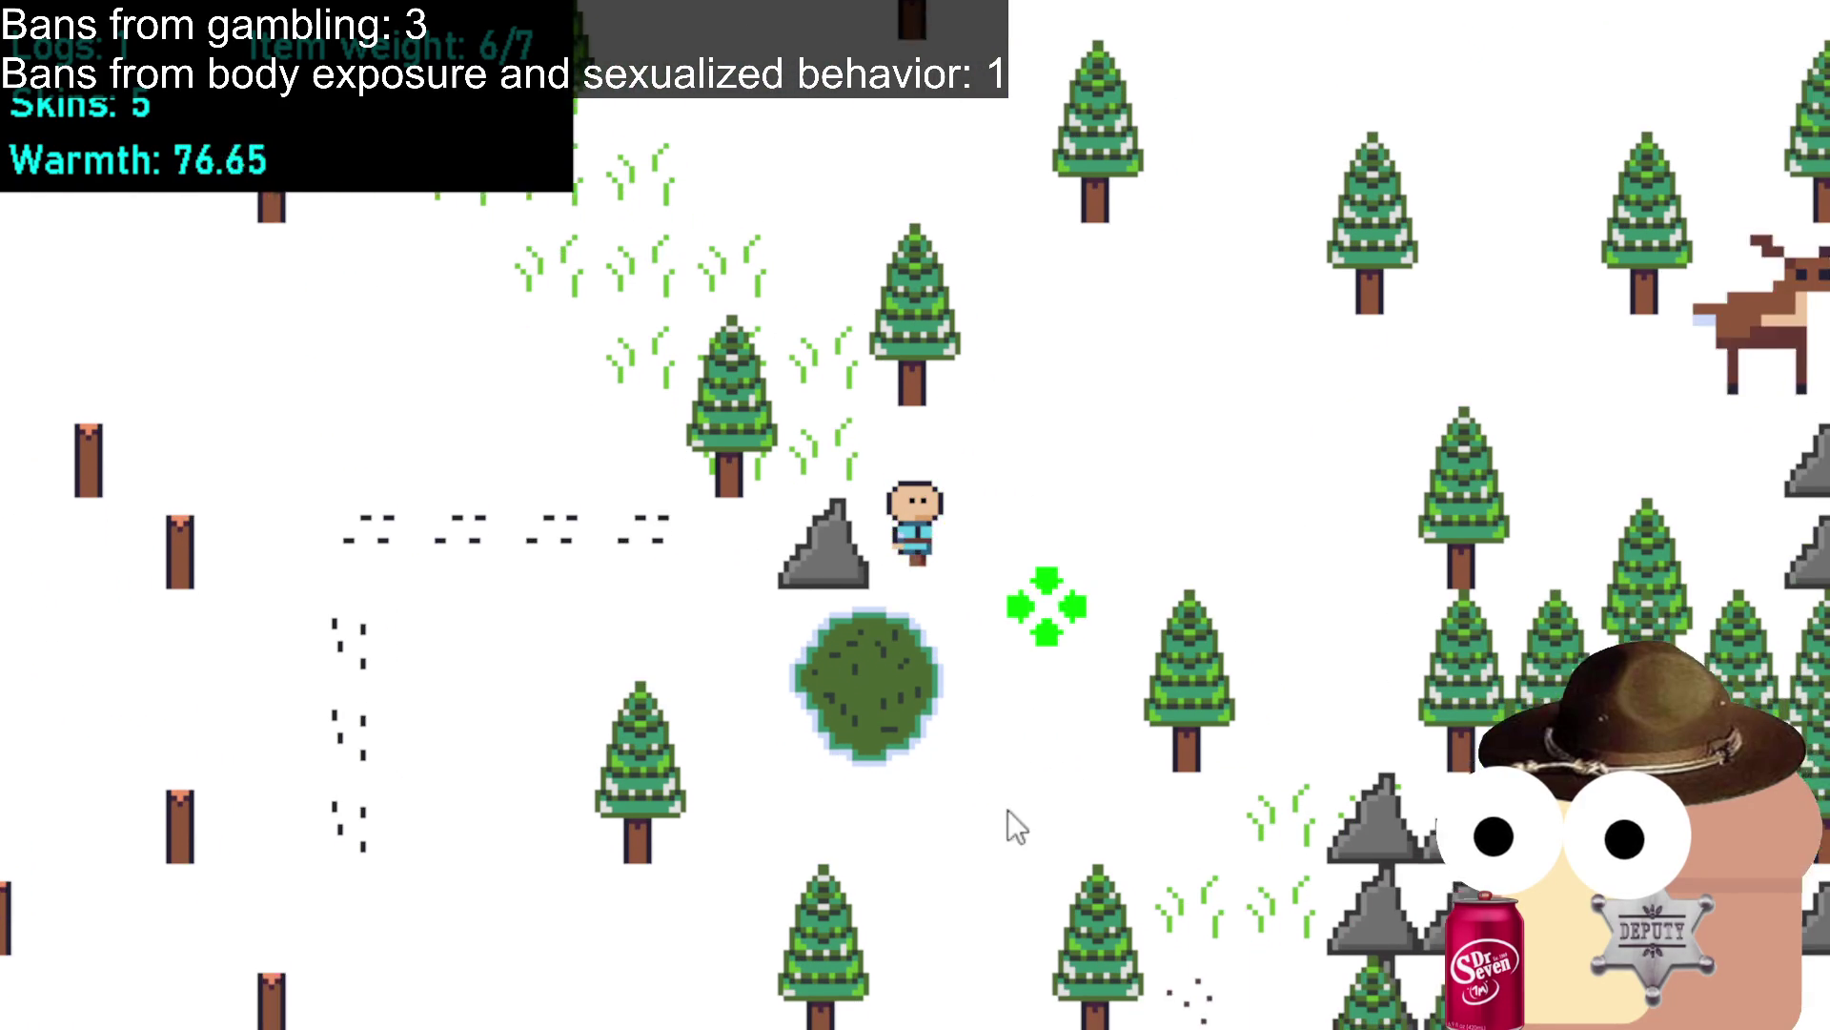
click(1316, 406)
click(1330, 362)
click(1073, 753)
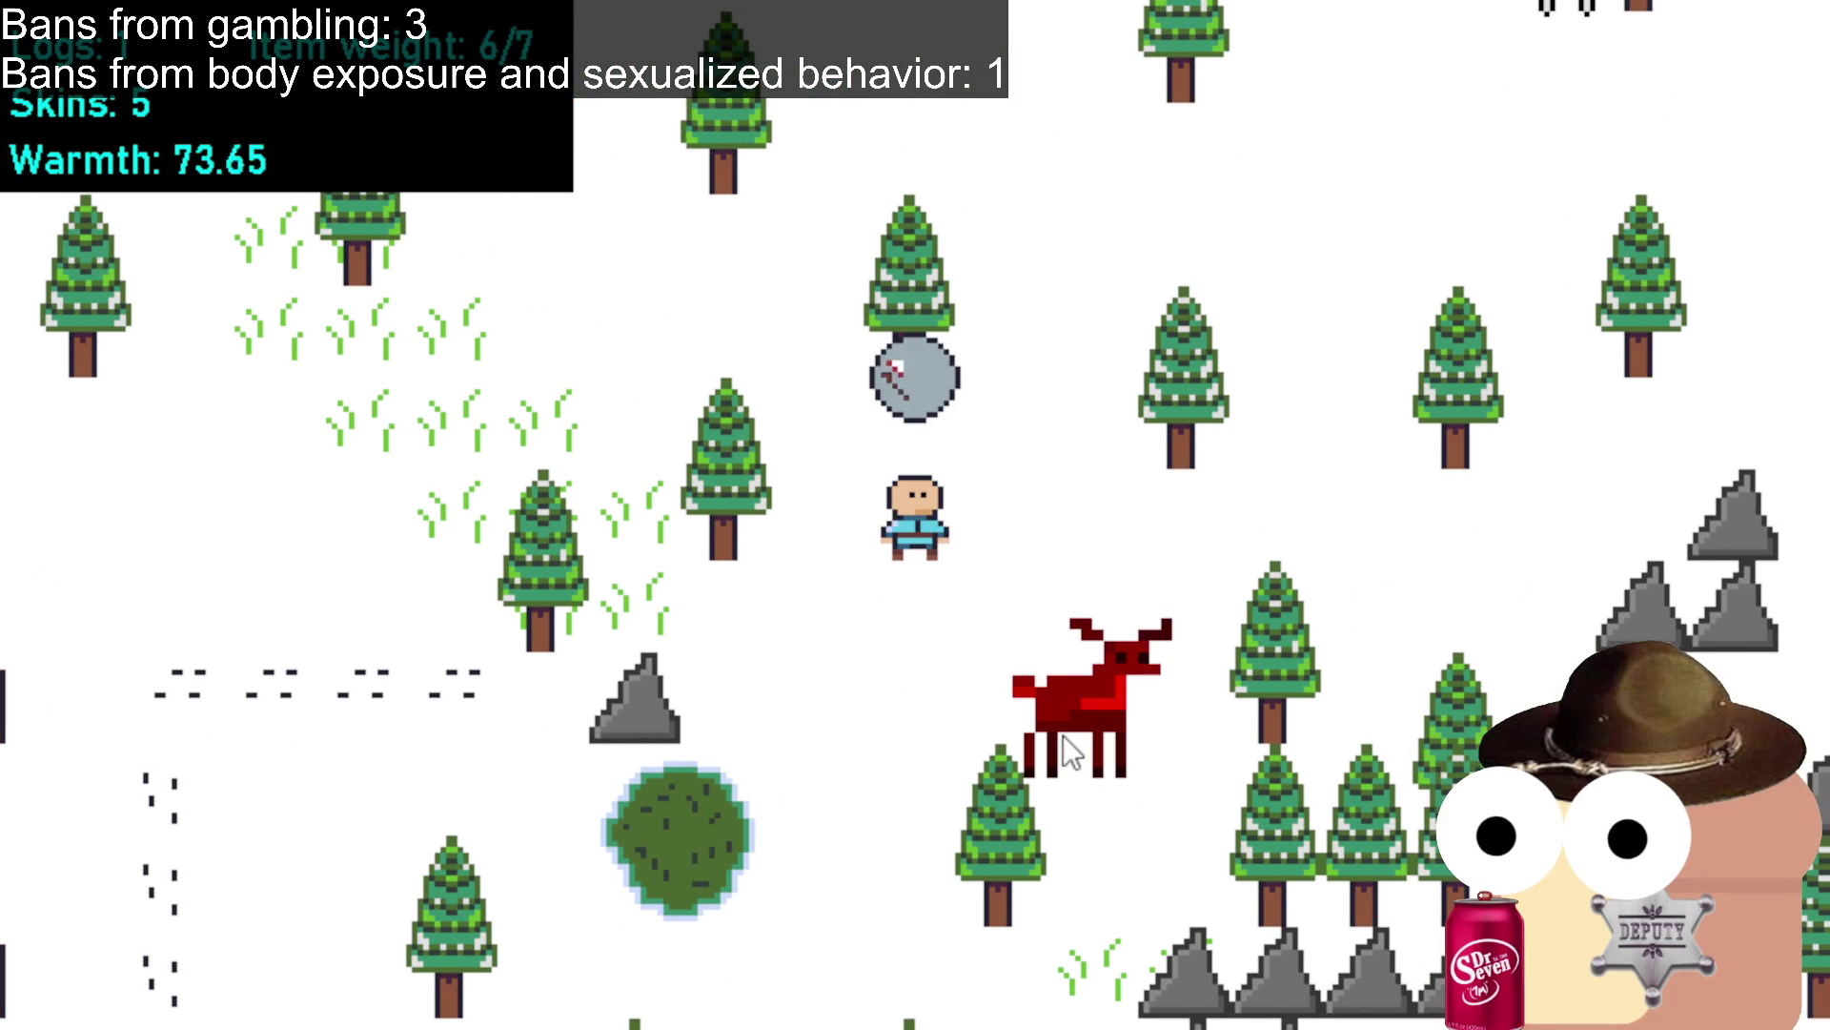
Head left back toward the camp fire.
click(667, 772)
click(437, 637)
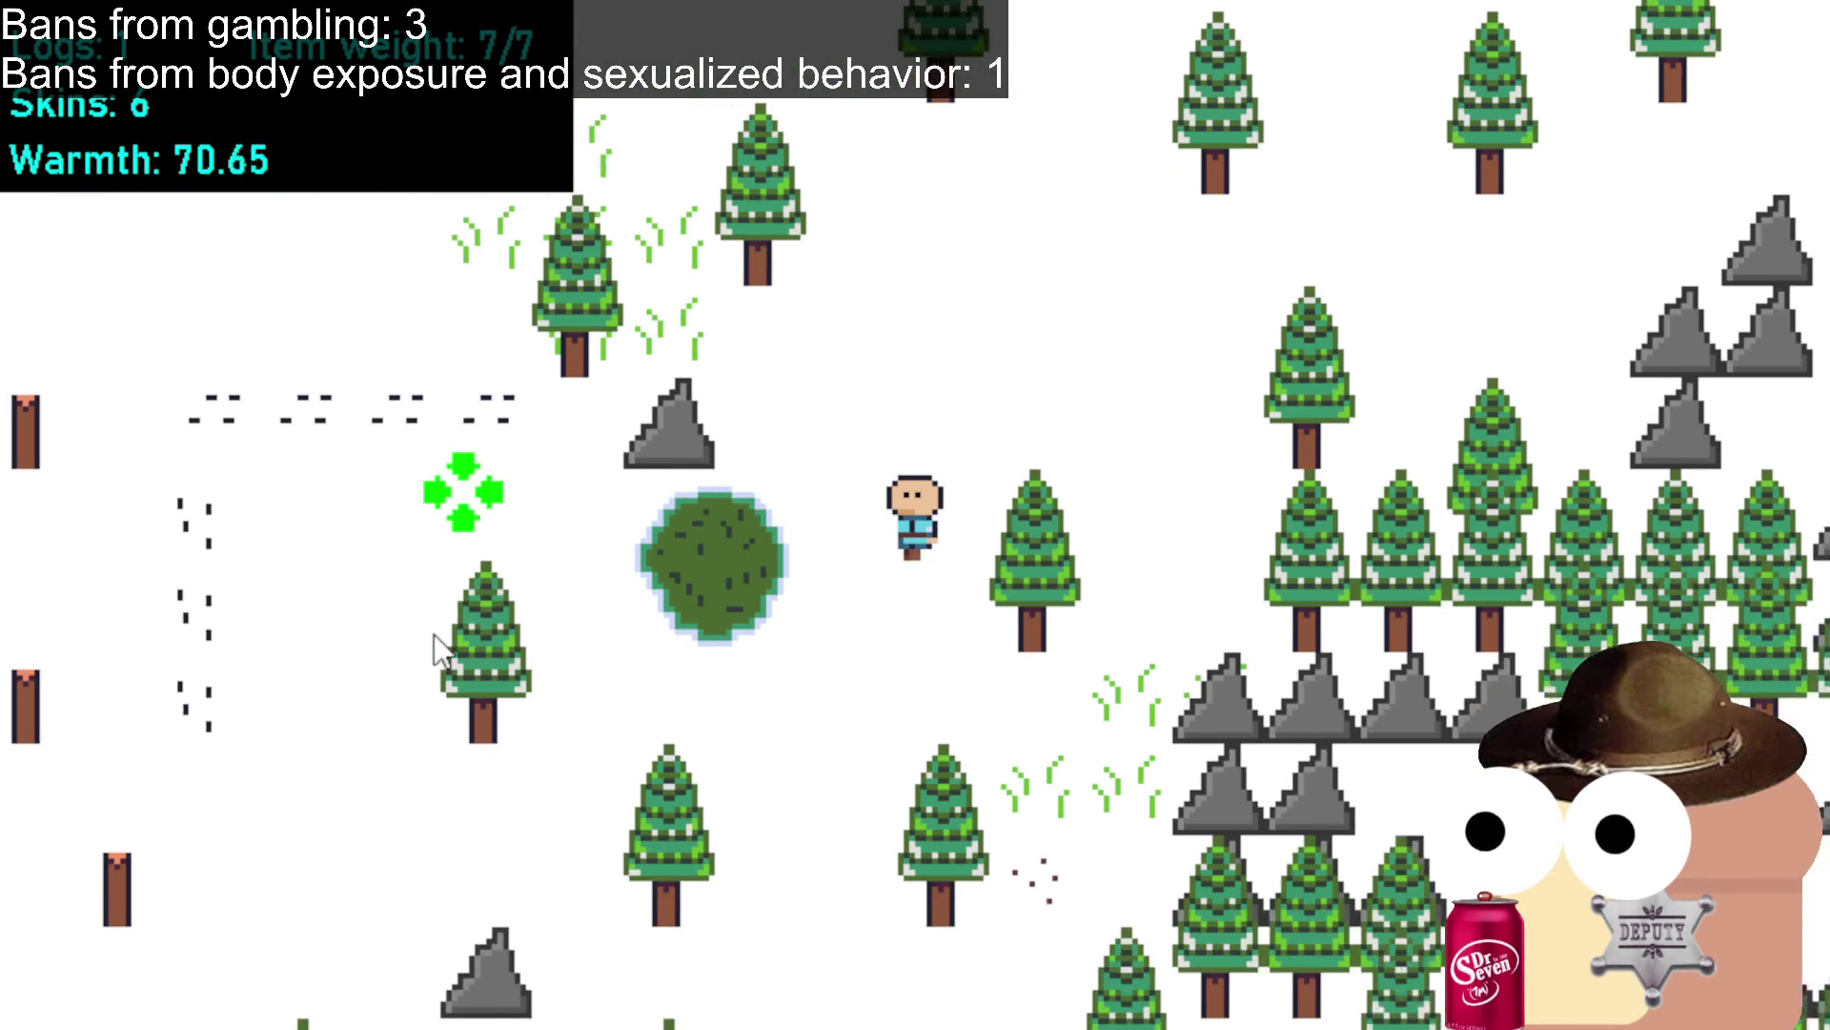
click(324, 587)
click(324, 586)
click(323, 582)
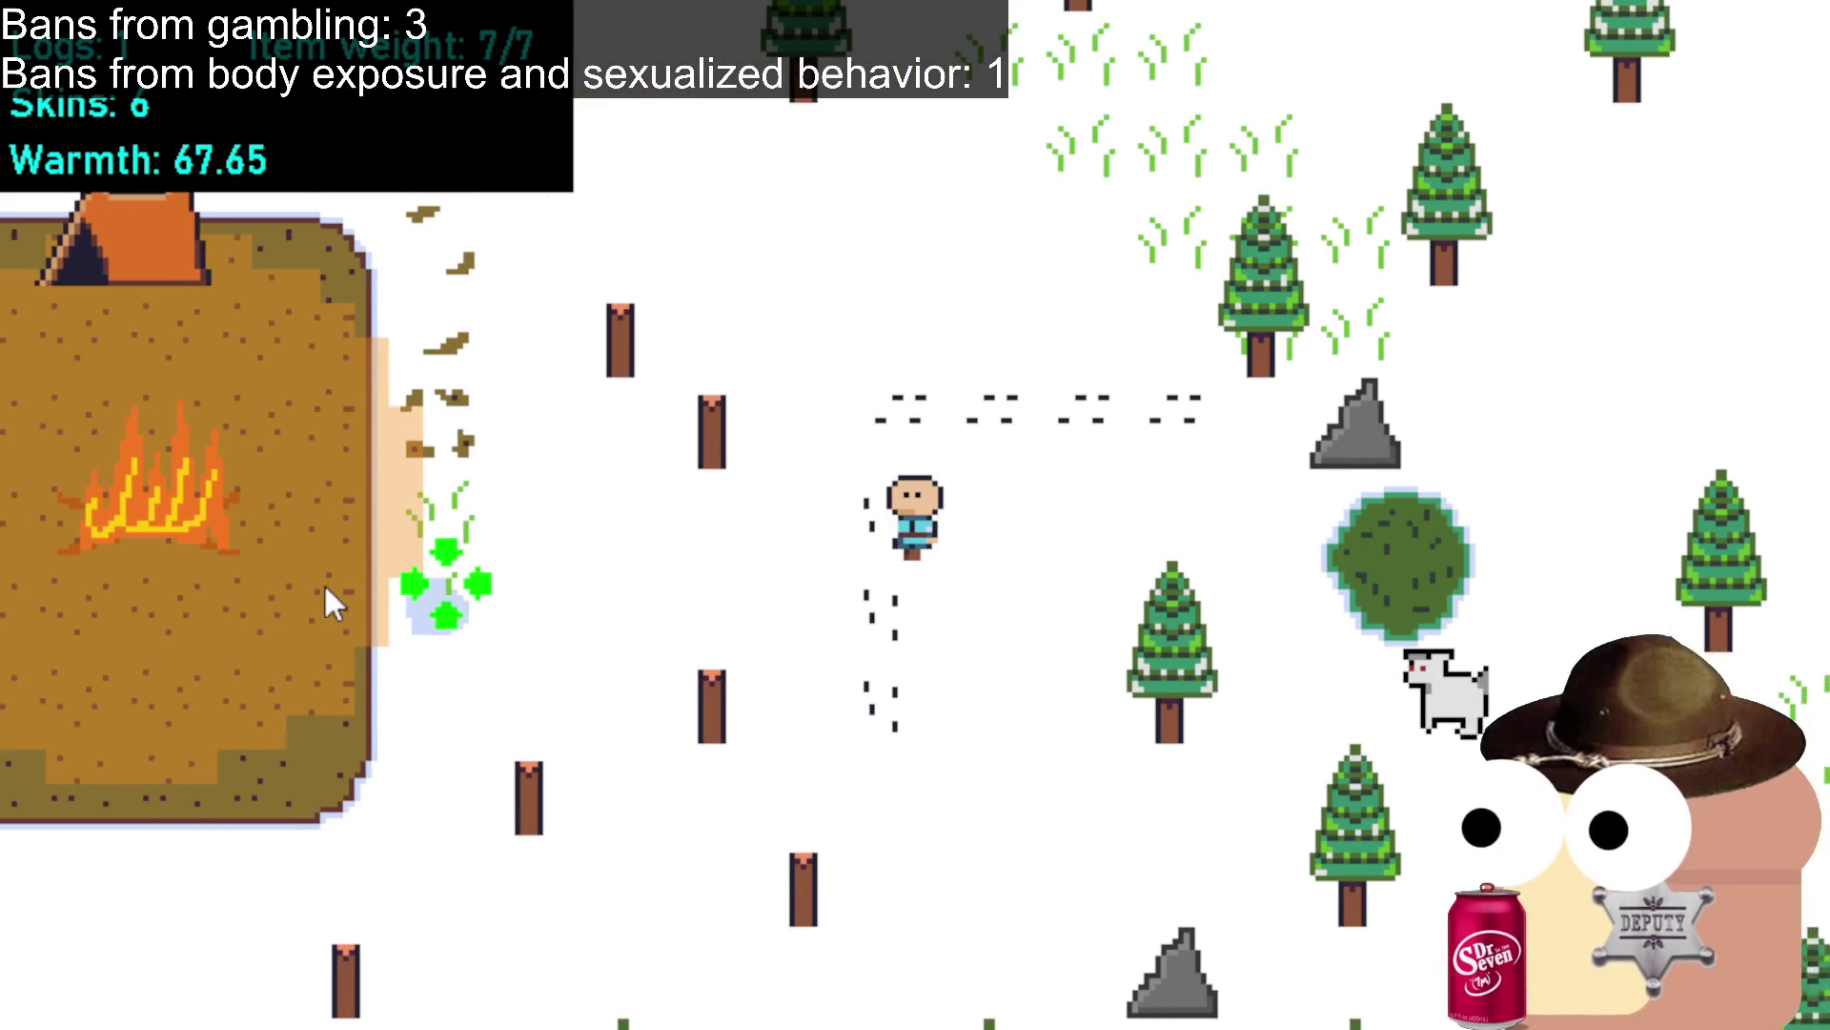
Walk into the camp beside the fire and up to the tent, warming back up to full.
click(324, 584)
click(491, 534)
click(572, 534)
click(683, 344)
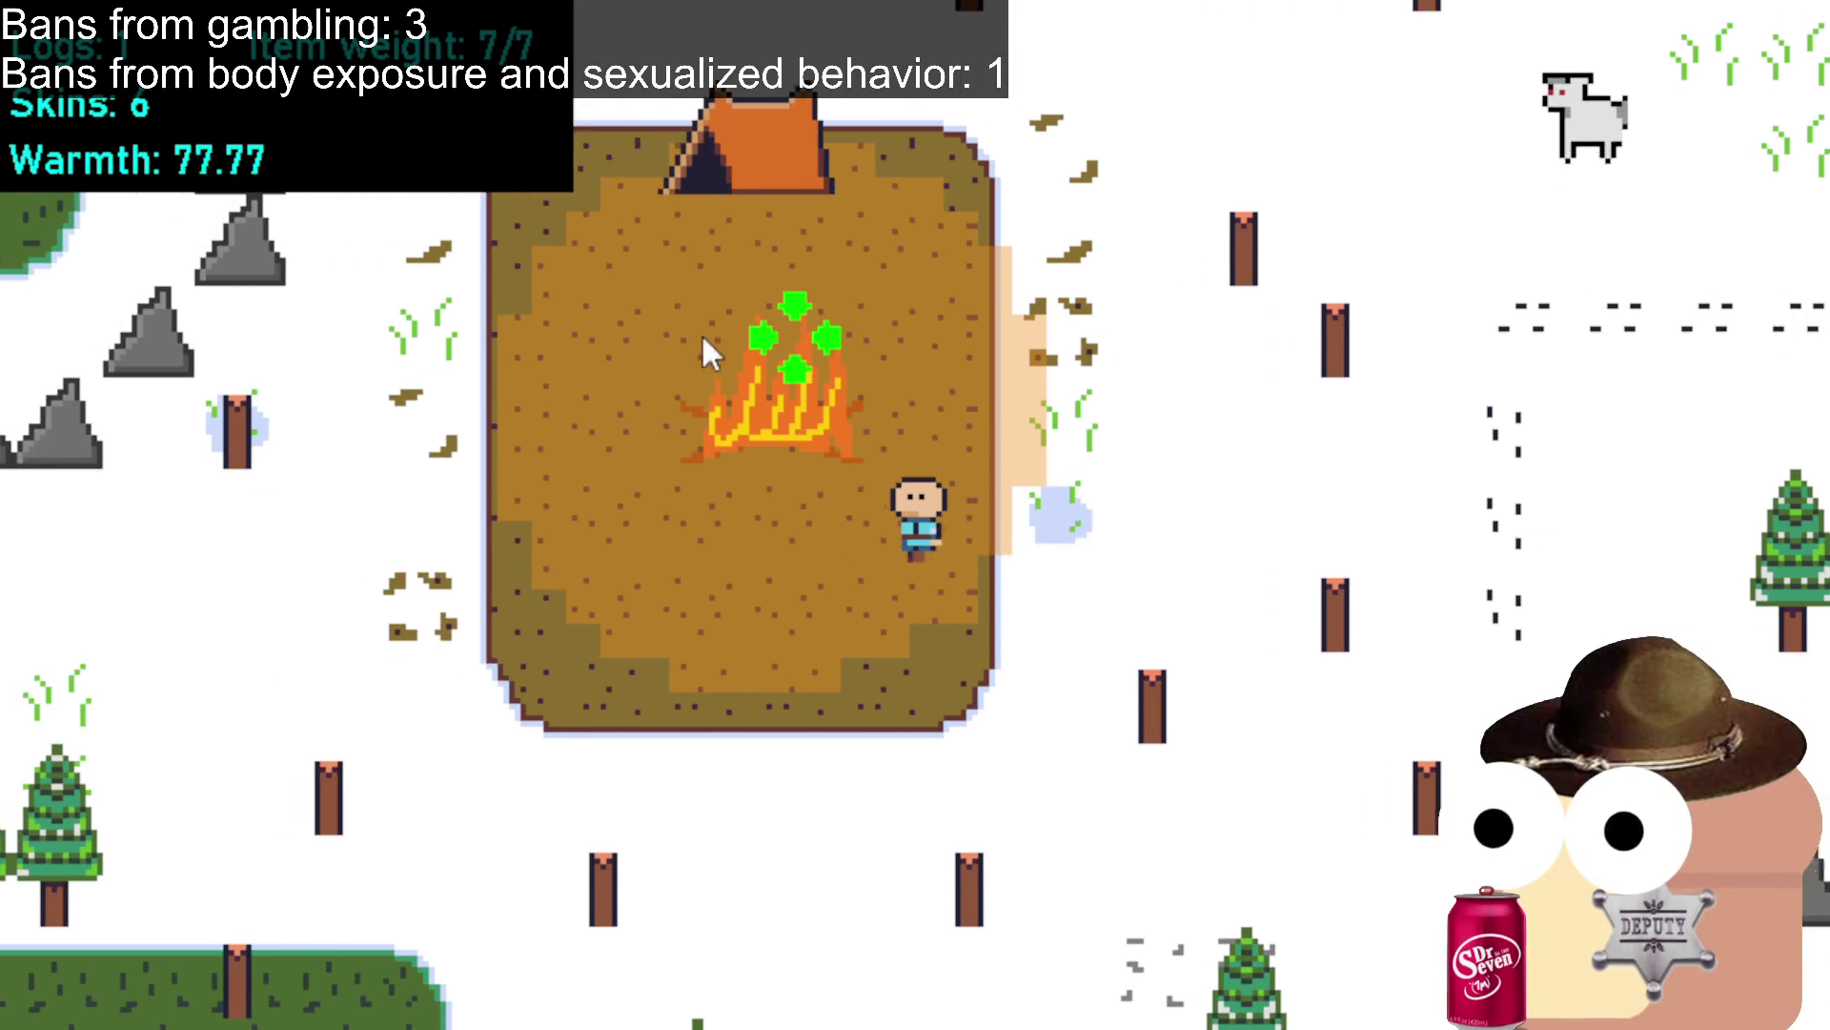
click(815, 319)
click(940, 276)
click(942, 271)
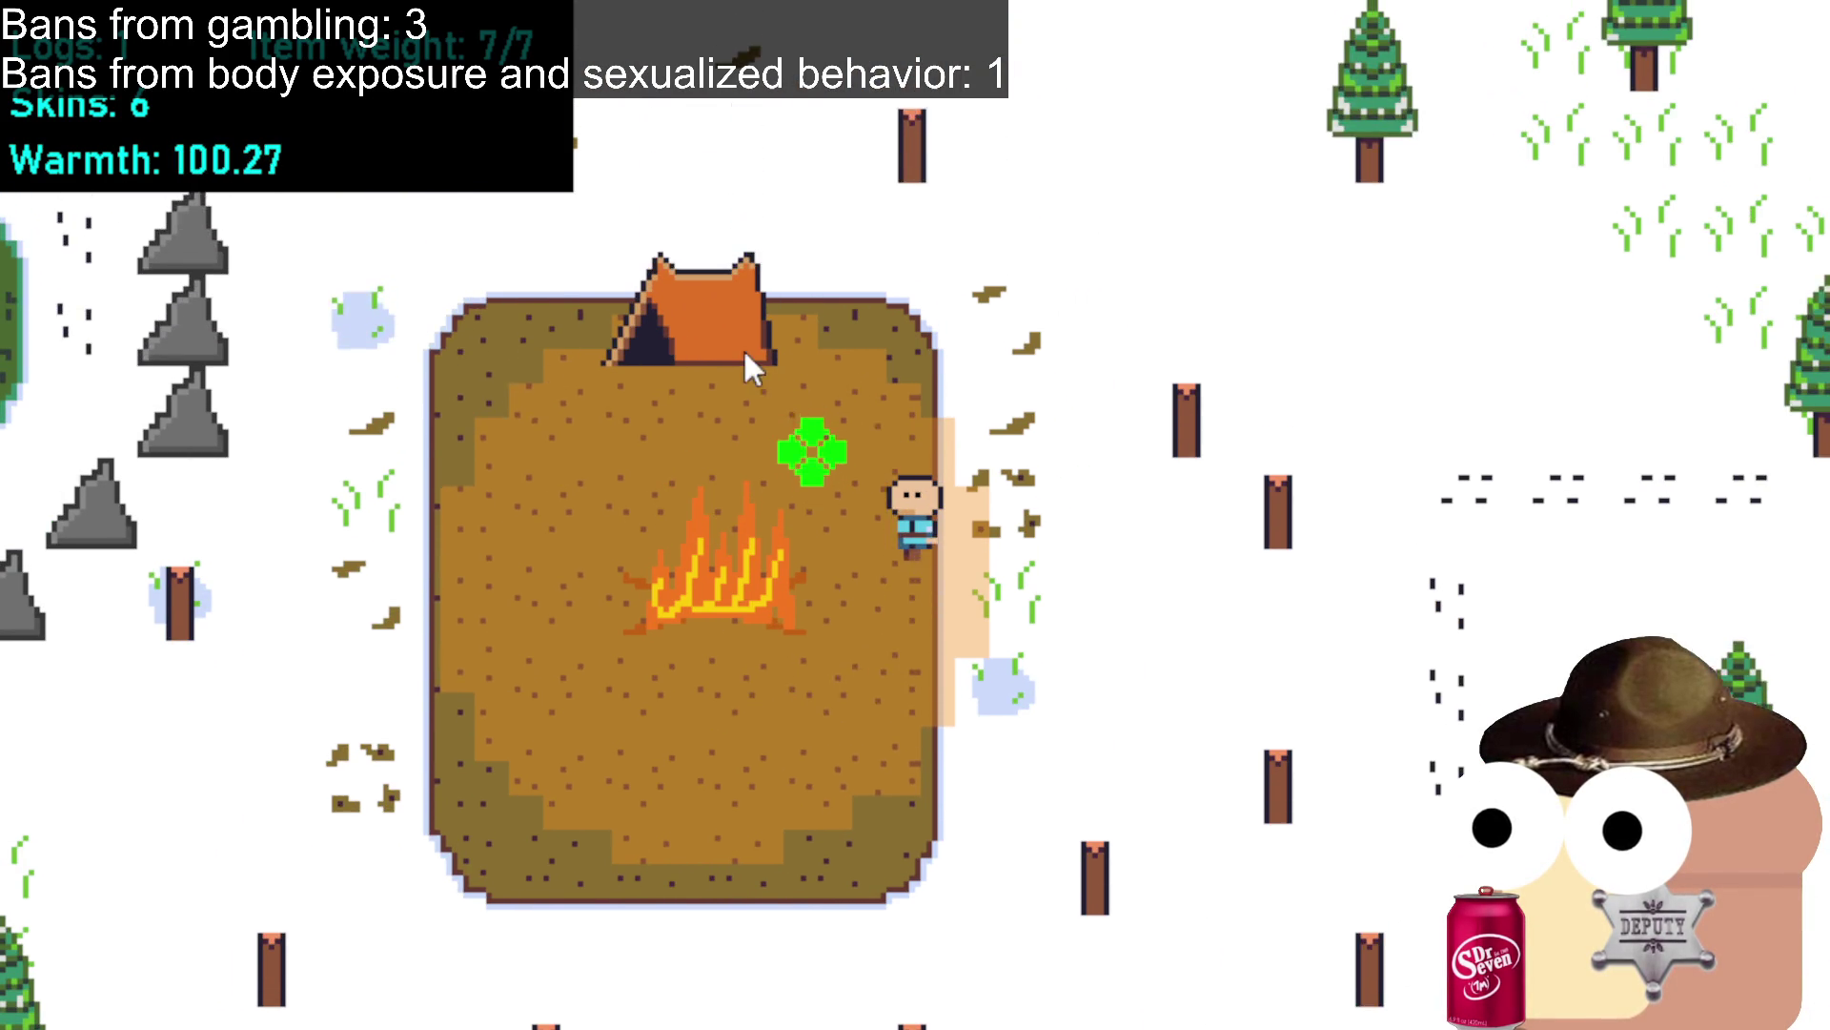
Check the tent's crafting options, then drop a log into the fire to reach 6/7 weight.
click(681, 410)
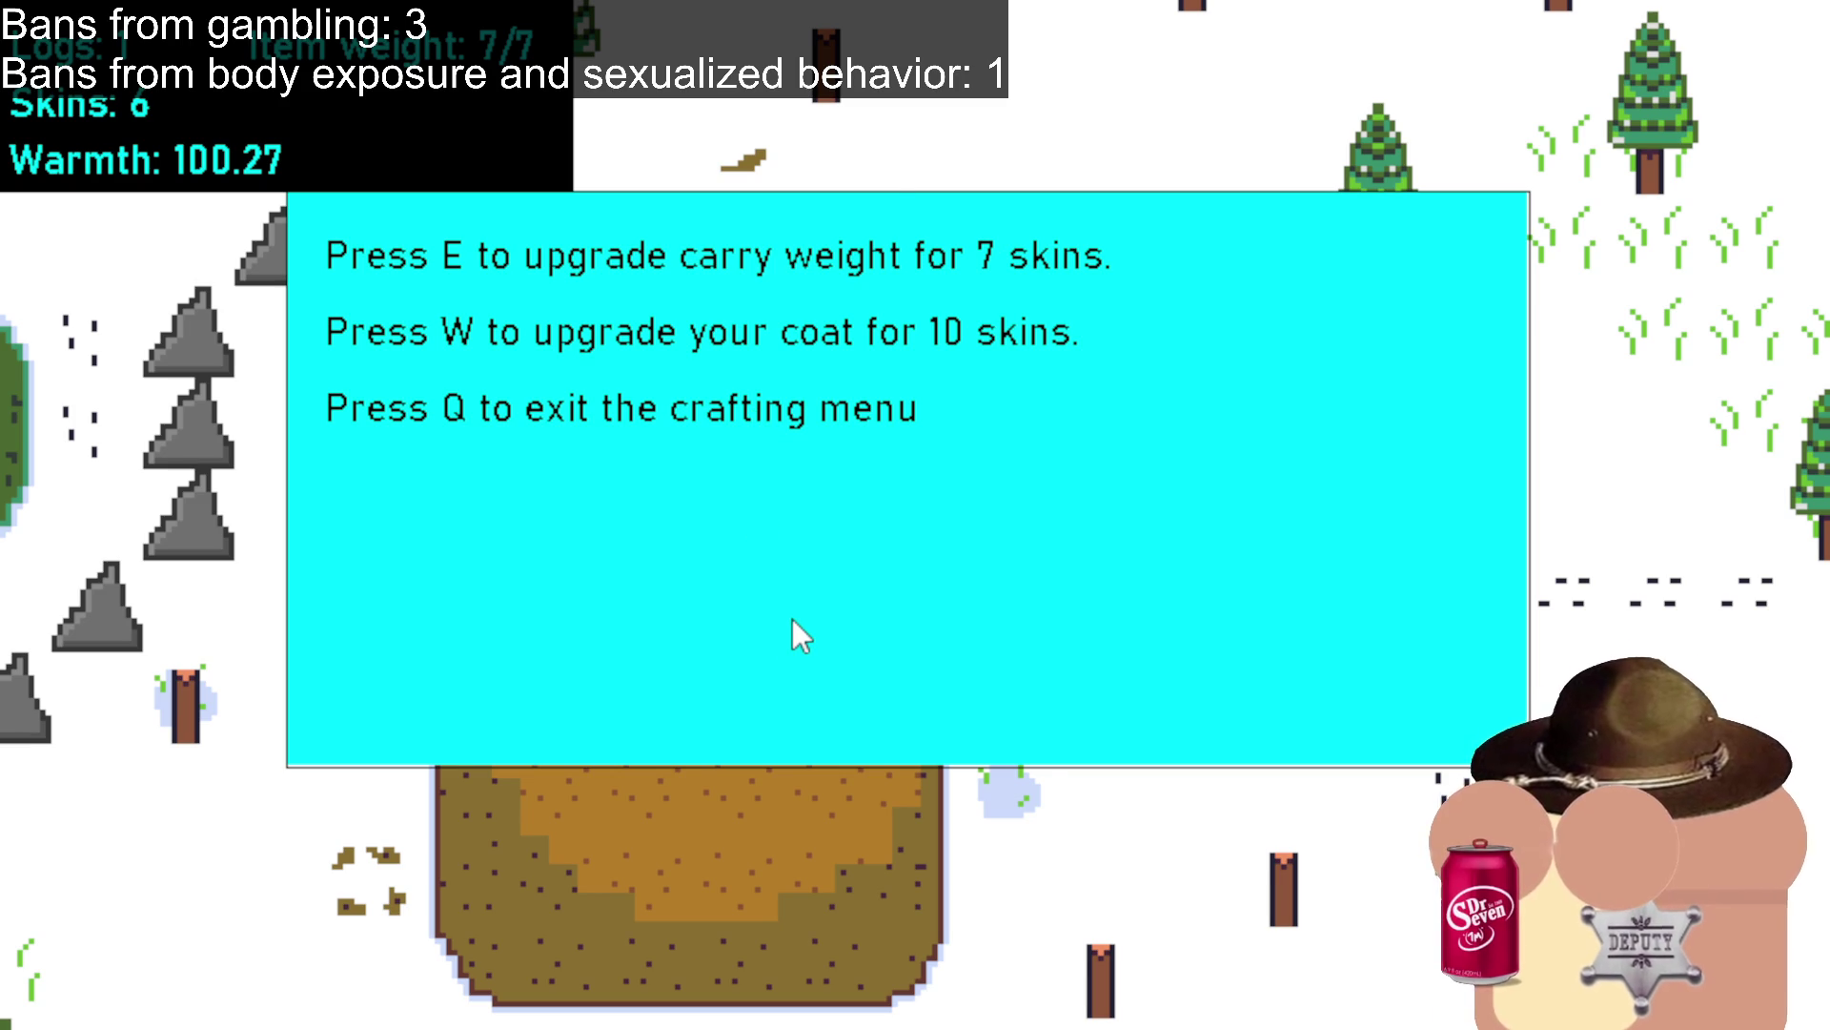
key(q)
click(752, 495)
click(874, 404)
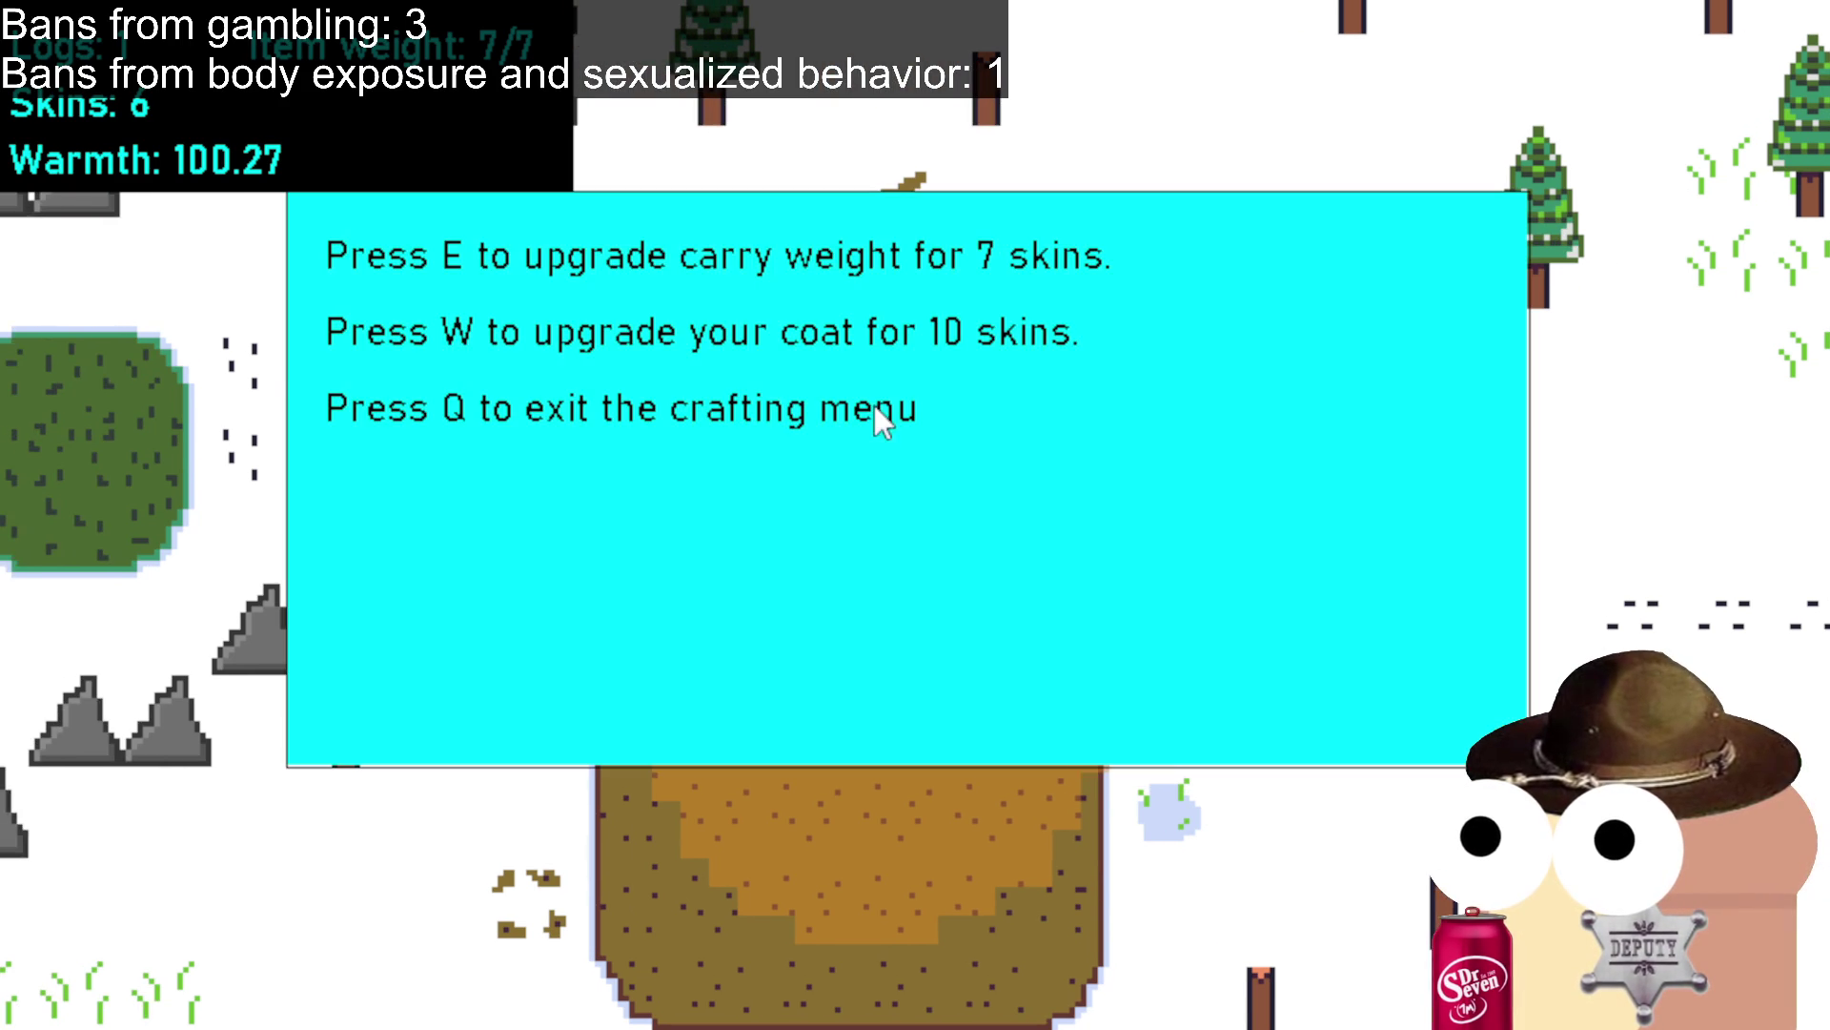
key(q)
click(891, 715)
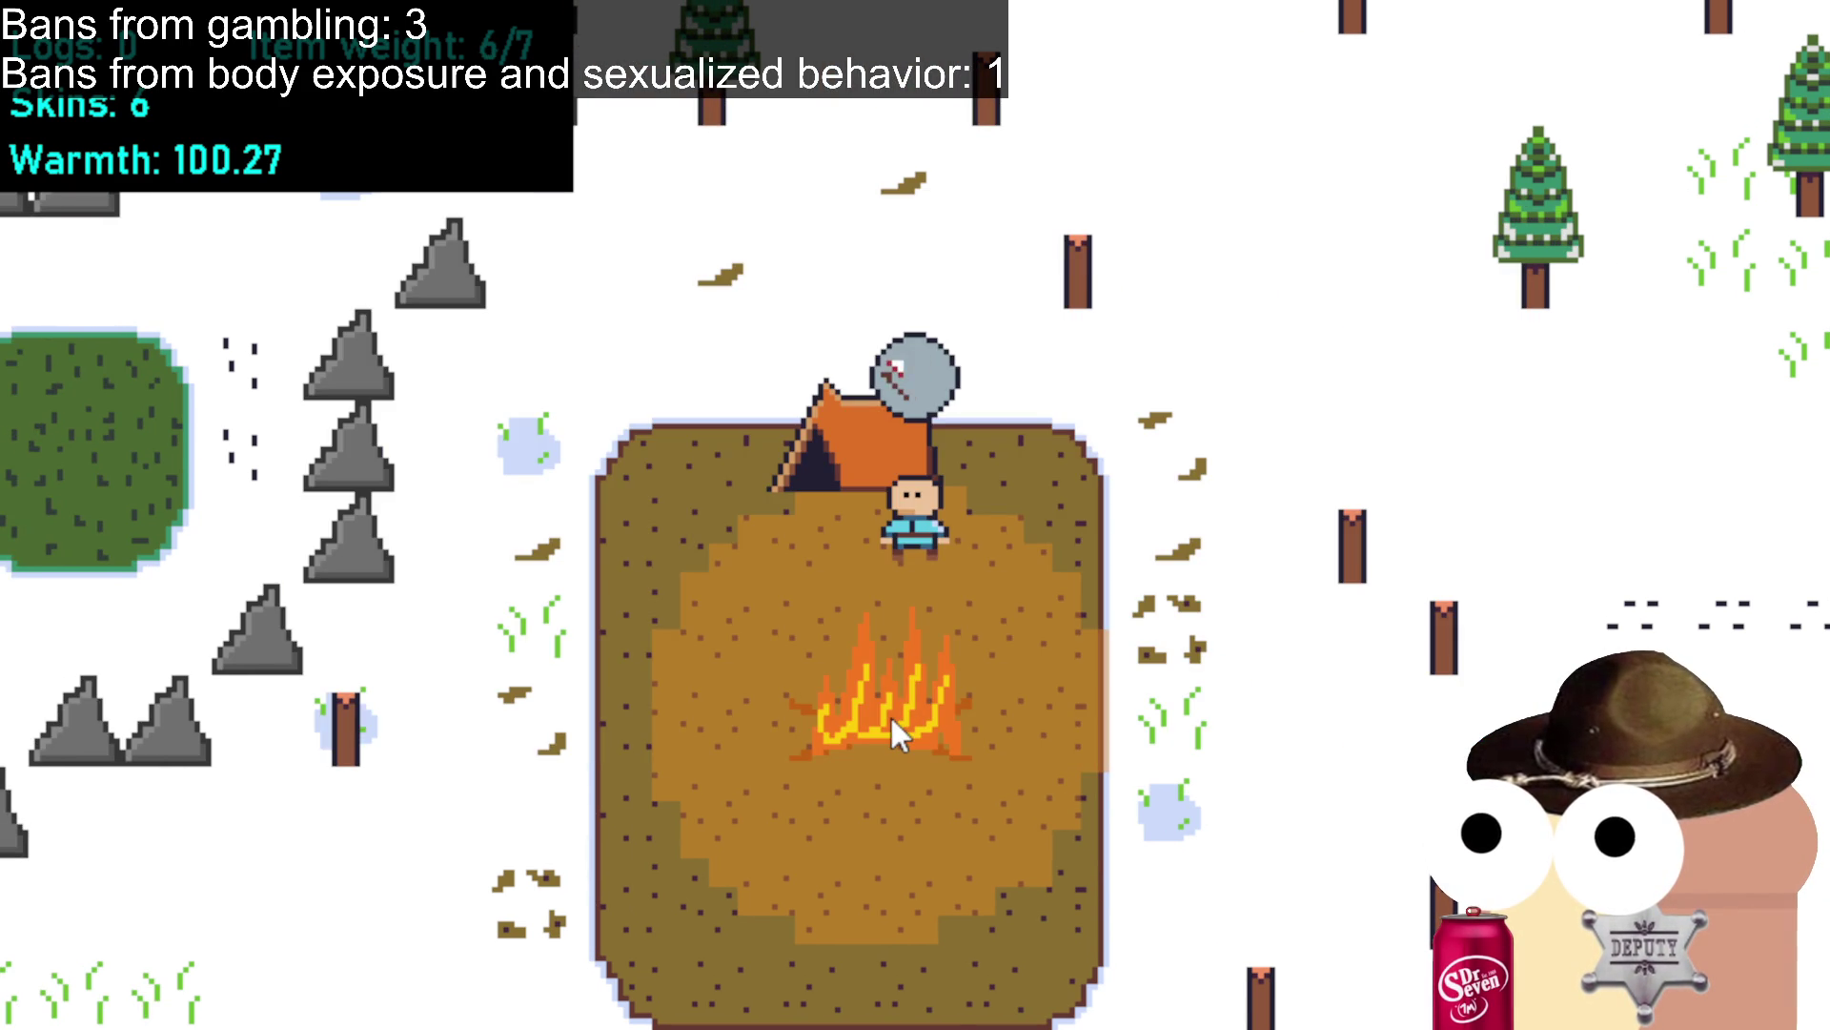
Walk out of the camp past the fire and tent to go hunting.
click(984, 359)
click(854, 783)
click(891, 764)
click(961, 705)
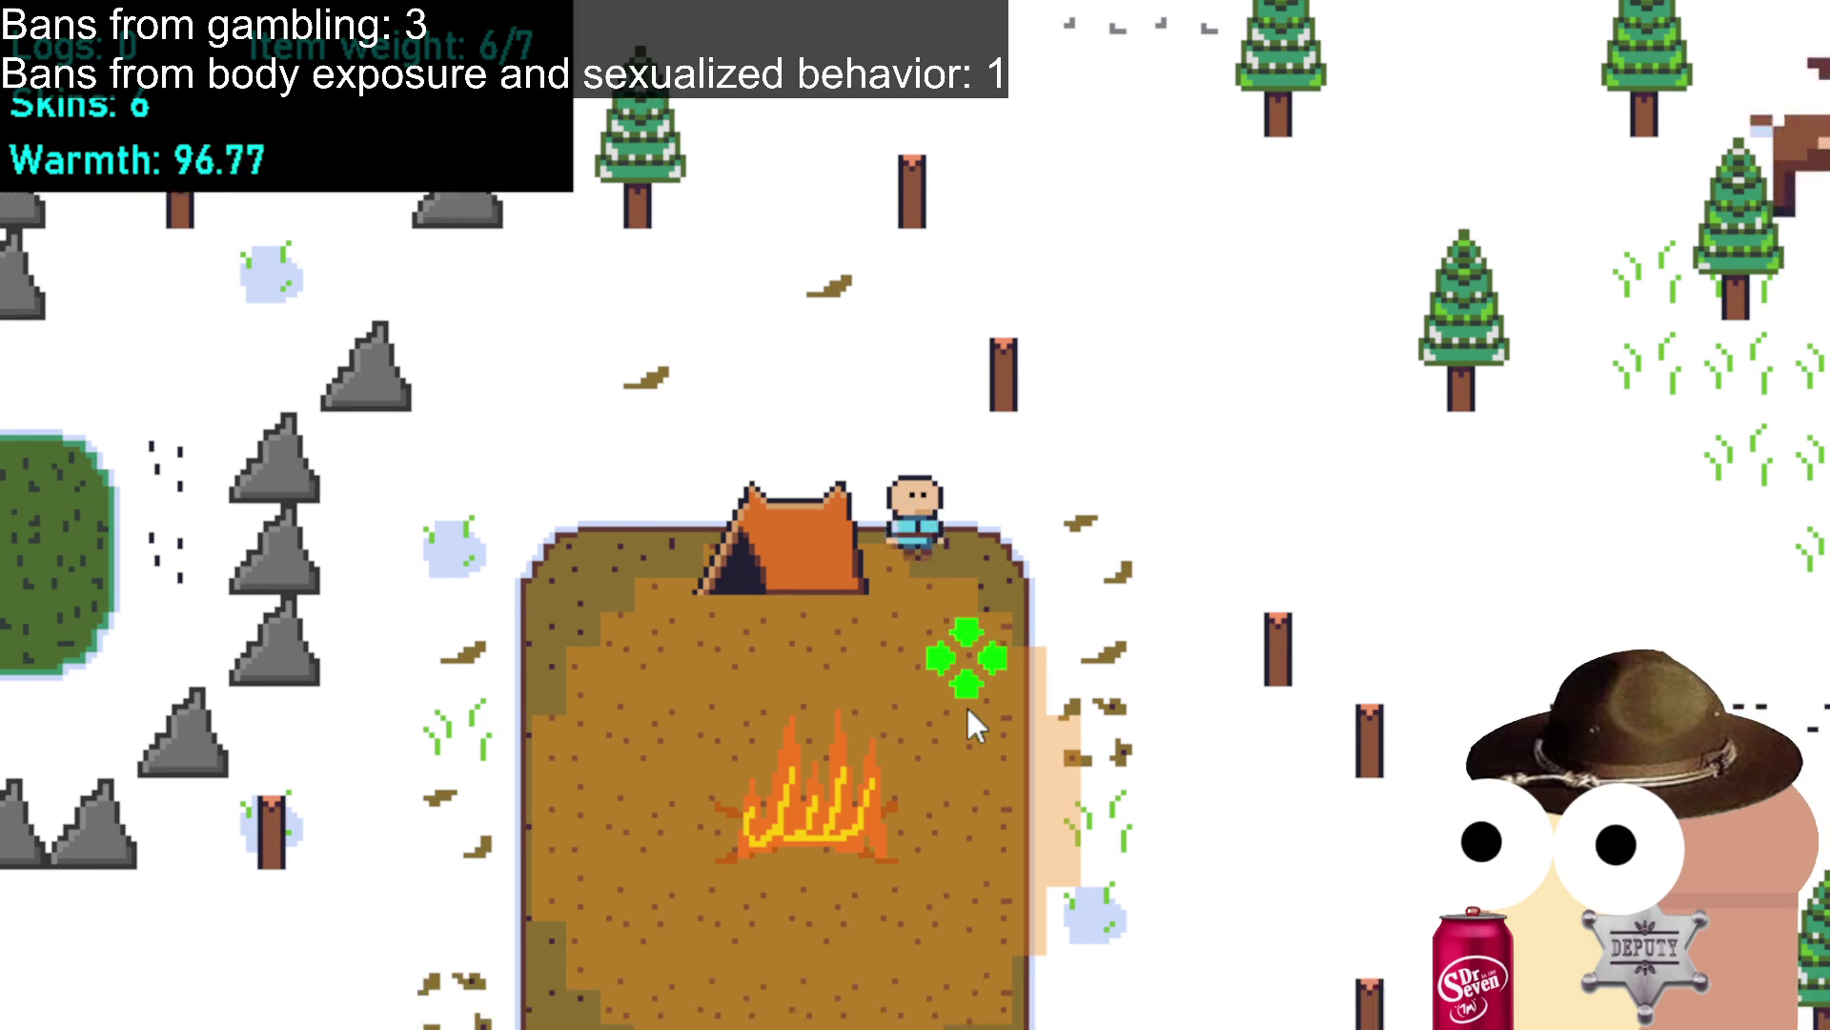
click(1203, 391)
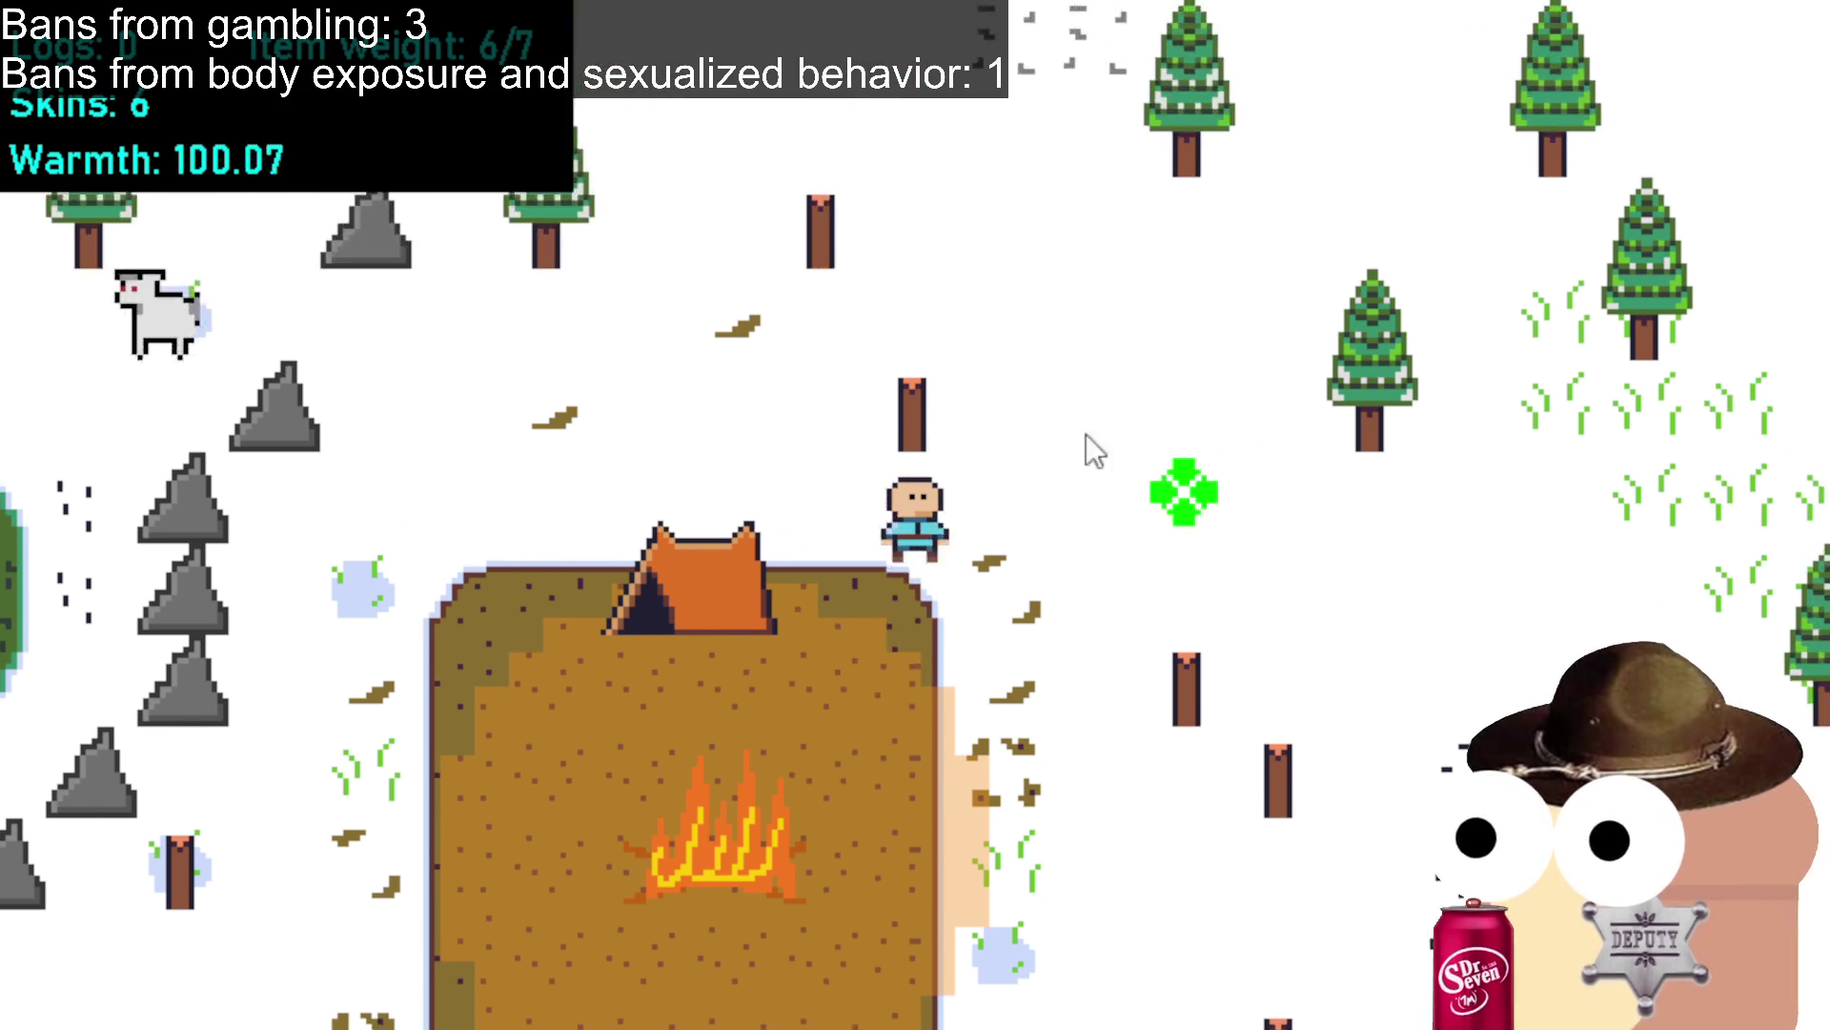
click(754, 382)
click(583, 440)
click(844, 192)
Approach the goat in the grass to the right and kill it for a seventh skin.
click(1373, 496)
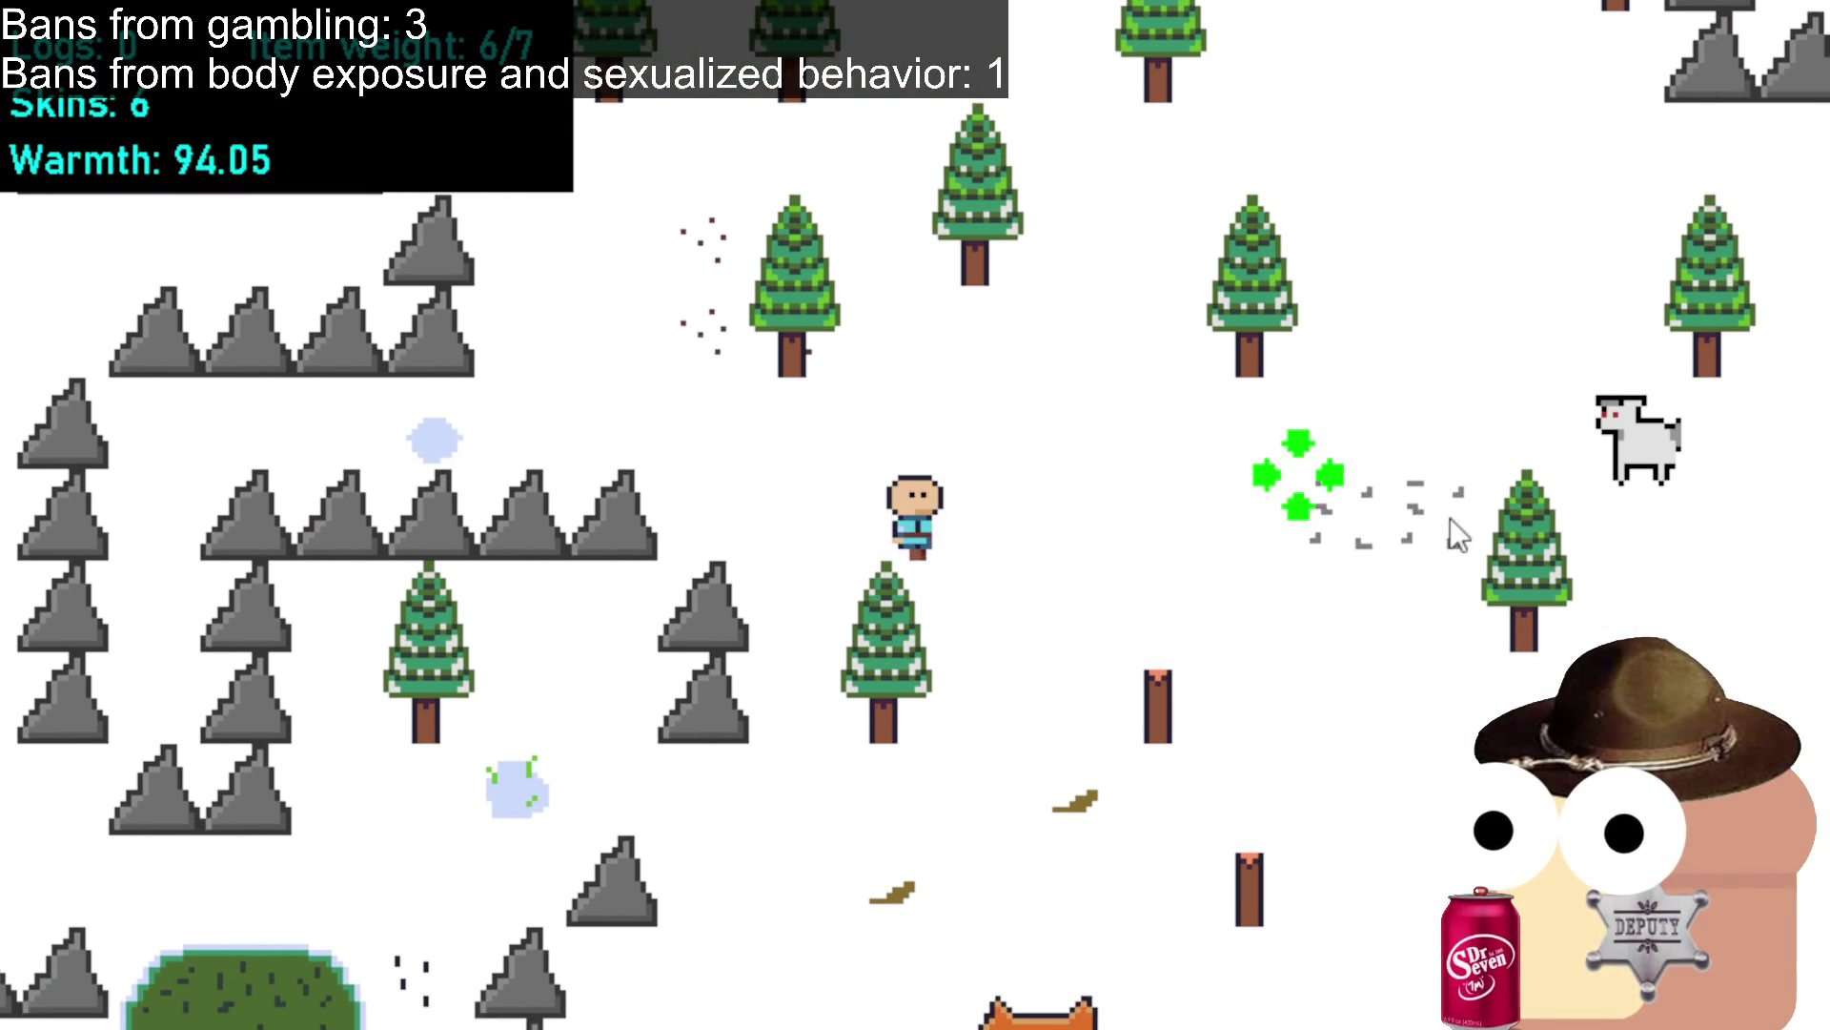
click(1401, 505)
click(1439, 565)
click(1468, 484)
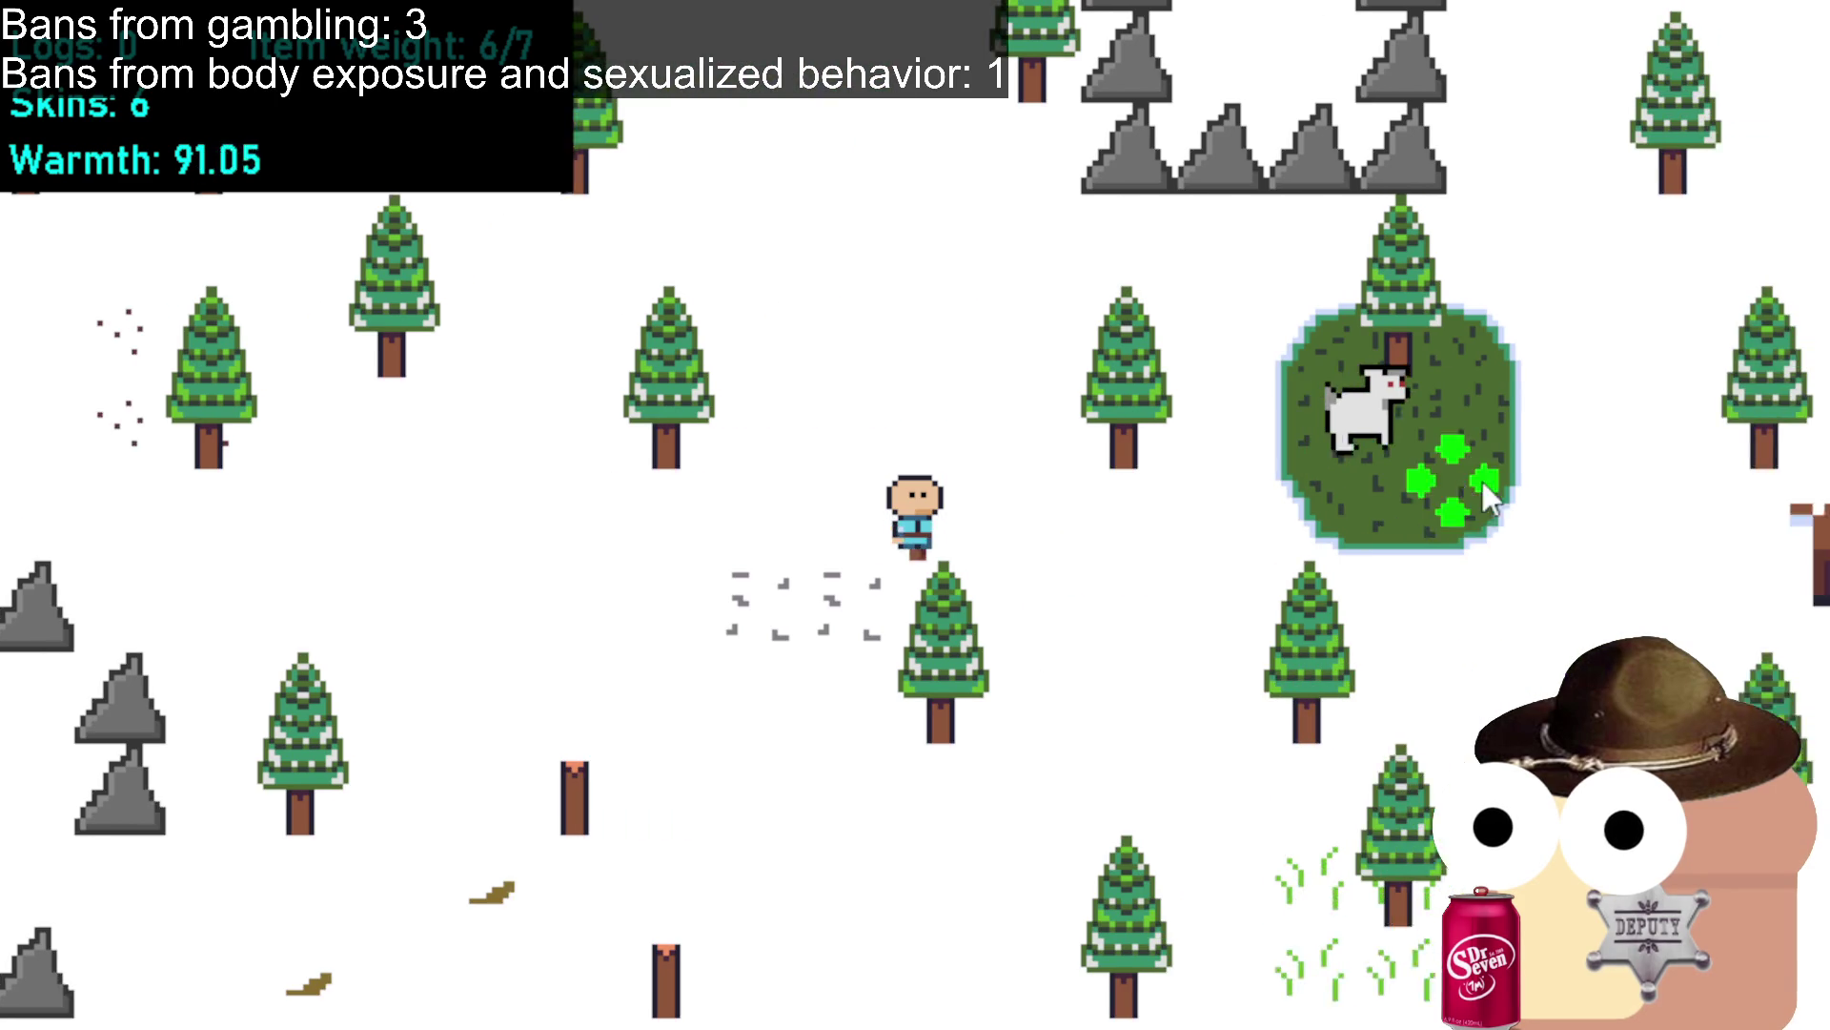
click(957, 425)
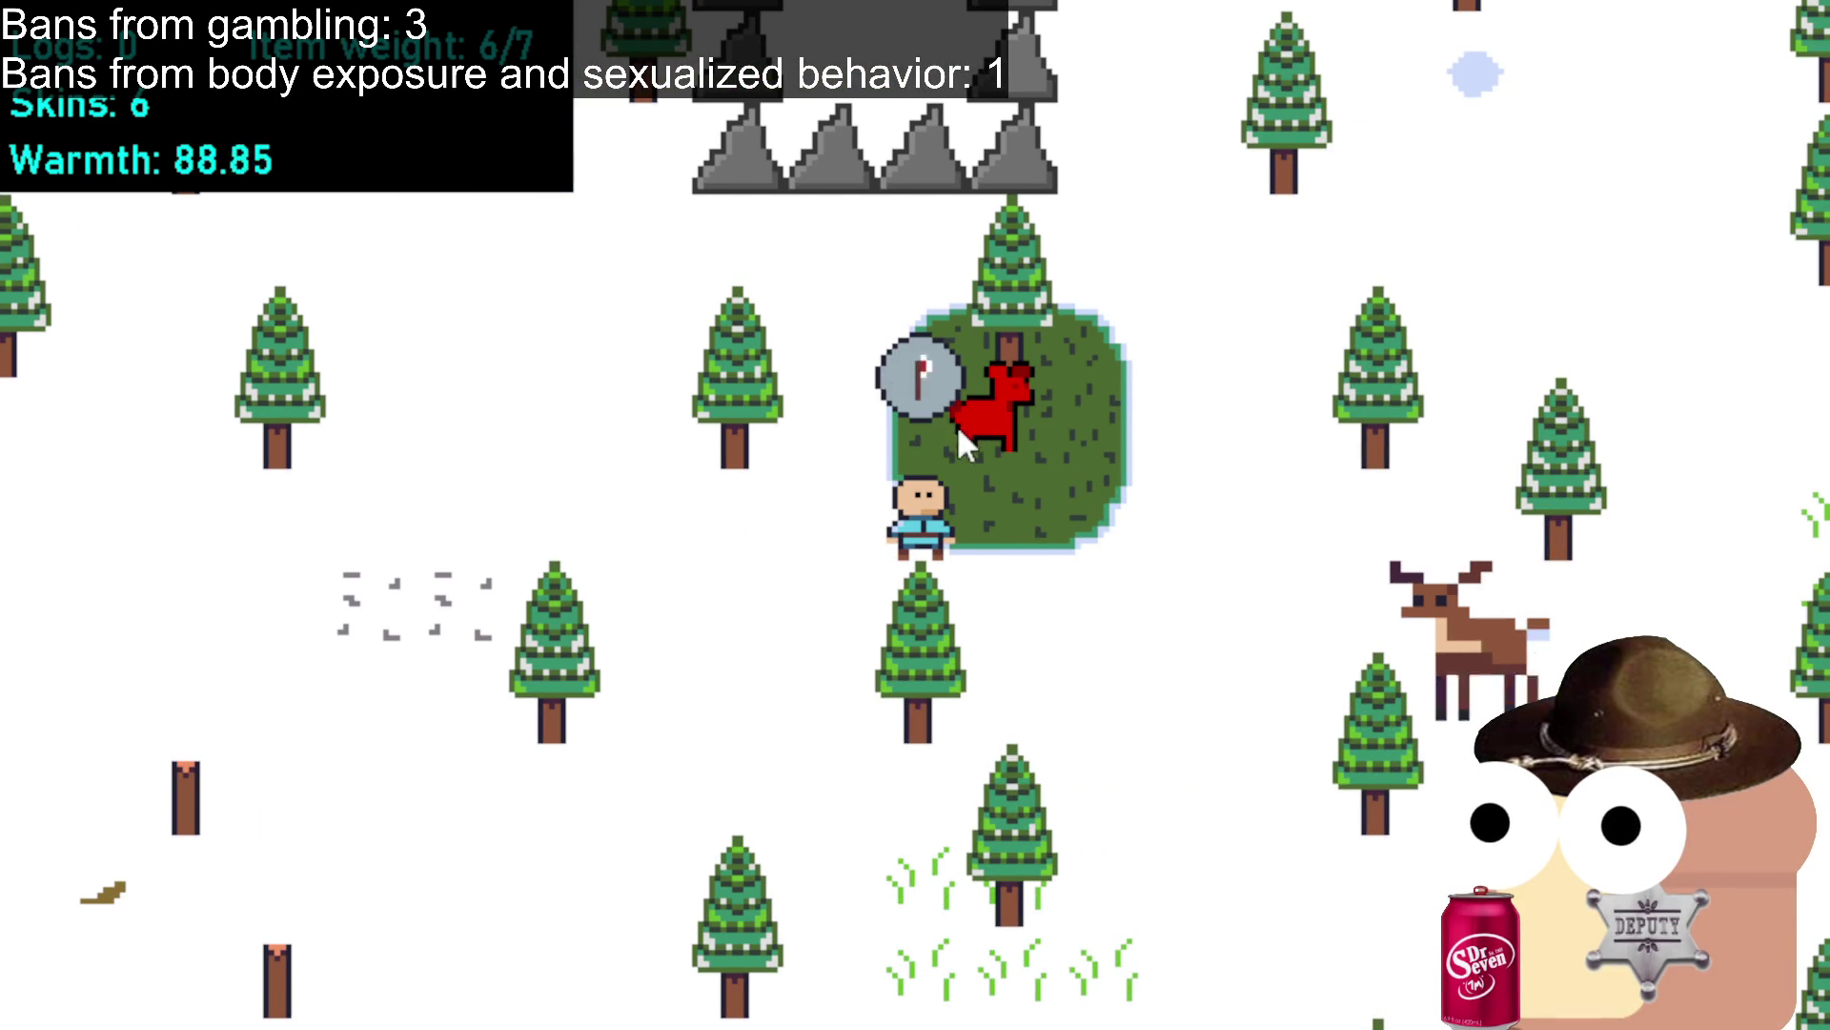
Return to the camp fire and open the tent's crafting menu.
click(621, 793)
click(479, 803)
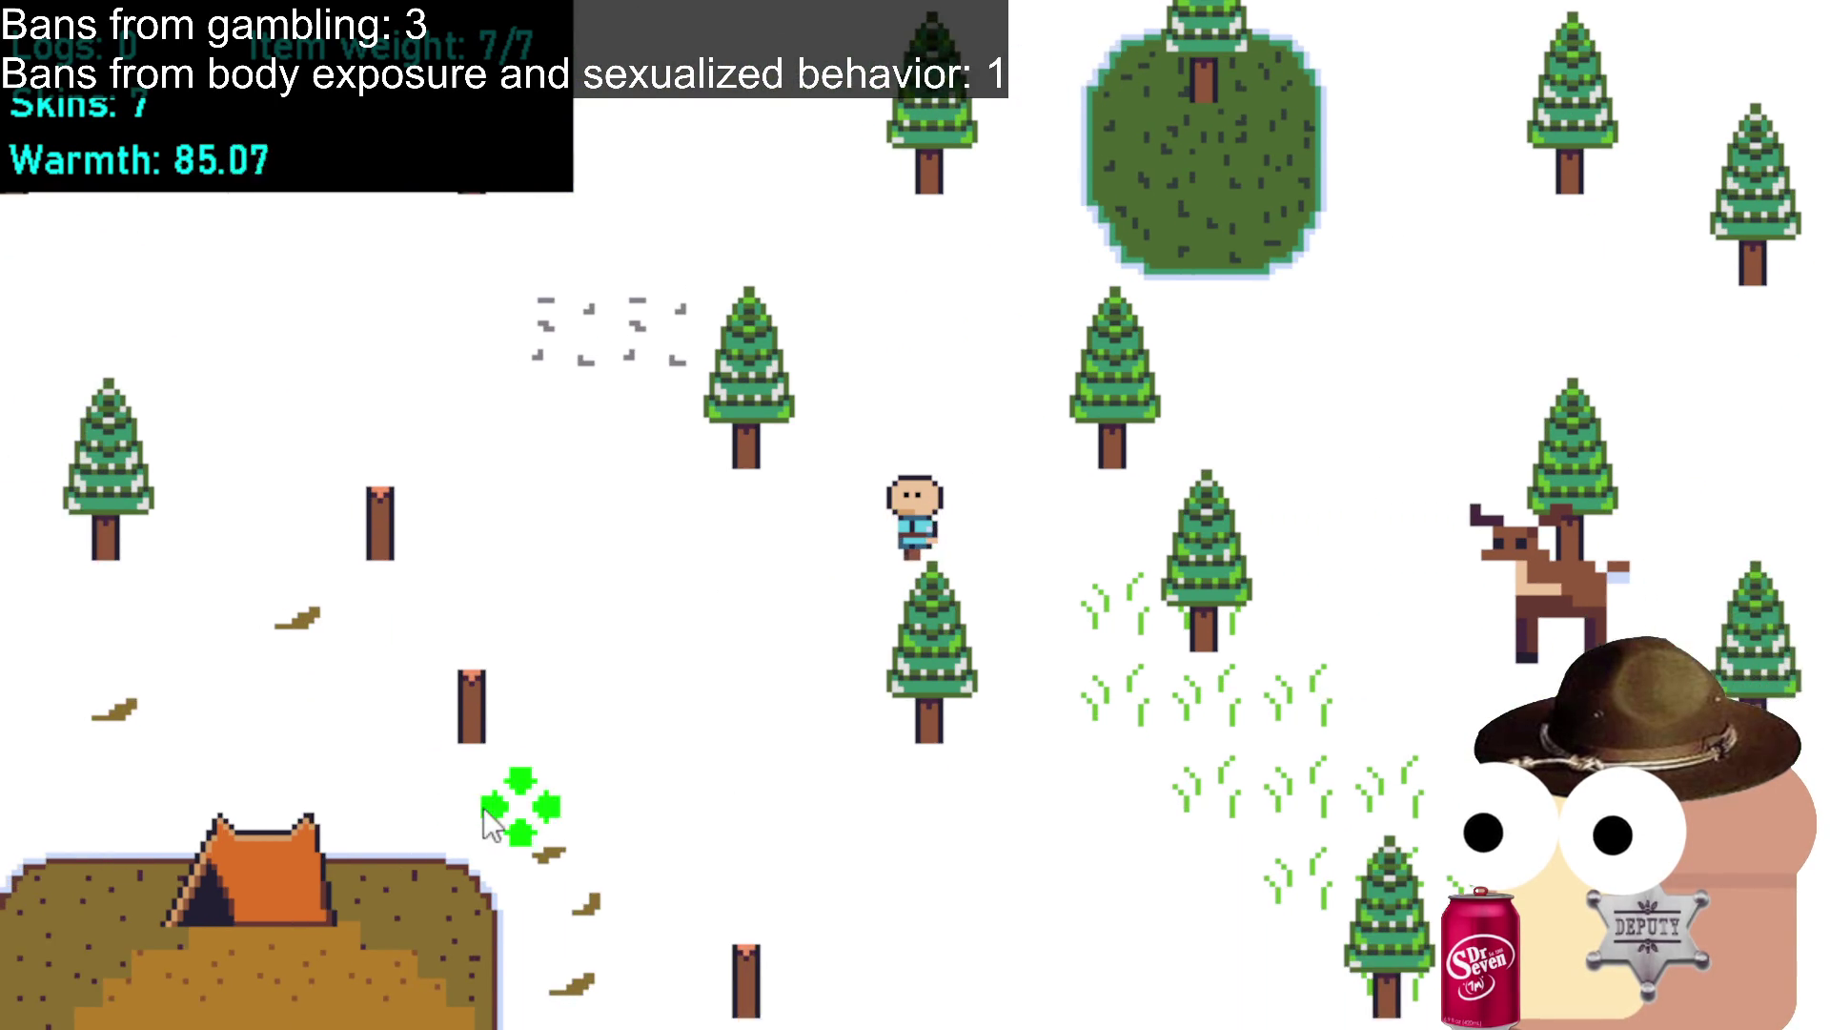
click(479, 803)
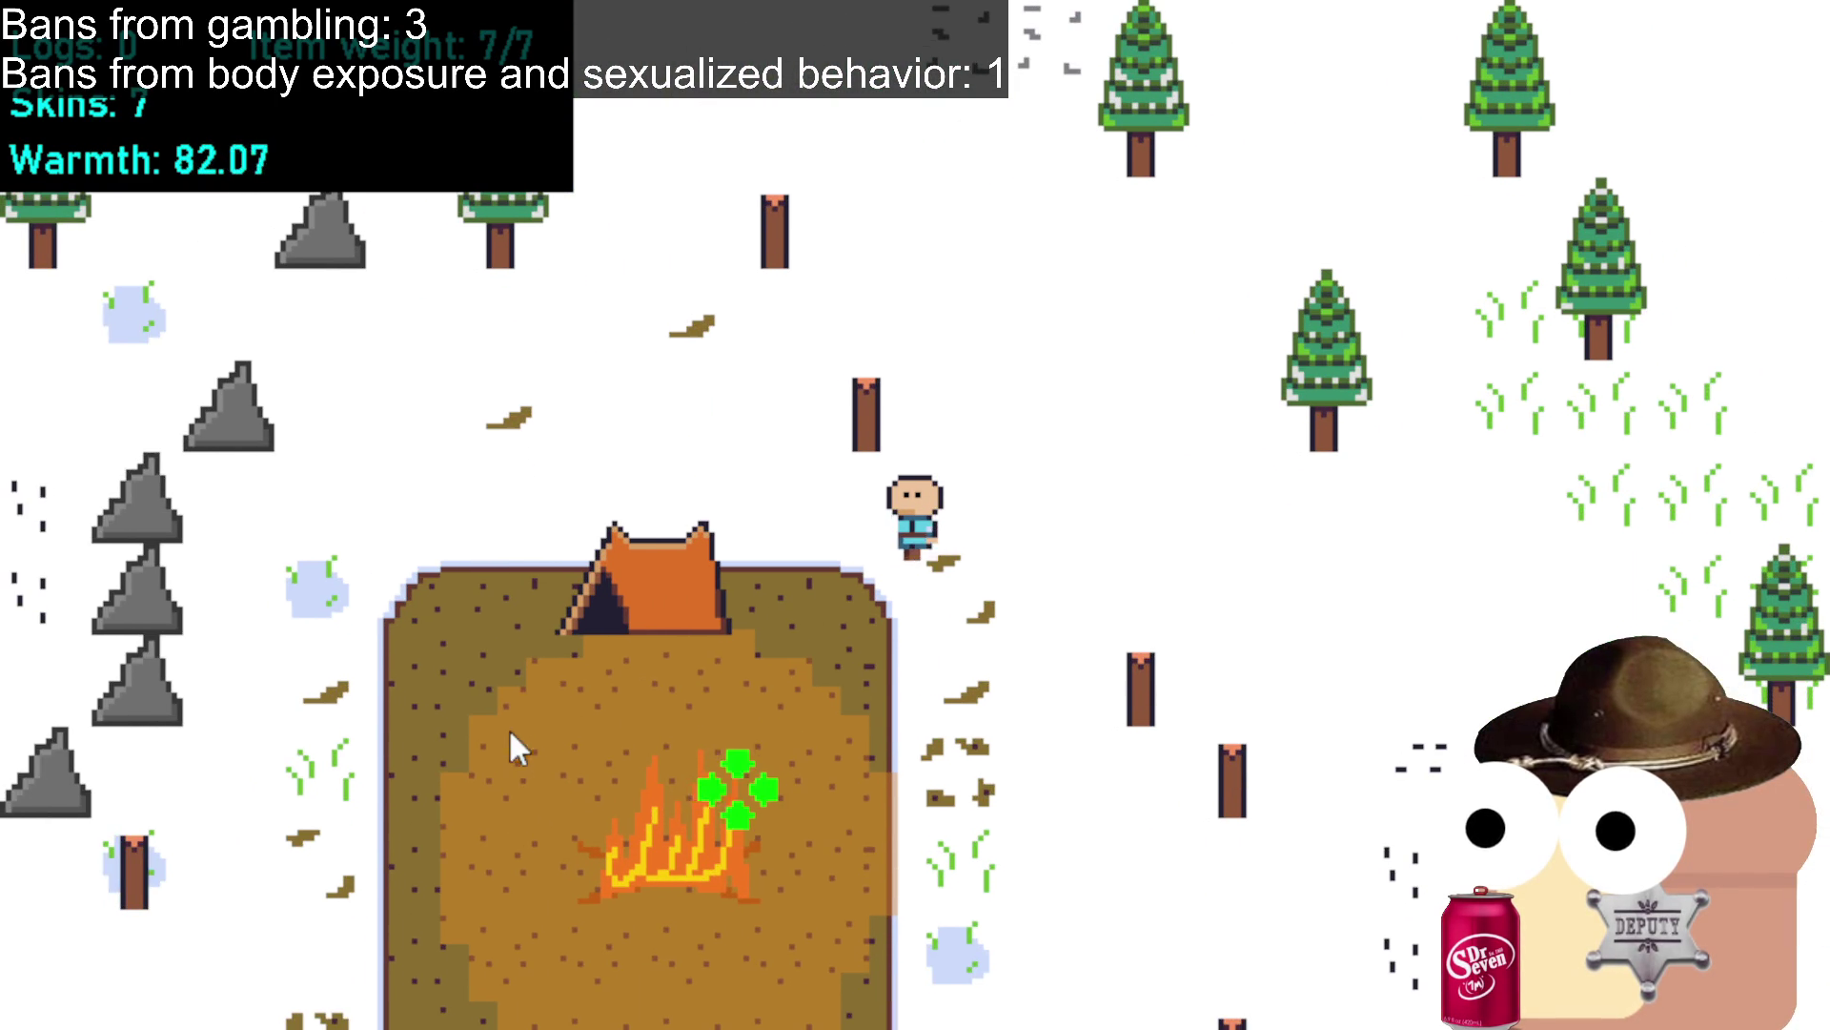
click(680, 602)
click(810, 605)
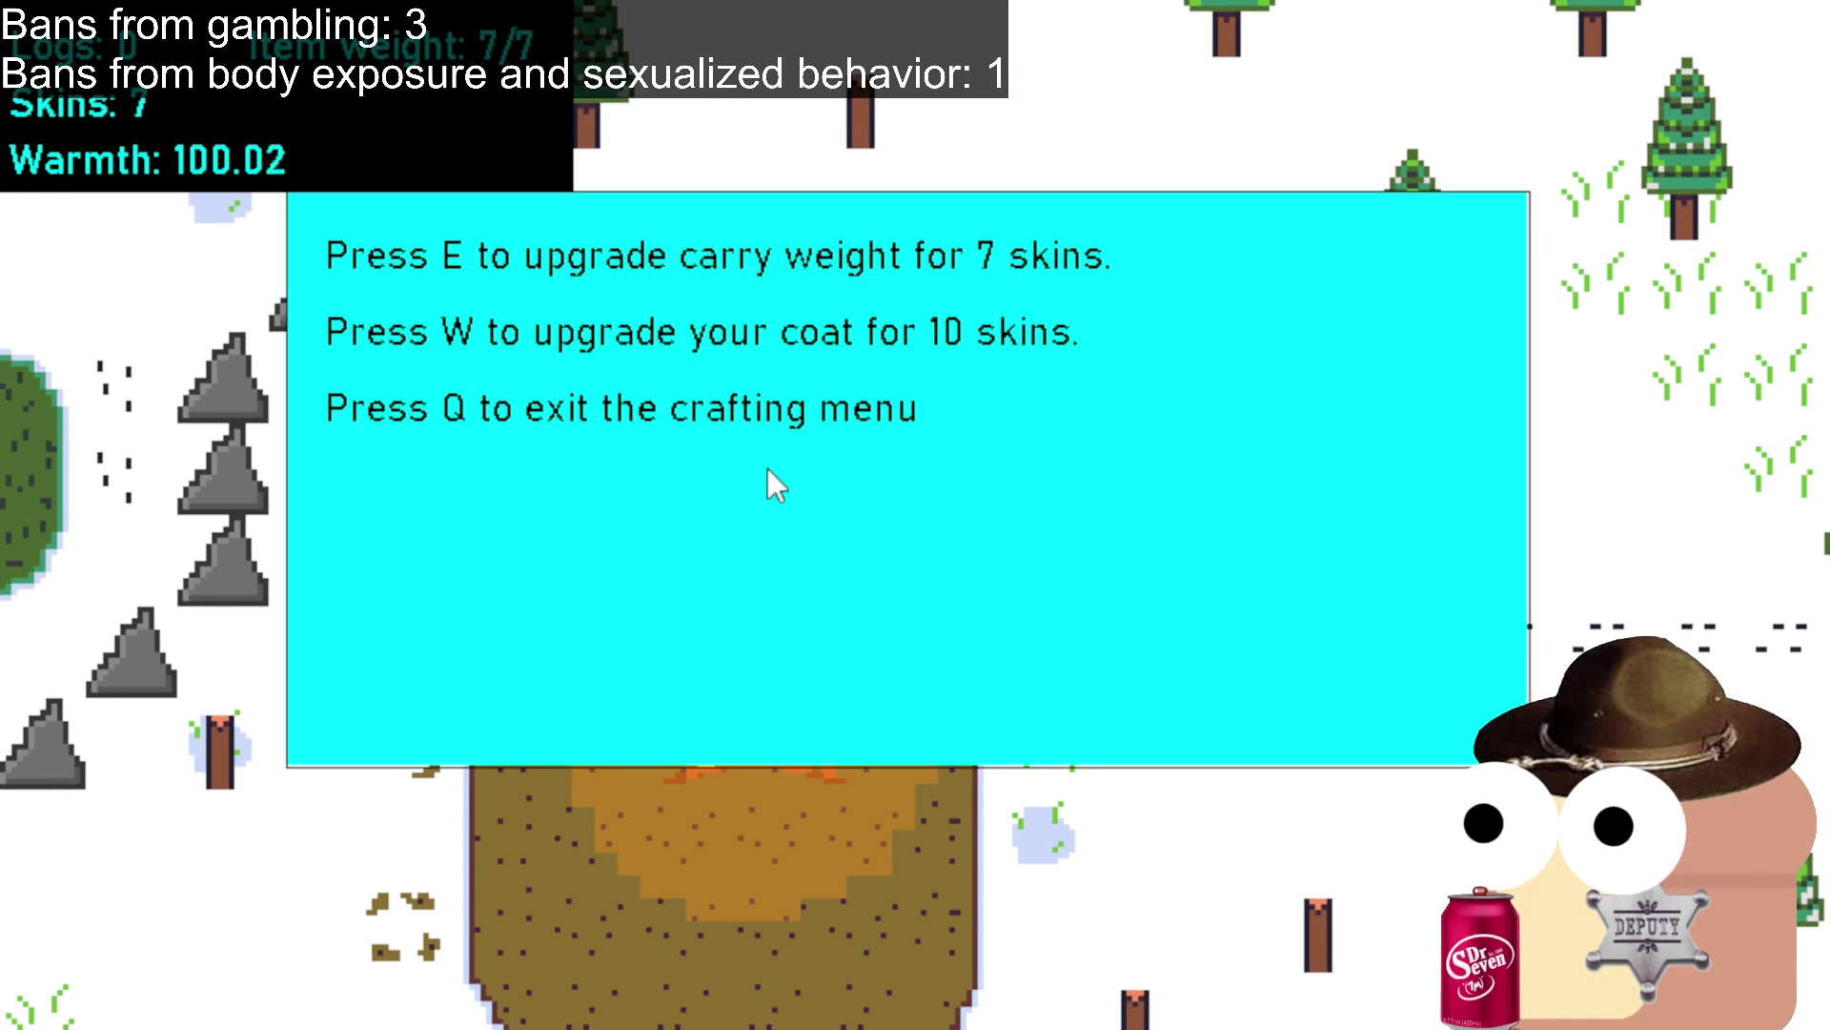
Spend 7 skins to upgrade carry weight to 10, then walk out toward the trees.
key(e)
click(1103, 506)
click(1209, 491)
click(1163, 410)
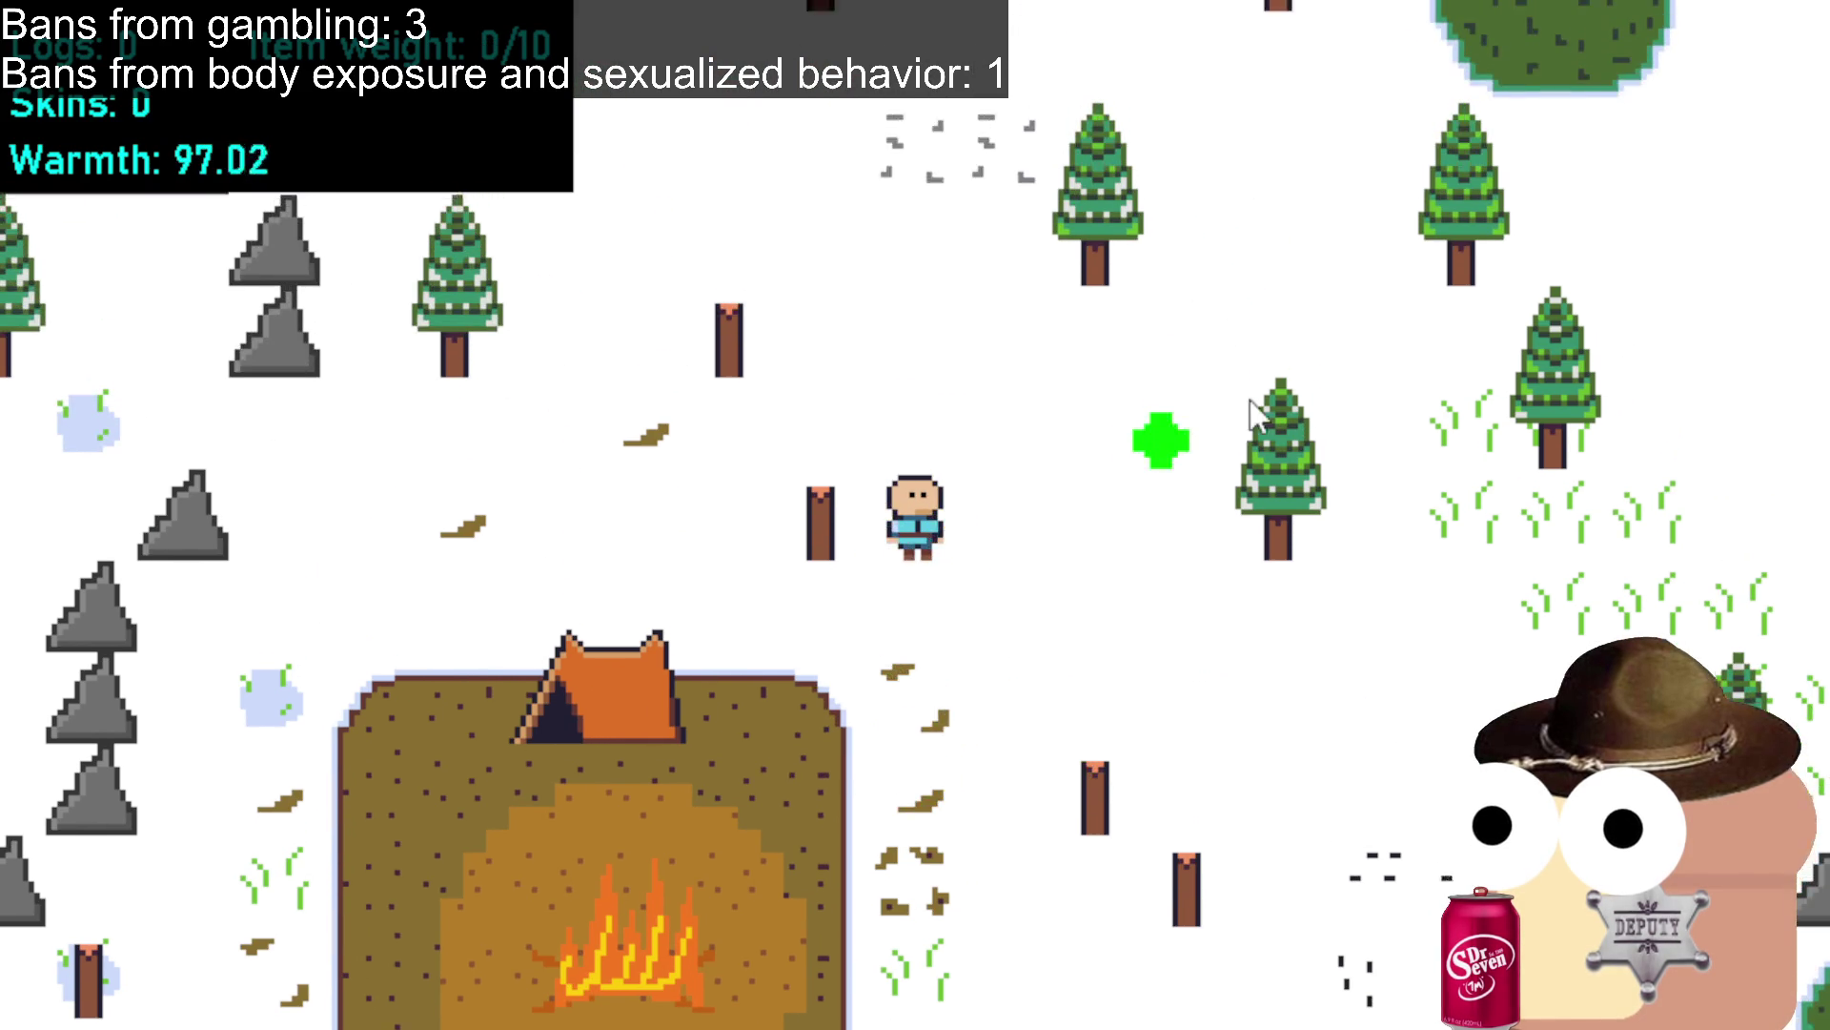
click(1230, 495)
Chop three trees for logs.
click(1068, 572)
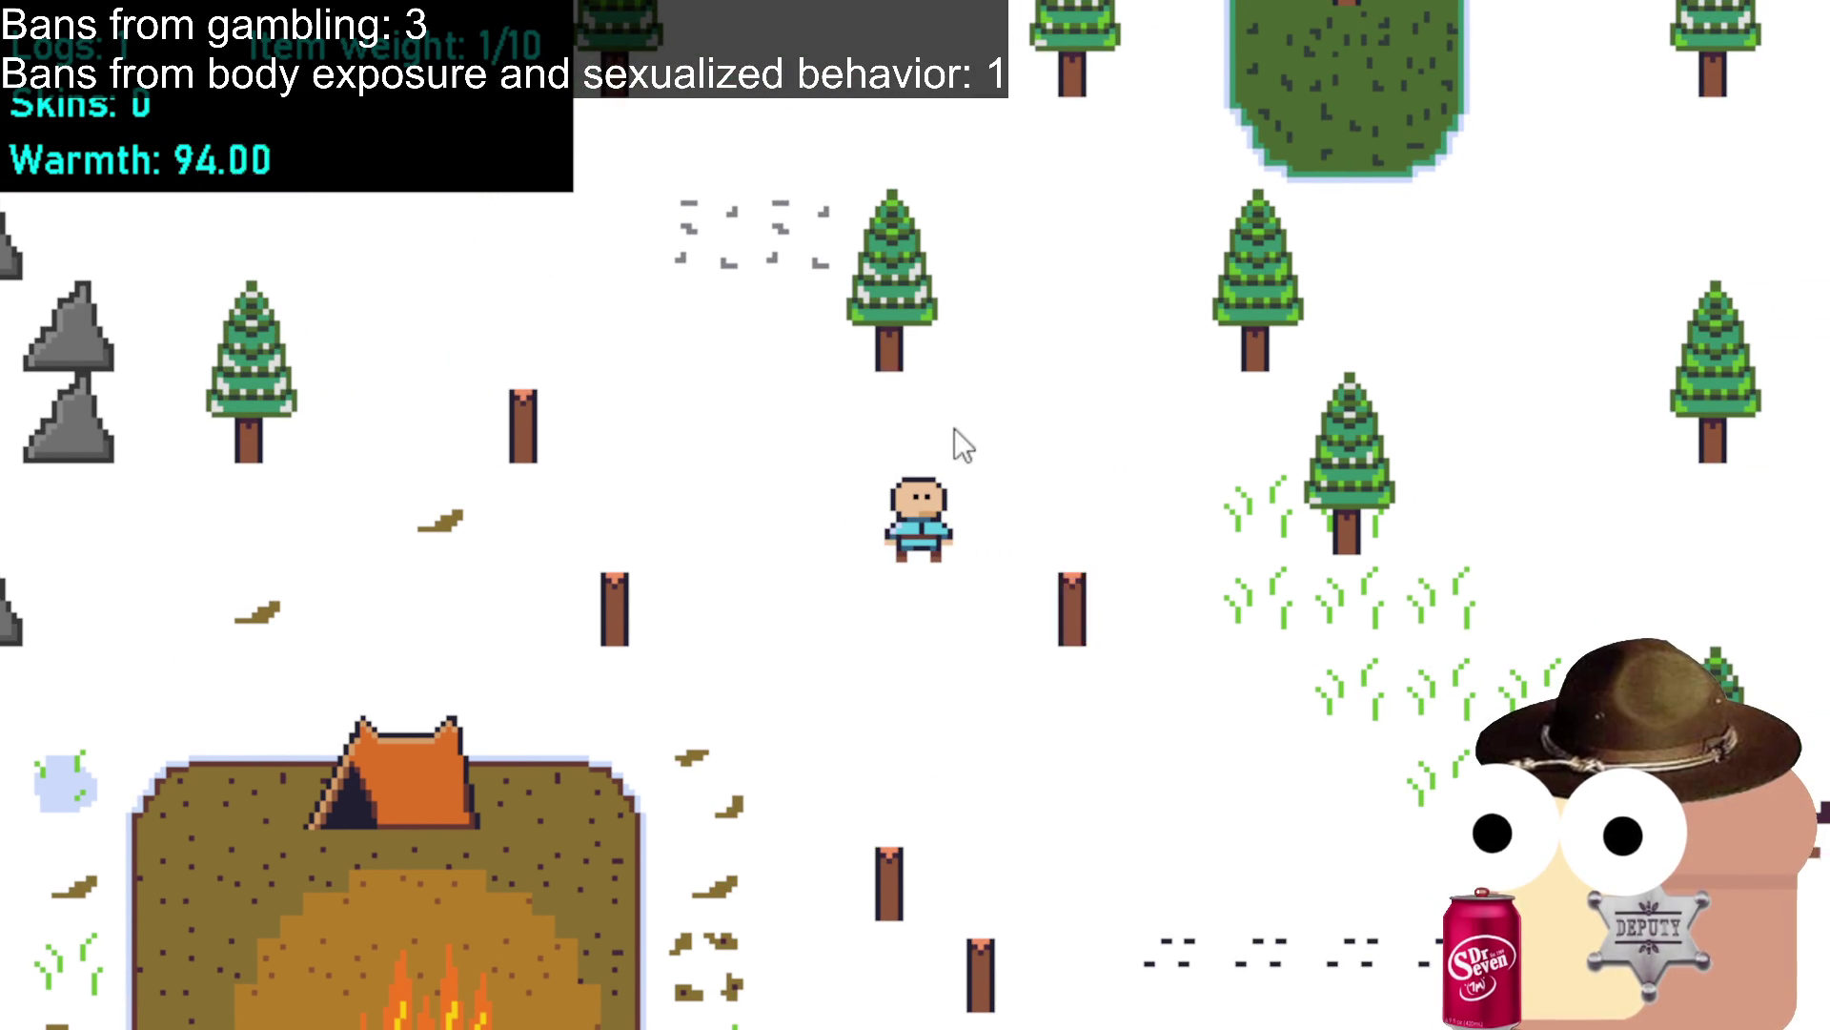
click(979, 523)
click(863, 367)
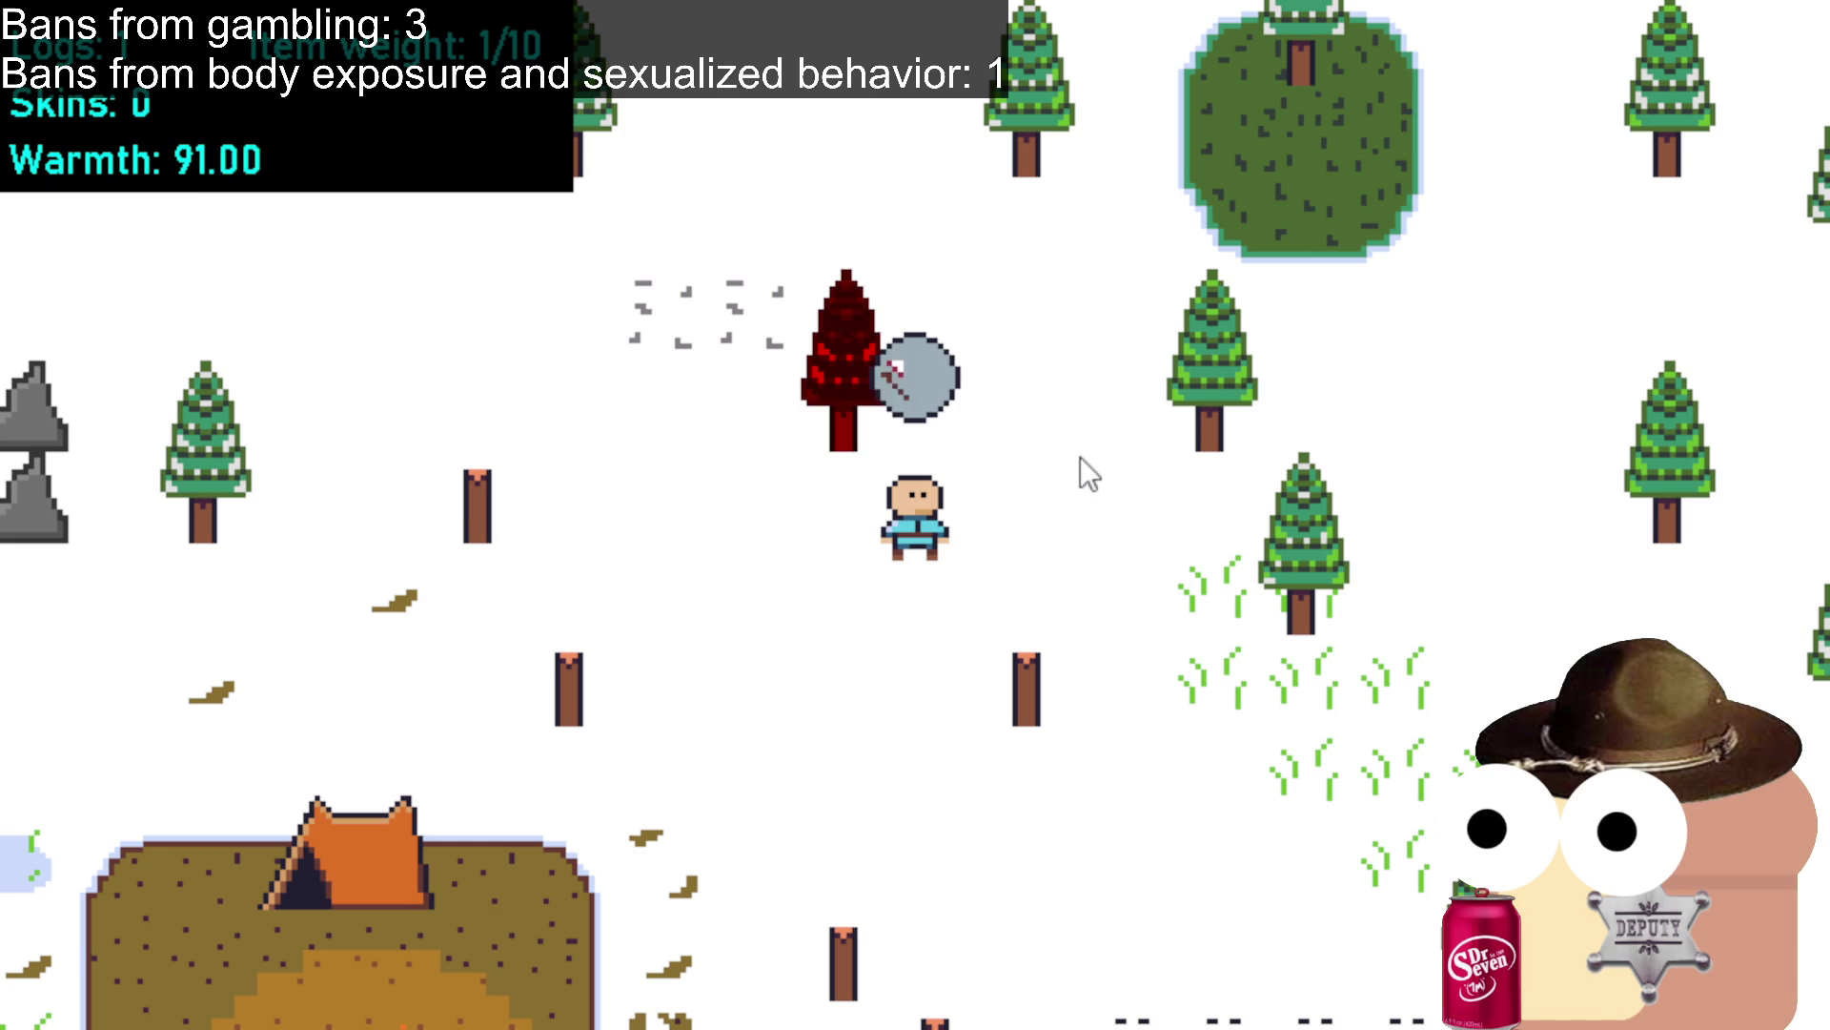
click(992, 496)
click(1023, 425)
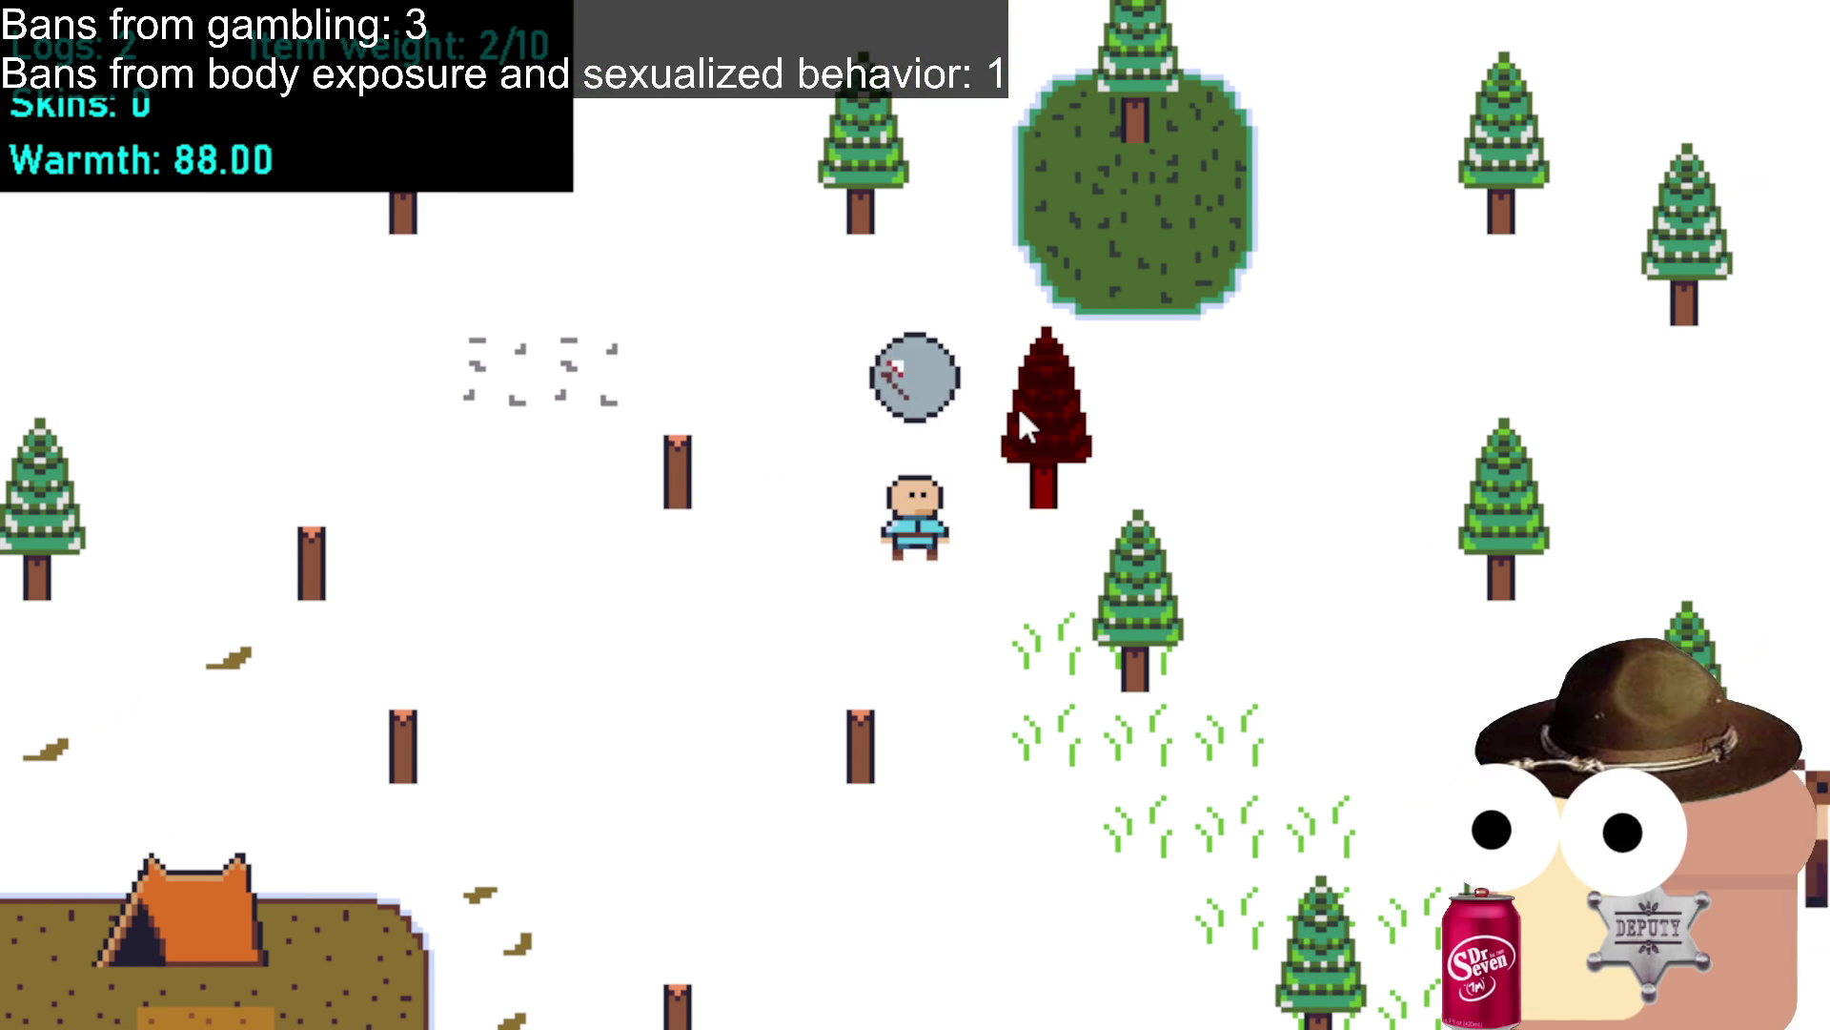
Return to the camp and throw the logs into the fire, leaving weight at 1/10.
click(1017, 608)
click(477, 777)
click(458, 772)
click(474, 837)
click(441, 855)
click(665, 679)
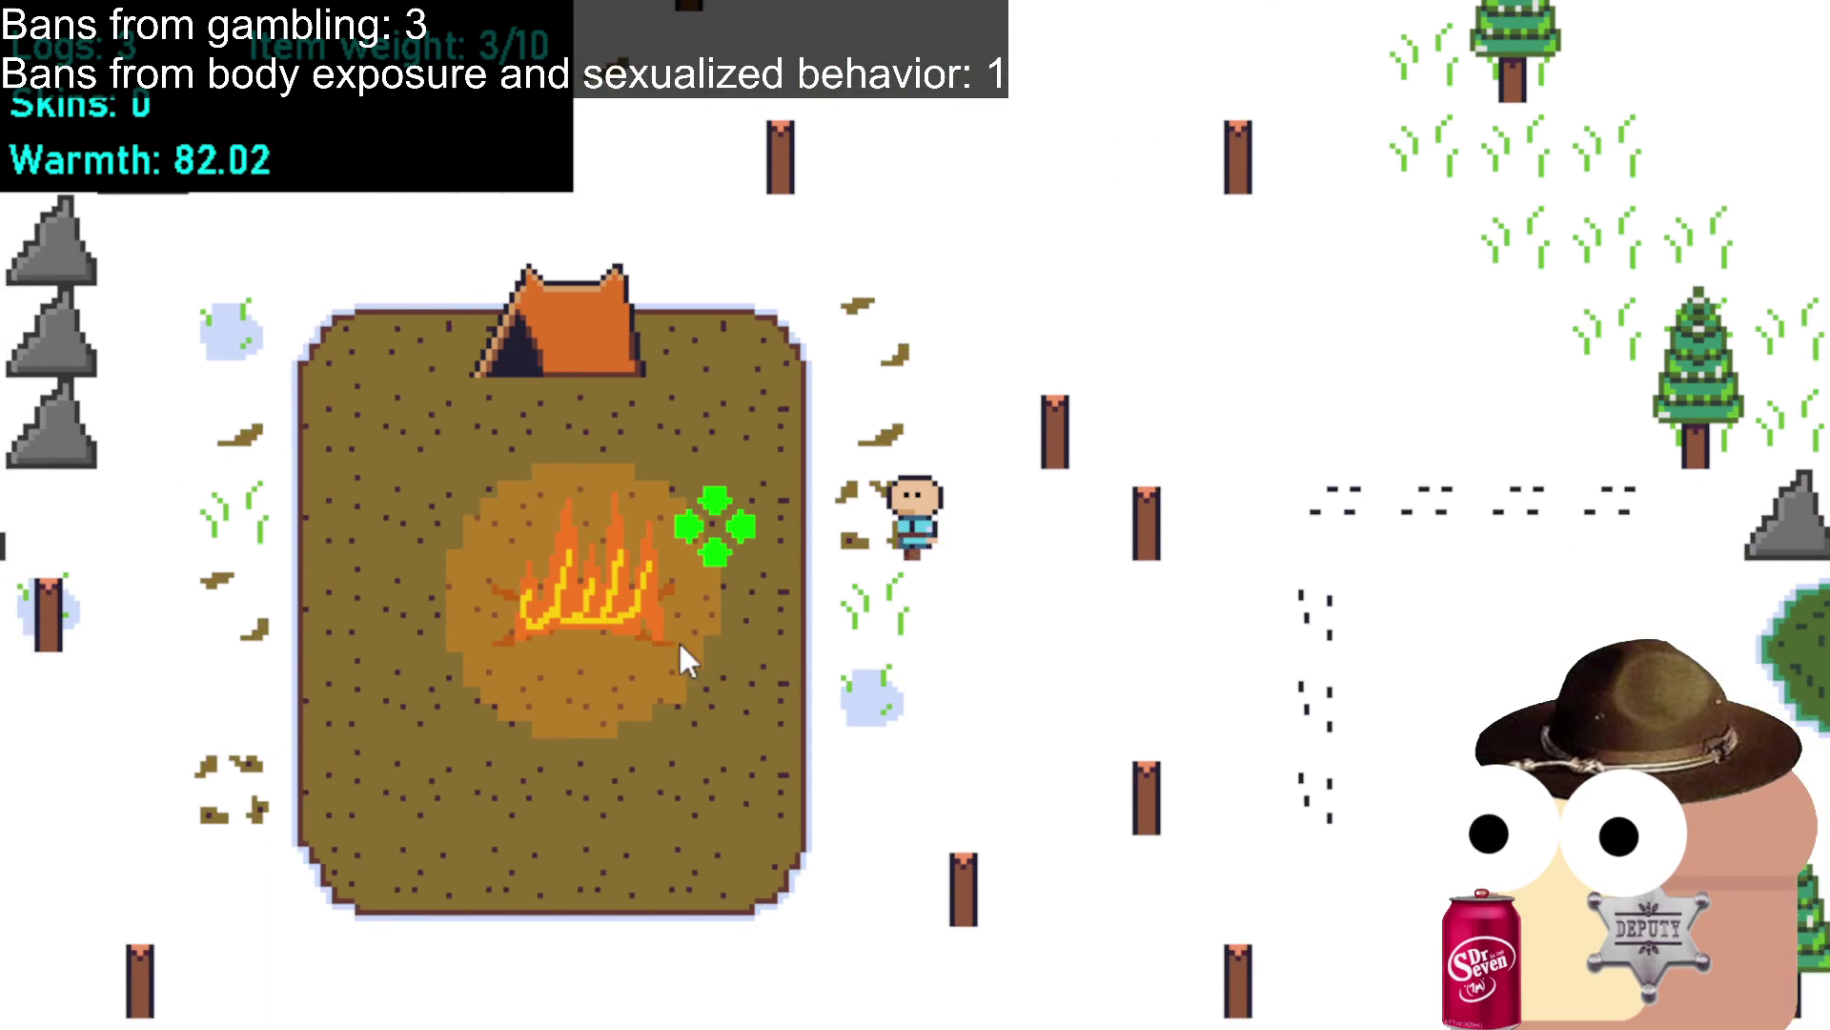
click(774, 629)
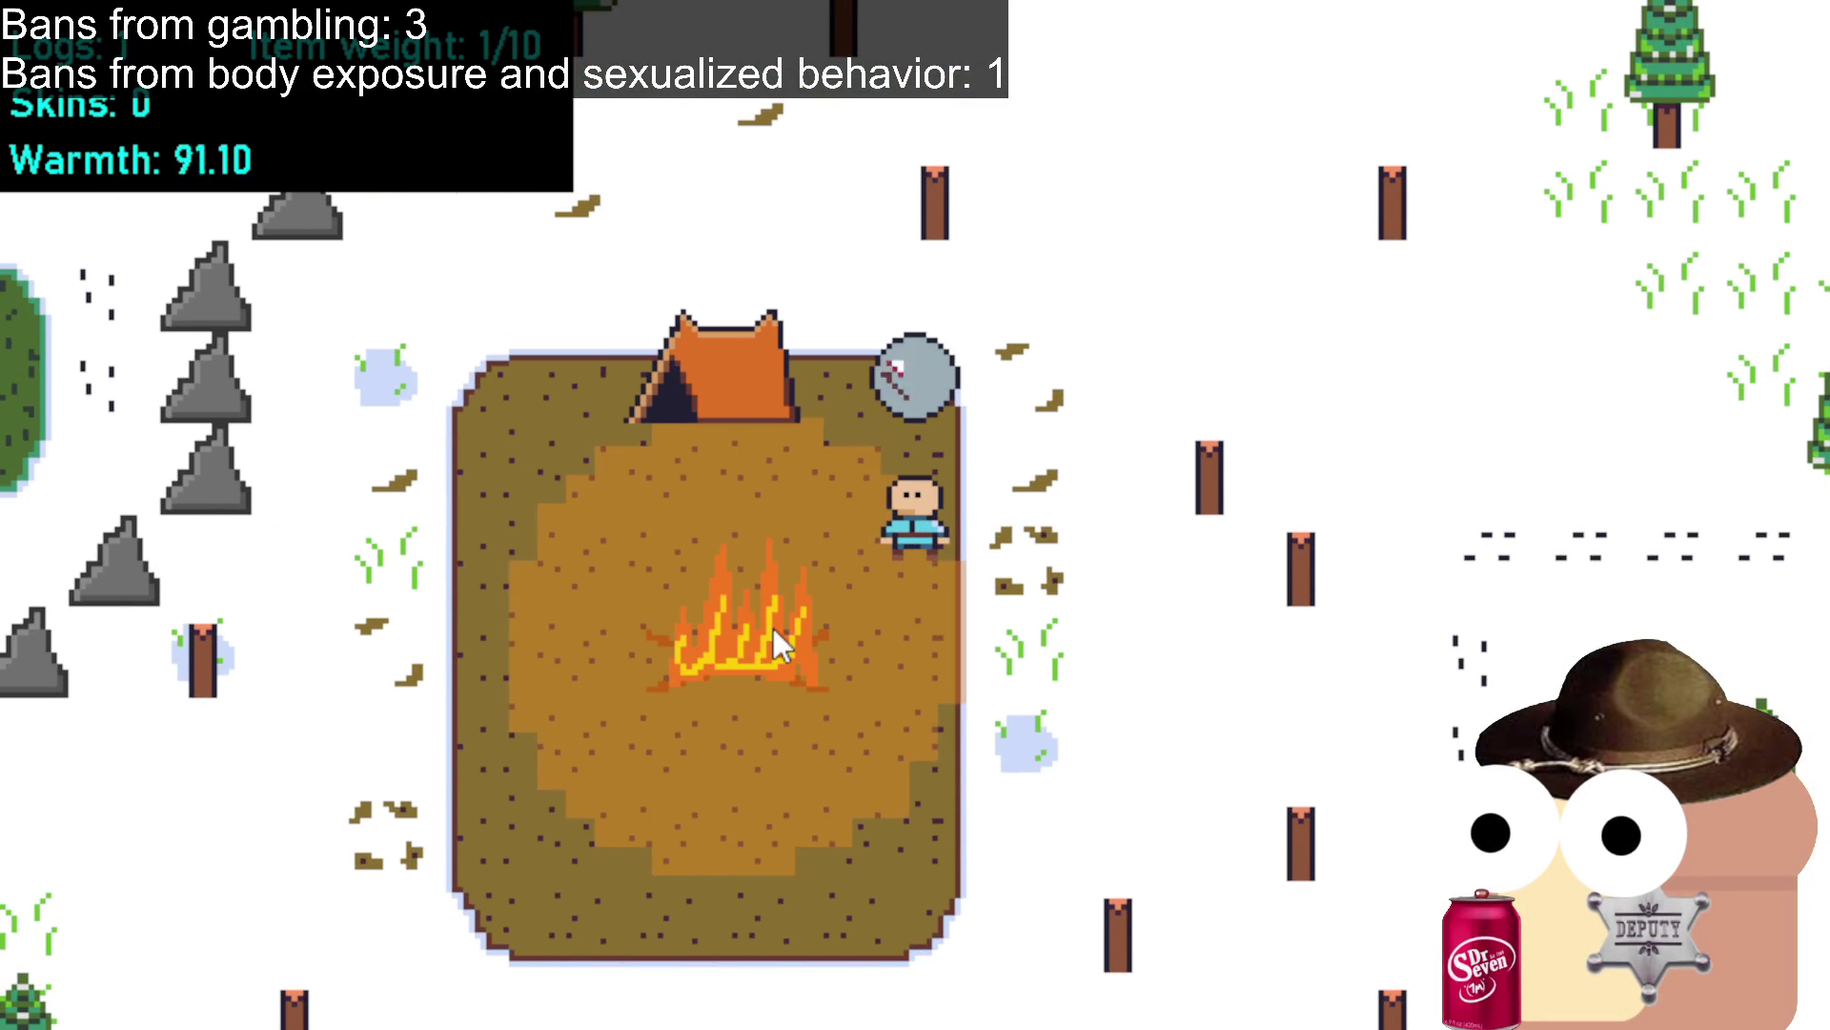
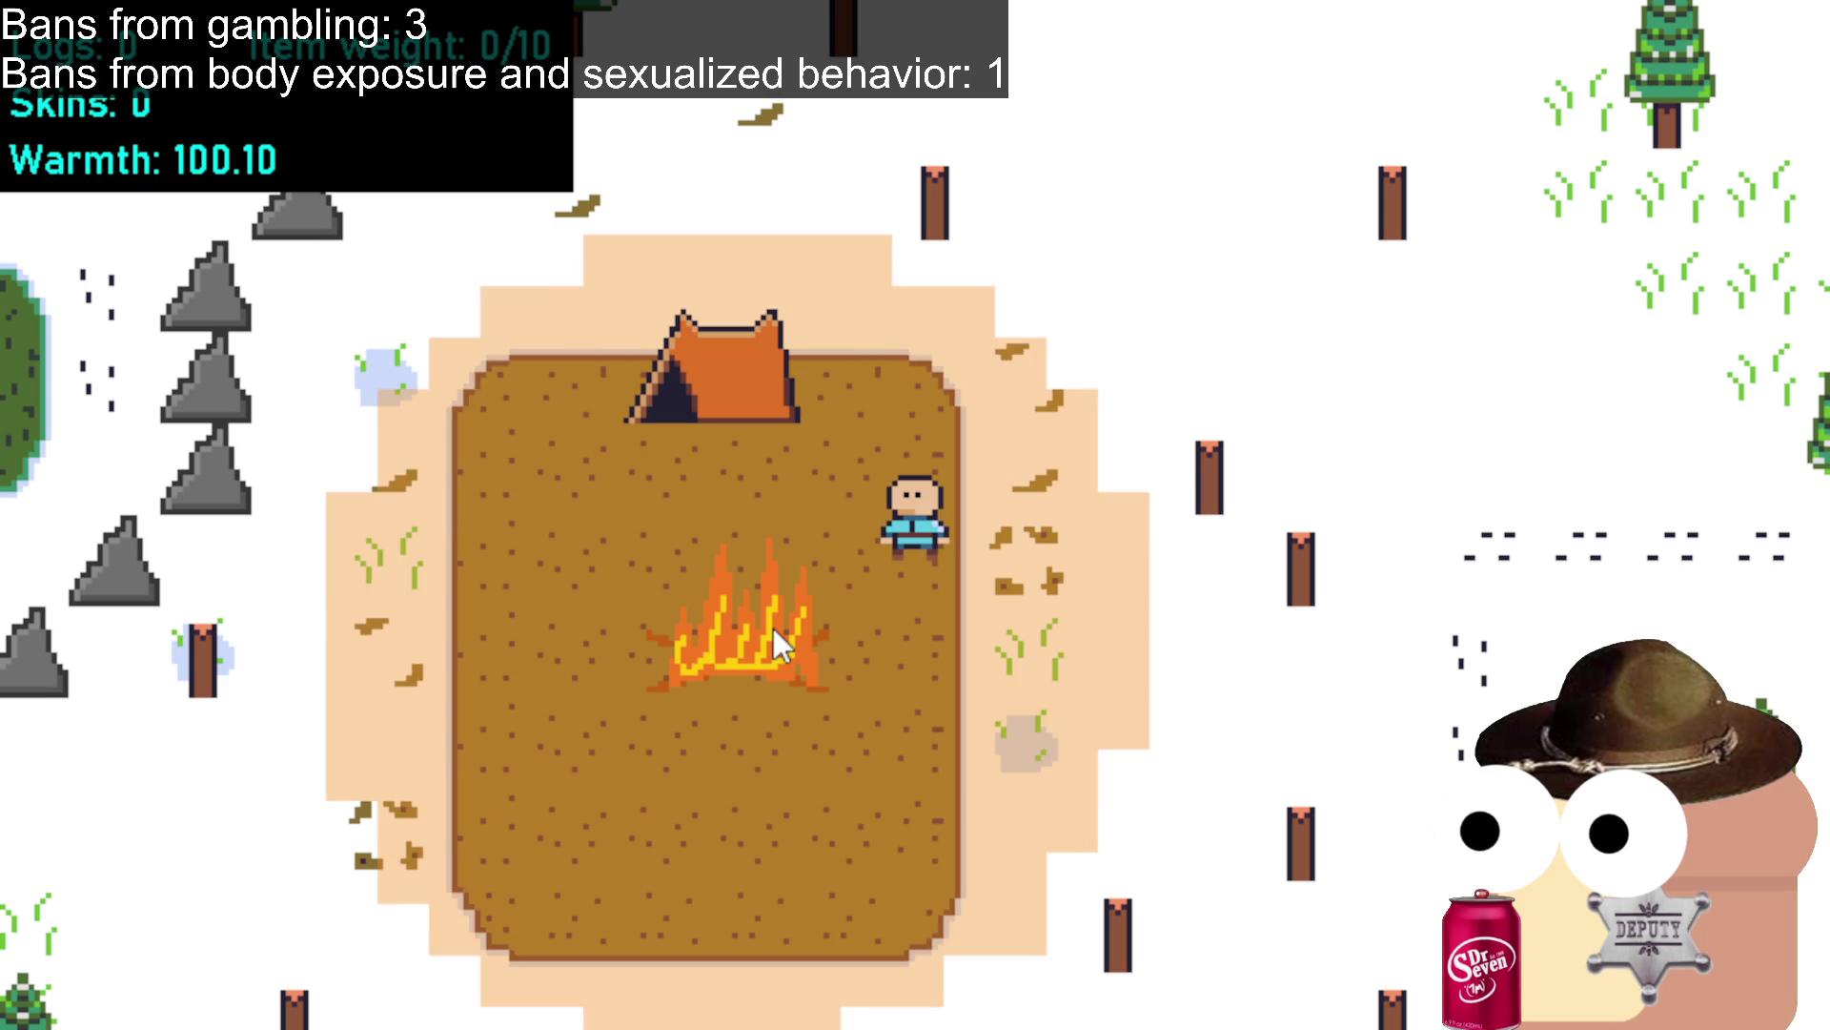
Walk right and down from the campfire toward the deer.
click(1344, 448)
click(1439, 505)
click(1458, 657)
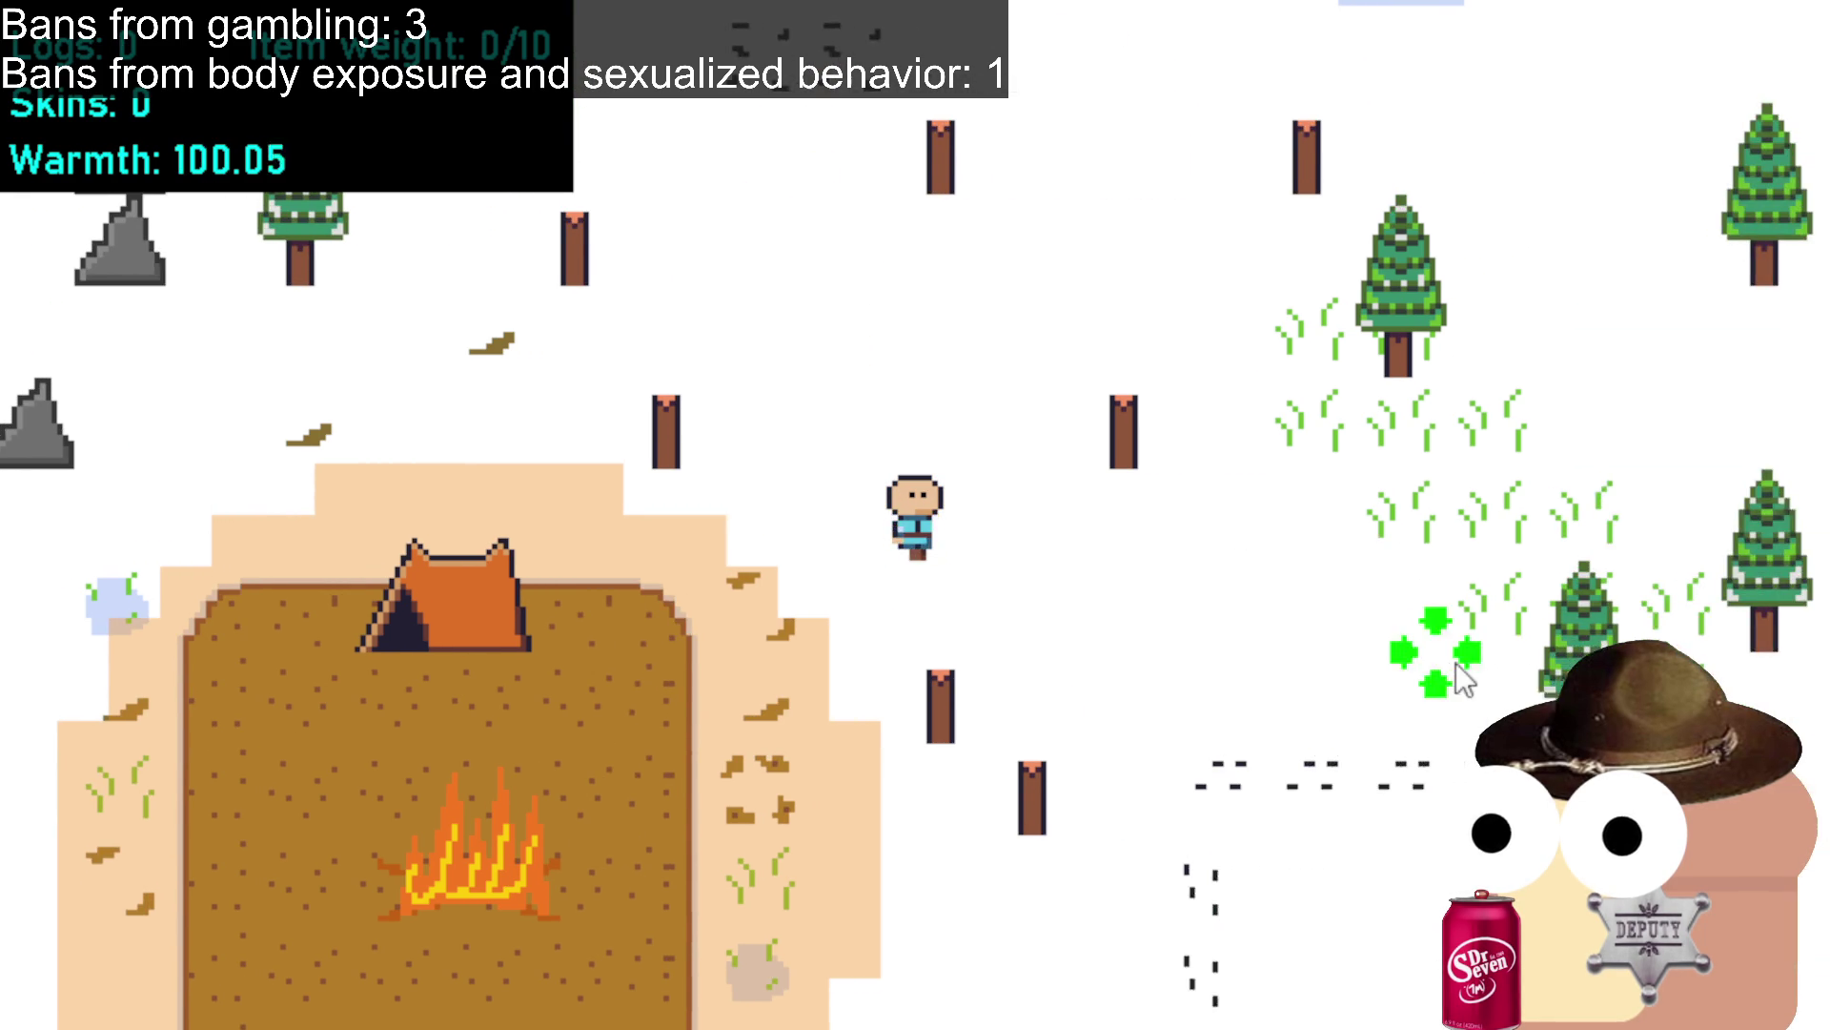
click(1447, 629)
click(1530, 562)
click(1517, 433)
click(1320, 773)
click(1373, 856)
click(1449, 782)
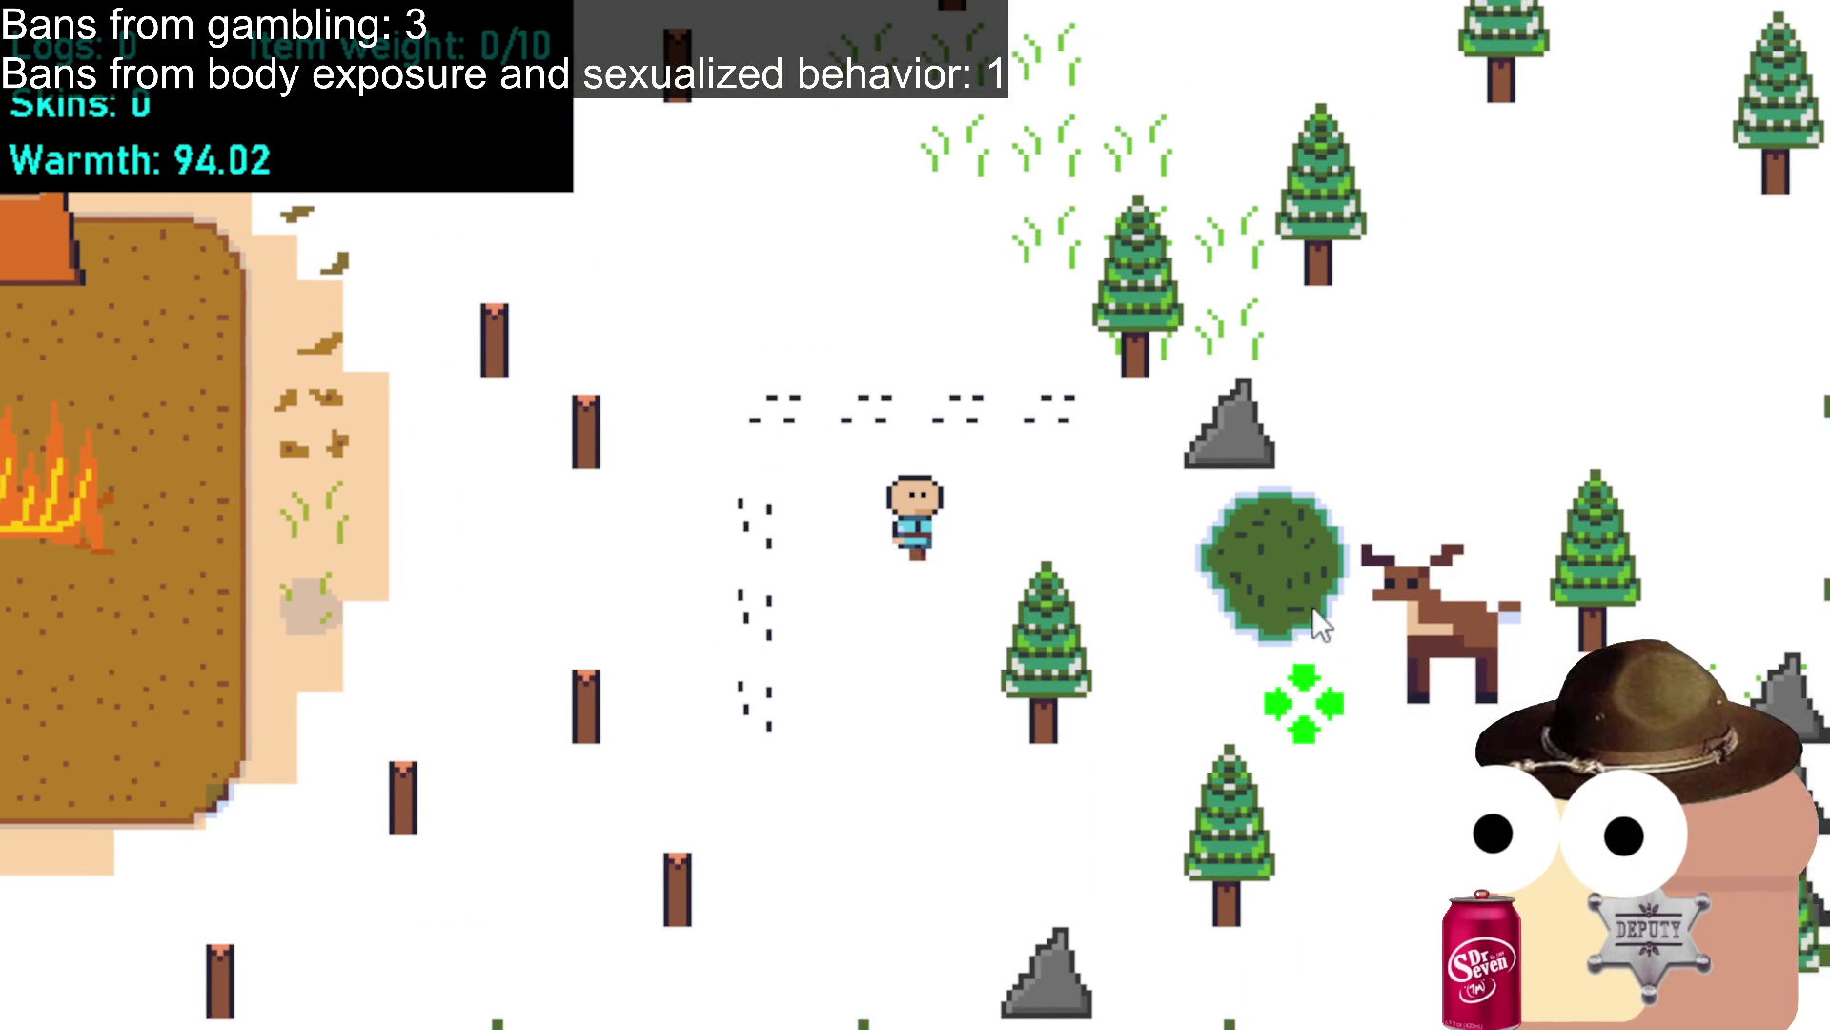
Reach the deer and kill it for its skin.
click(1279, 613)
click(1182, 319)
click(1192, 400)
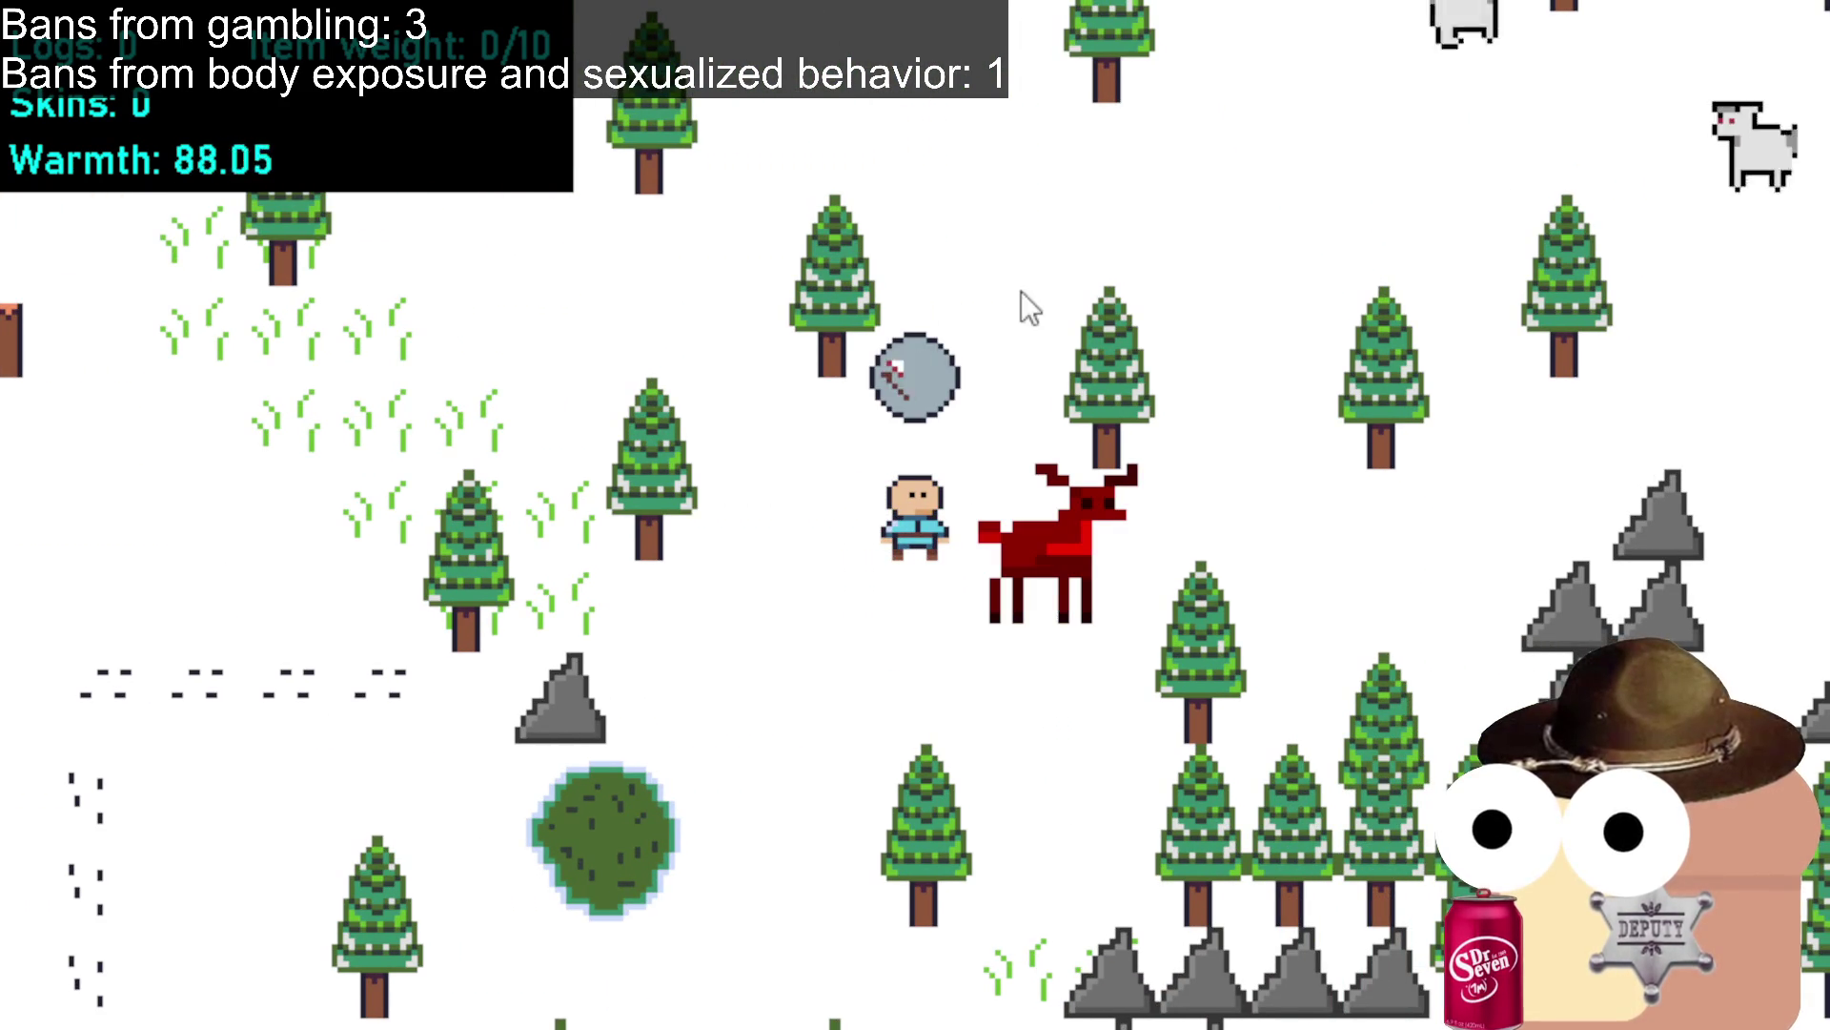
click(1225, 286)
Kill the two goats for their skins.
click(1250, 296)
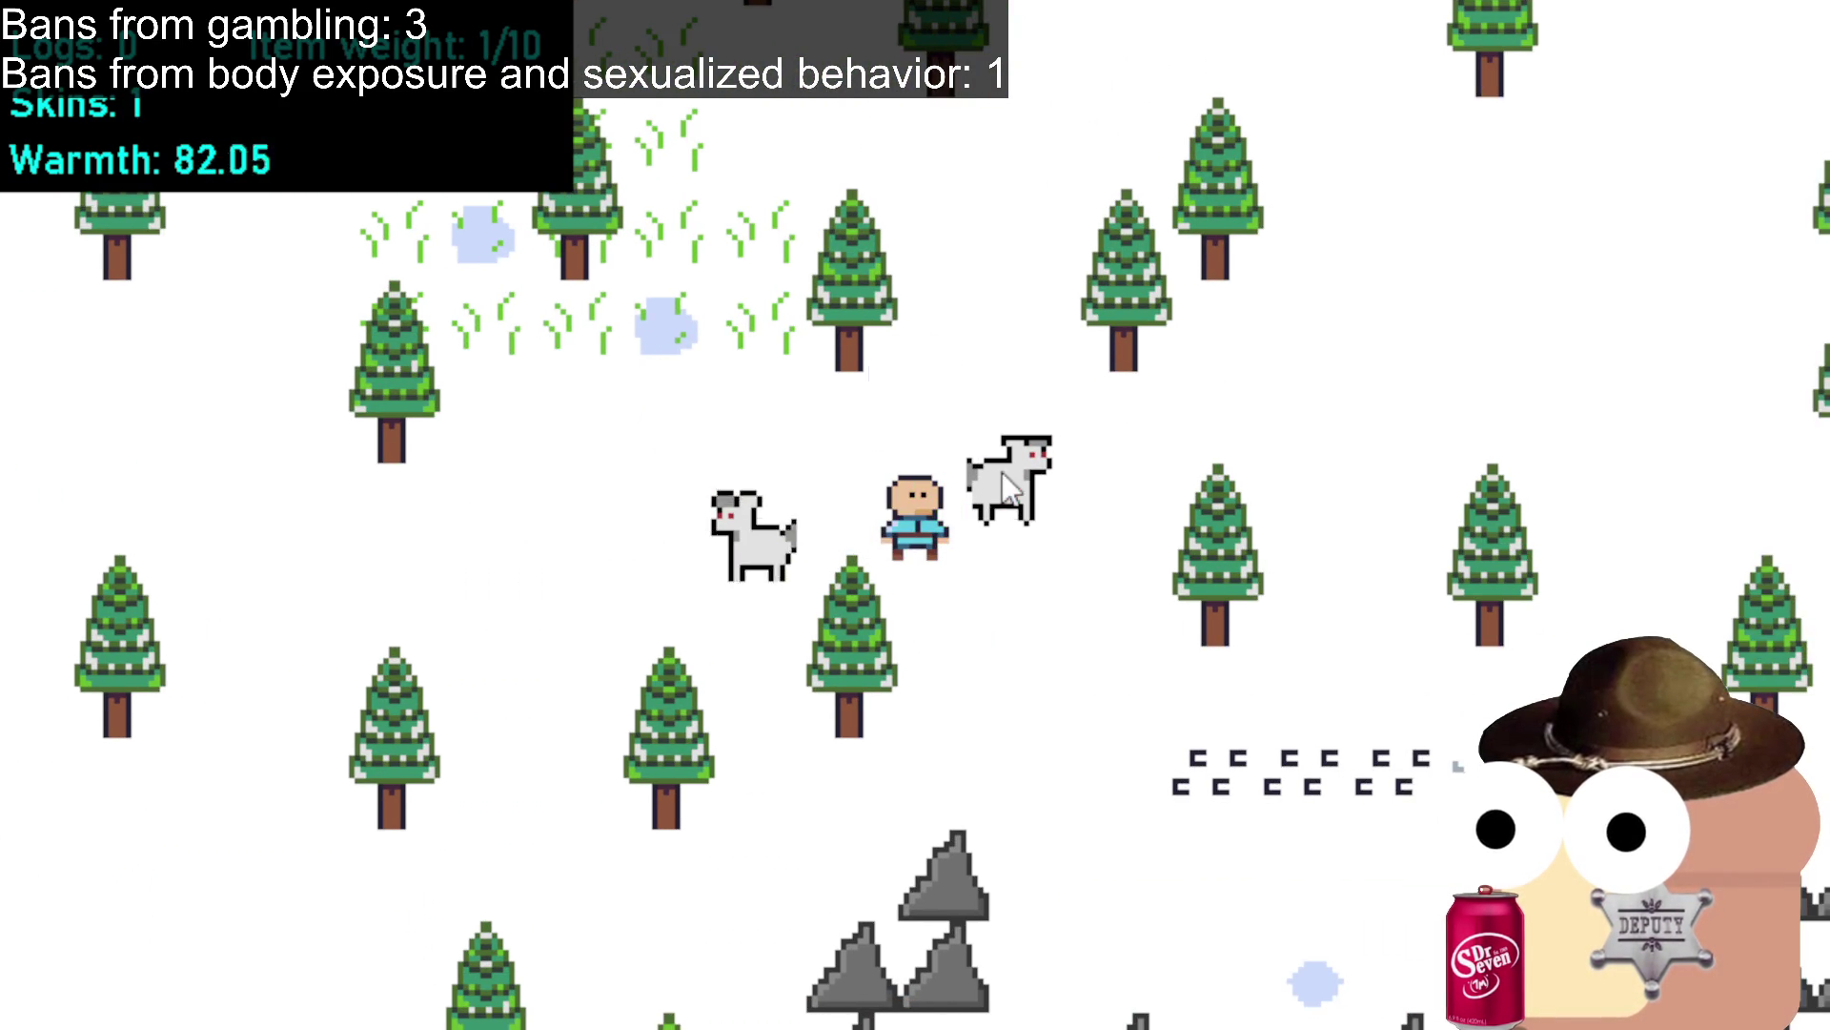
click(980, 472)
click(717, 570)
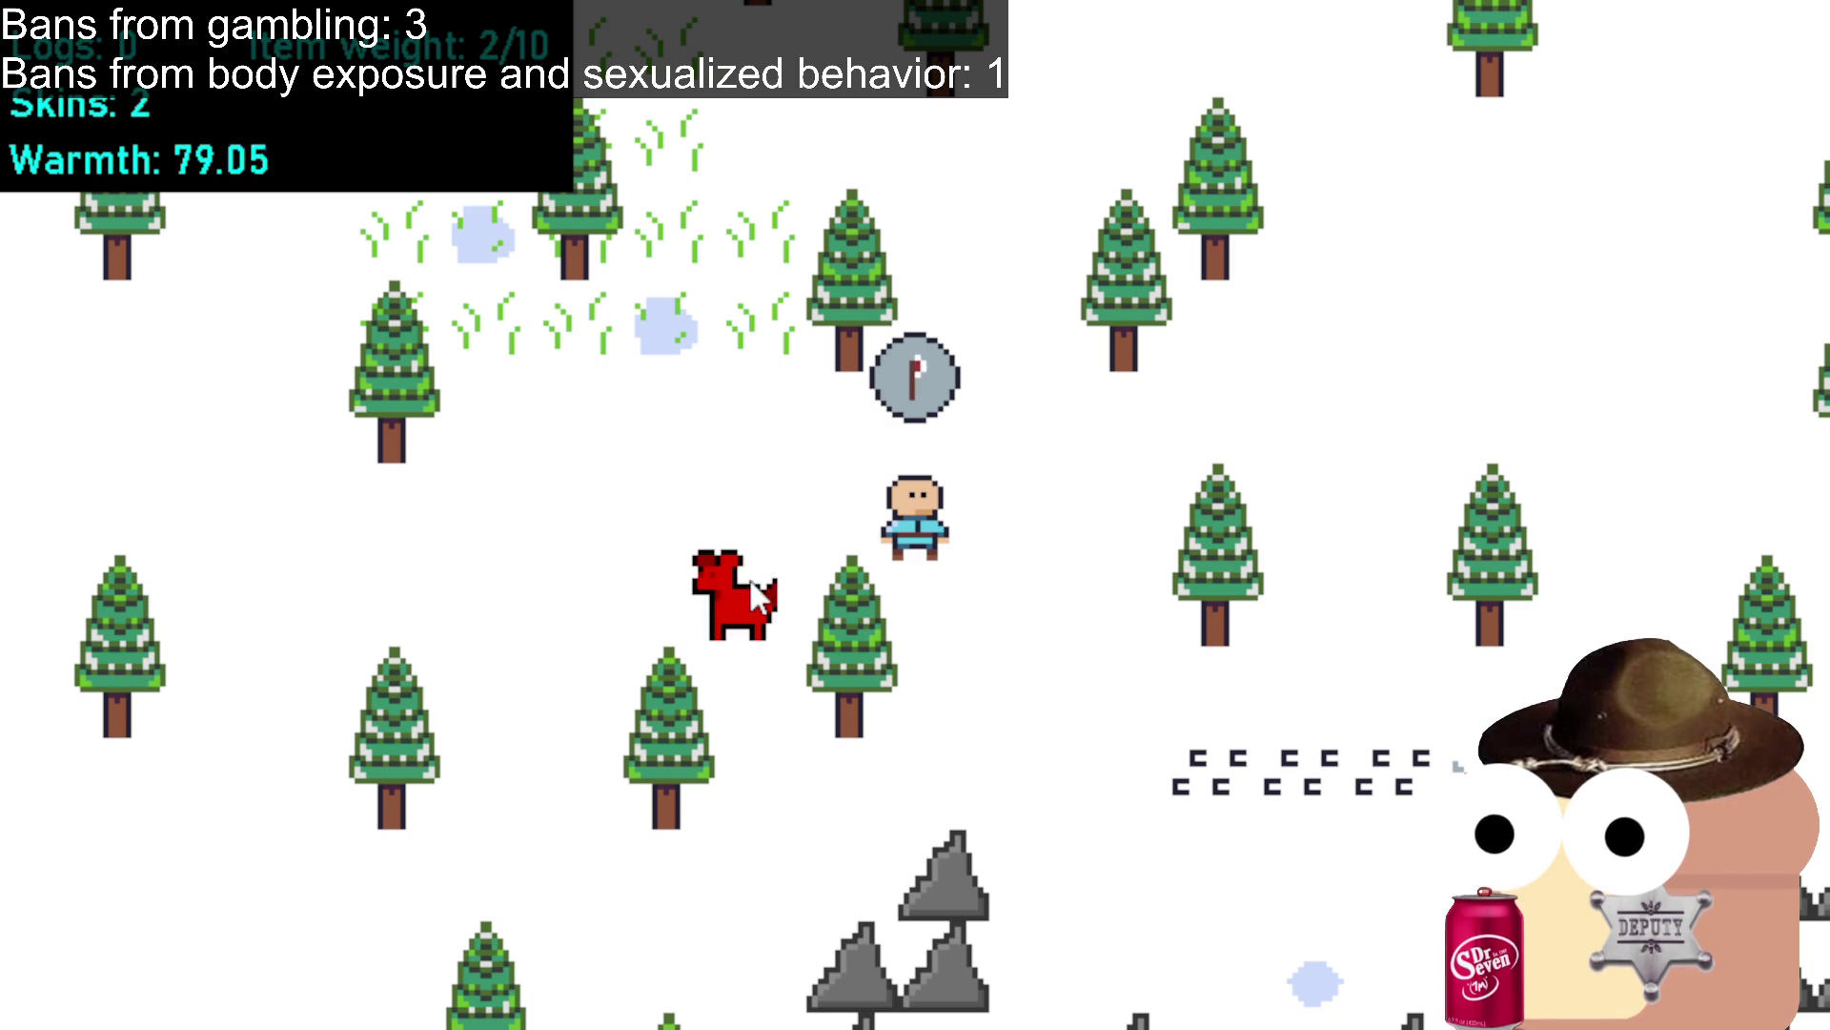
click(849, 658)
Chop down the two trees beside the player.
click(788, 677)
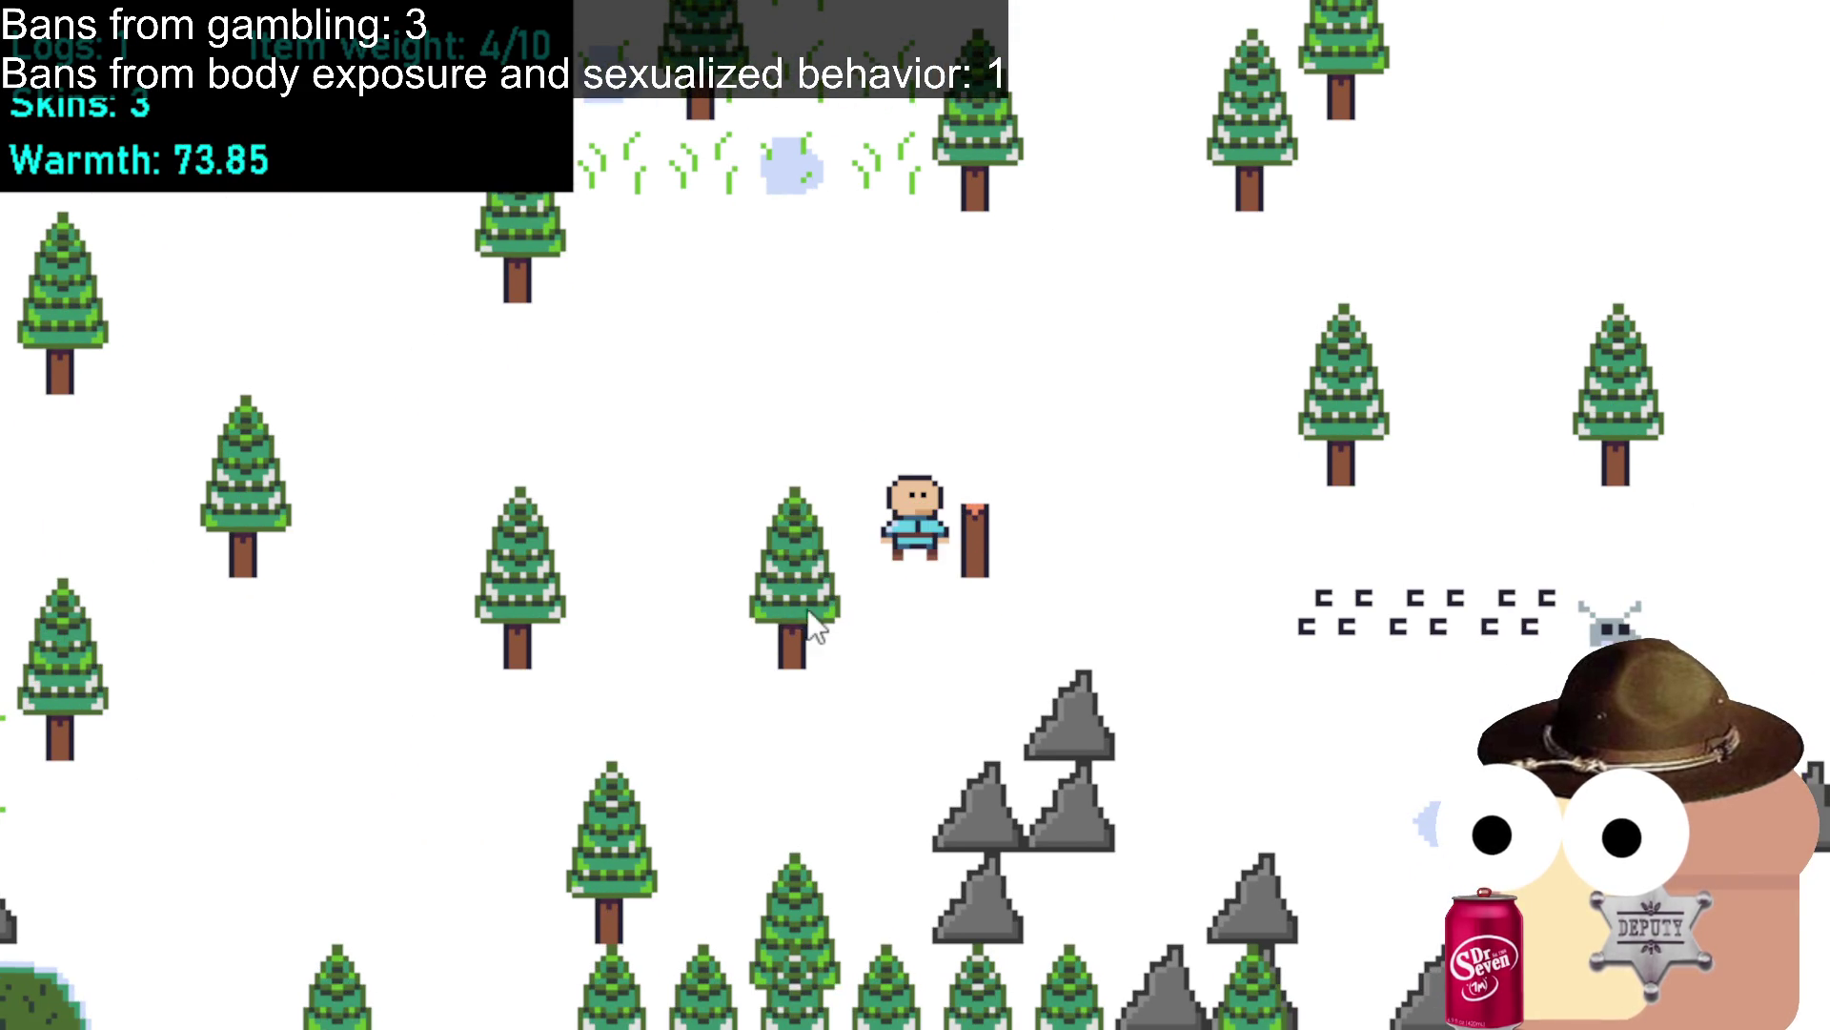
click(808, 610)
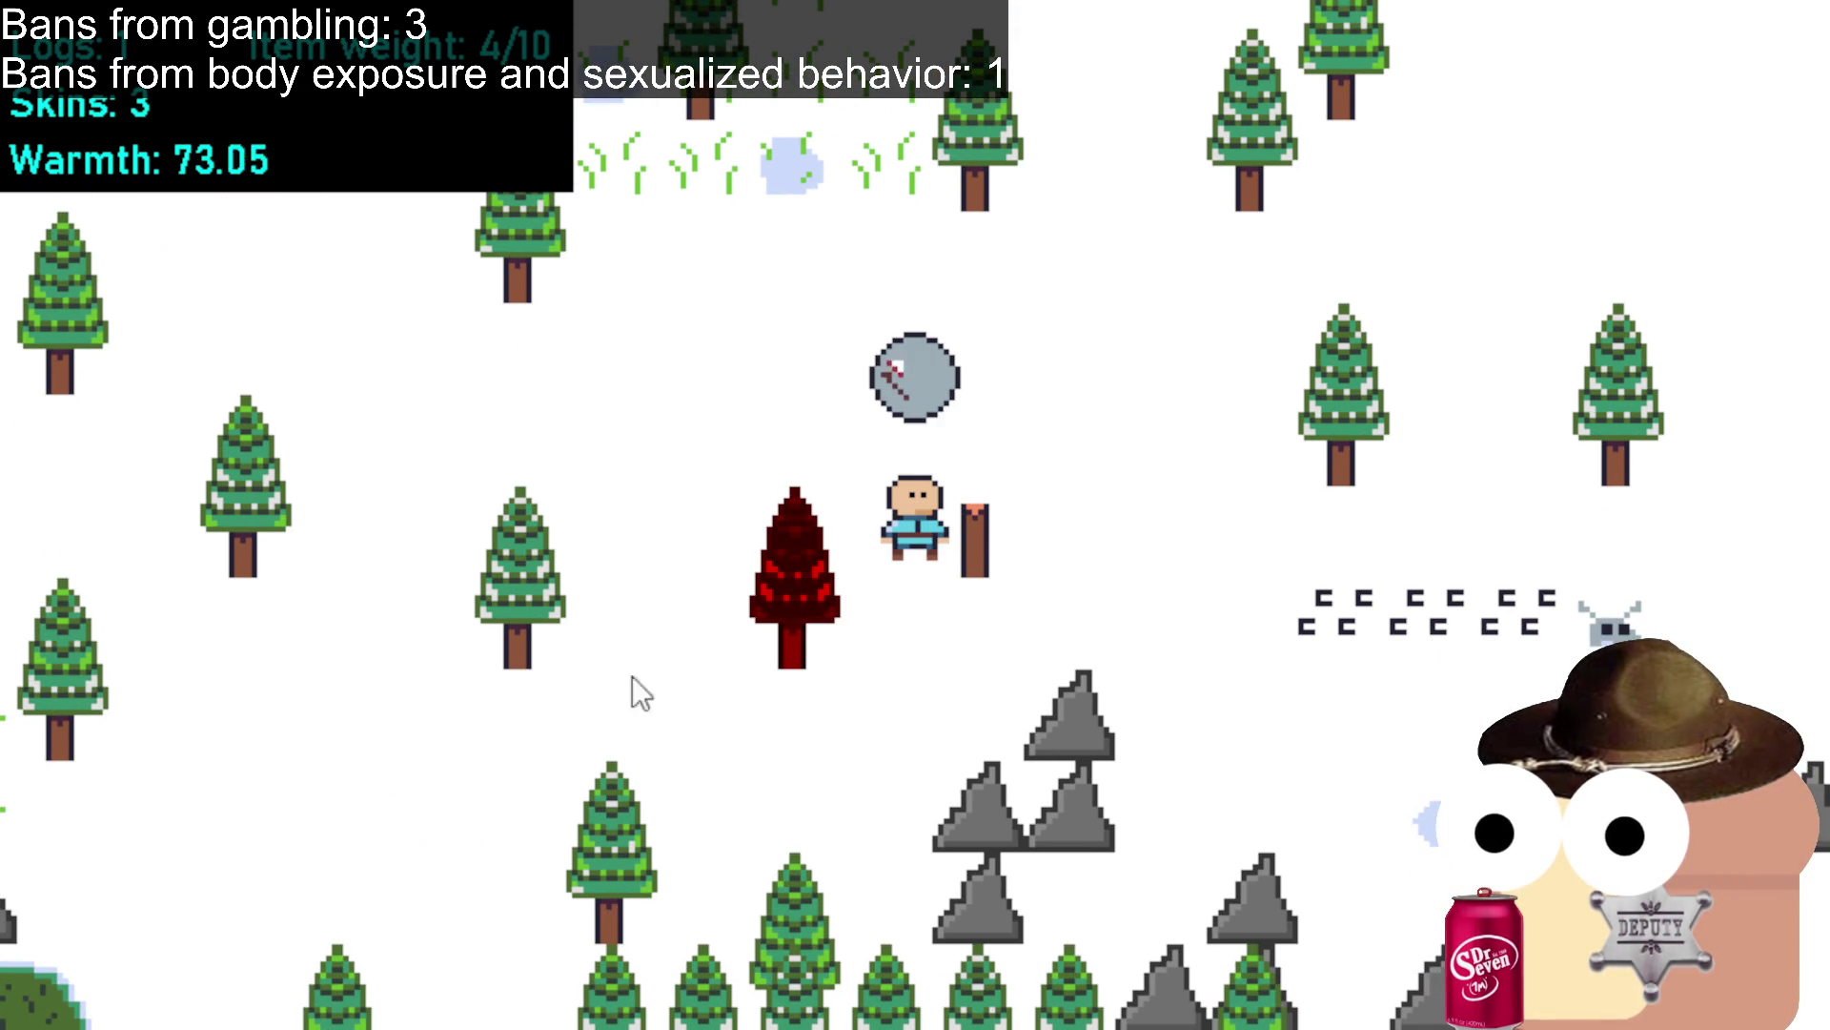
click(553, 699)
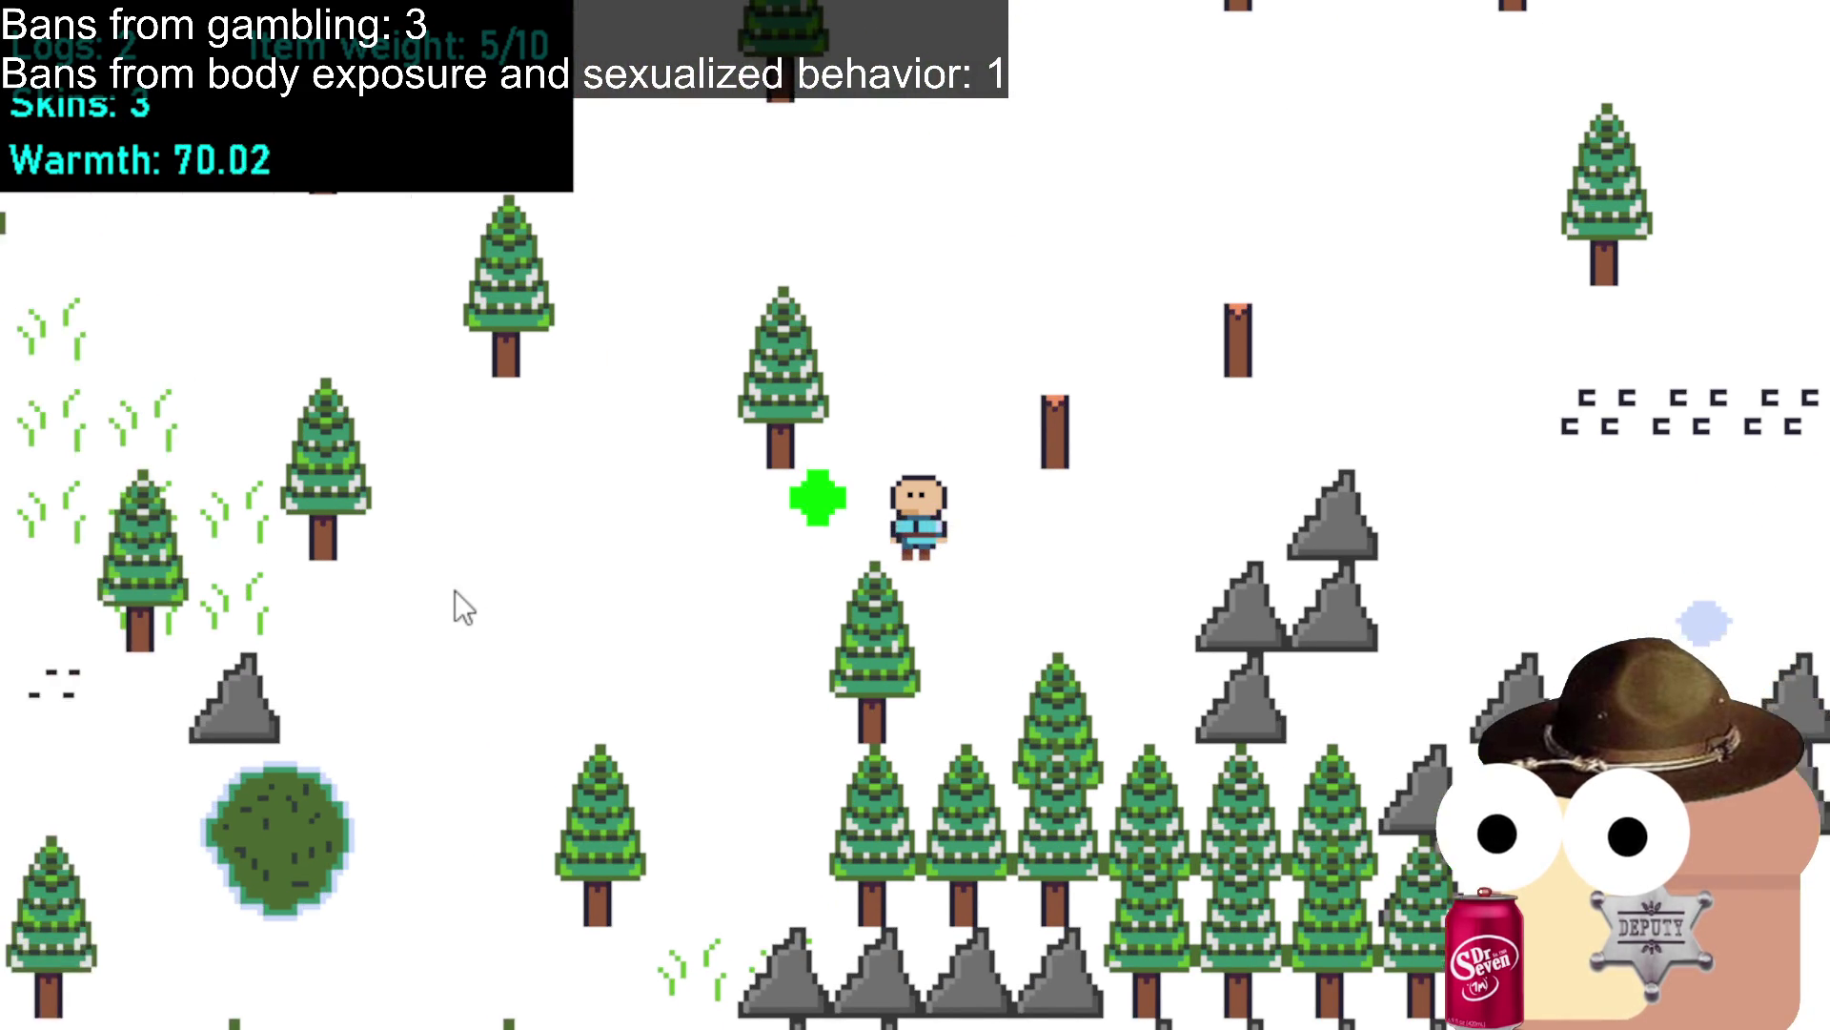
Walk left back to the campfire.
click(455, 591)
click(305, 583)
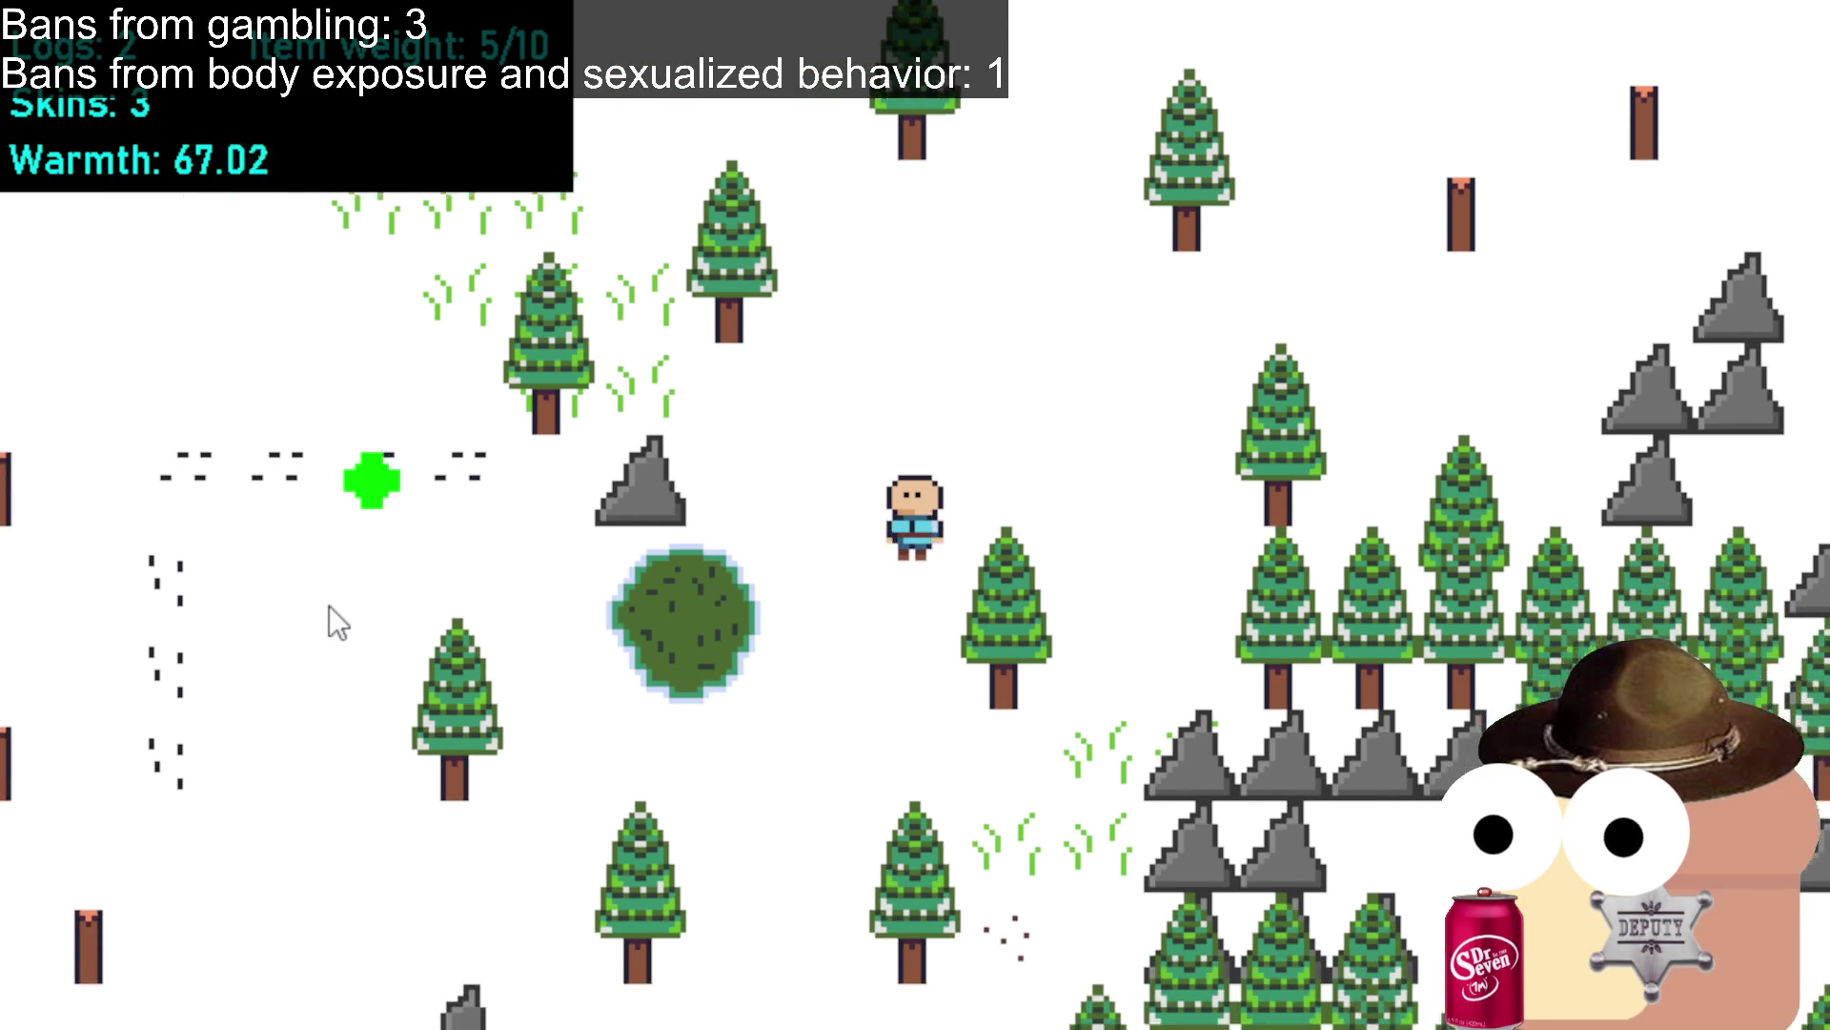
click(329, 604)
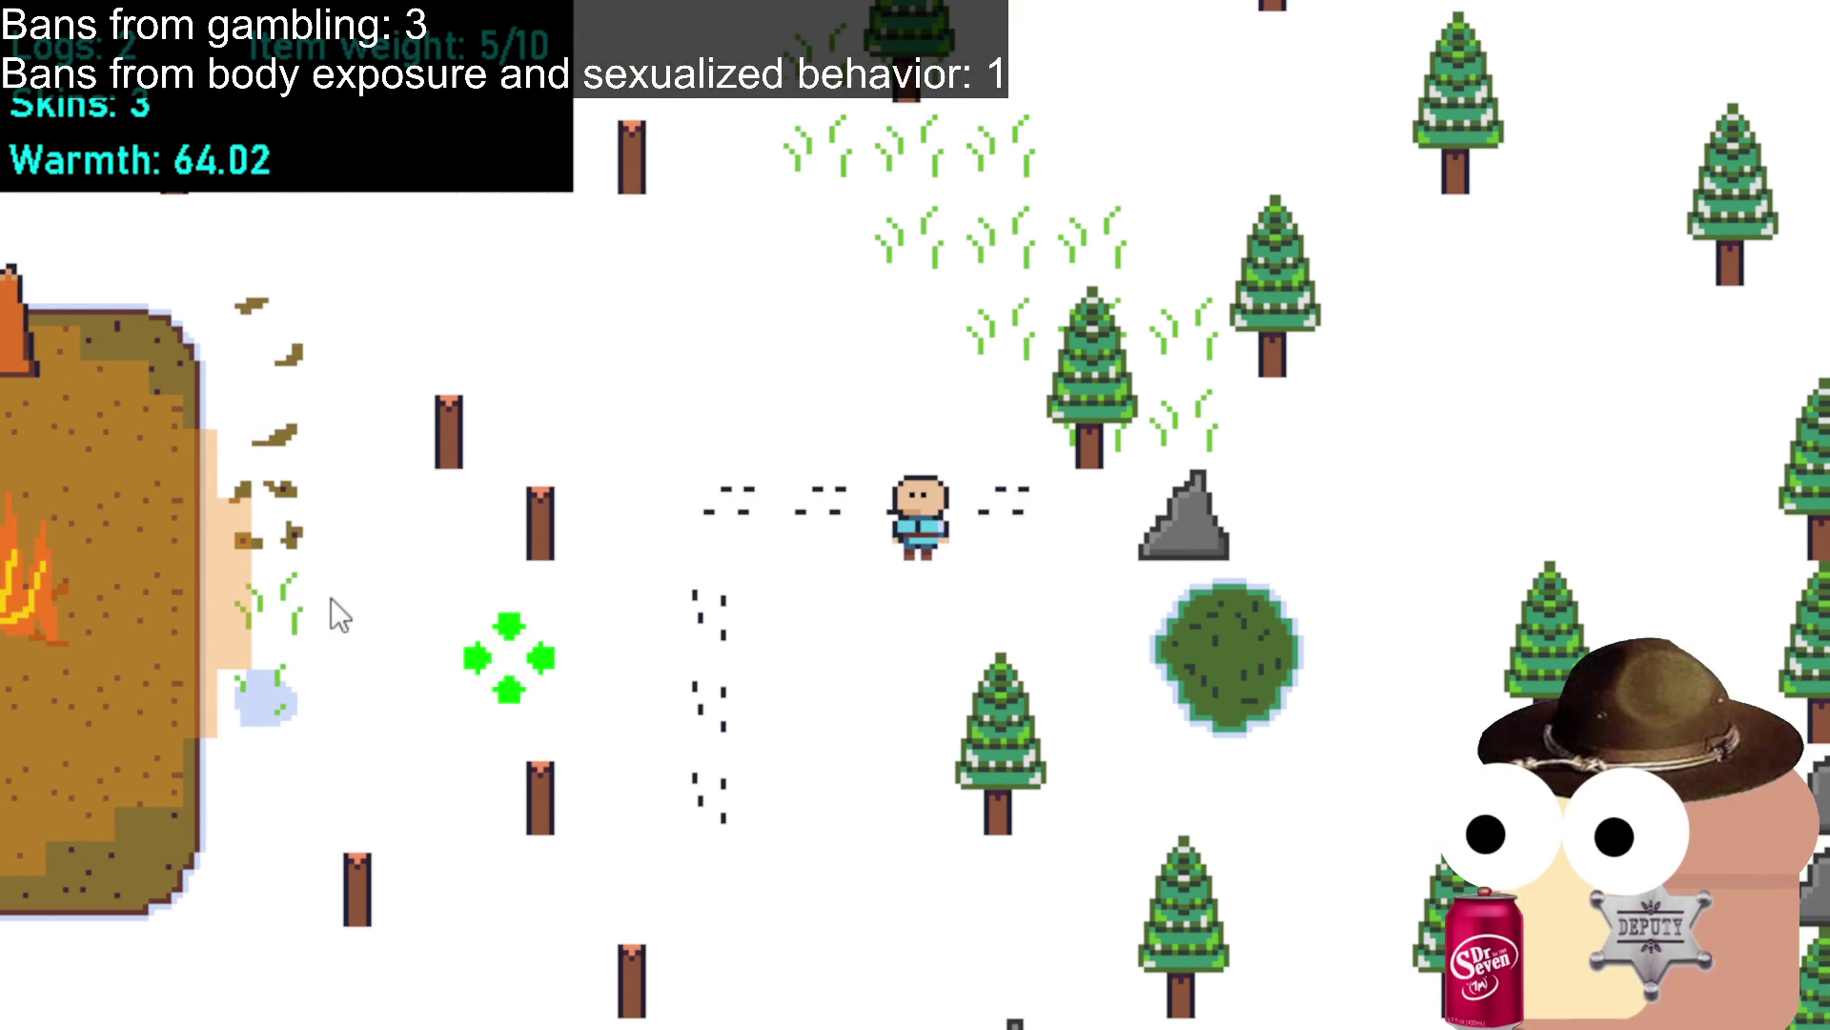
click(286, 586)
click(144, 520)
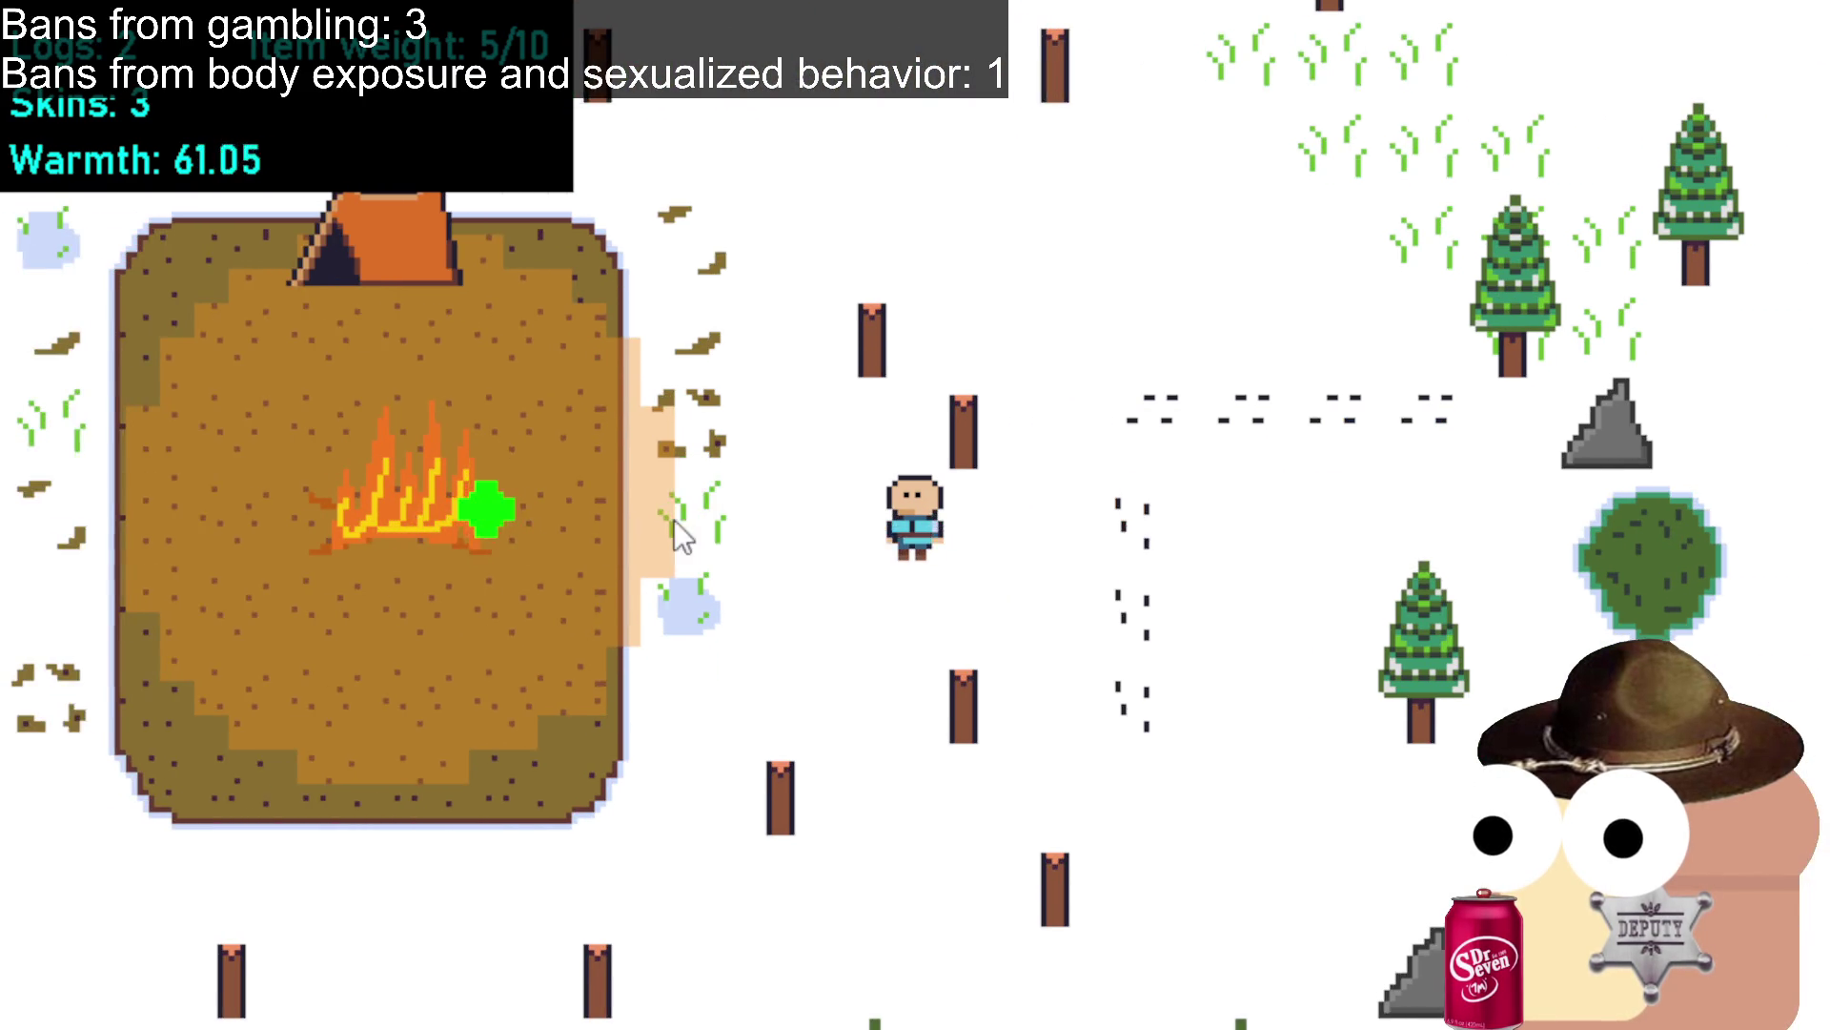
click(779, 533)
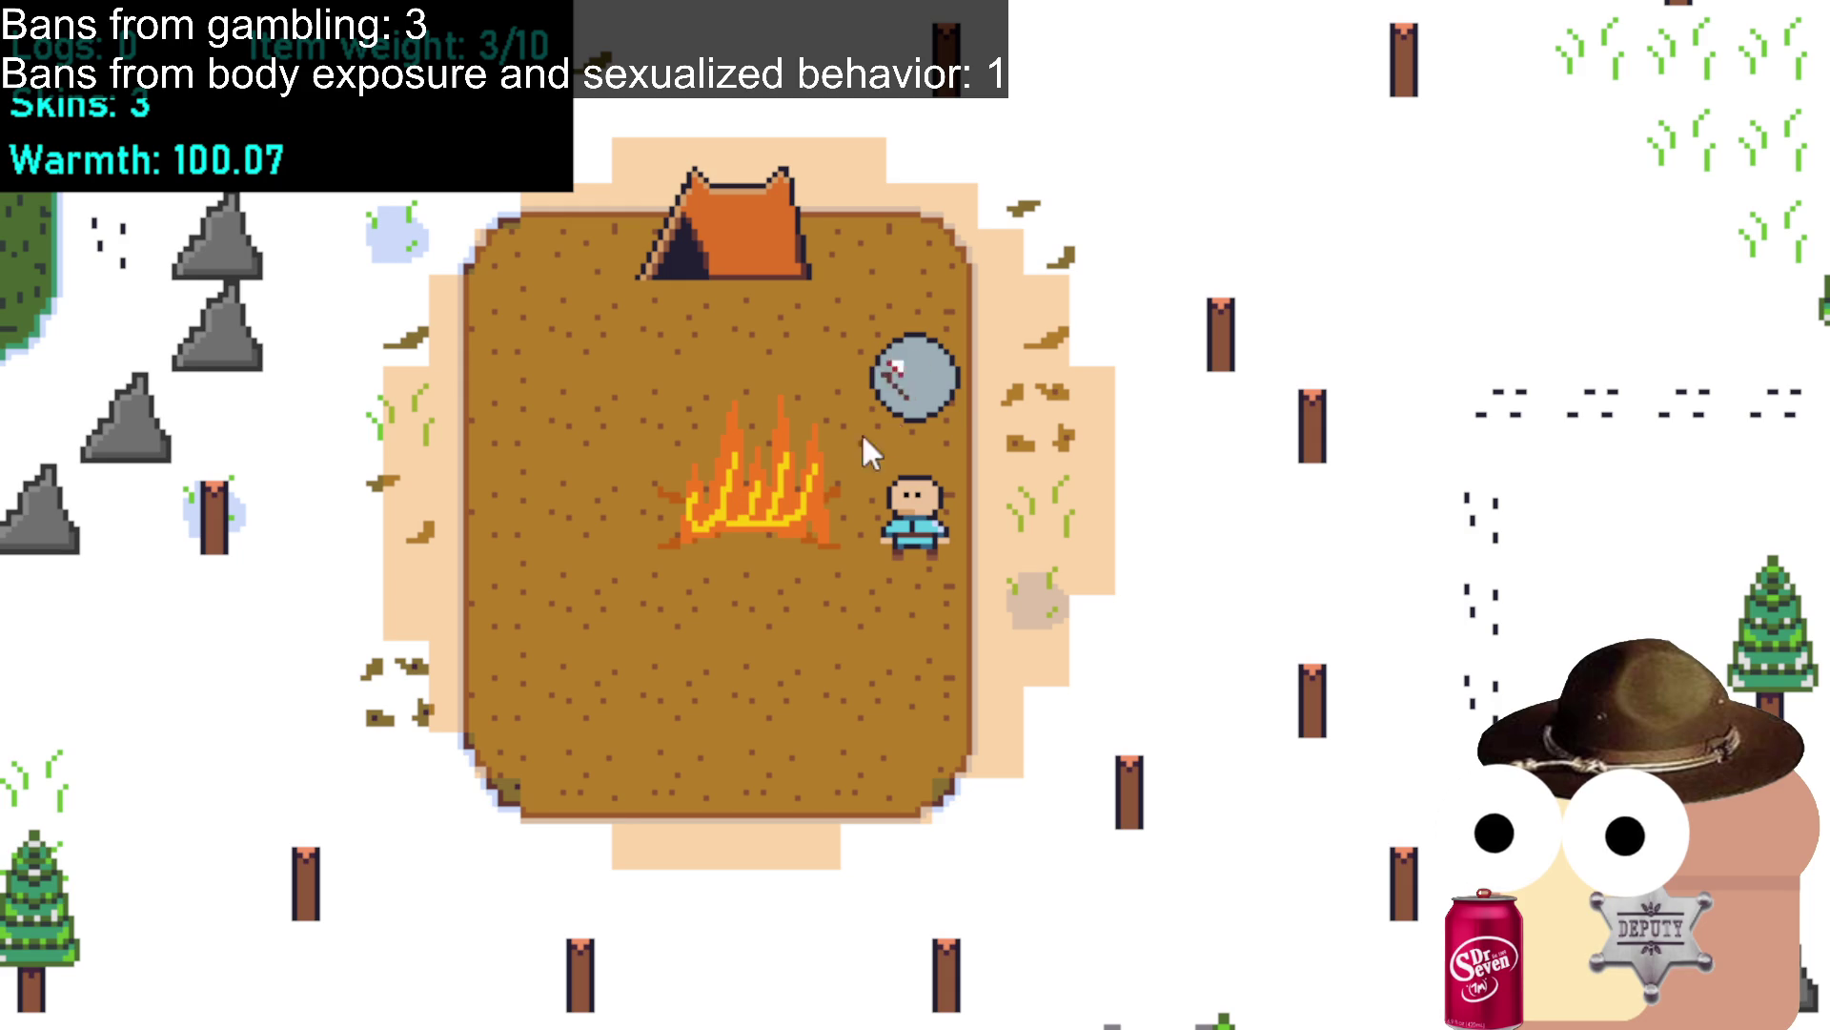
Walk north past the tent and up-left into the forest.
click(999, 278)
click(851, 272)
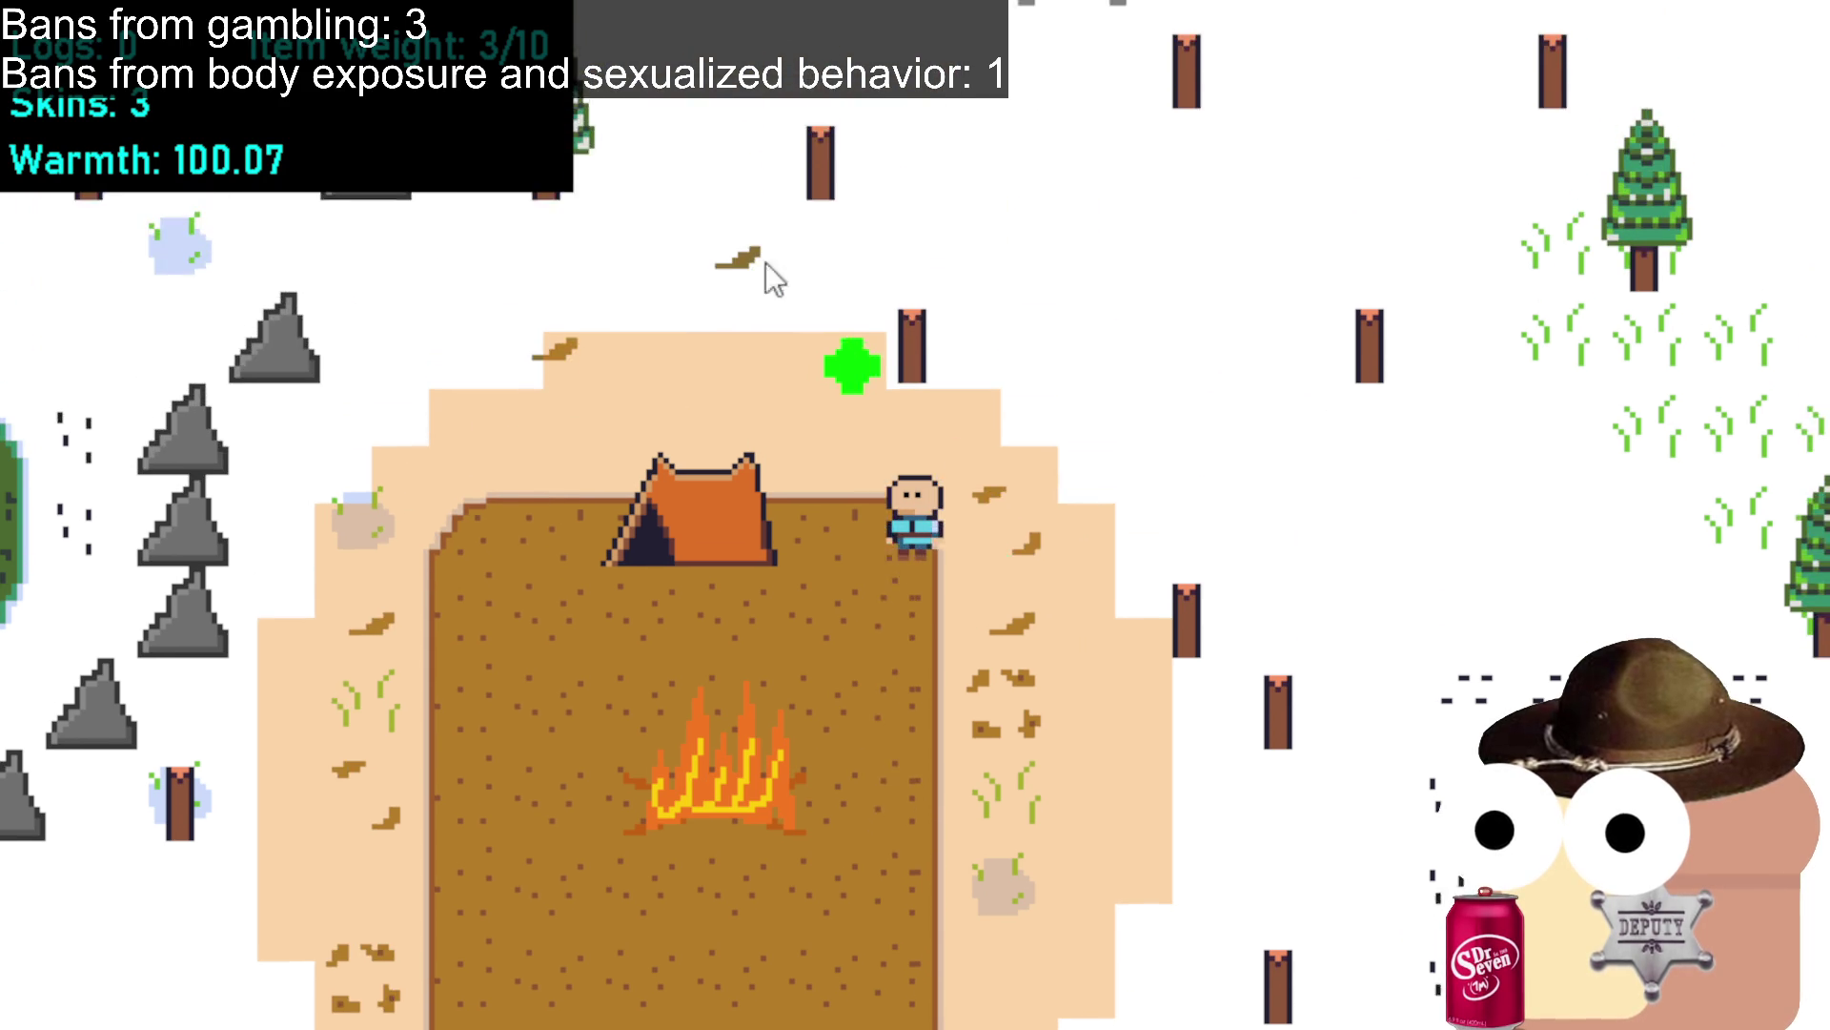
click(765, 262)
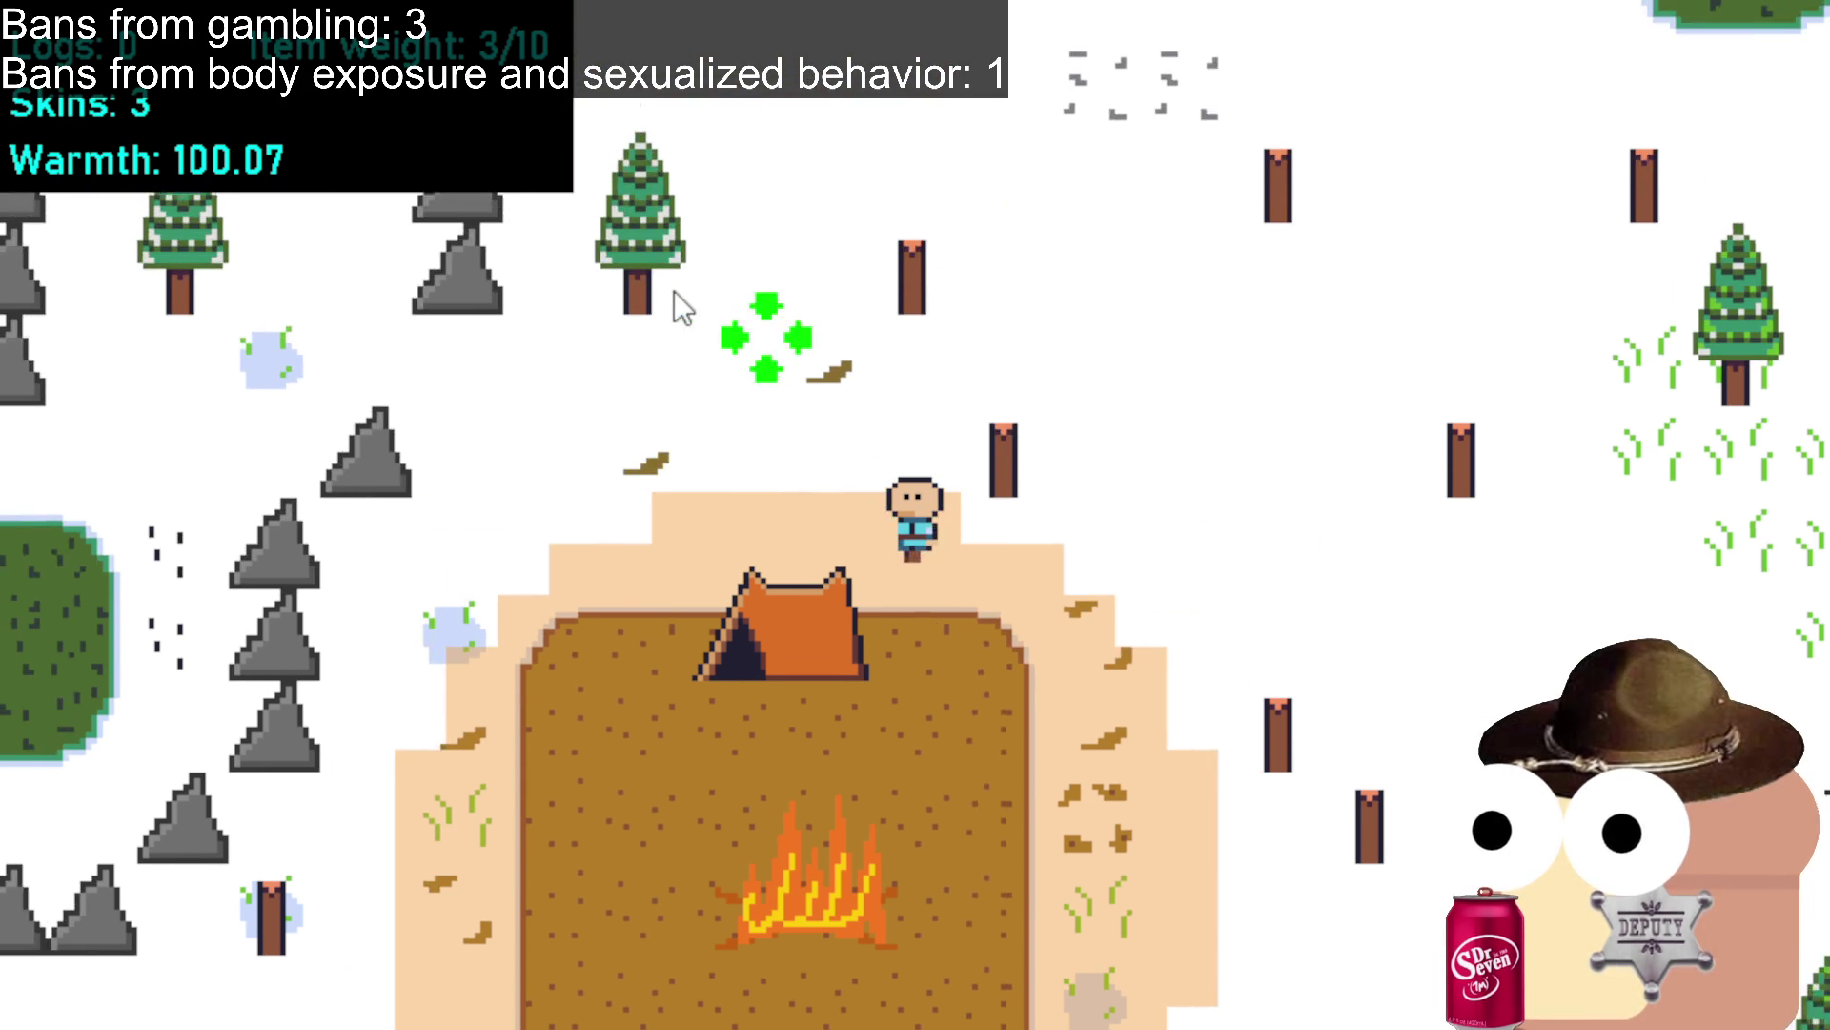
click(752, 248)
click(752, 248)
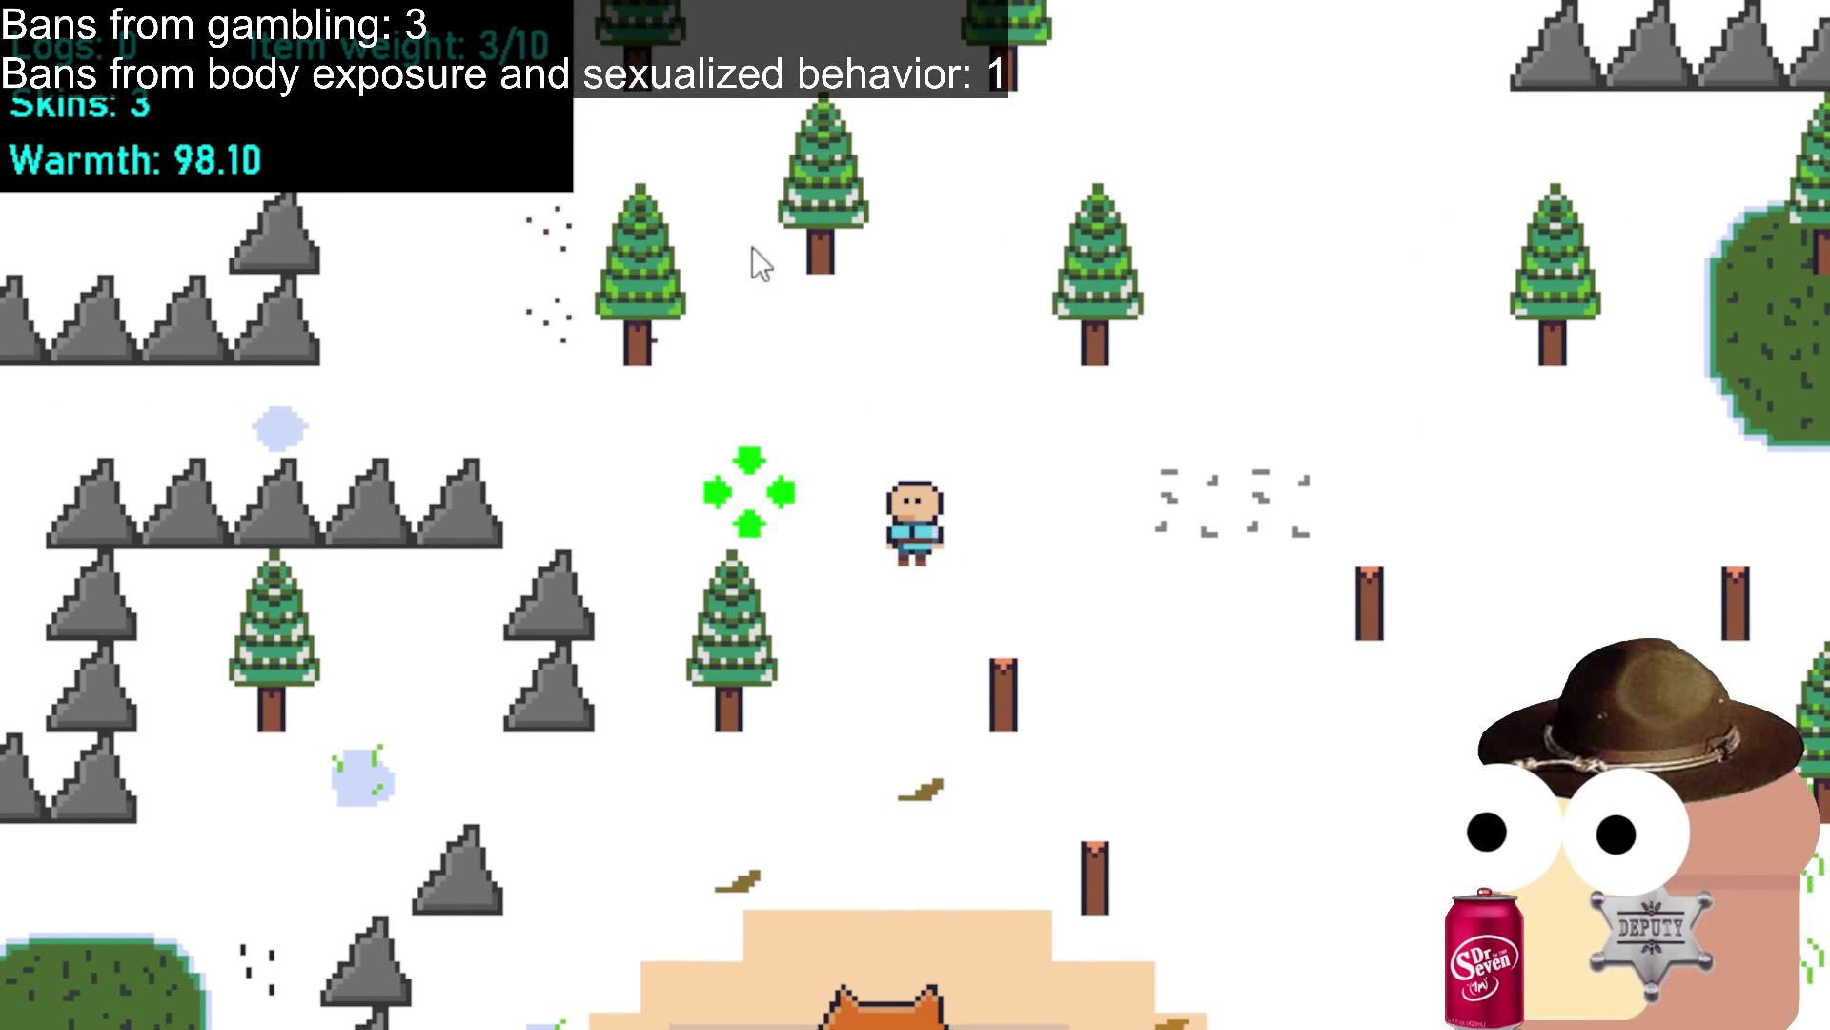
click(752, 247)
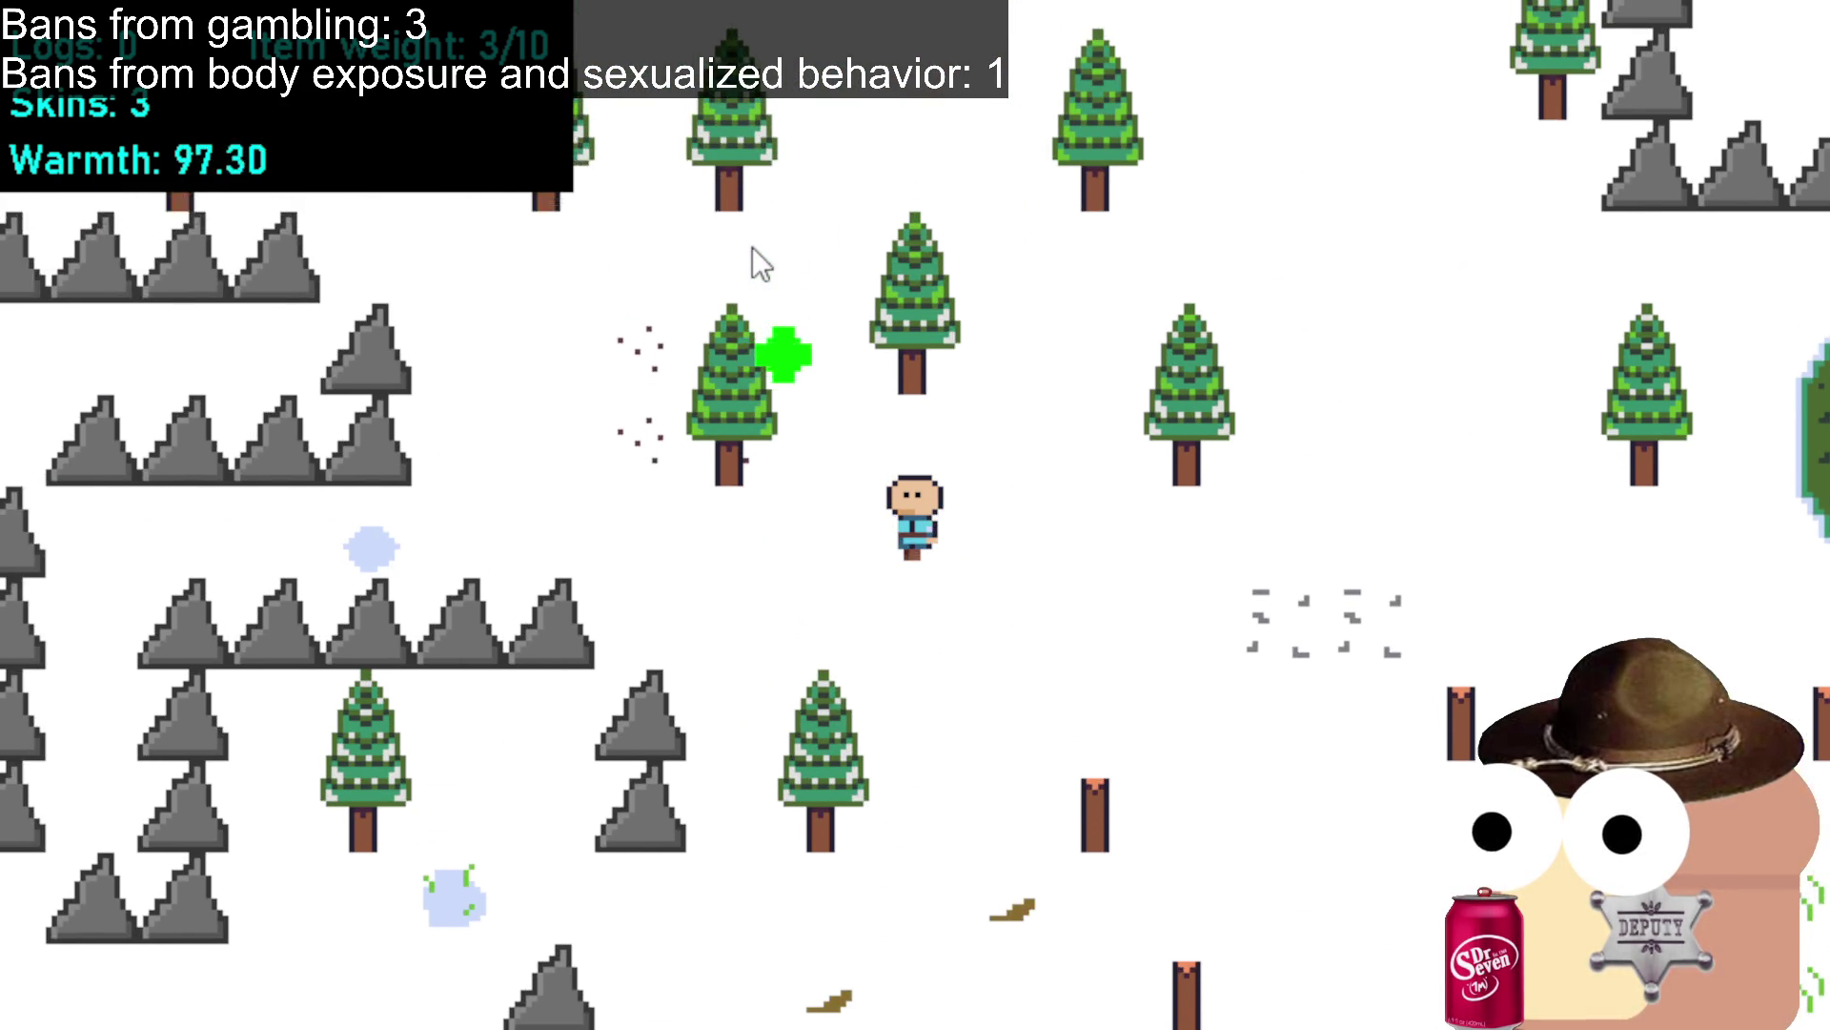
click(682, 276)
click(649, 303)
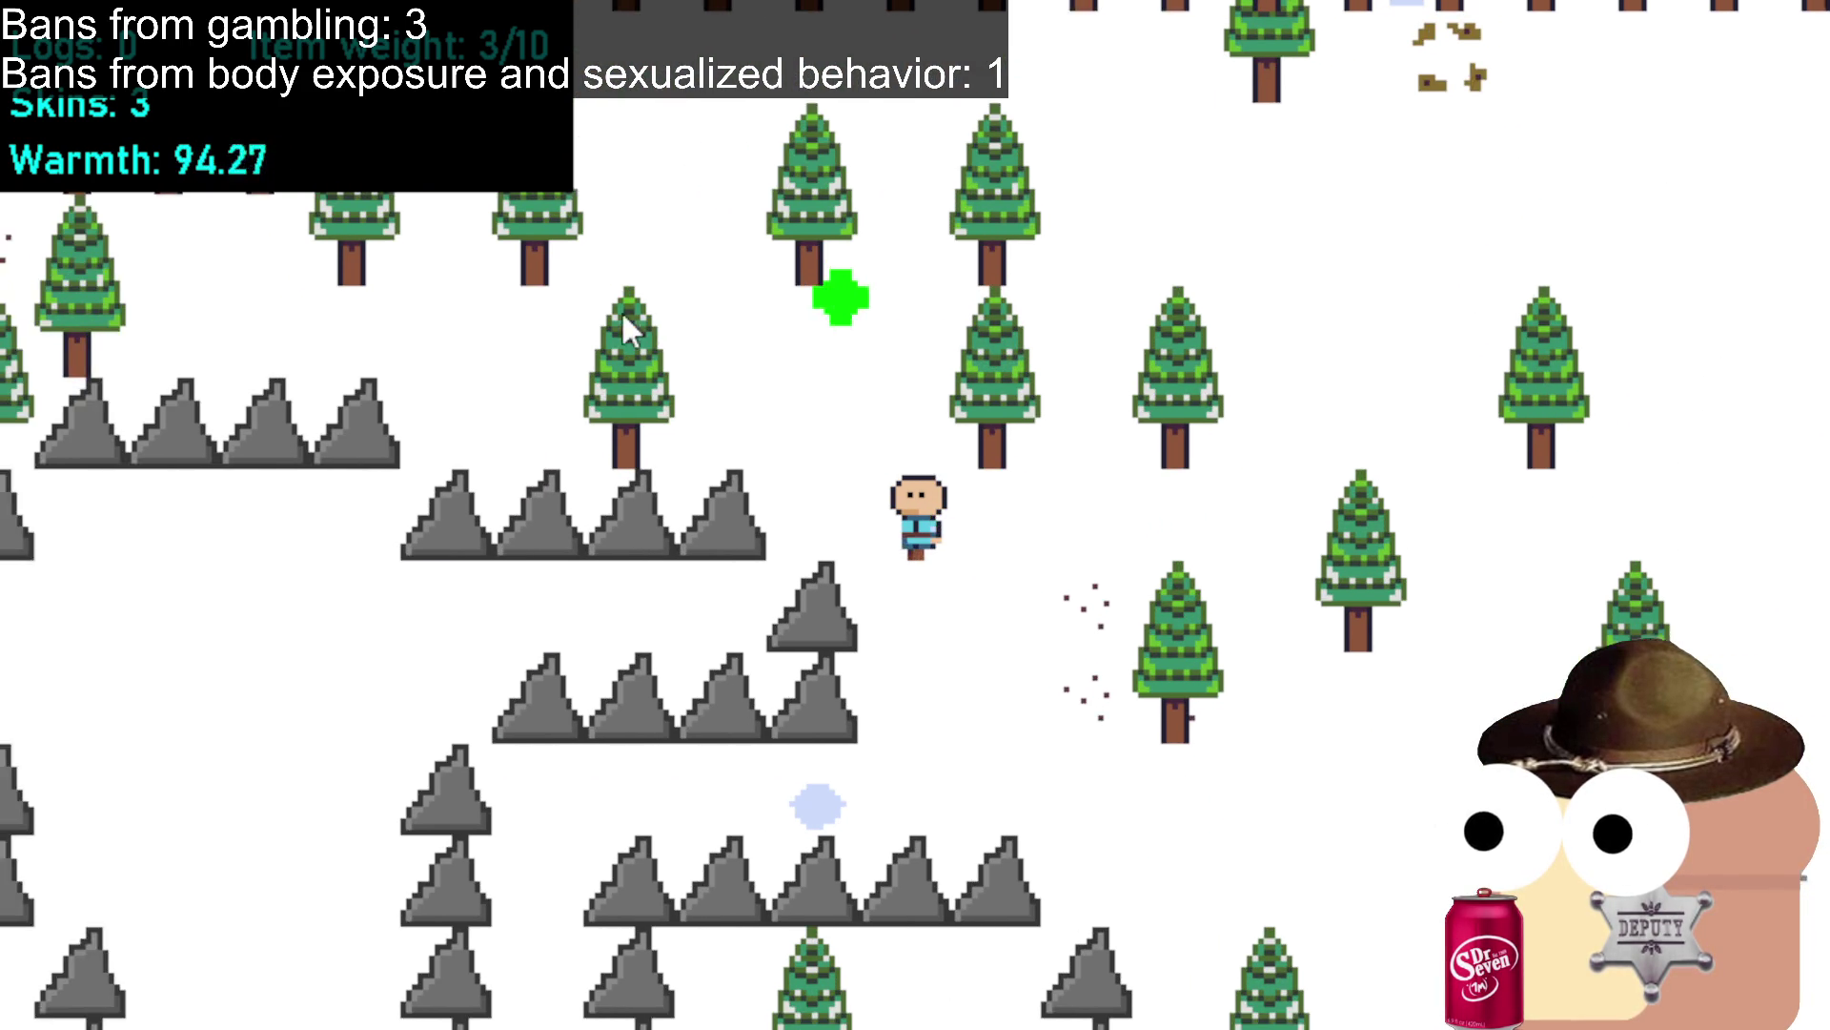
click(622, 313)
click(688, 298)
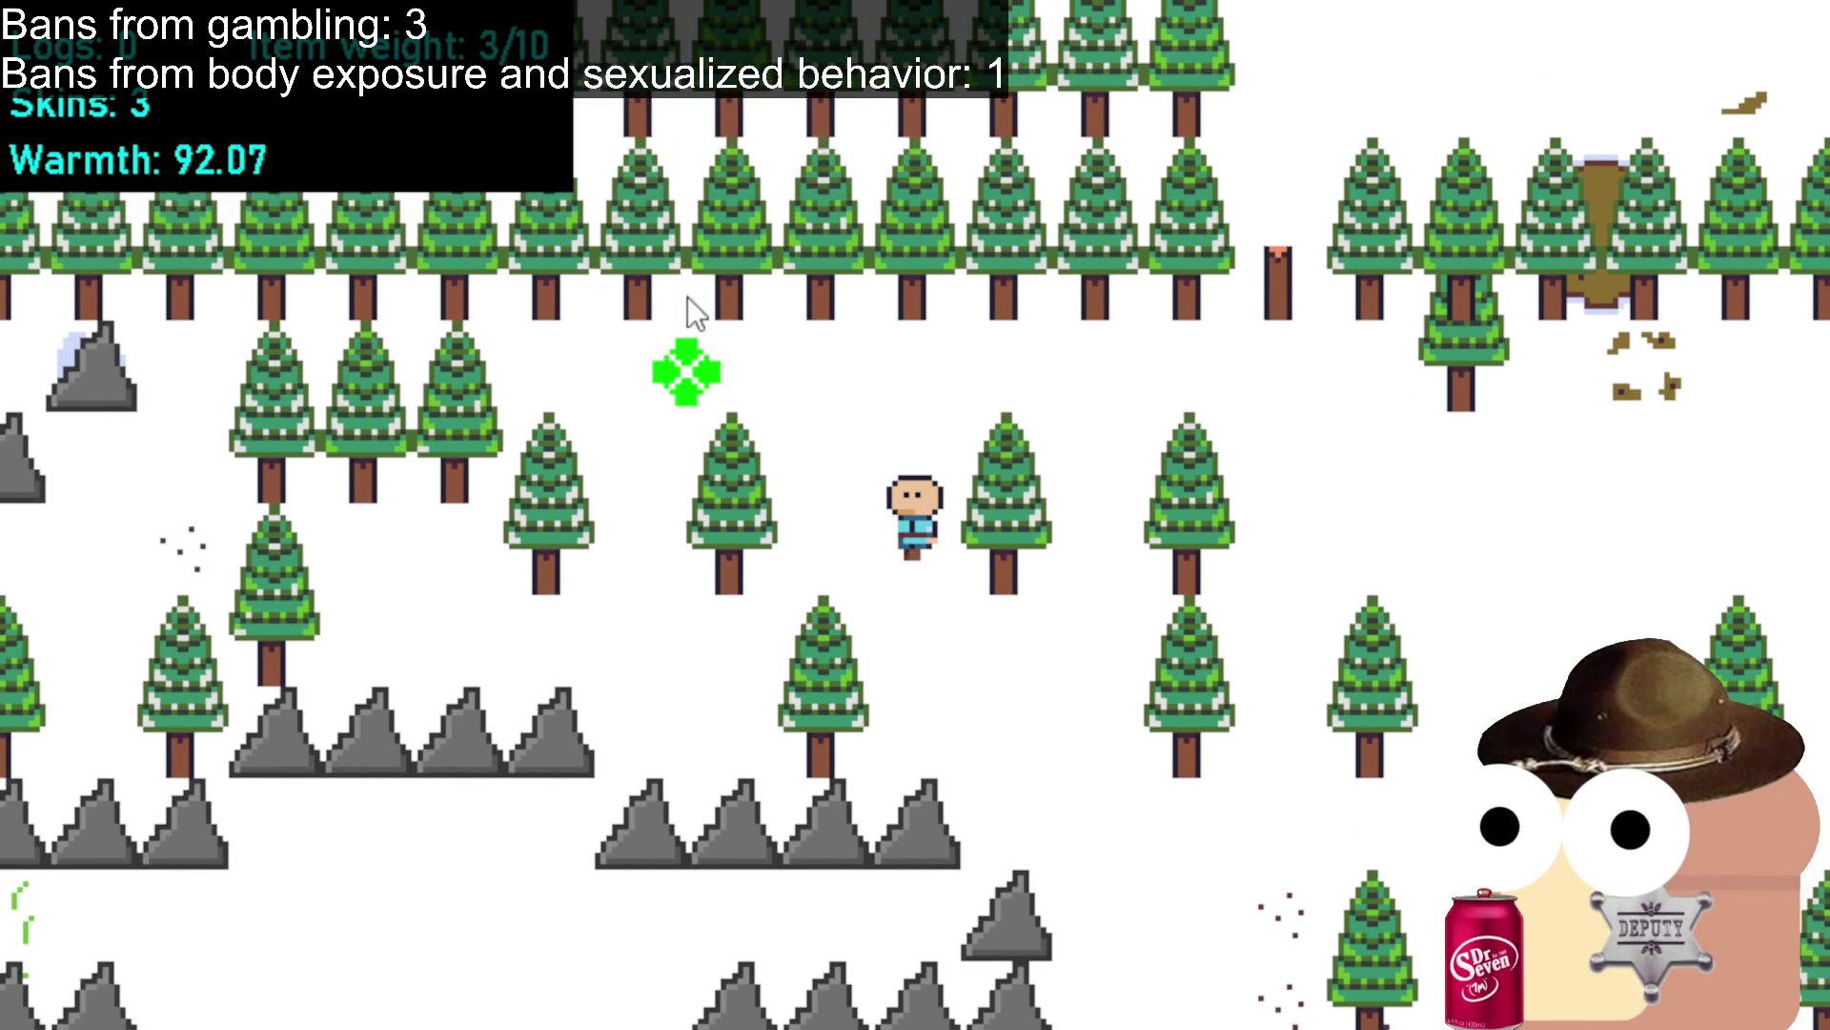
Turn and walk right and down, then up through the trees.
click(796, 710)
click(1289, 679)
click(1554, 564)
click(1488, 649)
click(1411, 634)
click(1397, 648)
click(1507, 522)
click(1449, 703)
click(1393, 702)
click(1387, 686)
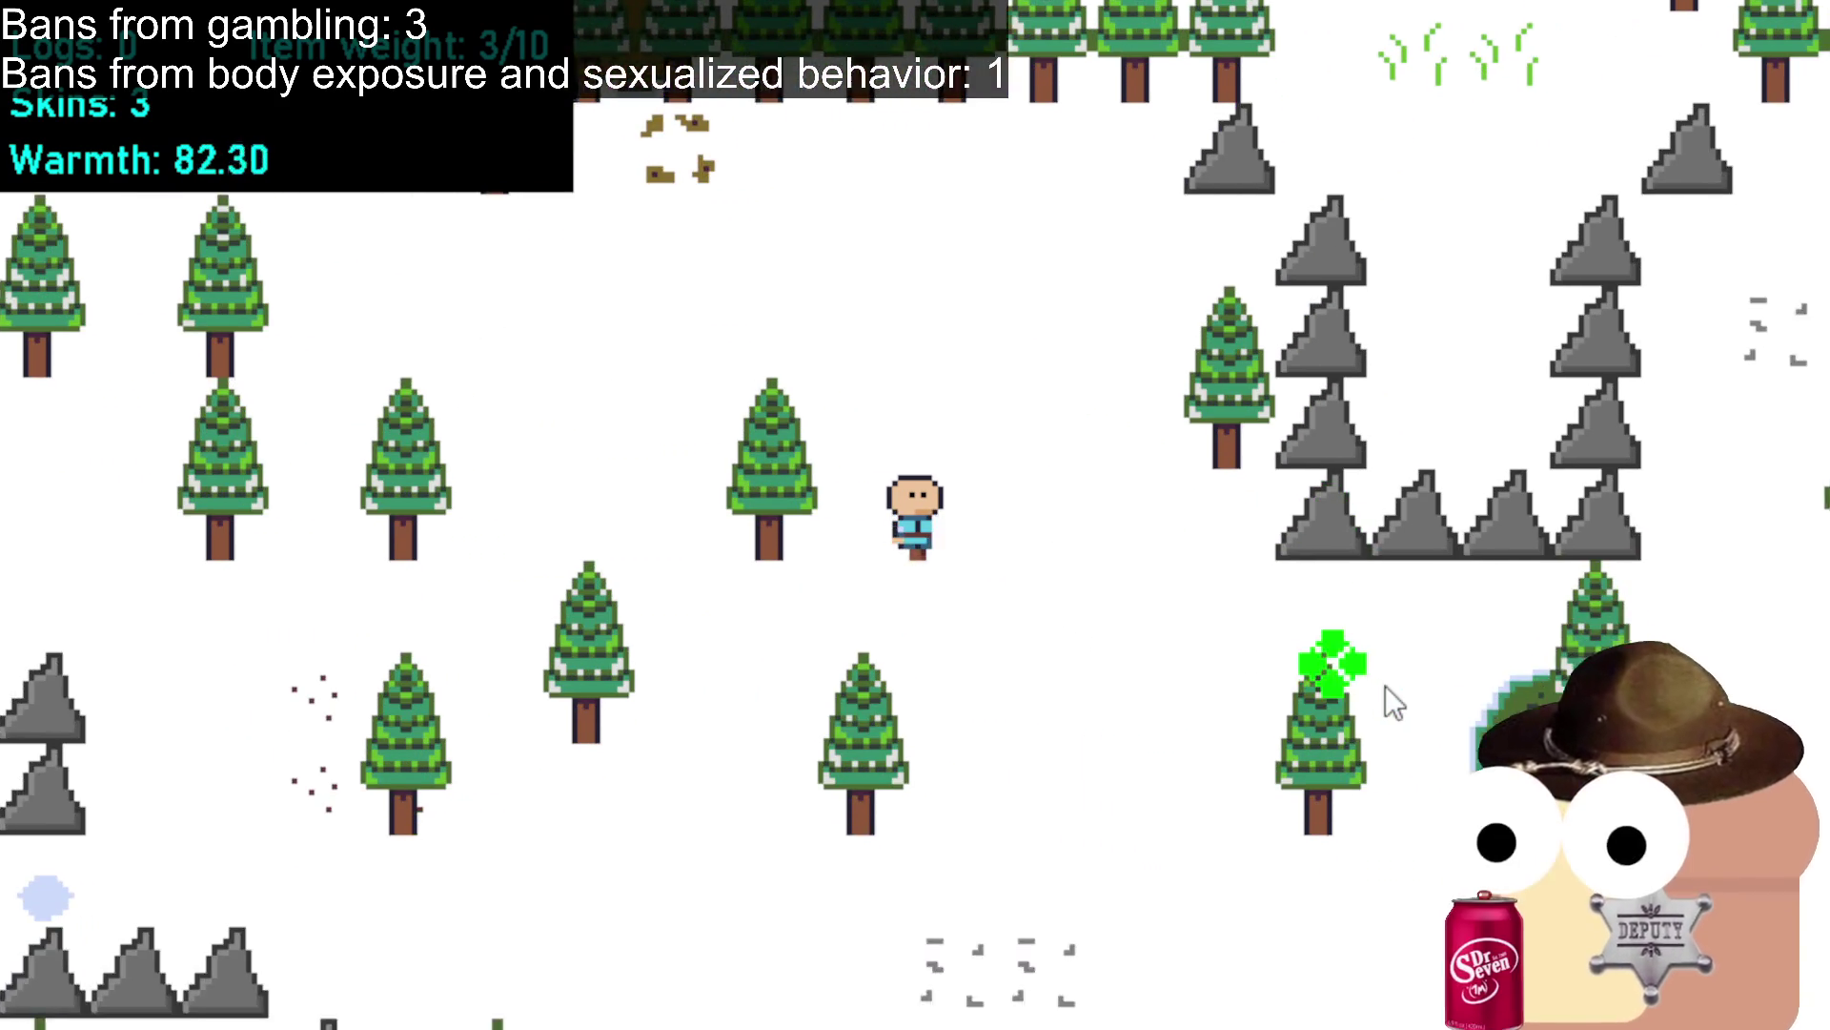
click(1430, 679)
click(1504, 629)
click(1537, 611)
Keep exploring up and right through the forest for animals.
click(1578, 562)
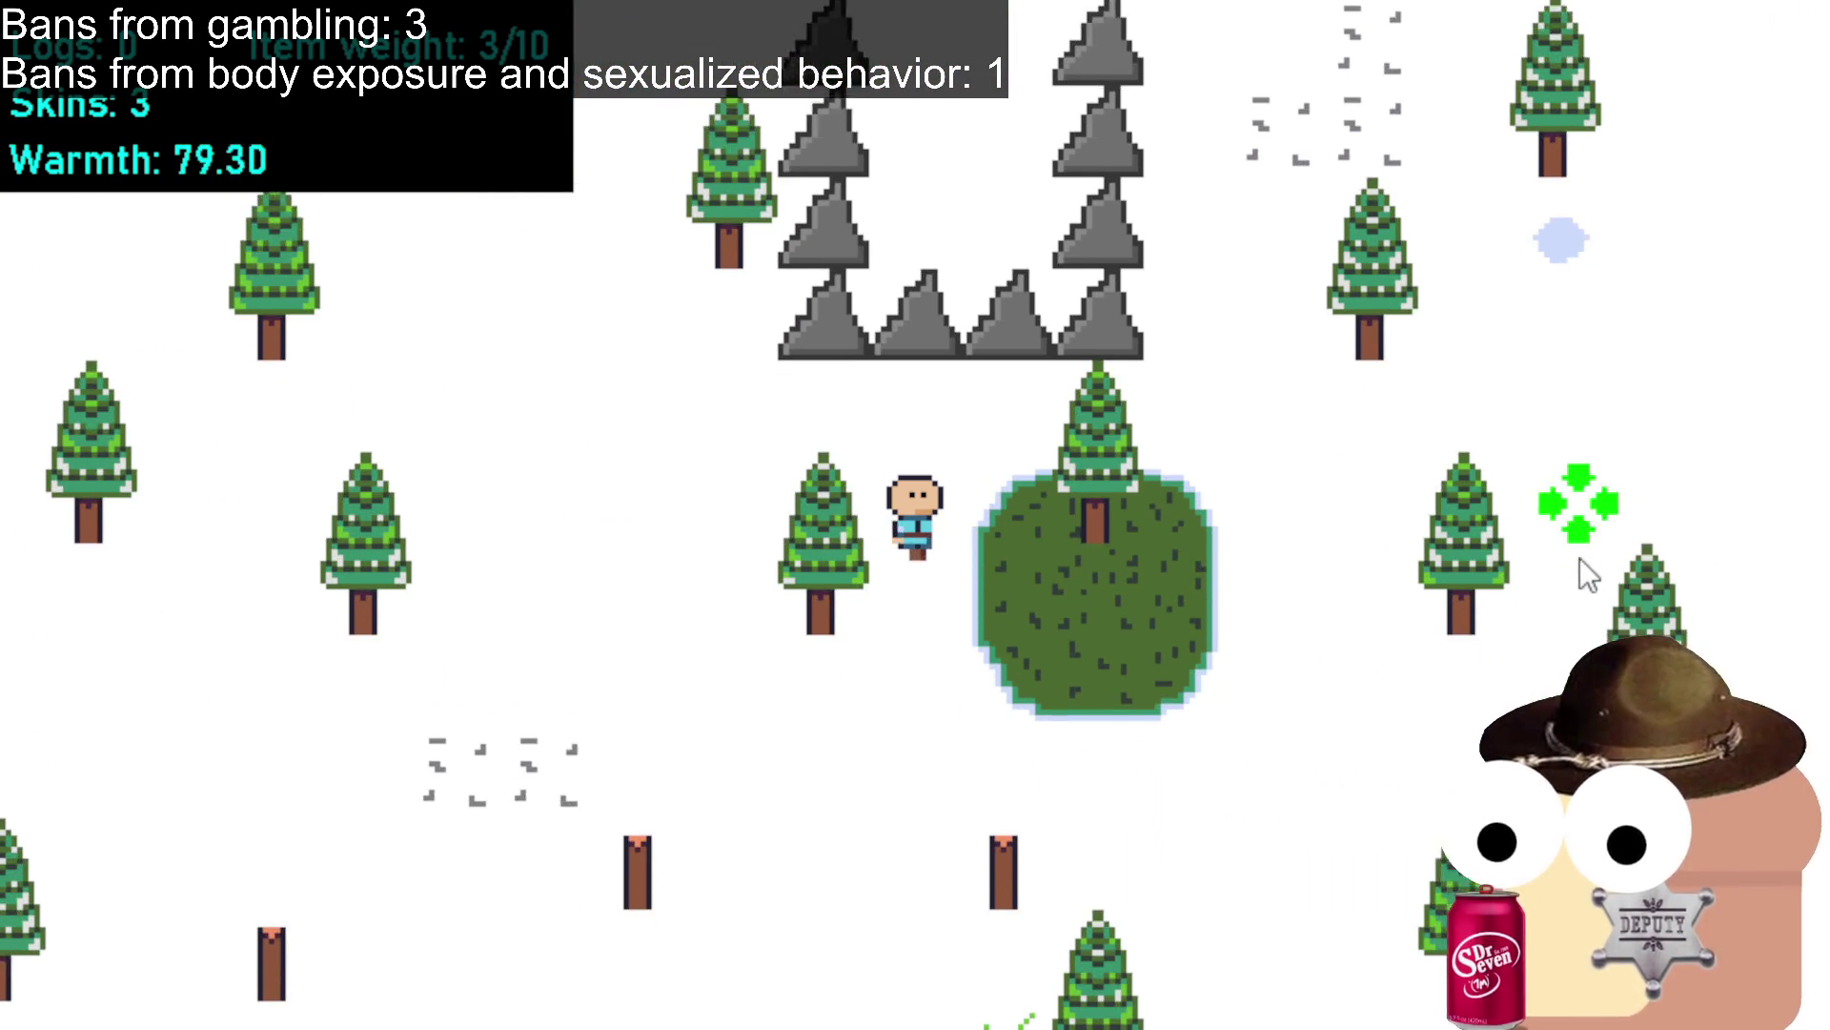
click(1620, 548)
click(1568, 577)
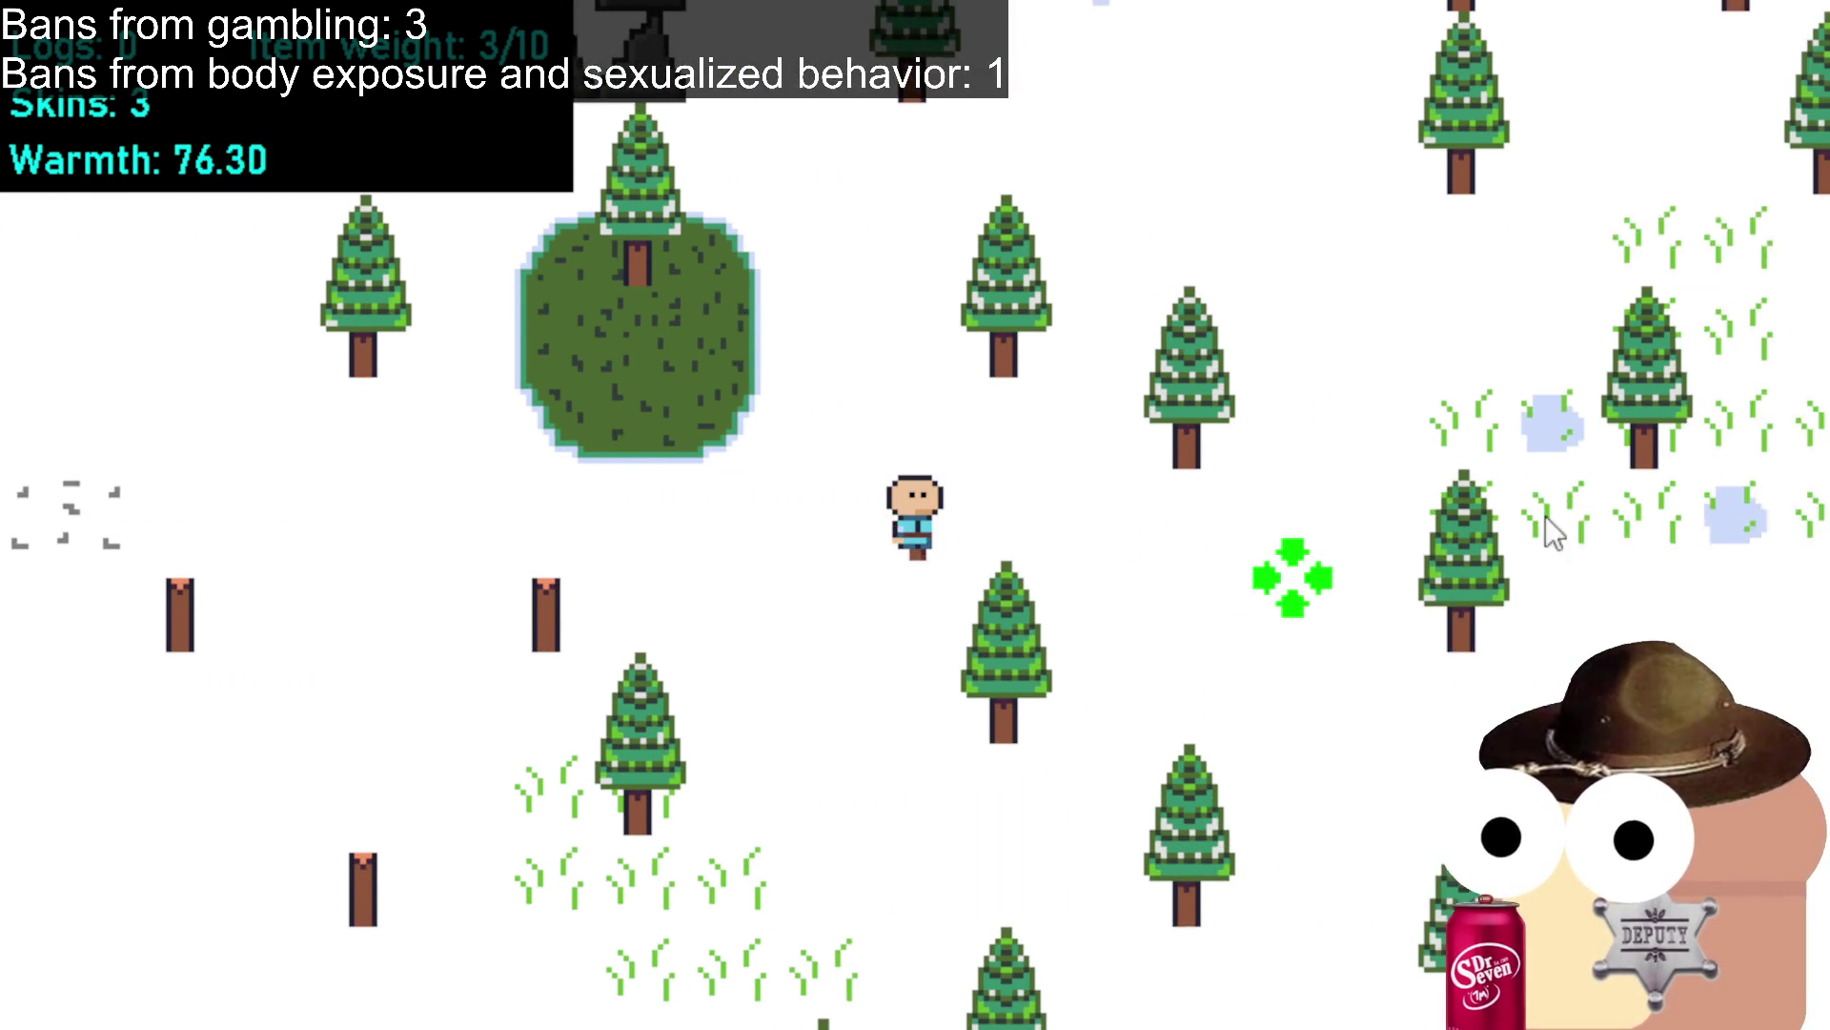
click(1539, 500)
click(1525, 534)
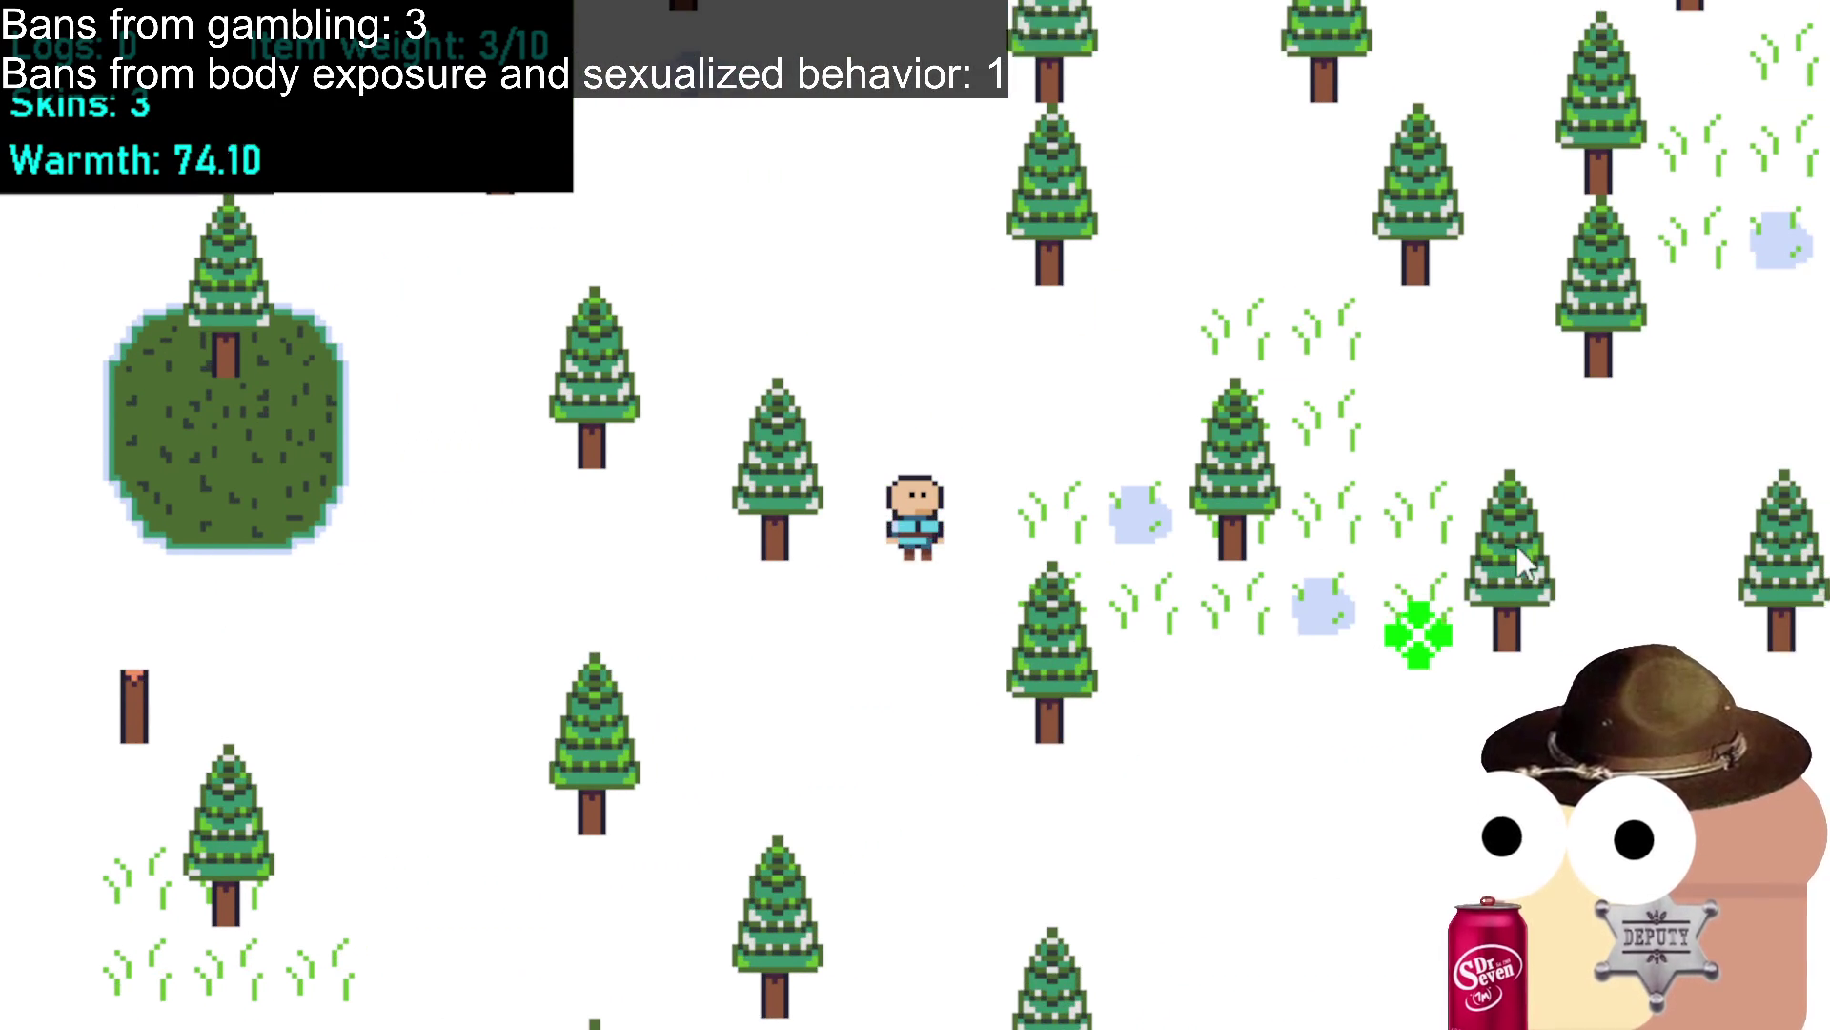
click(1534, 491)
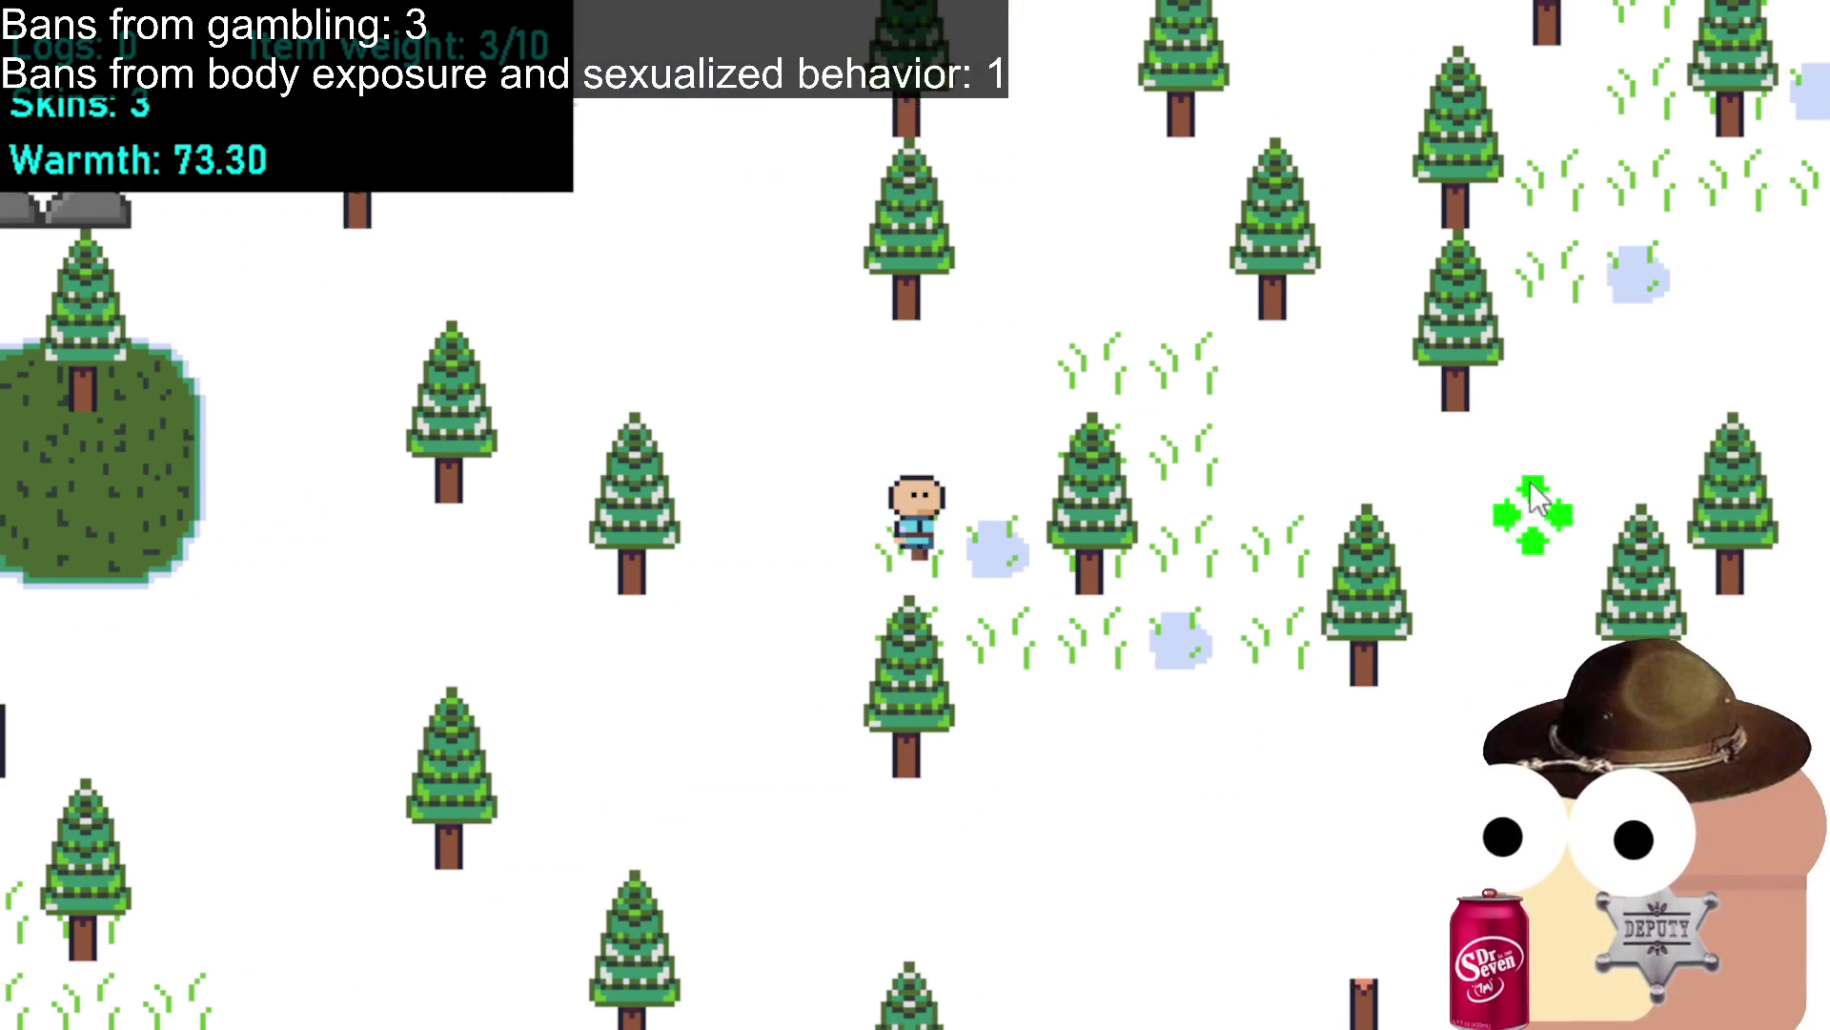
click(1530, 448)
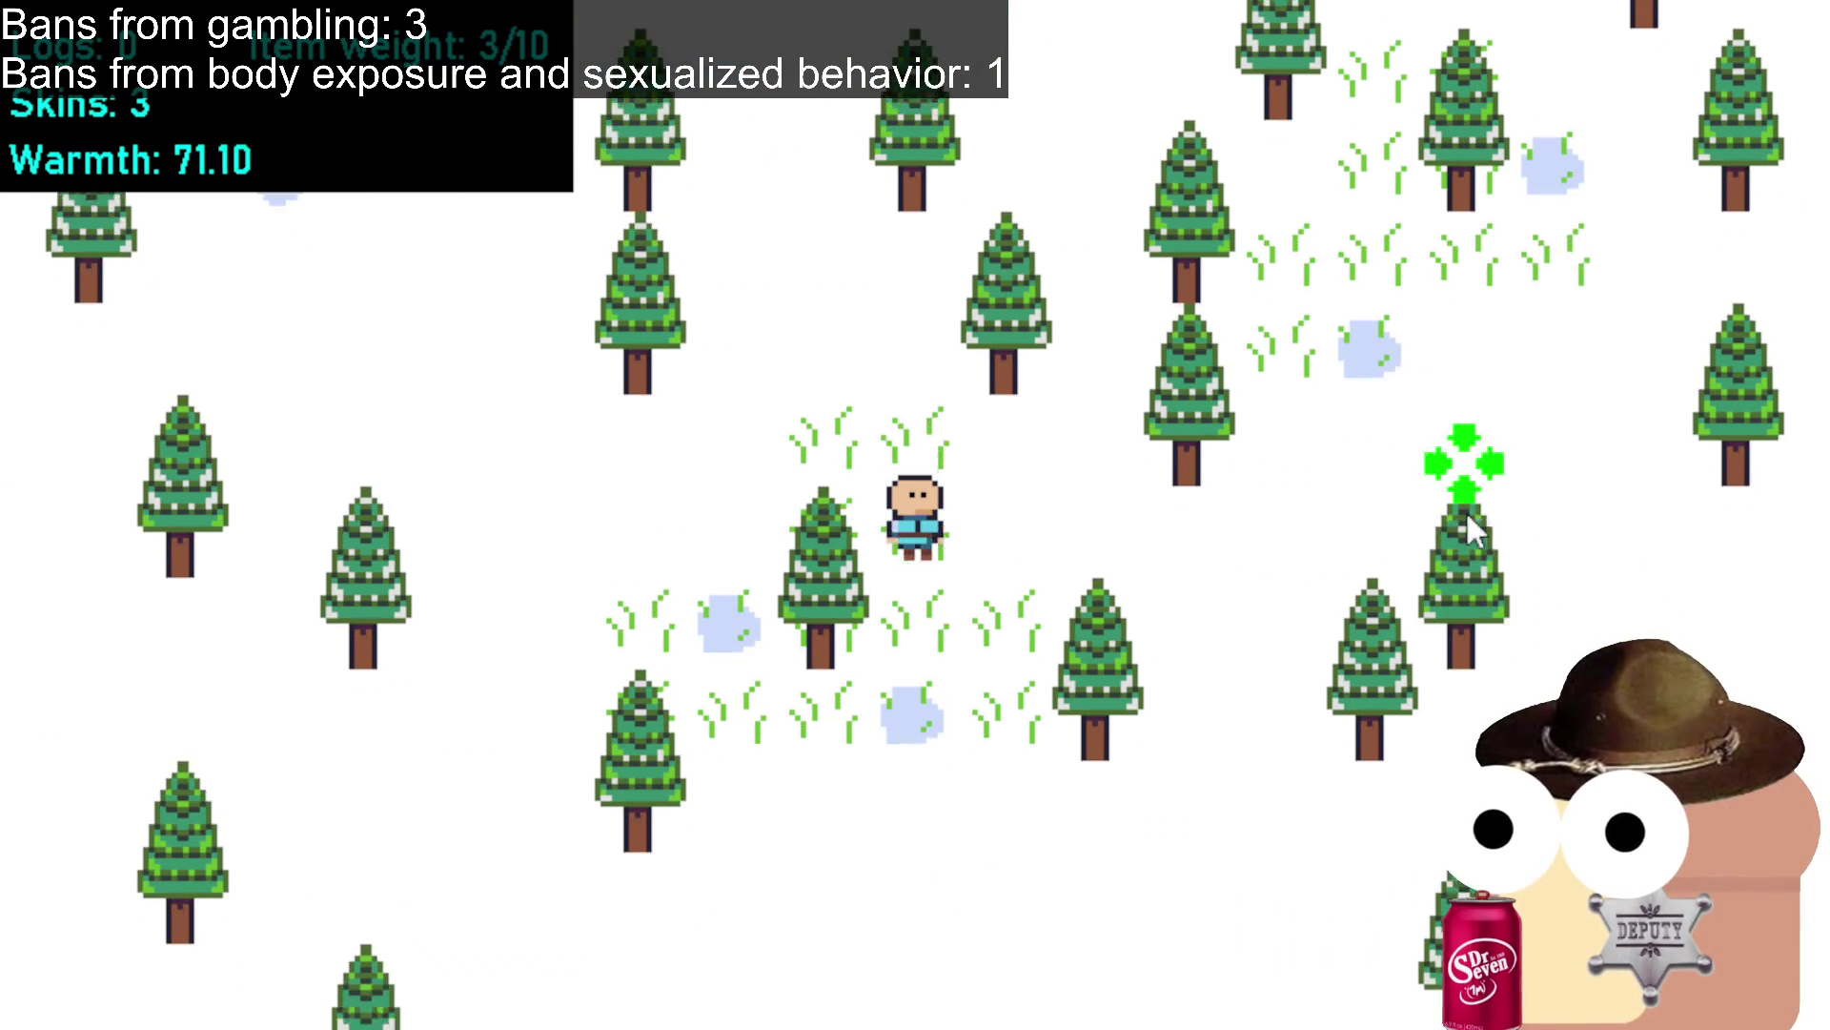
click(1468, 513)
click(1467, 512)
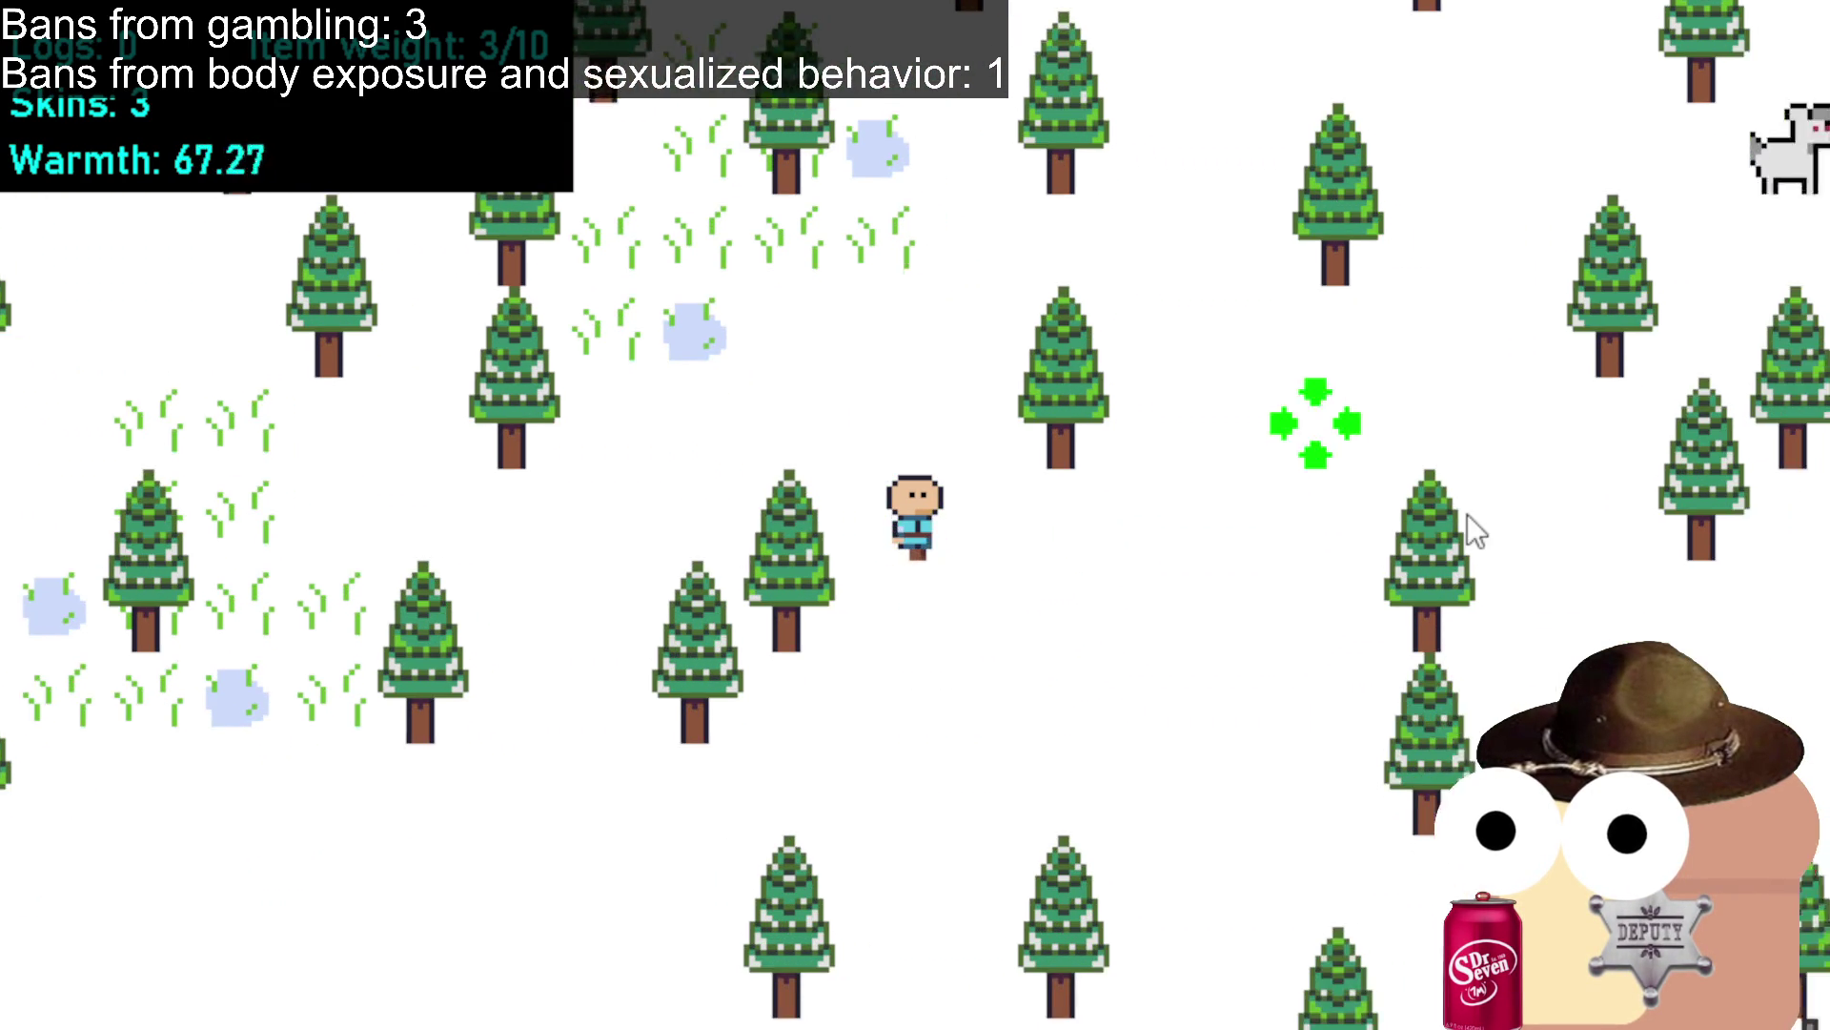
Hunt the goat and the deer for their skins.
click(1275, 362)
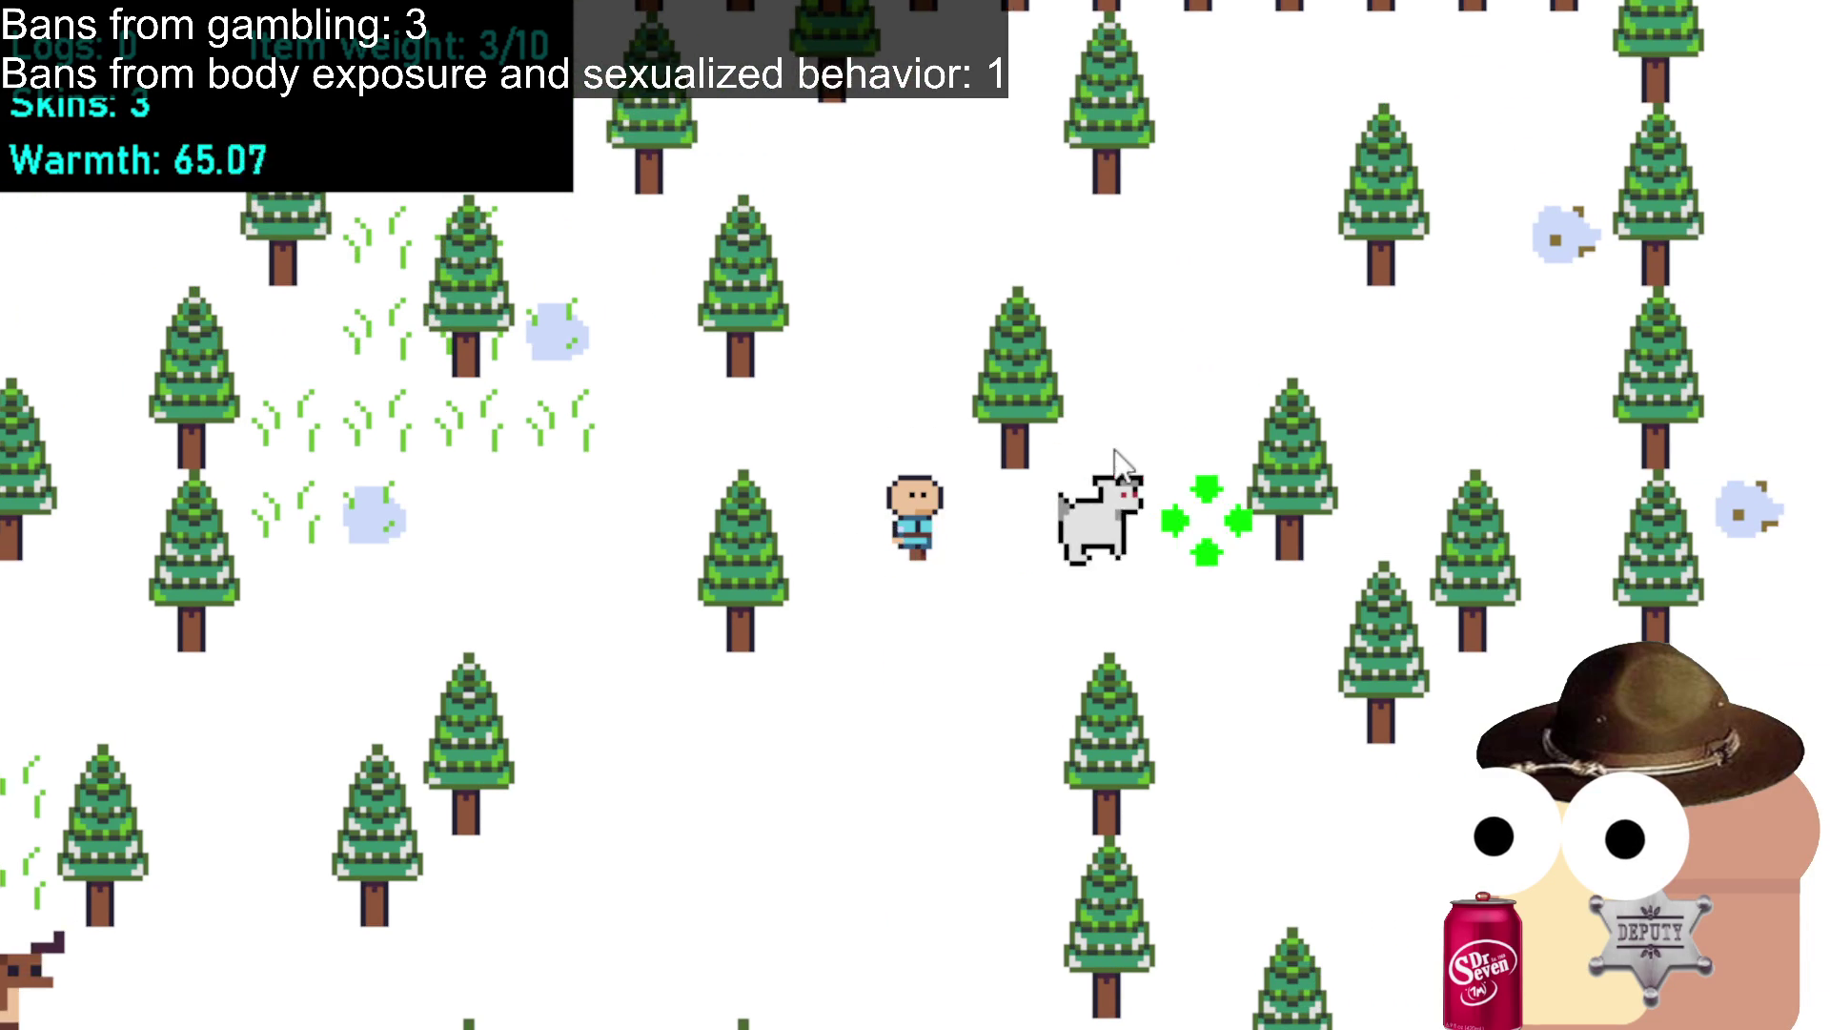
click(1119, 467)
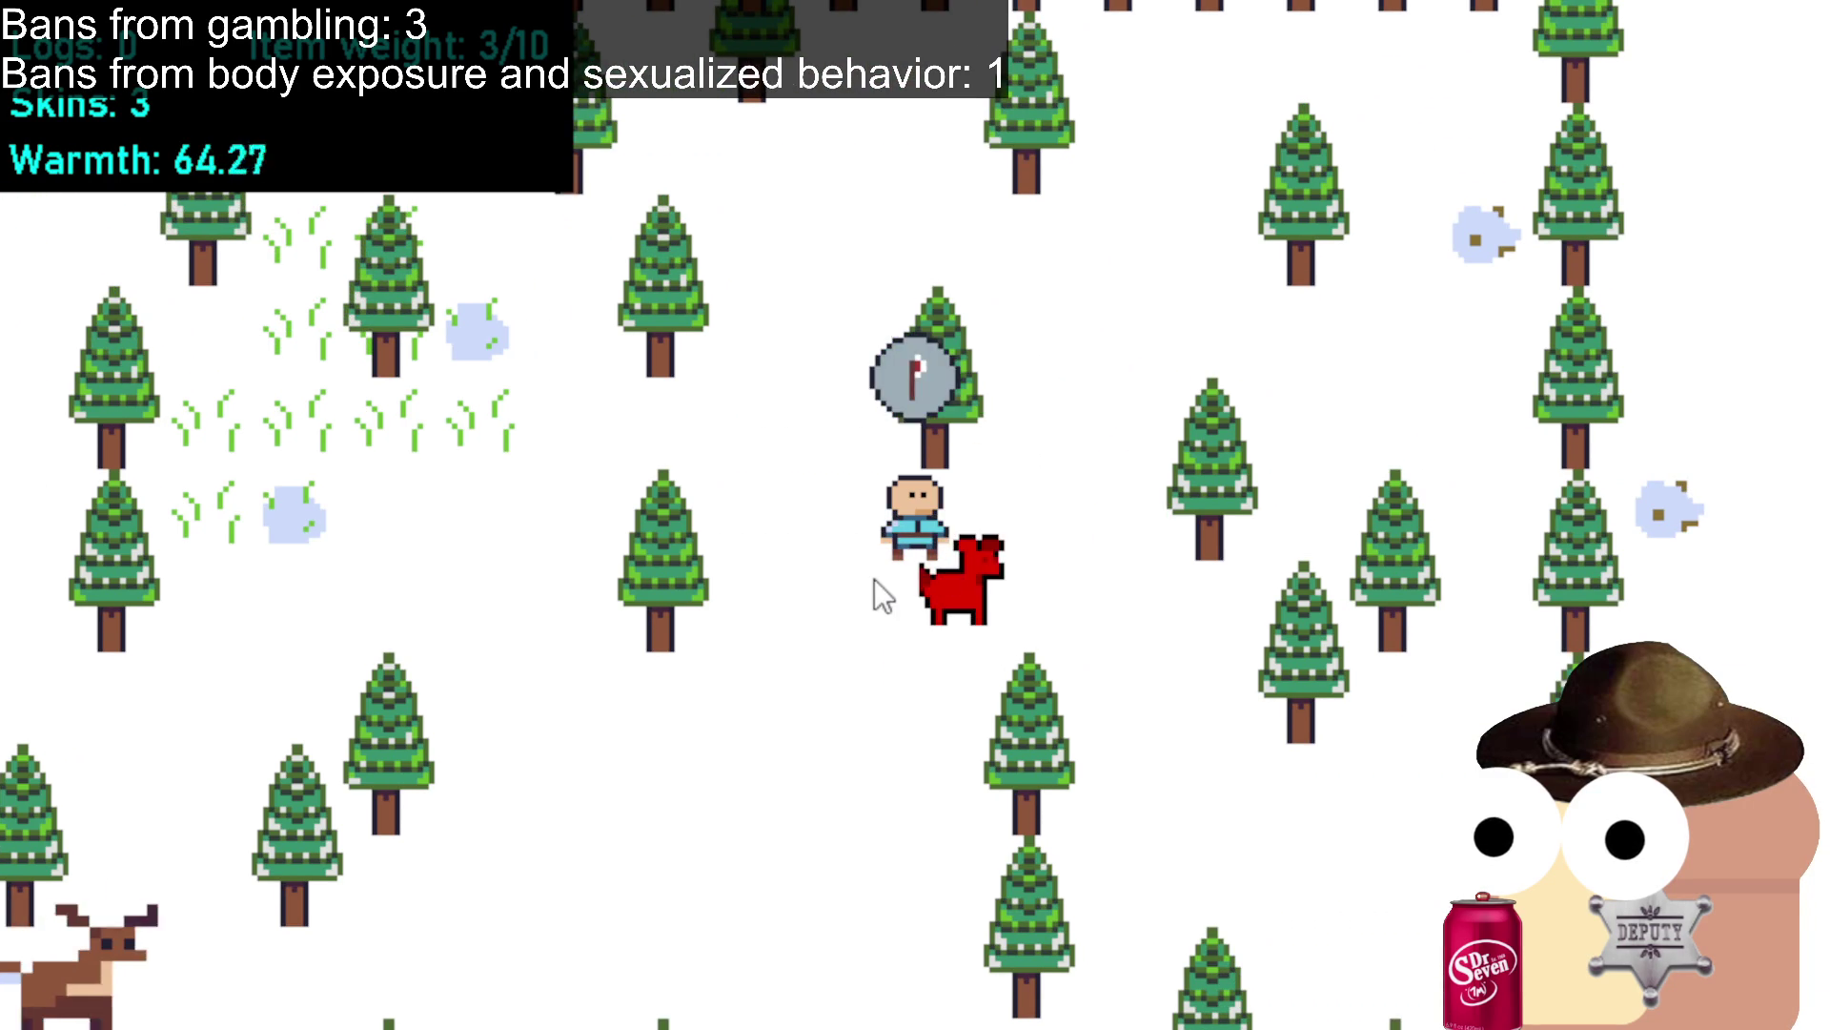
click(765, 644)
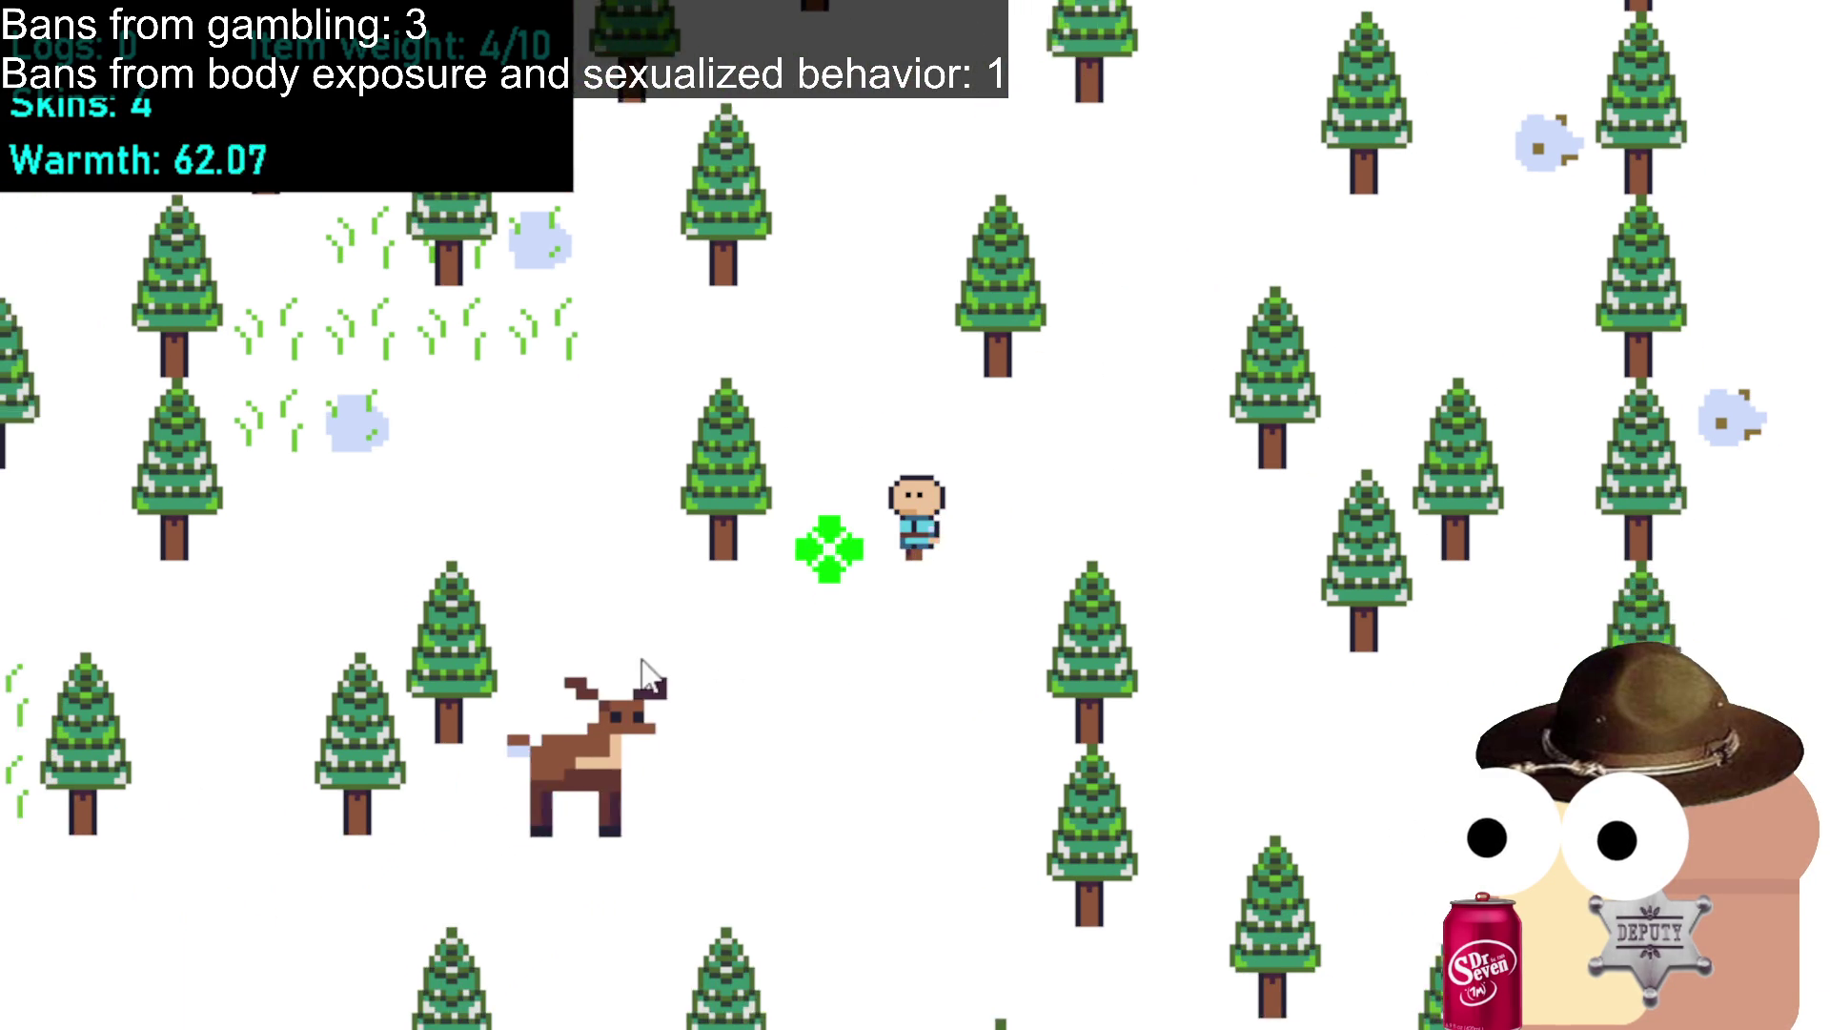
click(643, 667)
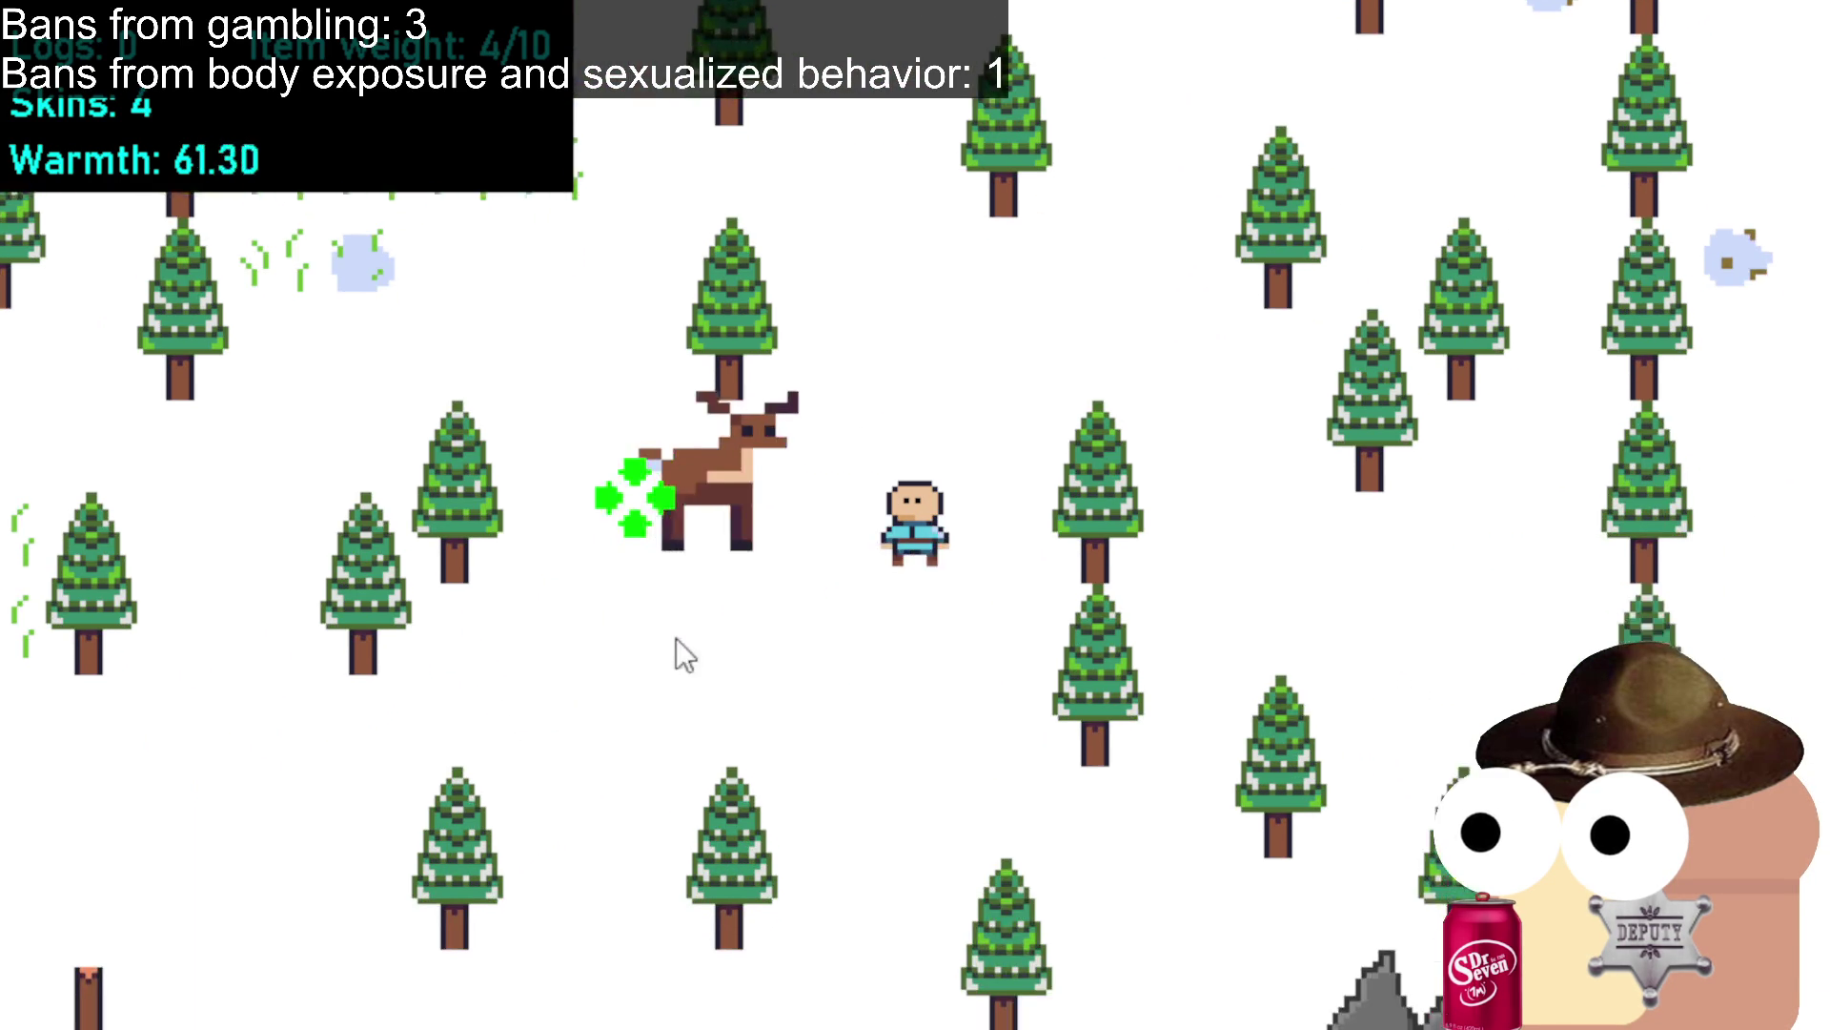
click(1146, 368)
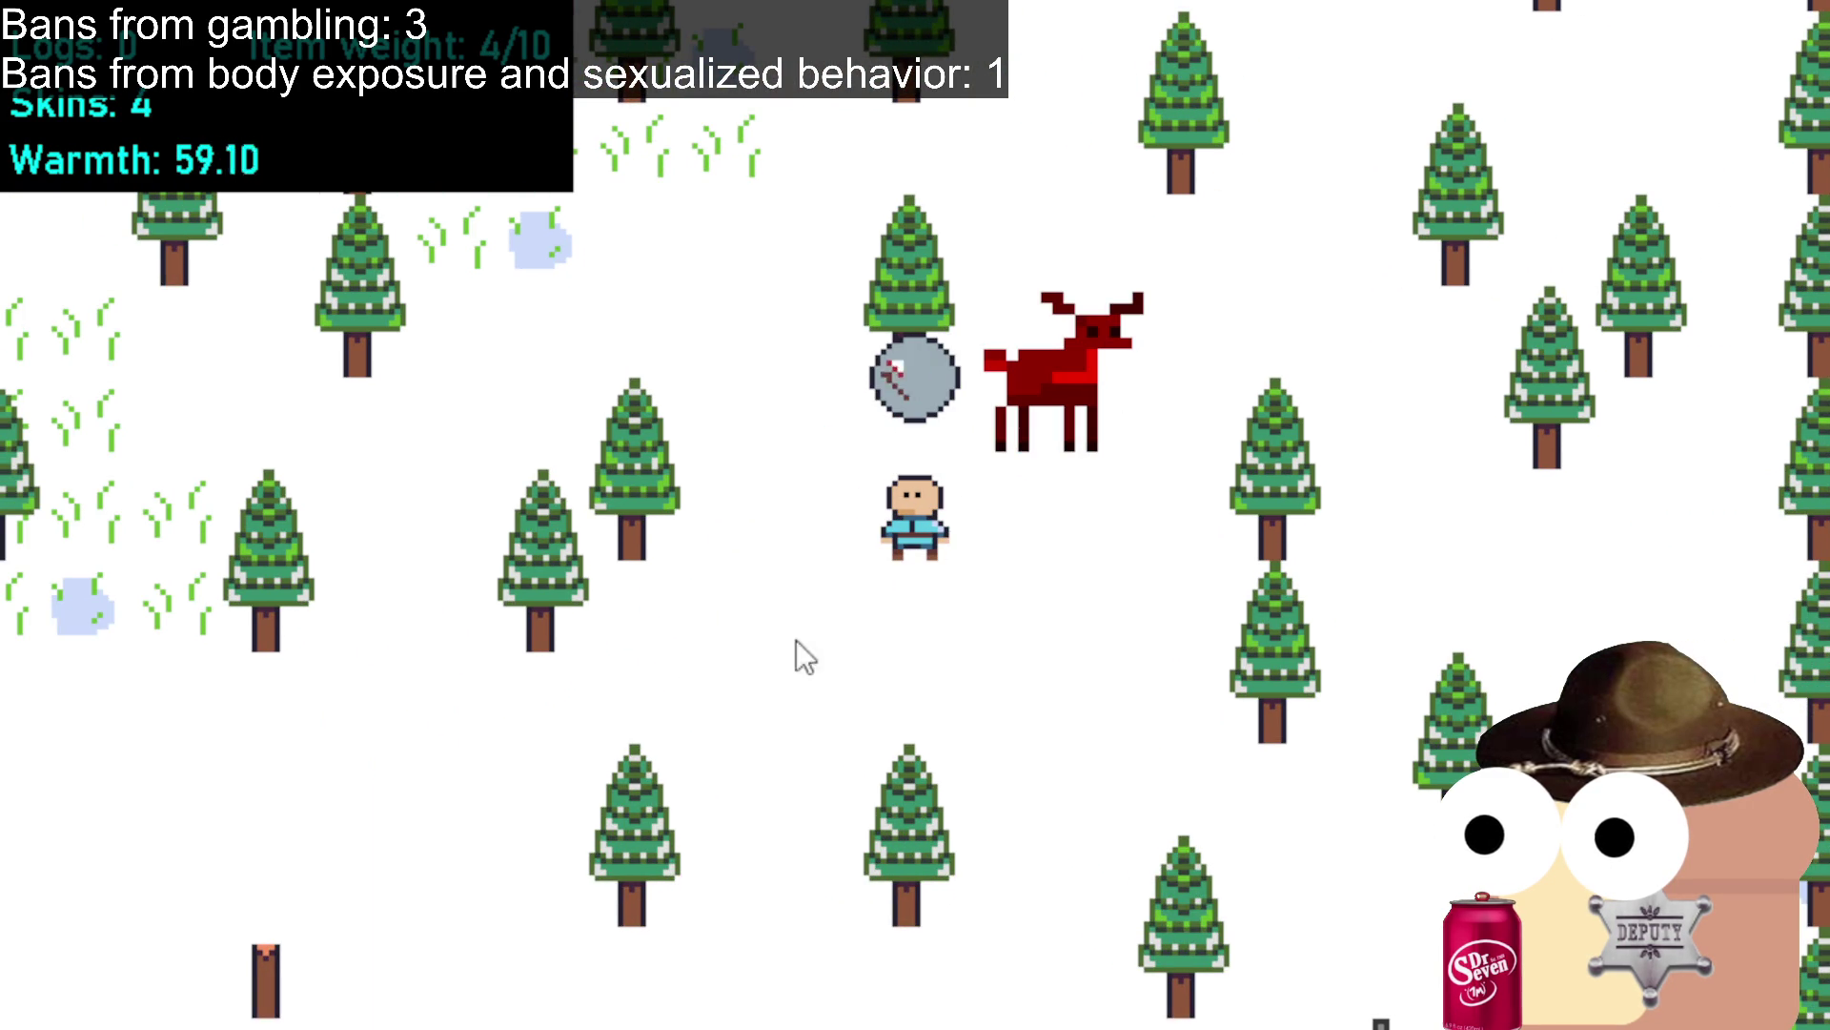
click(753, 668)
click(572, 677)
click(772, 639)
click(901, 649)
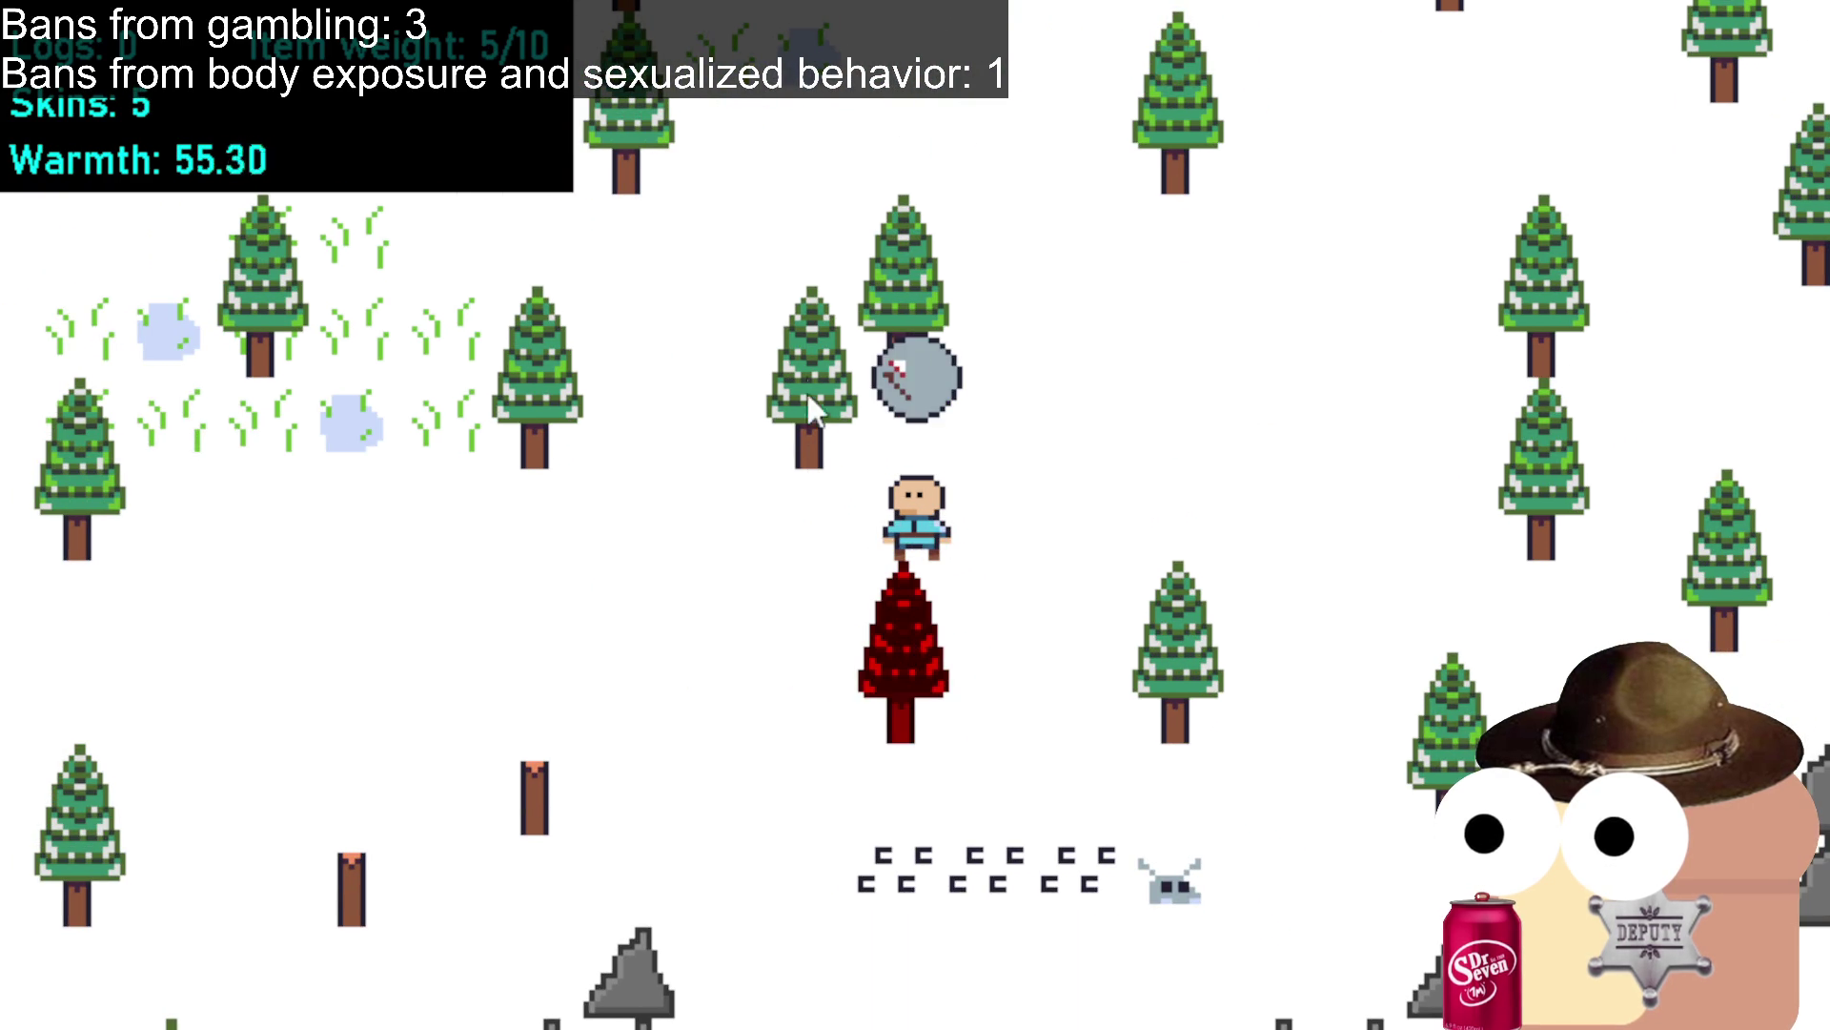
Chop the nearby trees for four logs.
click(812, 381)
click(652, 513)
click(796, 358)
click(738, 564)
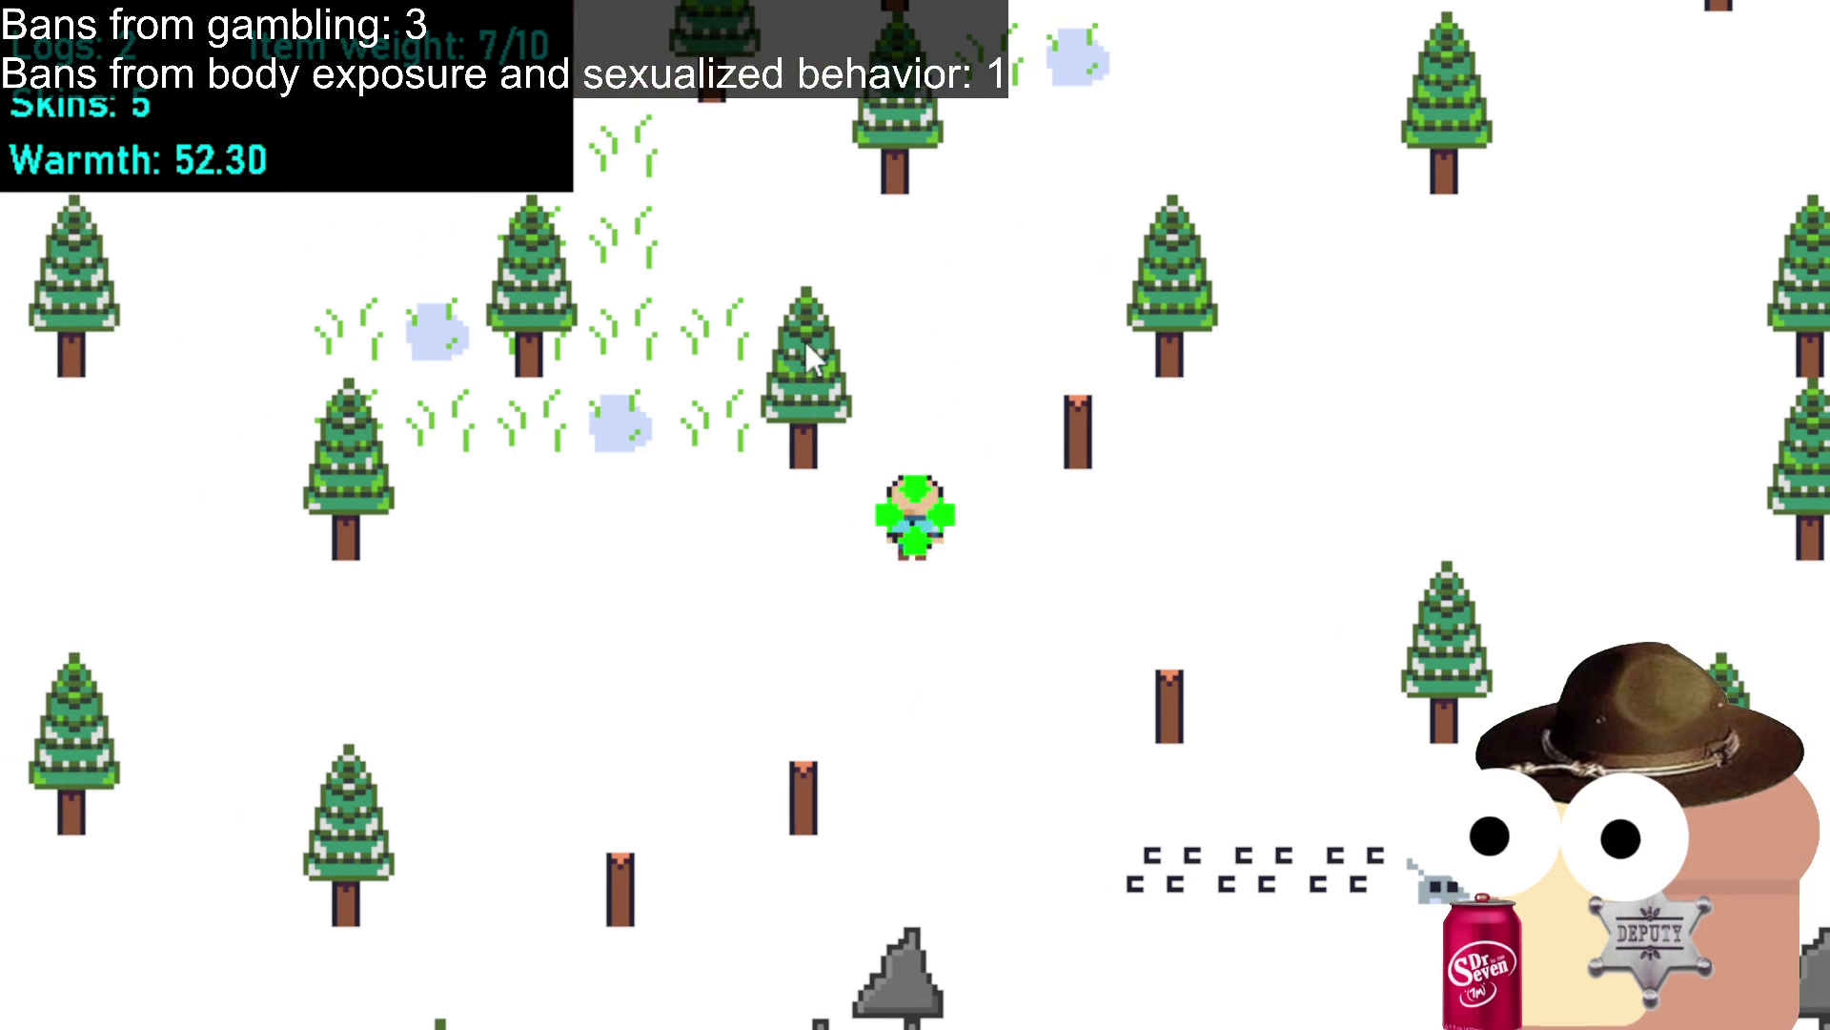
click(700, 619)
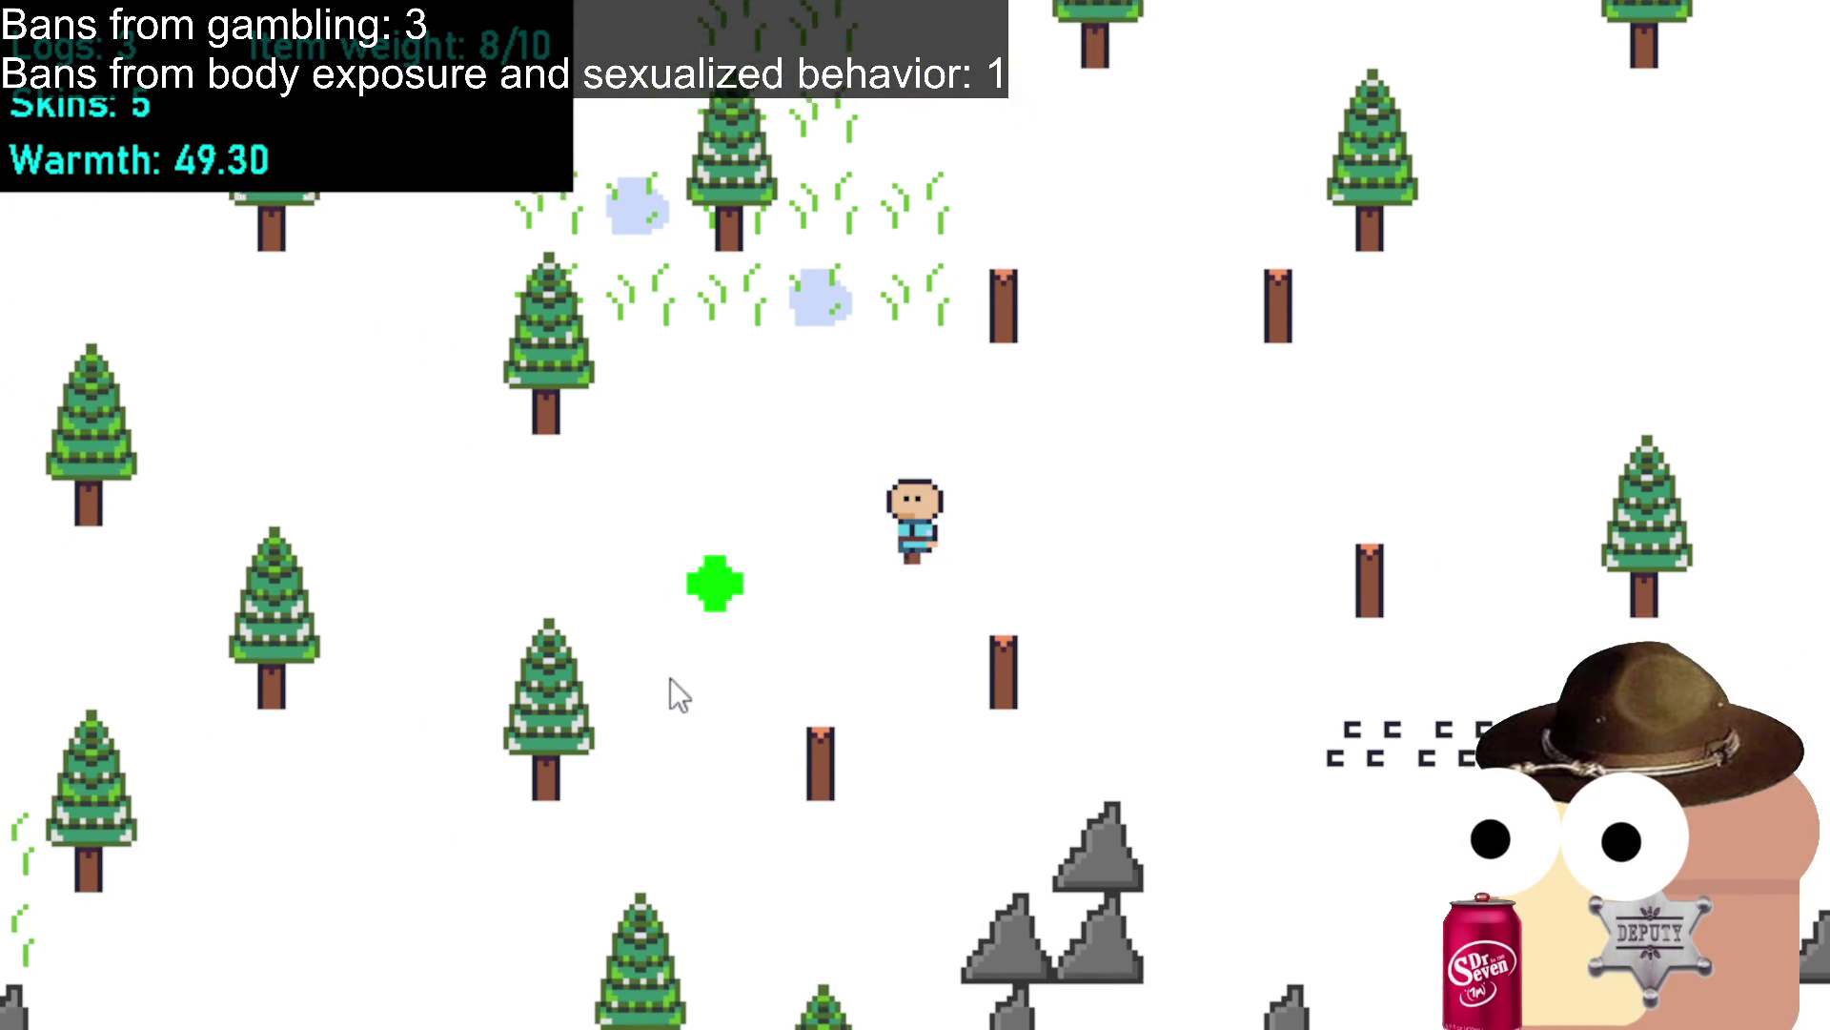
click(677, 696)
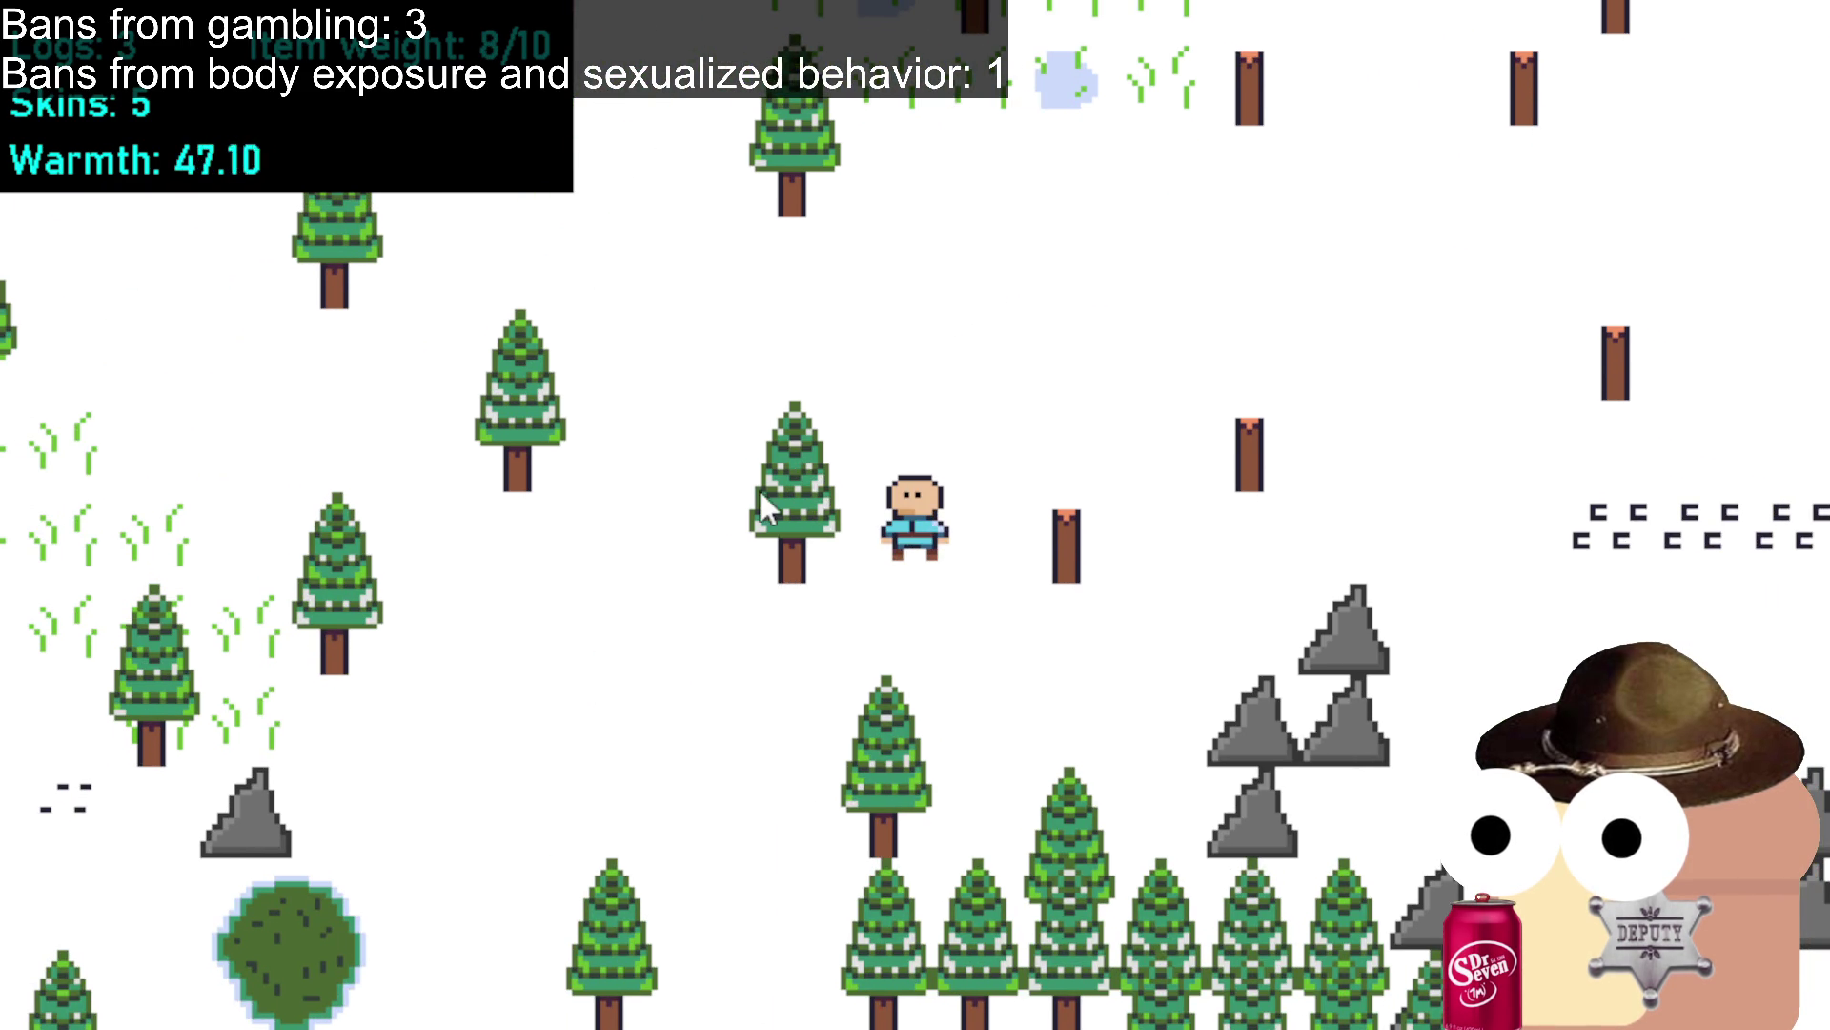
click(763, 506)
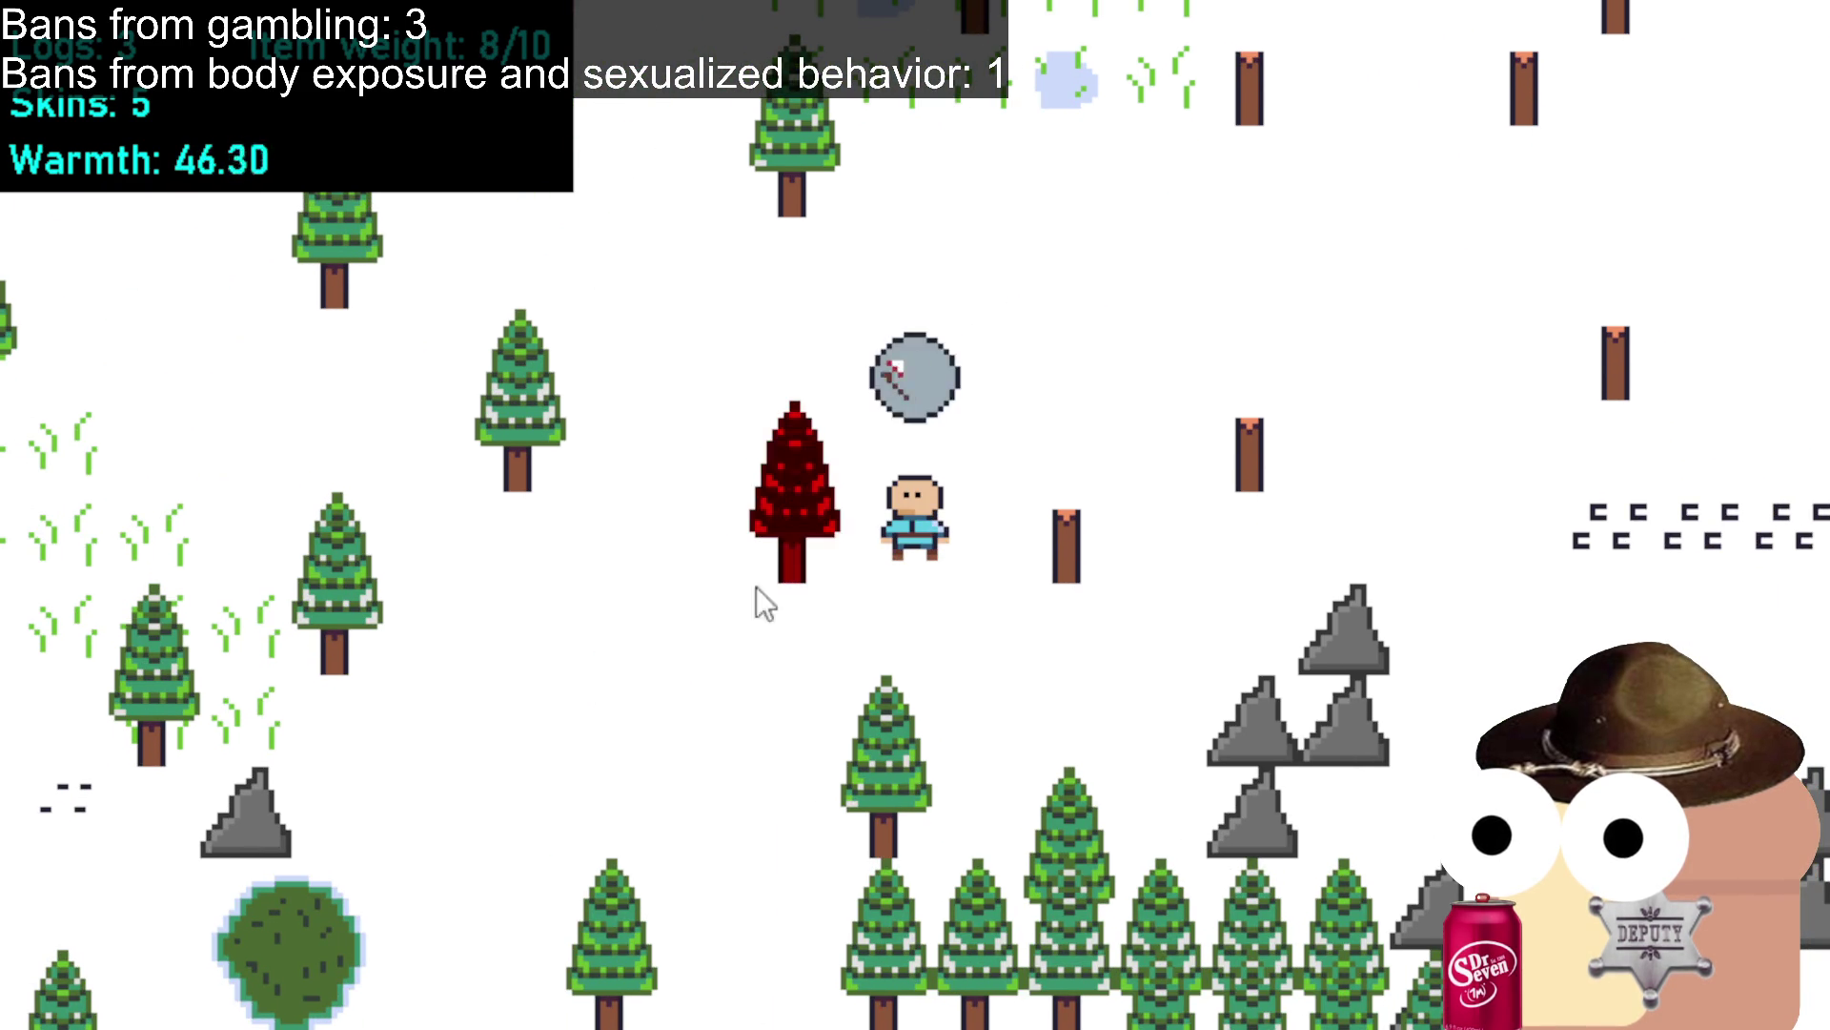
click(741, 622)
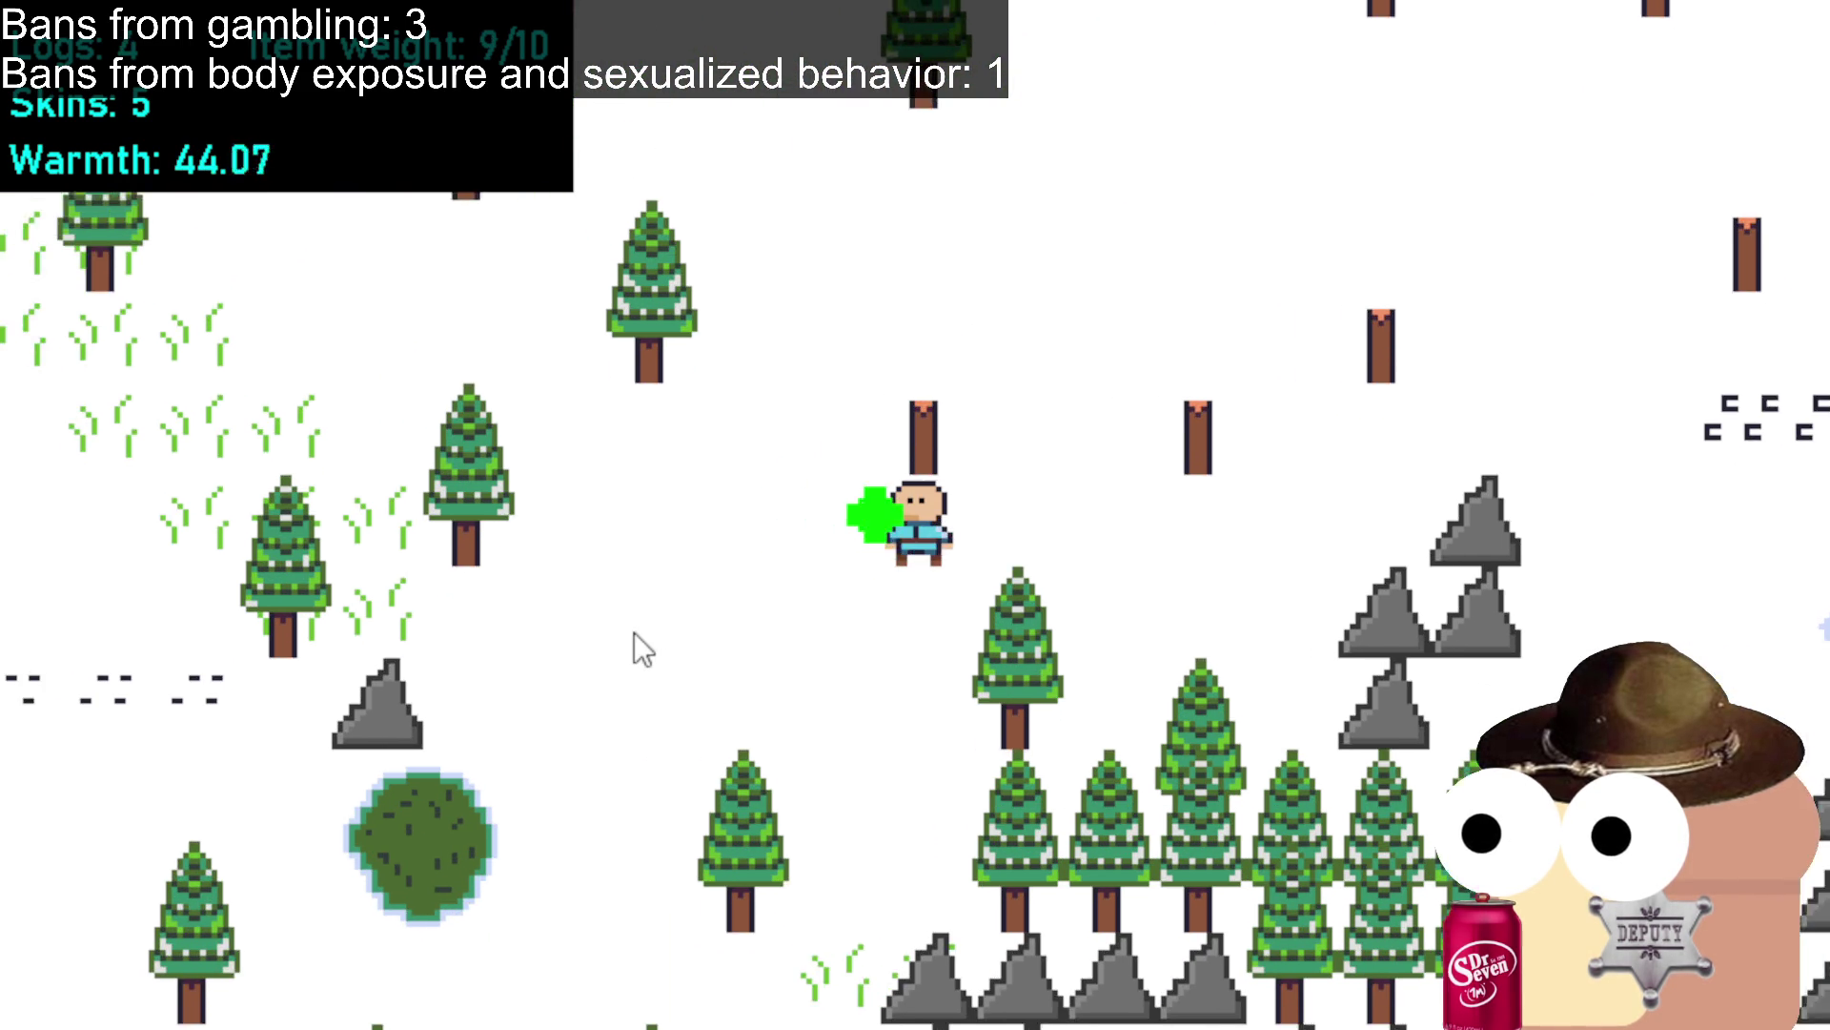
Walk down-left back toward camp.
click(633, 634)
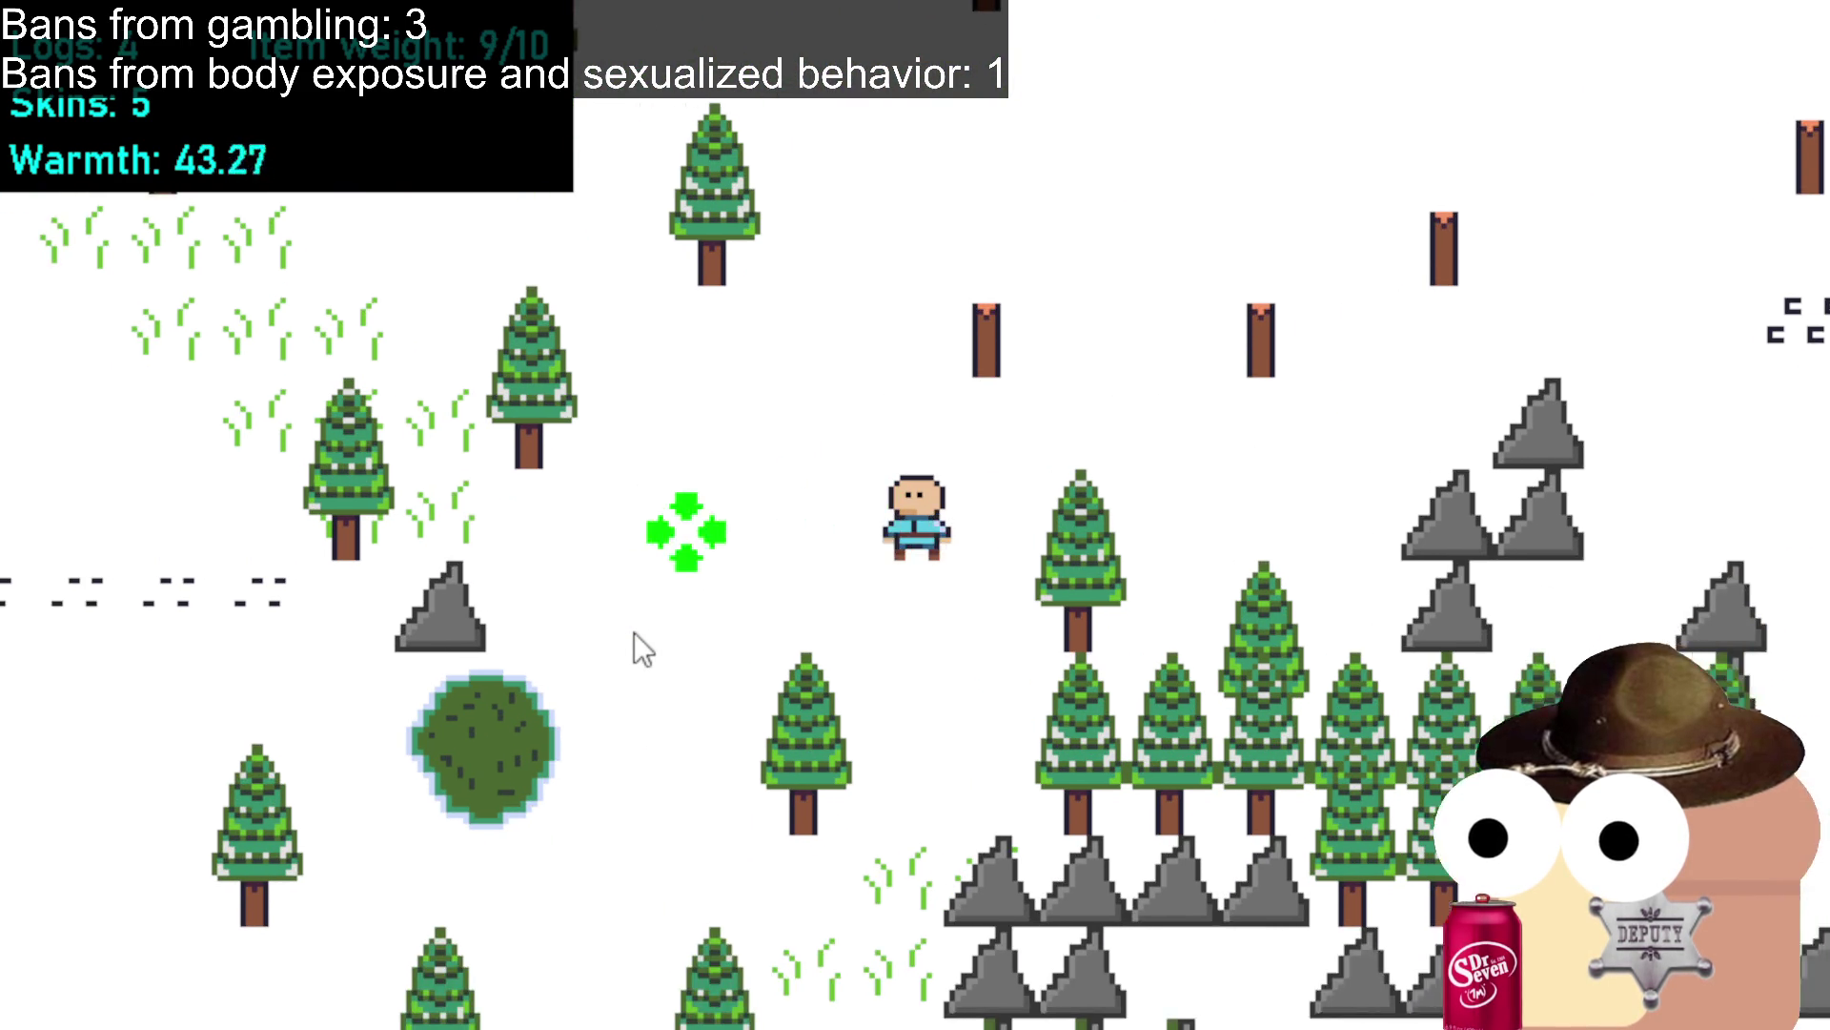
click(576, 634)
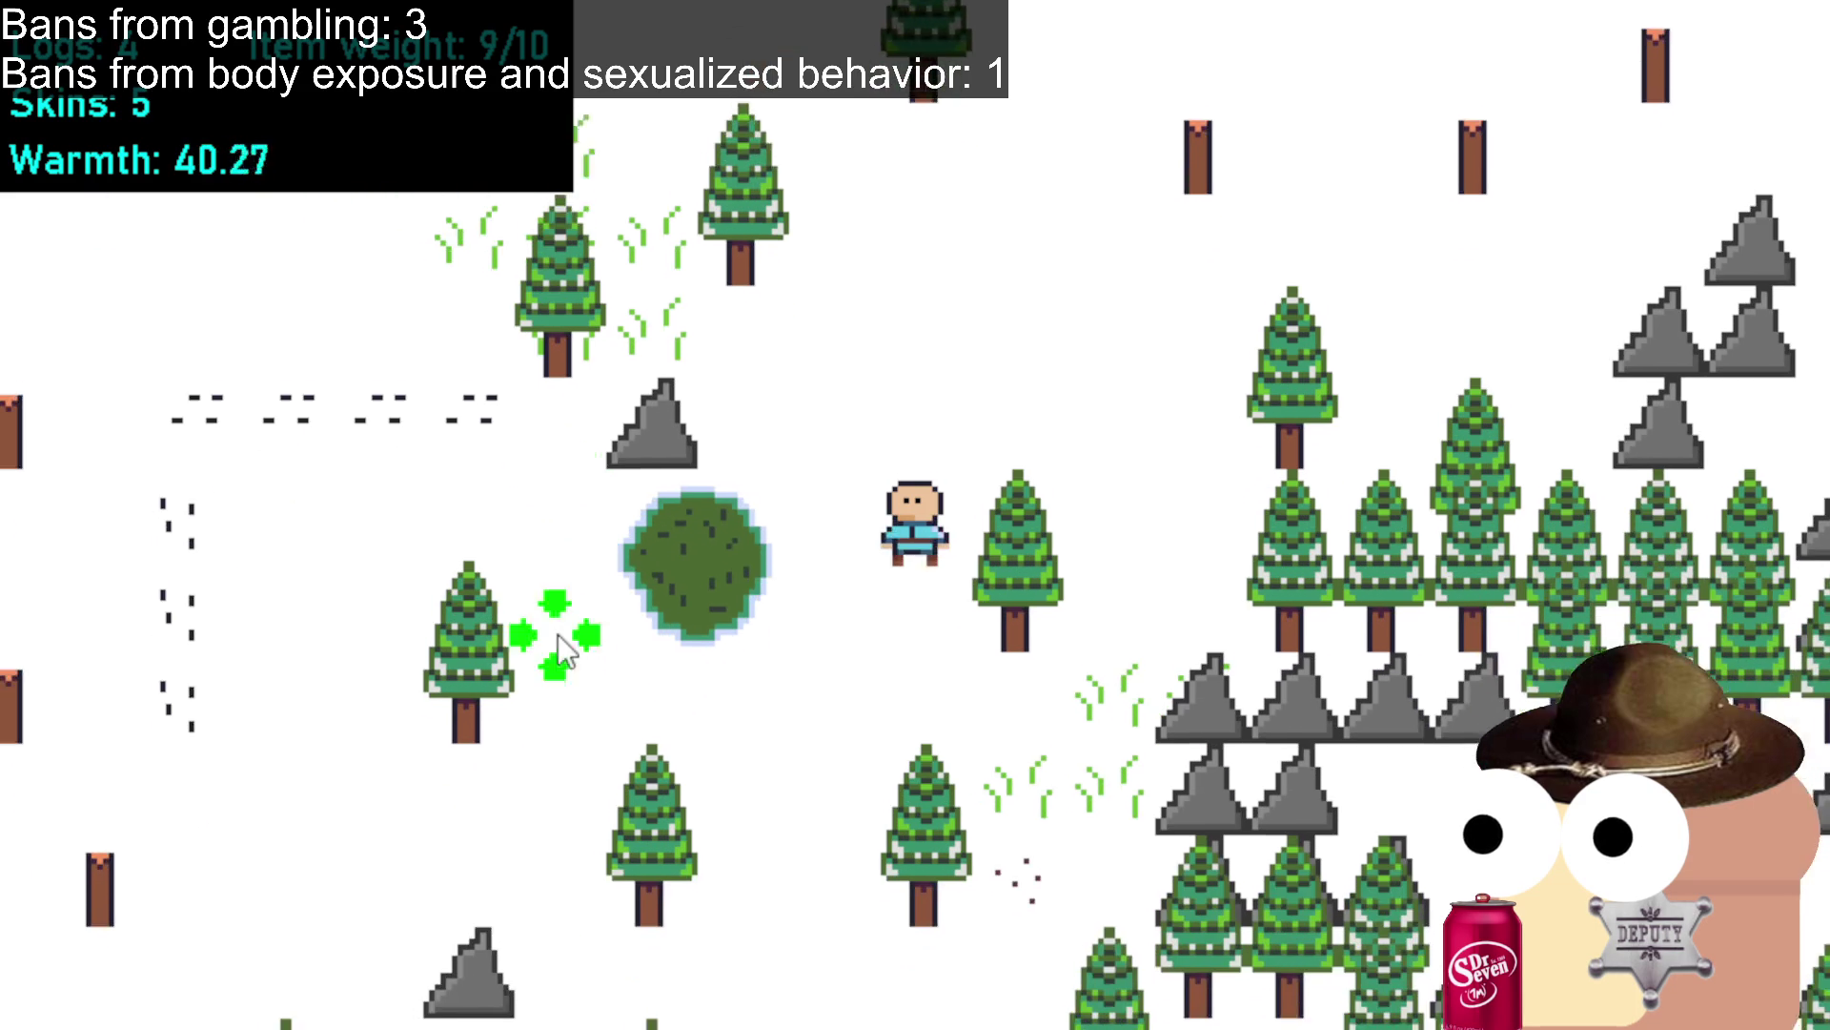
click(553, 632)
click(410, 615)
click(339, 589)
click(312, 579)
click(311, 579)
click(311, 578)
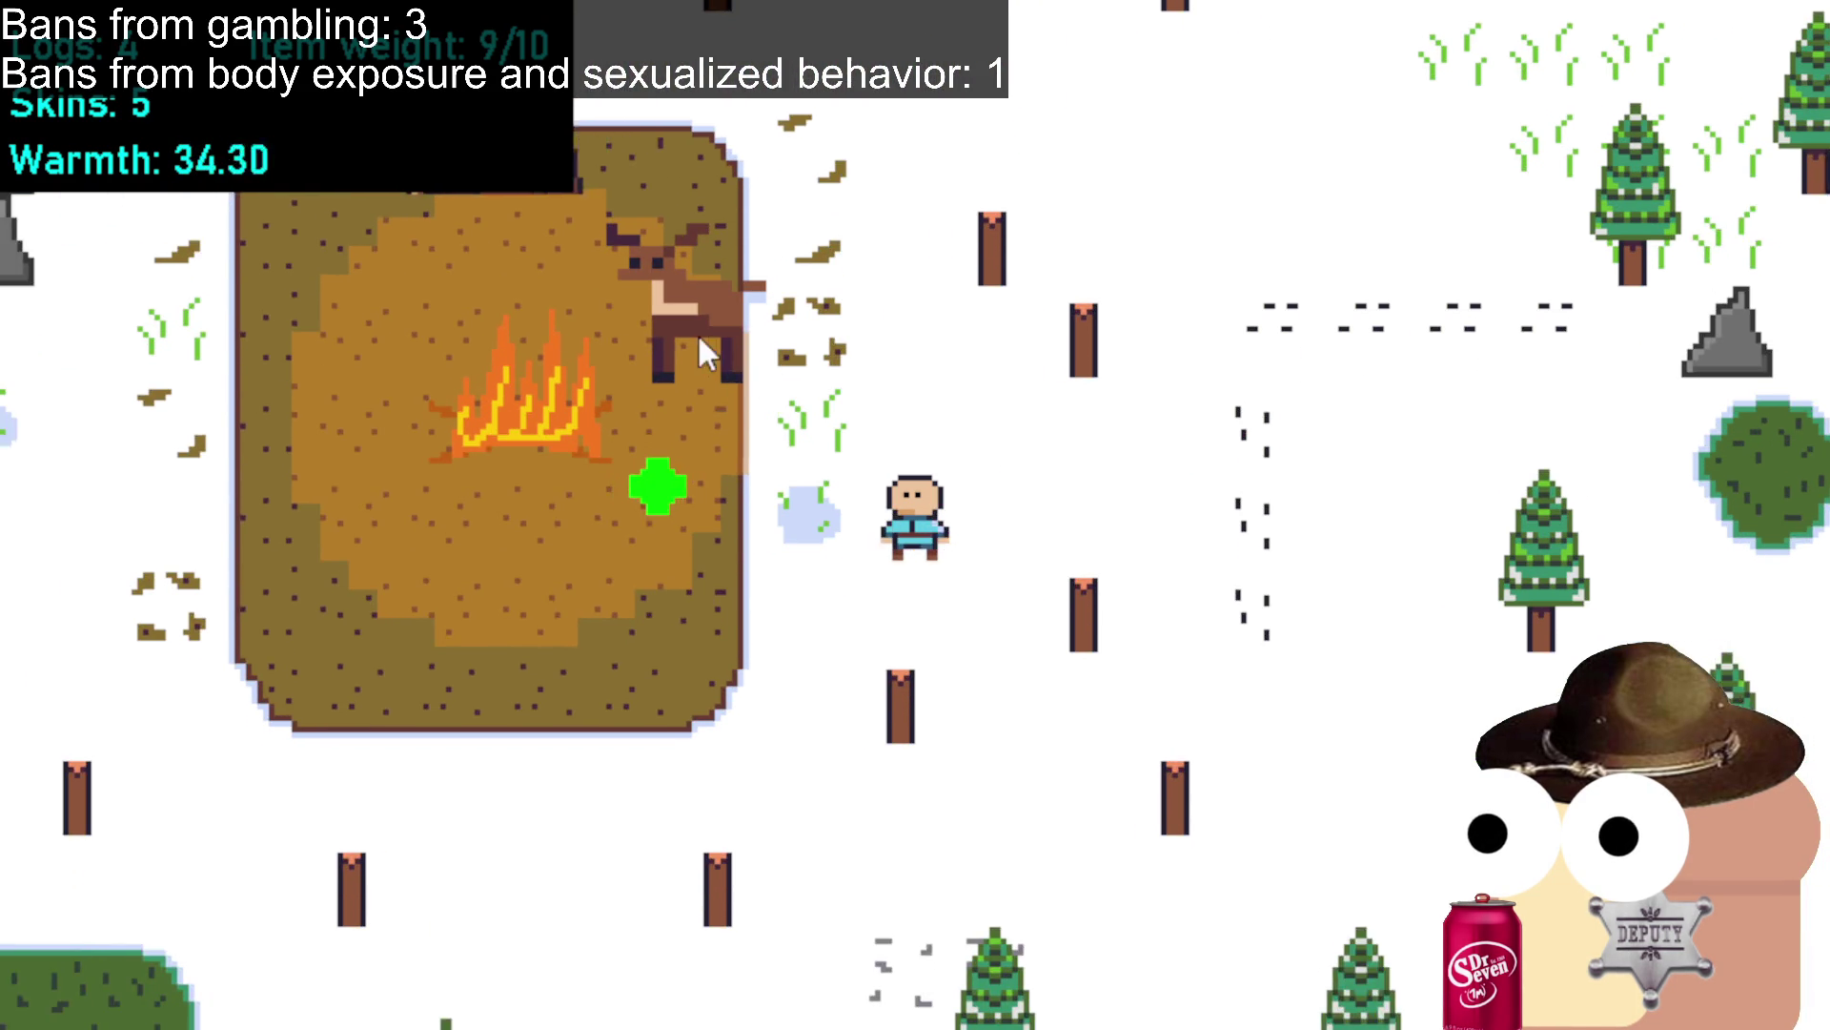
Kill the deer near camp for its skin and walk to the campfire.
click(833, 300)
click(744, 444)
click(806, 462)
click(762, 537)
Feed a log into the campfire.
click(877, 387)
click(854, 393)
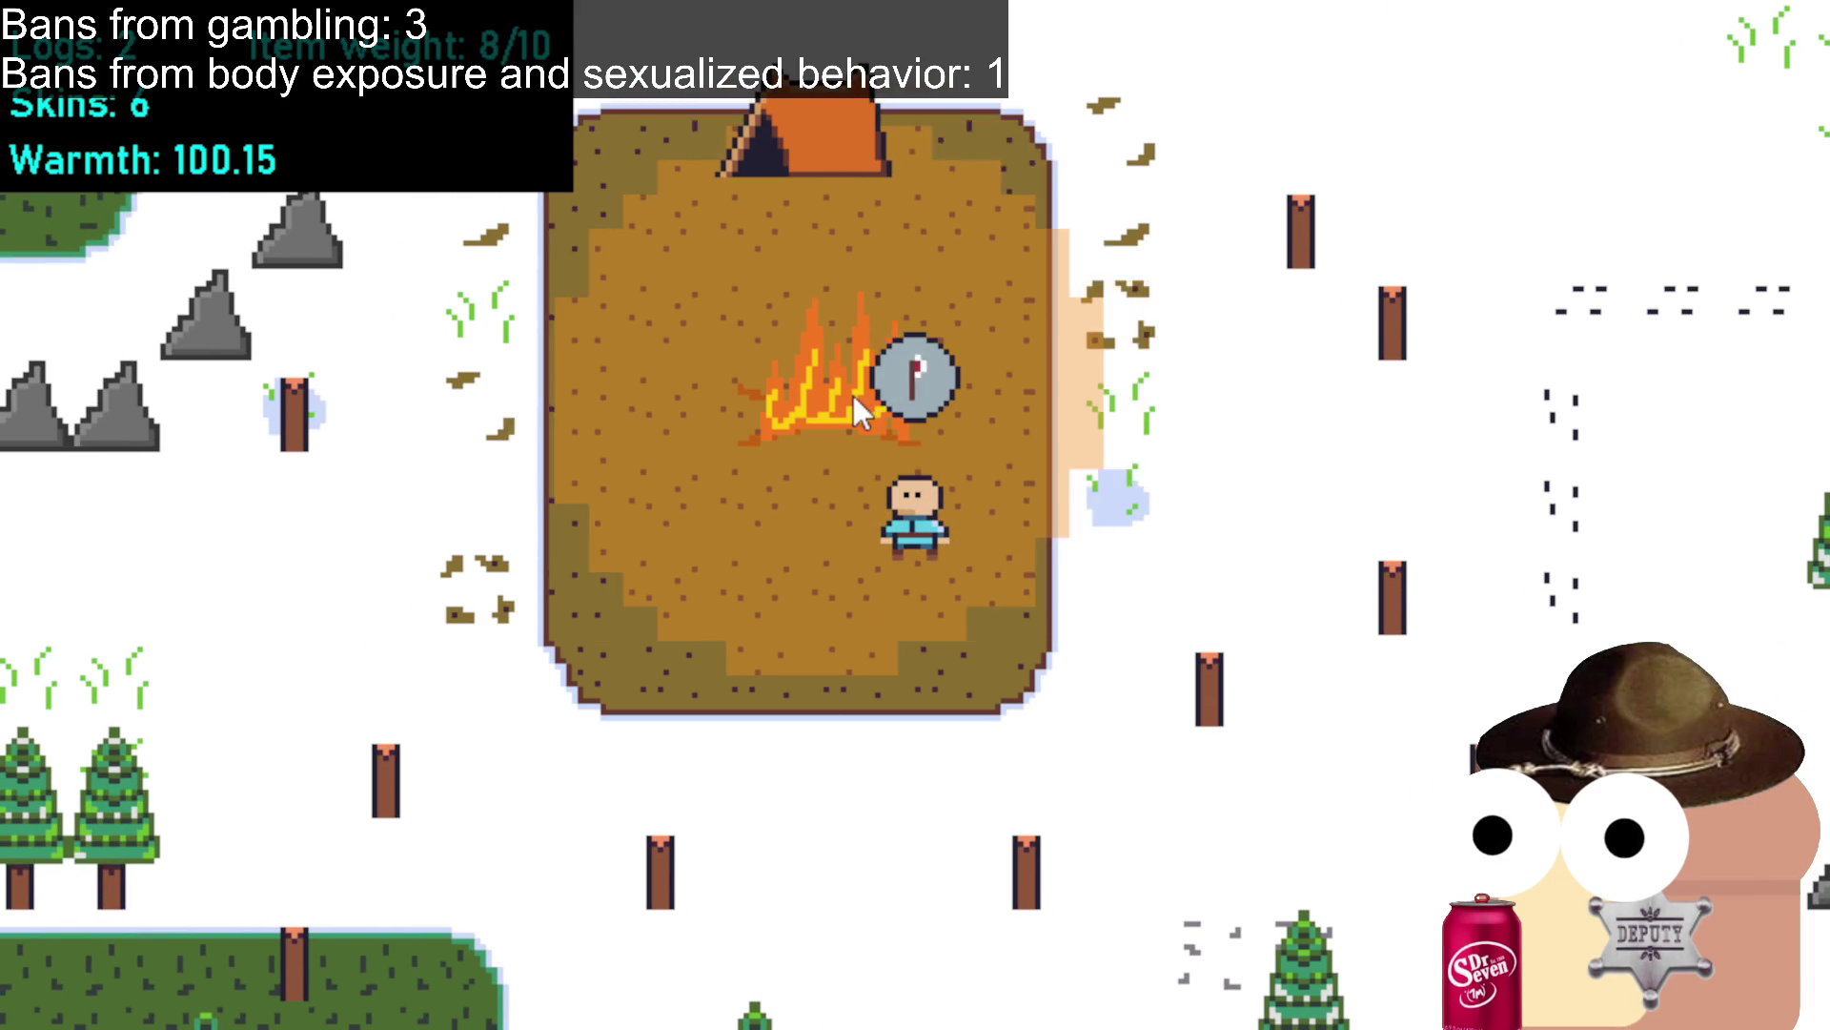
click(853, 393)
click(854, 396)
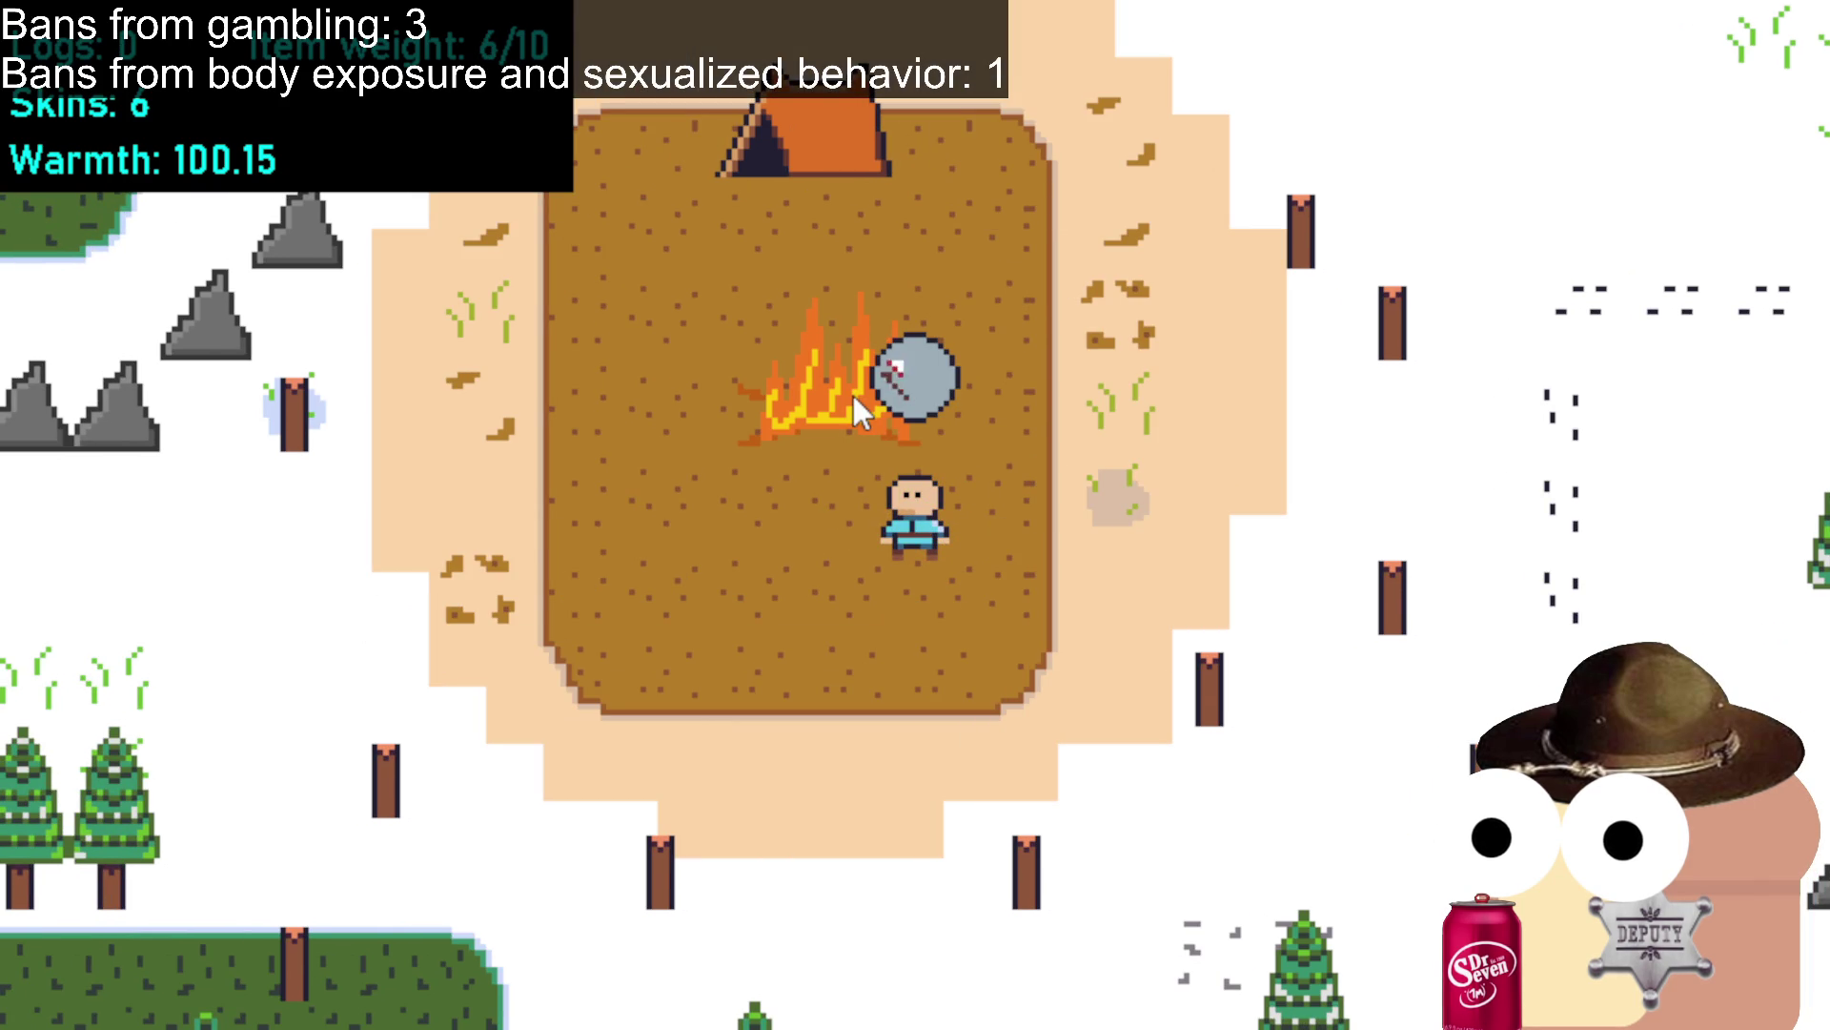
click(1034, 292)
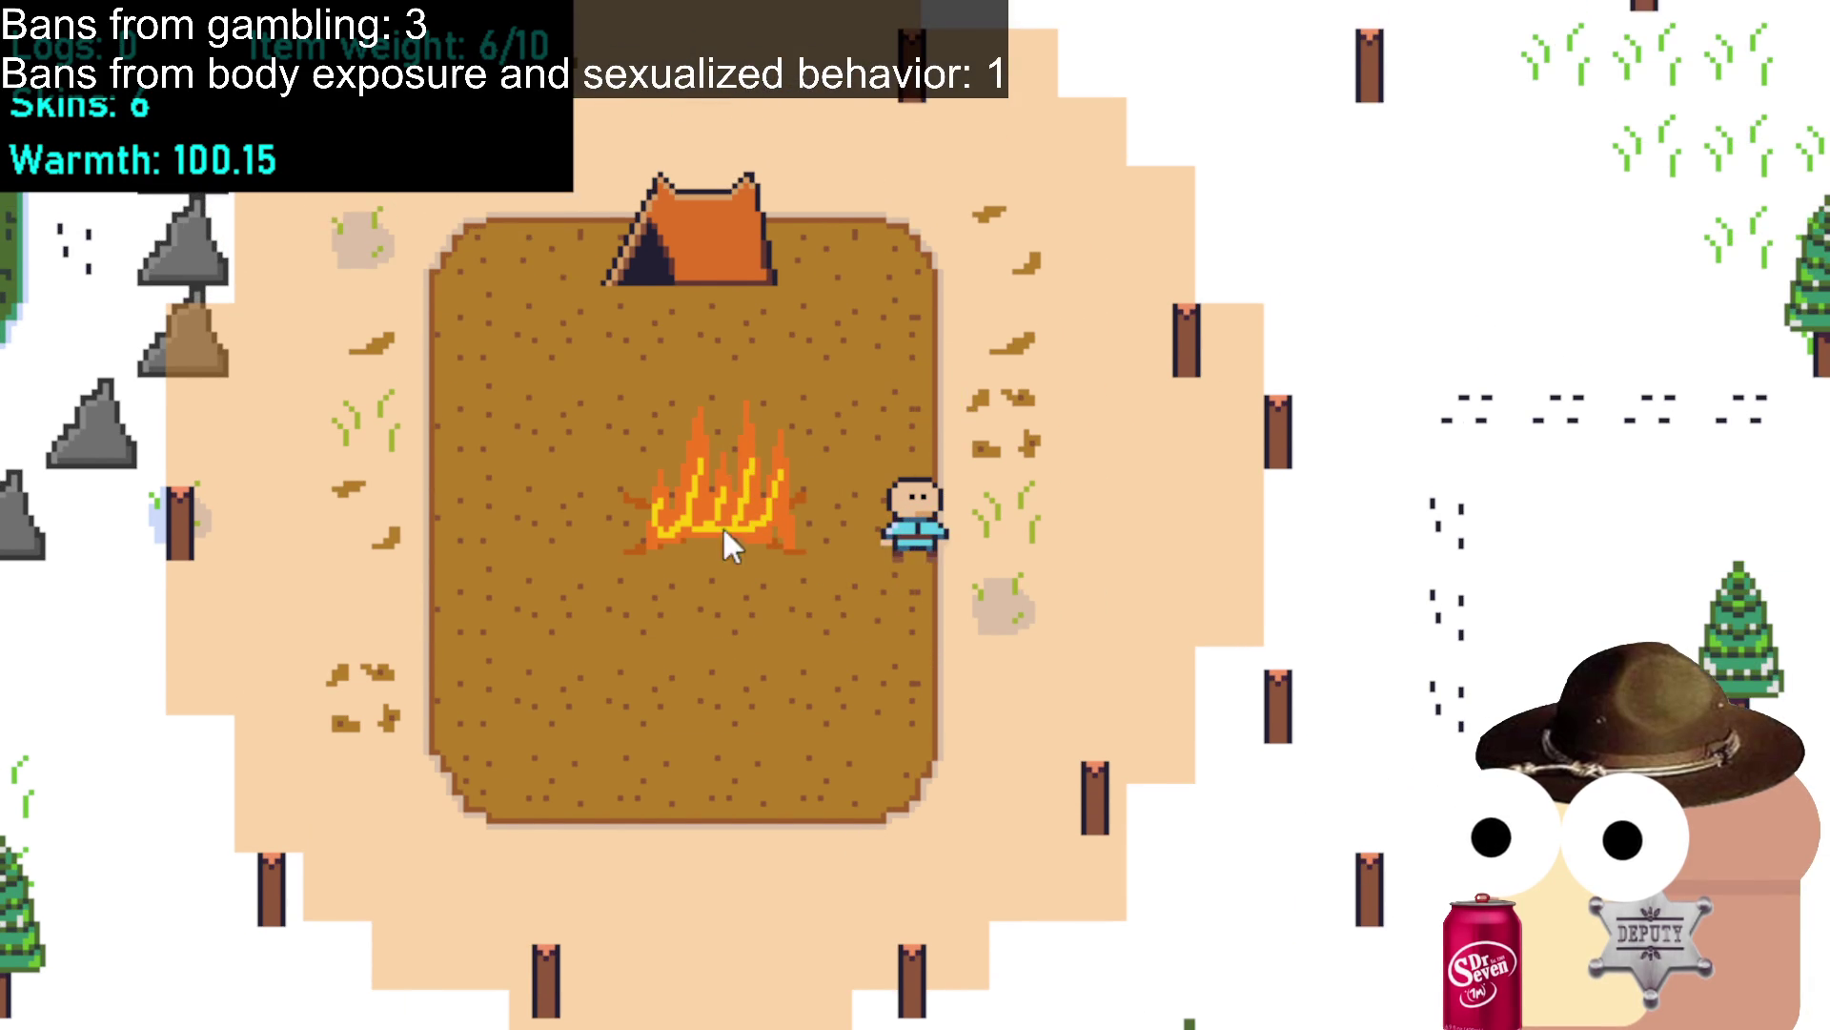
Walk north from camp into the snowy forest toward the goat.
click(944, 434)
click(1023, 334)
click(962, 320)
mouse_move(963, 277)
mouse_down()
mouse_move(1016, 454)
mouse_move(1101, 396)
mouse_move(703, 270)
mouse_move(613, 339)
mouse_move(695, 286)
mouse_move(667, 284)
mouse_move(613, 334)
mouse_move(612, 272)
mouse_up()
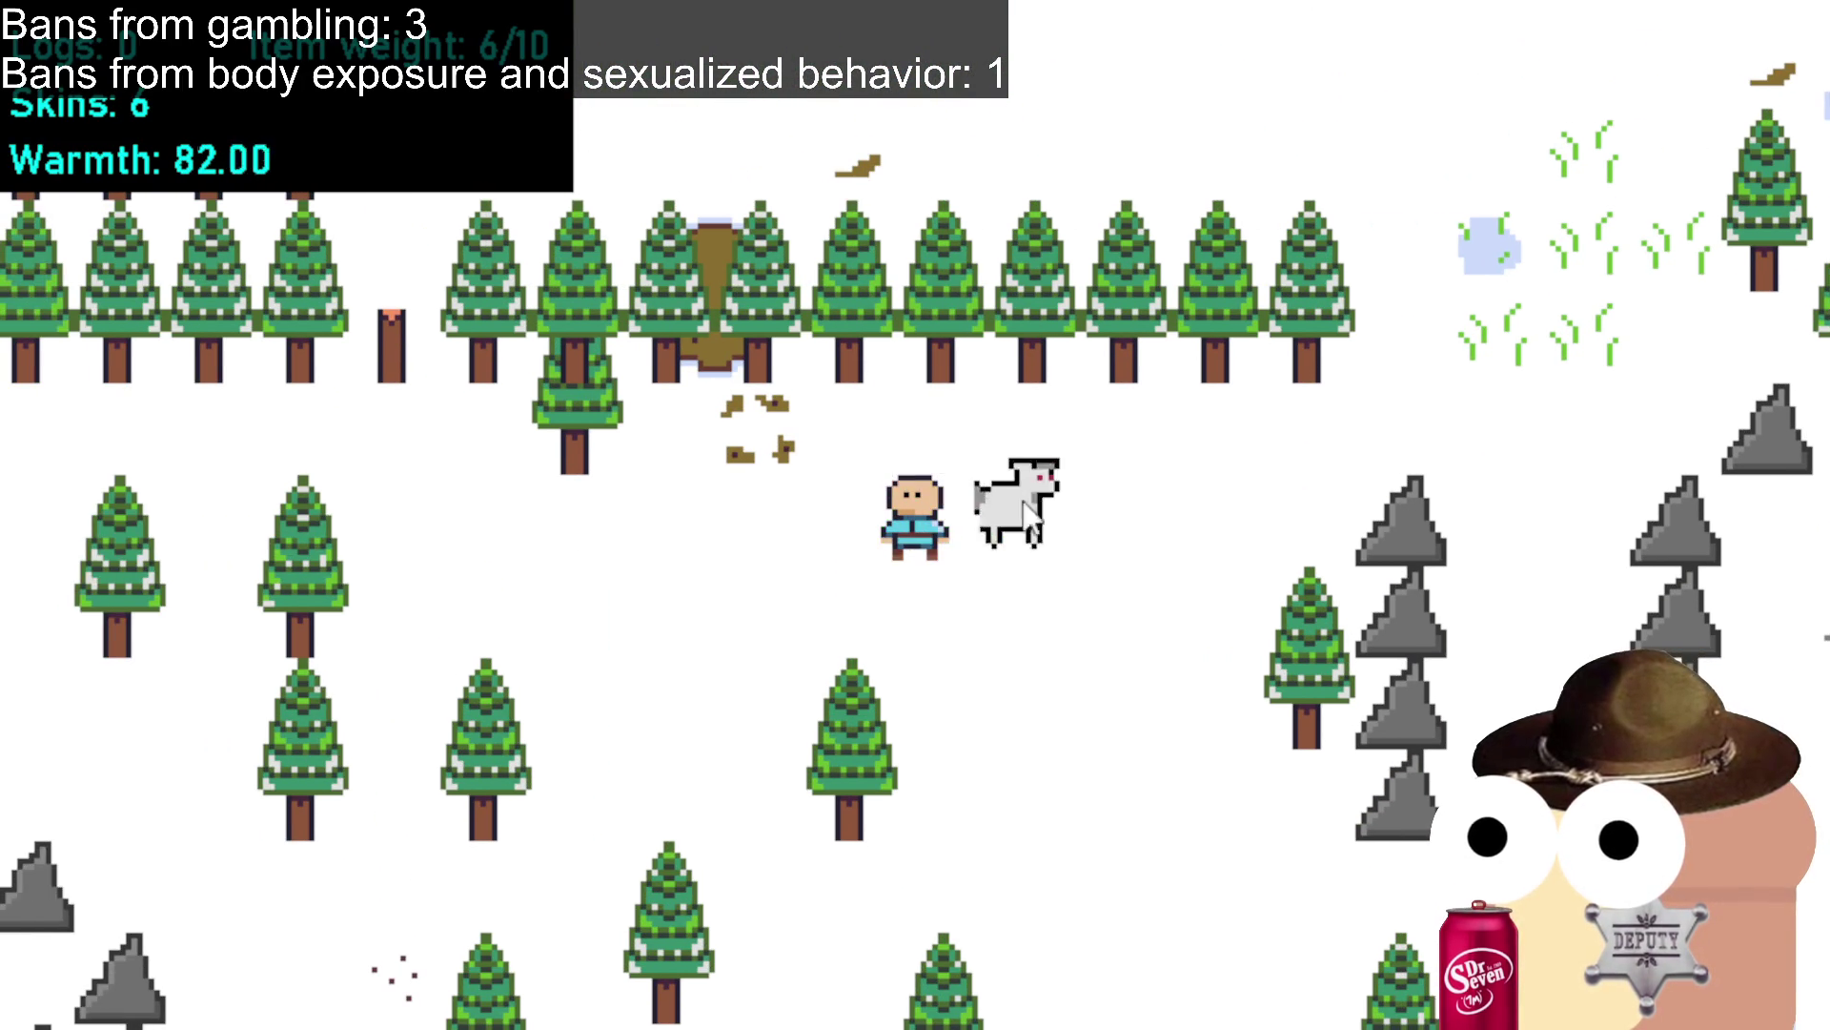
Kill the goat for its skin and walk down-left among the rocks.
click(1096, 591)
click(1129, 629)
click(719, 639)
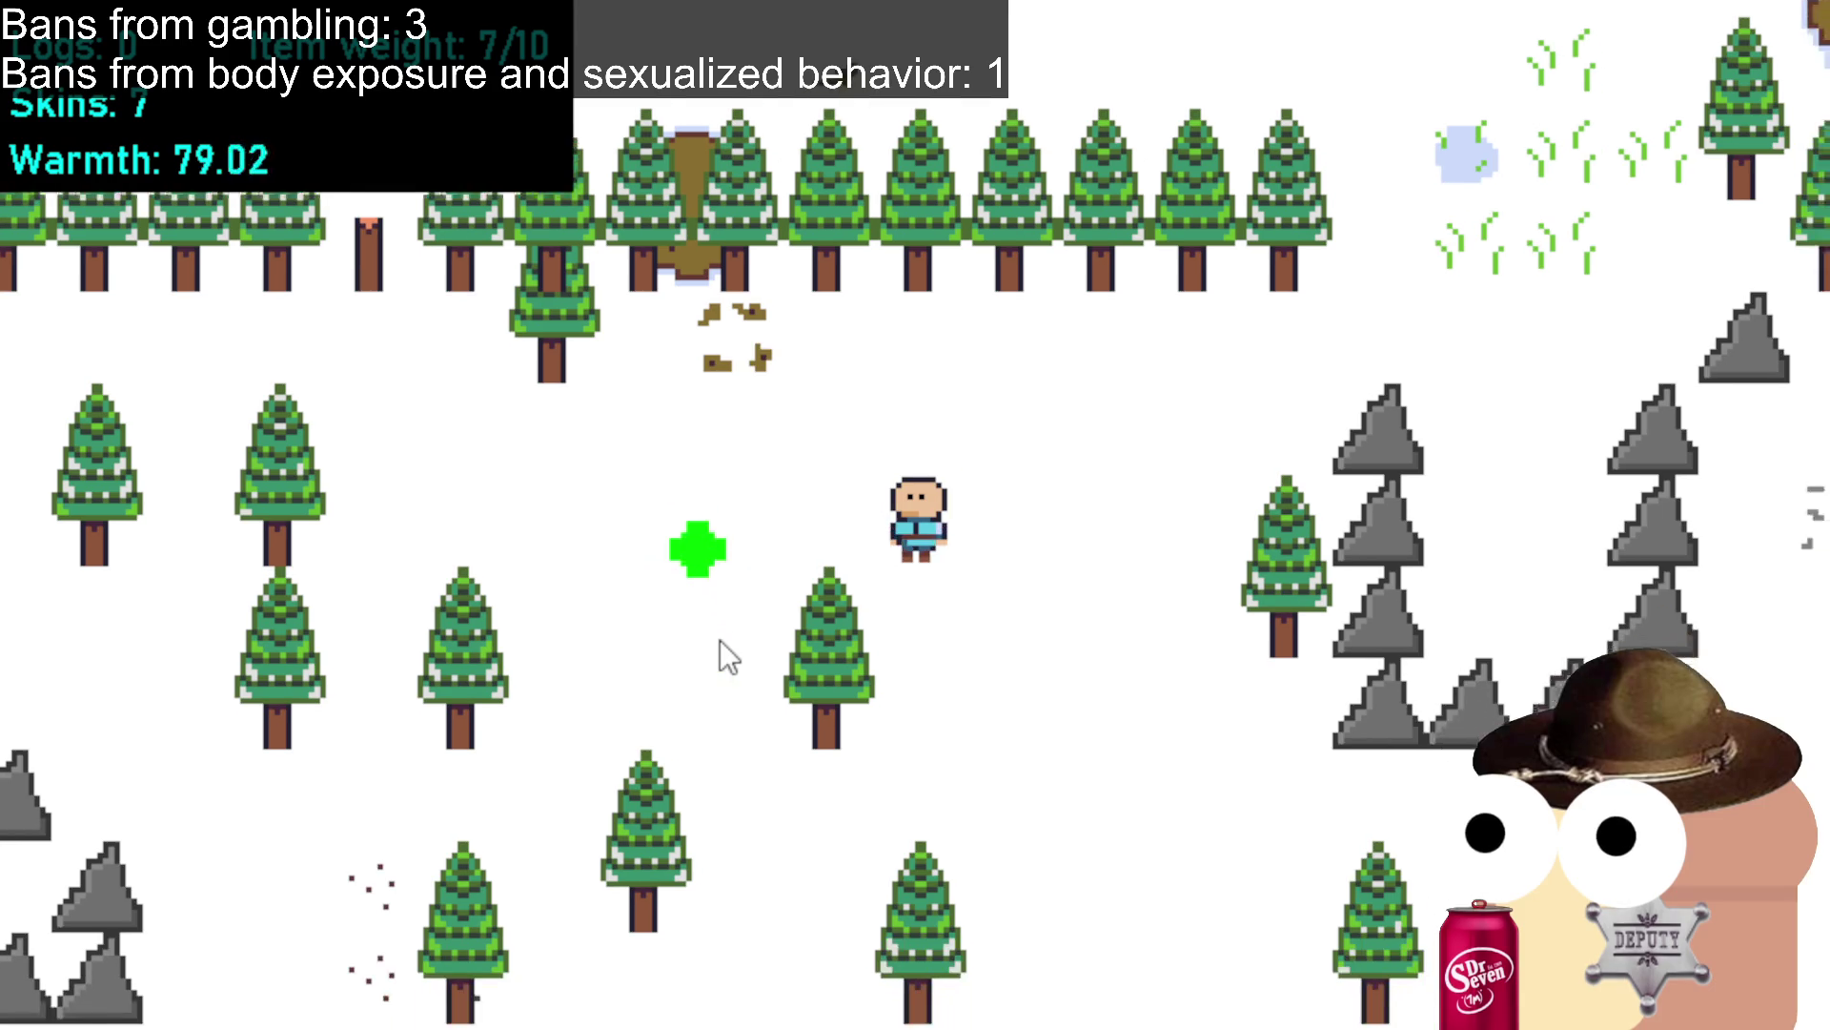
click(722, 658)
click(675, 648)
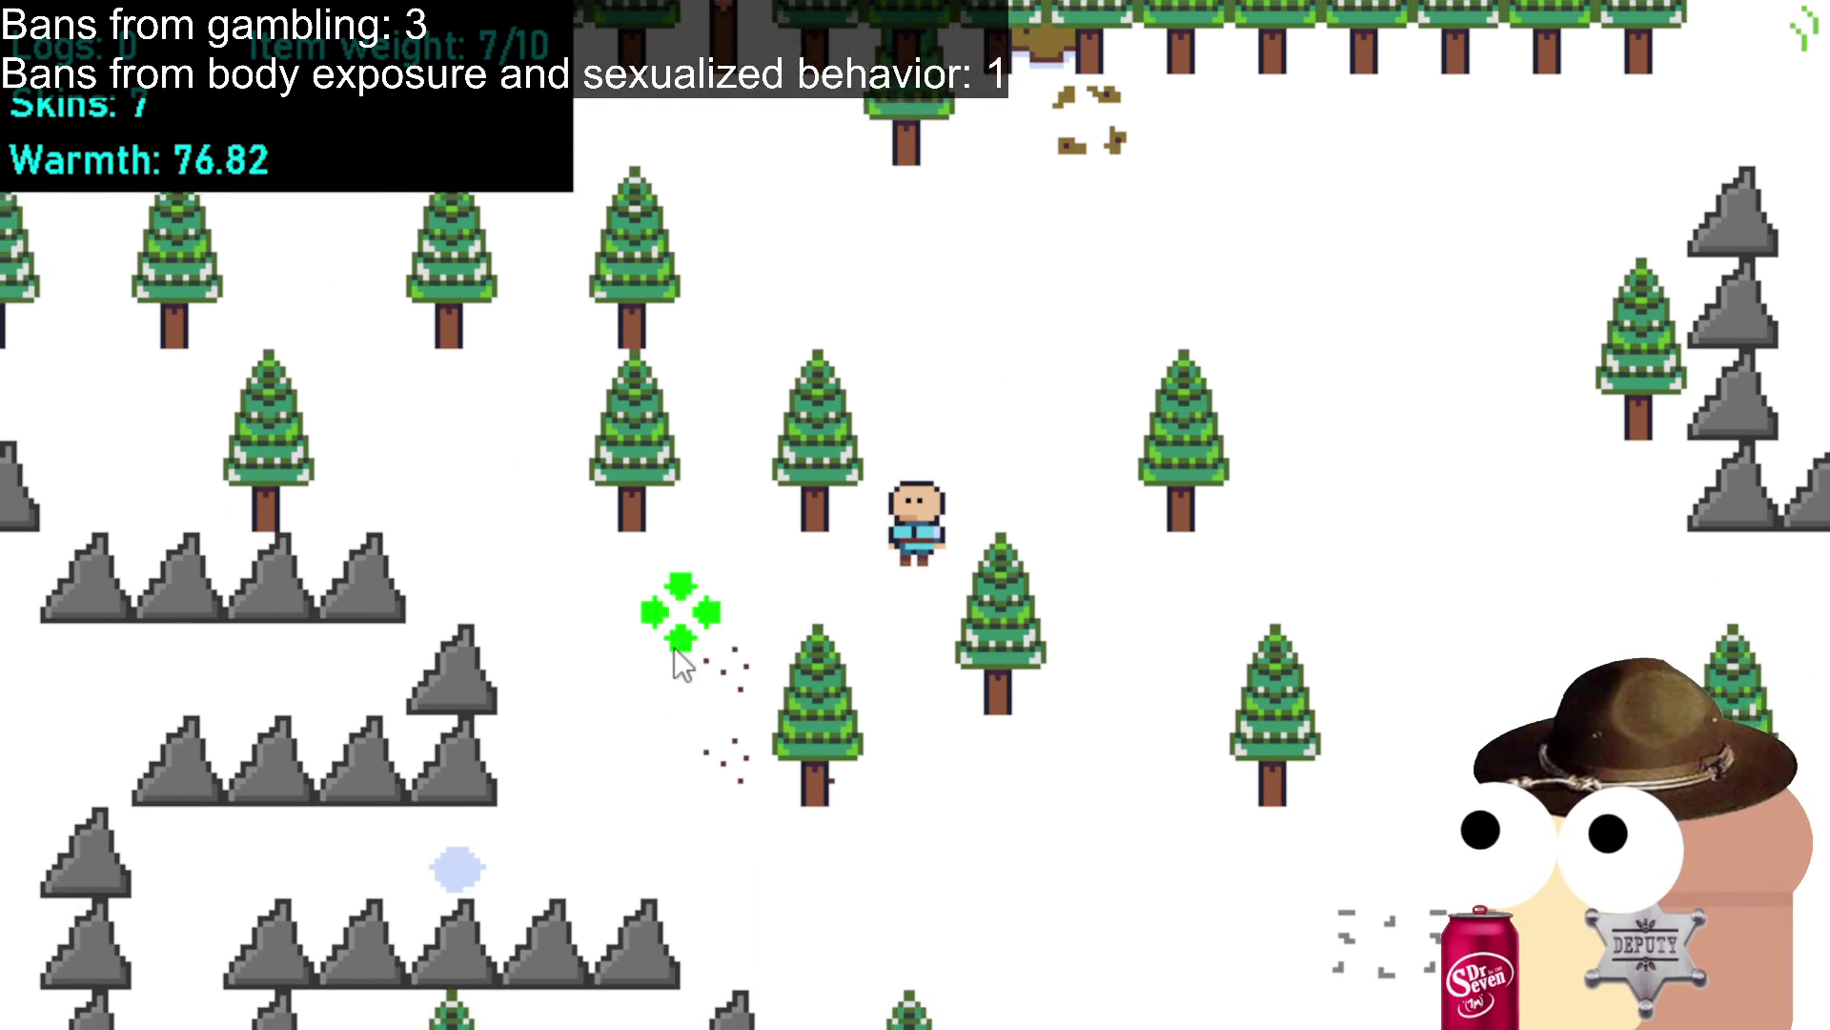
click(701, 658)
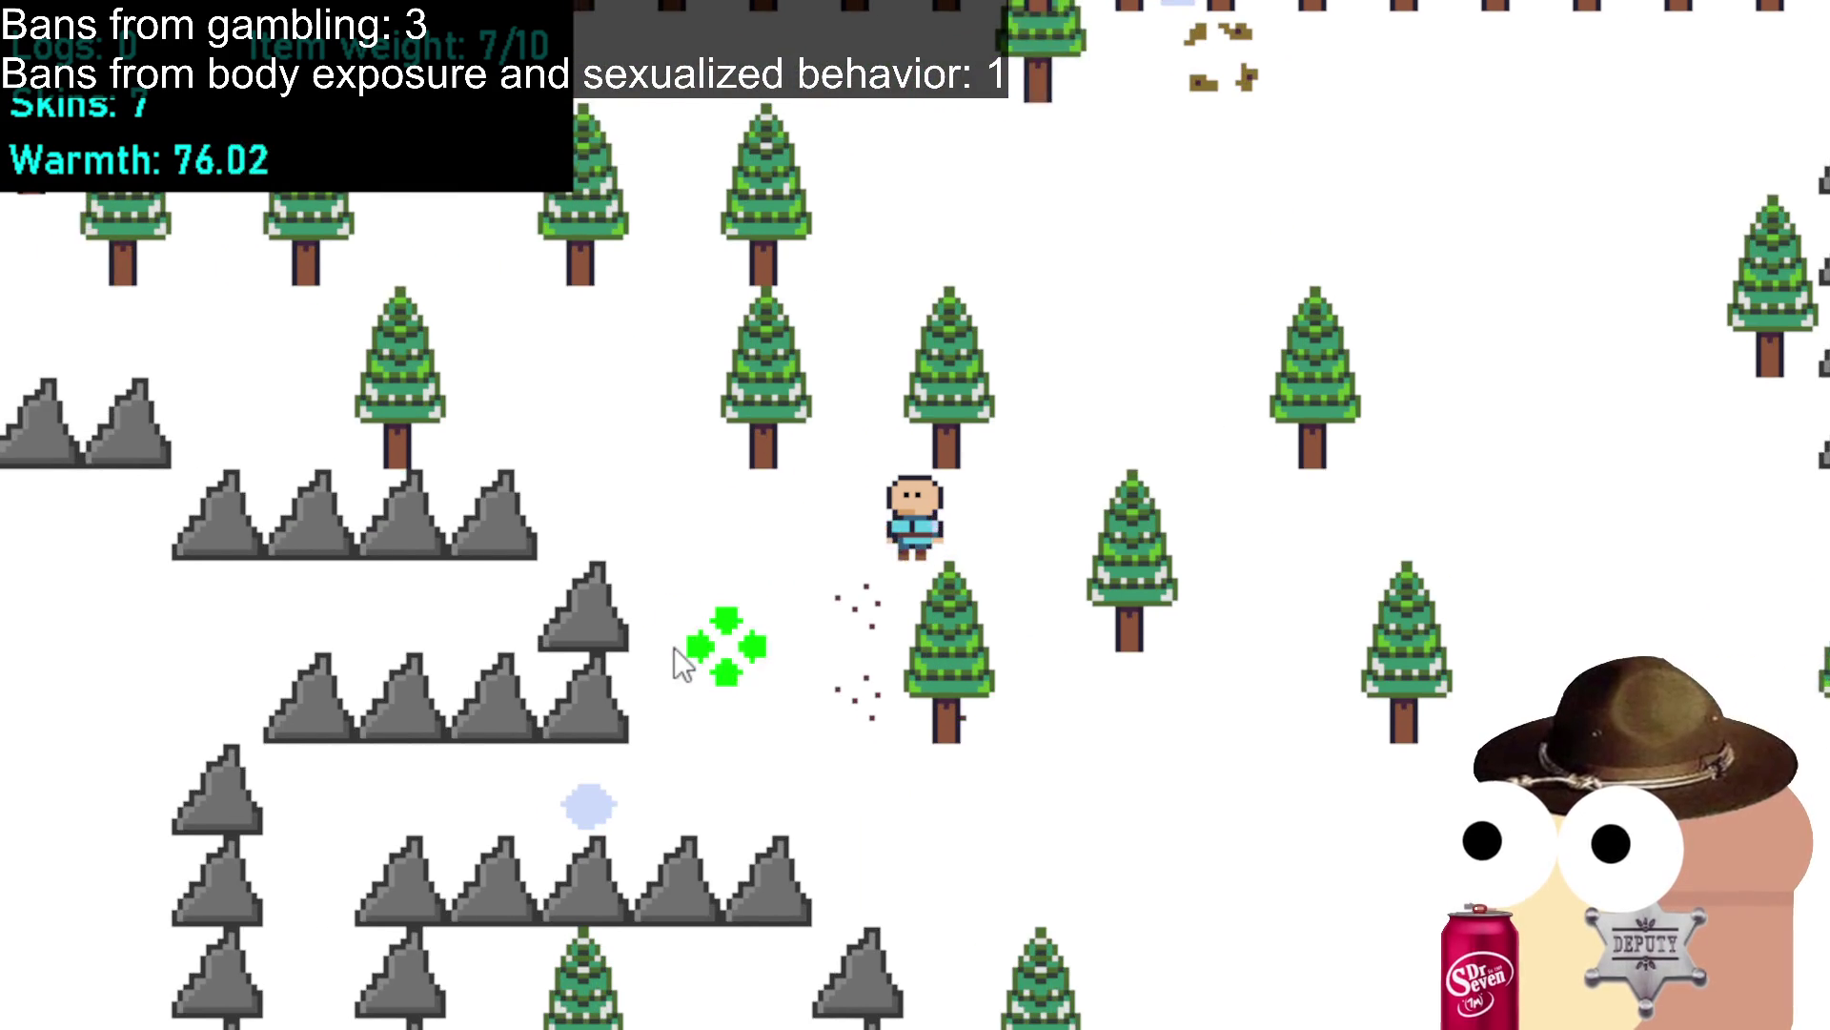
click(672, 638)
click(640, 619)
click(515, 591)
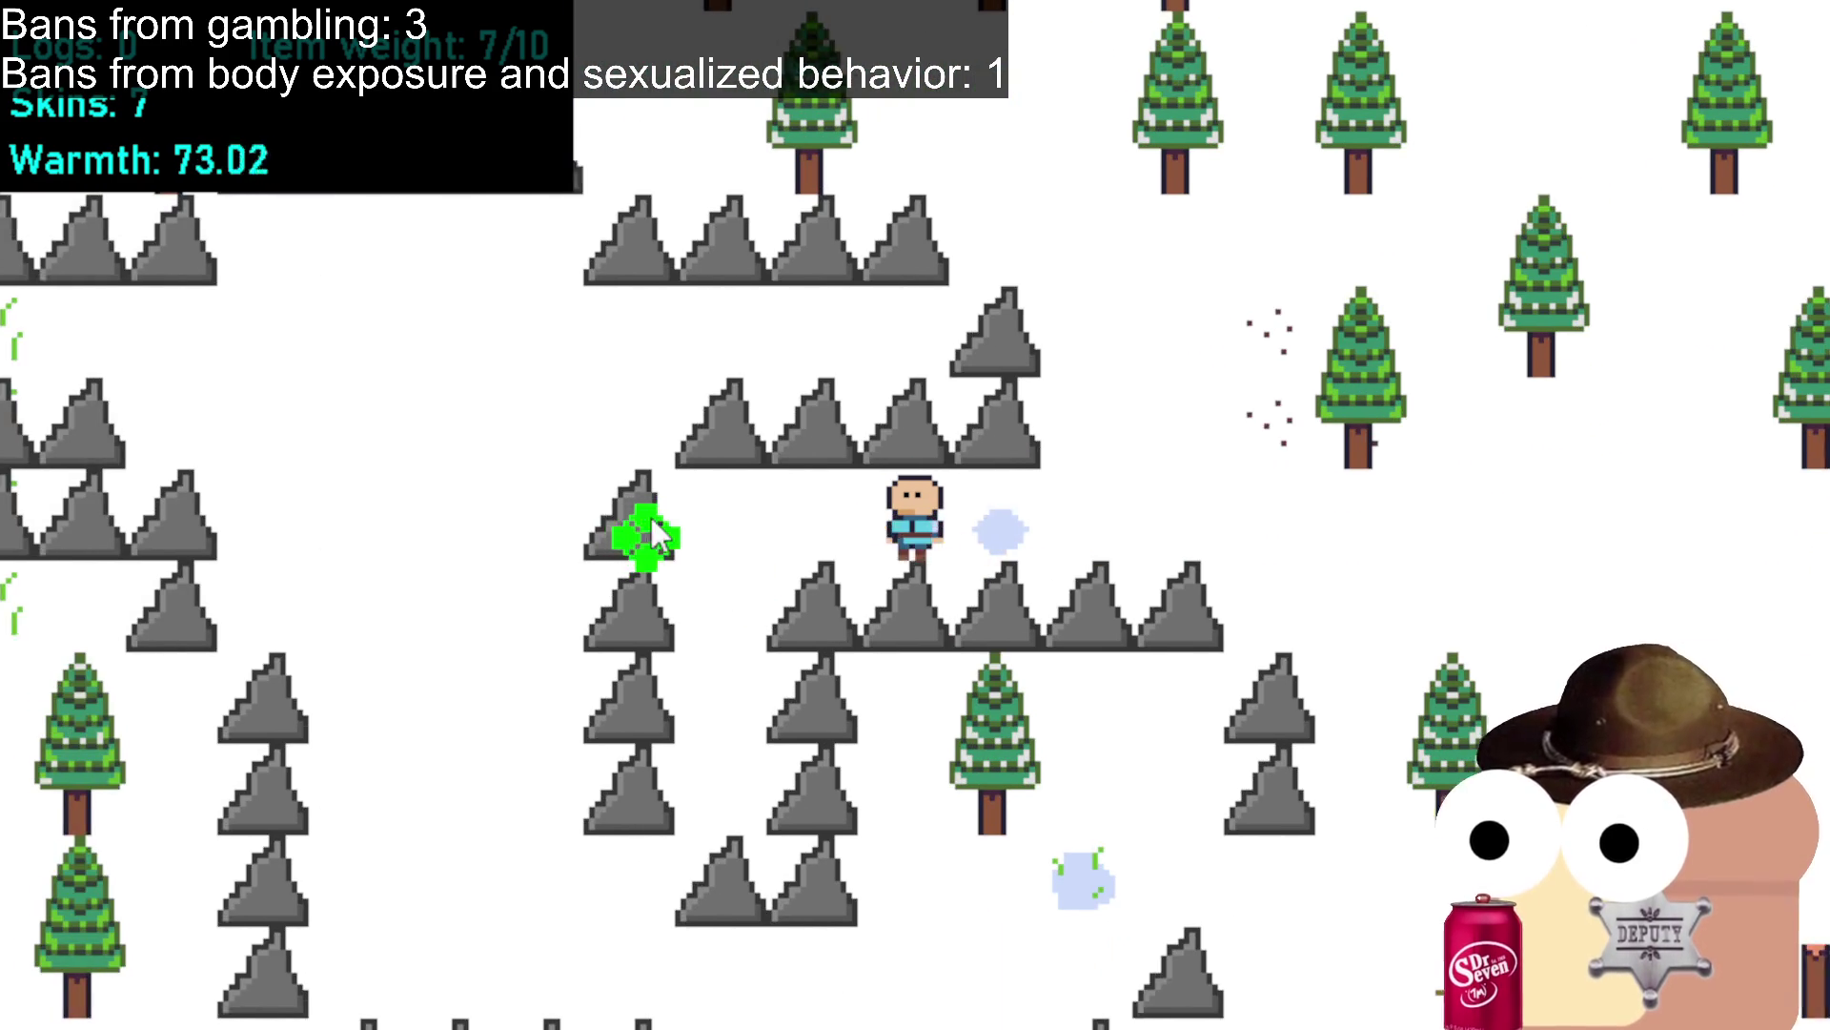
Strike a rock, then walk to a tree and chop it for a log.
click(820, 510)
click(1339, 499)
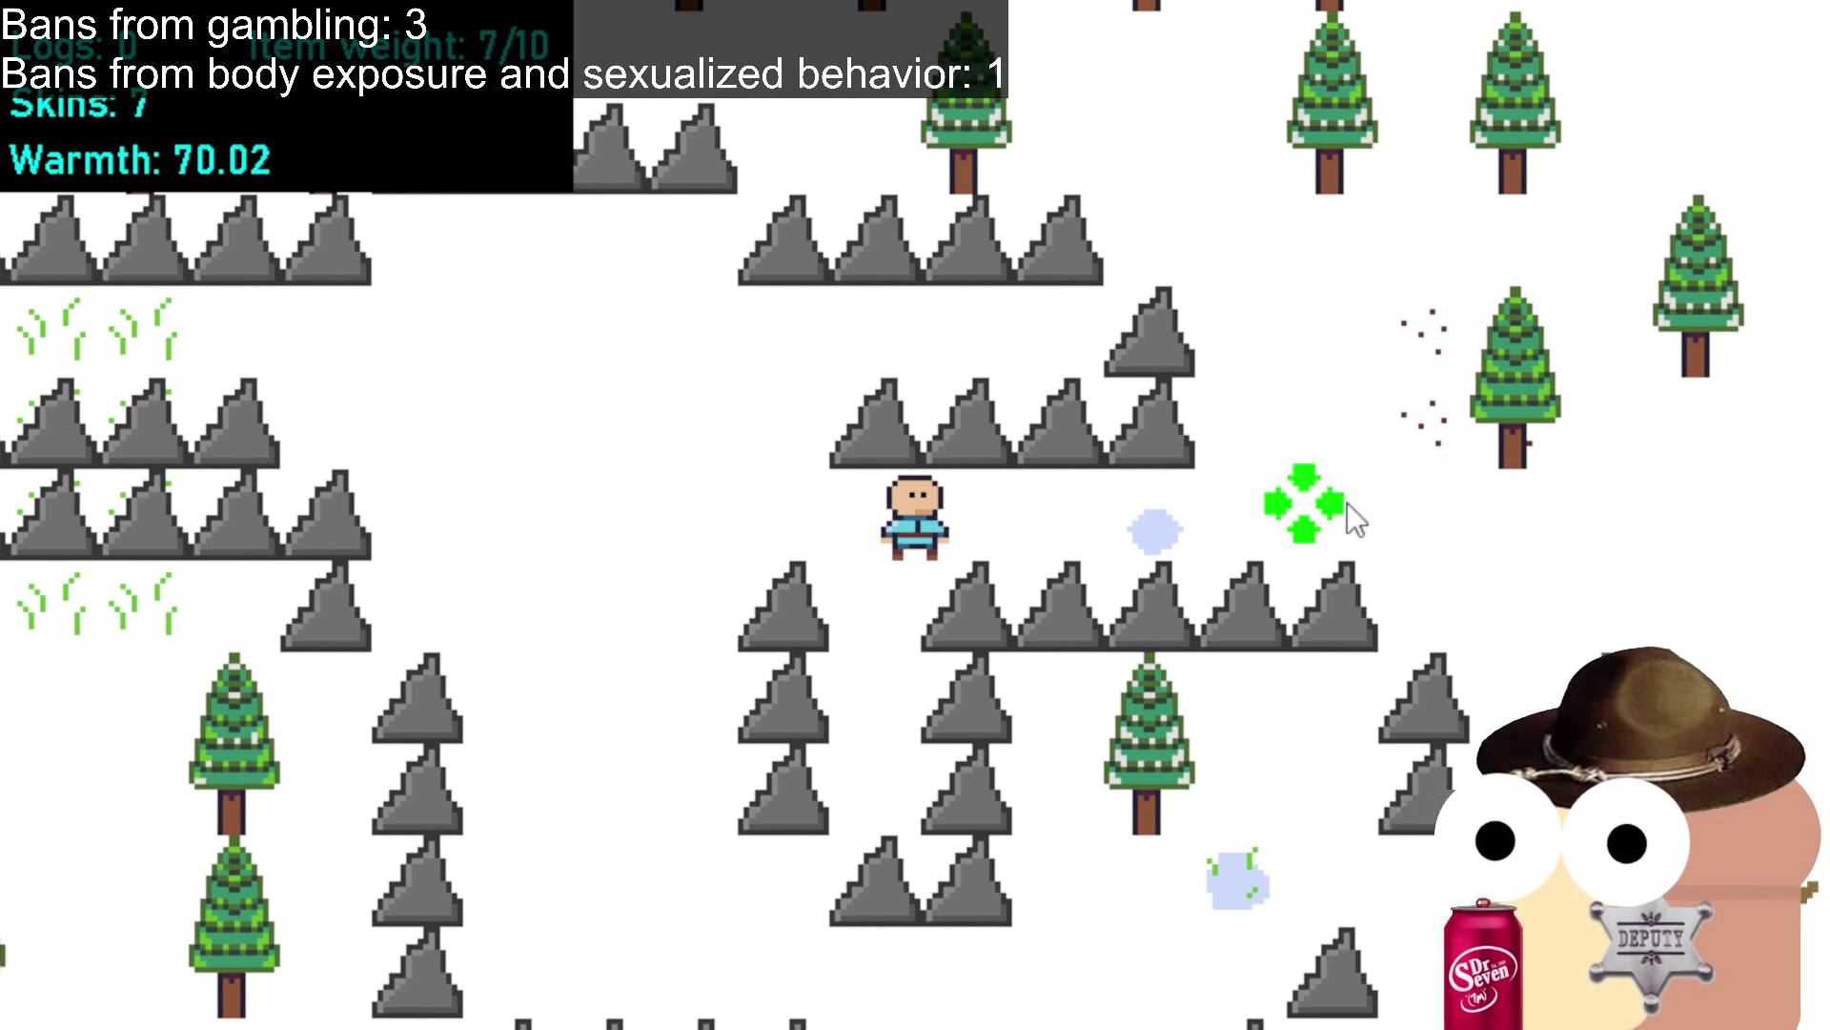
click(1362, 548)
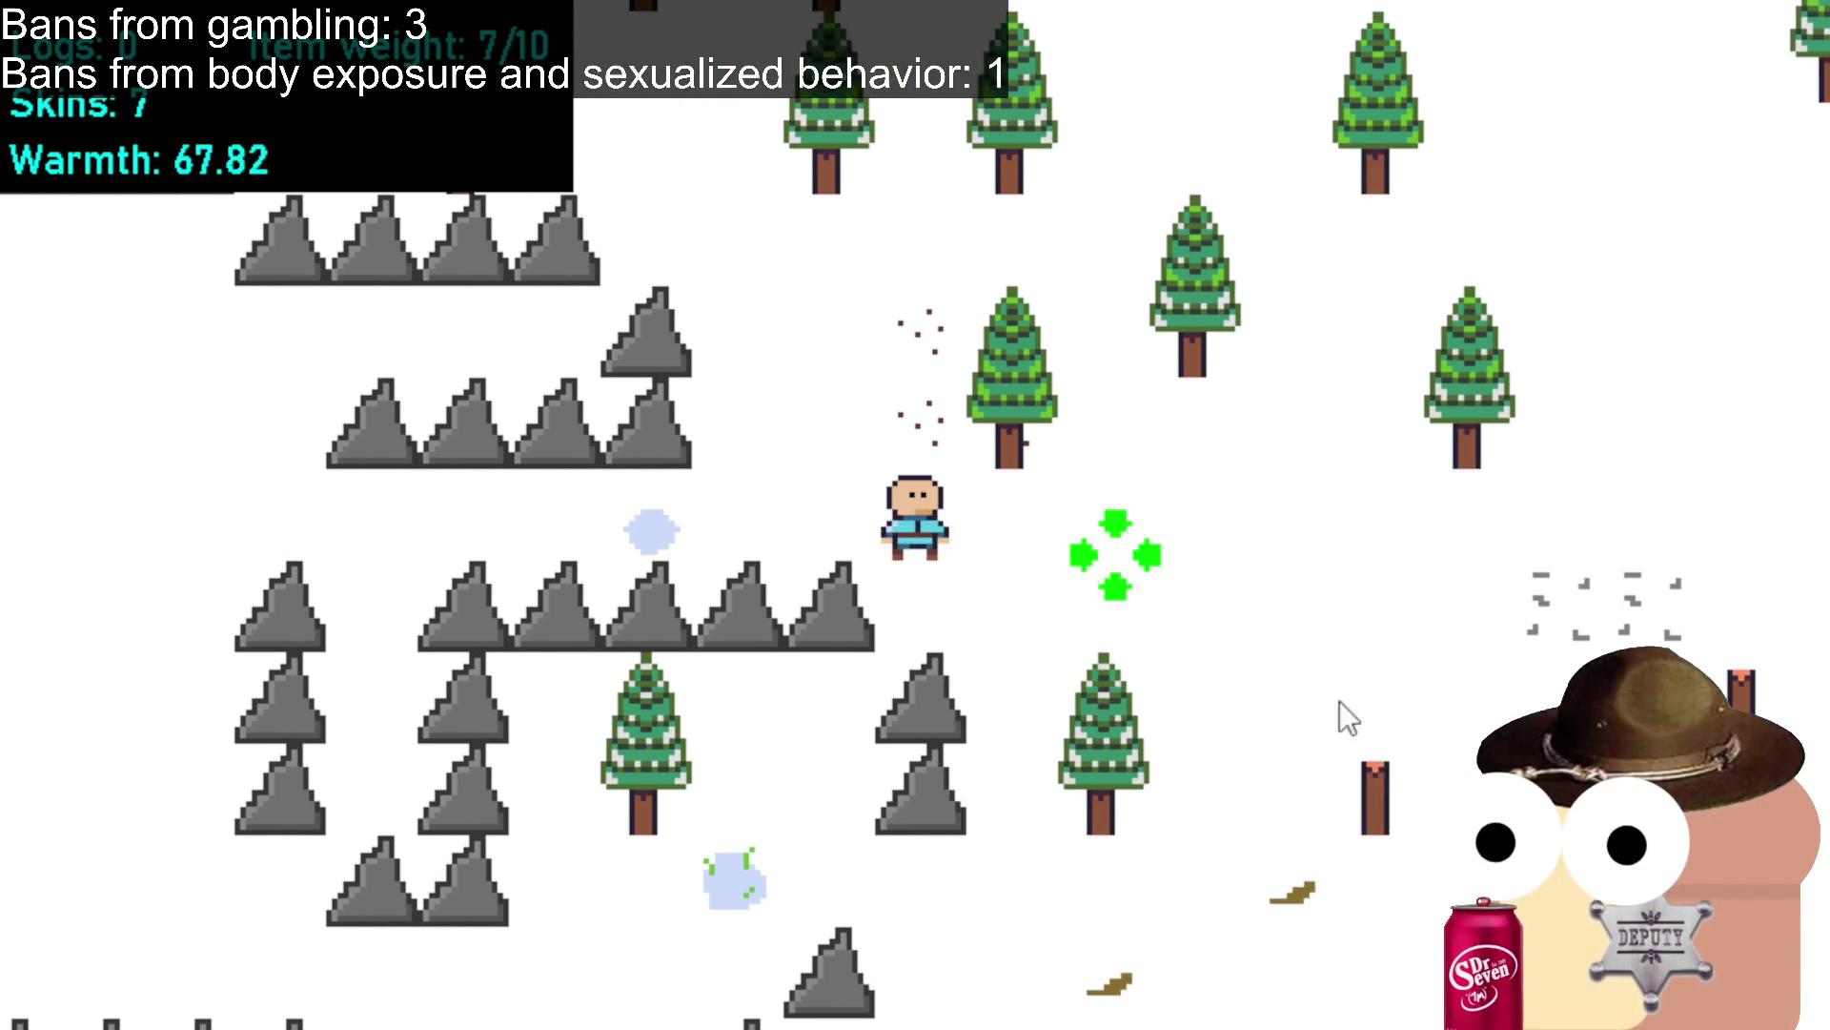
click(1187, 701)
click(1192, 769)
click(1053, 772)
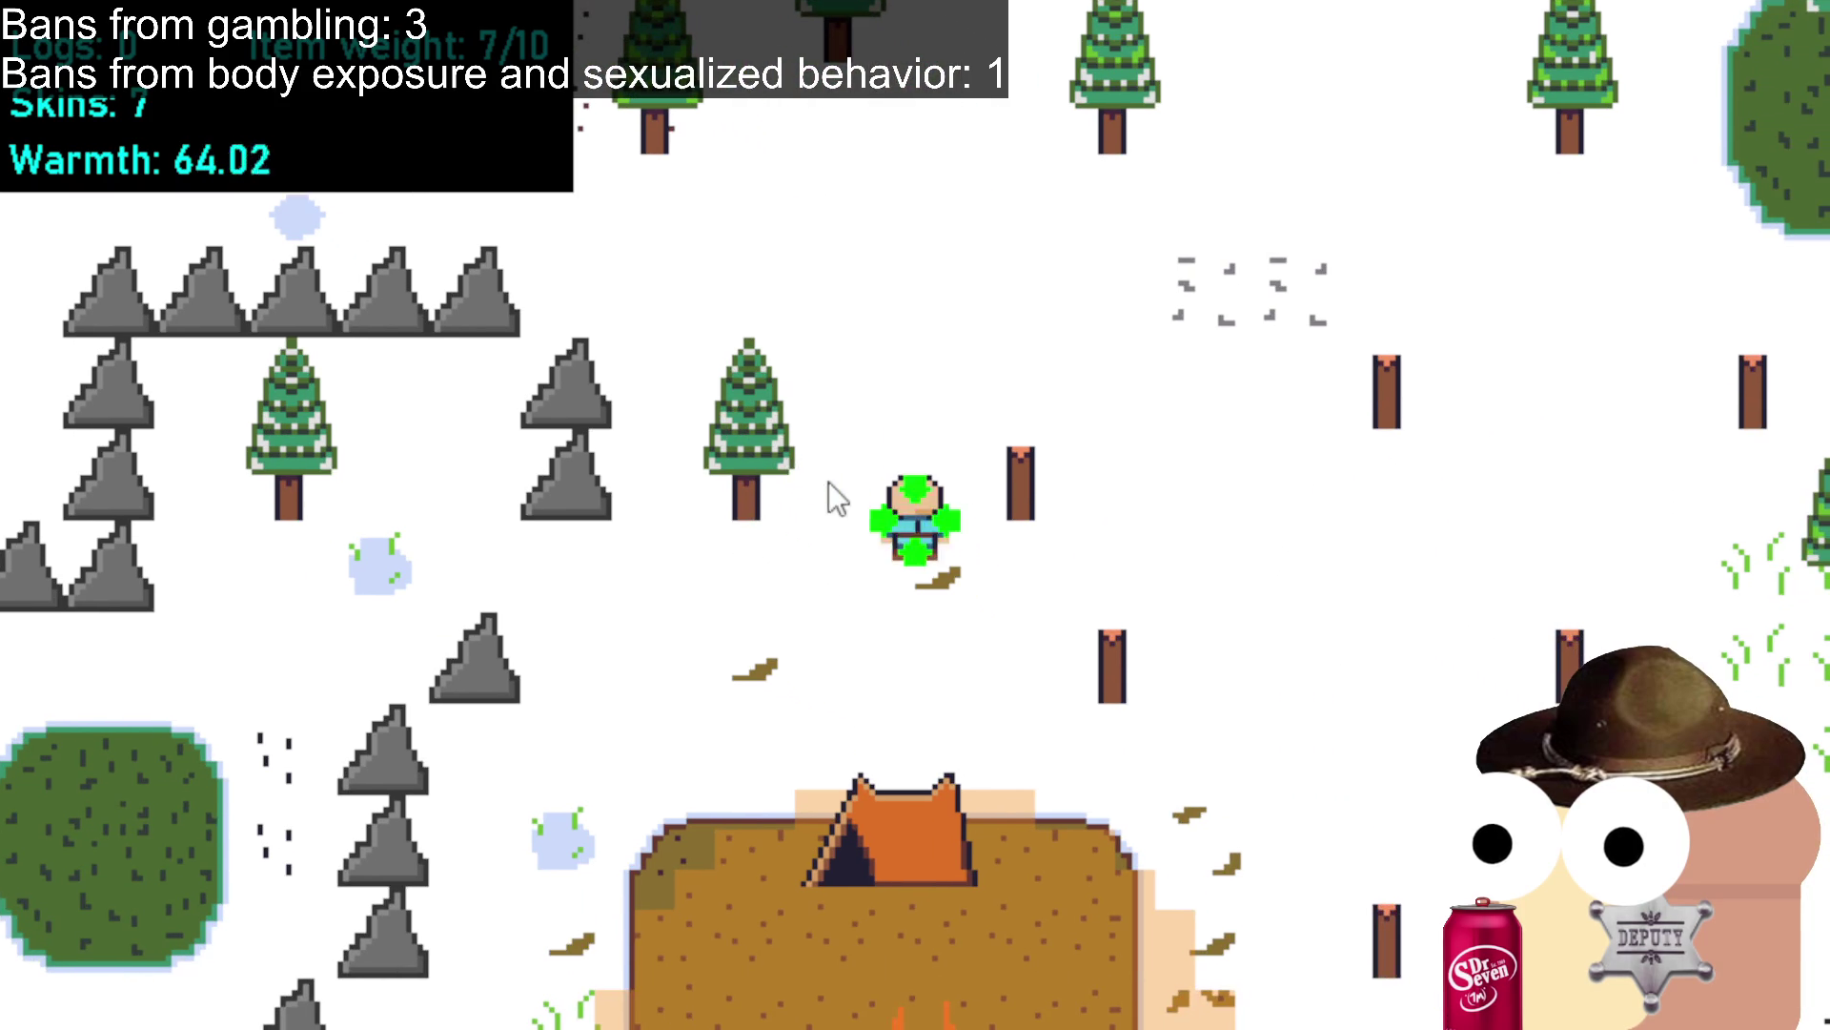
click(770, 419)
Return to the campsite and add a log to the campfire.
click(748, 822)
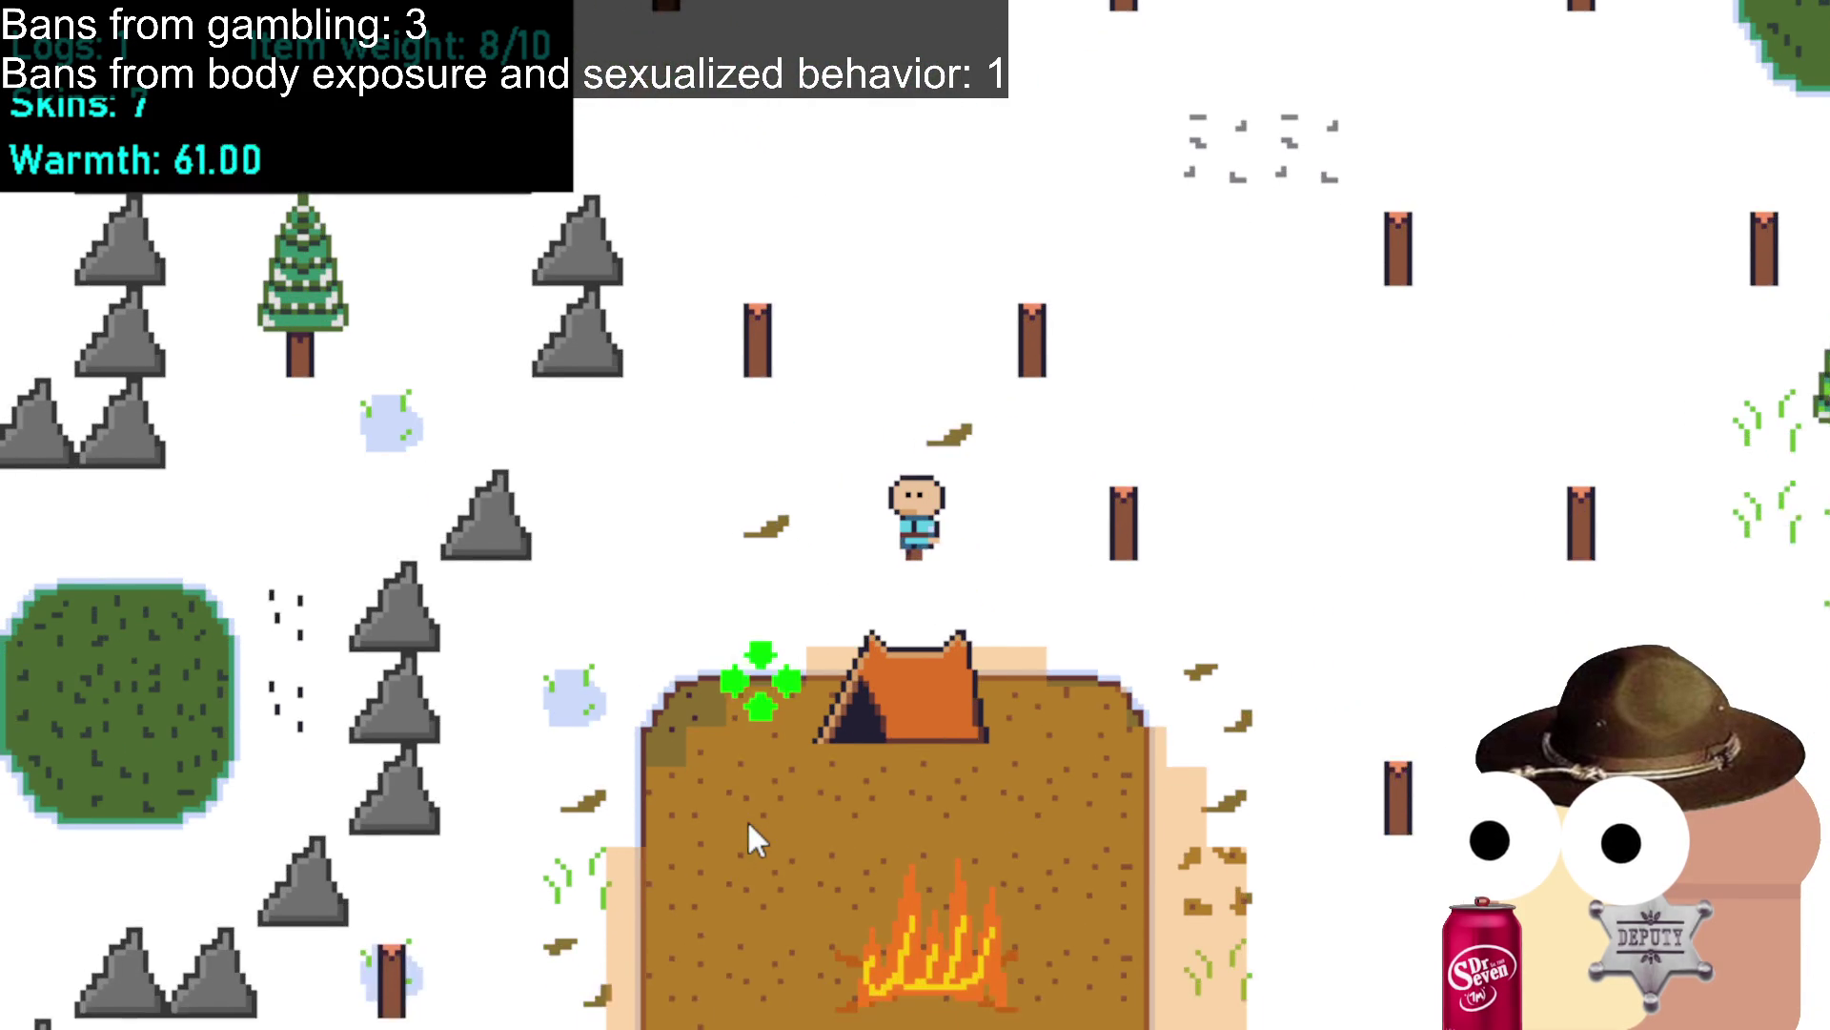
click(820, 838)
click(1034, 691)
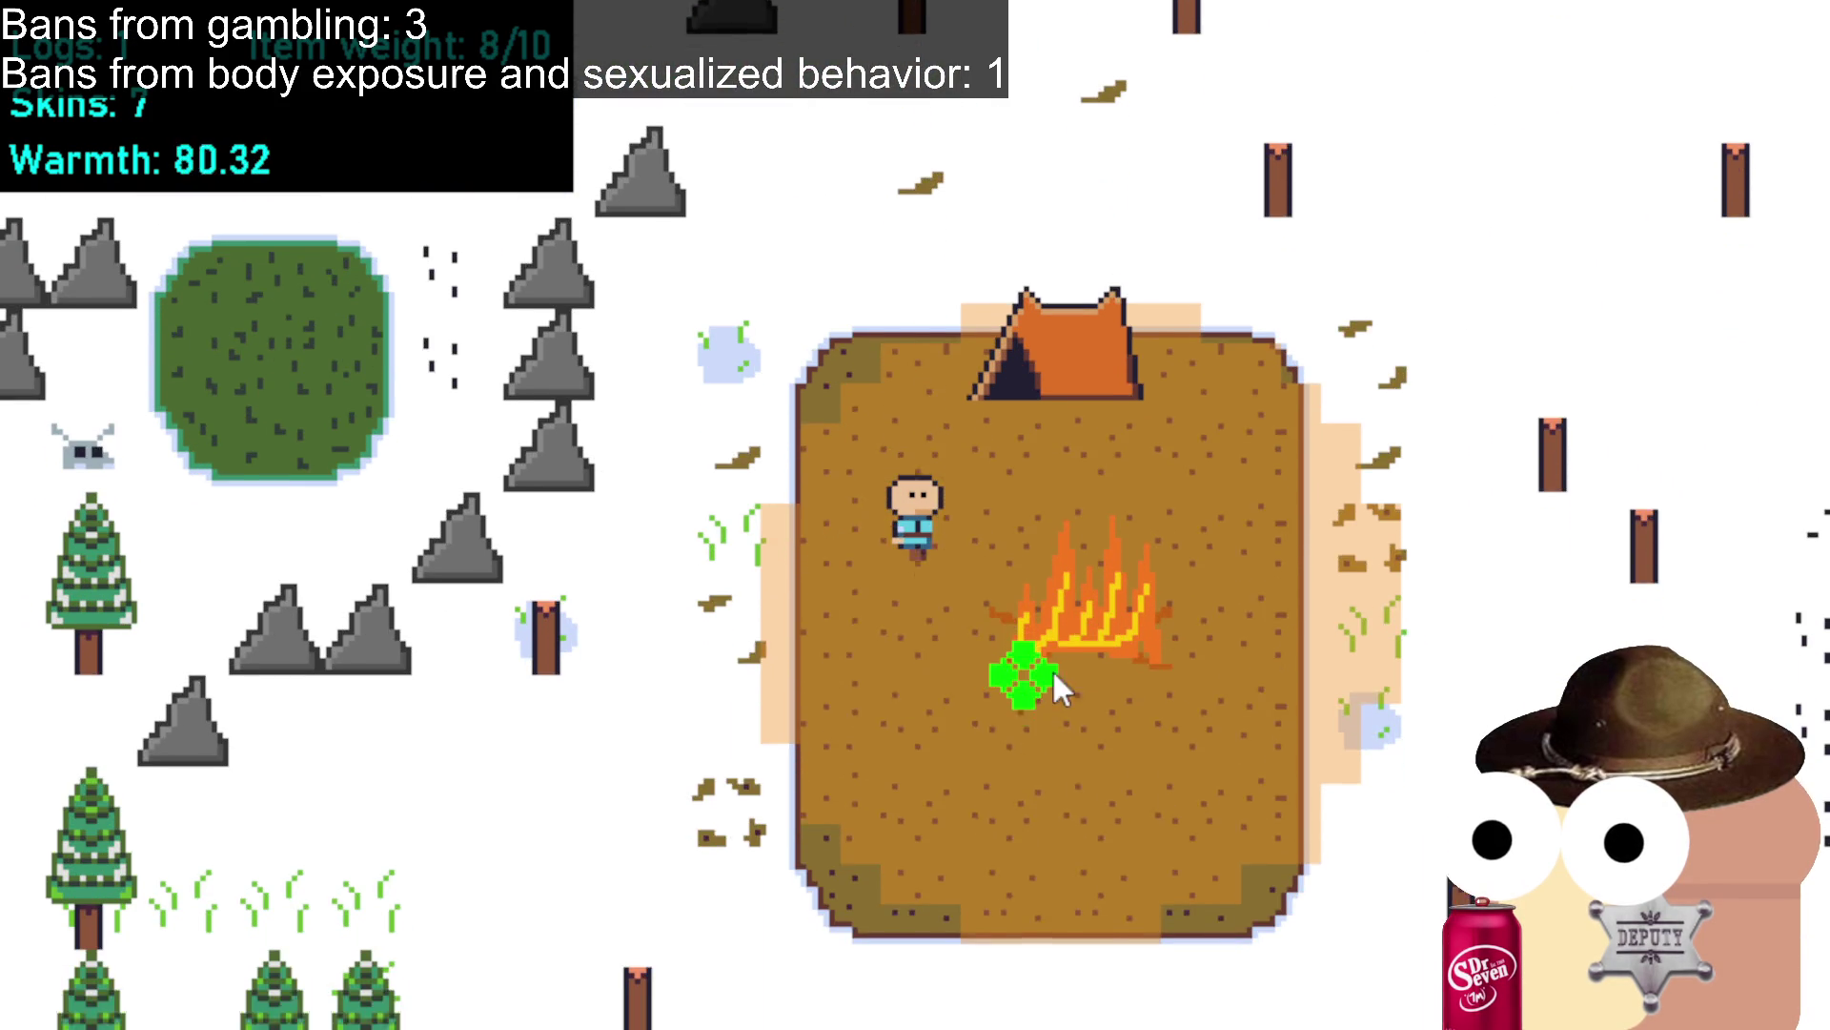
click(1066, 523)
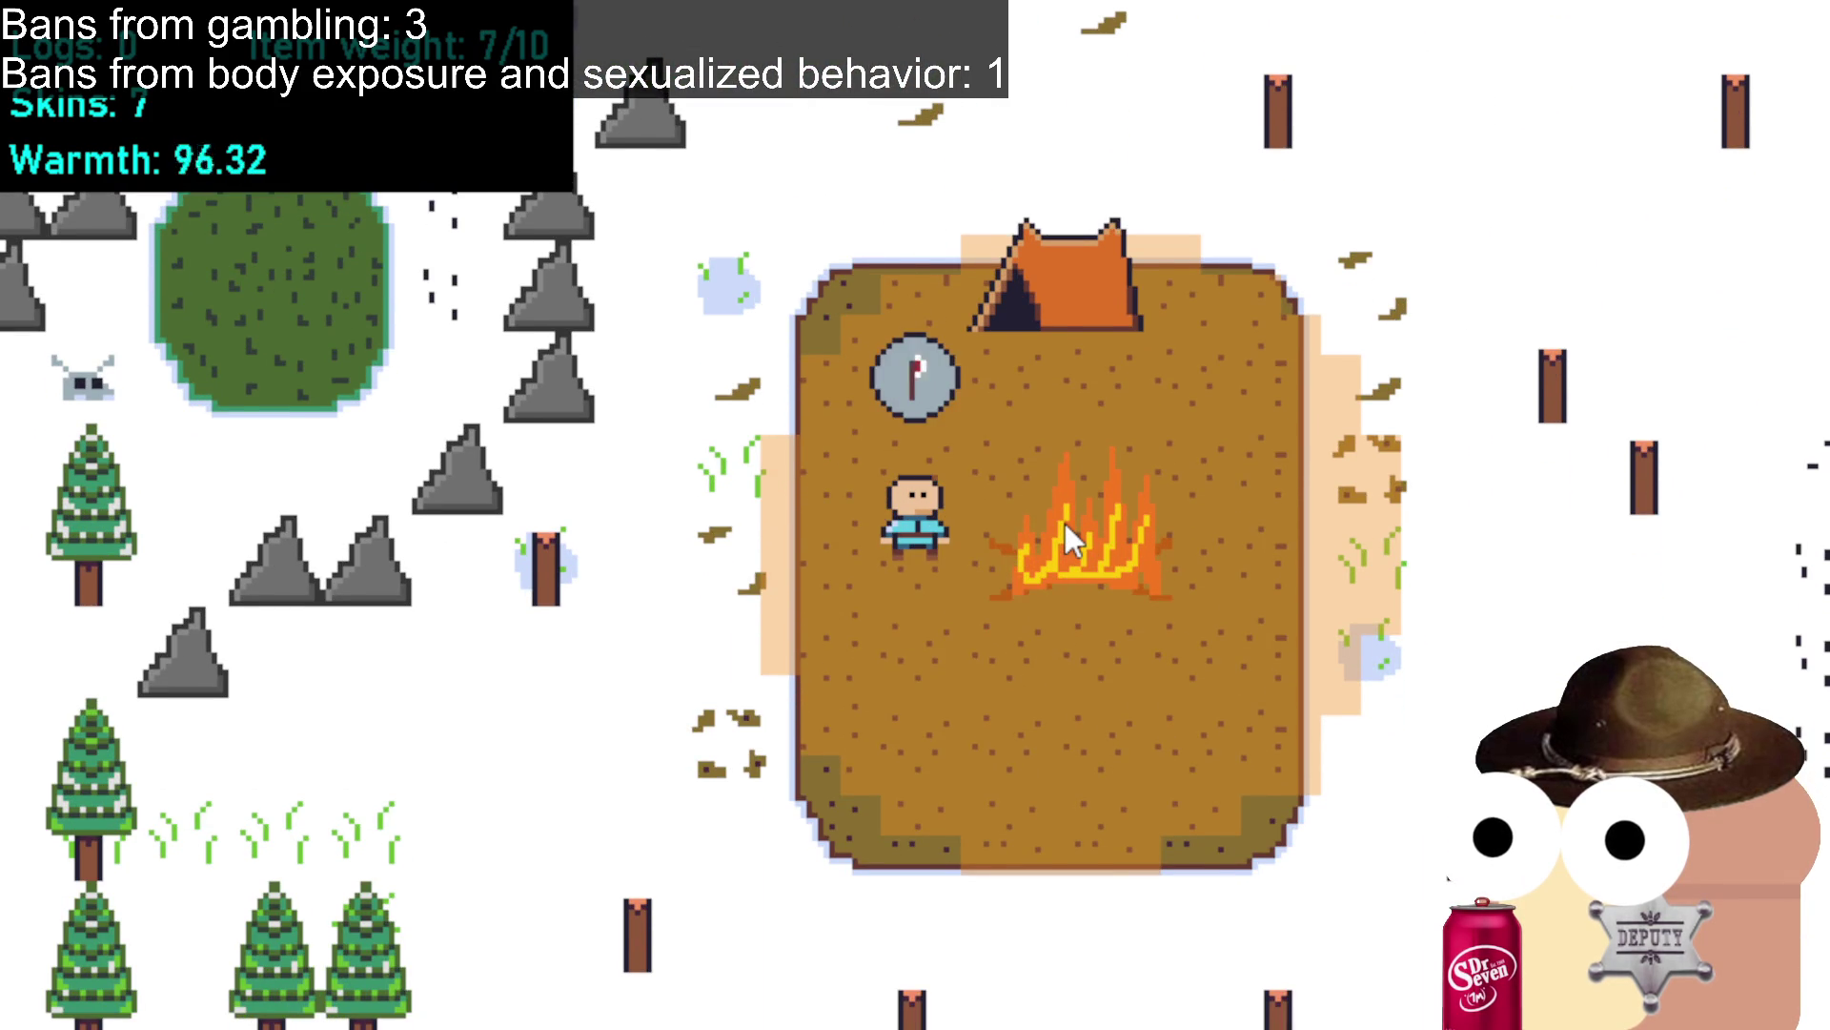
Walk left off the campsite to the grass patch and kill the deer for its skin.
click(858, 648)
click(600, 695)
click(429, 725)
click(434, 853)
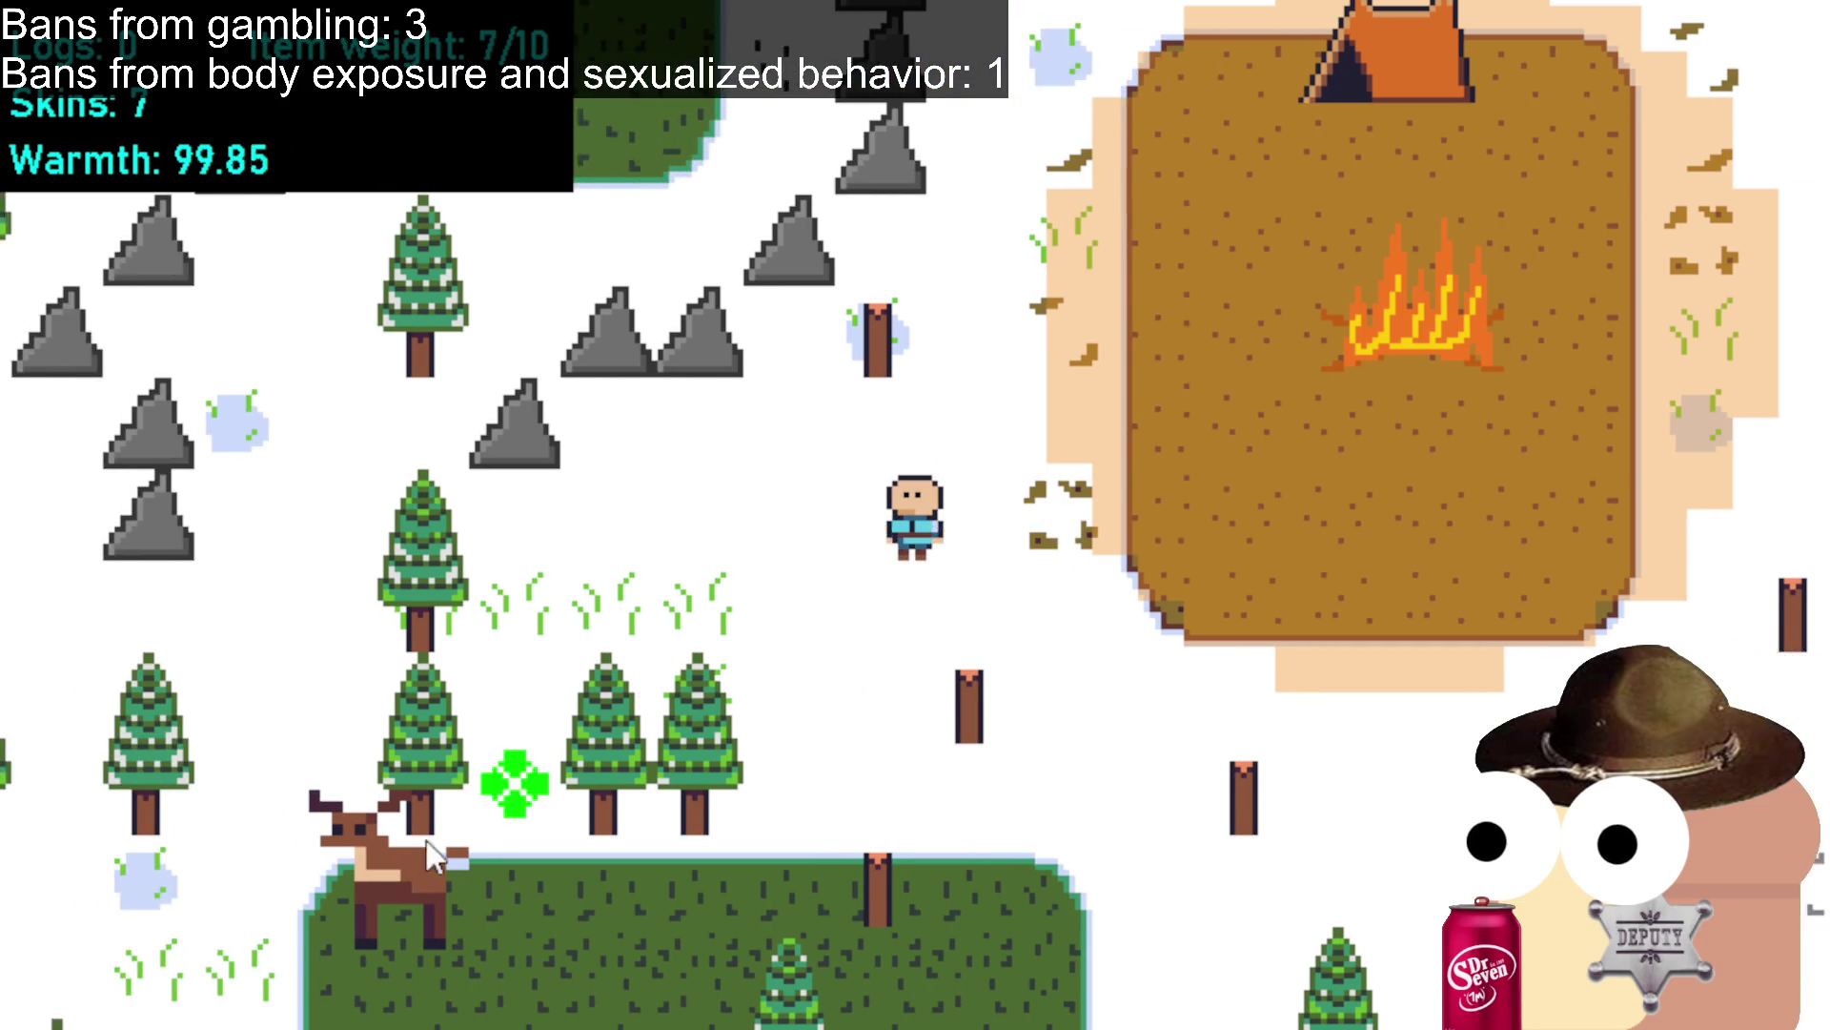
click(444, 851)
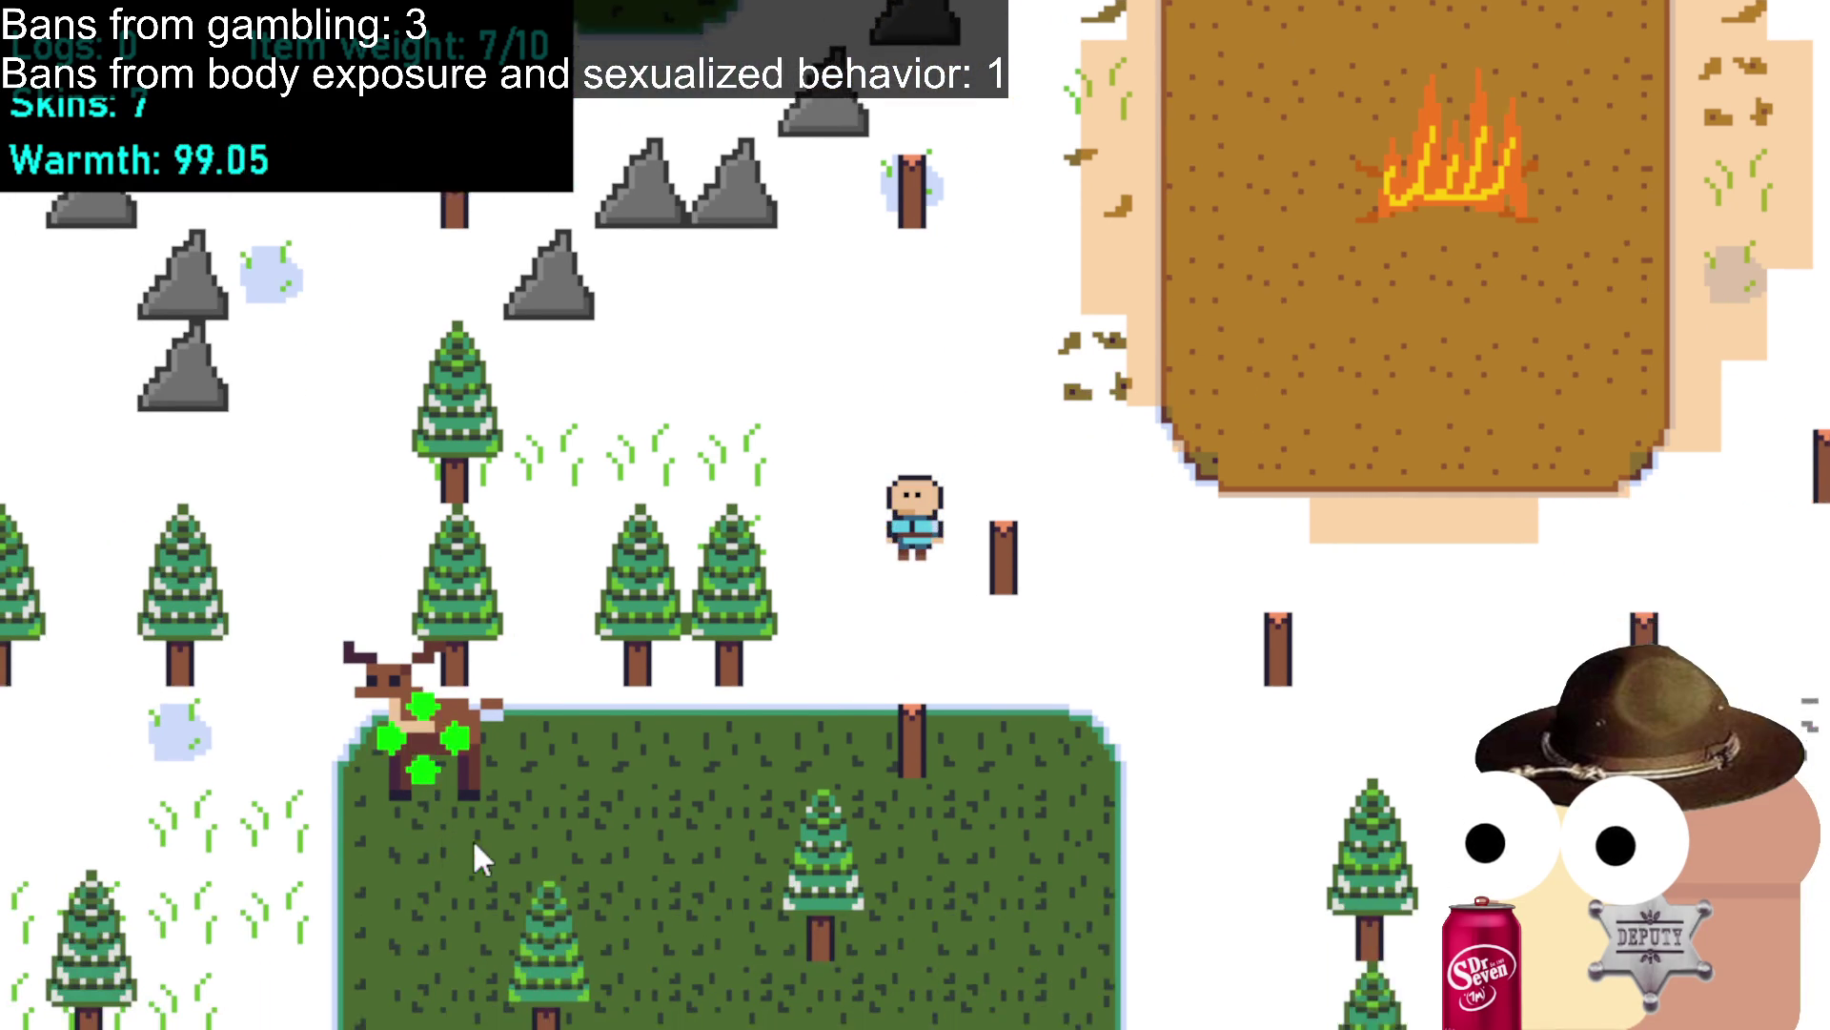
click(512, 765)
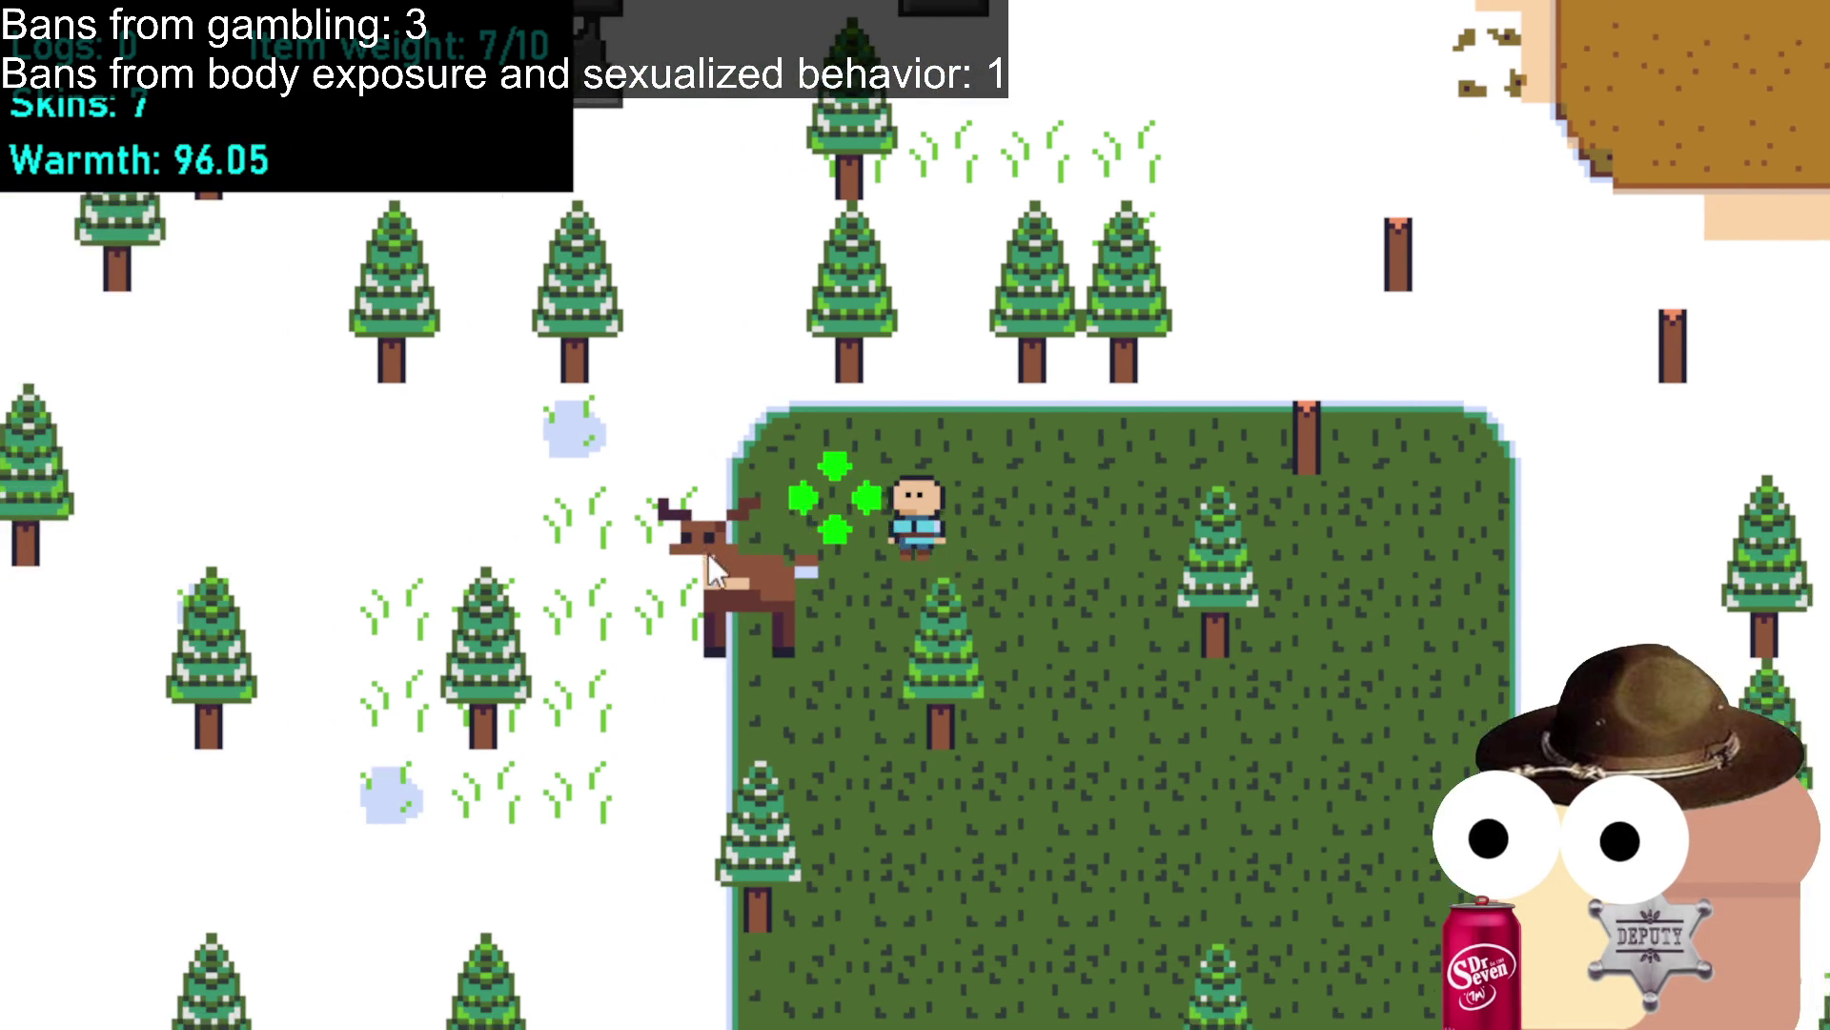
click(921, 789)
Continue down and left through the forest in search of more game.
click(920, 789)
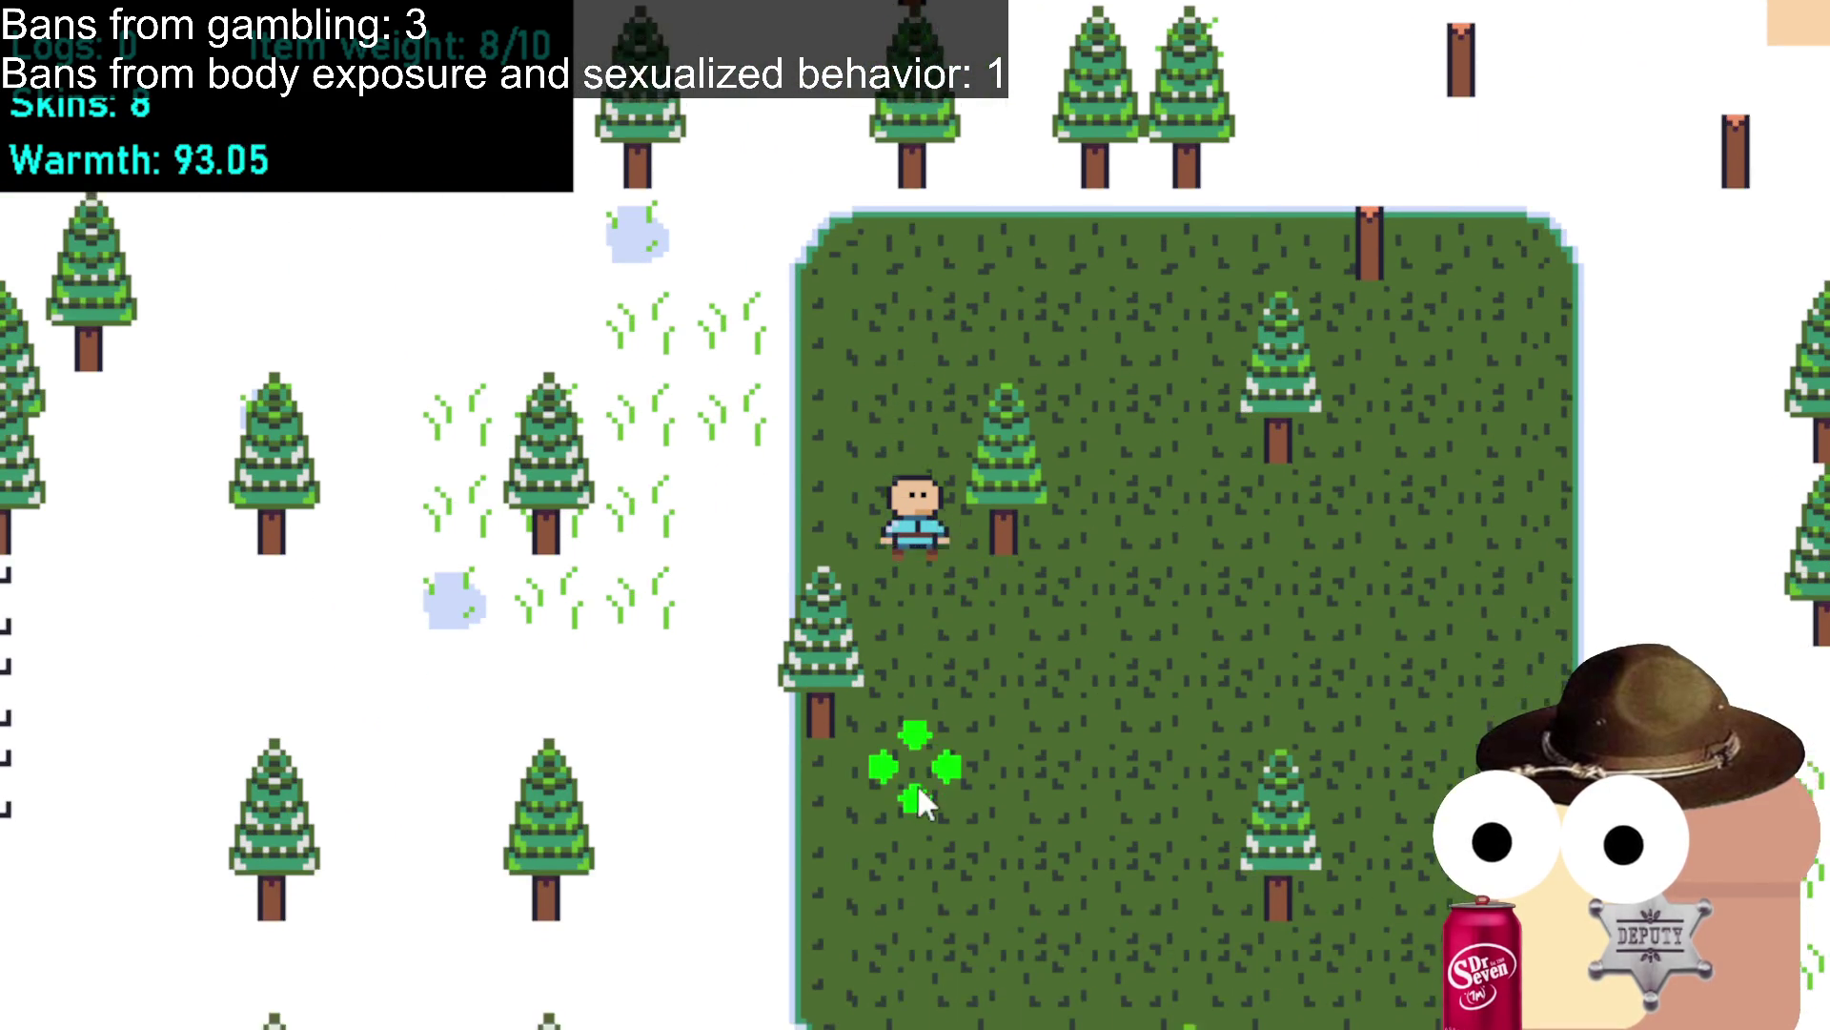
click(920, 790)
click(917, 796)
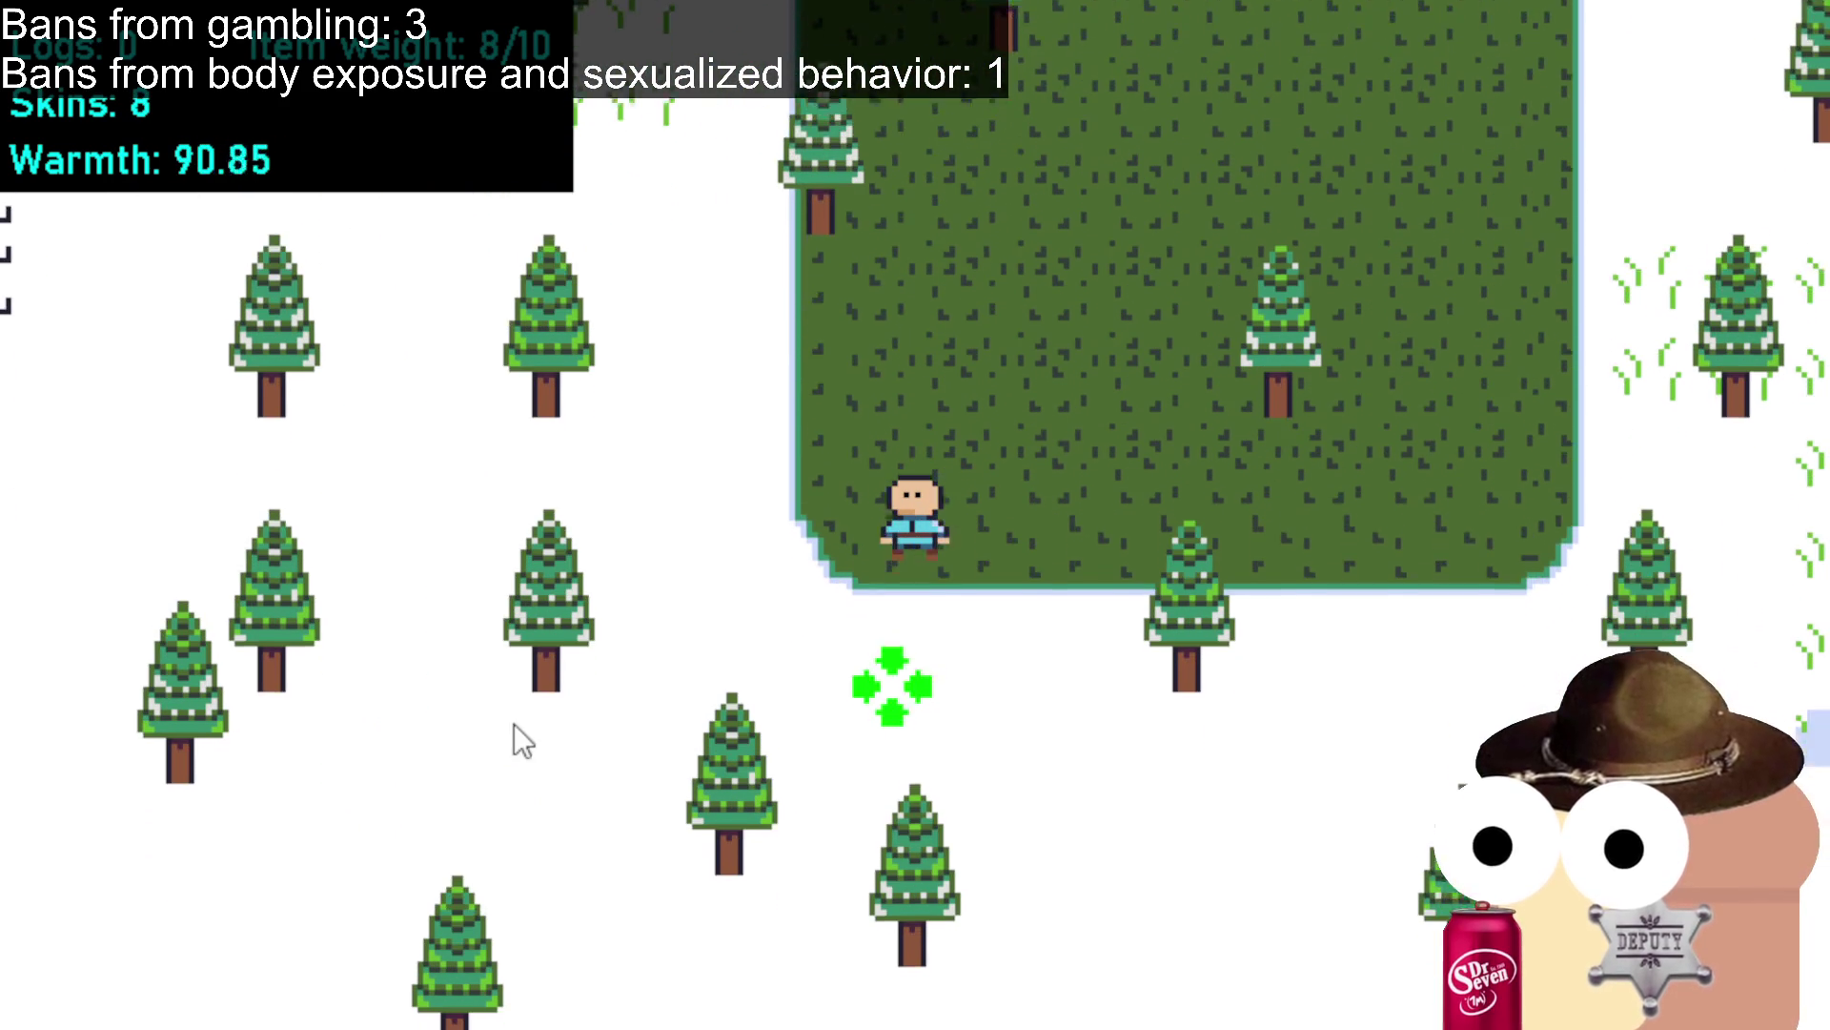
click(511, 739)
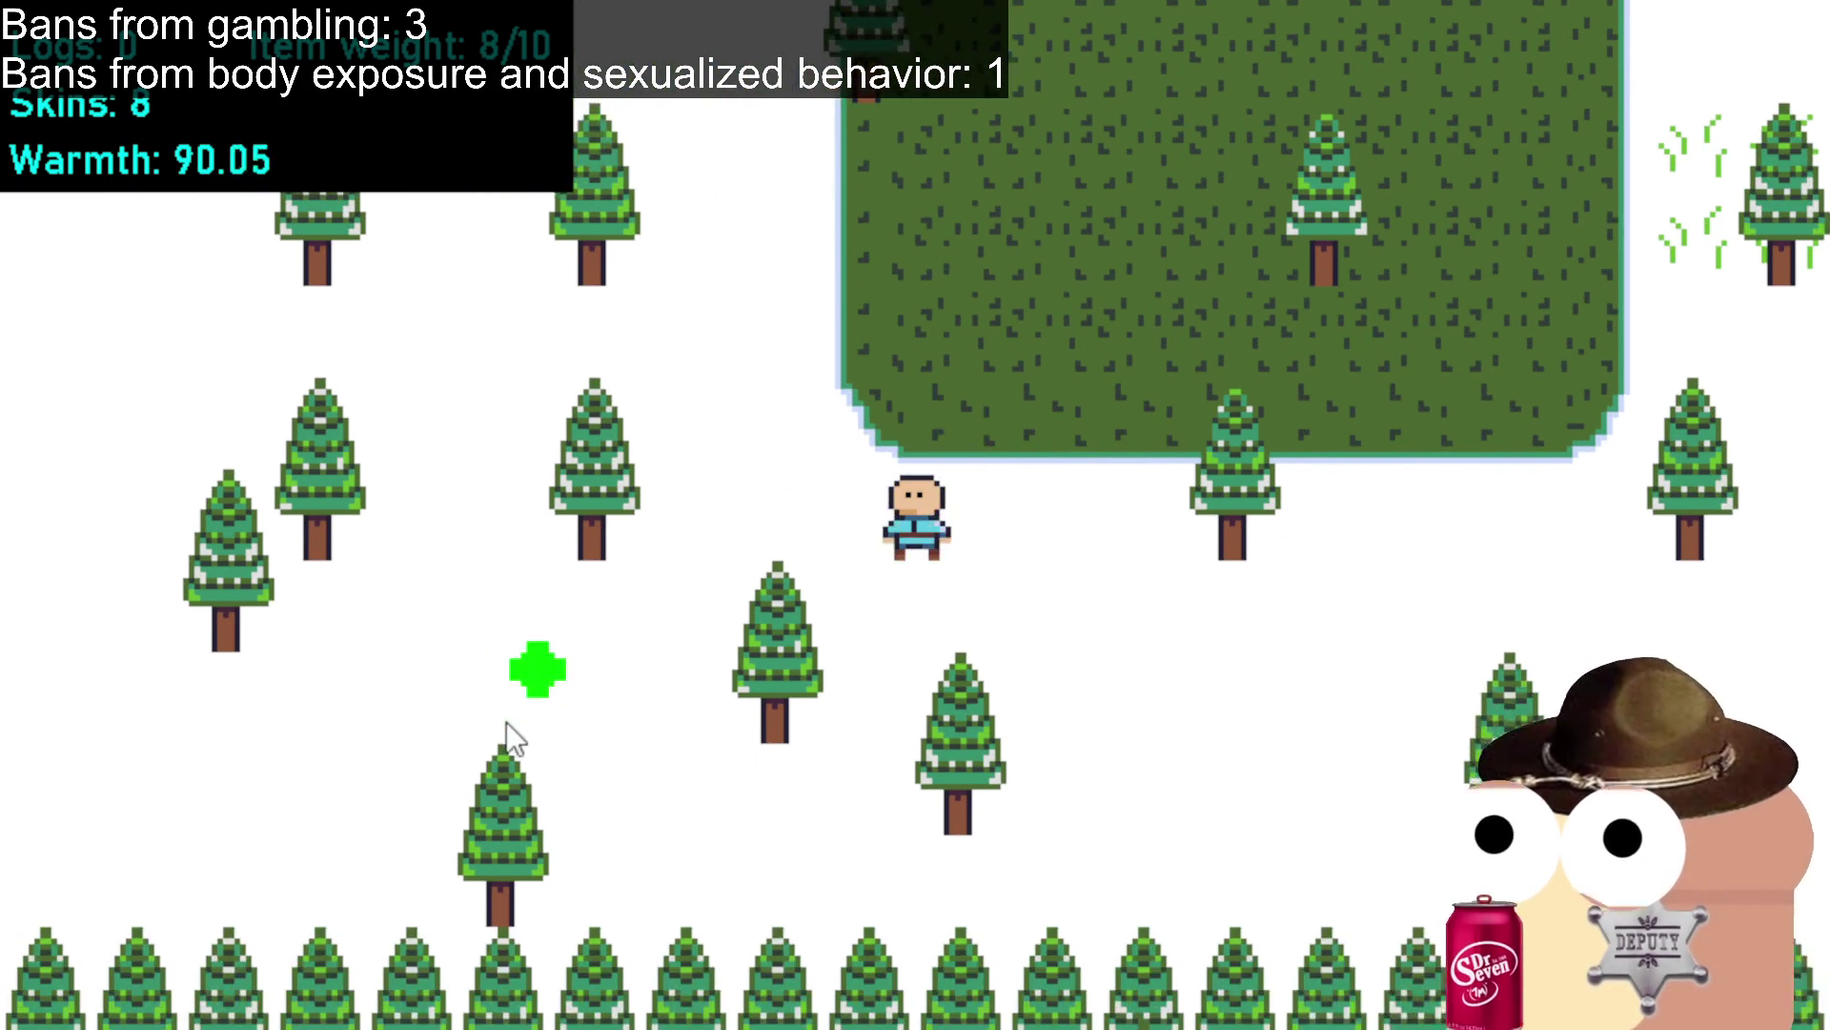
click(278, 446)
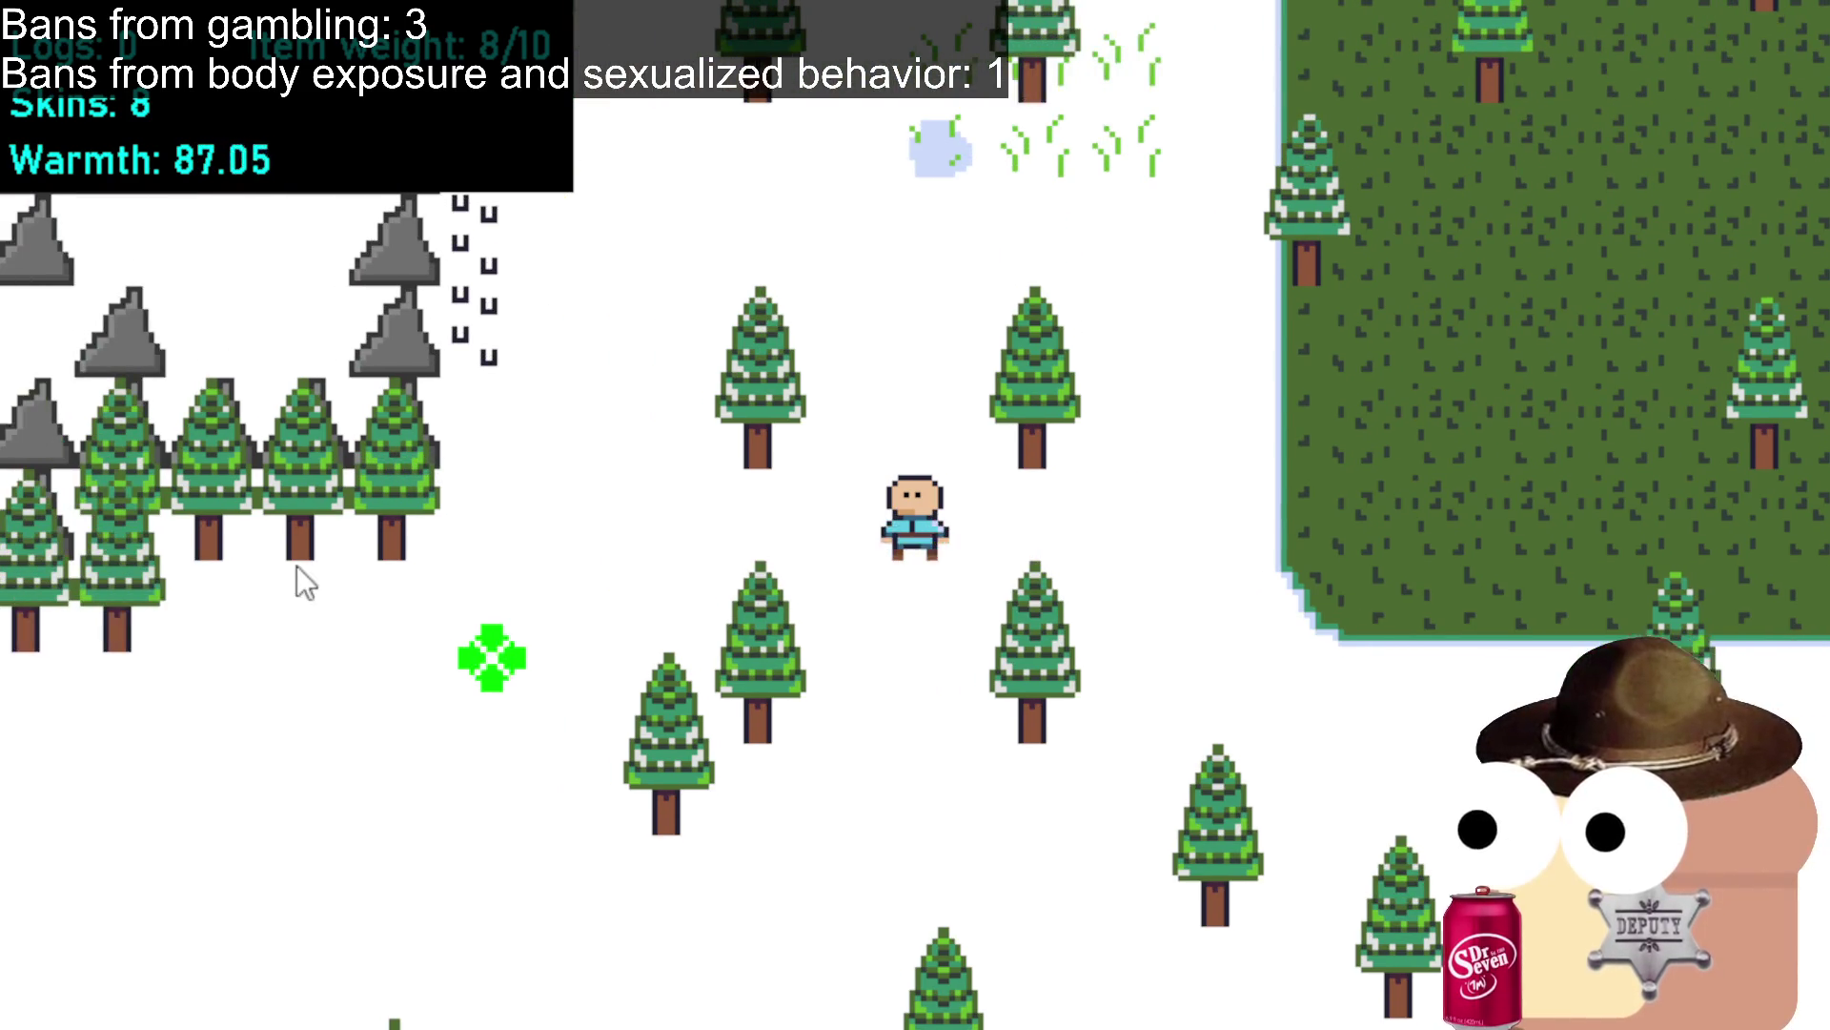
click(488, 667)
click(437, 713)
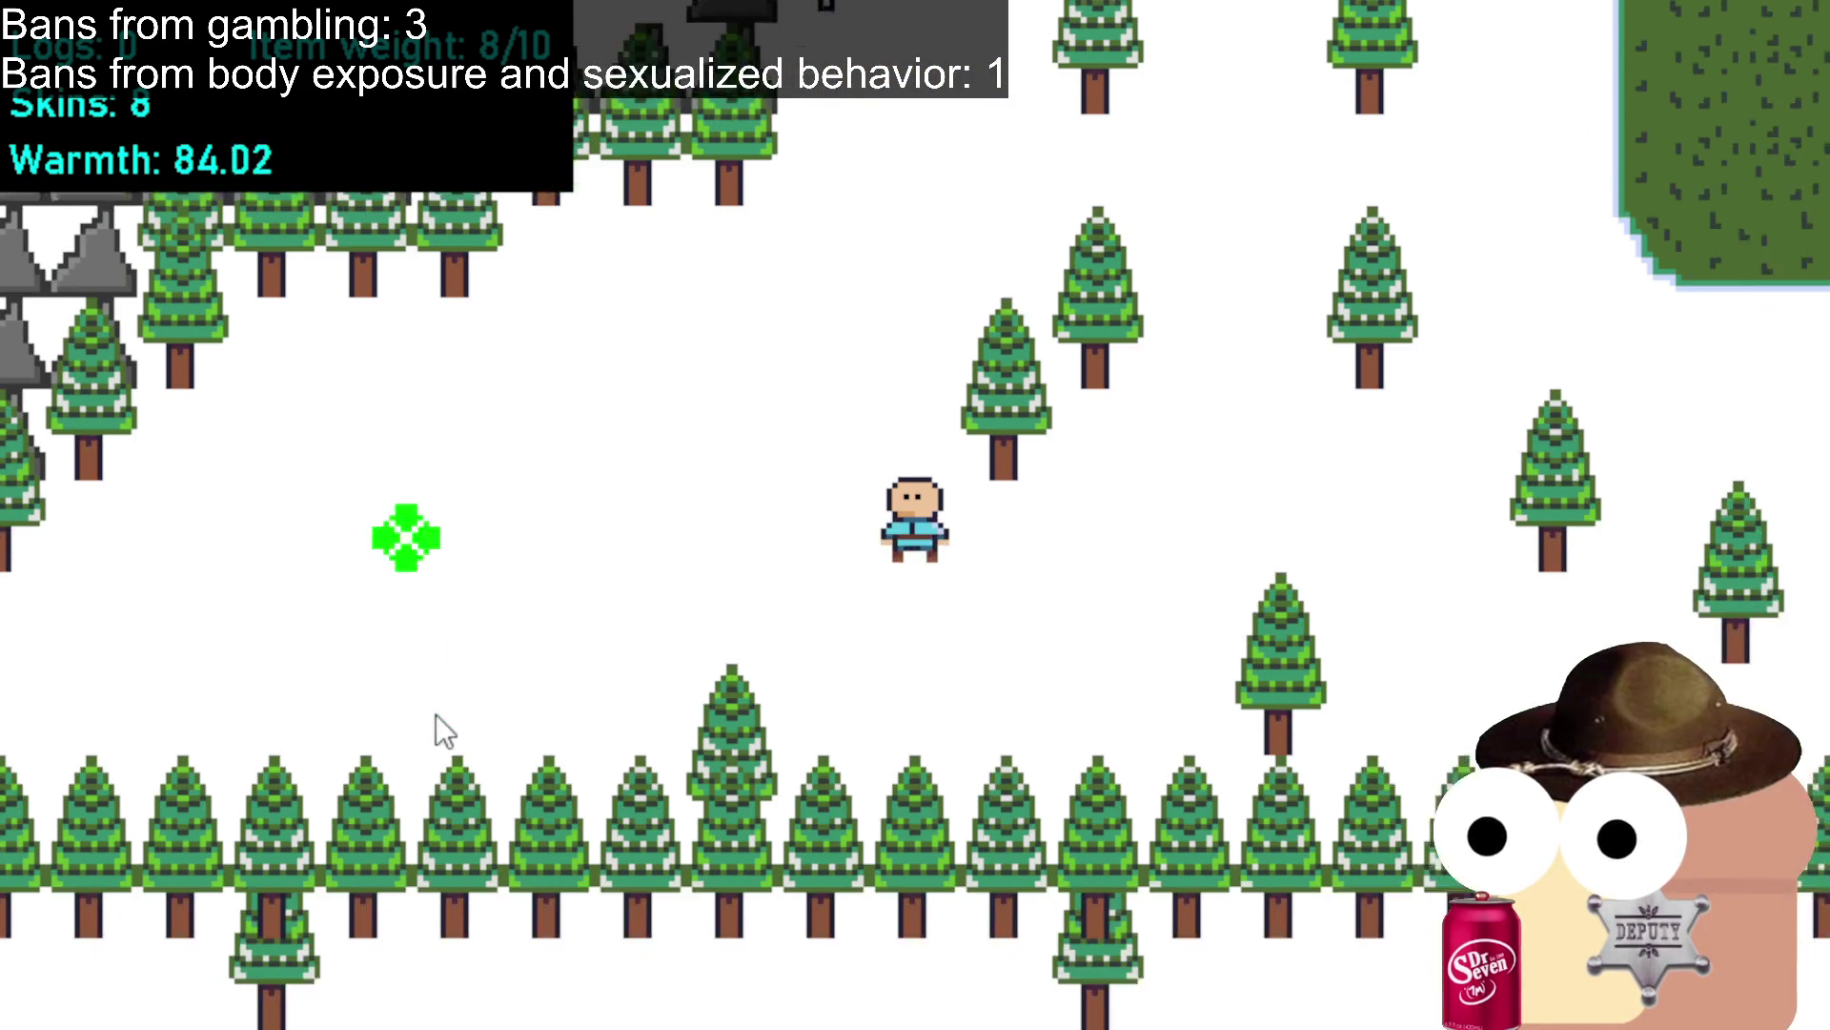
Walk right, then up-left through the trees, and kill the nearby goat.
click(1159, 347)
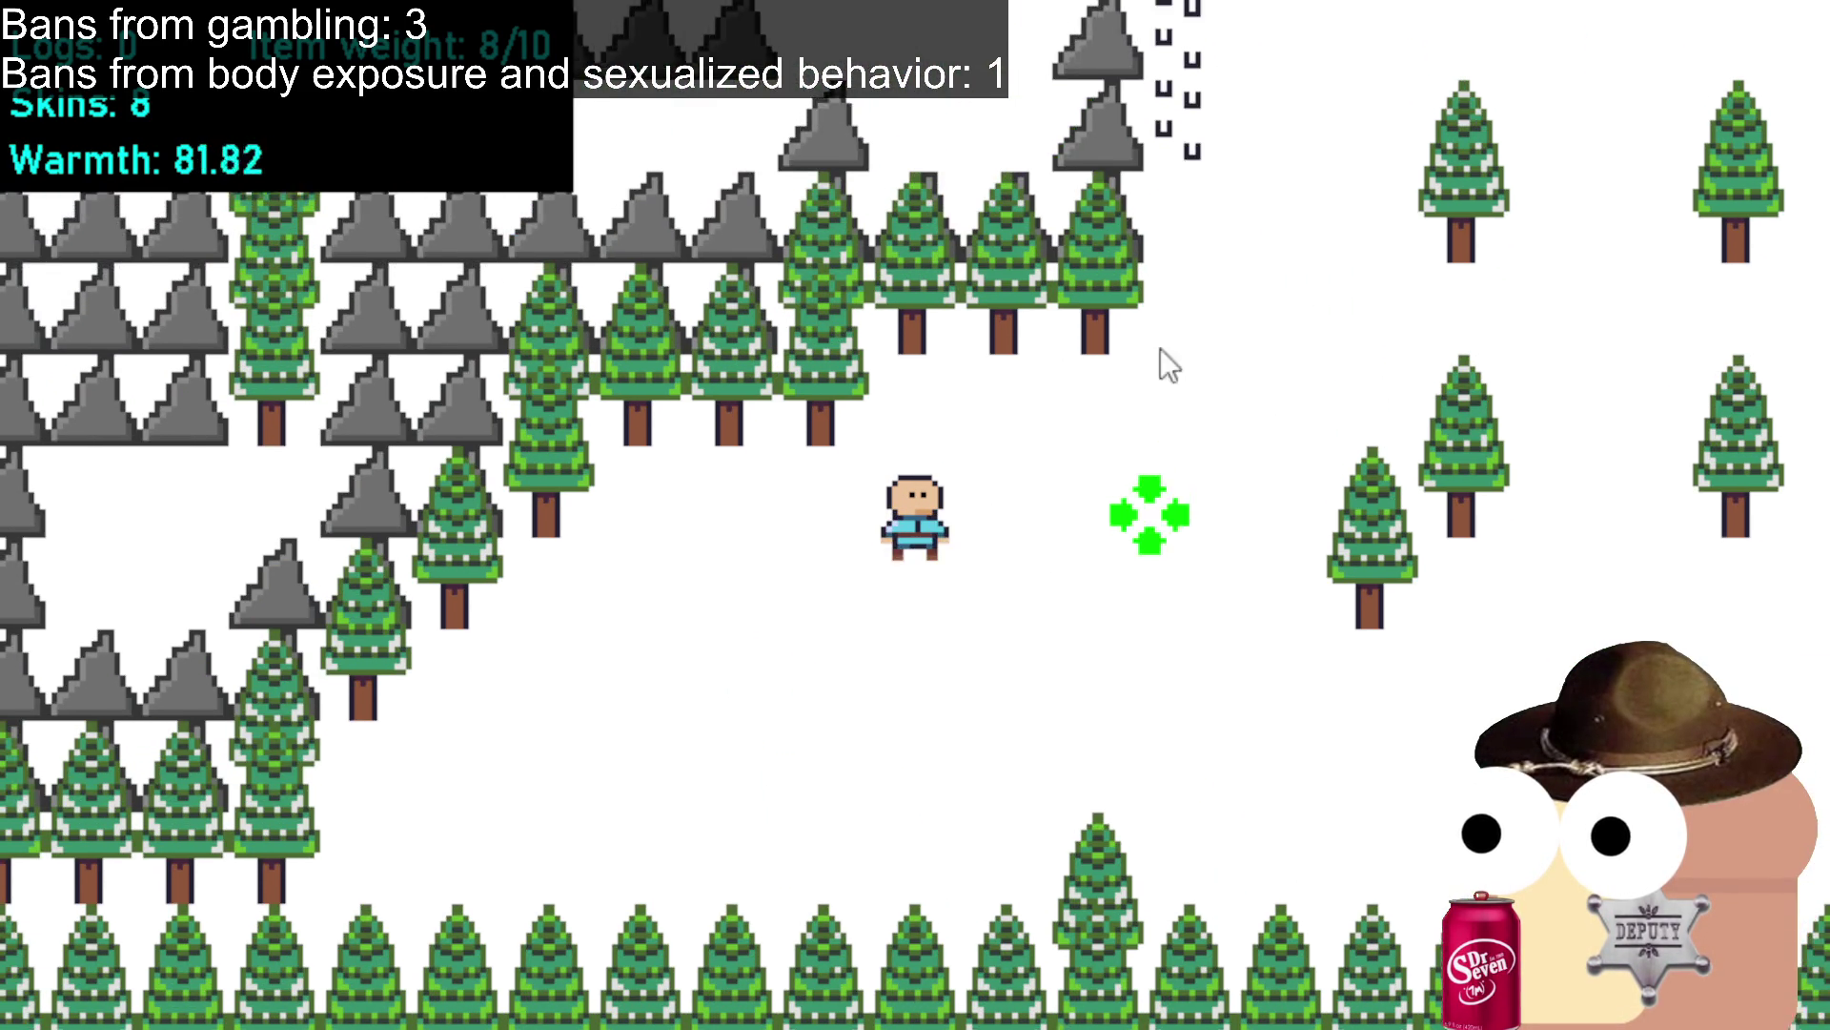
click(1249, 319)
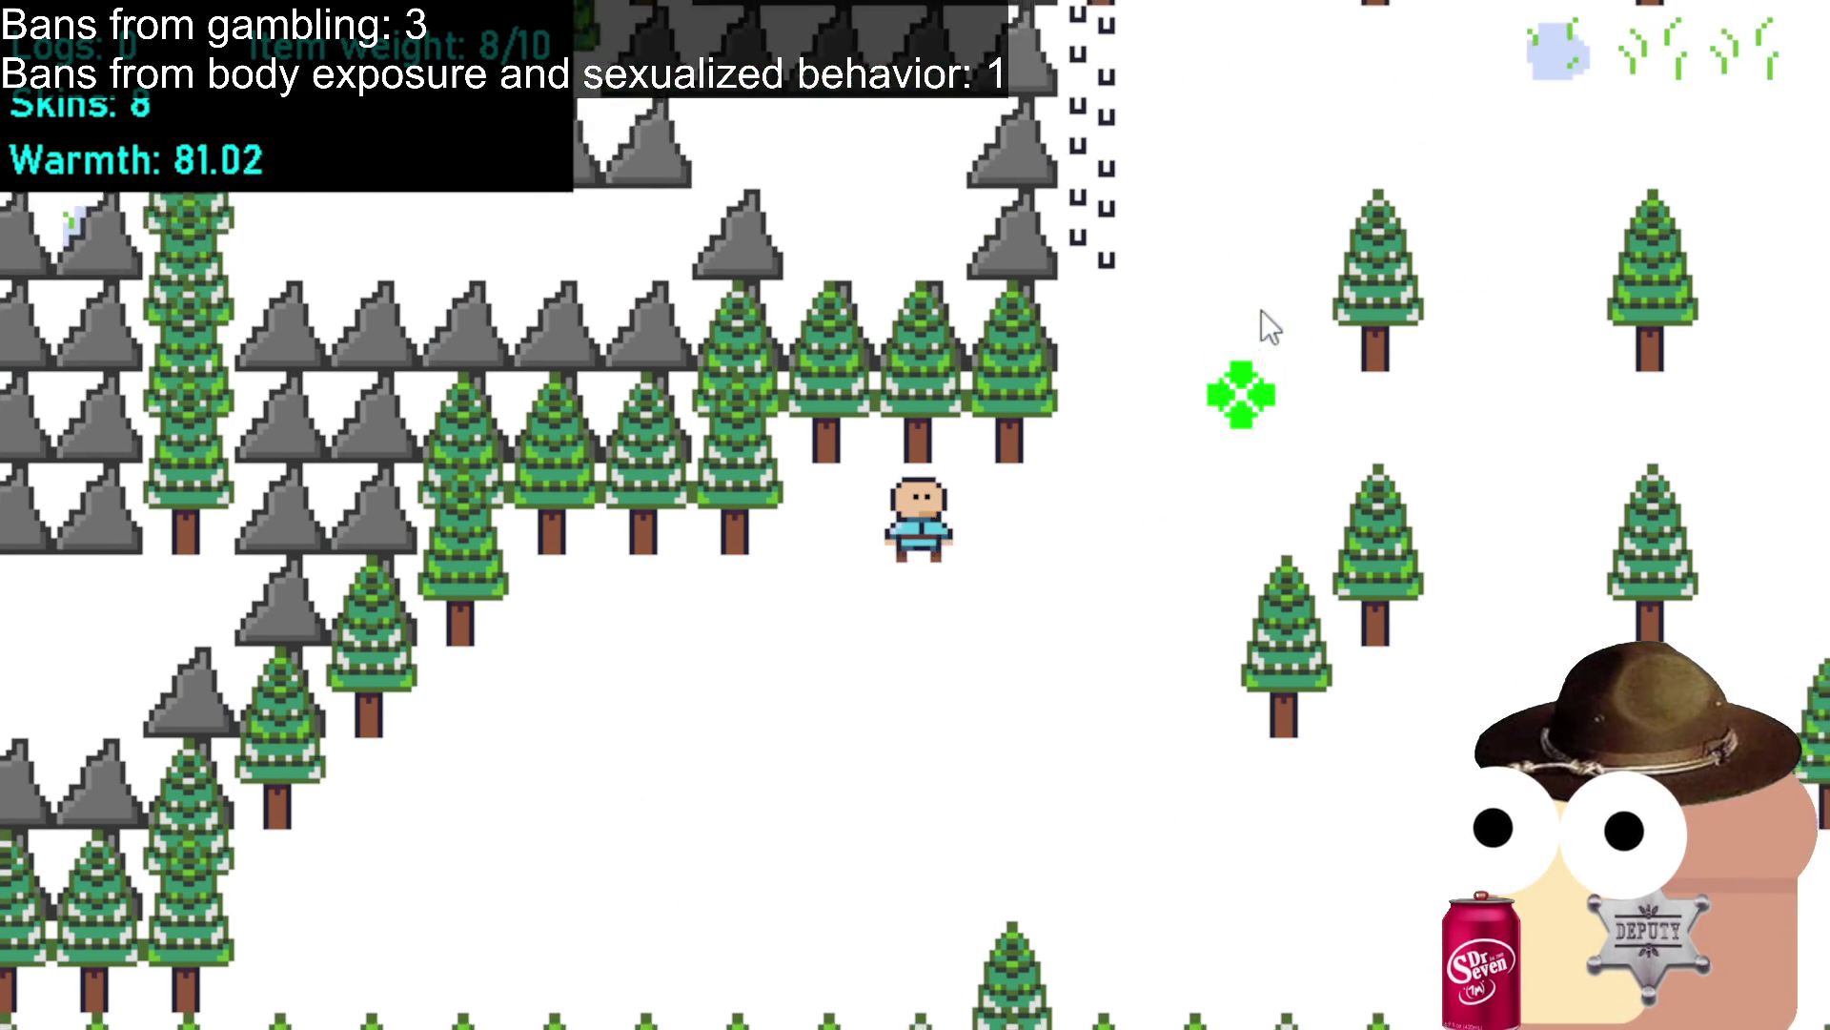
click(1059, 243)
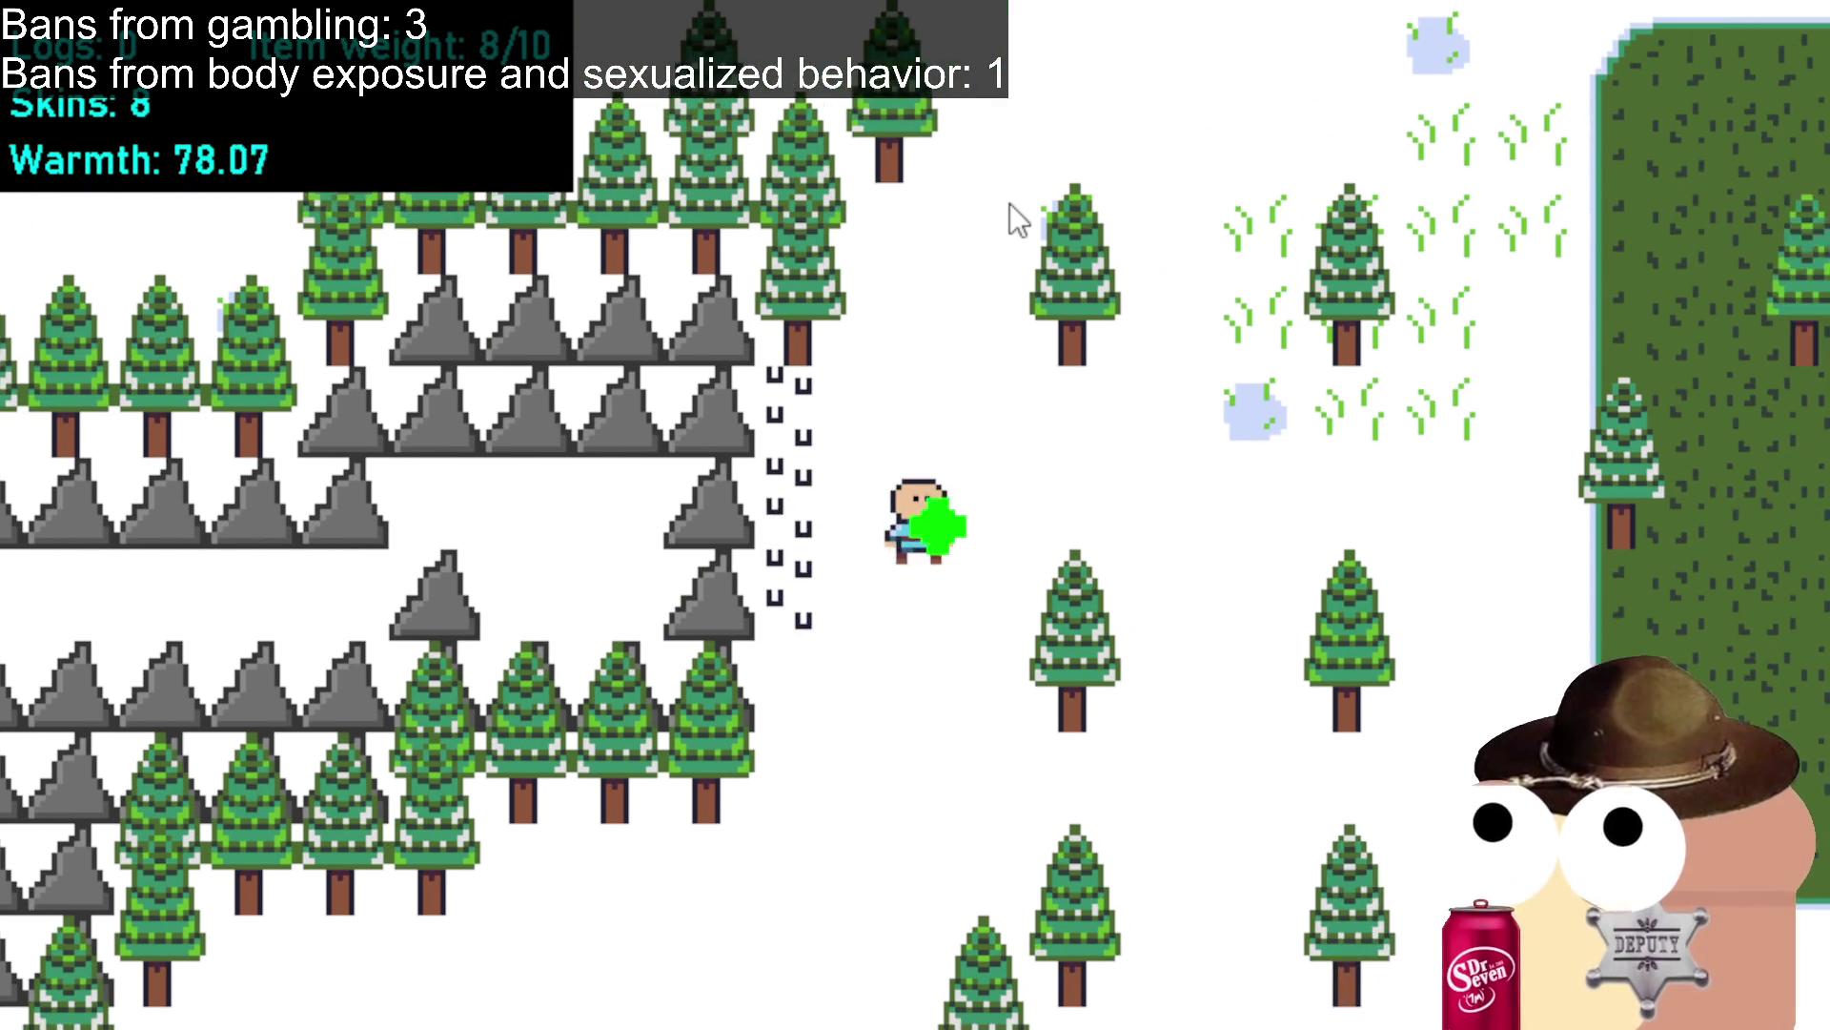
click(1012, 215)
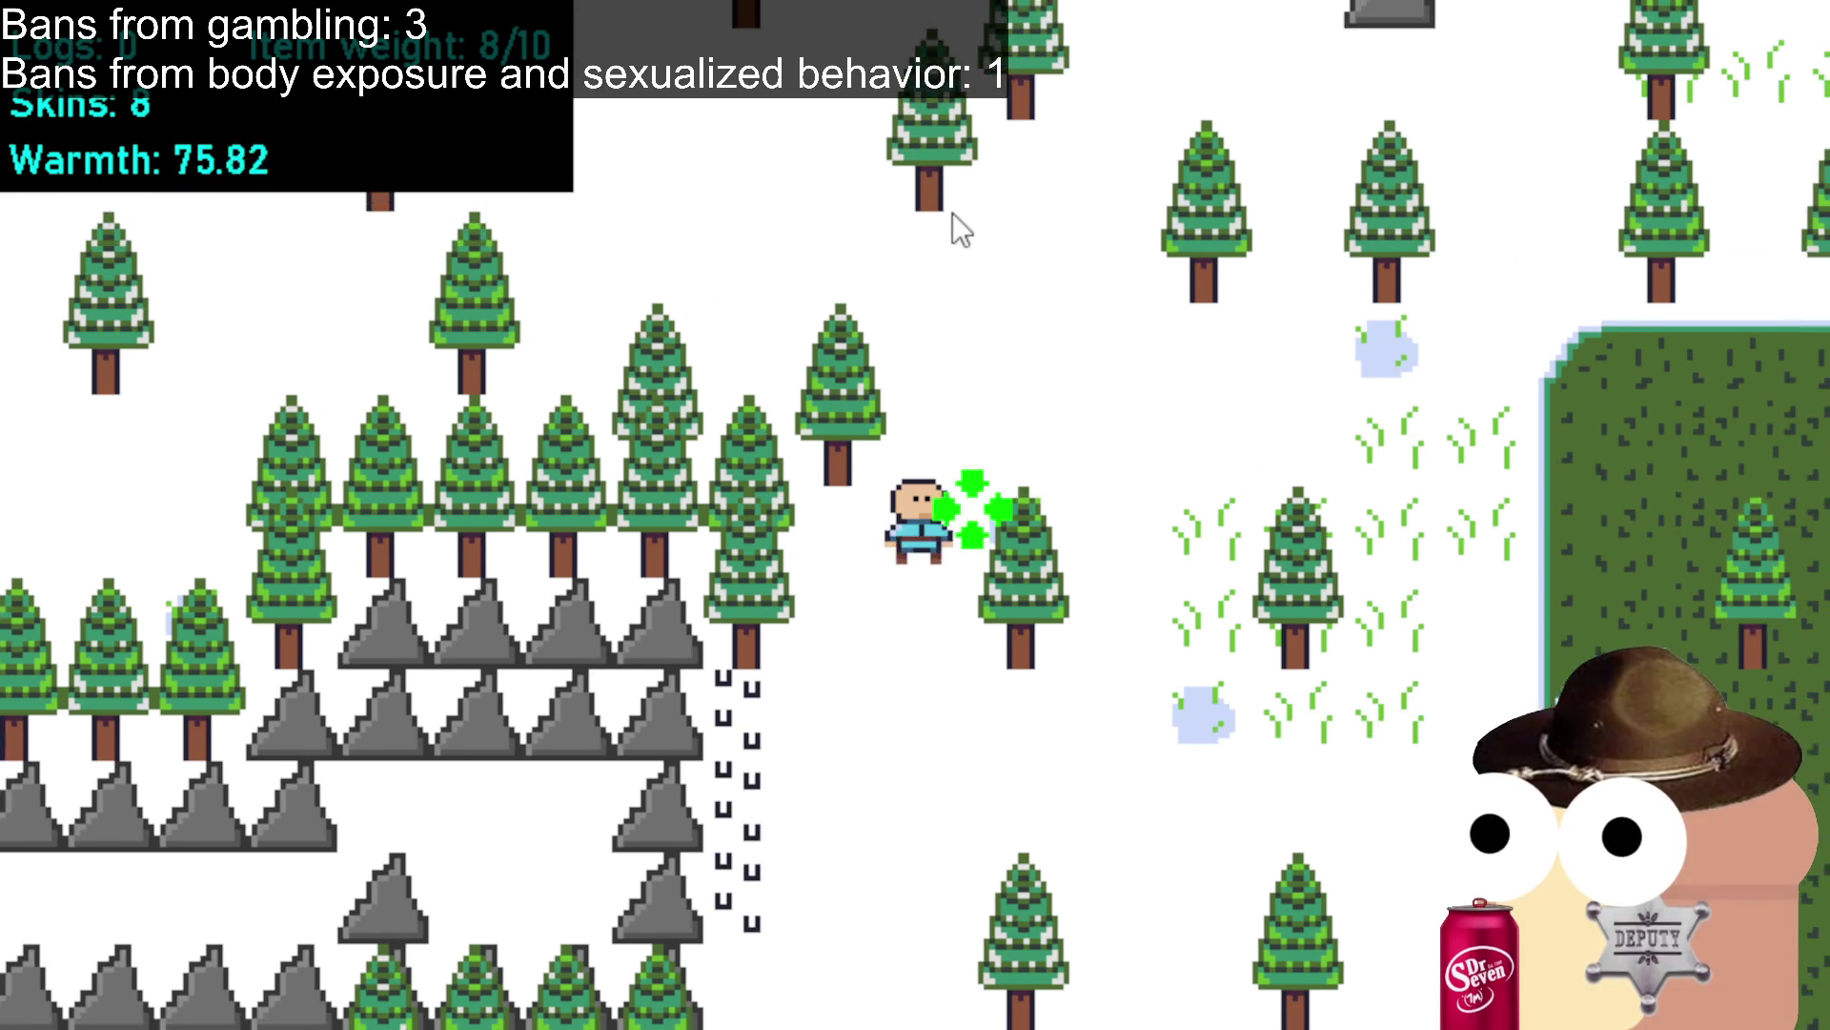
click(717, 281)
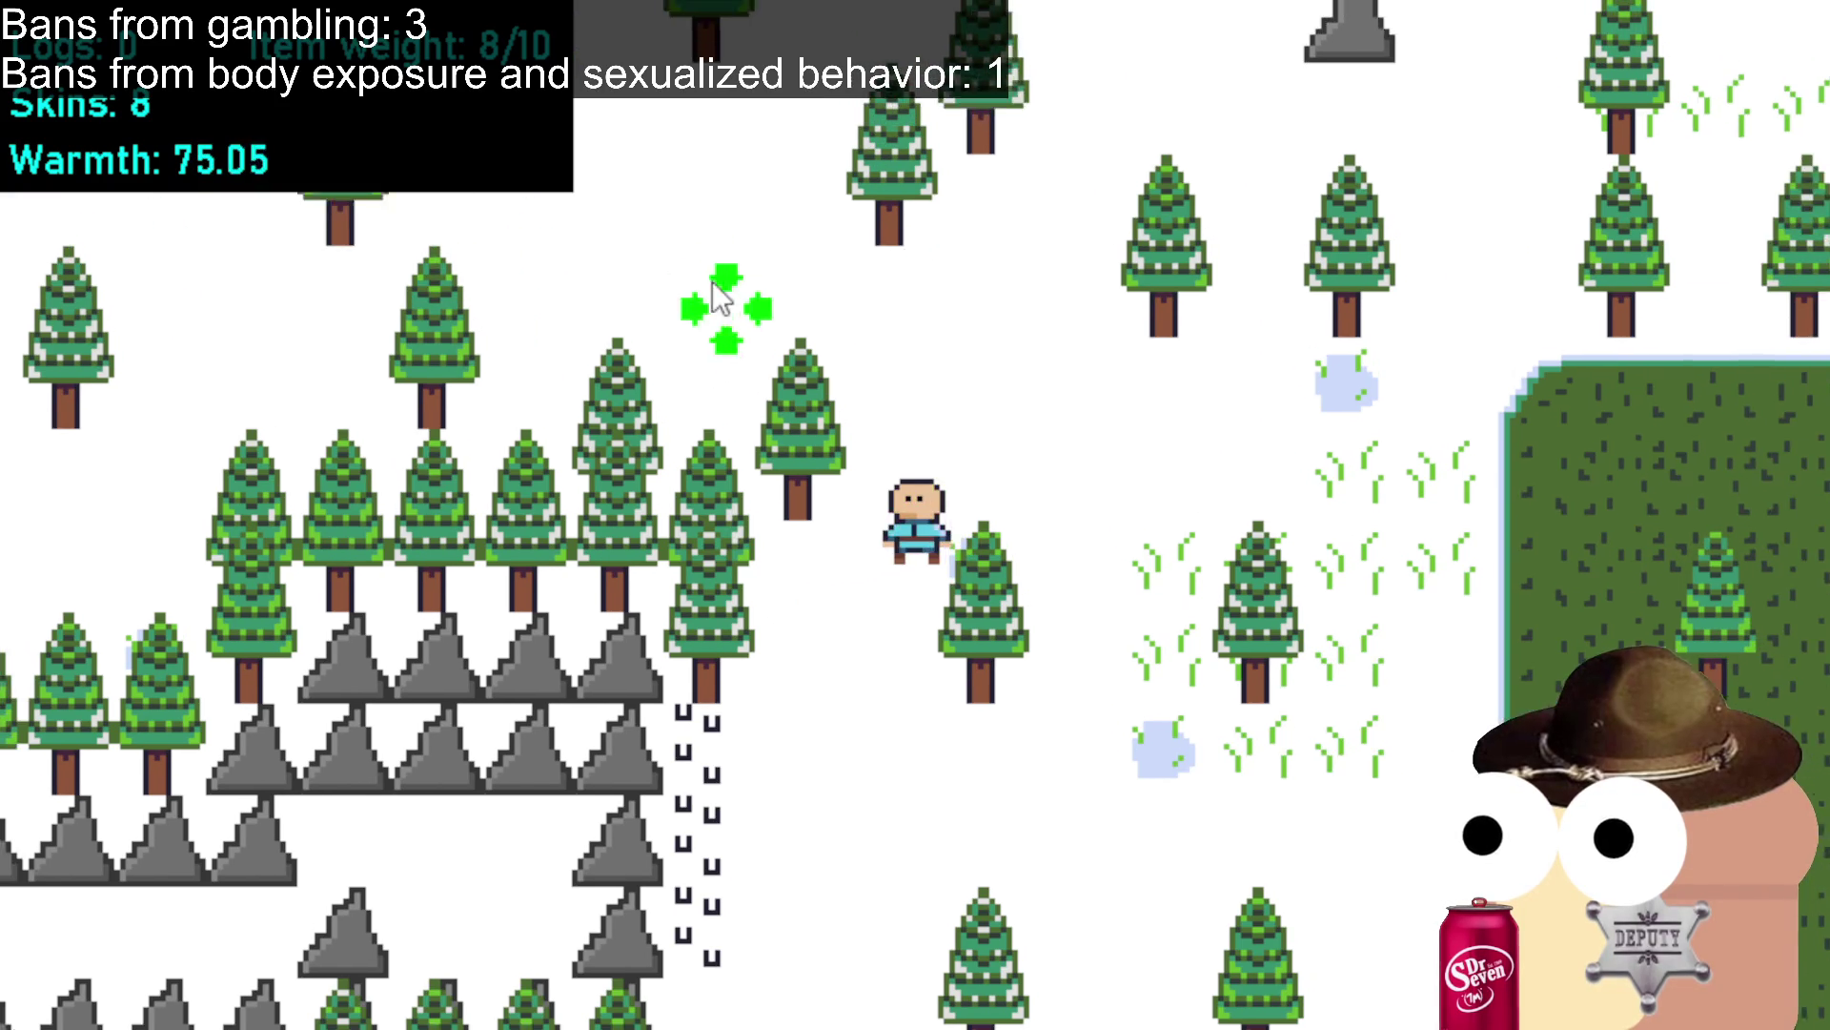
click(551, 379)
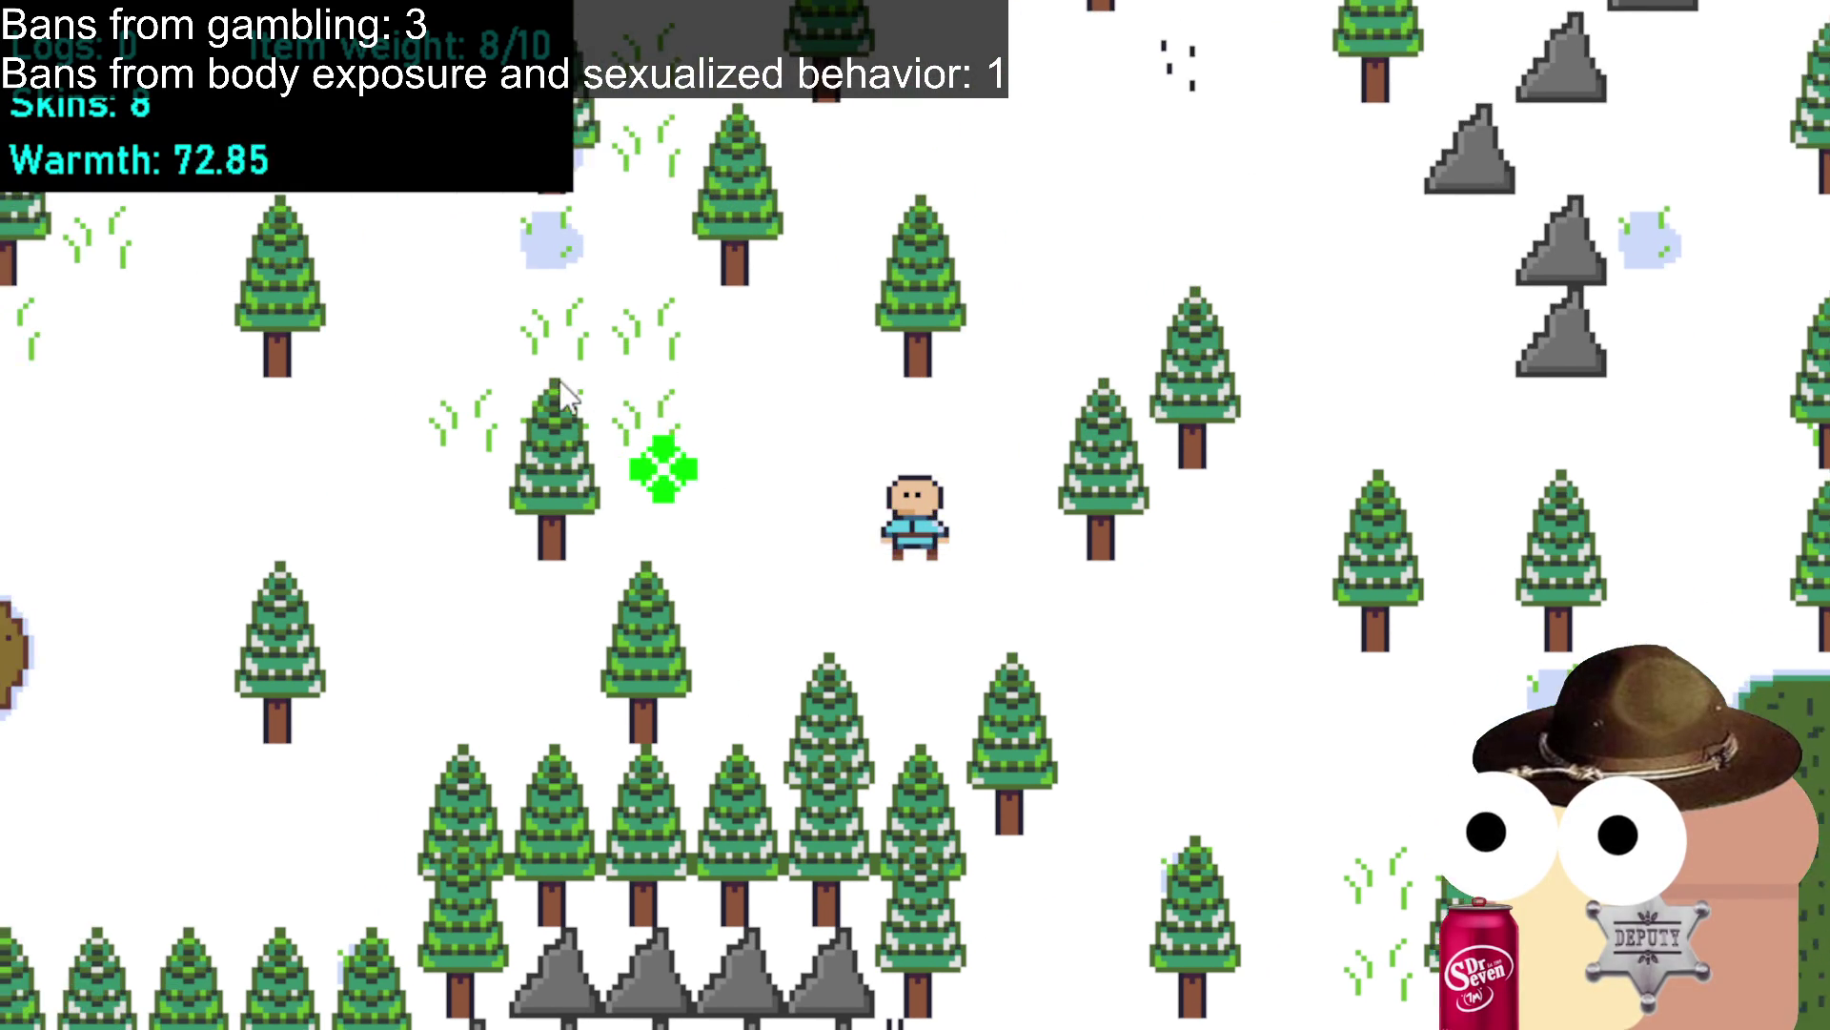
click(559, 380)
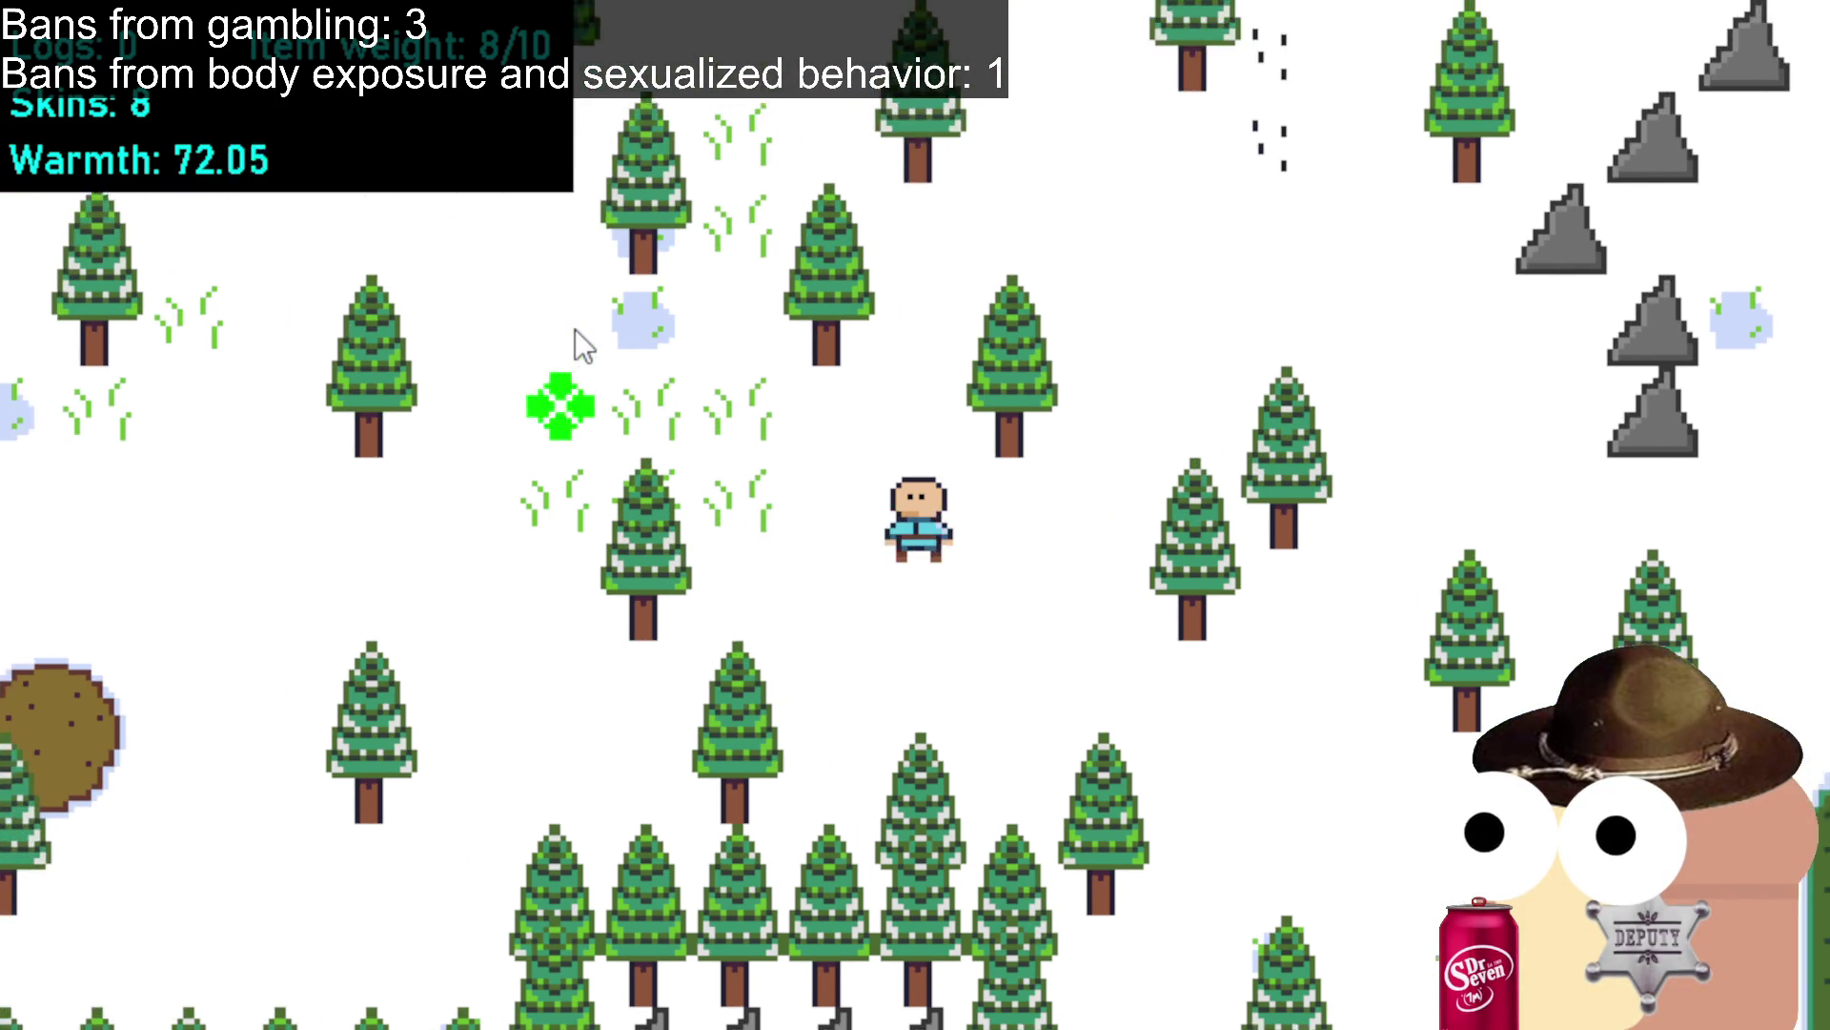
click(573, 329)
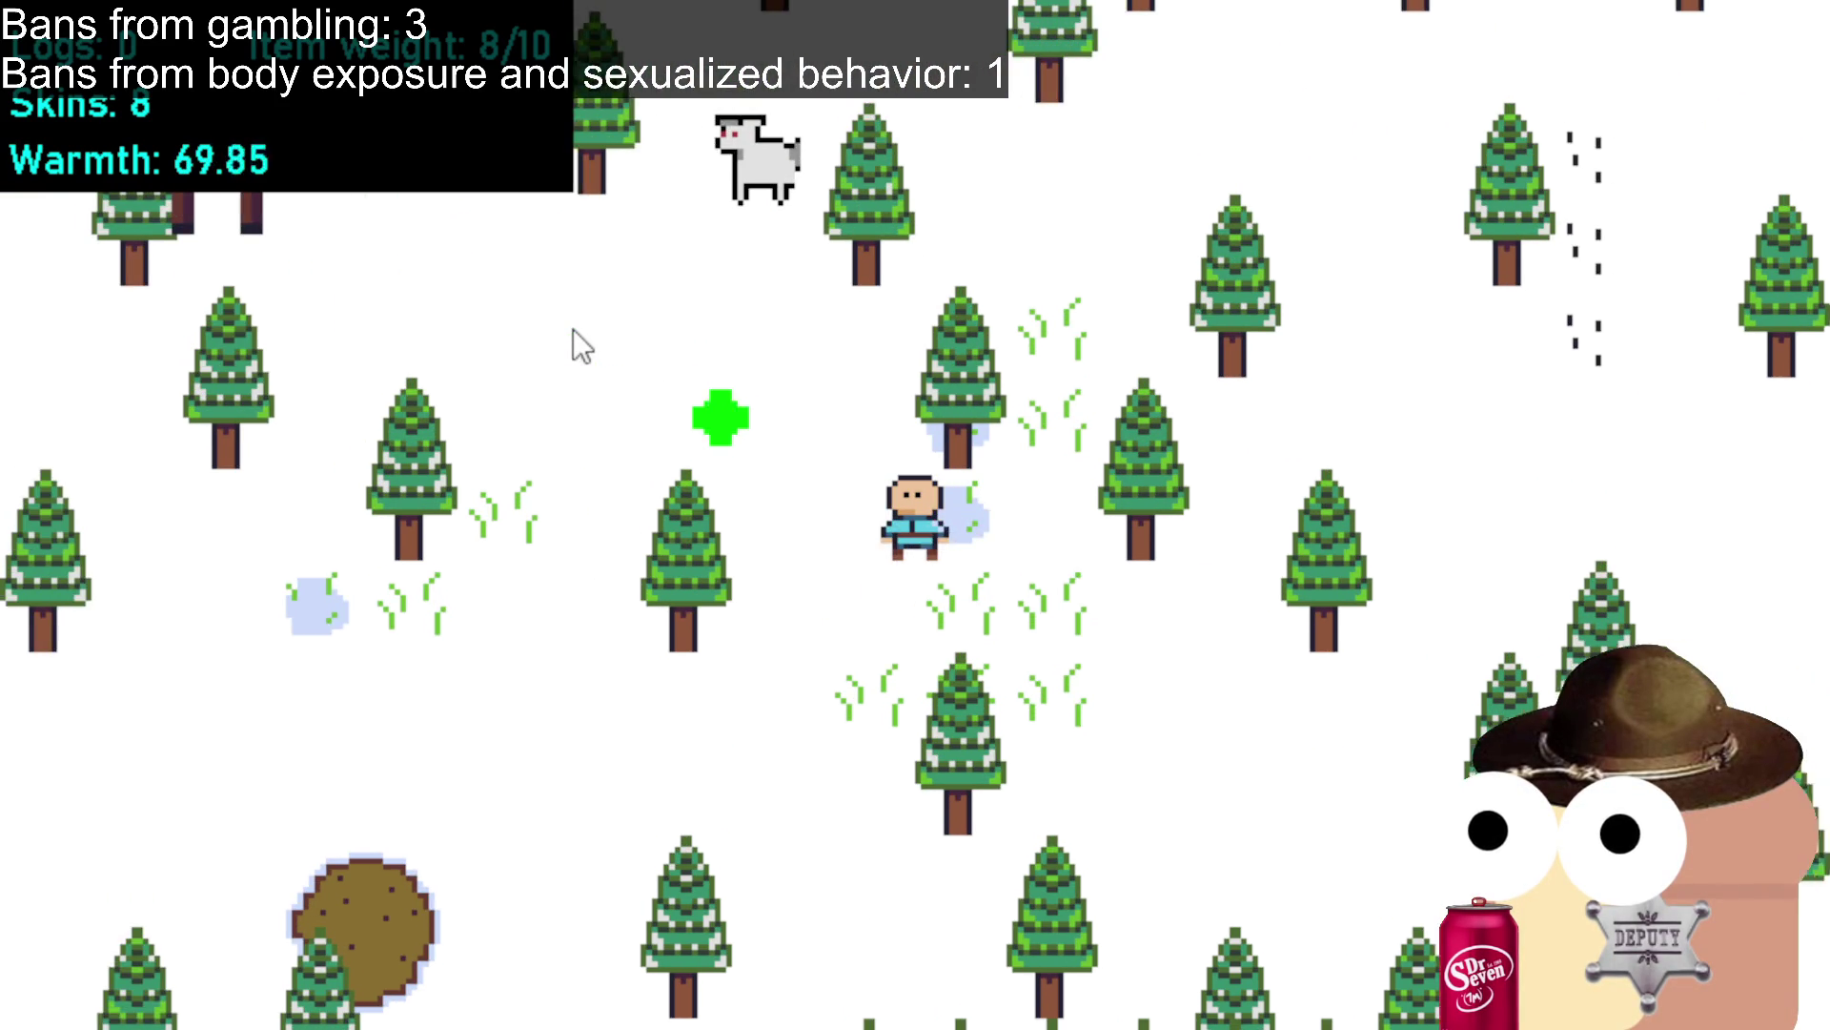
click(574, 329)
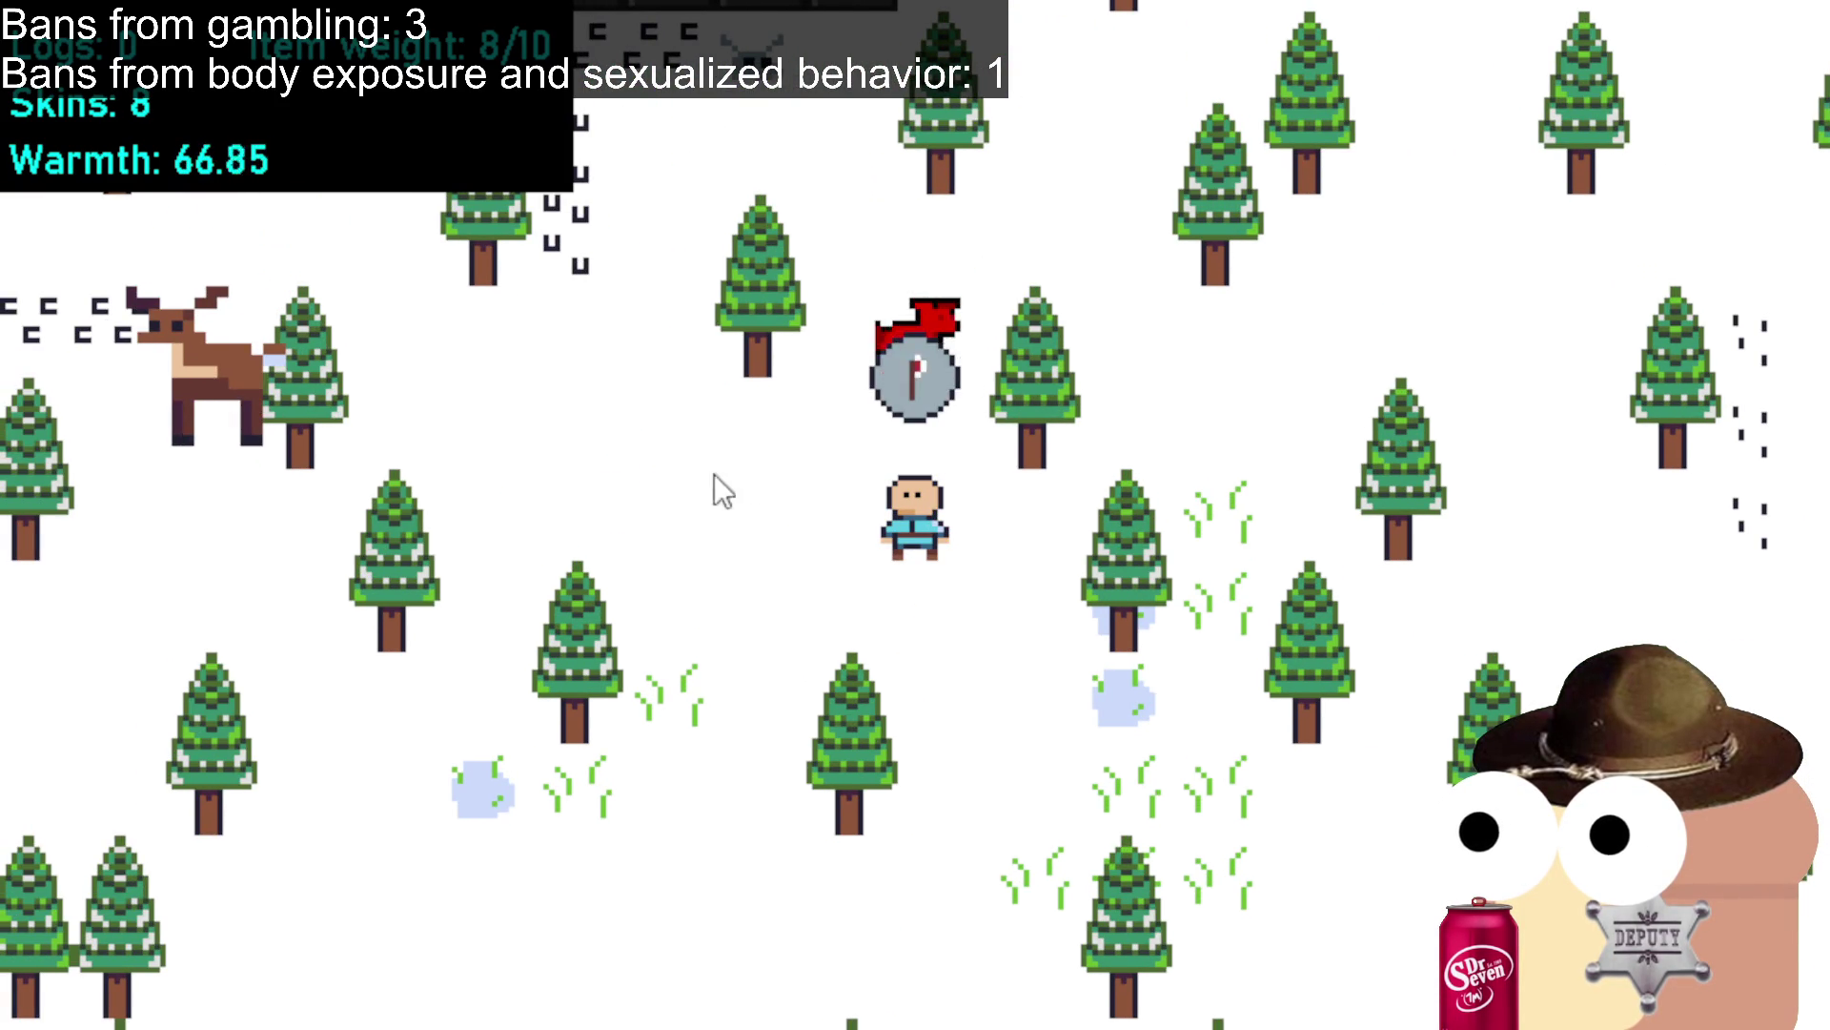
Hunt the deer to the up-left and collect its skin, bringing Skins to 10.
click(706, 482)
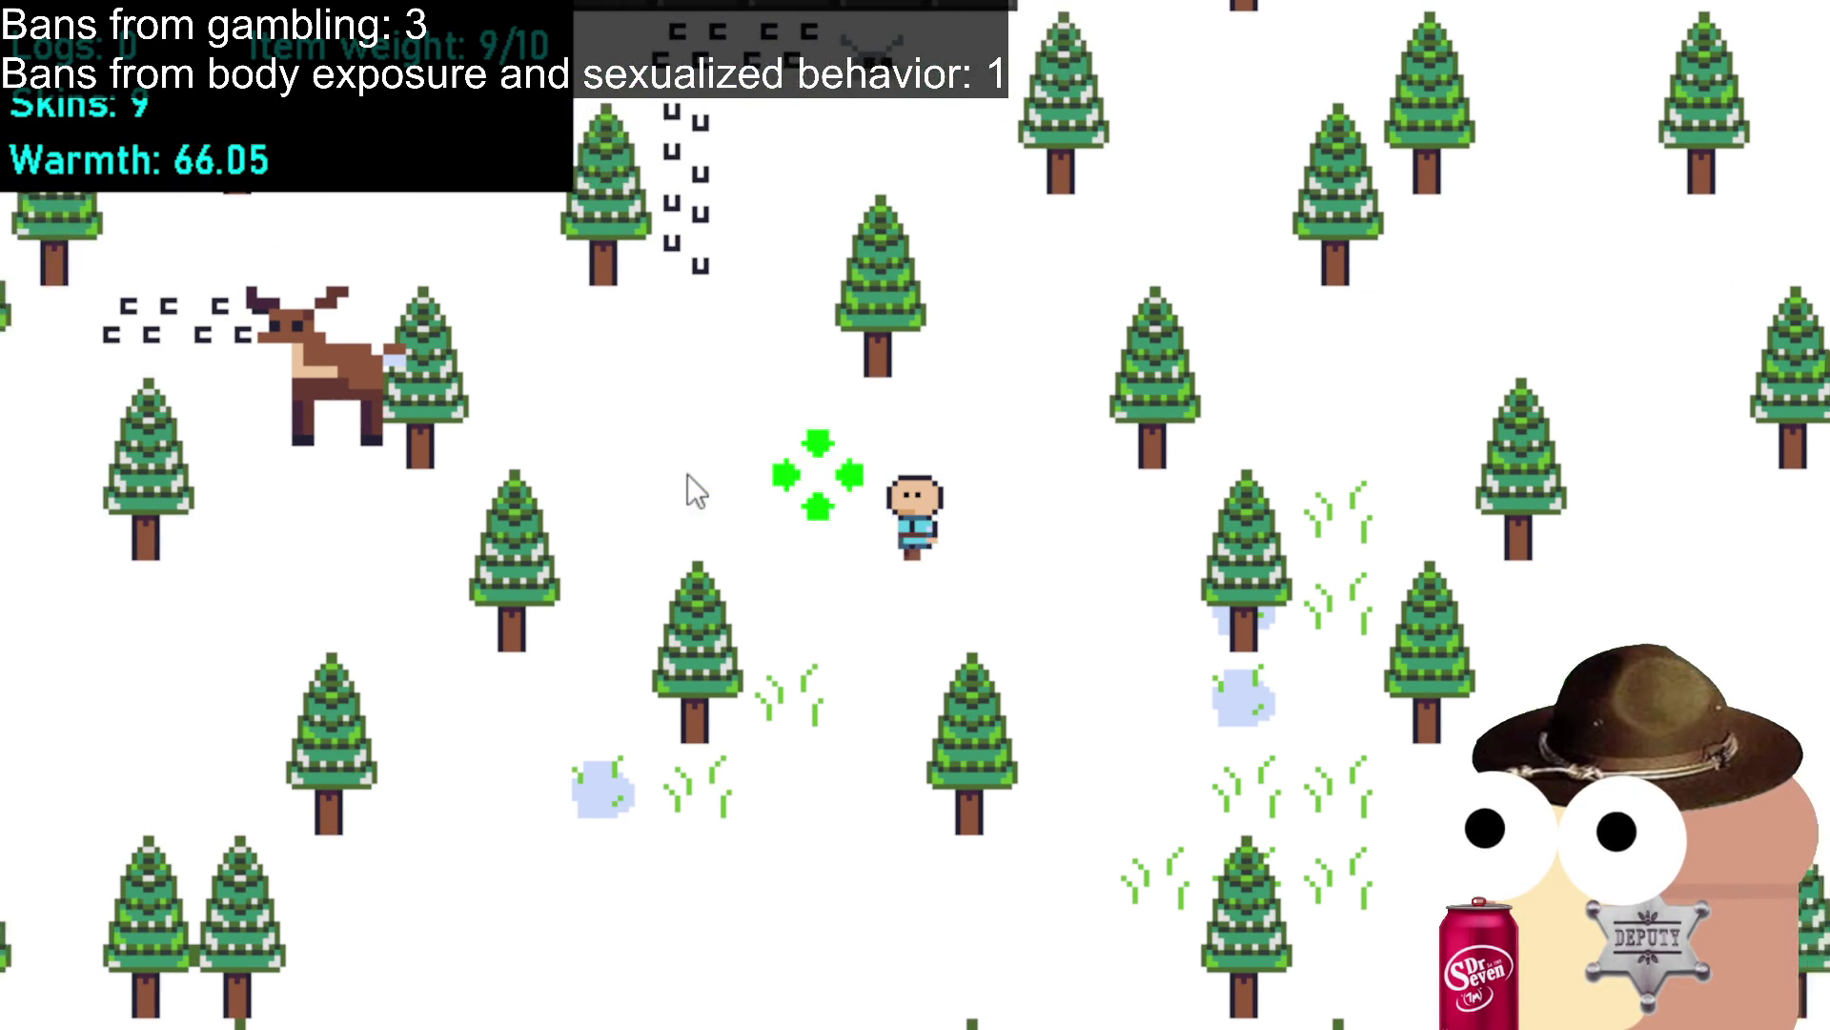
click(648, 482)
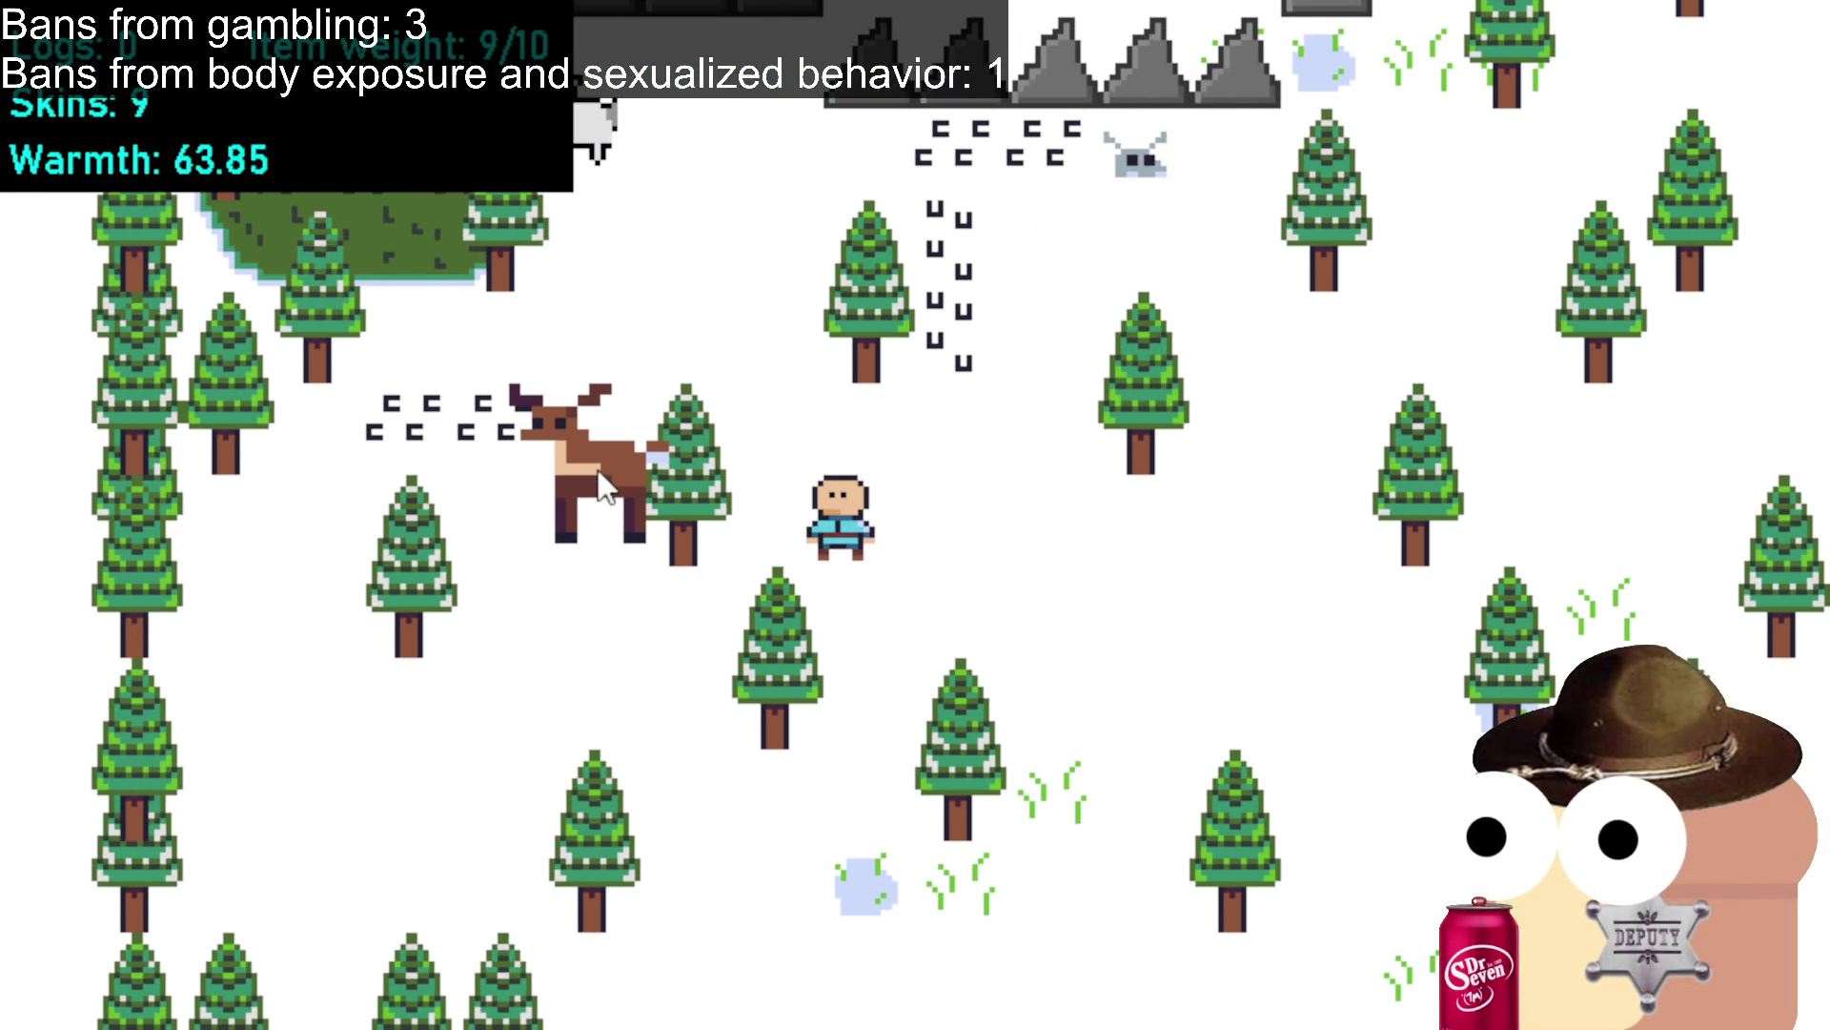
click(591, 543)
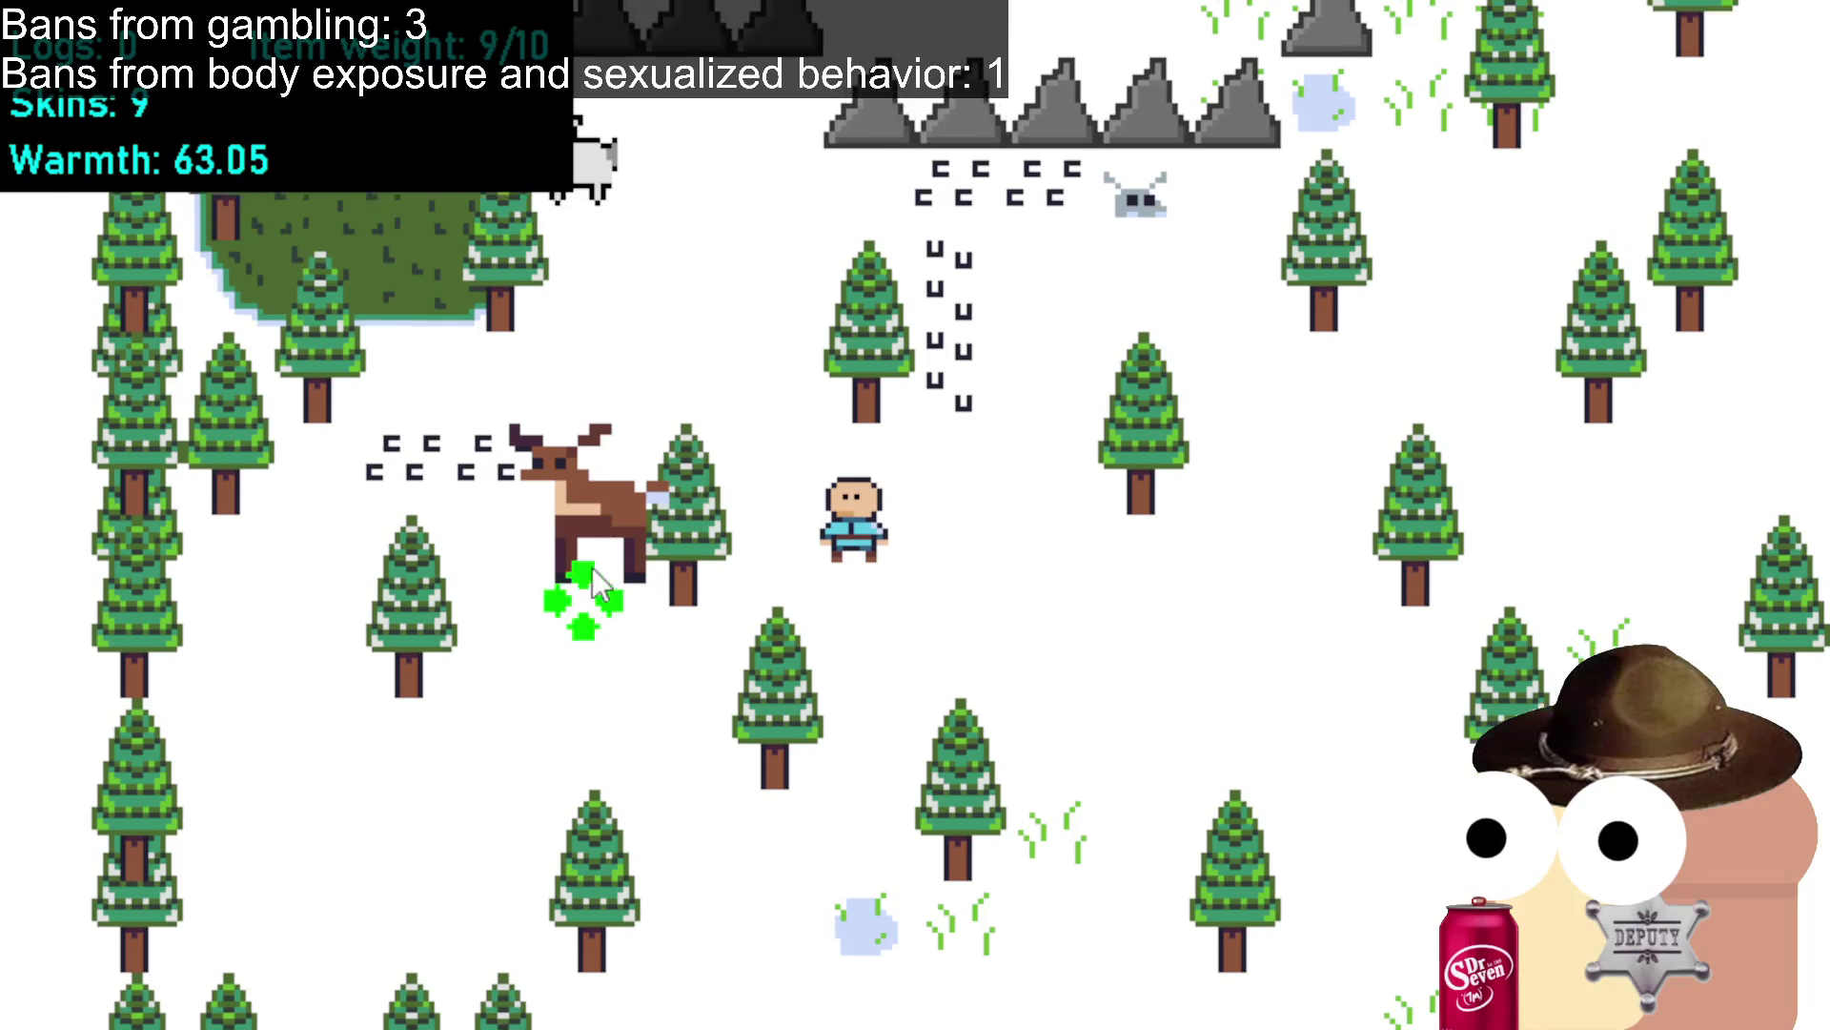
click(1163, 694)
click(1335, 630)
click(1620, 525)
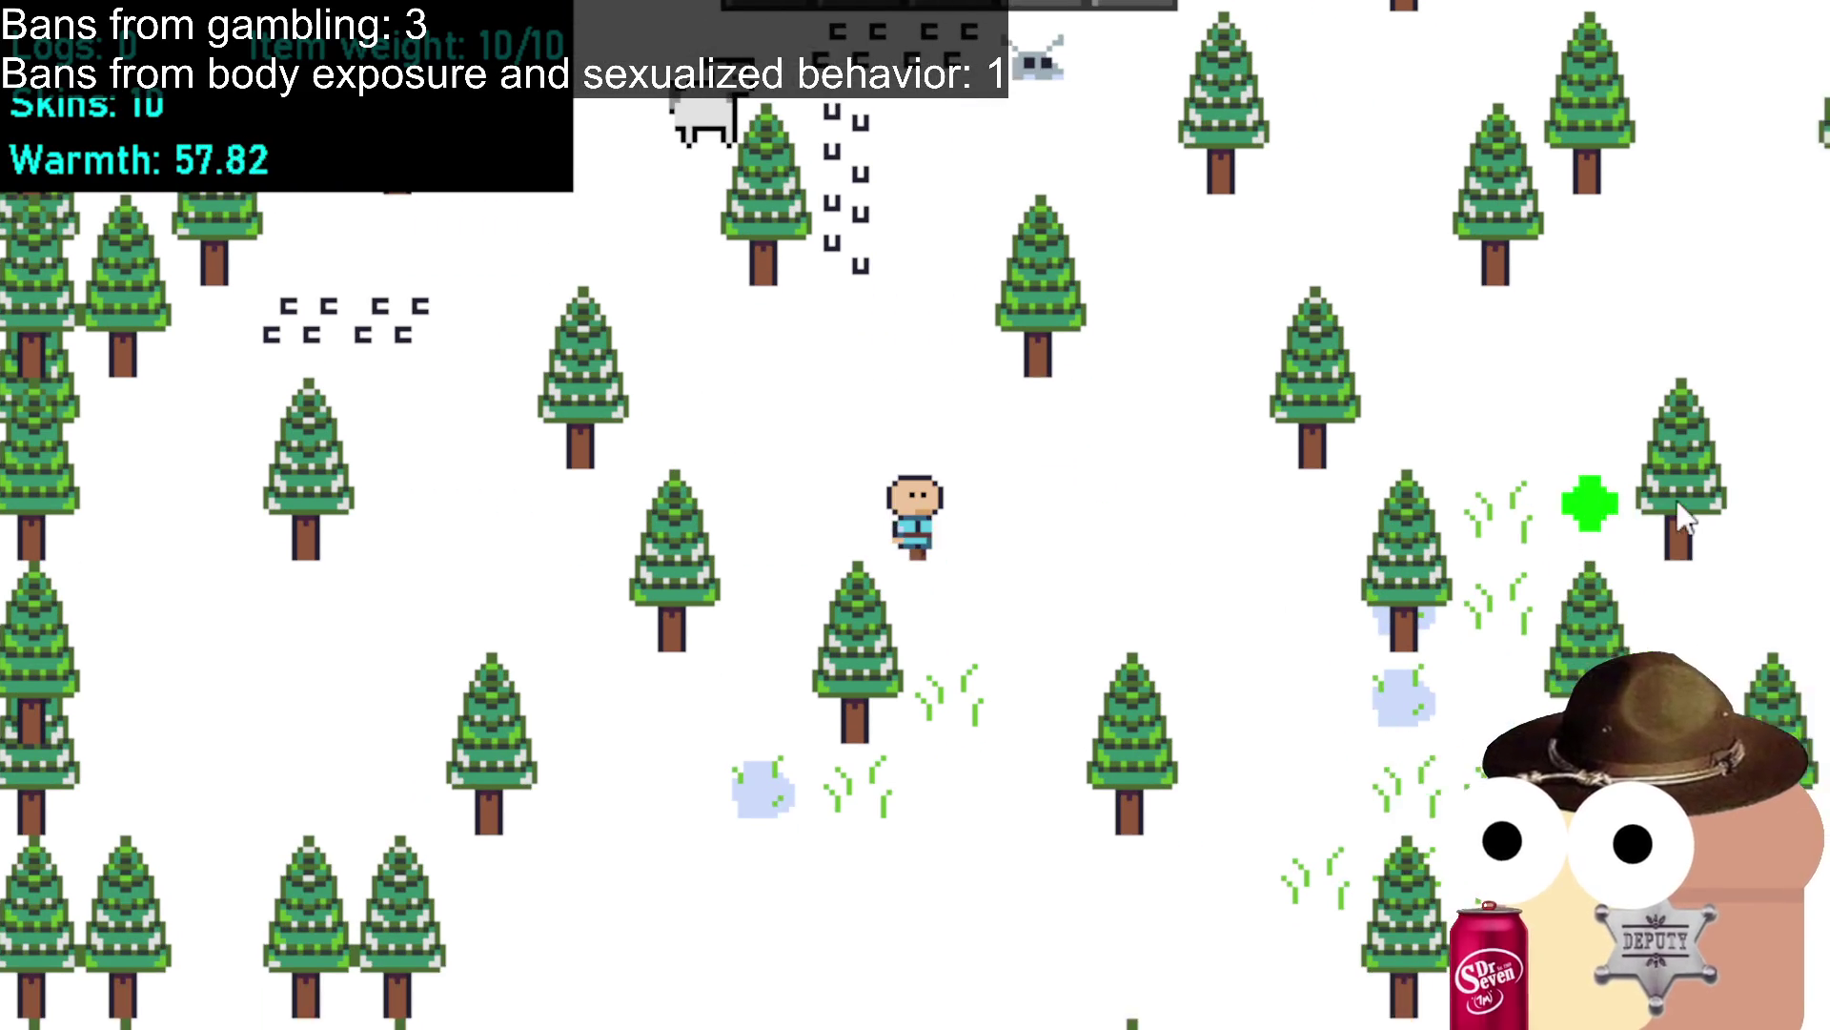
Walk back through the forest to the campsite's dirt clearing.
click(1630, 536)
click(1661, 553)
click(1573, 491)
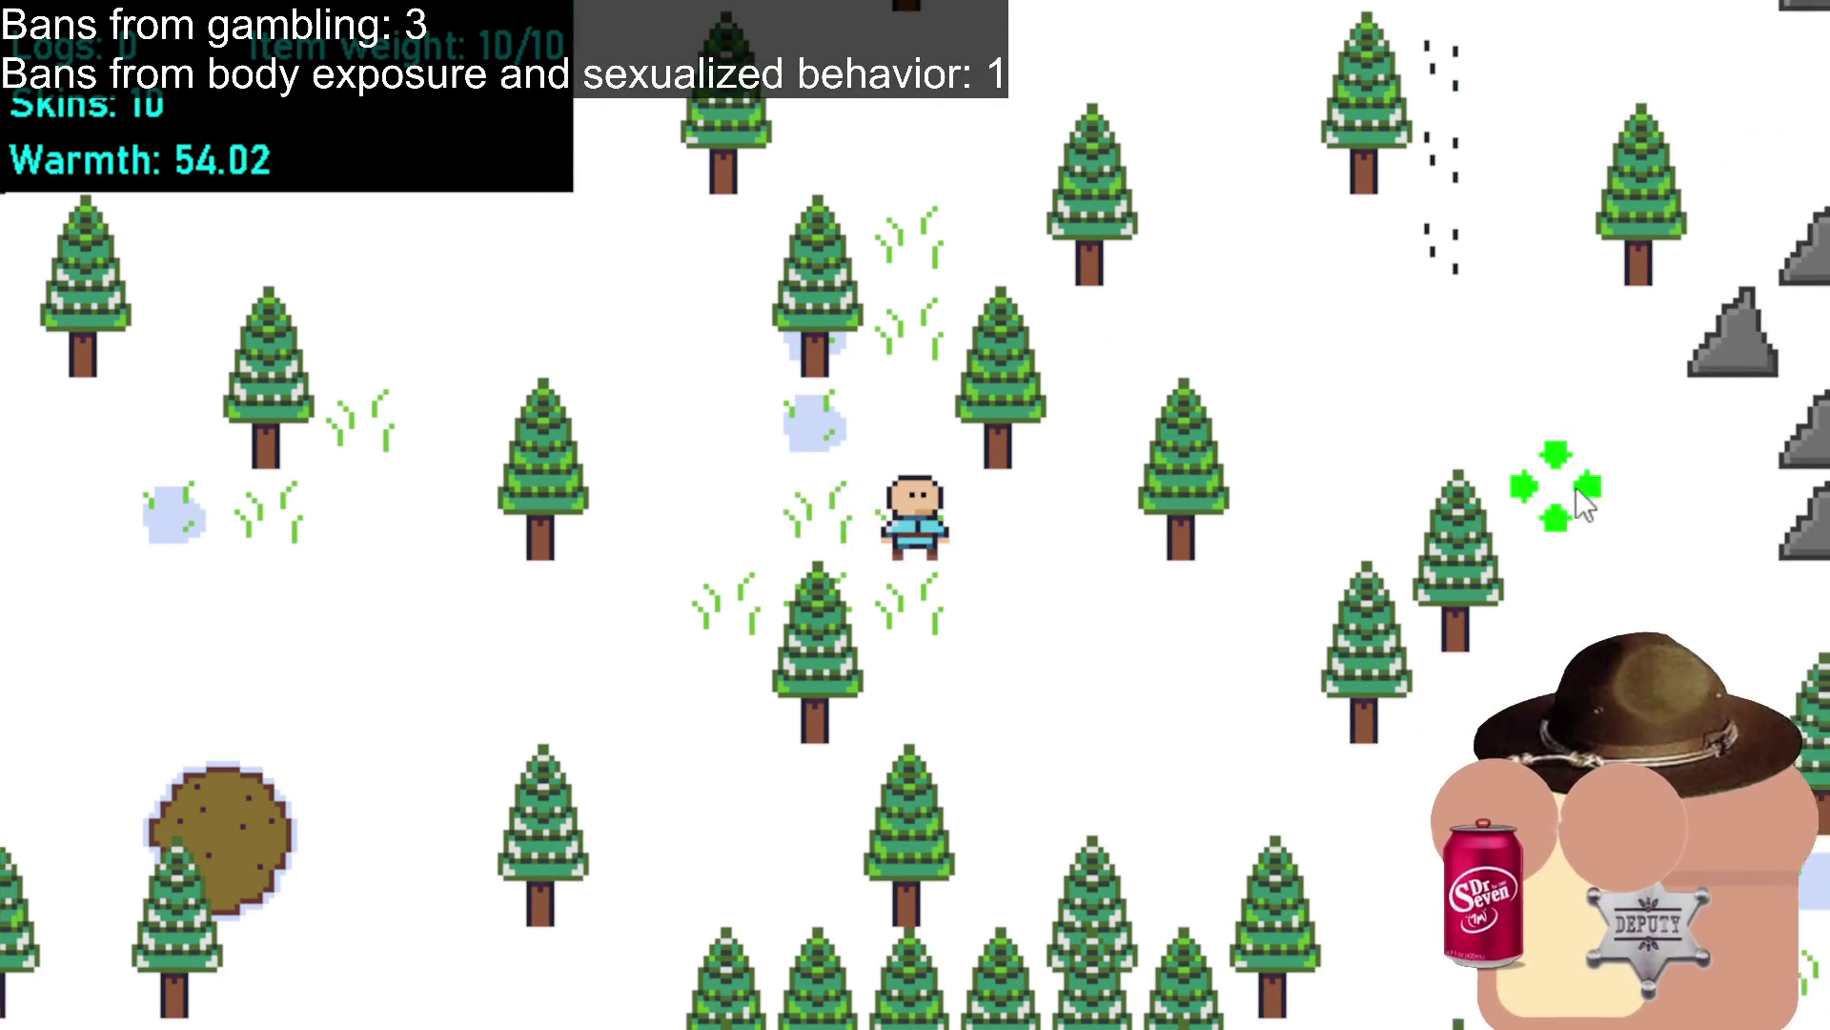
click(1721, 624)
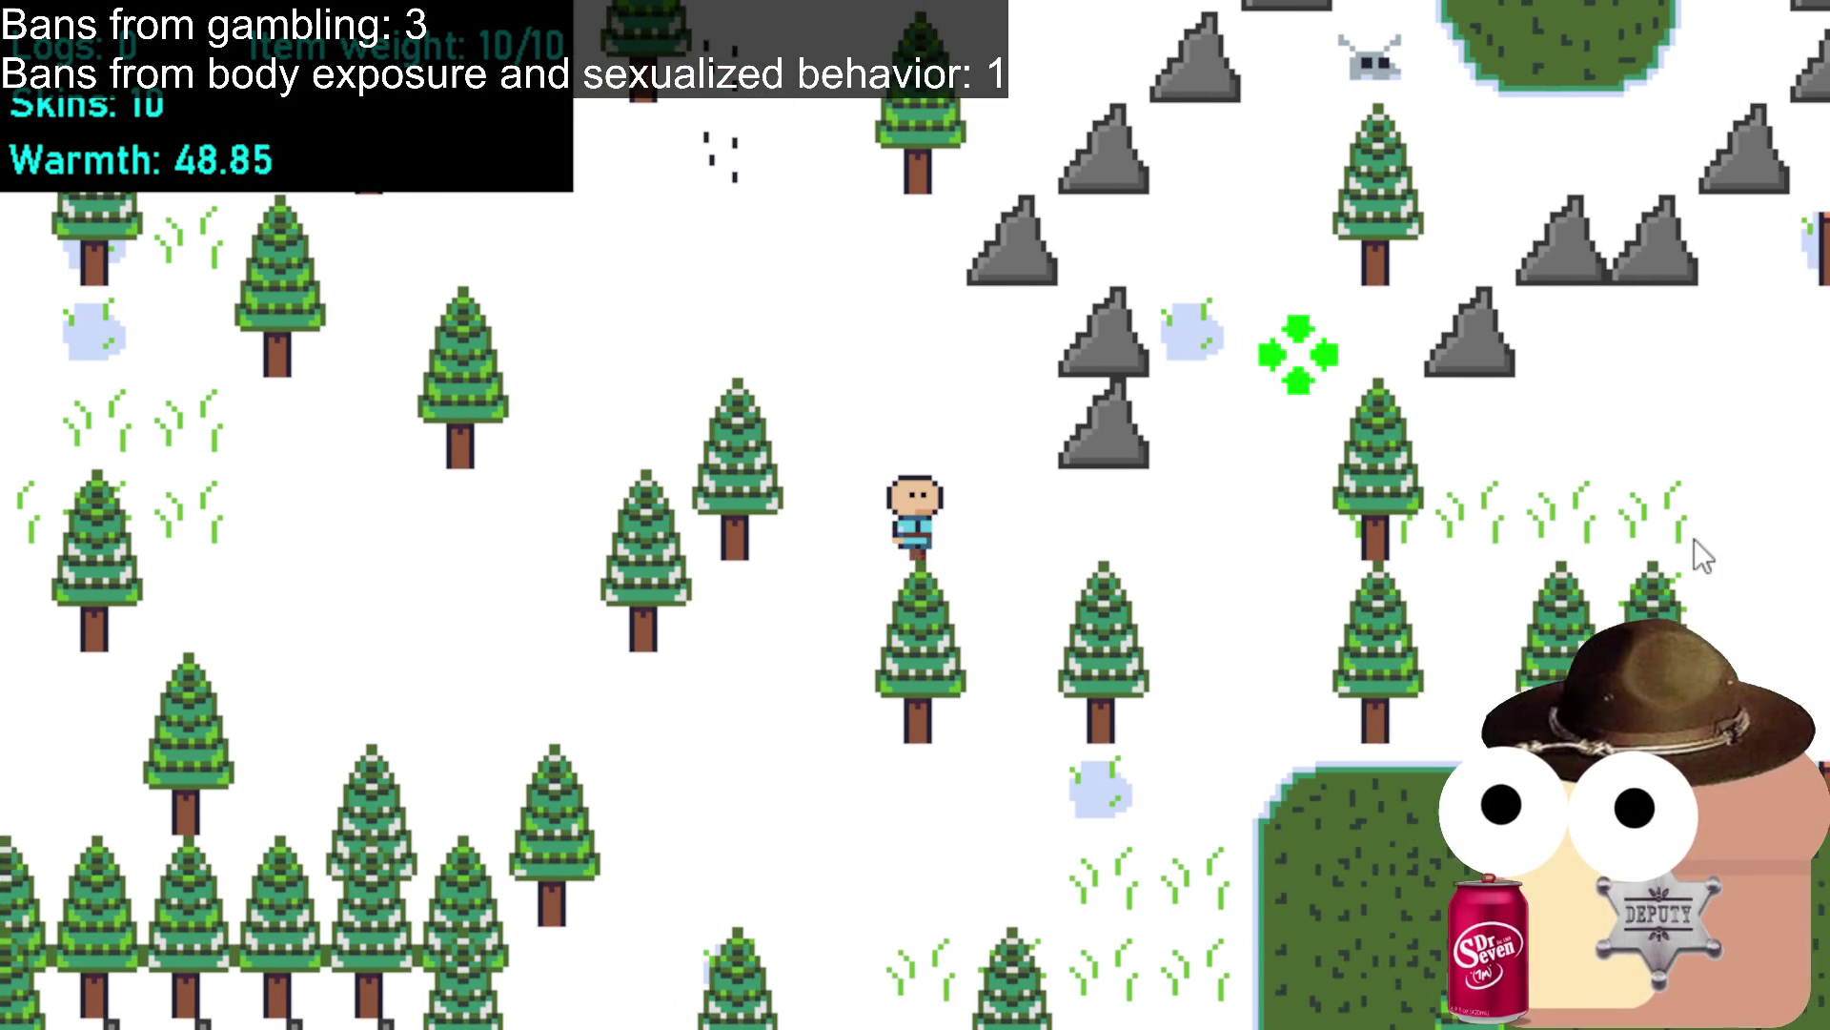
click(1697, 493)
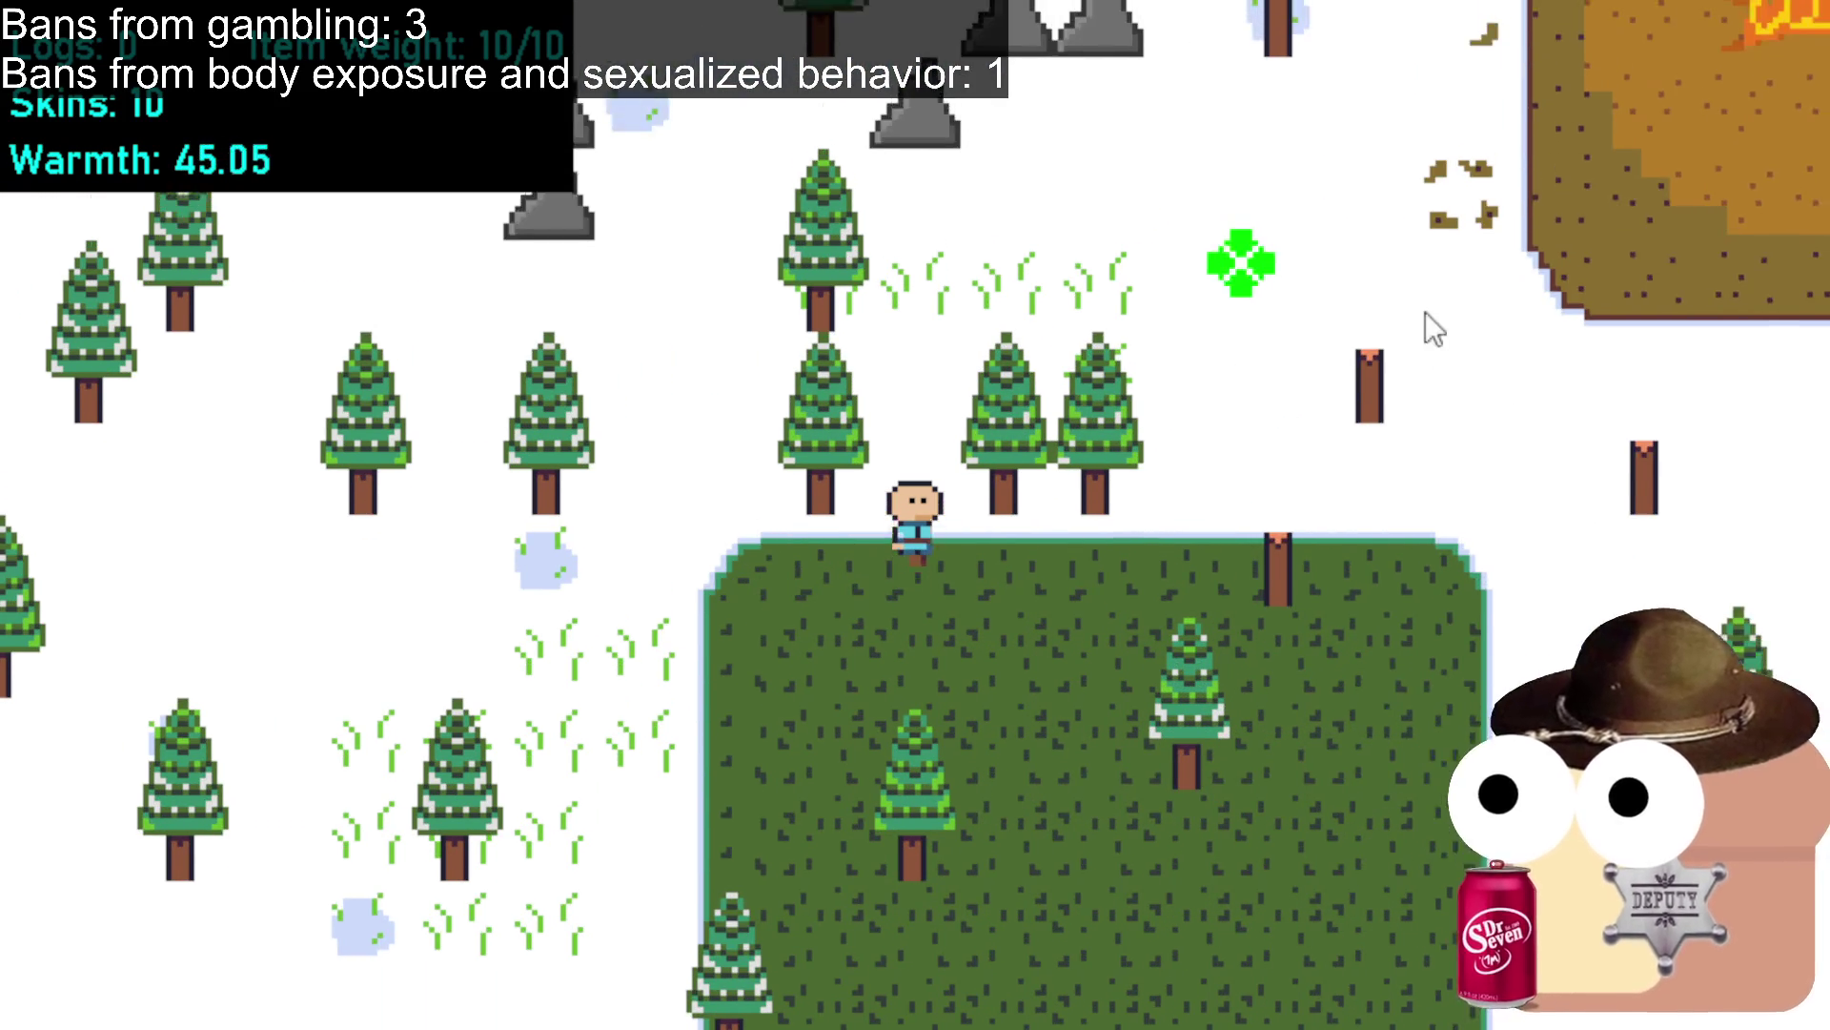
click(1582, 229)
click(1687, 234)
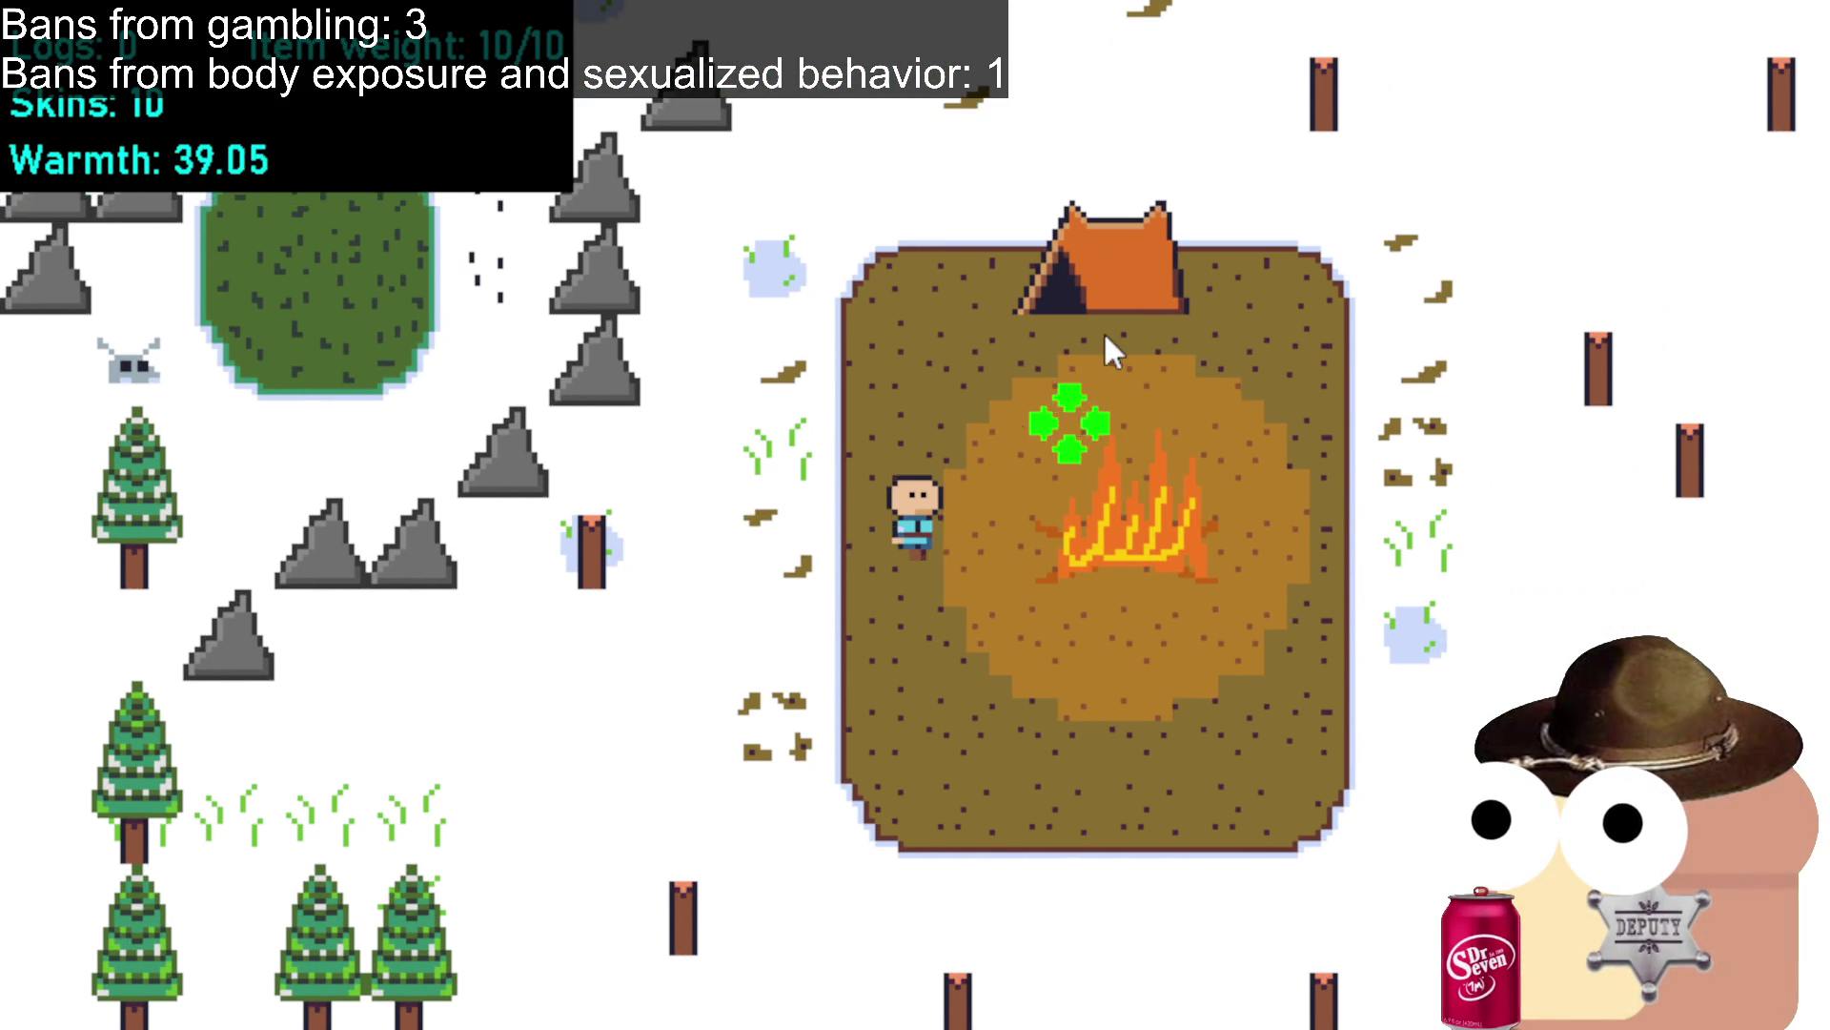
Spend the 10 skins at the tent on a hooded coat upgrade, then walk left of the fire.
click(1134, 381)
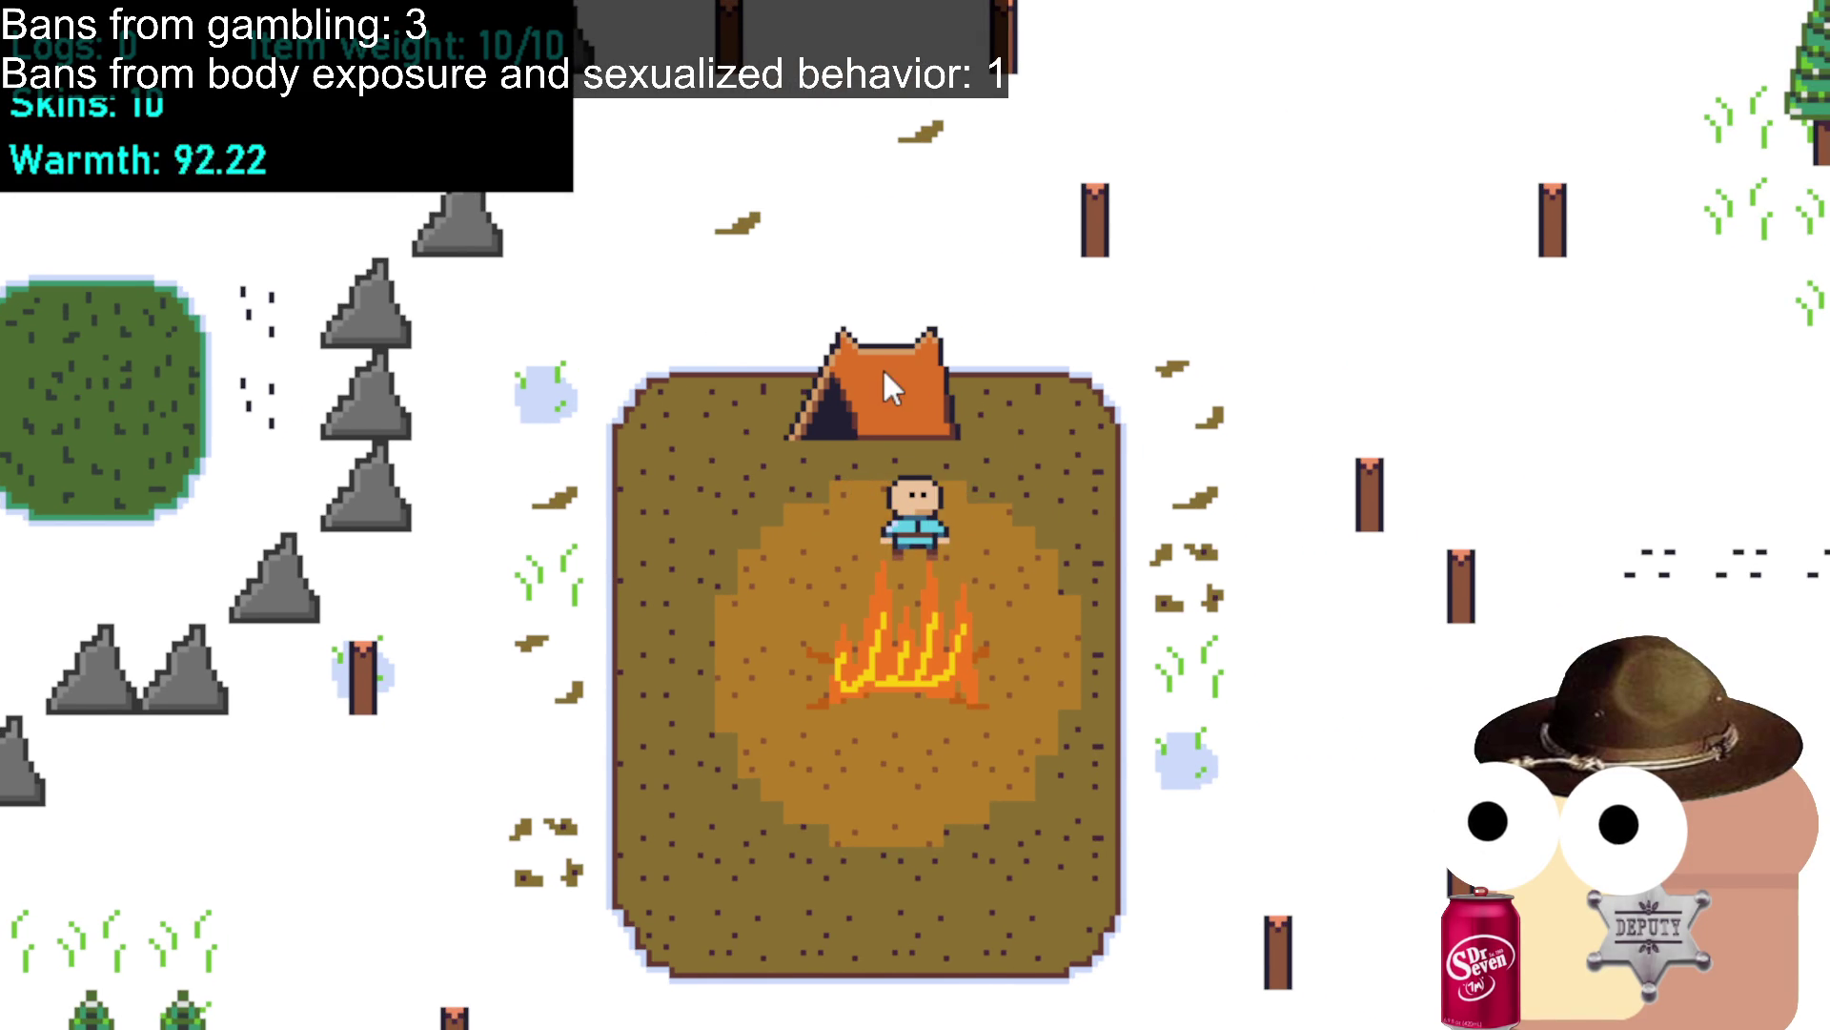
click(884, 370)
key(w)
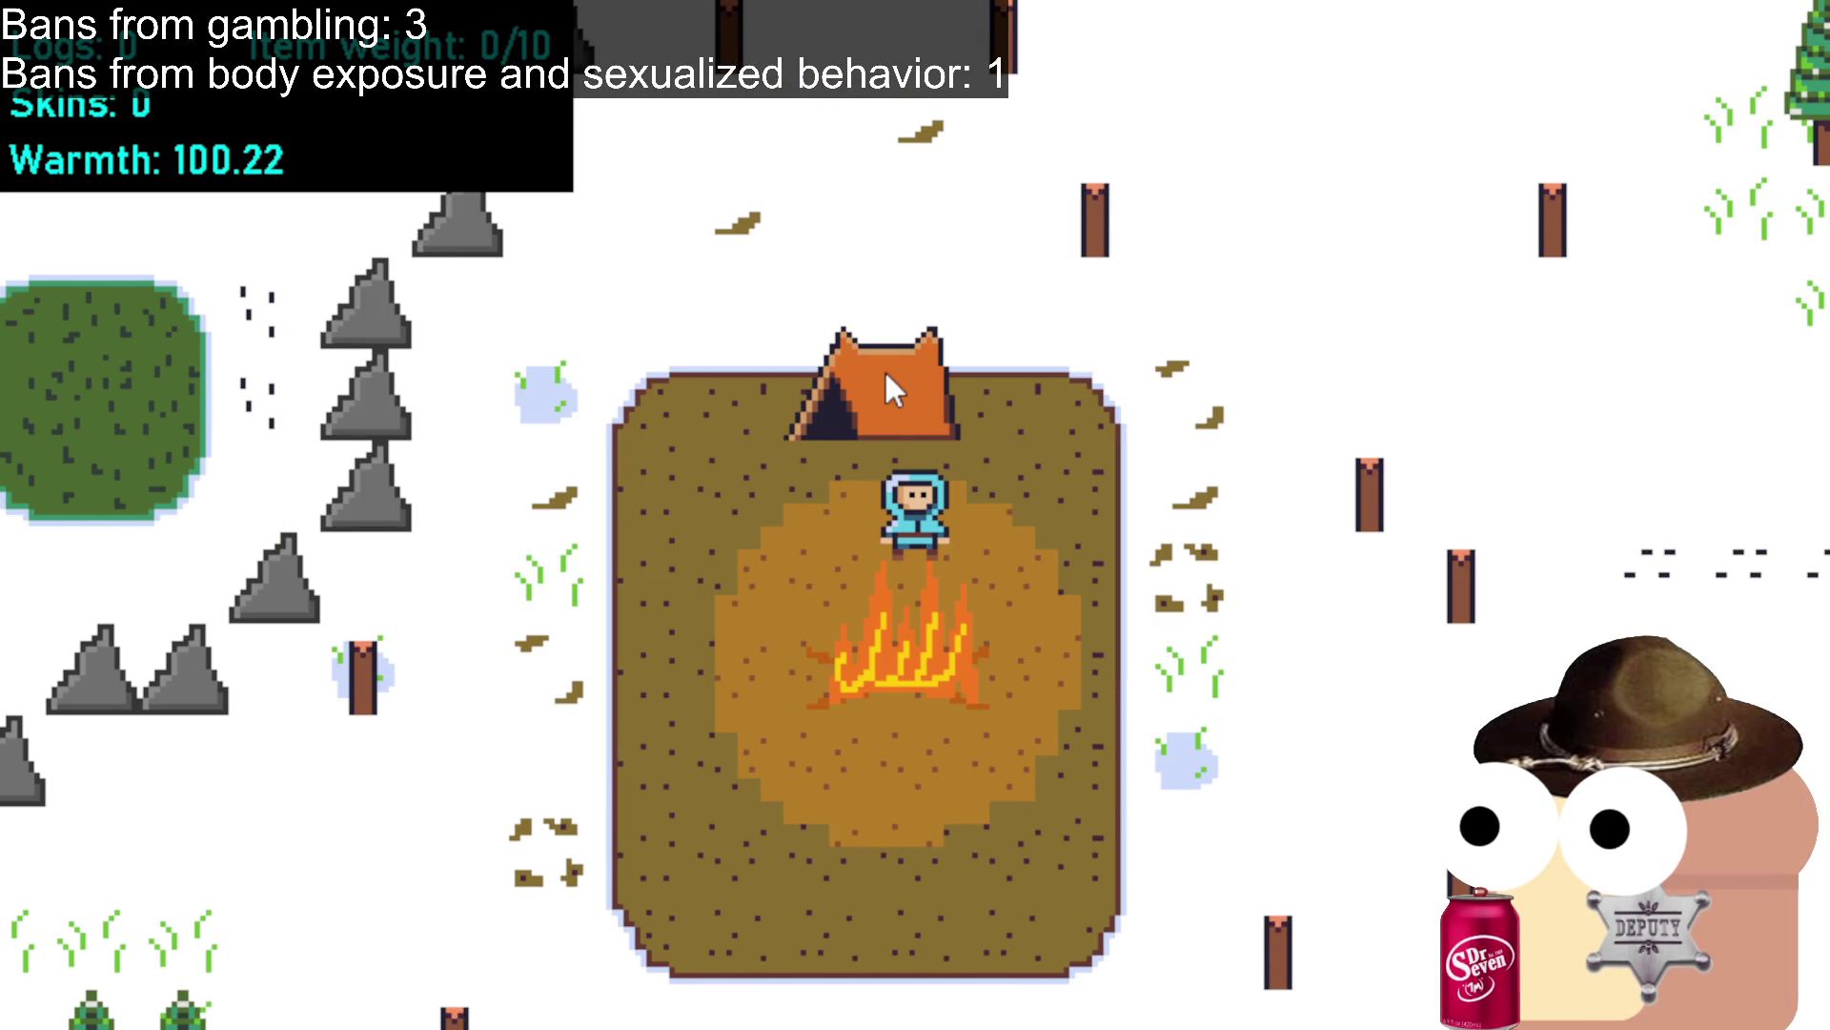
click(896, 382)
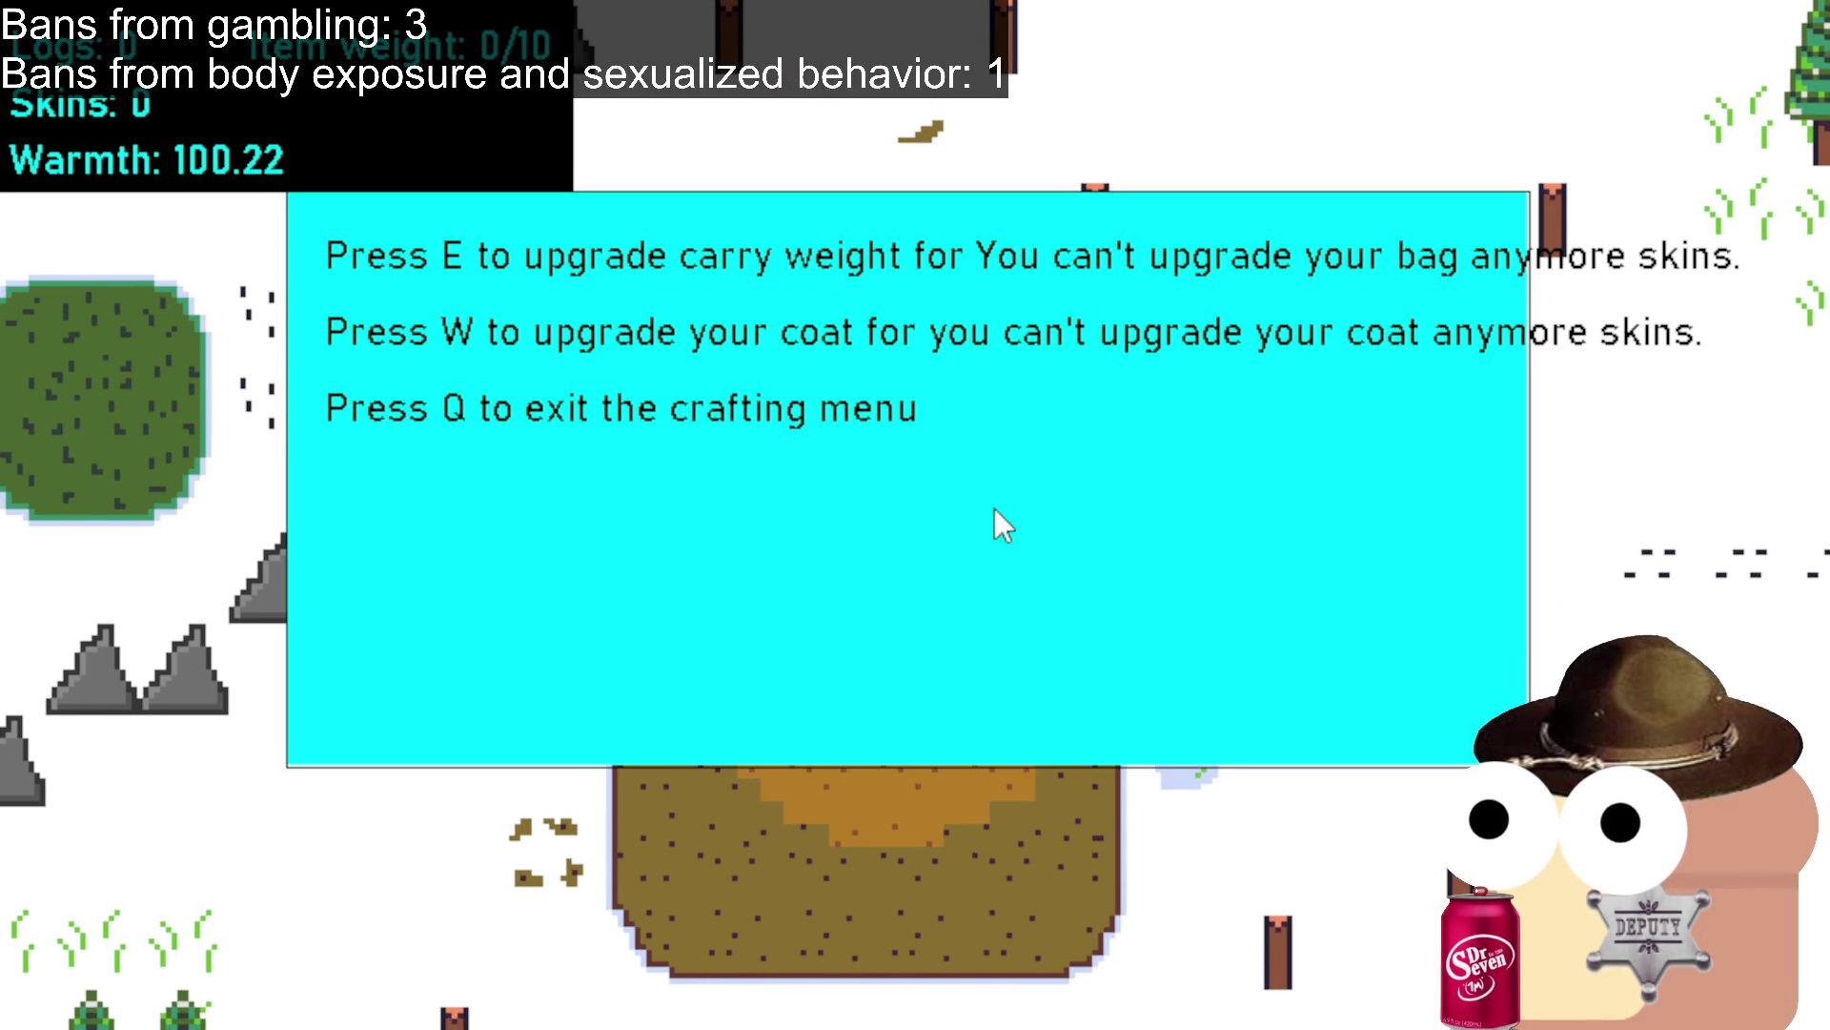
key(q)
click(613, 665)
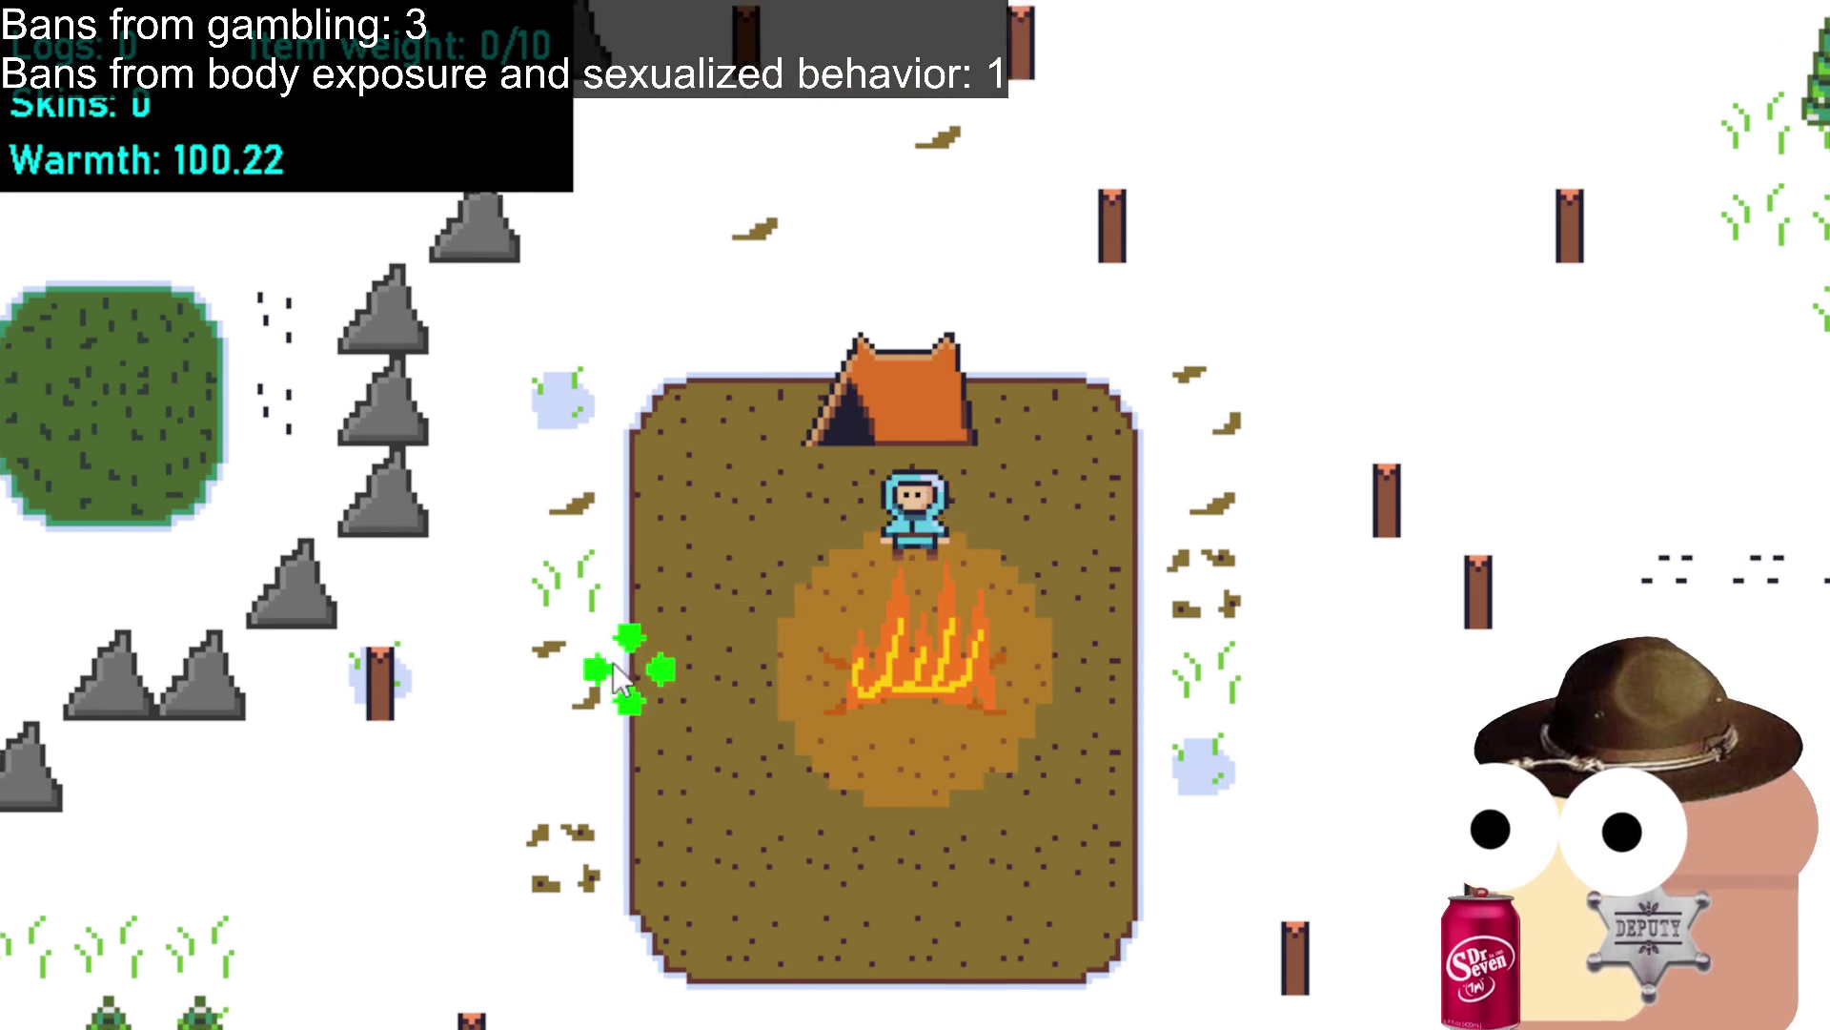
click(643, 713)
Walk left to the trees with A and S and chop several of them for logs.
key(a)
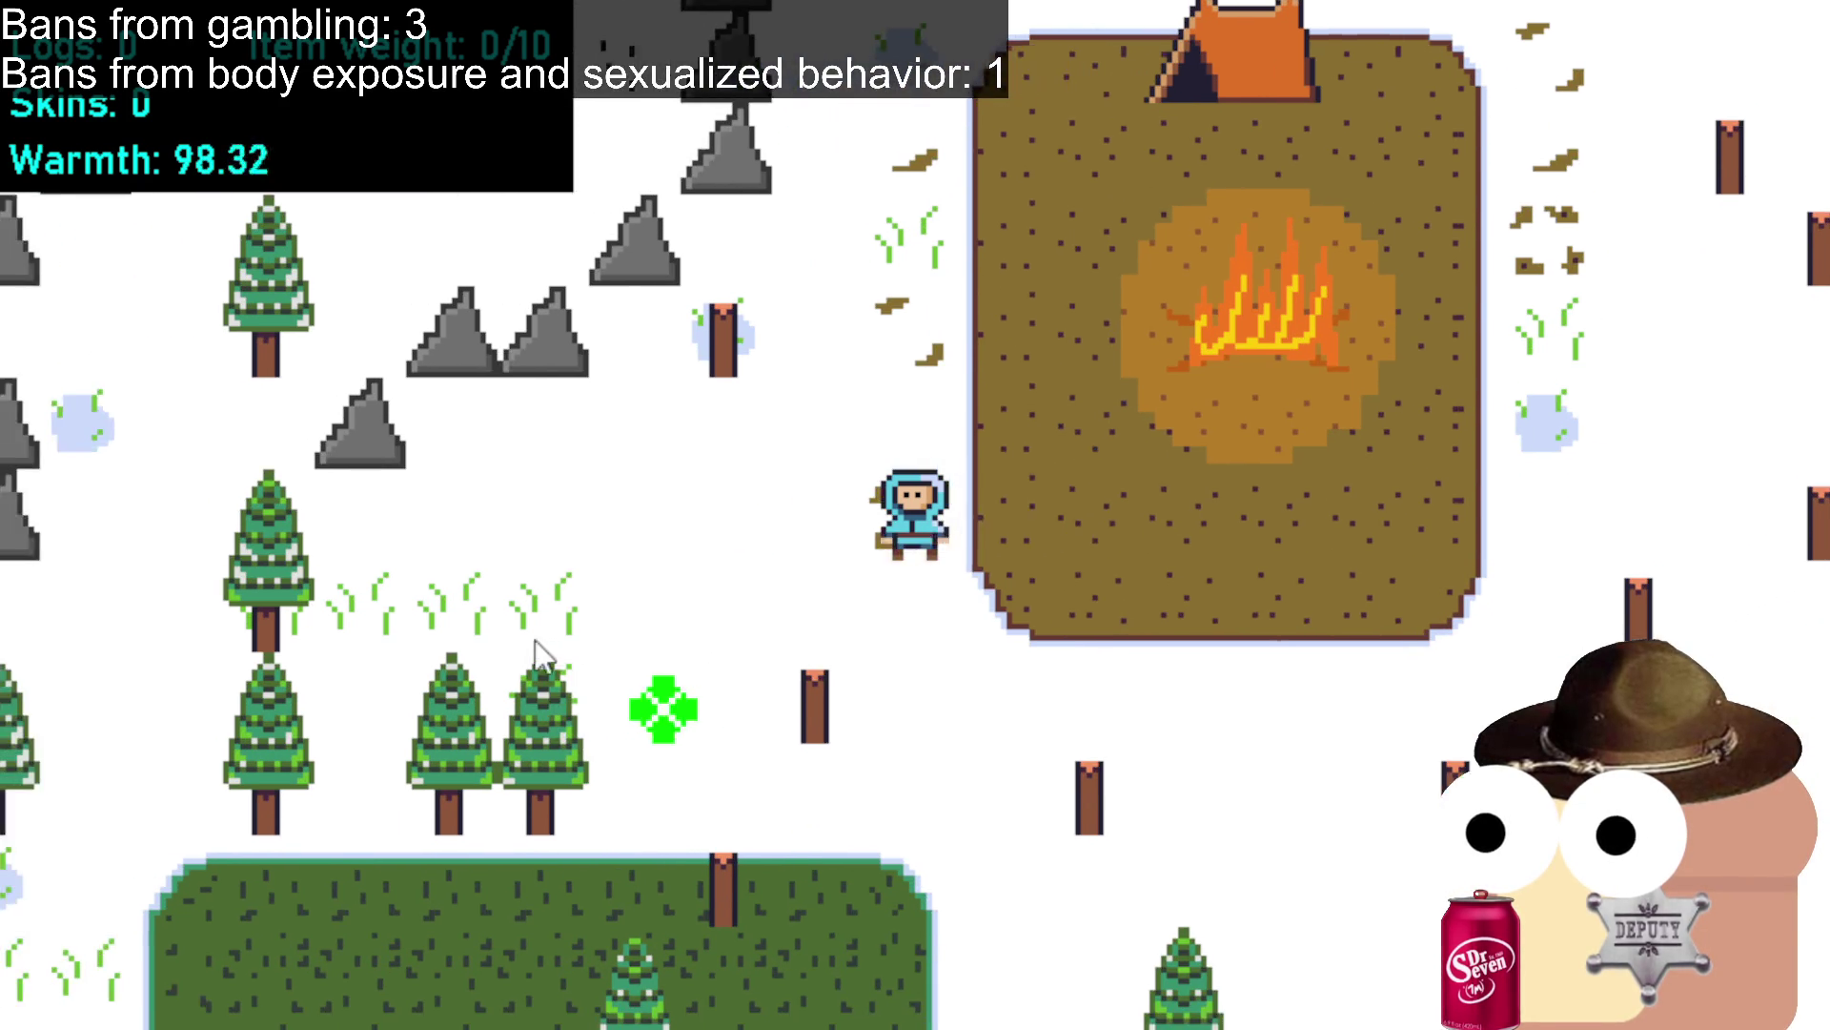
key(s)
key(a)
key(s)
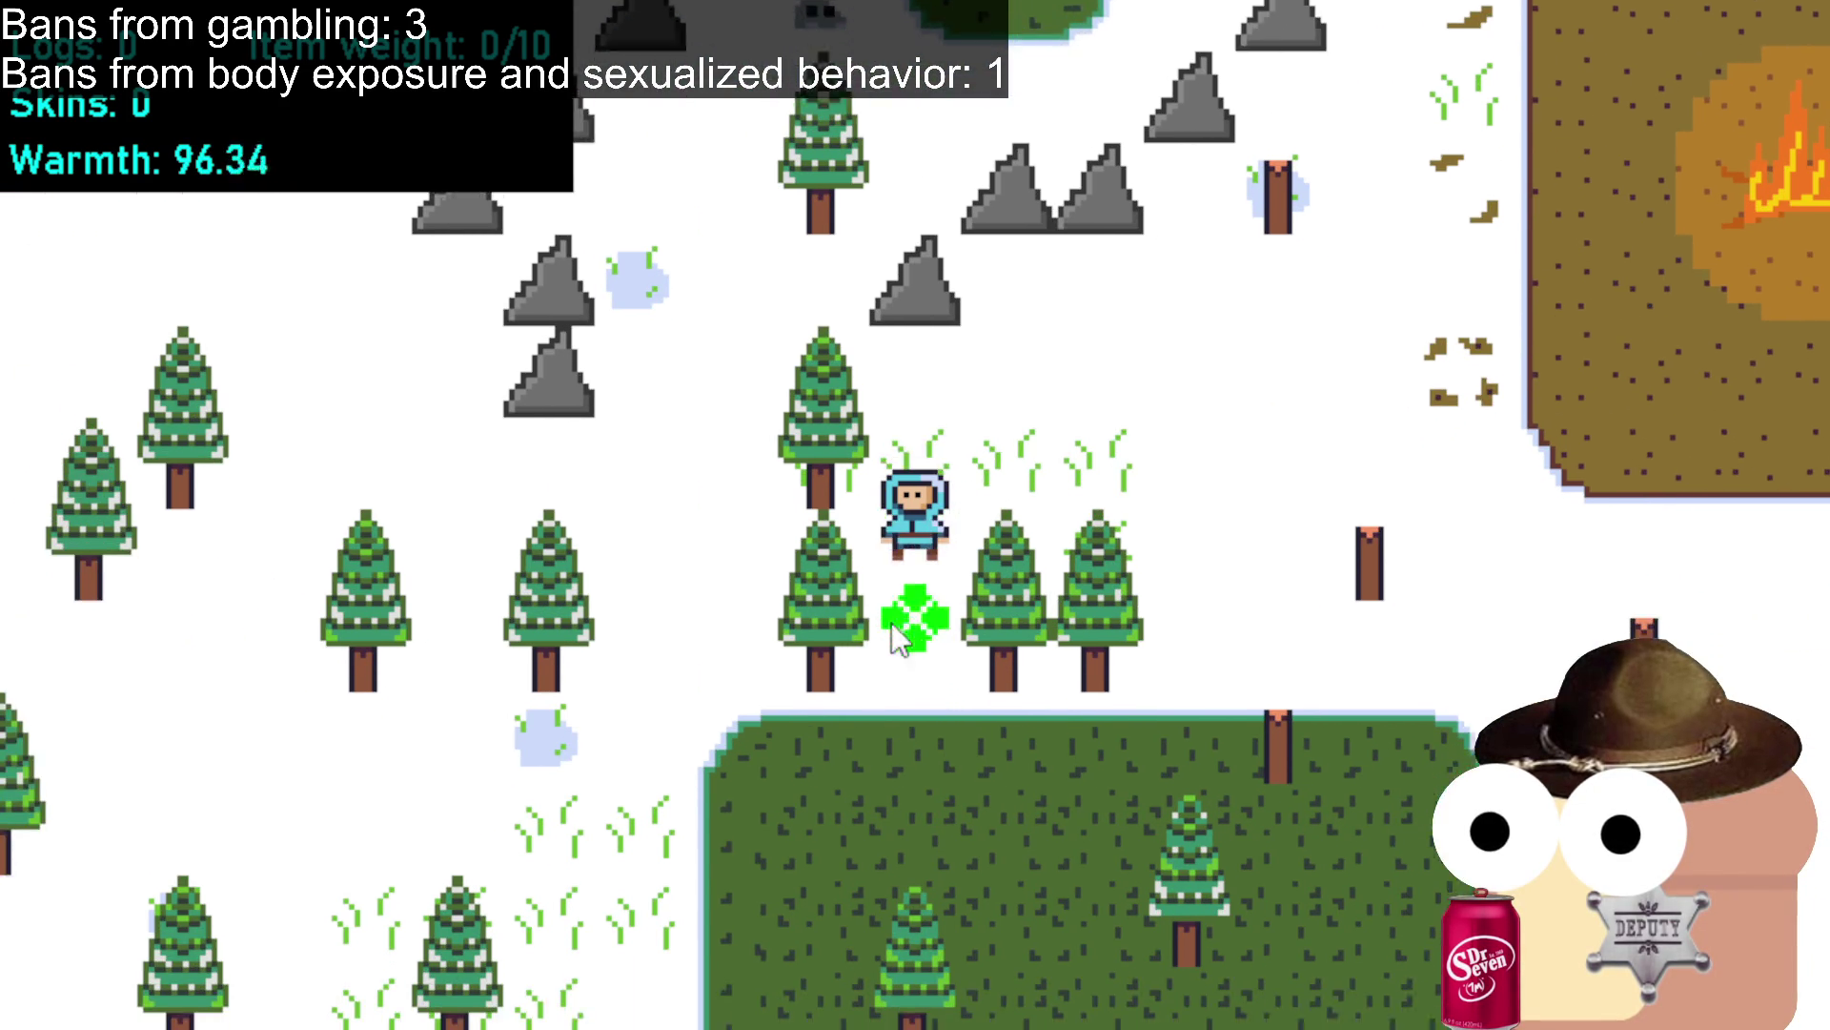
click(839, 473)
click(992, 505)
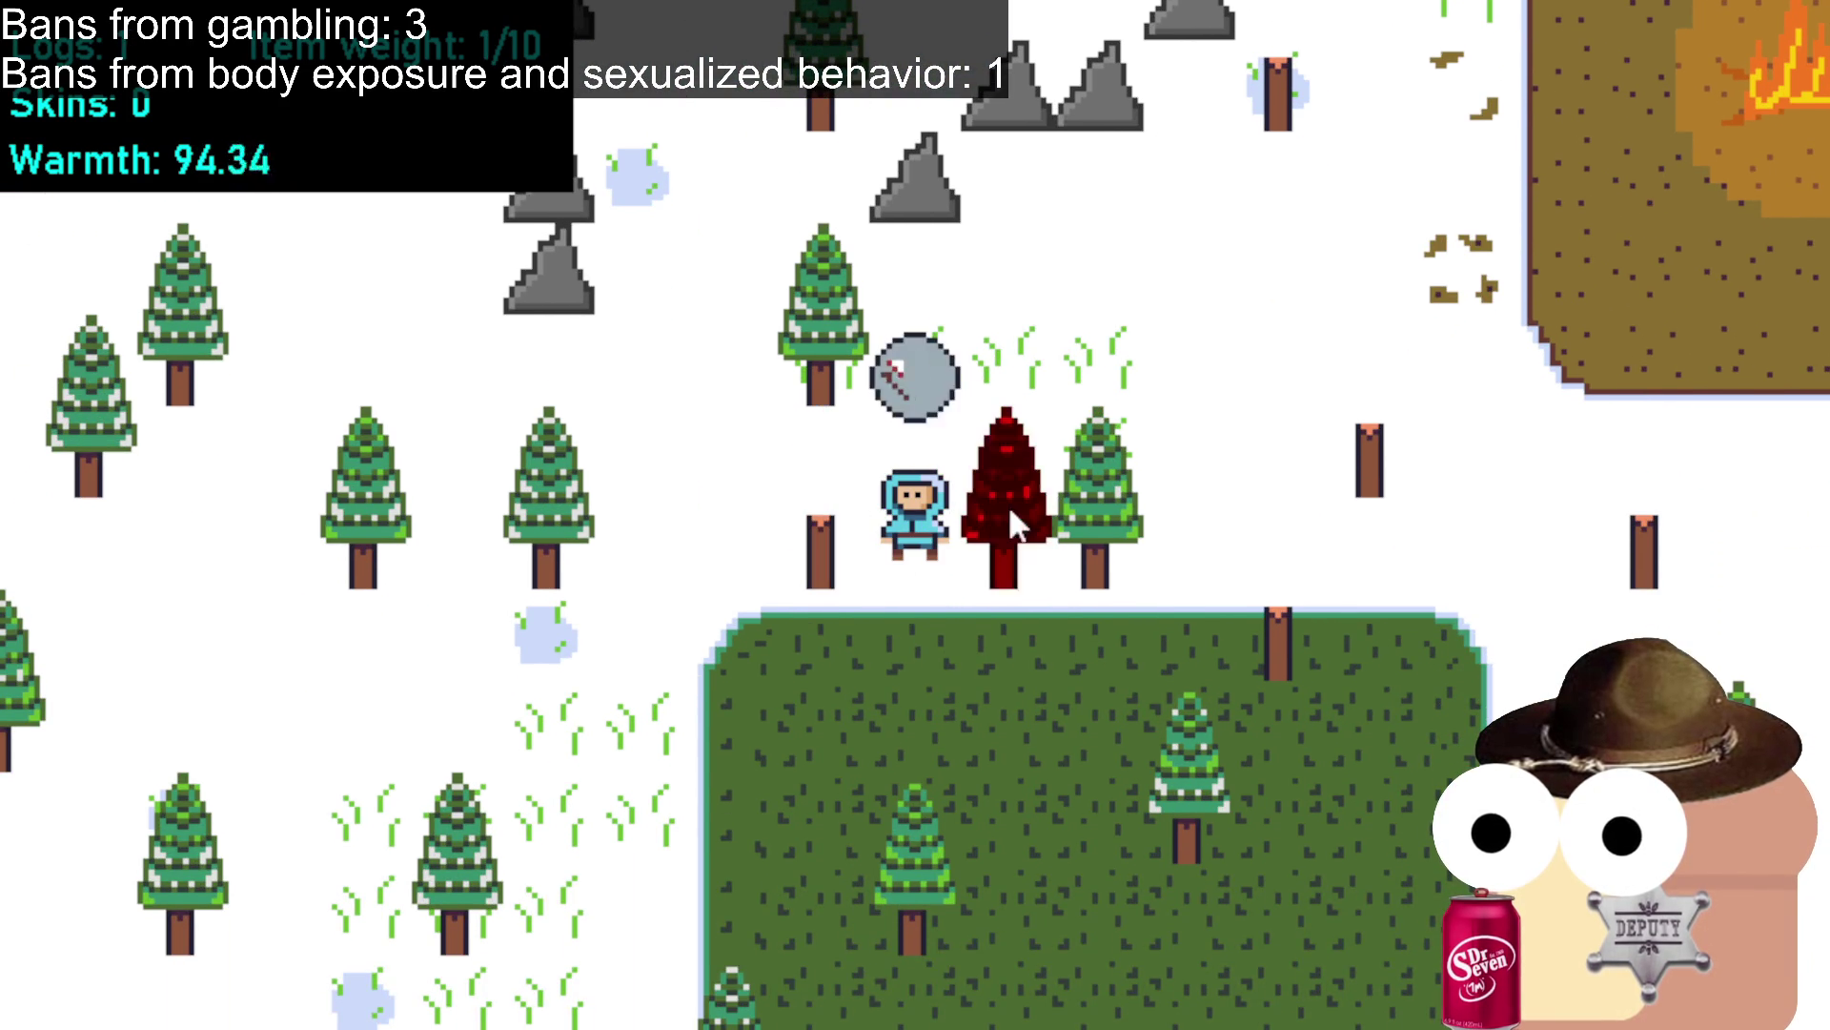
click(1083, 489)
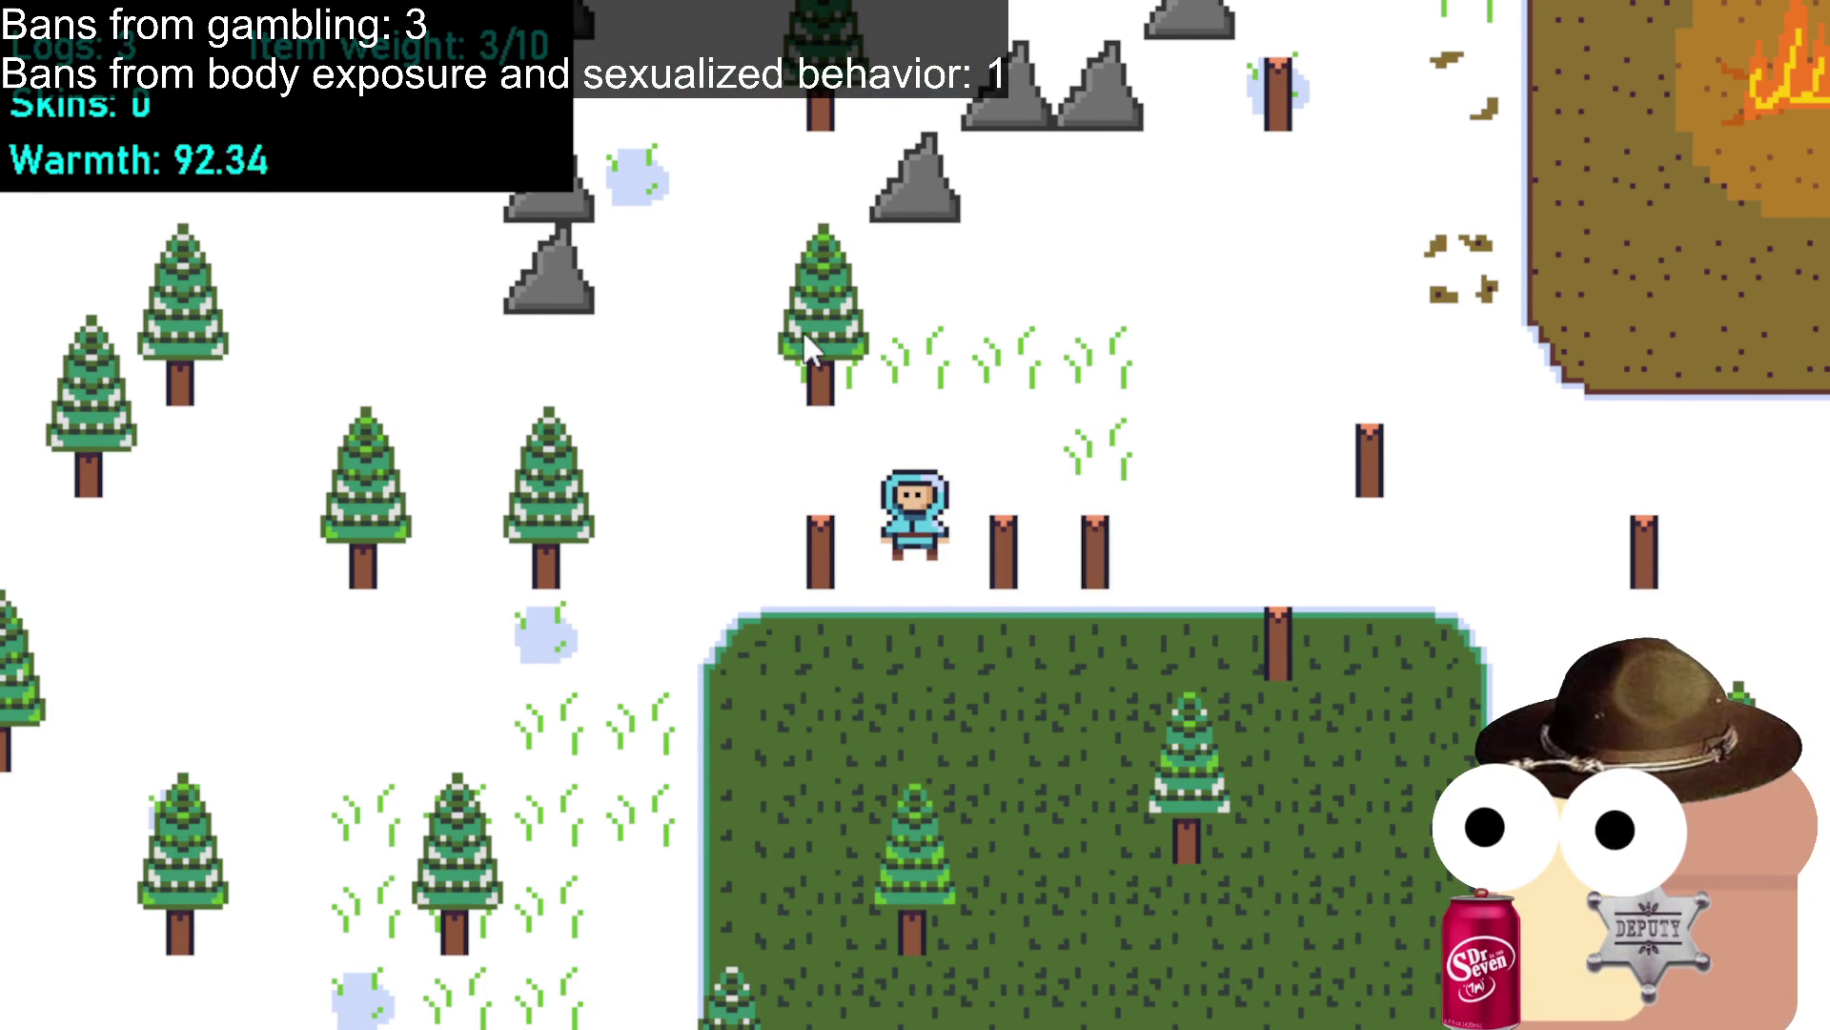
key(w)
click(862, 420)
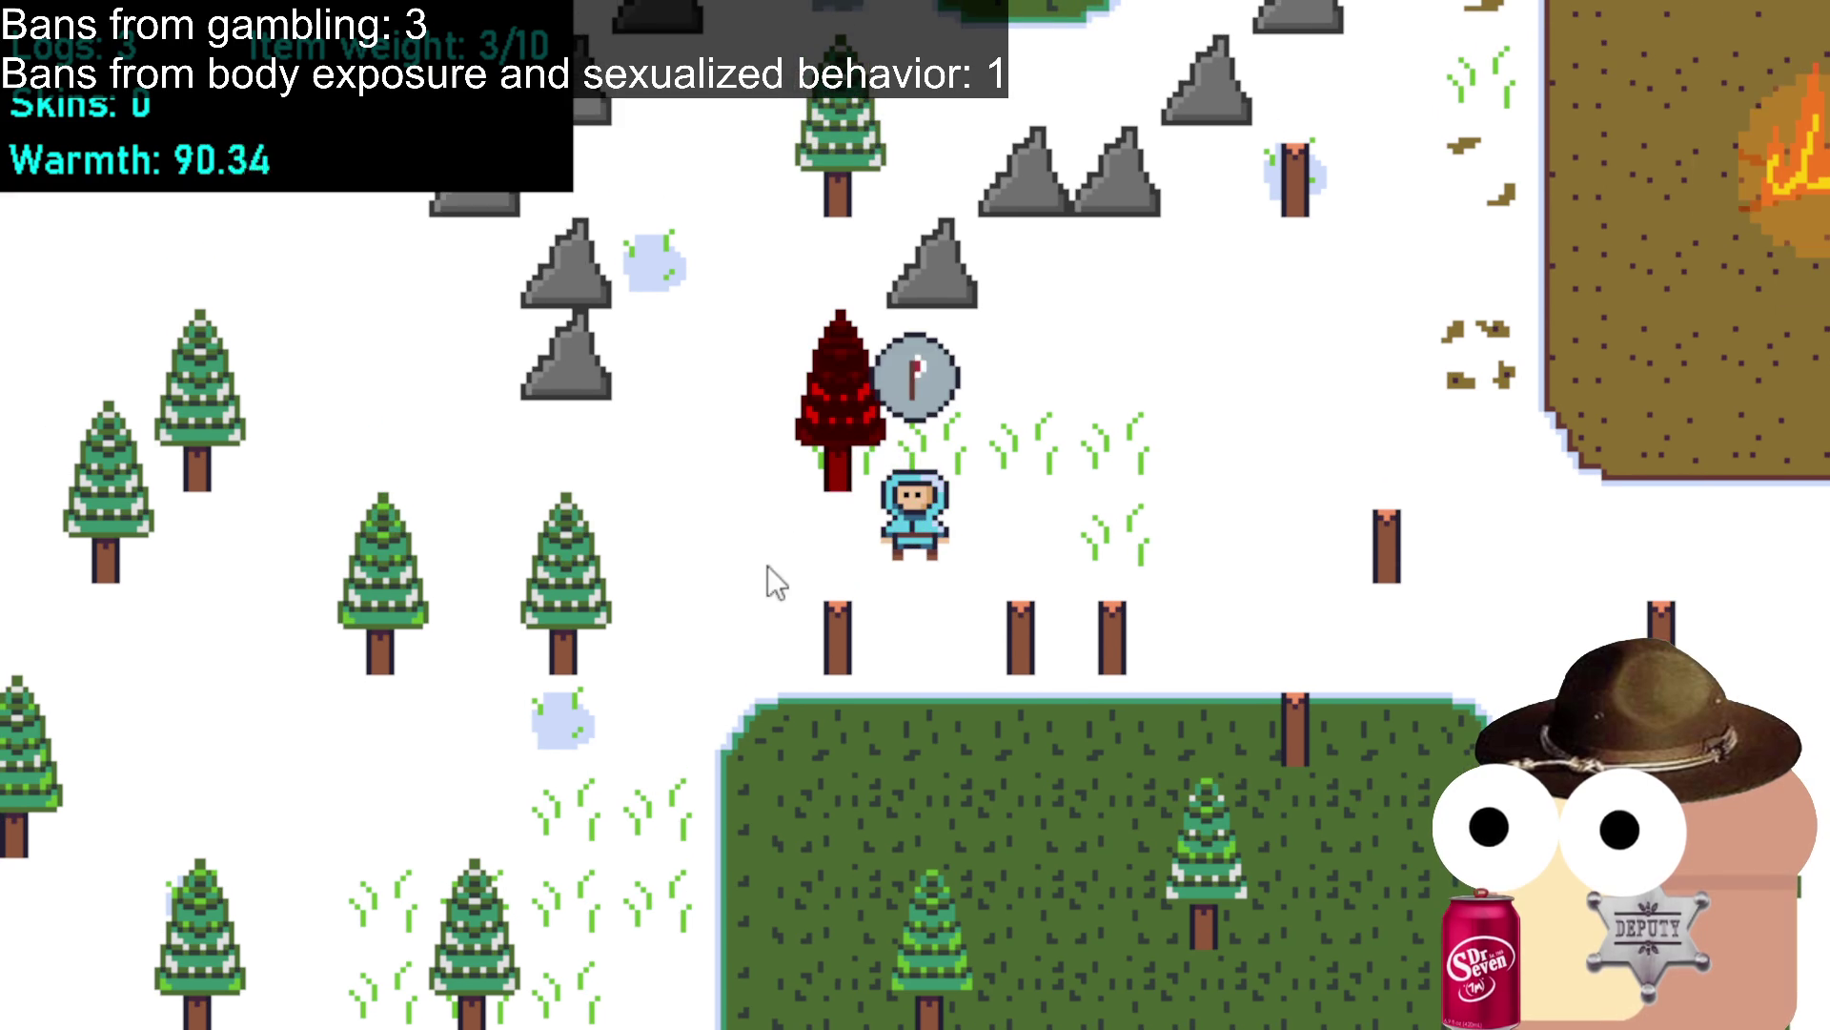
click(742, 611)
click(746, 377)
Walk back up and right to just left of the campfire.
click(1210, 334)
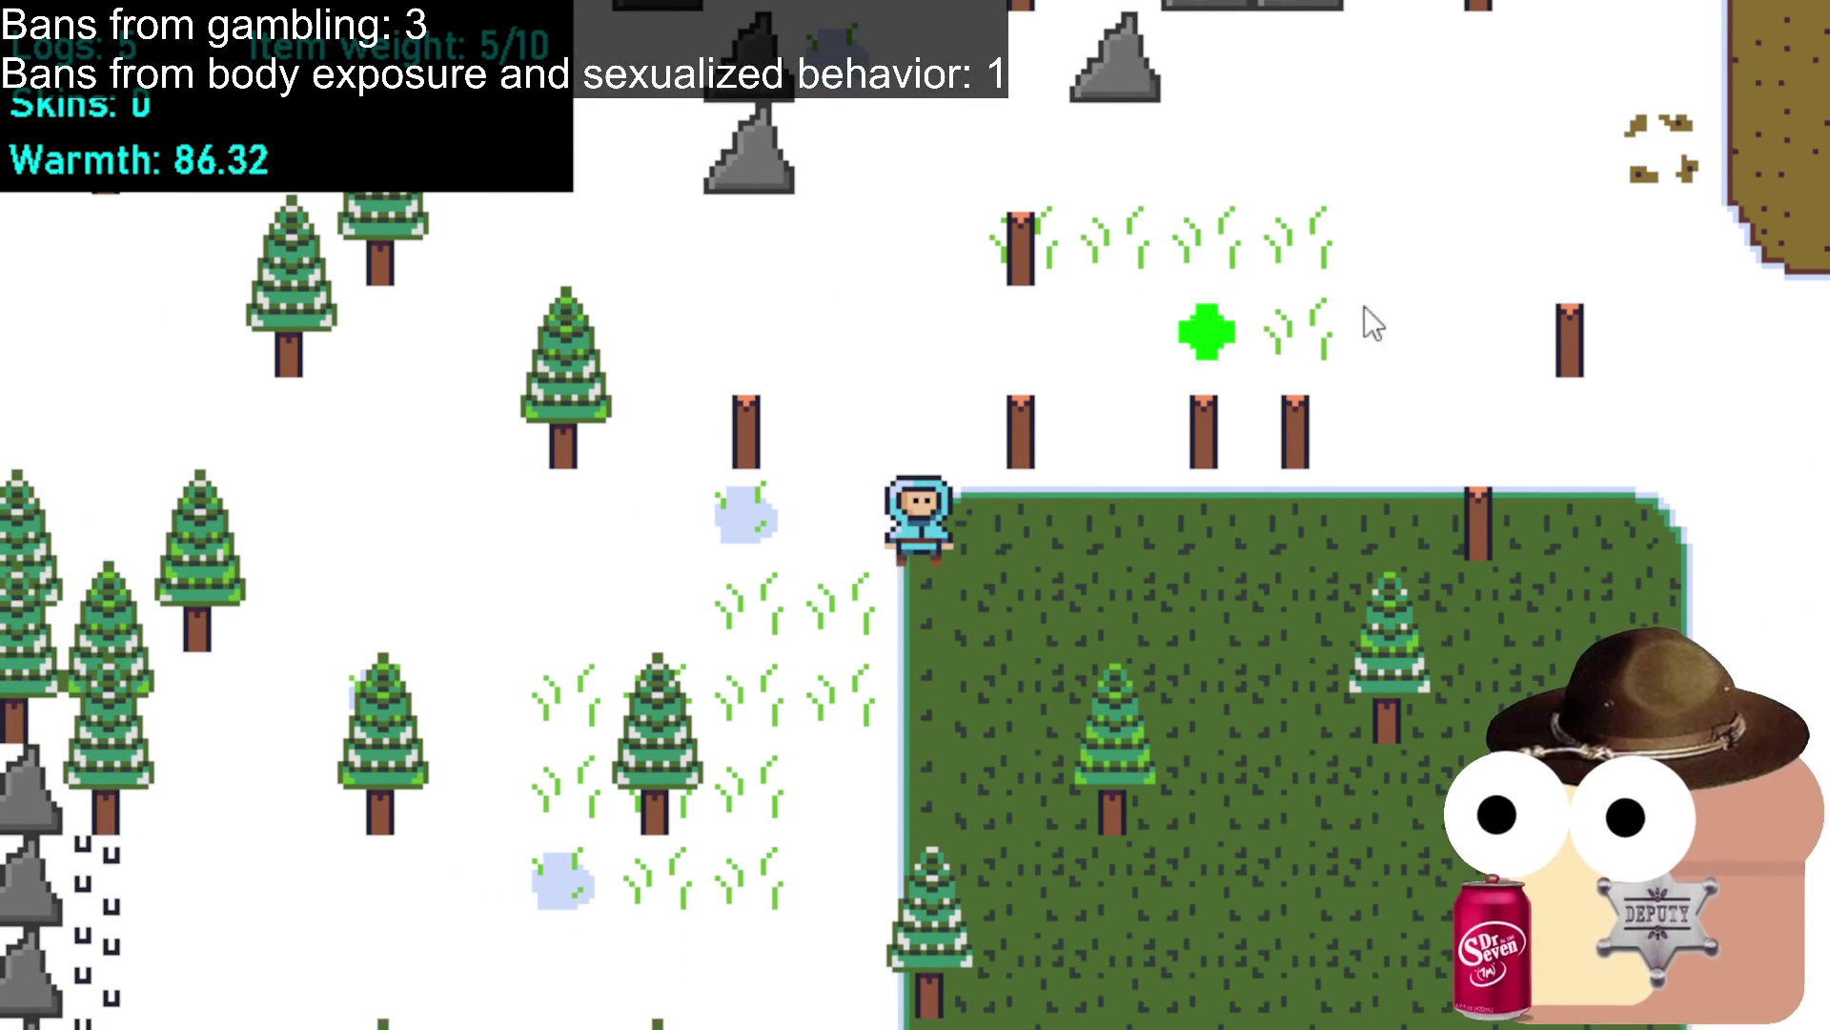
click(1360, 315)
click(1328, 201)
click(1487, 267)
click(1602, 387)
click(1253, 478)
Feed three logs into the campfire, then walk off toward the upper right.
click(1147, 543)
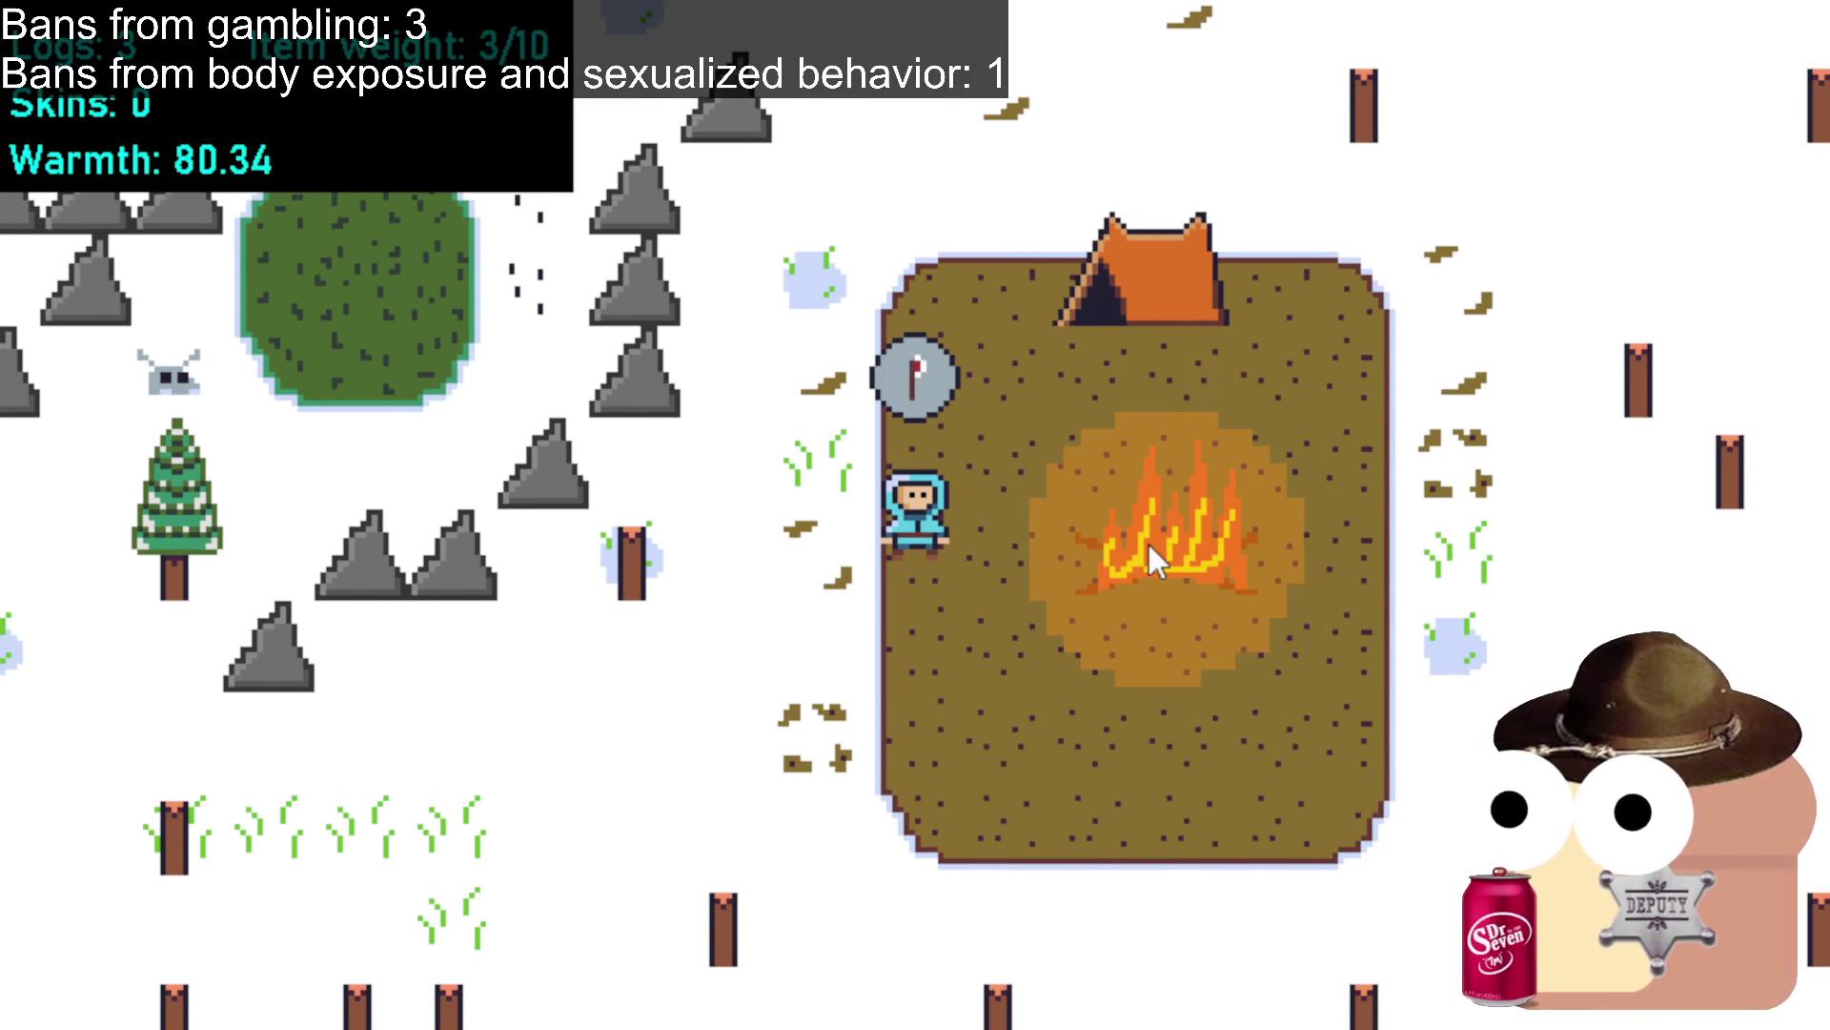
click(1073, 541)
click(1175, 520)
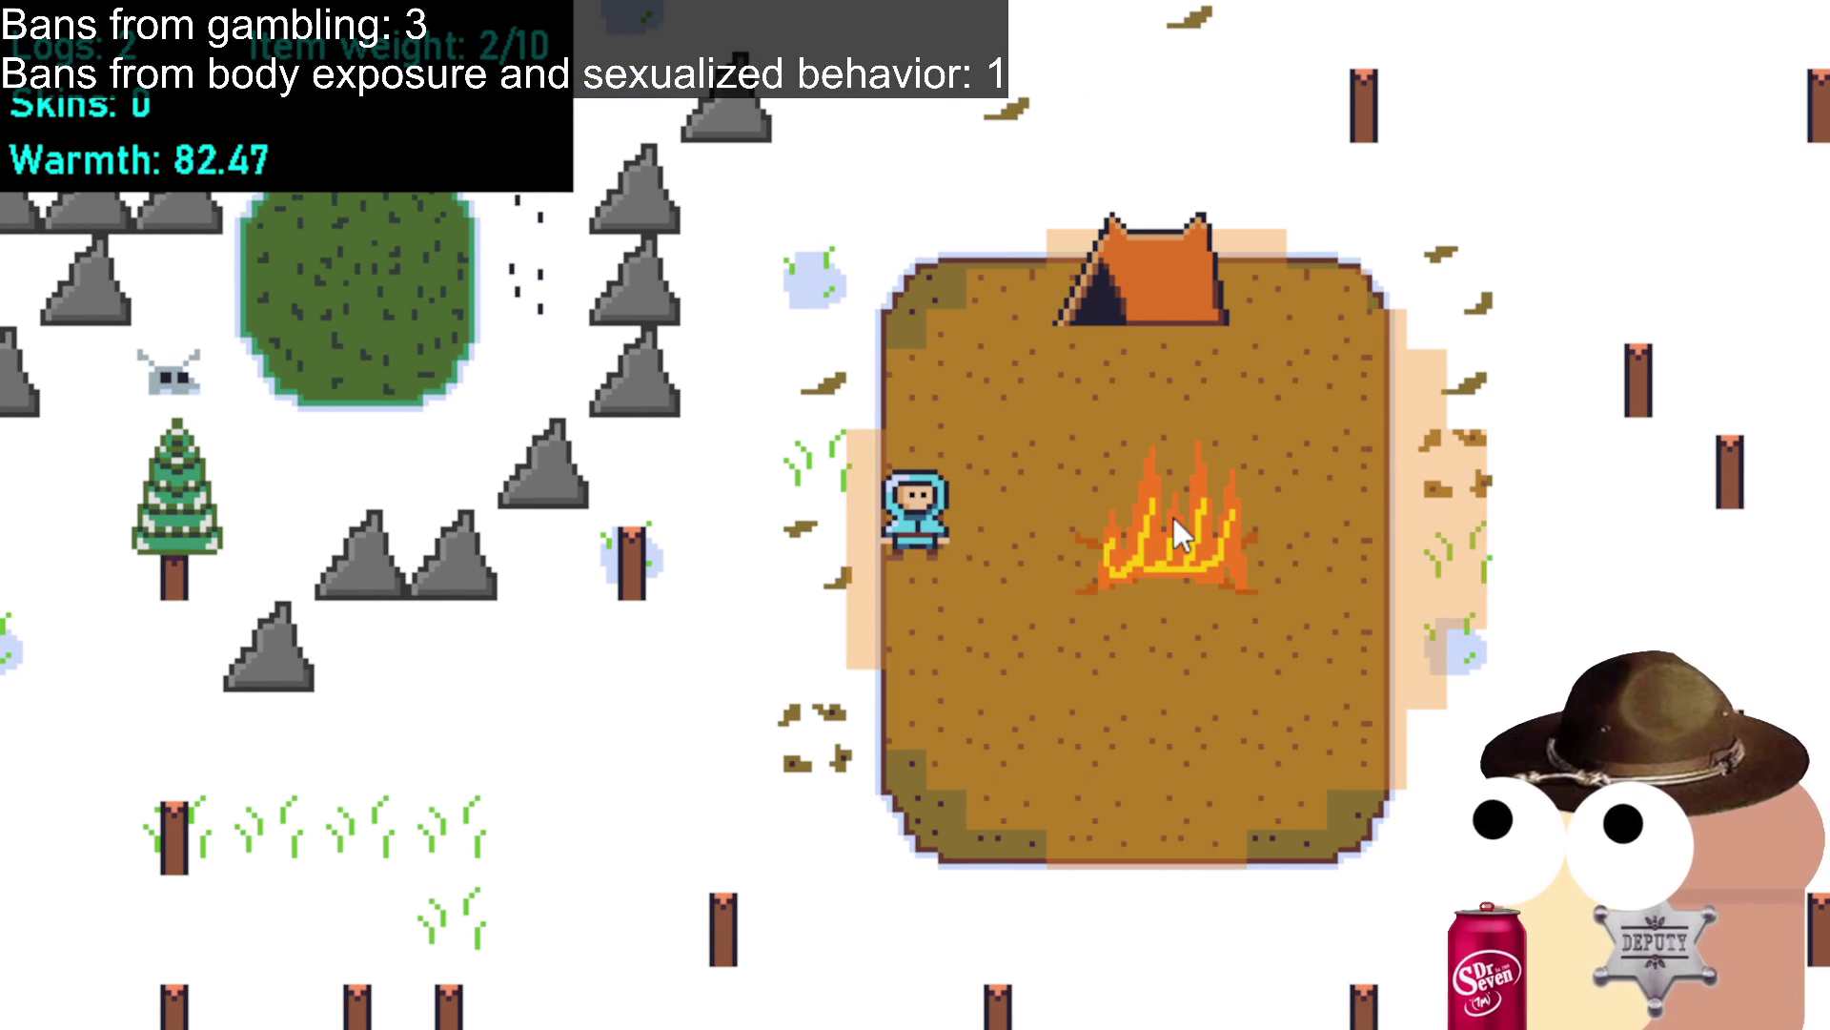
click(1328, 424)
click(1504, 383)
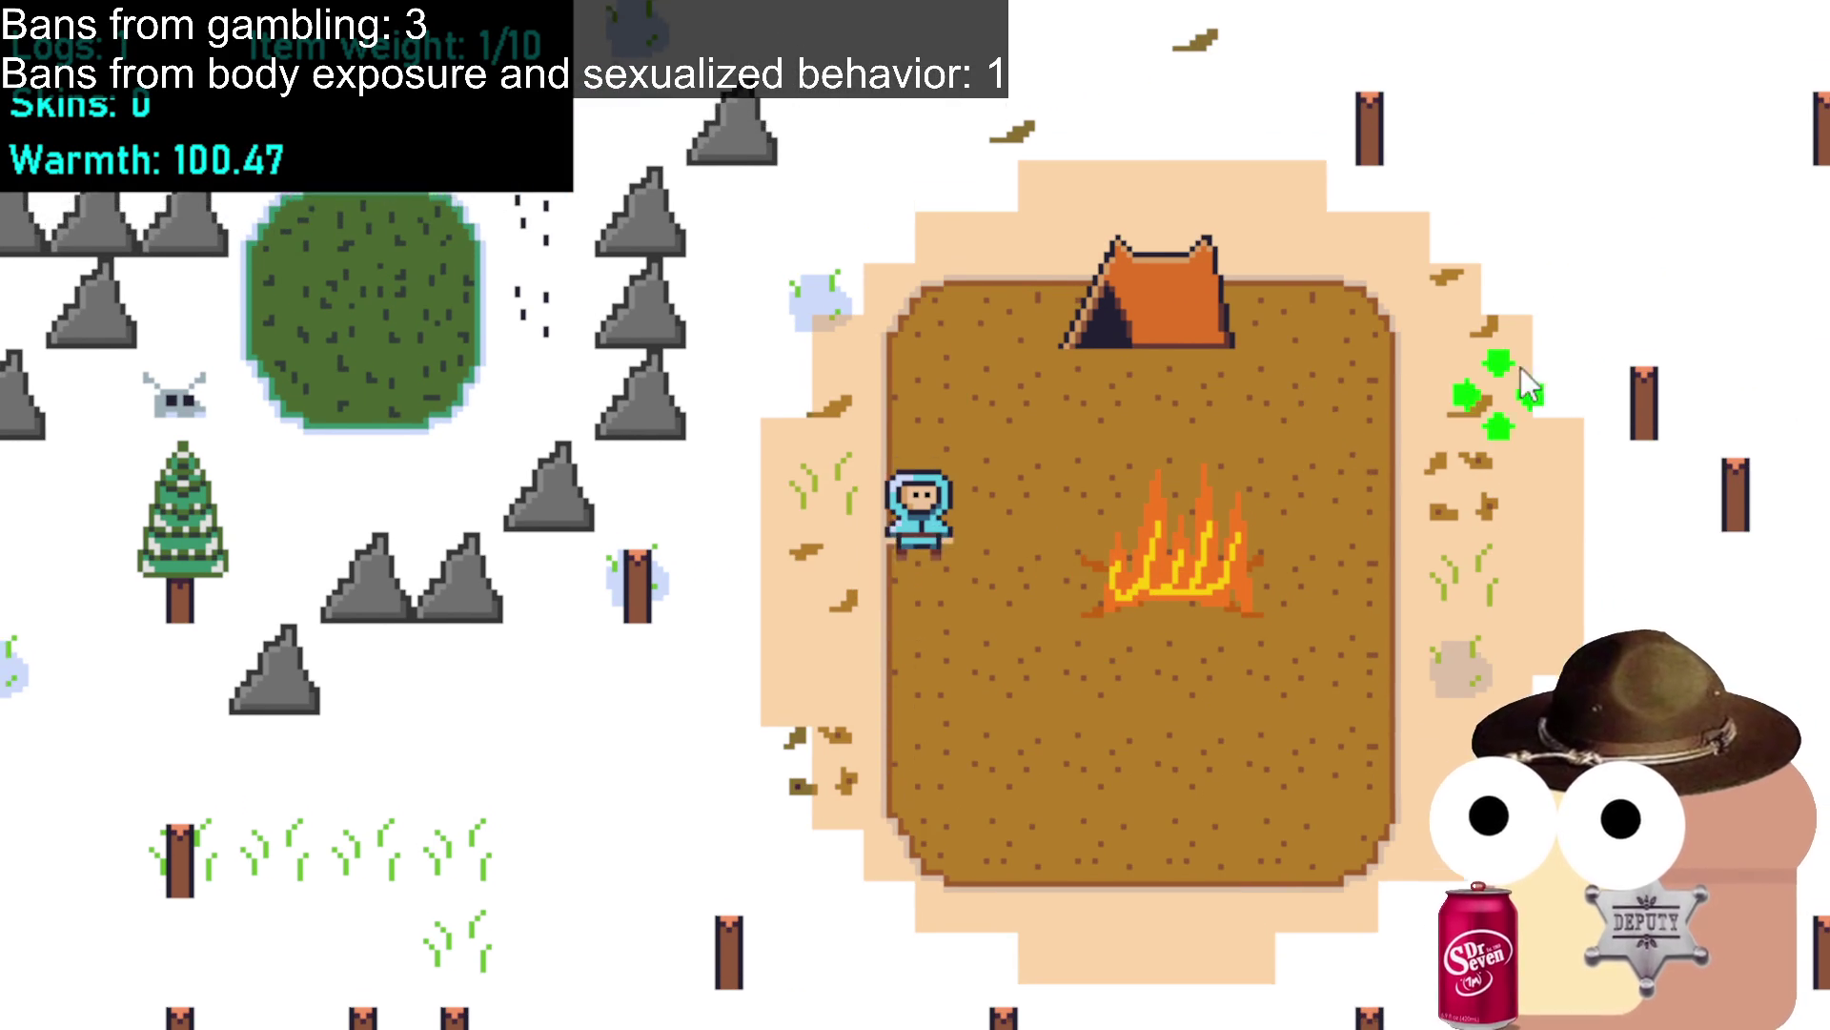
Head to the upper right of camp and chop the trees there for logs.
click(1698, 275)
click(1683, 307)
click(1669, 310)
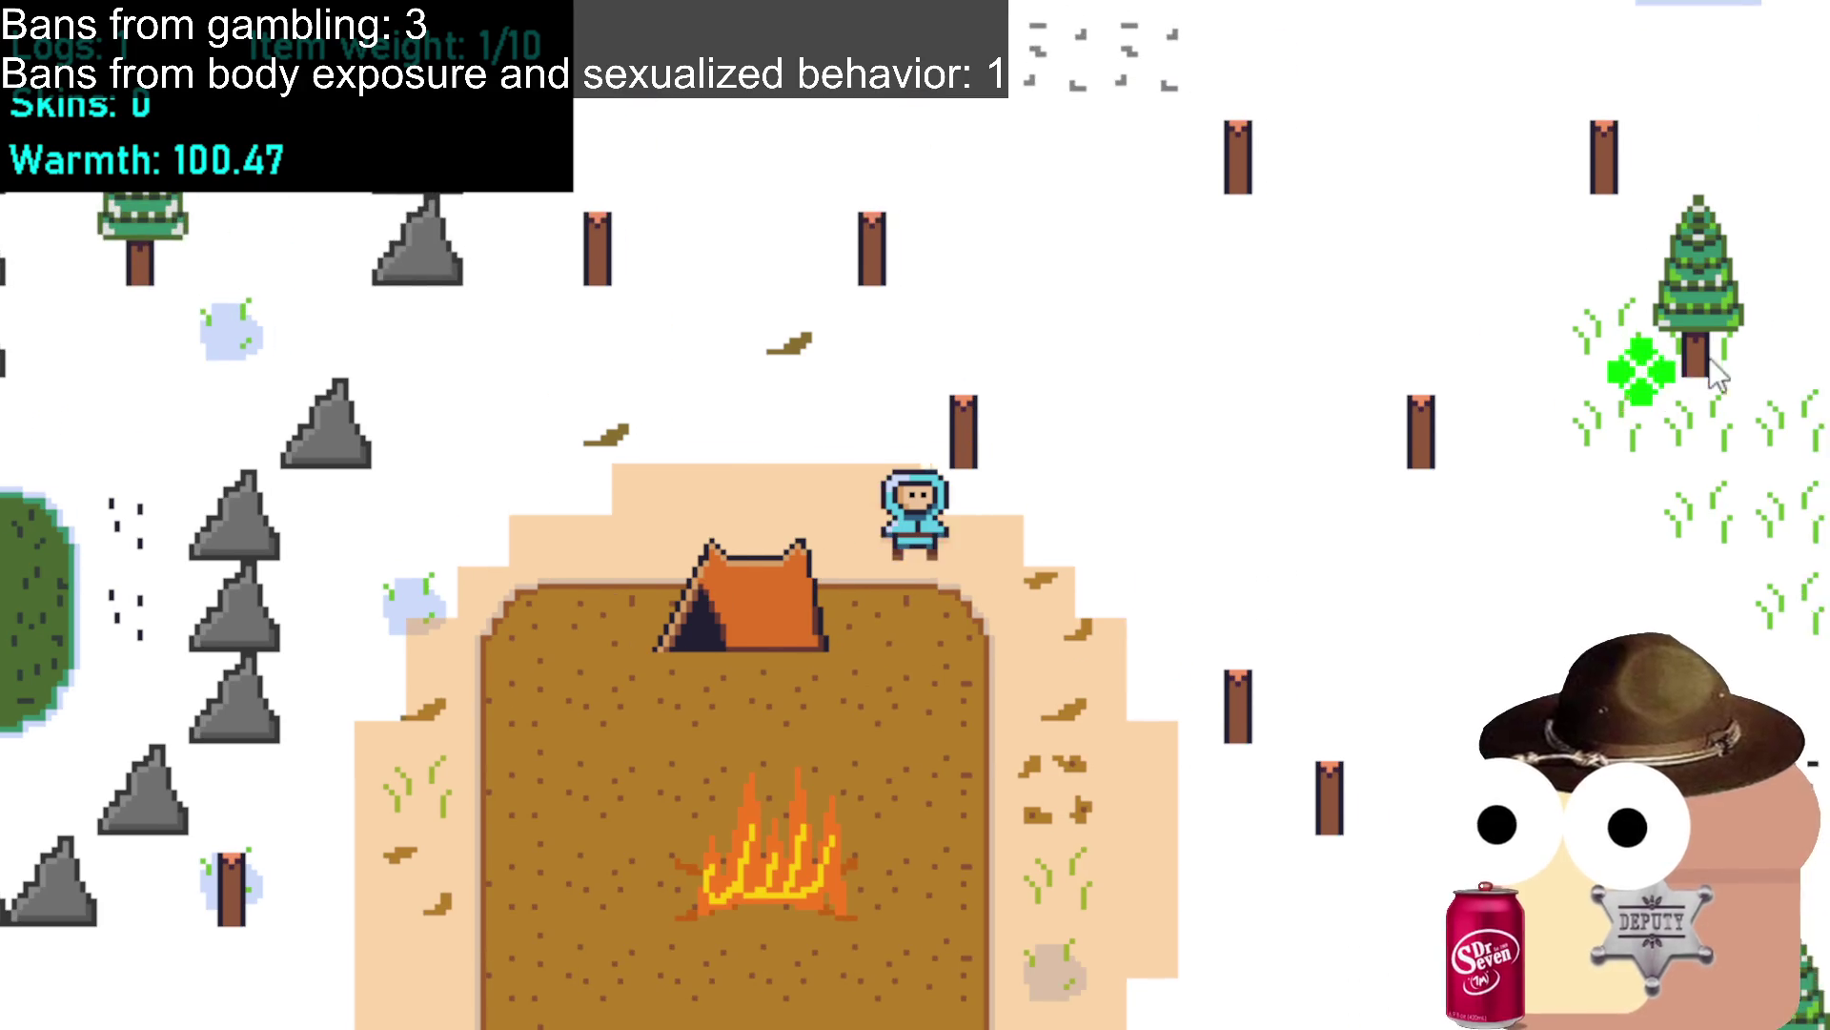
click(1733, 435)
click(1611, 539)
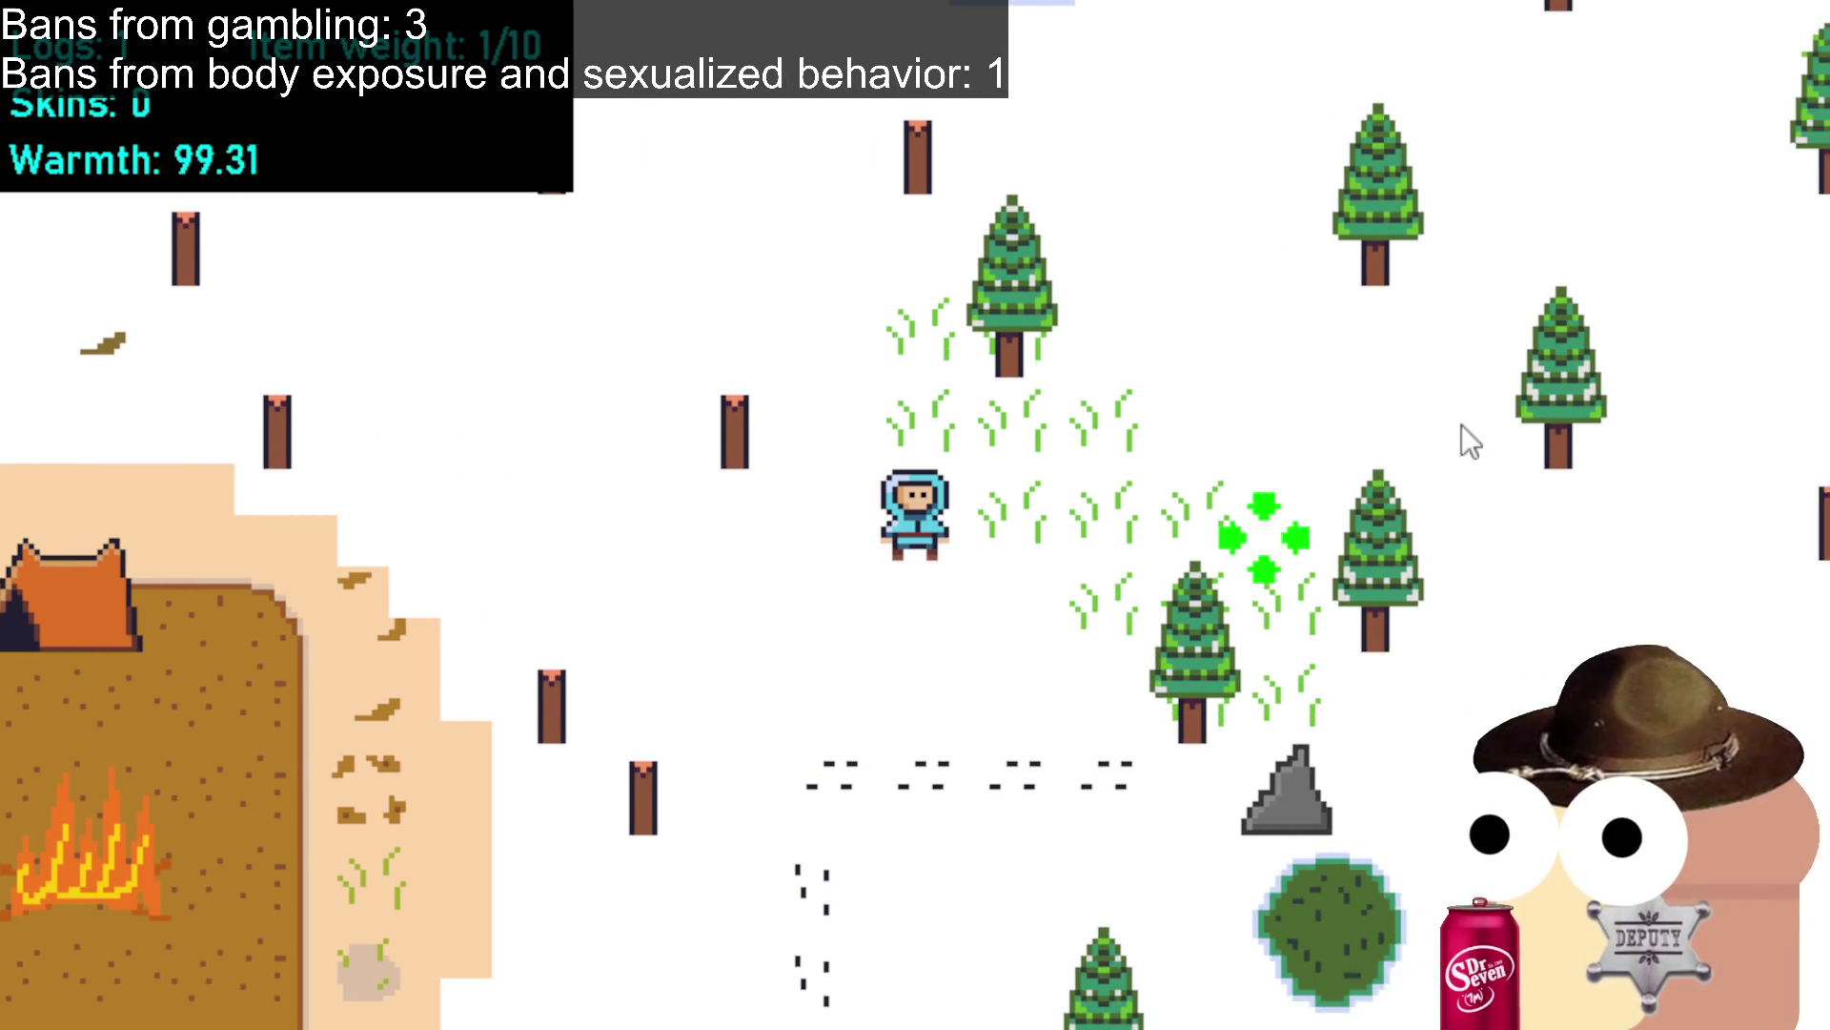
click(1487, 500)
click(1105, 500)
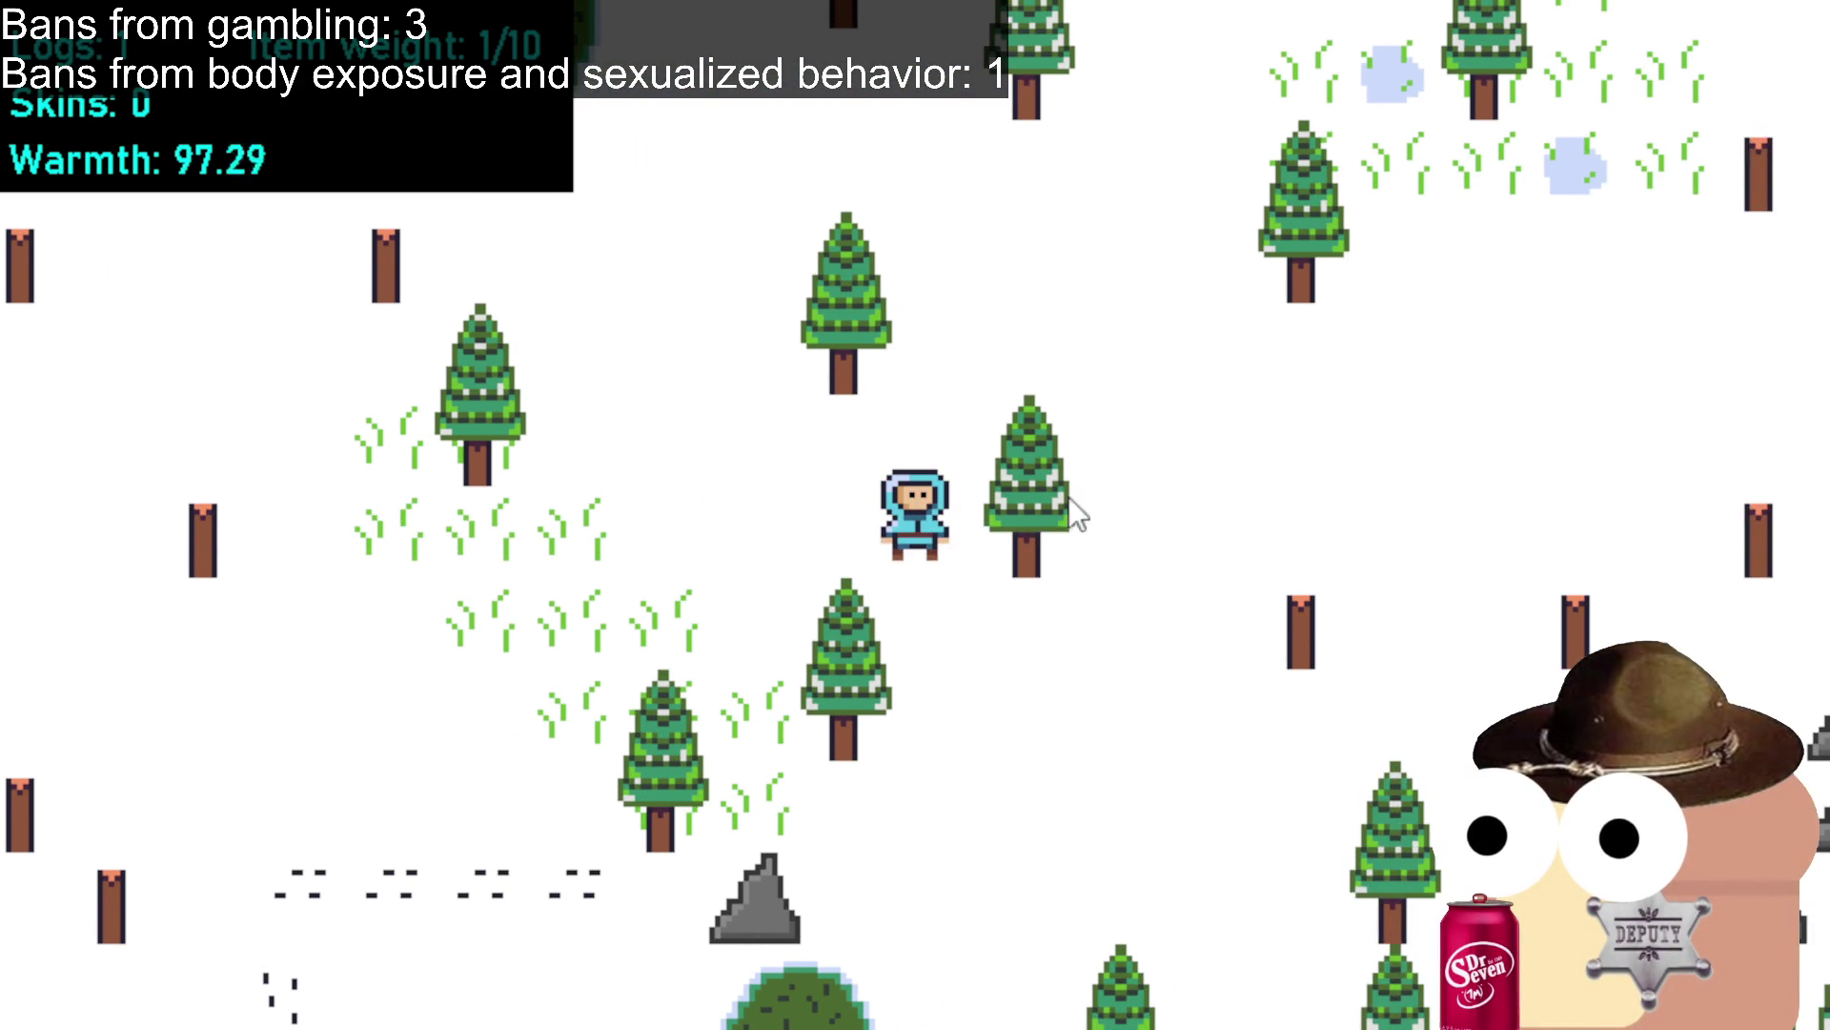
click(991, 494)
click(783, 410)
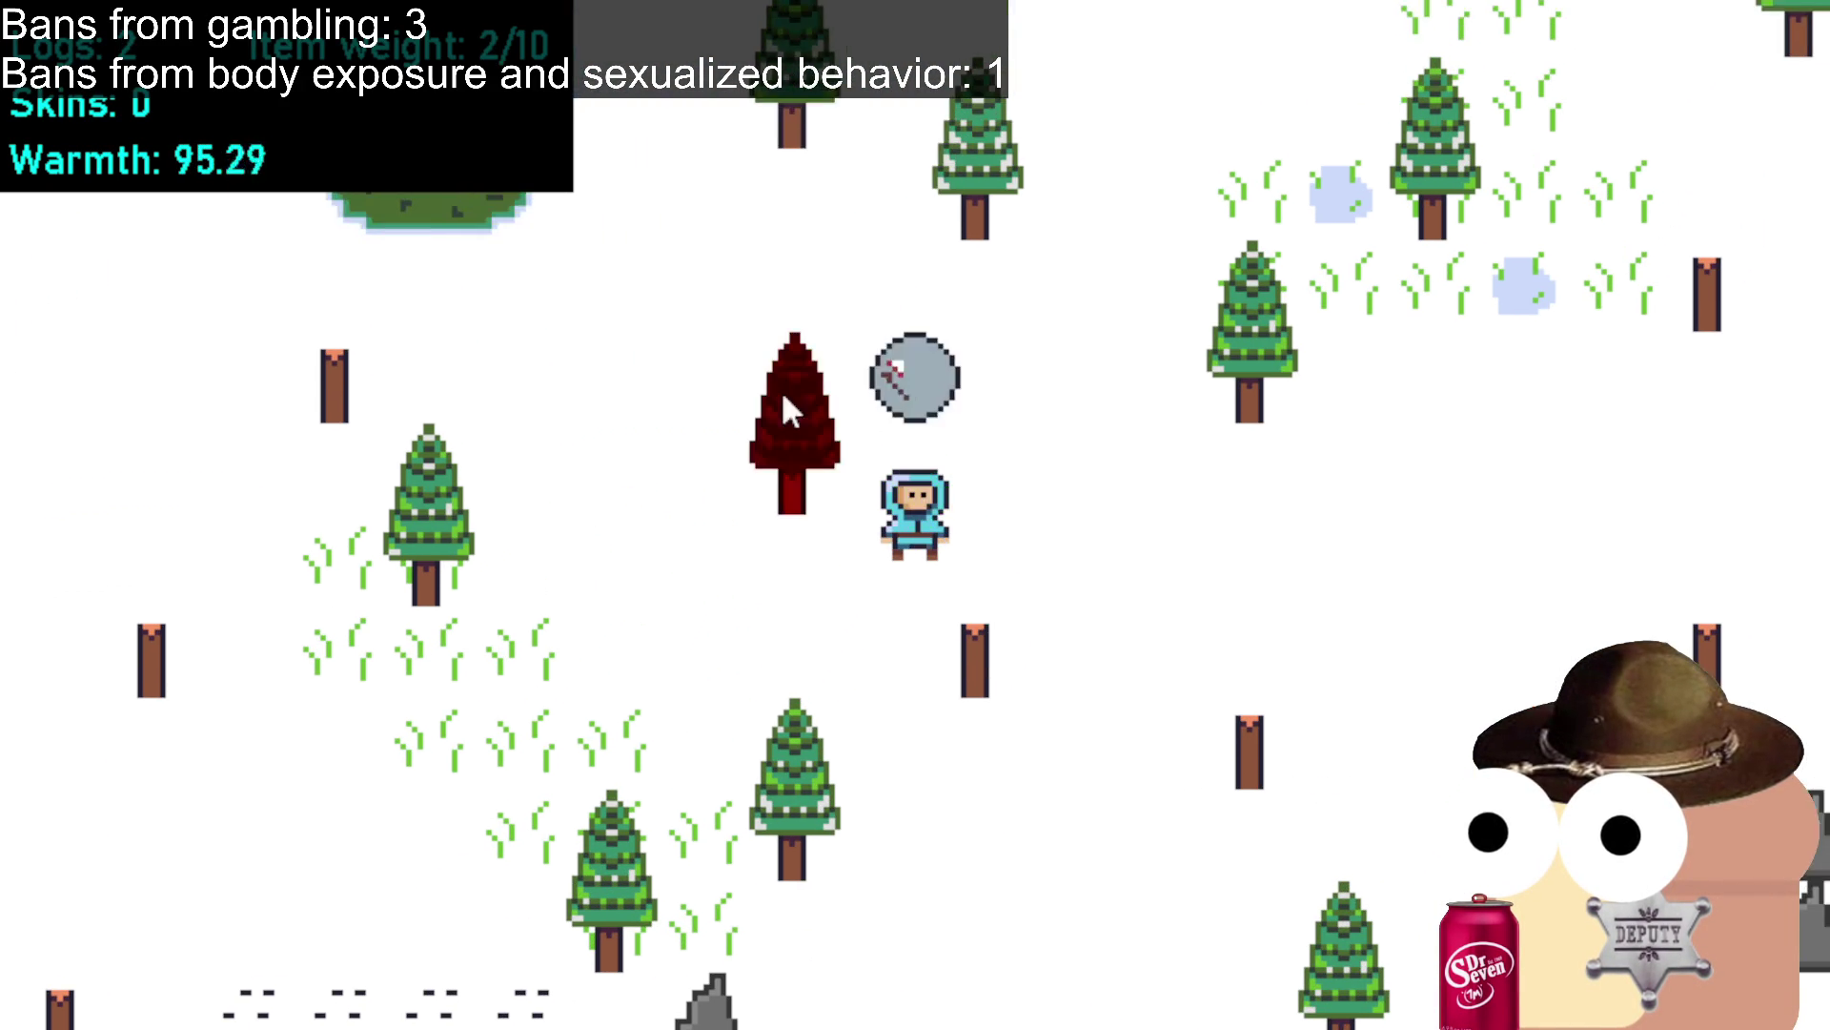
click(1194, 467)
click(949, 415)
Walk right and down to the rocks and mine two of them.
click(1283, 591)
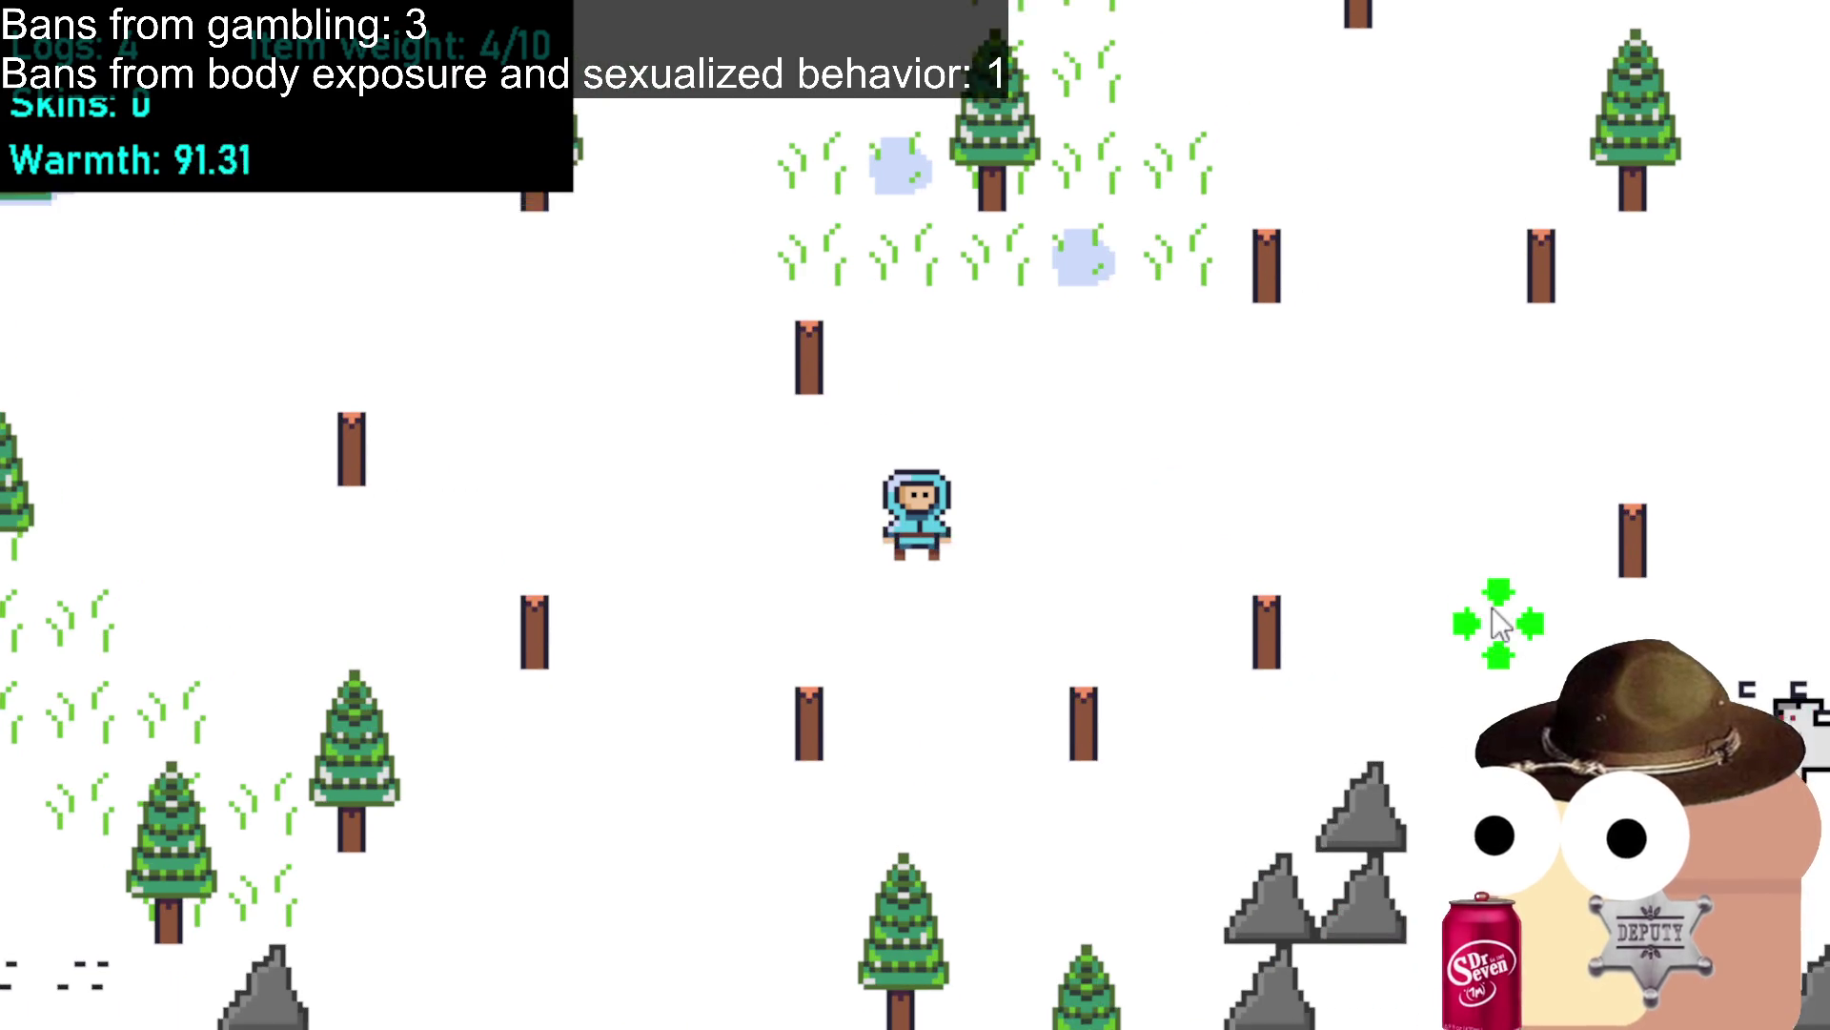
click(1459, 696)
click(1525, 648)
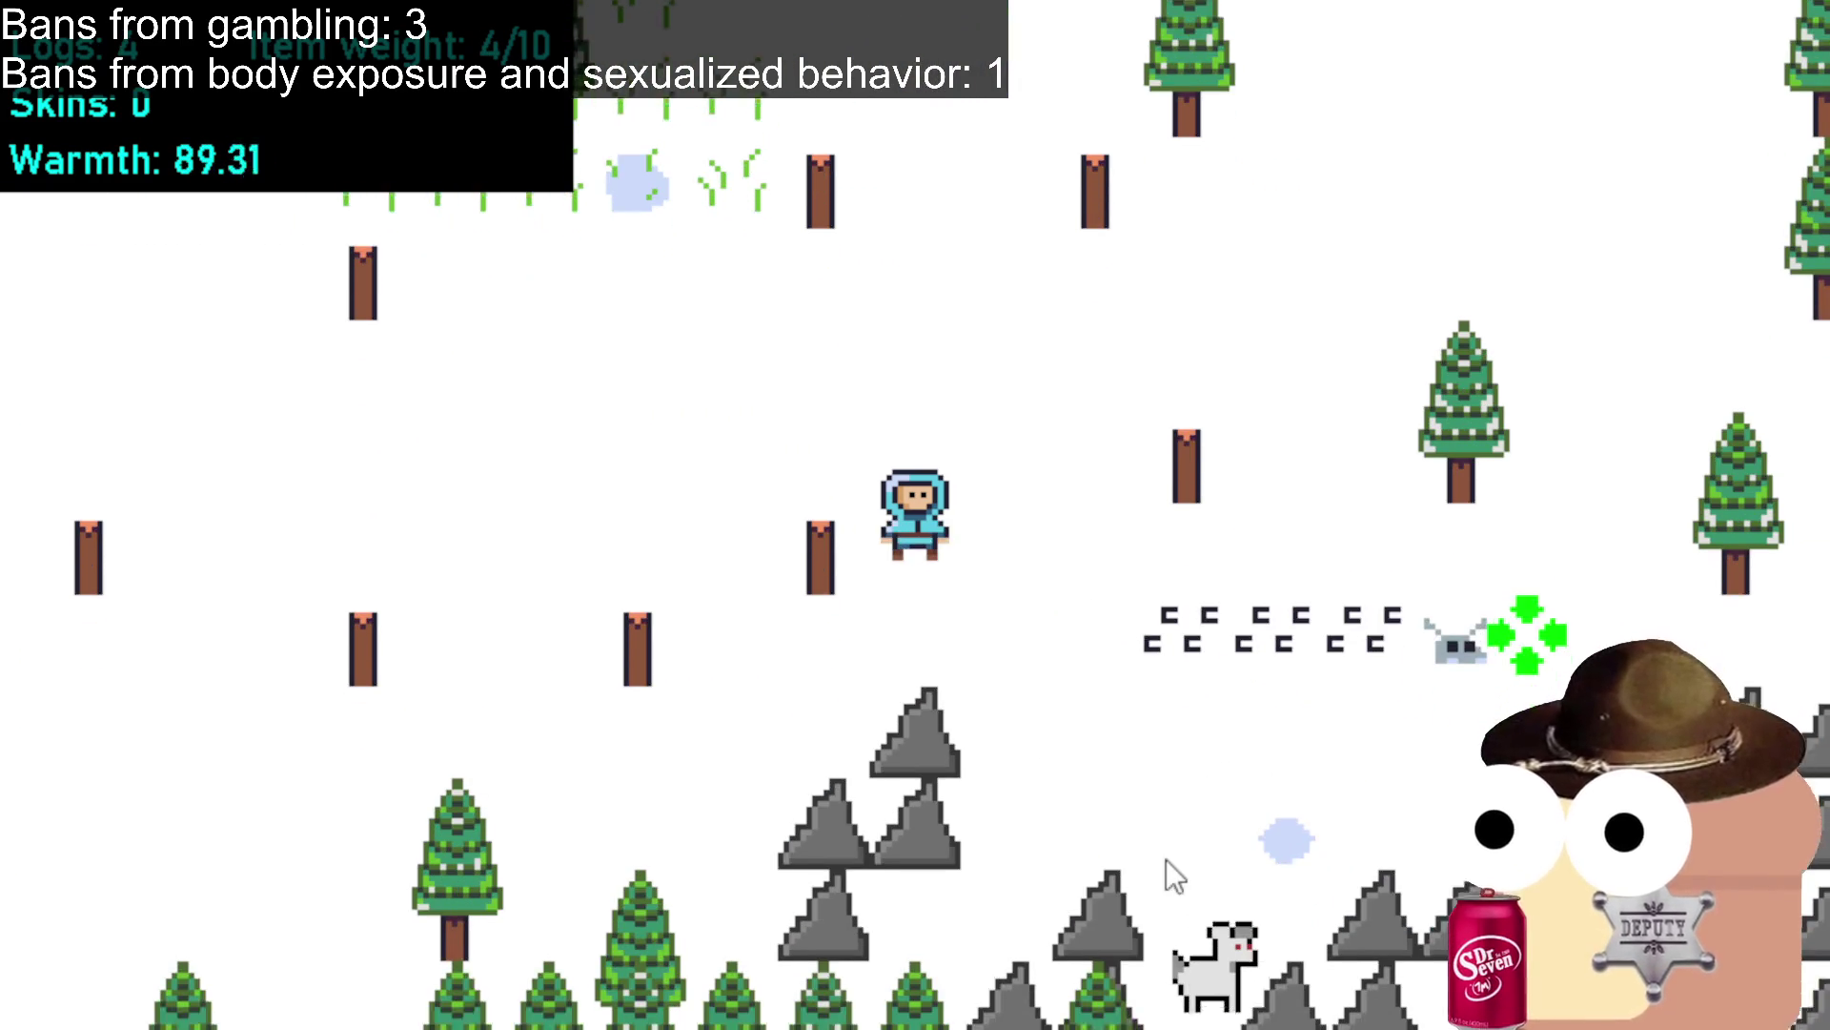
click(1312, 771)
click(1325, 768)
click(1449, 757)
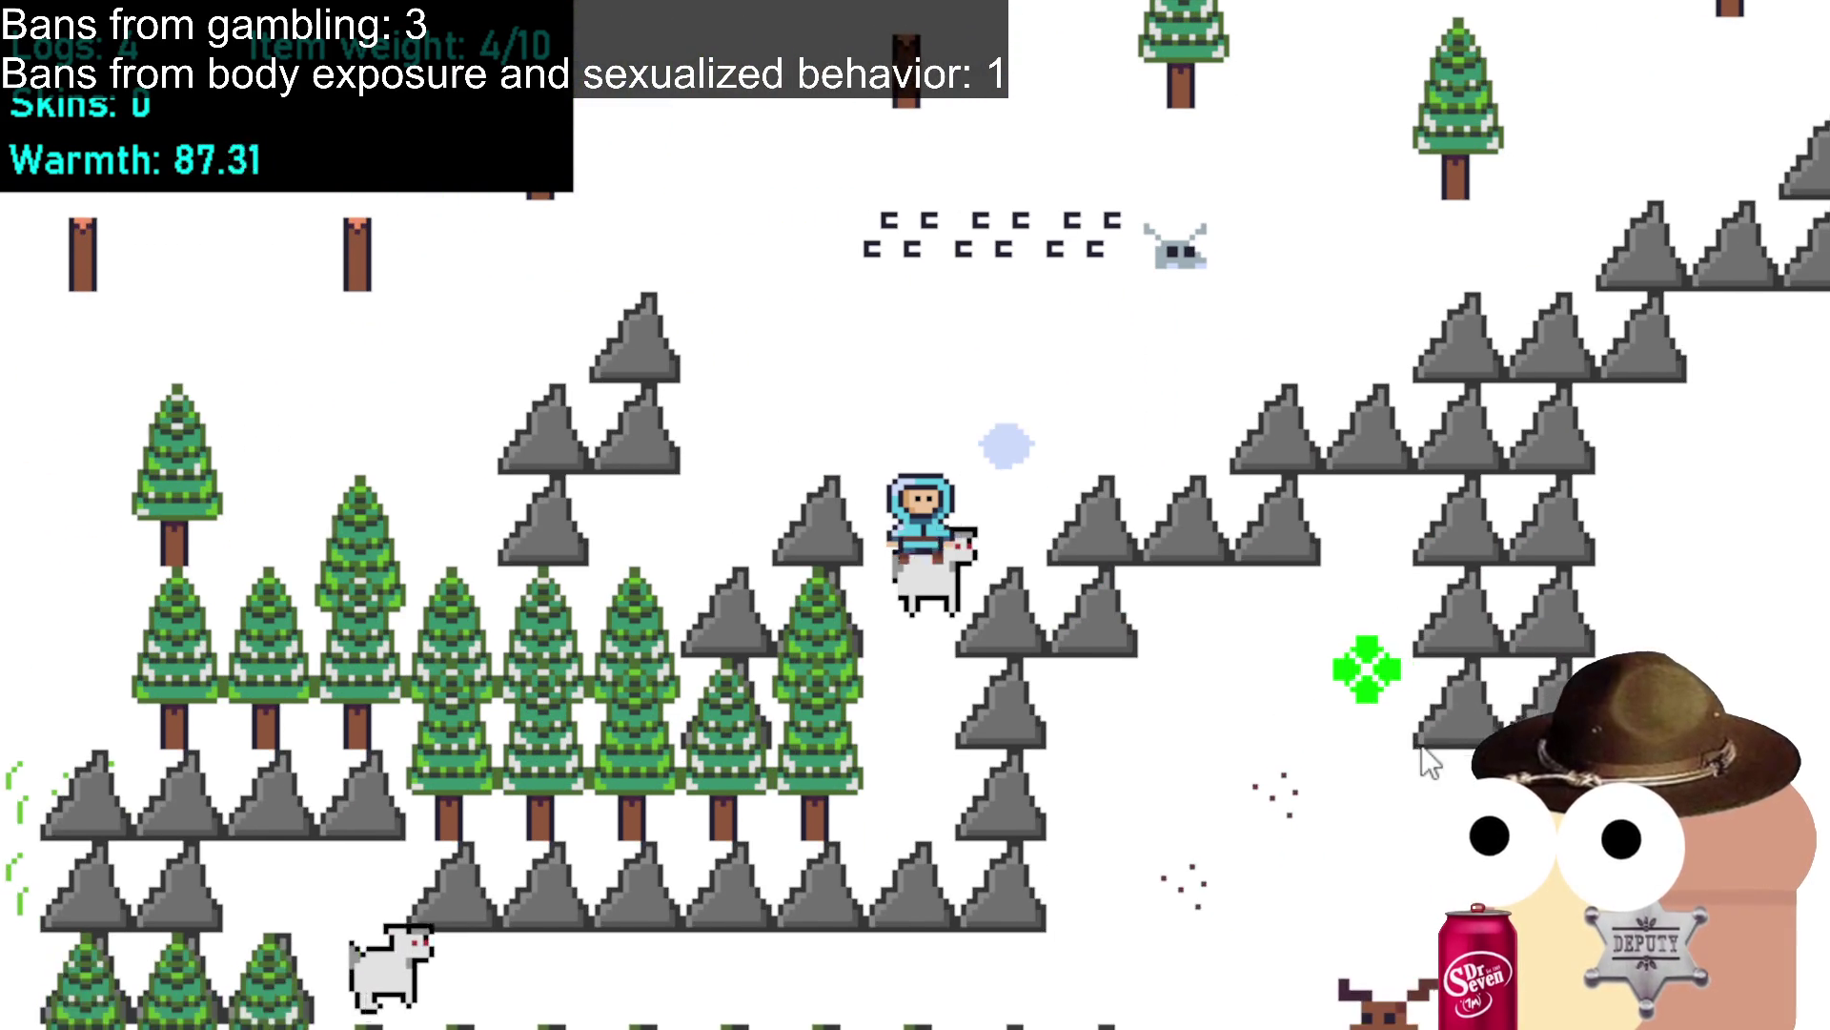
click(1449, 720)
click(959, 536)
click(1006, 672)
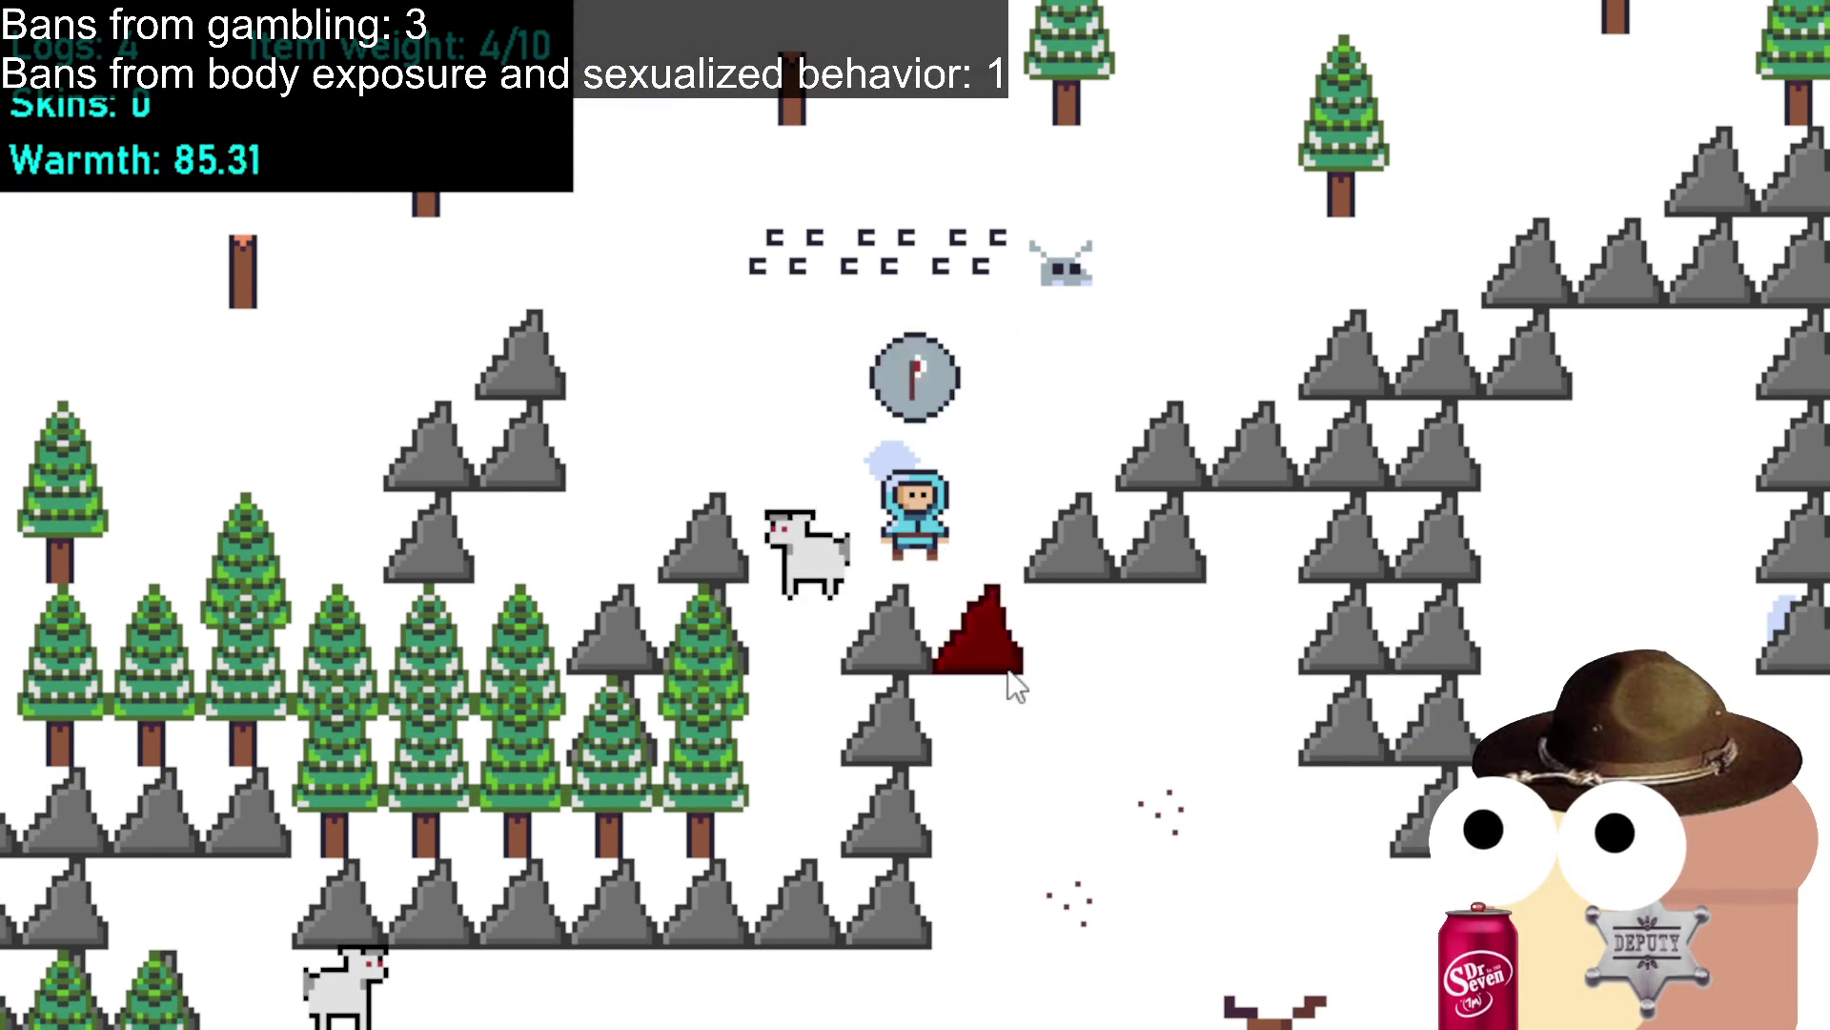
Walk down past the deer and then left toward the tree corridor.
click(1010, 672)
click(1249, 653)
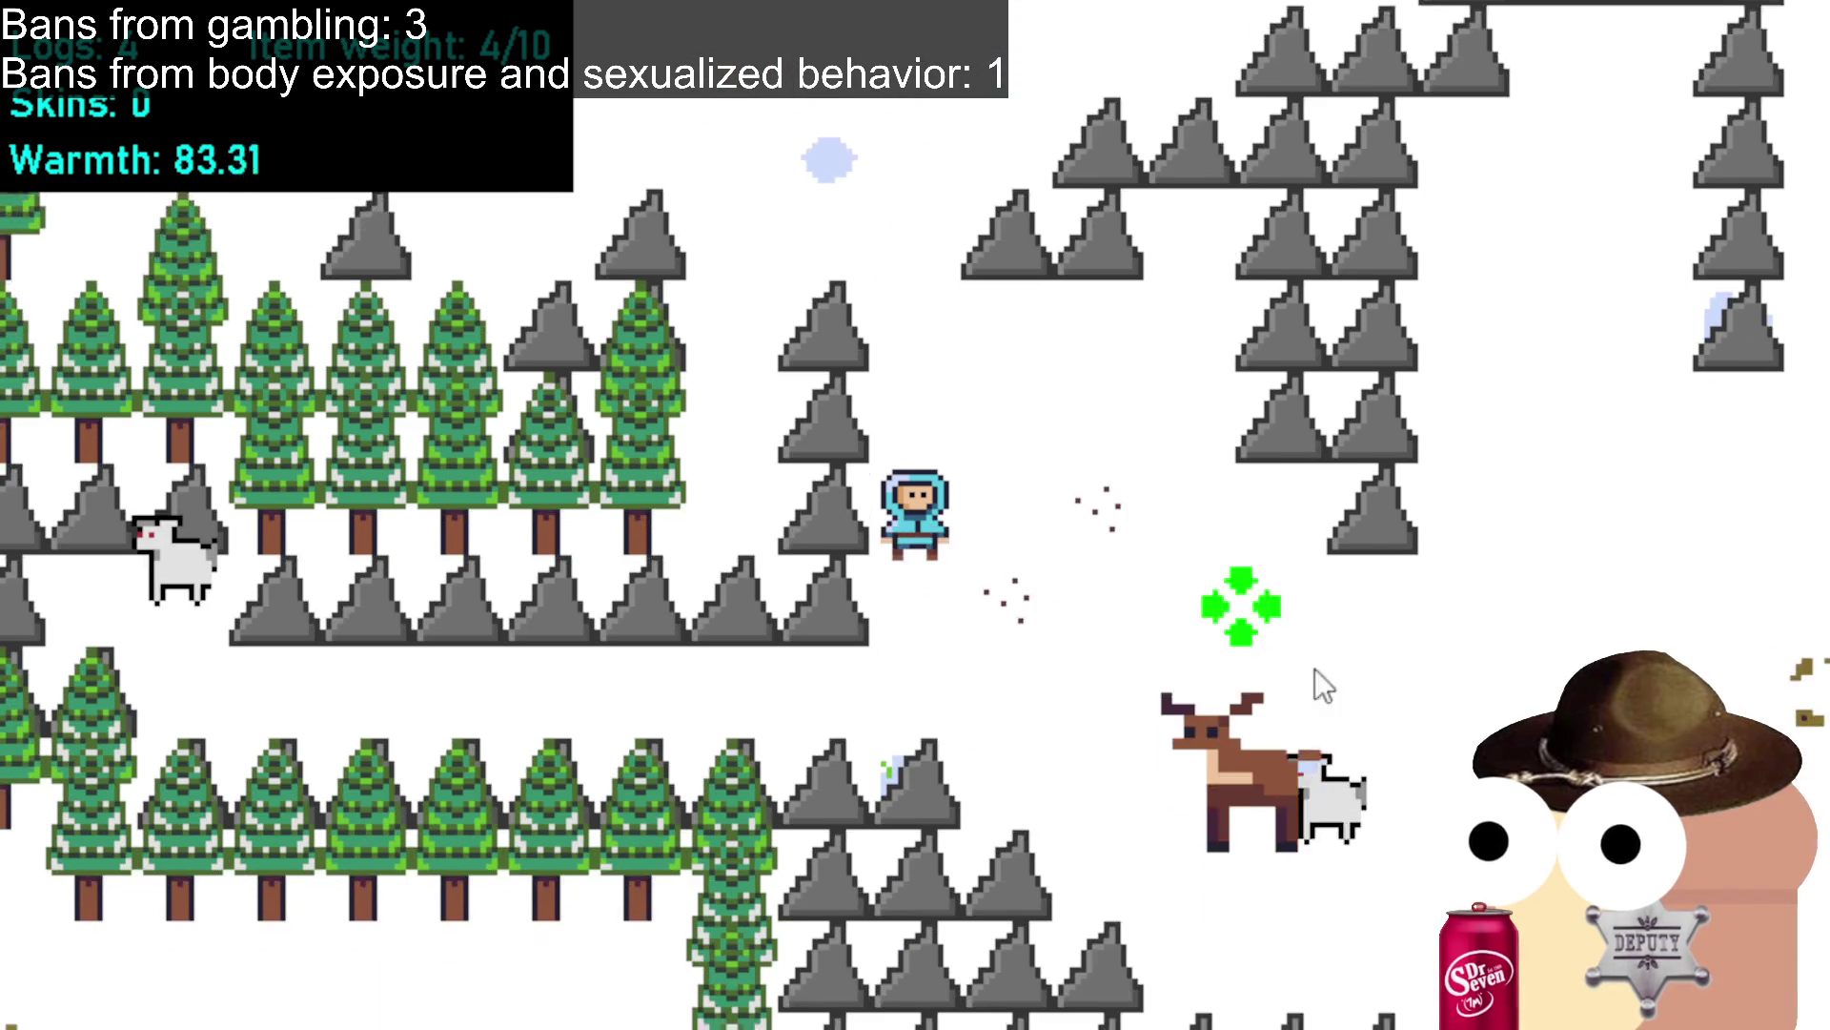
click(1428, 643)
click(1592, 572)
click(1505, 458)
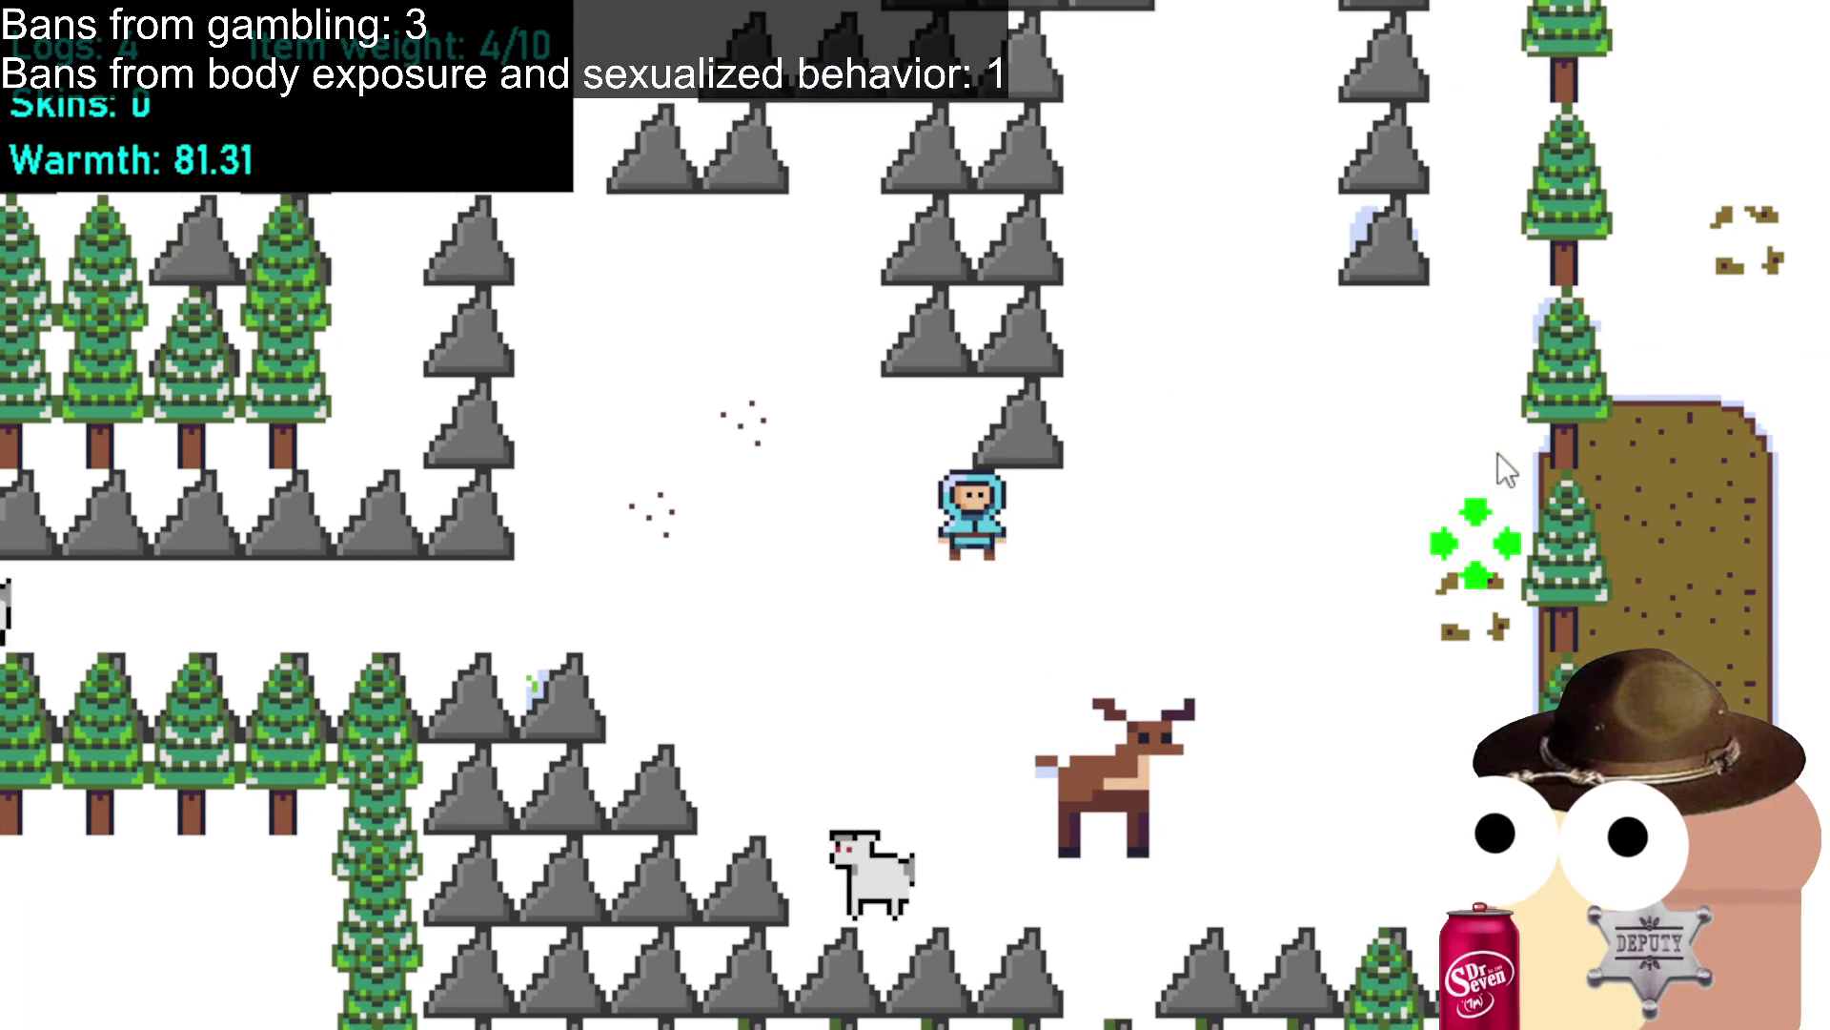
click(1498, 453)
click(1225, 387)
click(1239, 663)
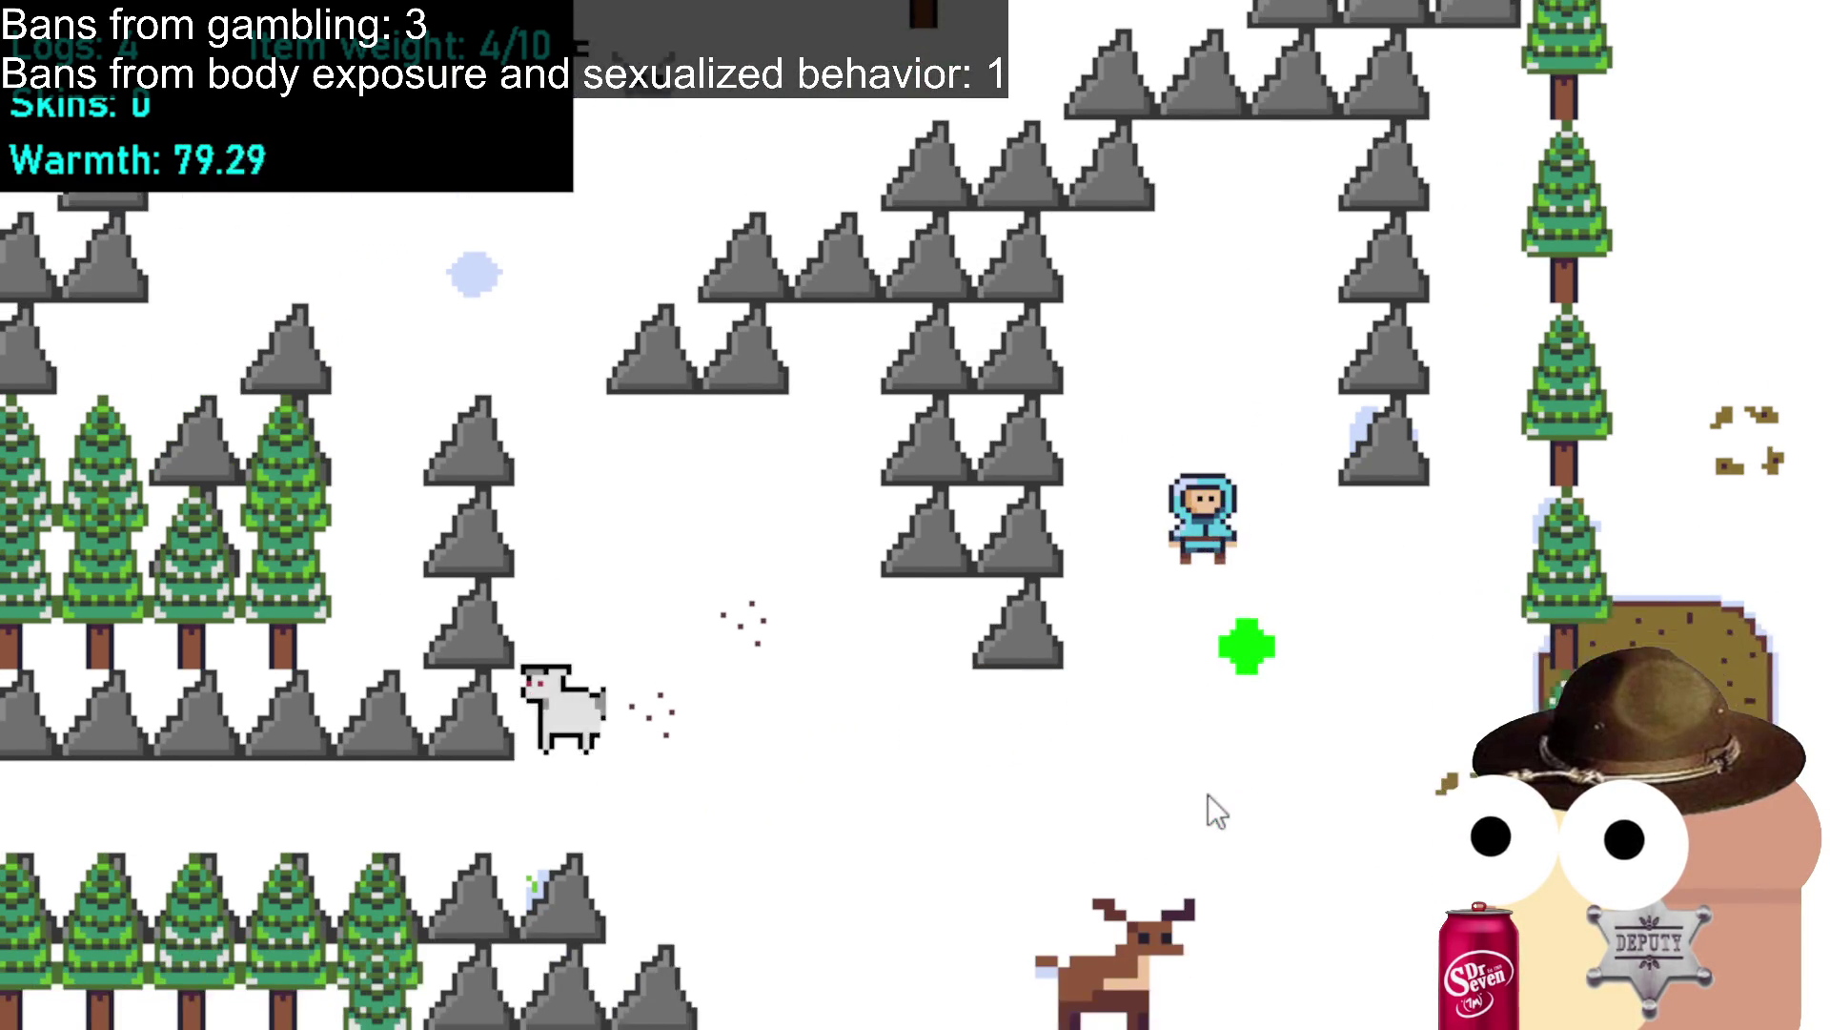
click(1037, 763)
click(774, 567)
click(729, 485)
click(545, 530)
Enter the gap between trees, mine the rock, and chop two more trees, filling the pack to 6/10.
click(448, 558)
click(347, 506)
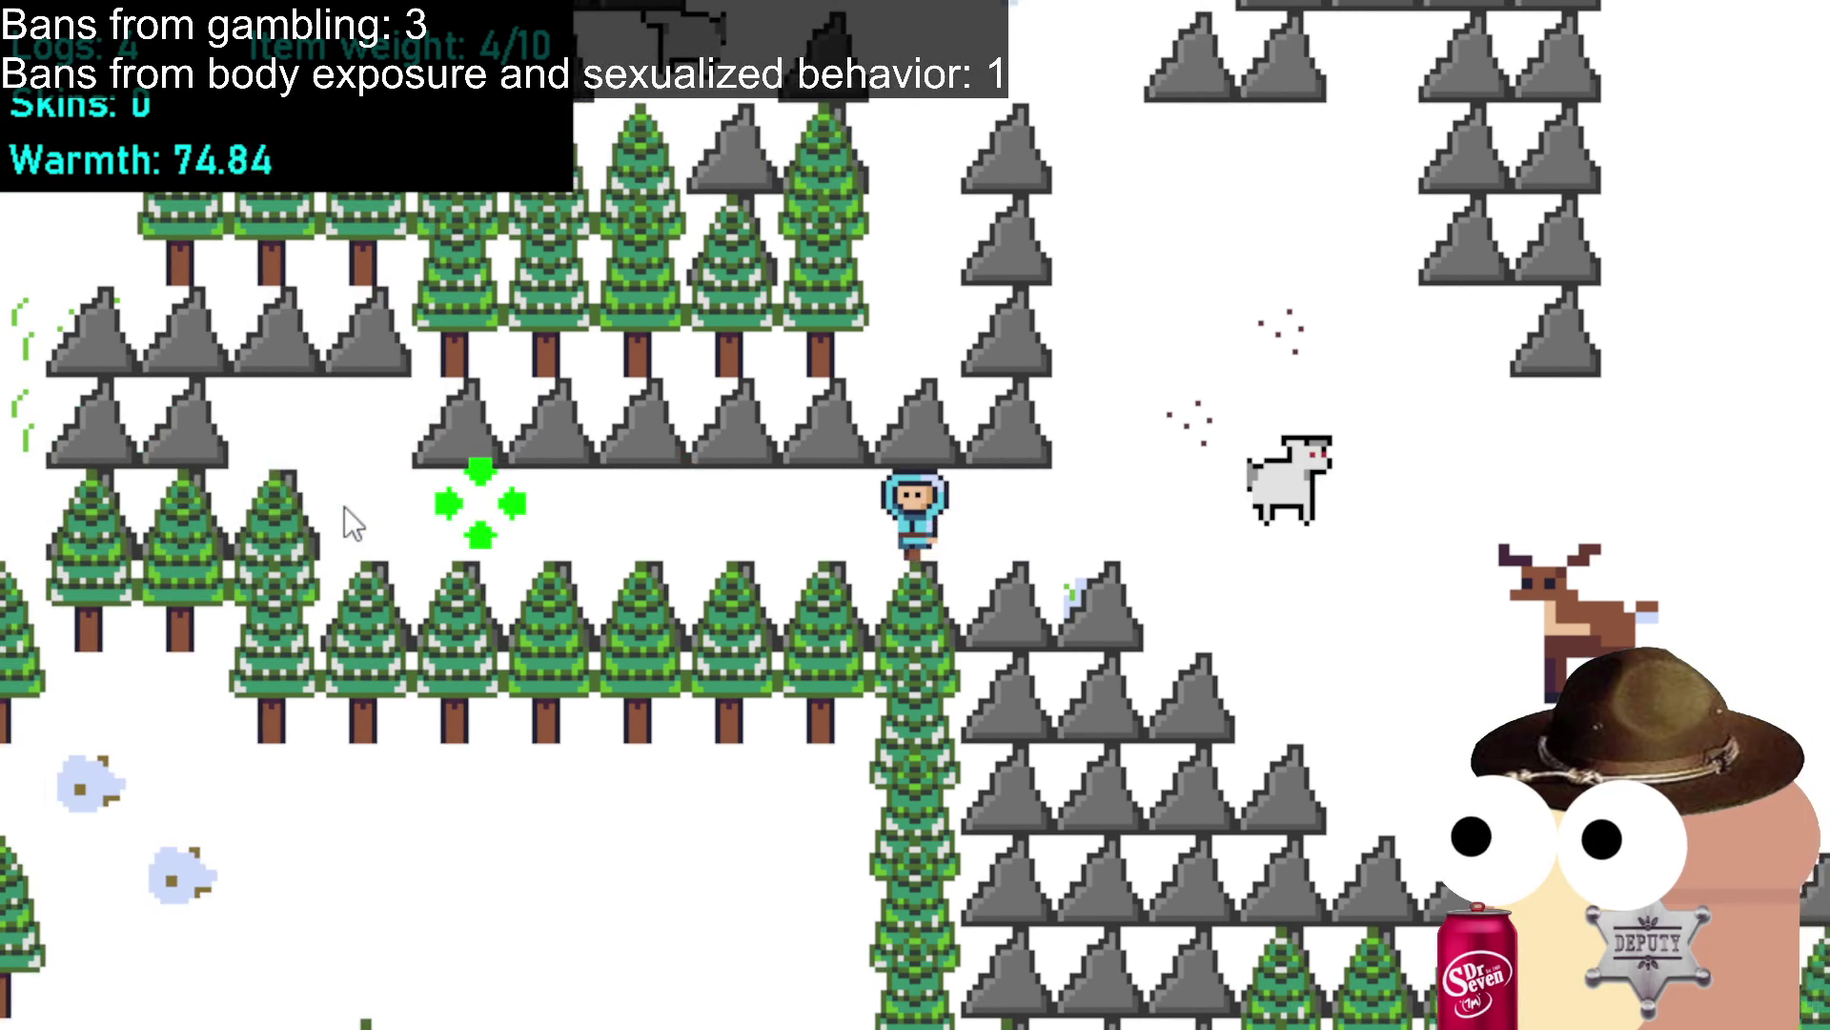
click(344, 503)
click(681, 416)
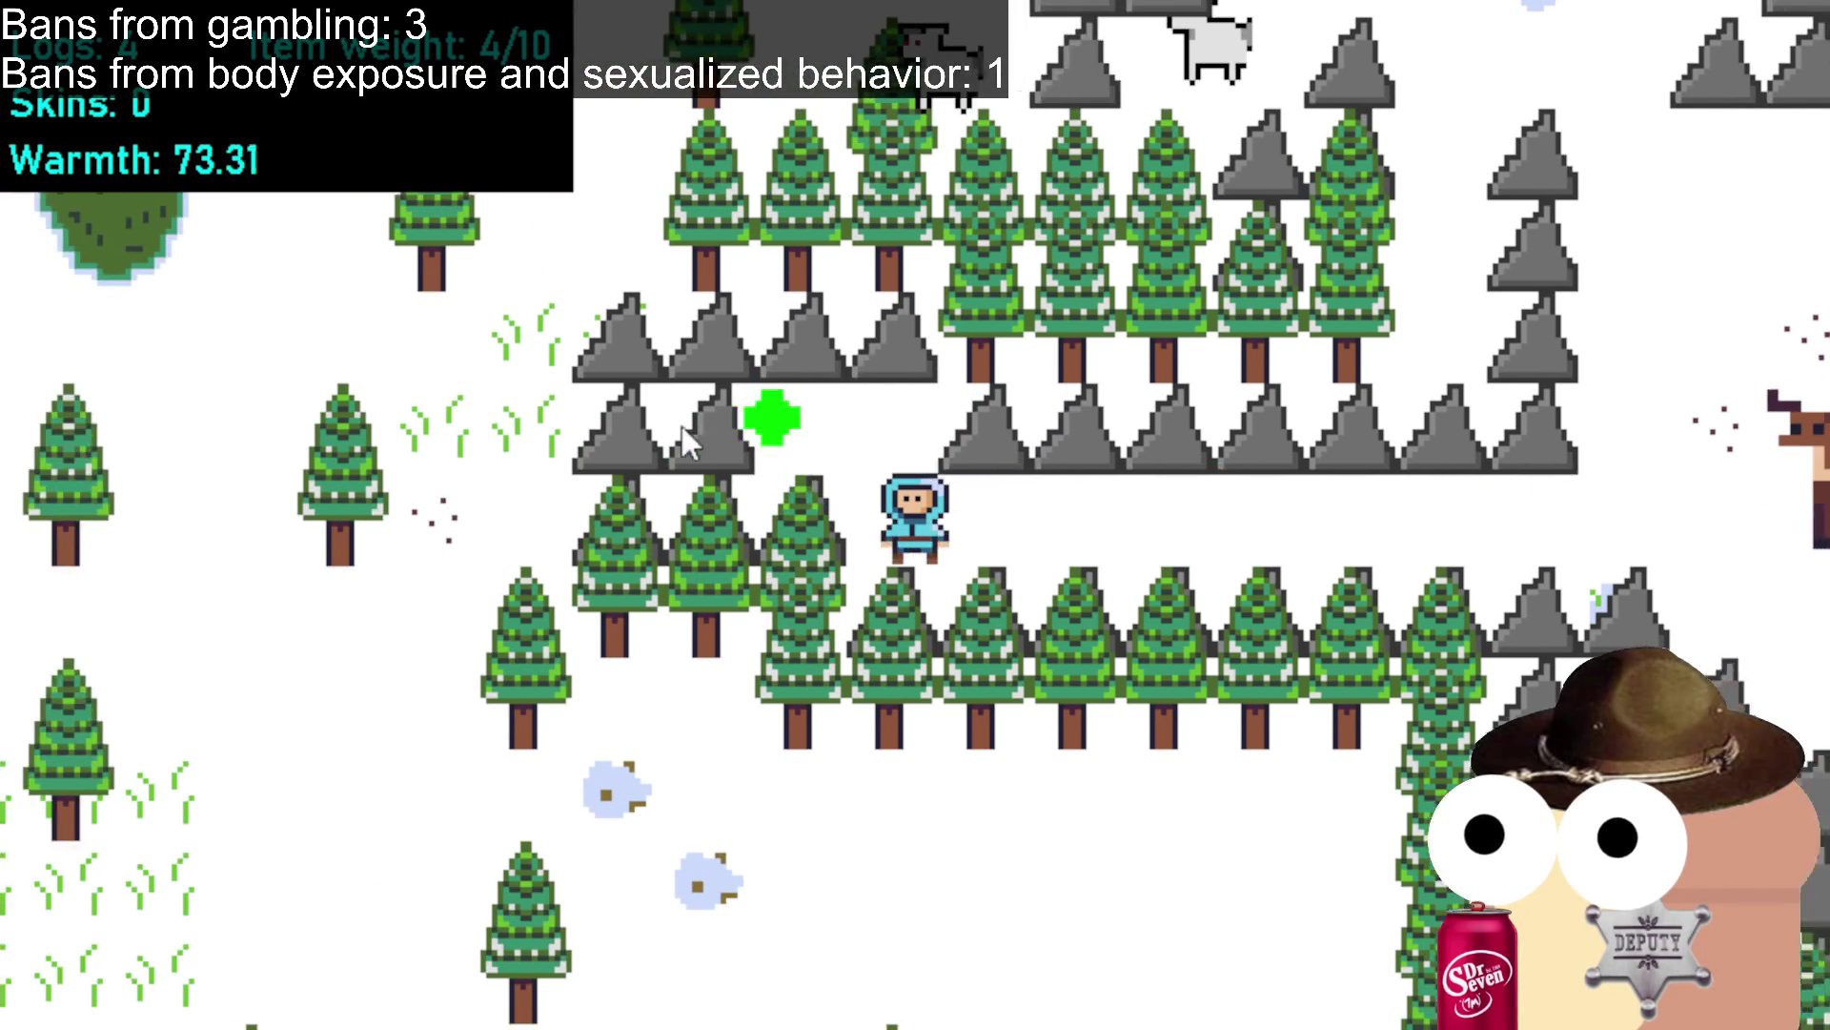
click(774, 528)
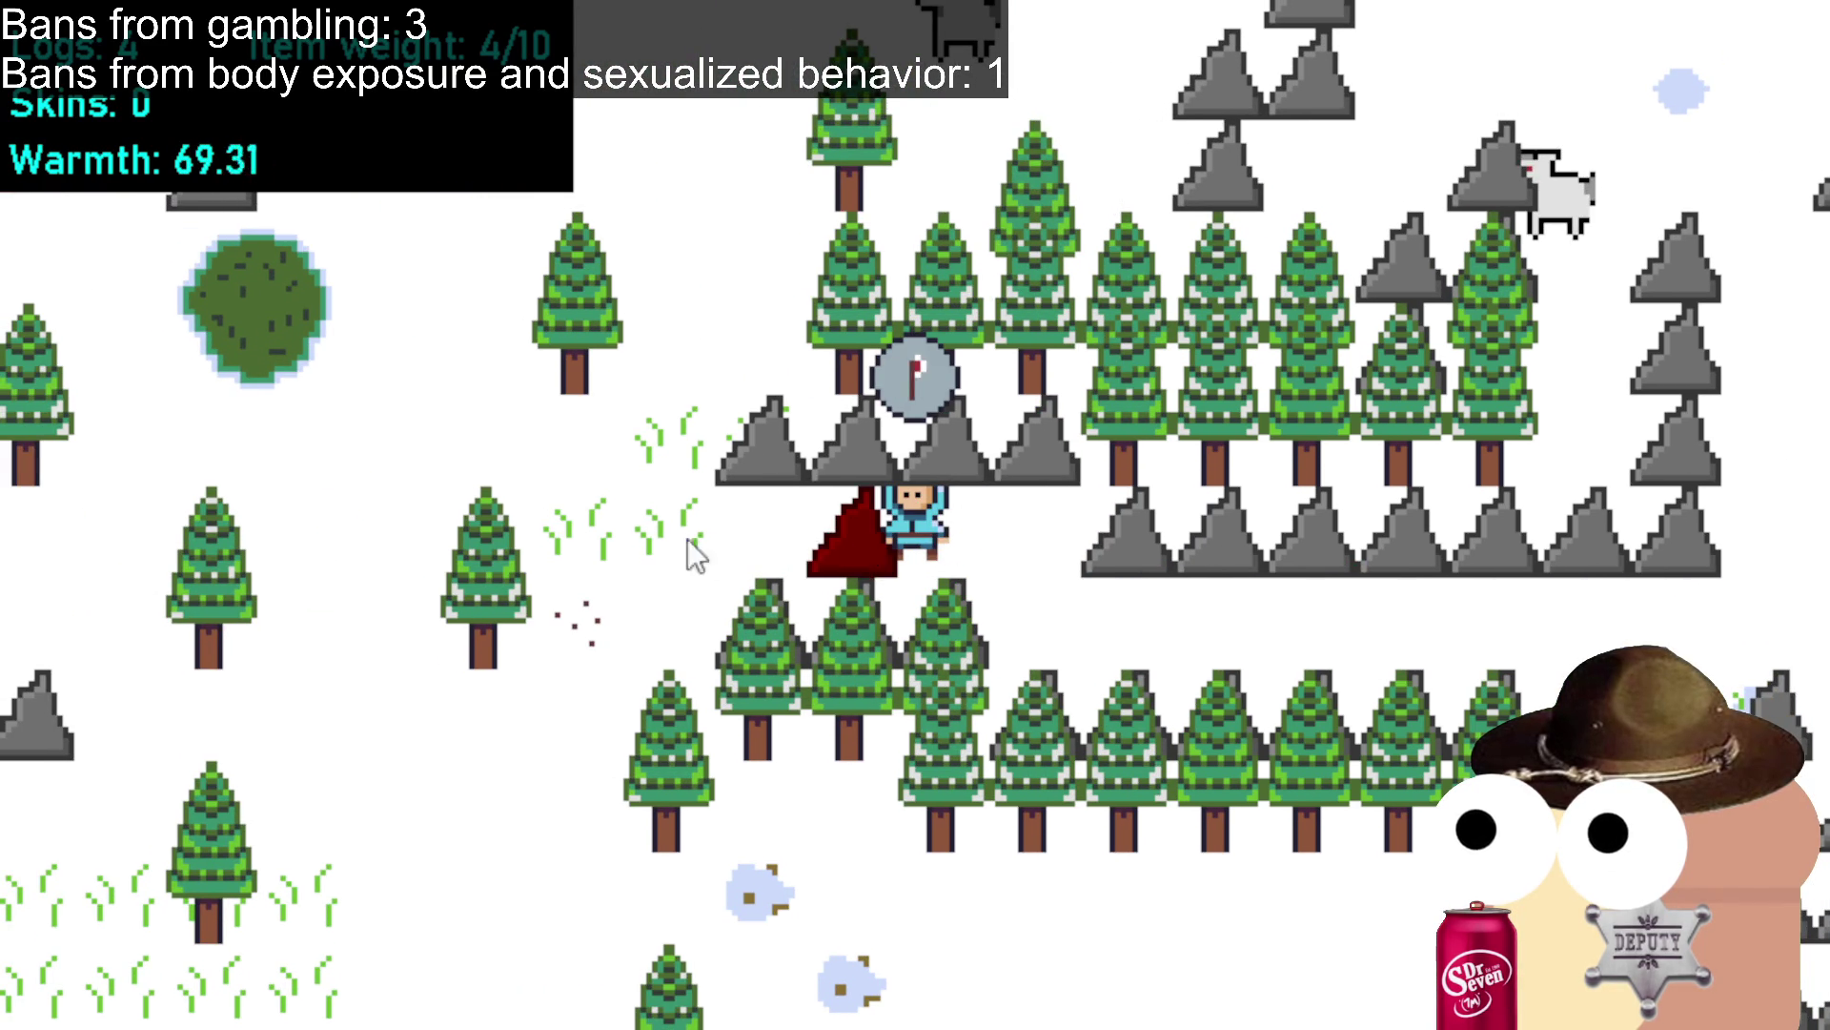
click(658, 557)
click(762, 524)
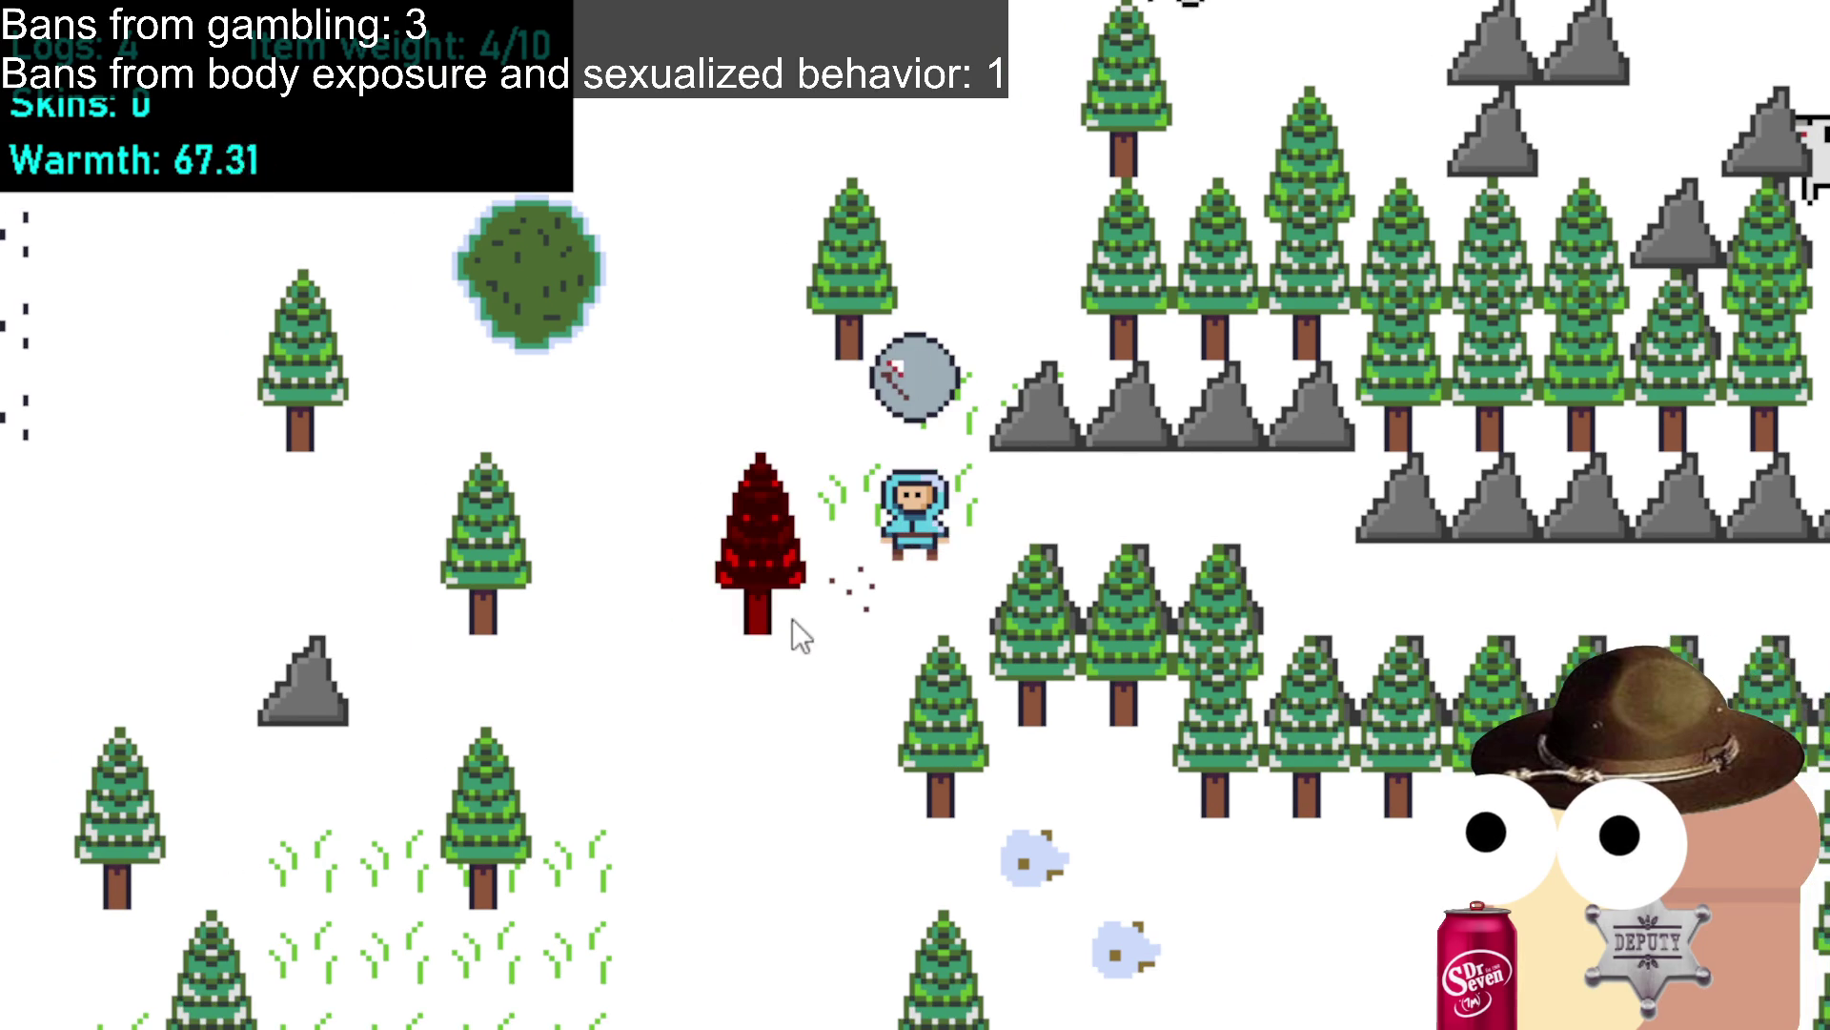
click(703, 637)
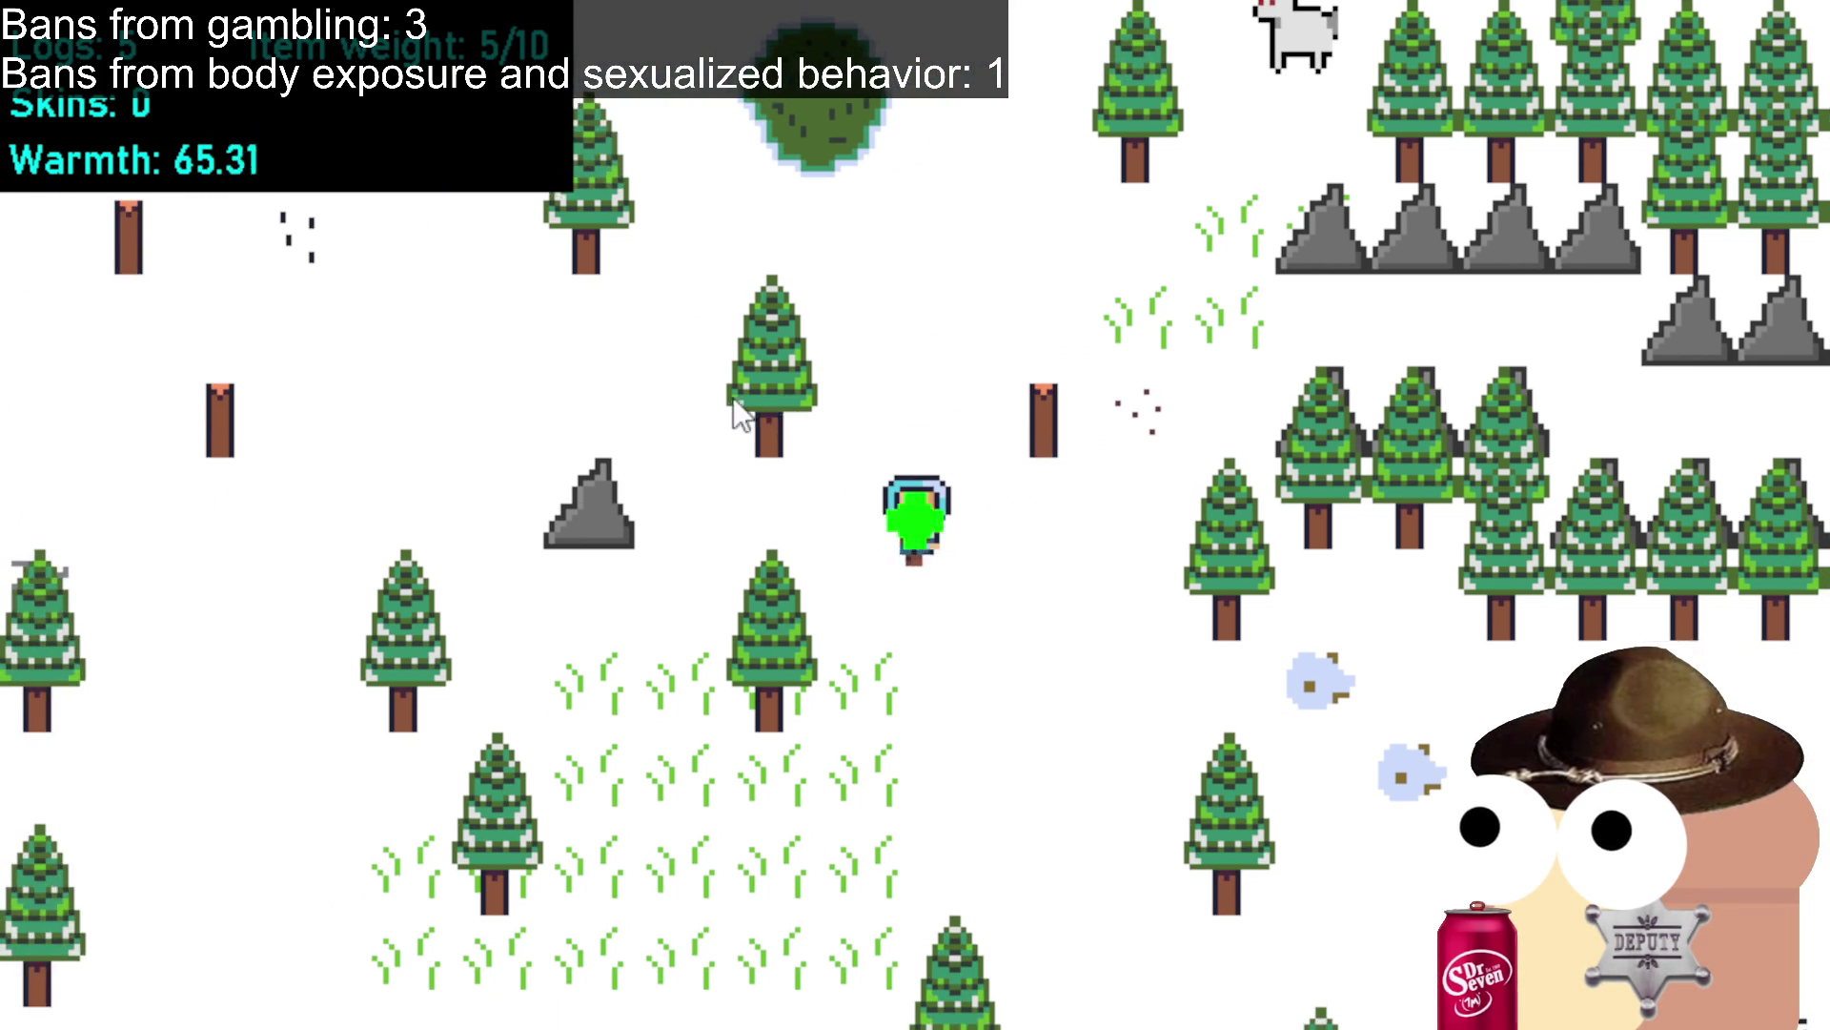
Walk back up-left to the campfire and put a log on it.
click(440, 500)
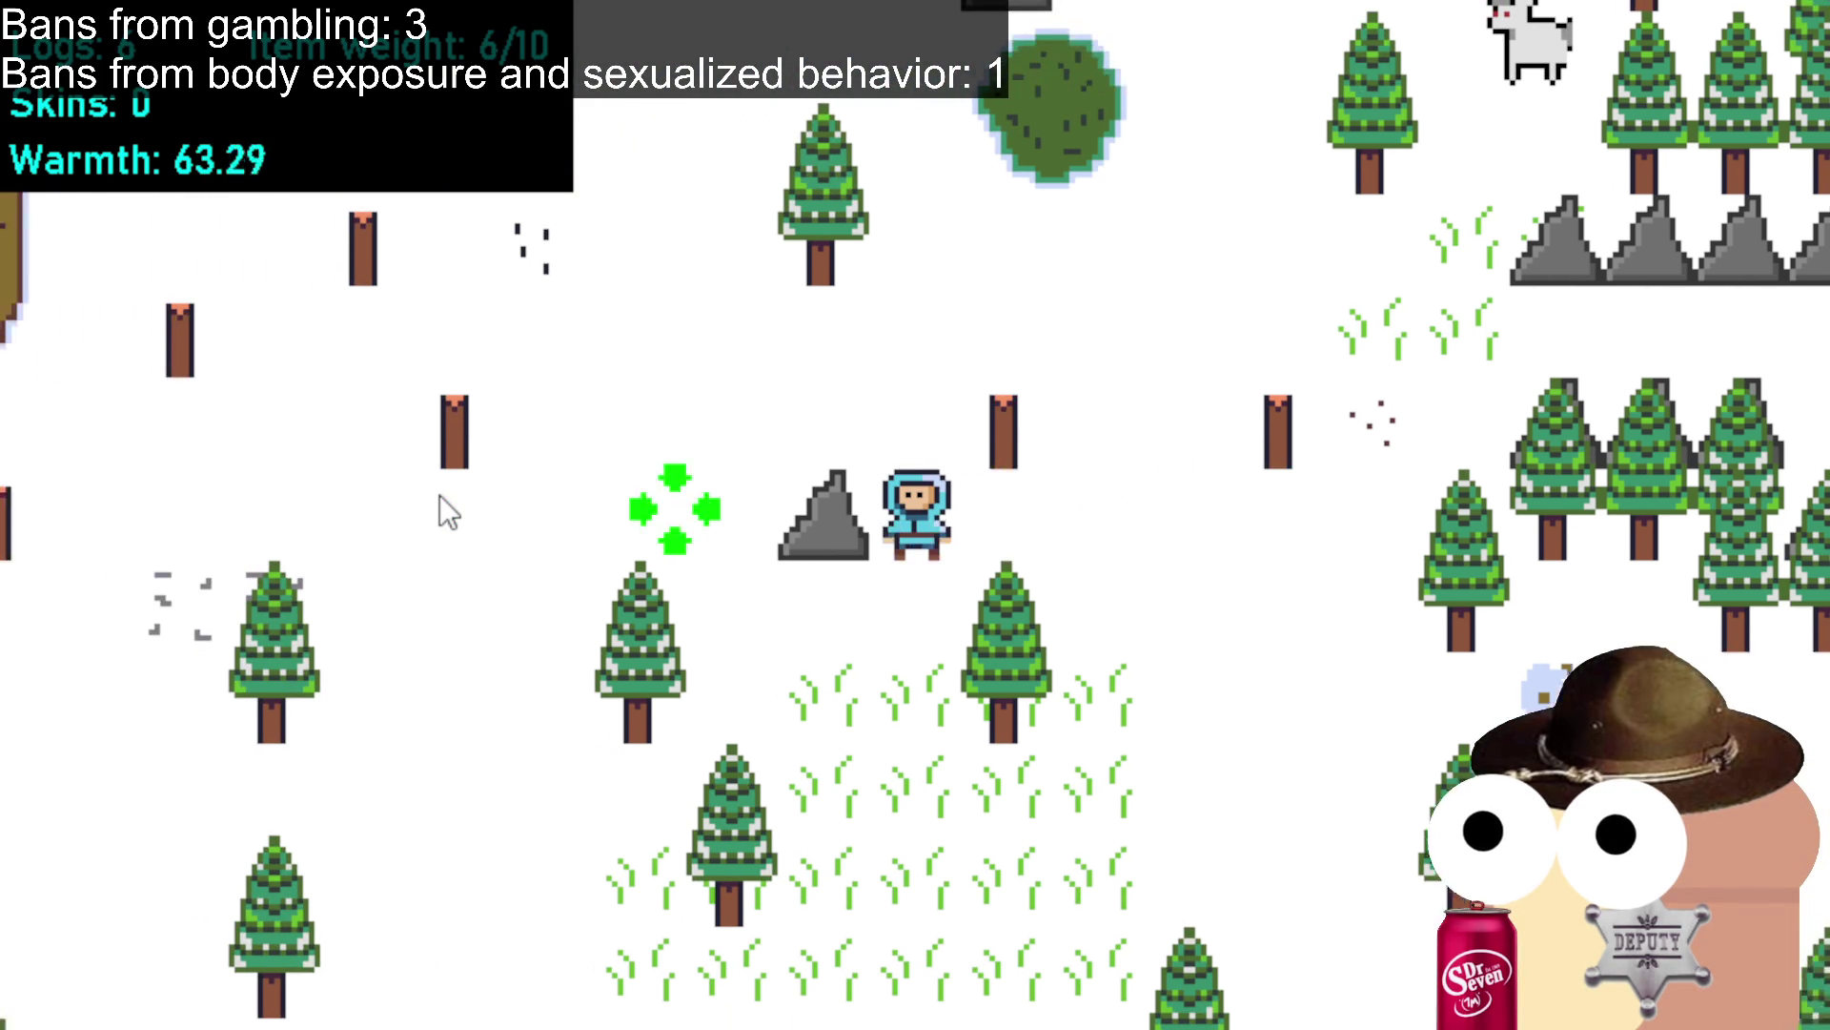
click(410, 502)
click(329, 319)
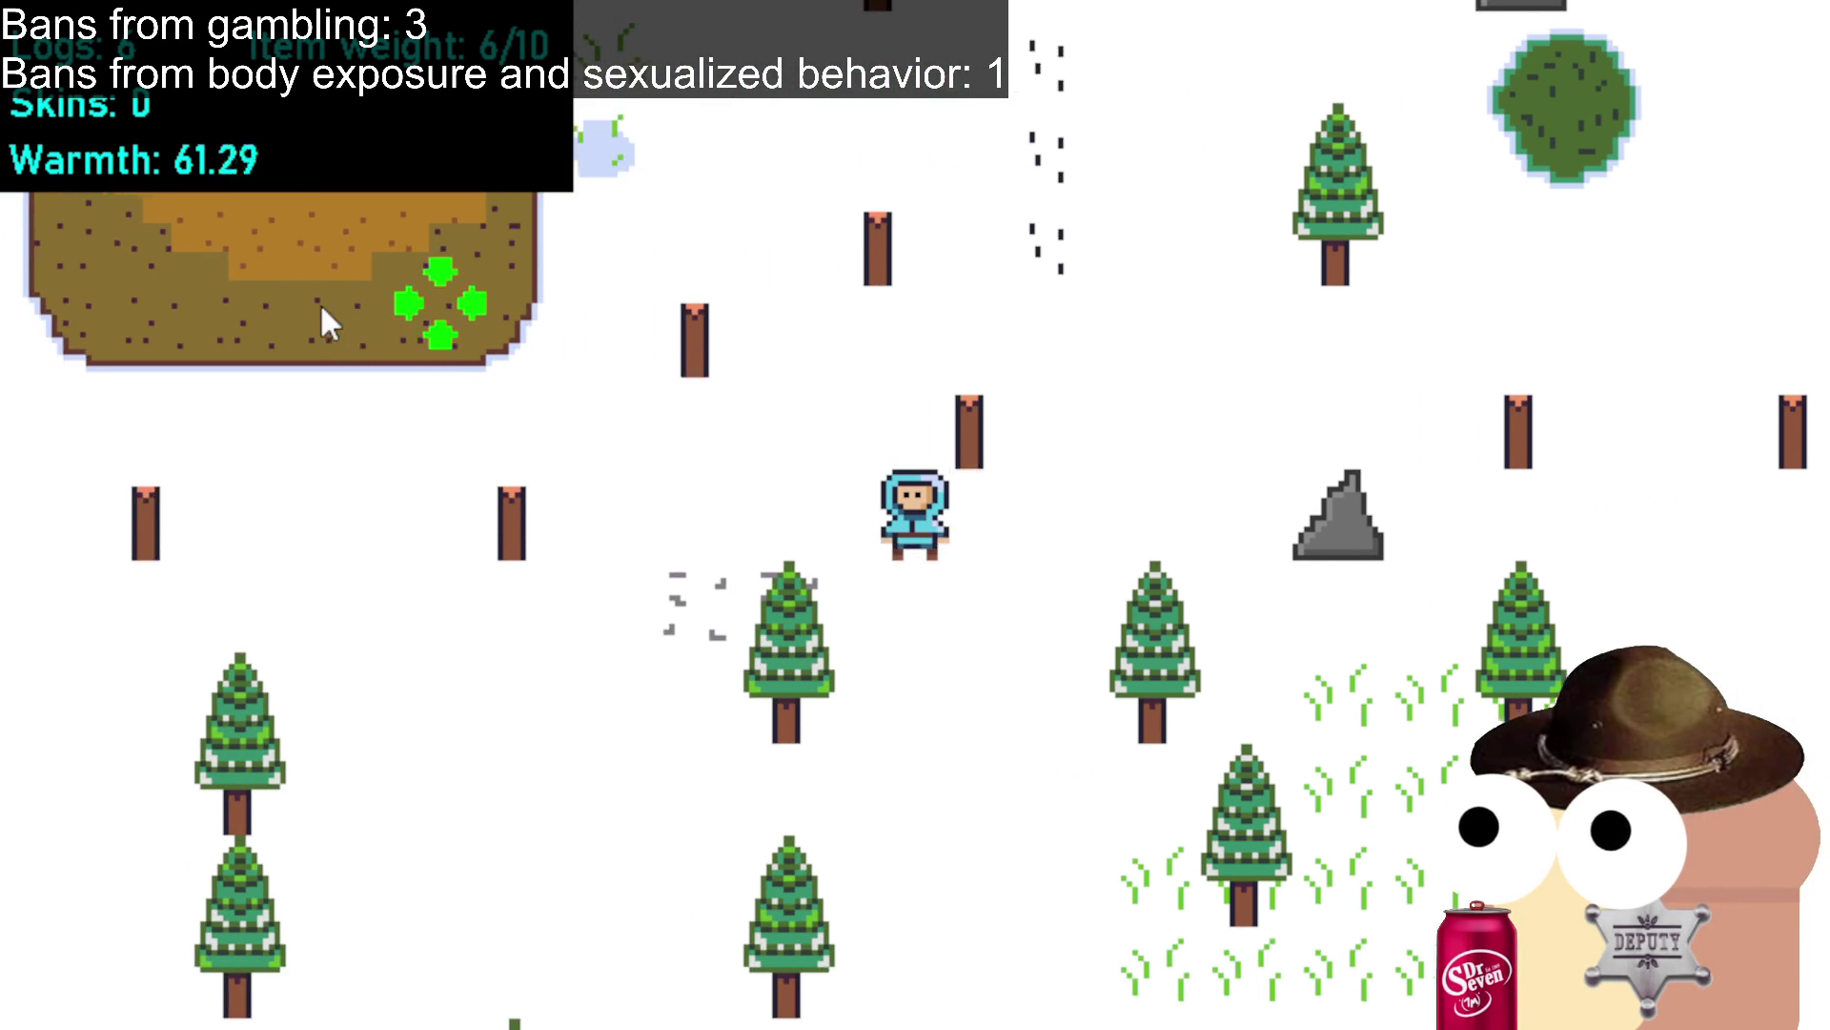
click(506, 284)
click(707, 412)
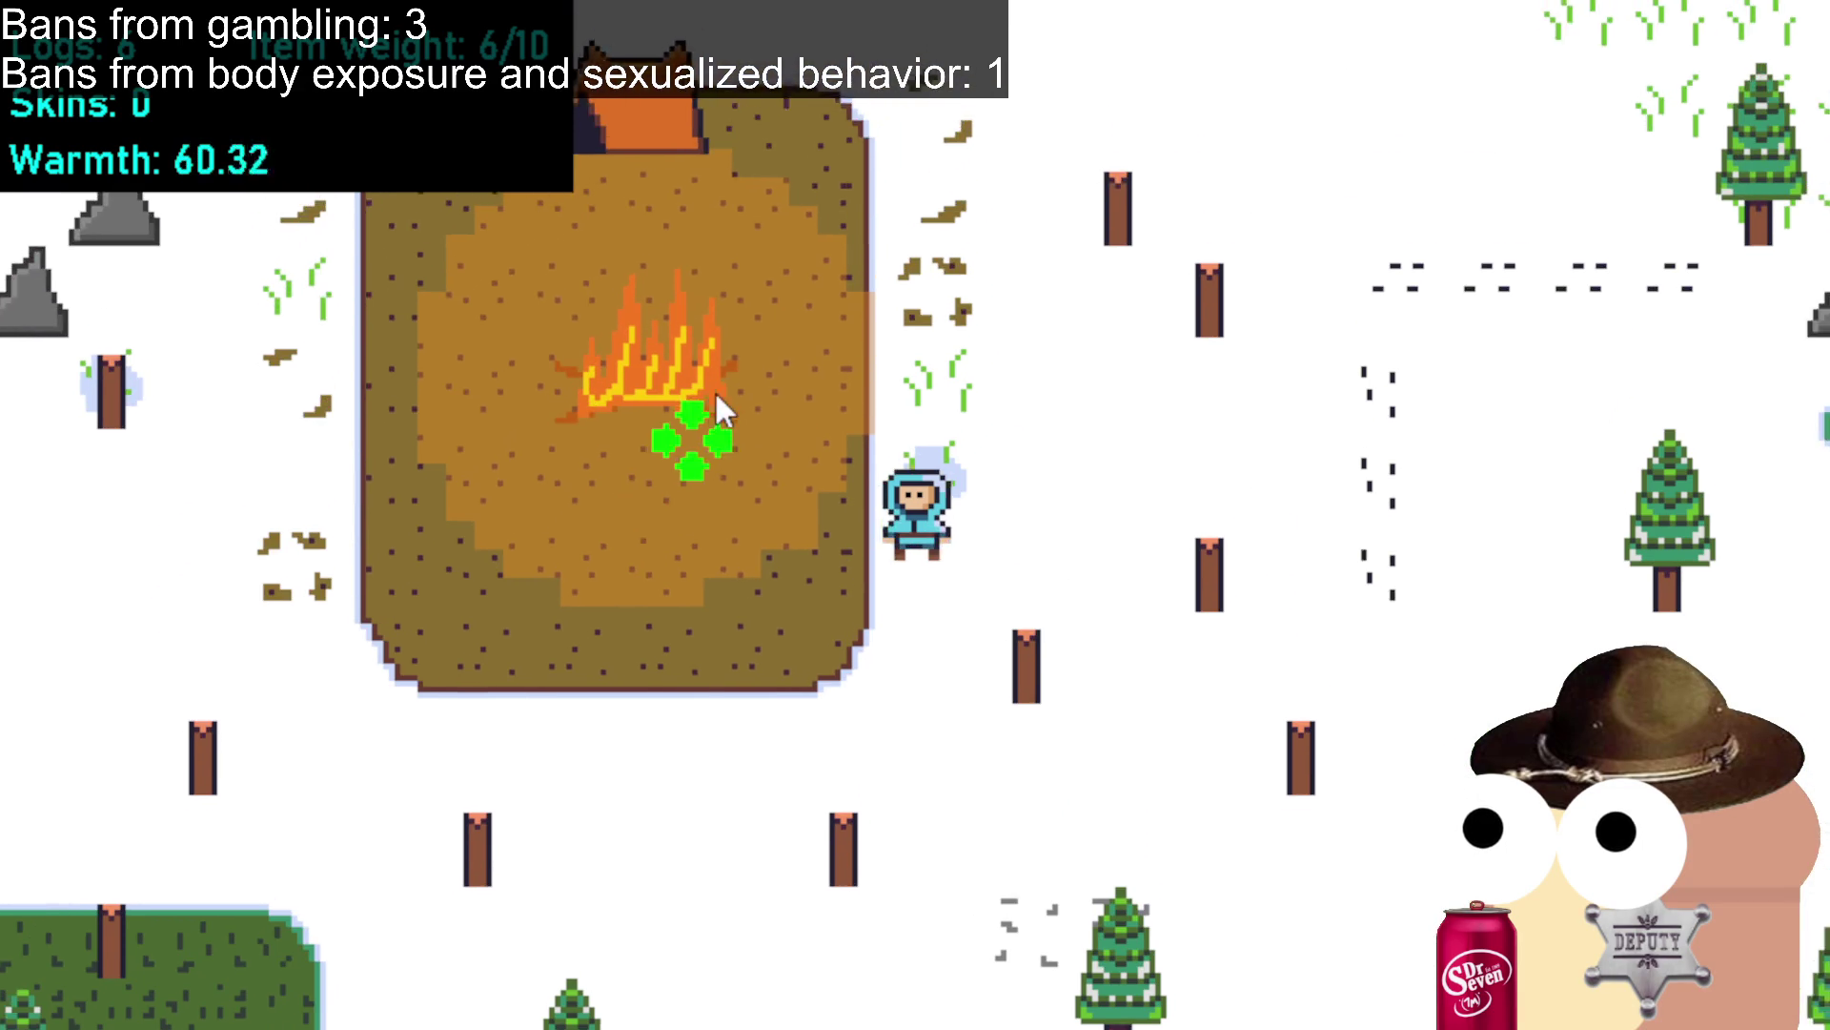
Feed four more logs into the campfire, leaving the pack at 1/10.
click(851, 431)
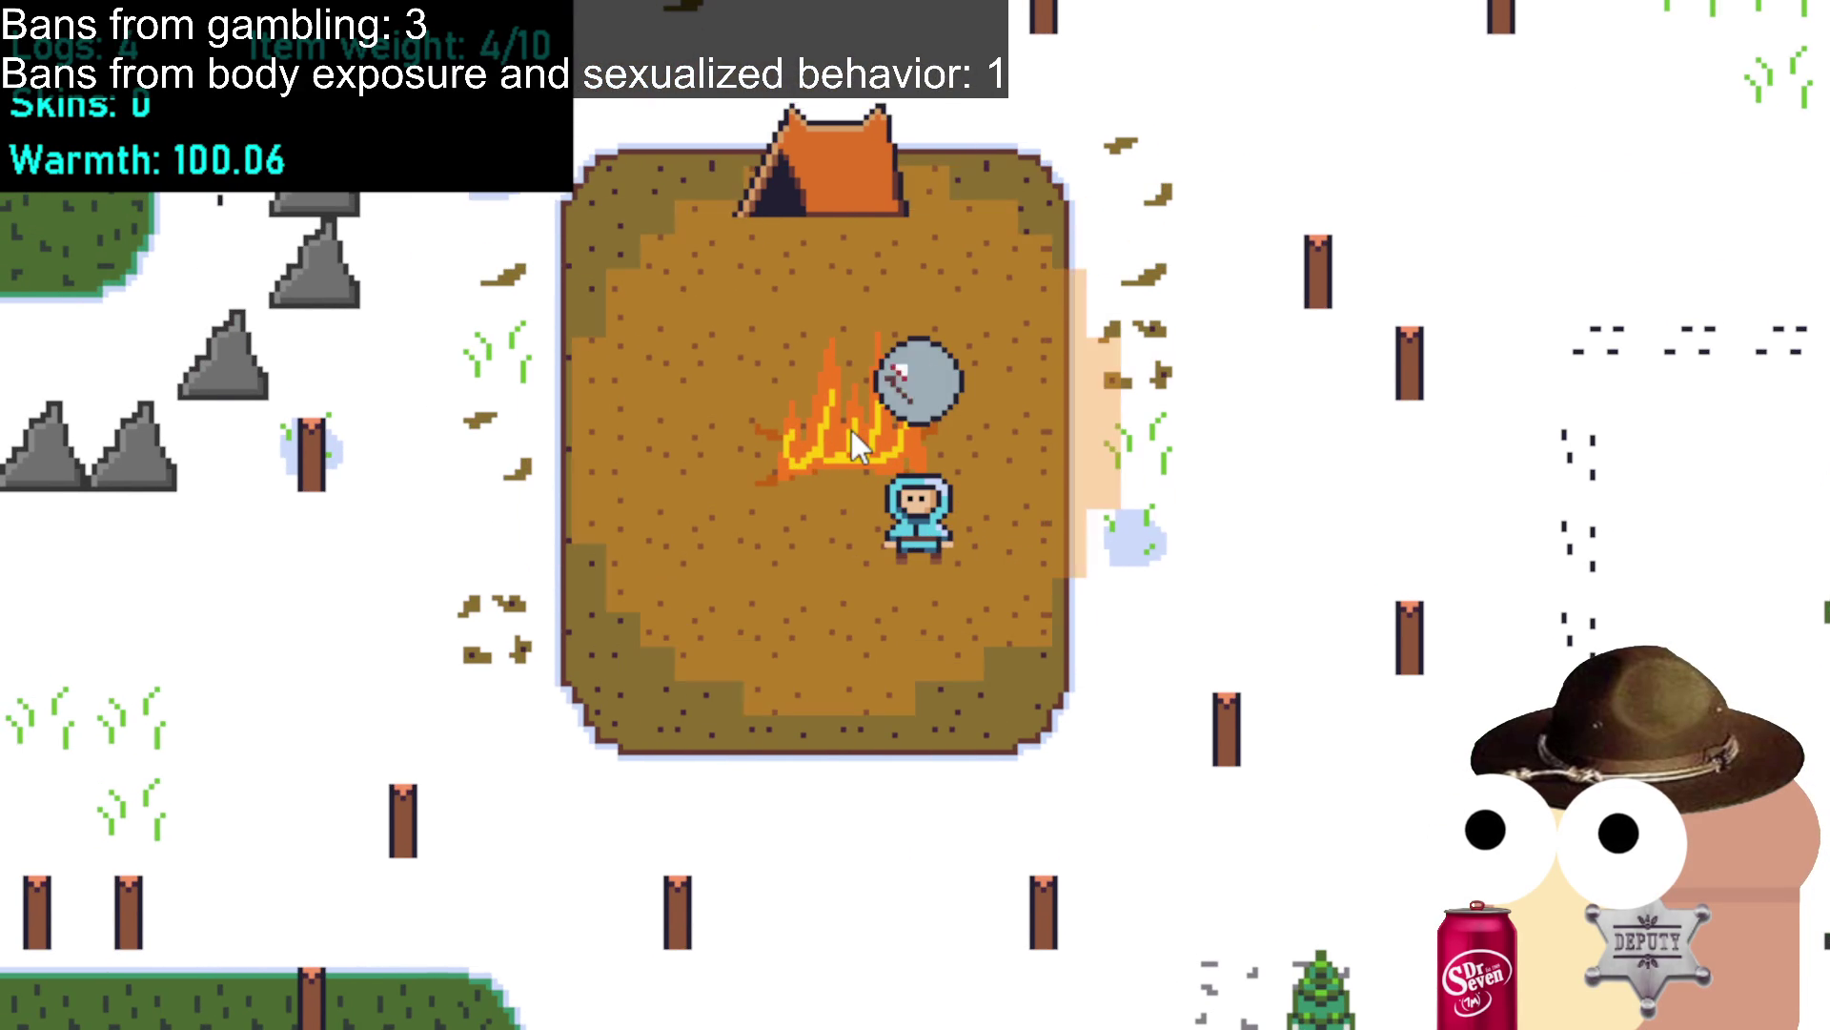
click(851, 430)
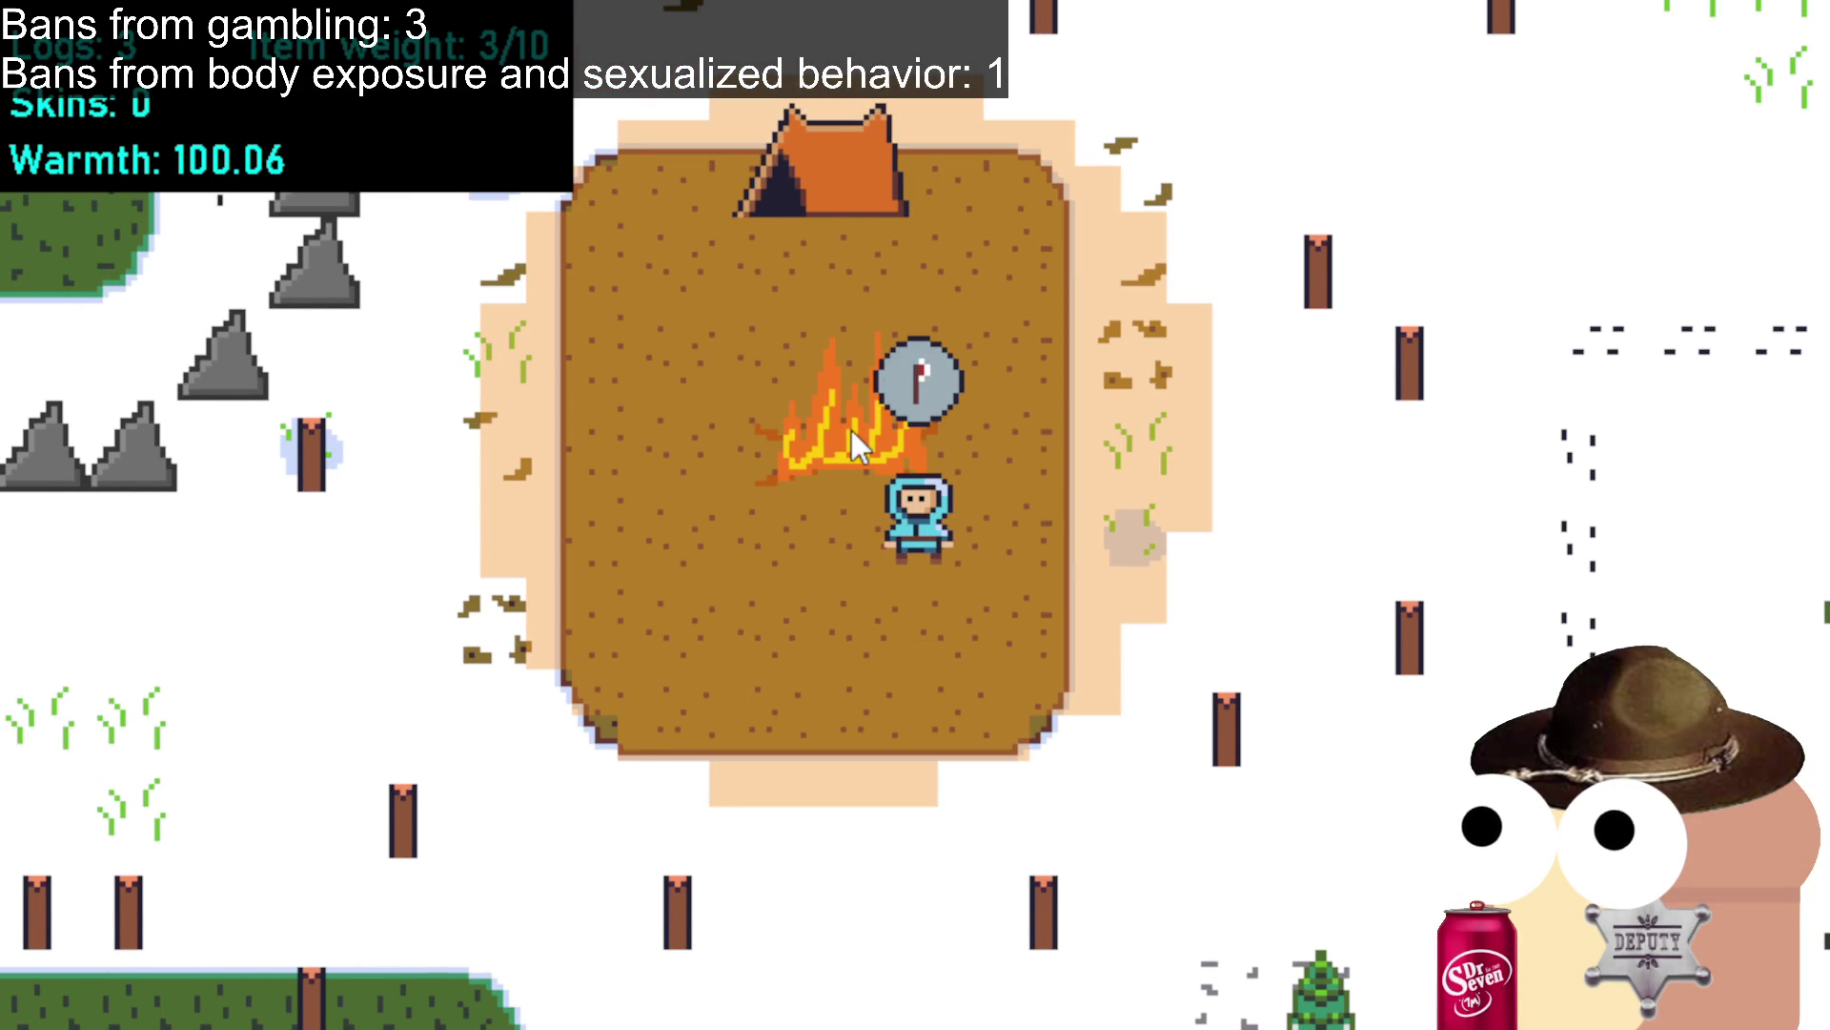
click(850, 431)
click(850, 431)
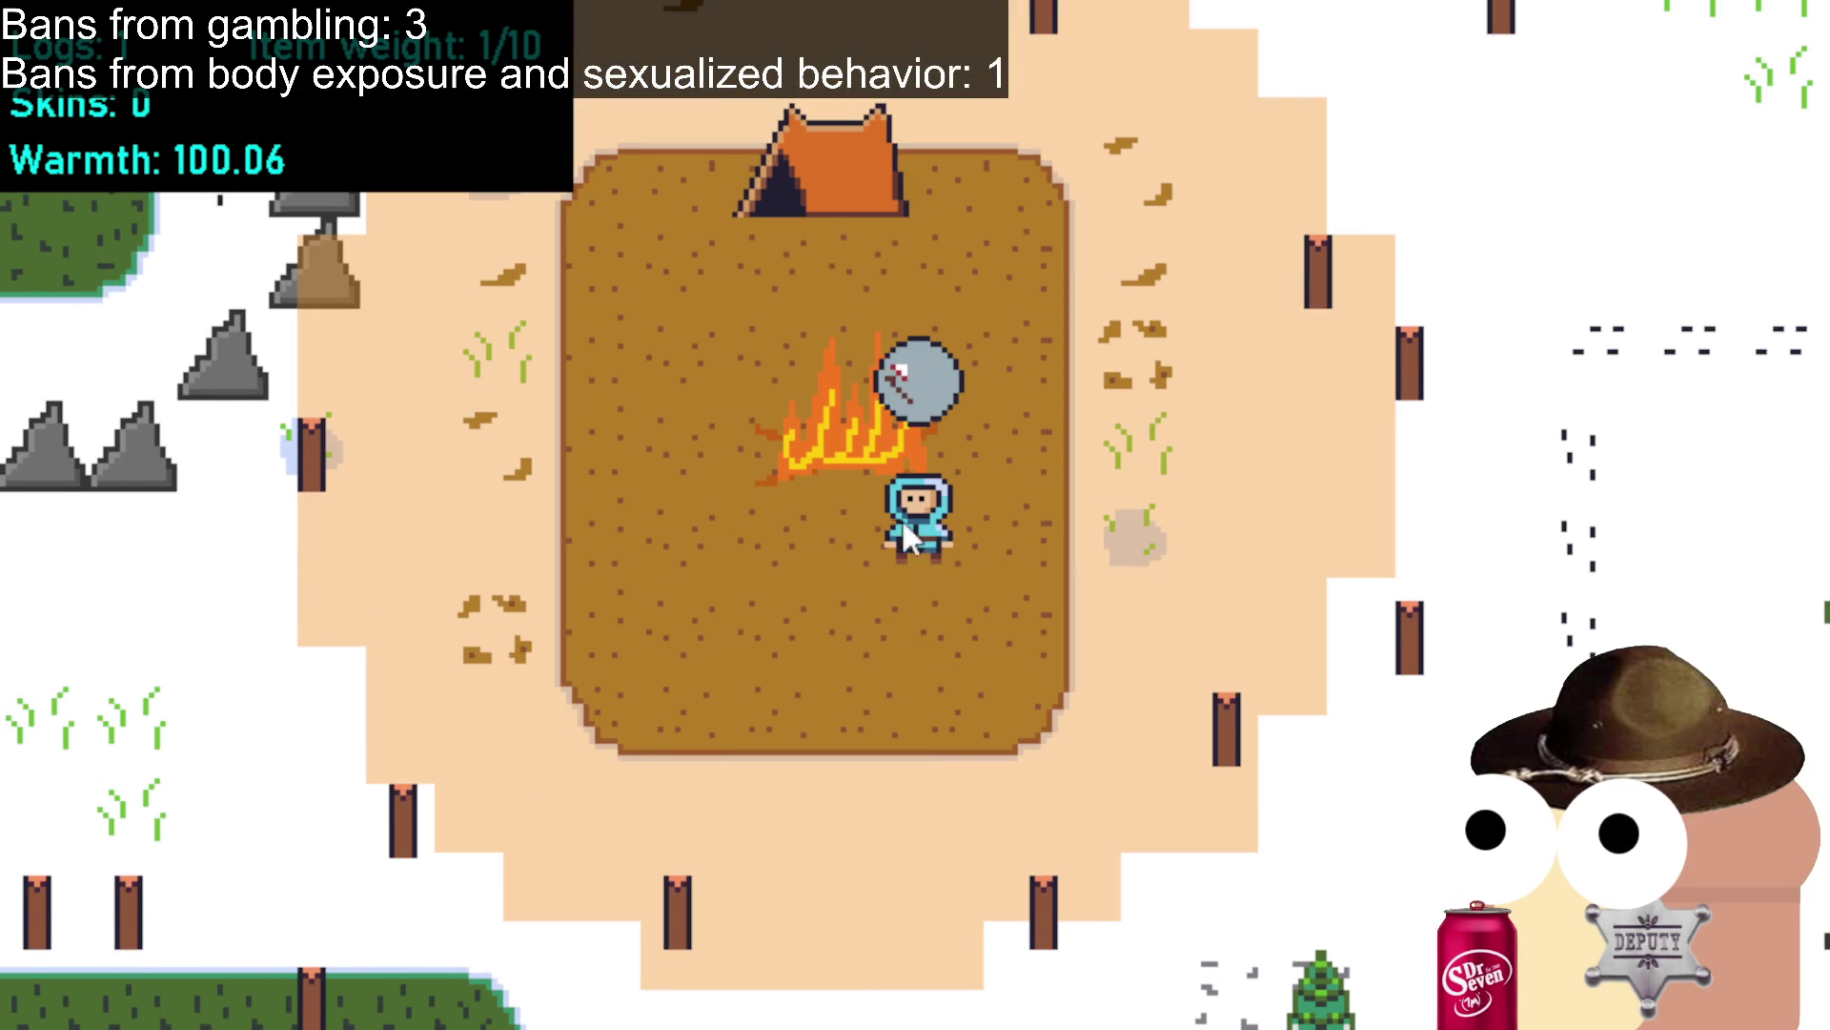
Walk south out of camp, then west through the snow along the tree line.
key(s)
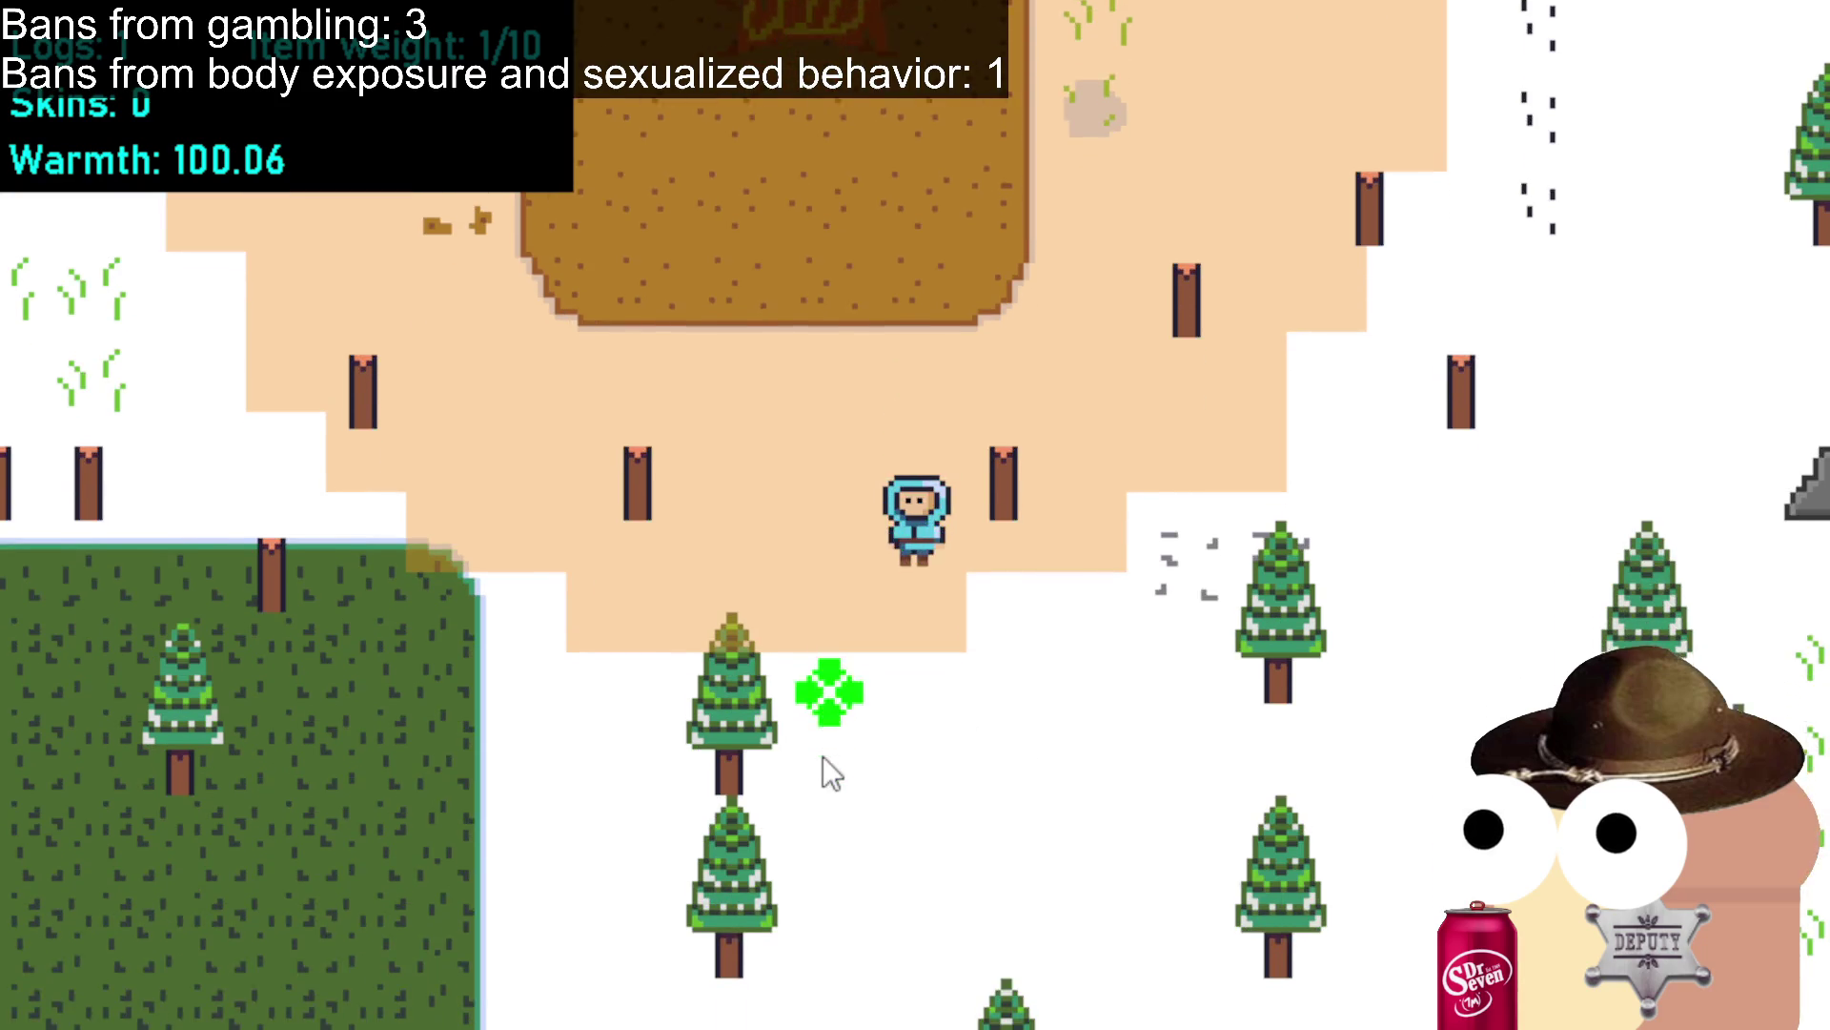
key(s)
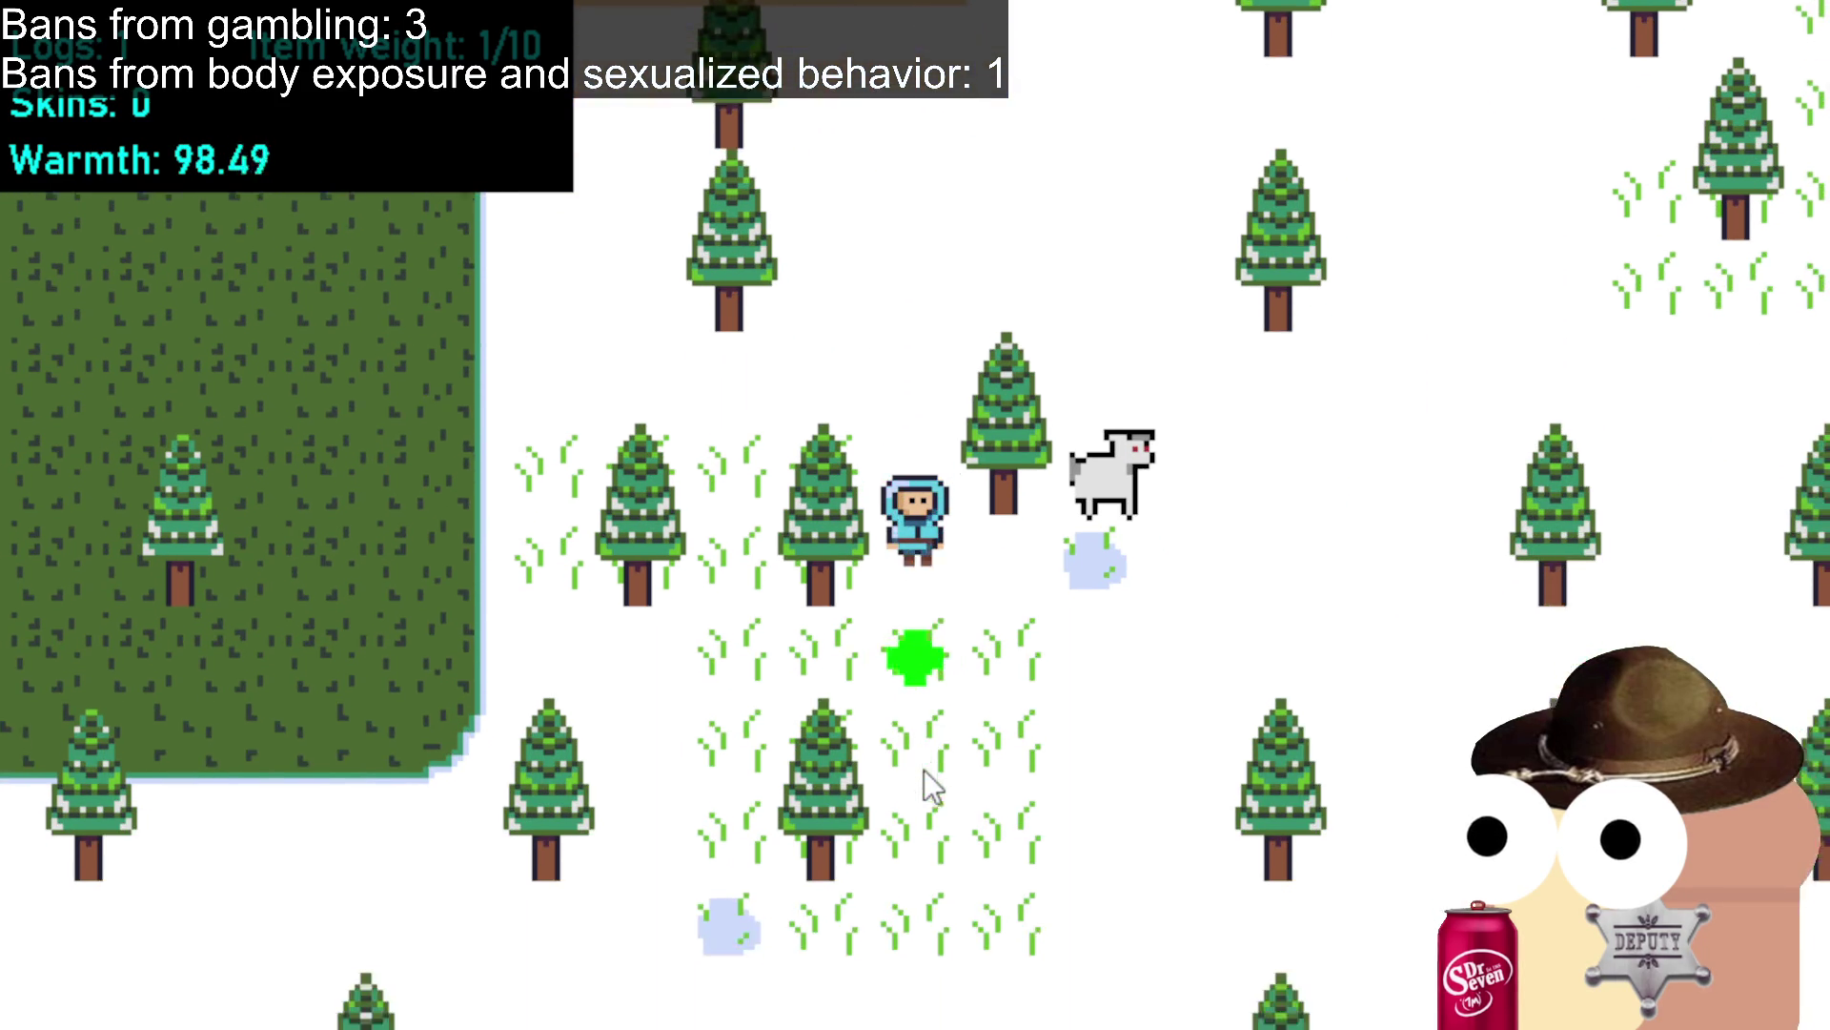
key(s)
key(a)
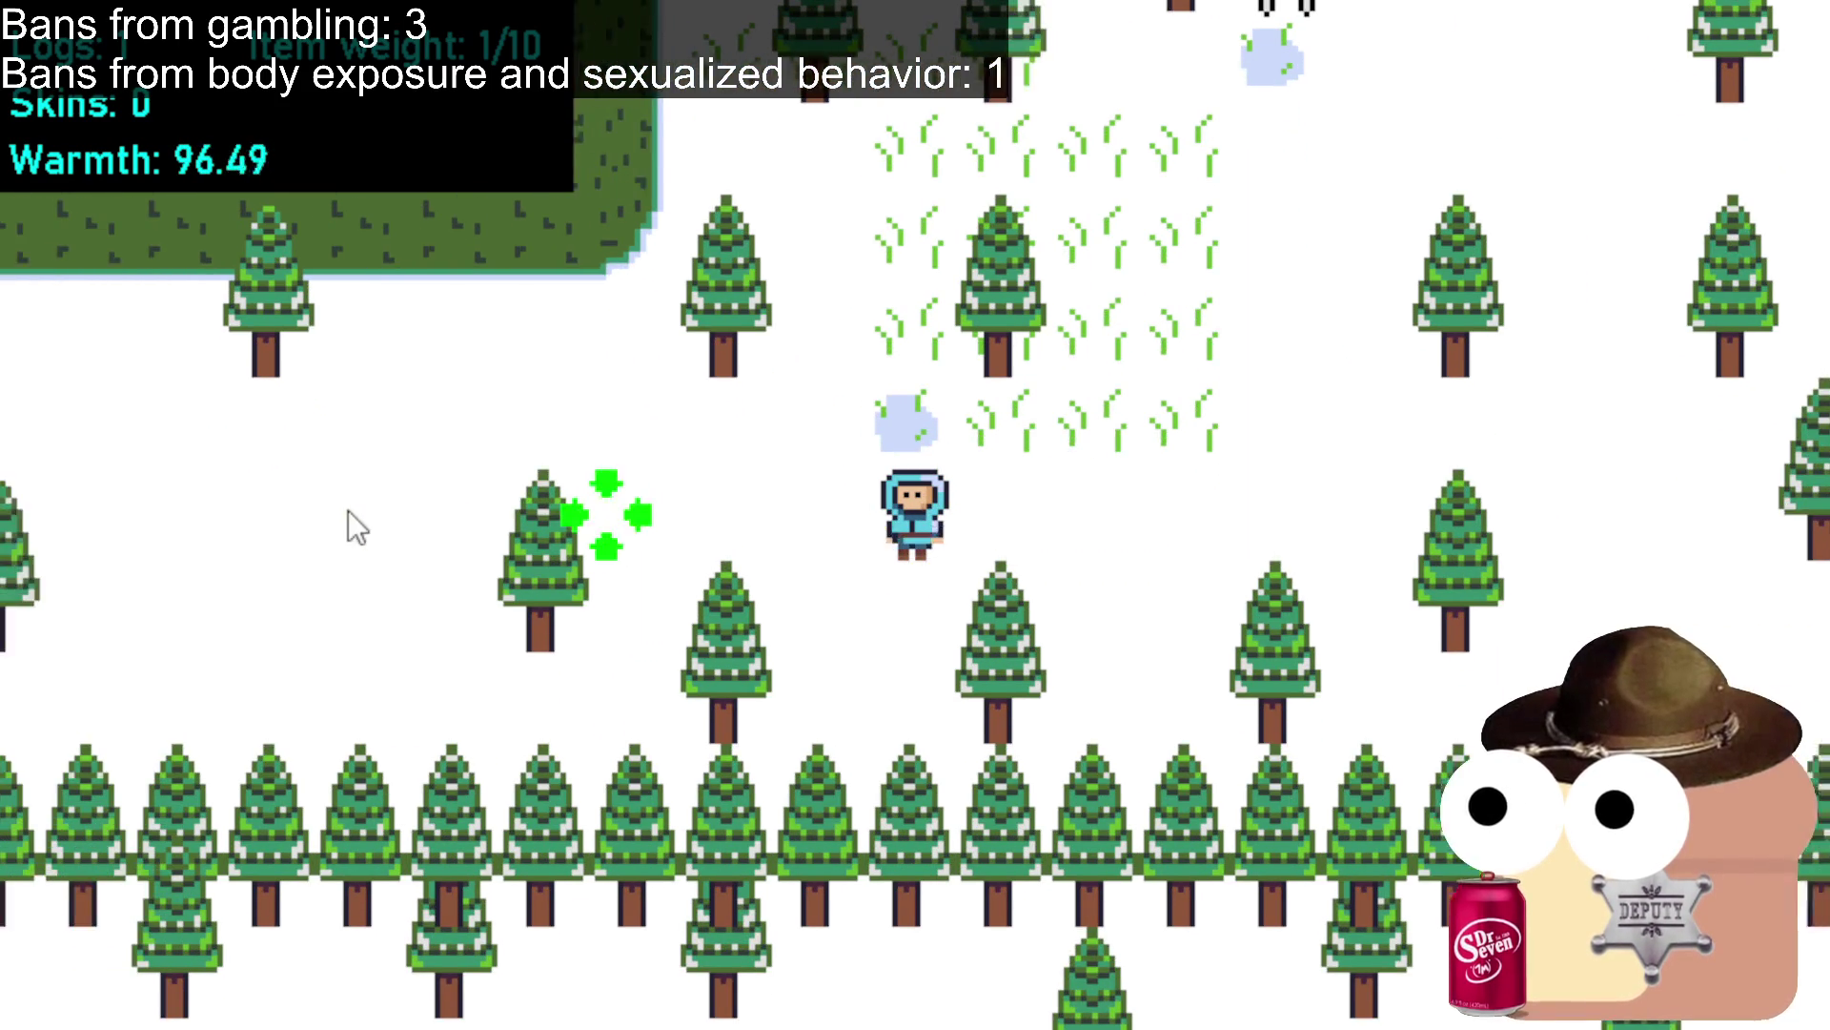
key(a)
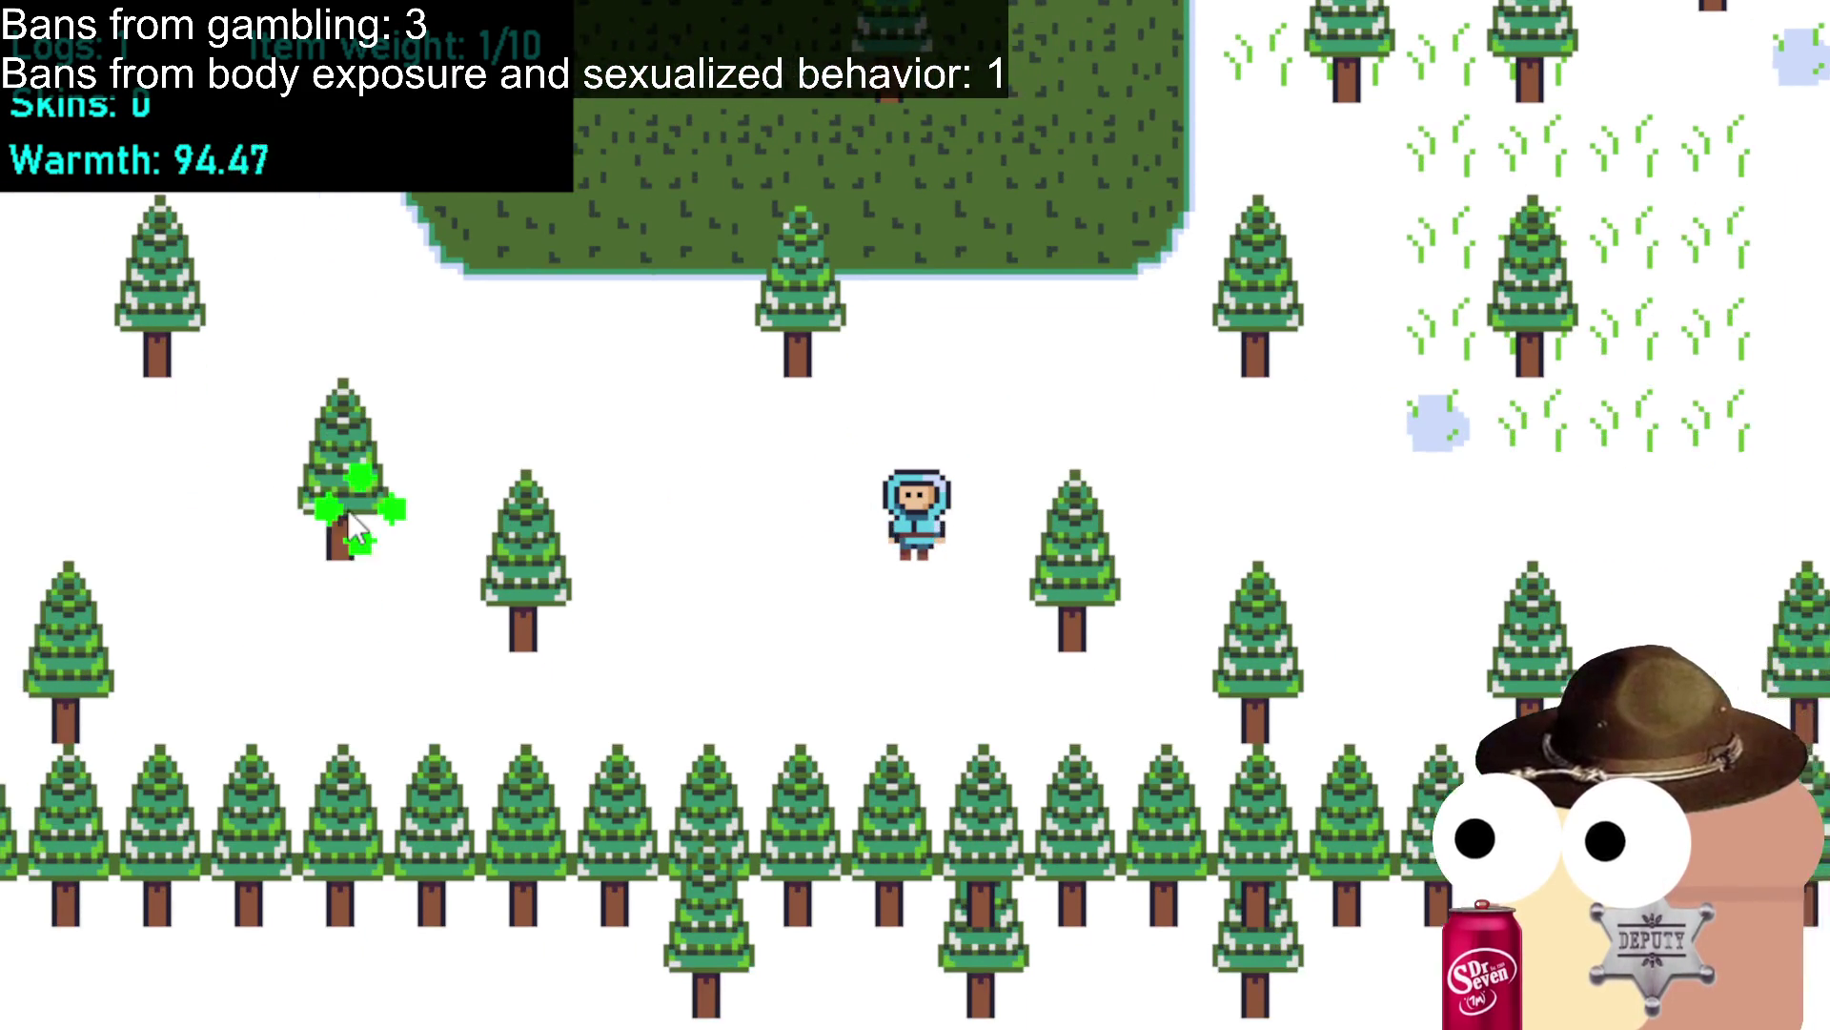
key(w)
key(a)
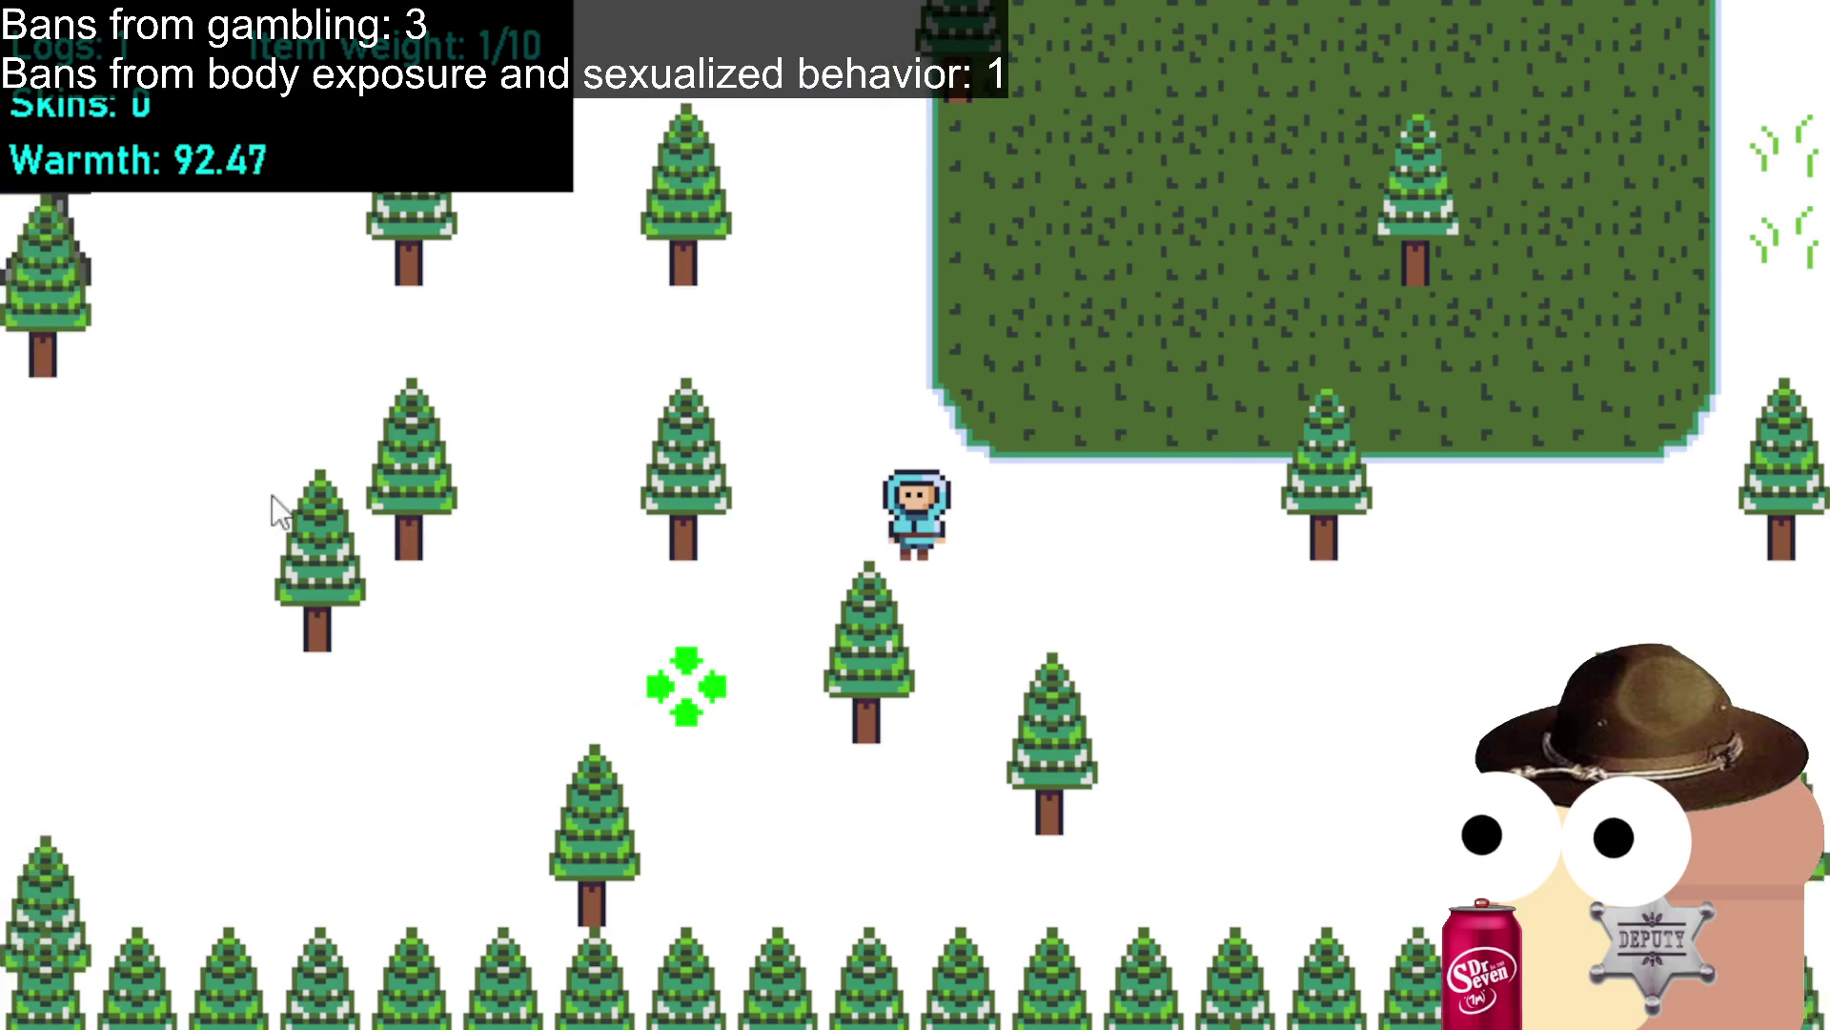
key(a)
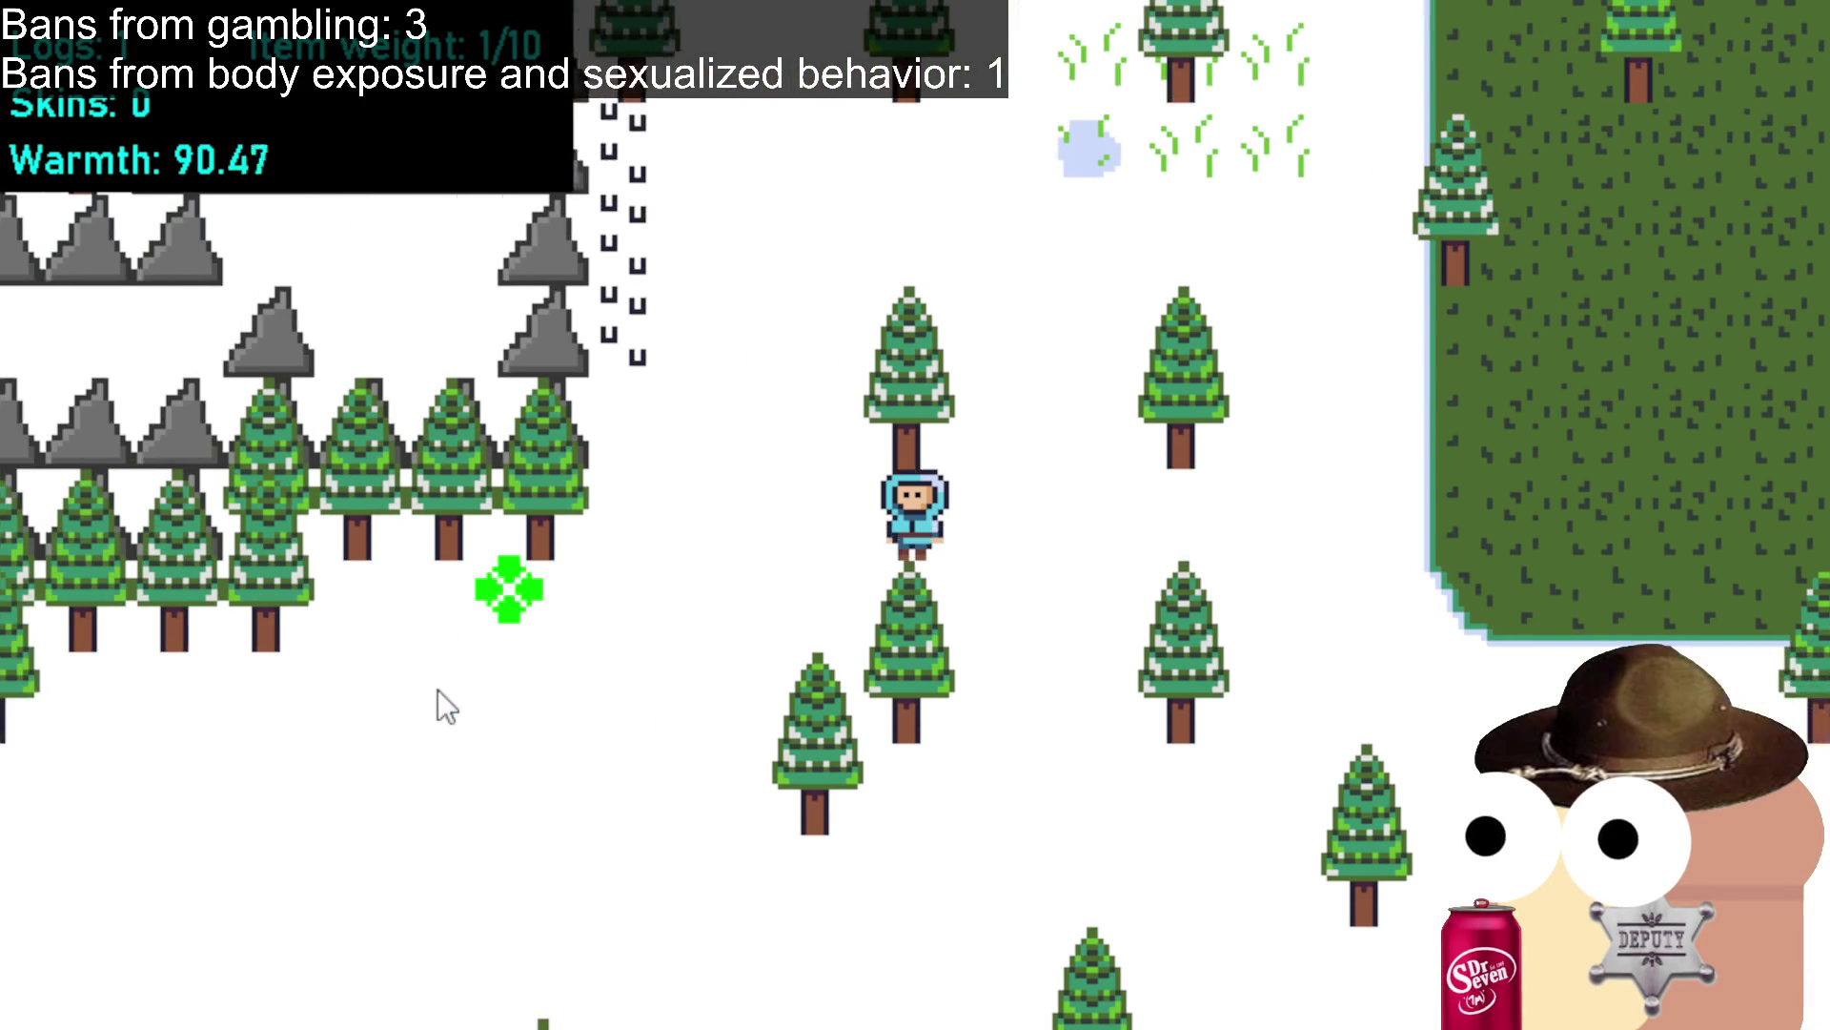
key(s)
key(a)
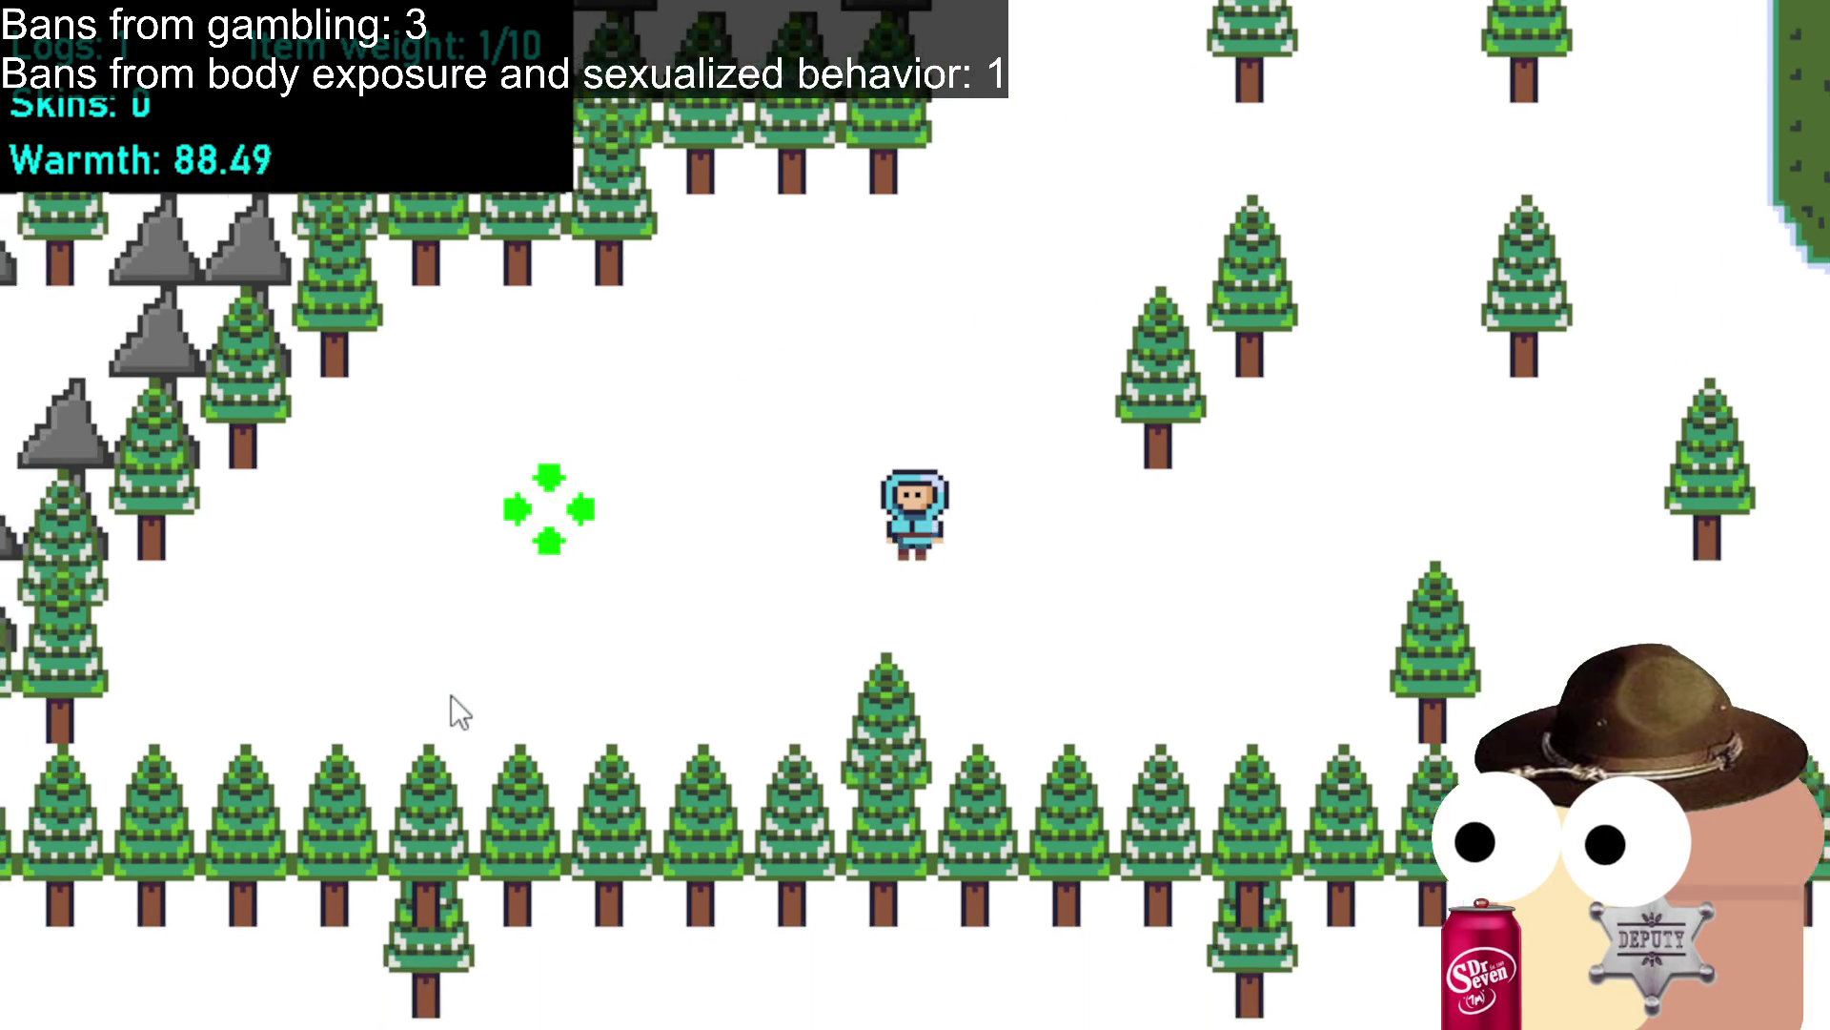
key(s)
key(a)
key(w)
Wind back right and up toward the rocks blocking the path.
key(s)
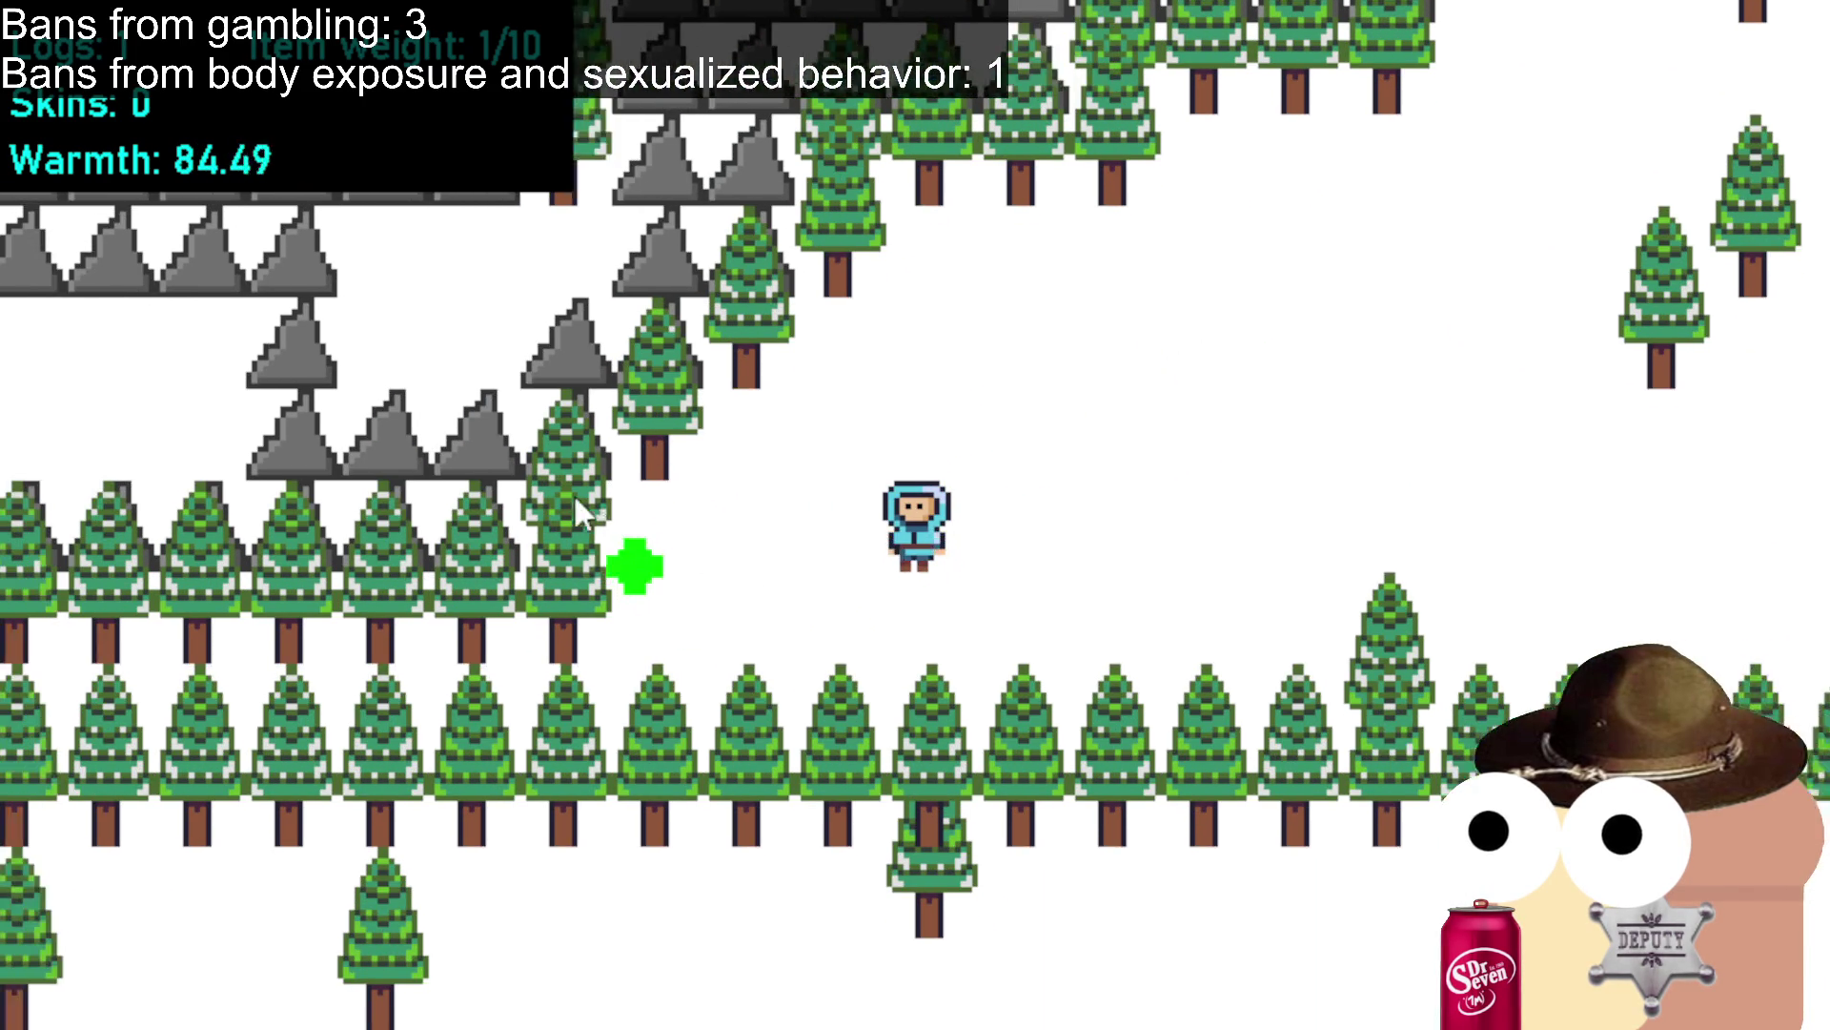
key(d)
key(w)
key(d)
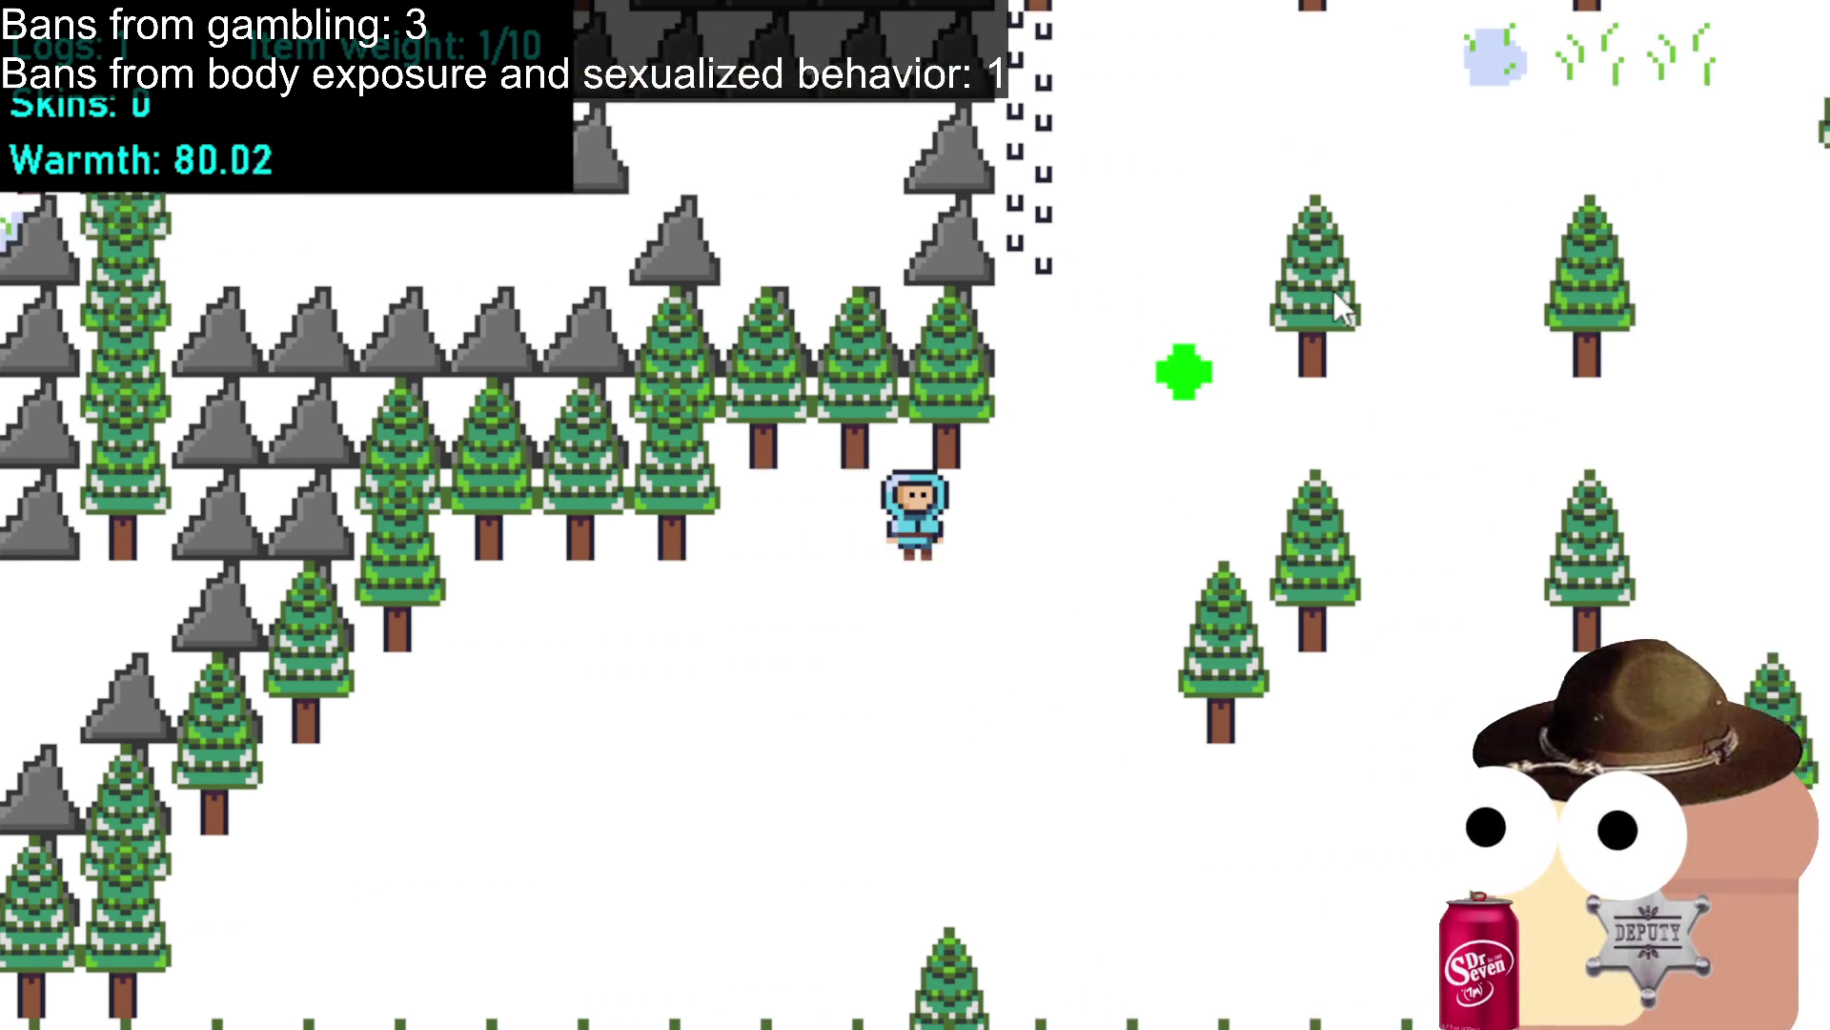
key(w)
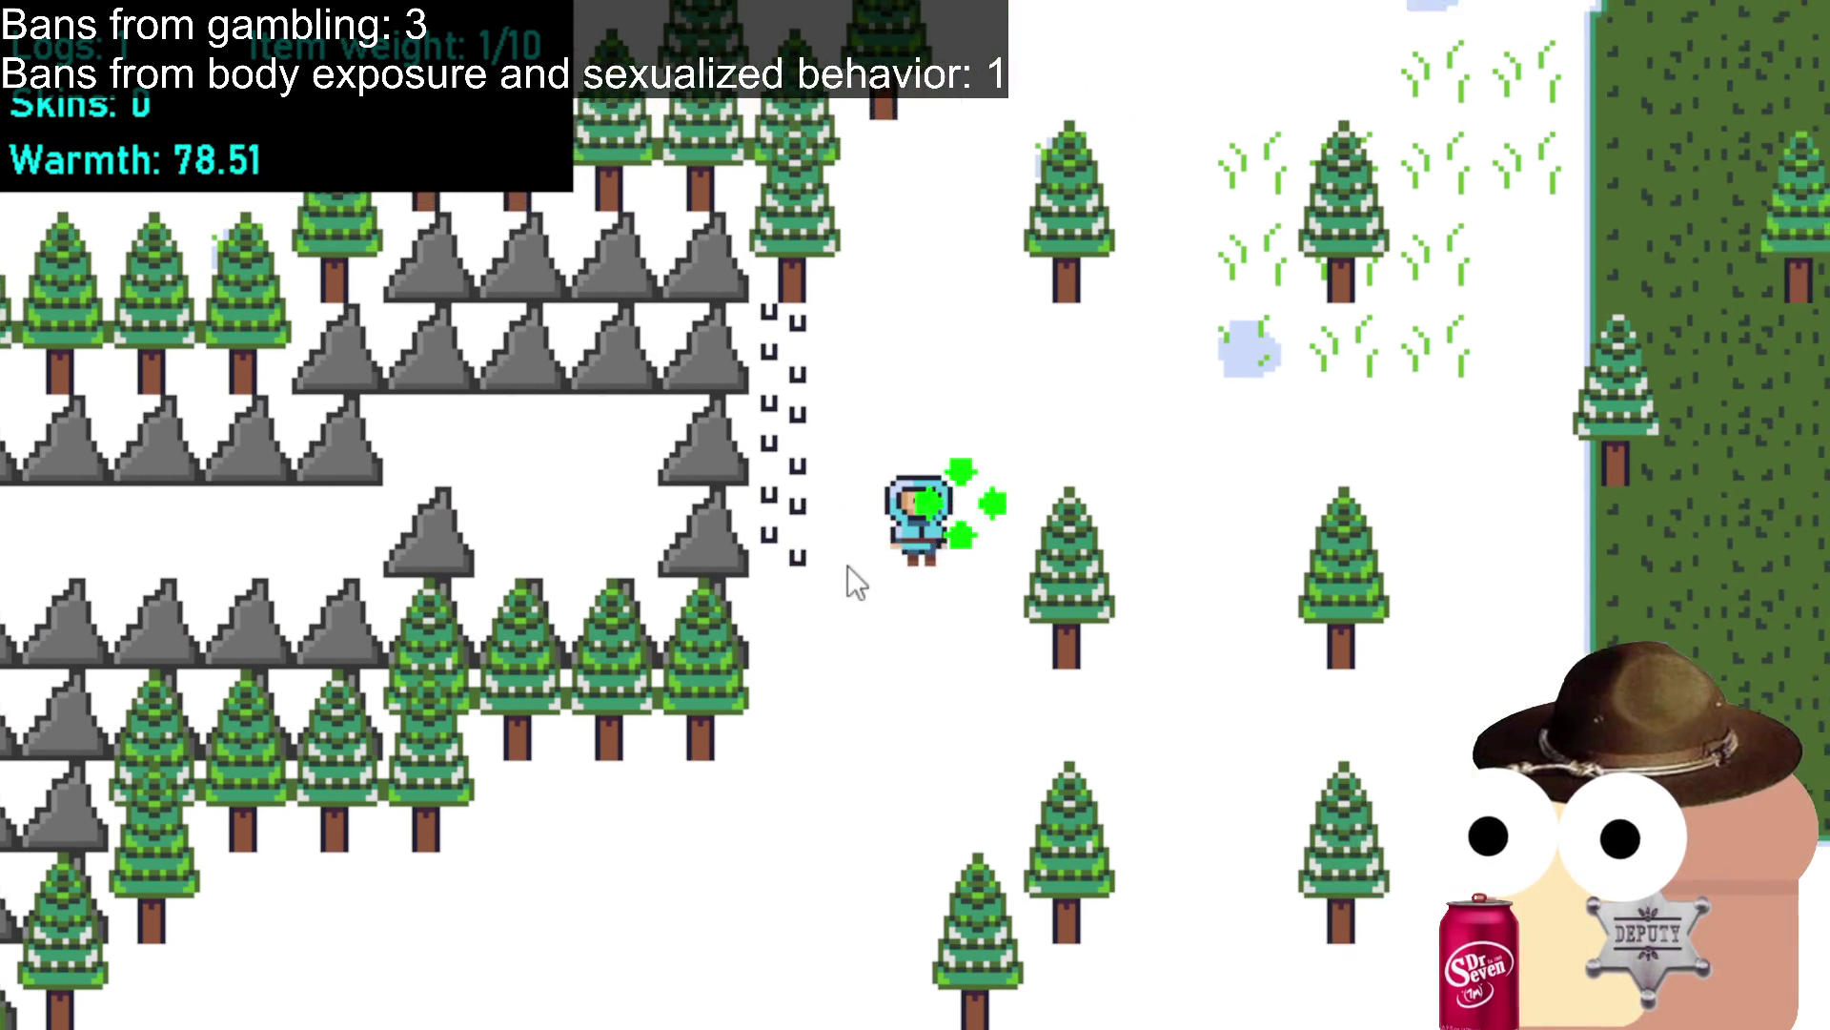
key(a)
Strike the rock blocking the path repeatedly and move west toward the rock field.
click(756, 541)
key(a)
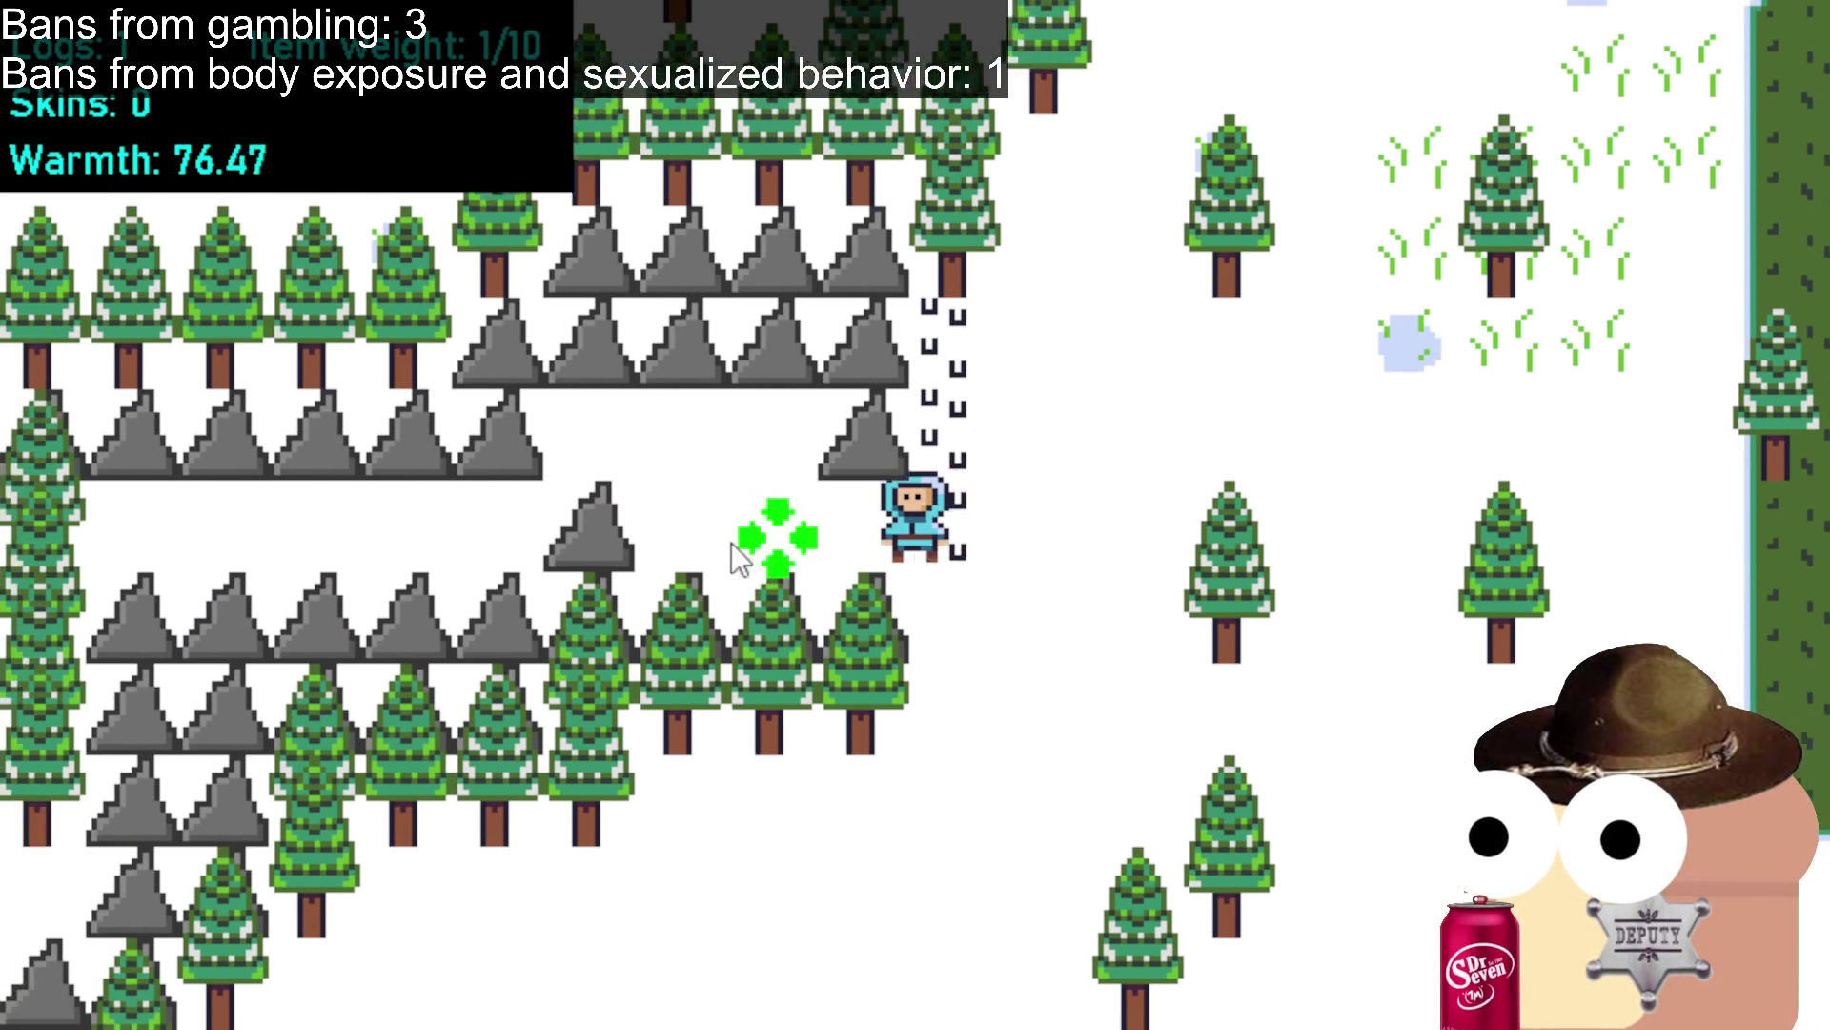
click(737, 557)
key(a)
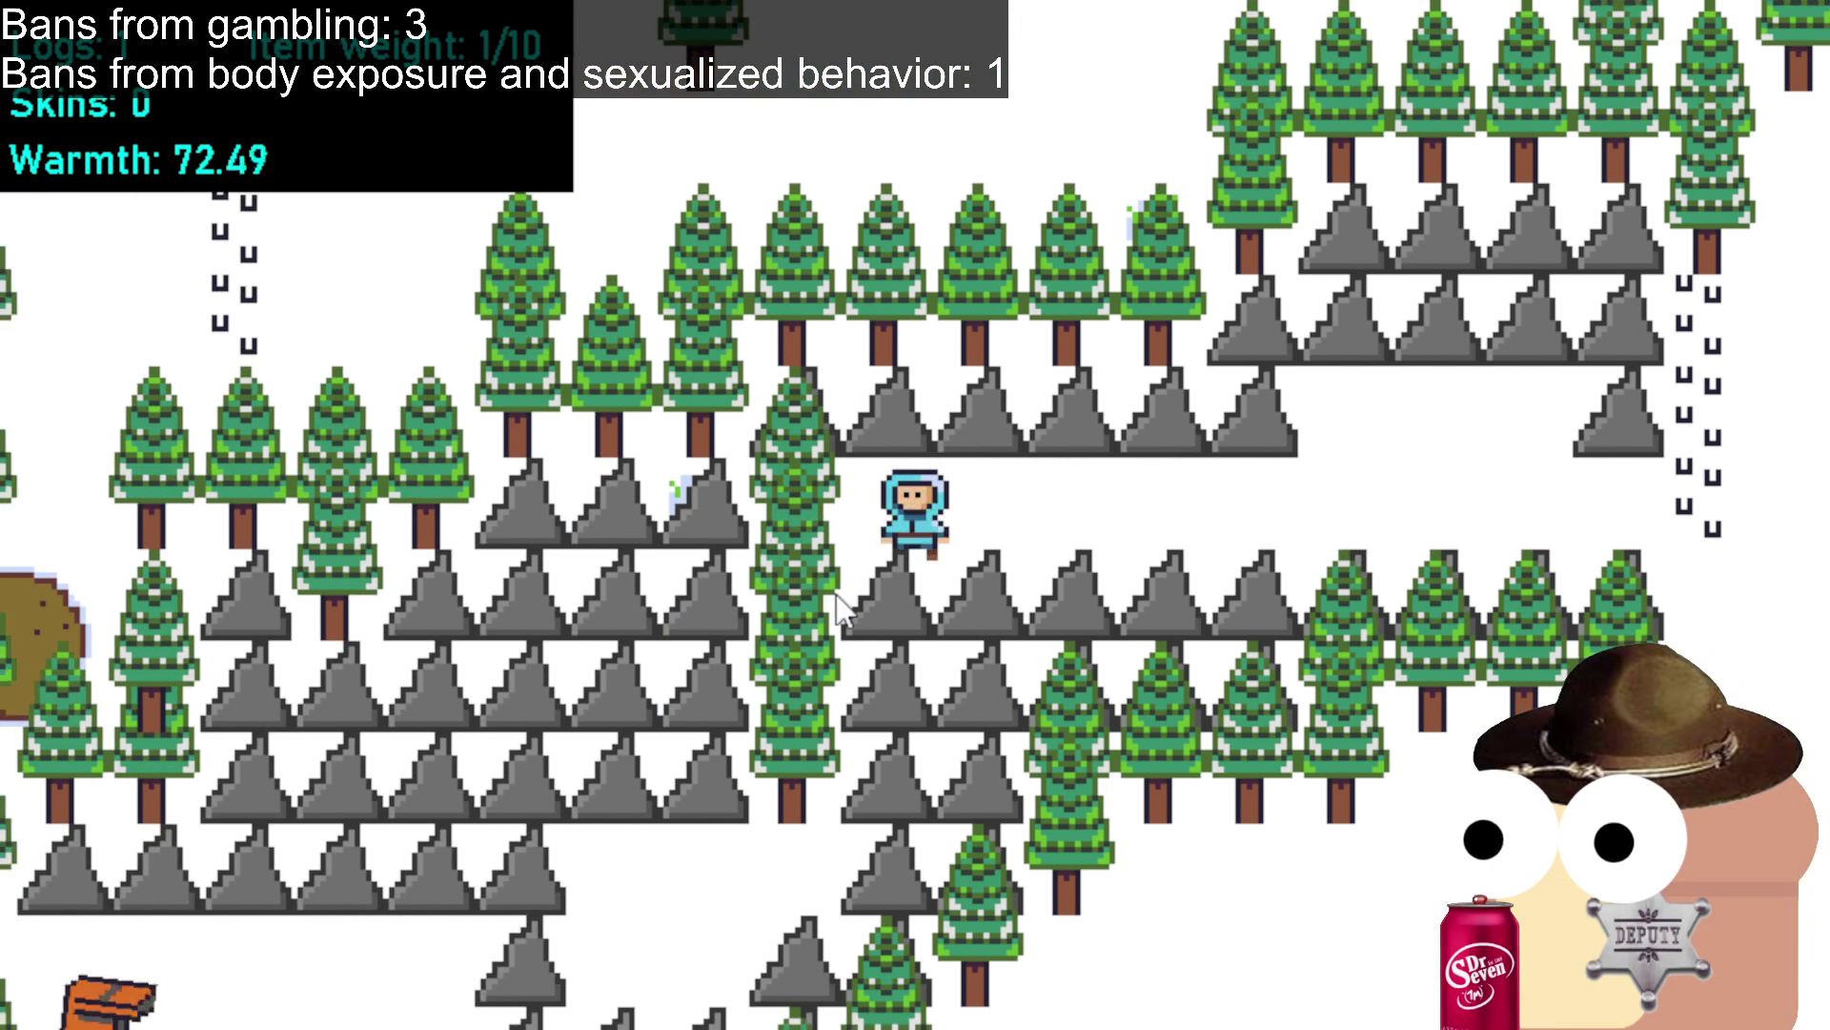
Break the rocks below, descend through the cleared gap, and strike the rock beside the character.
click(883, 591)
key(s)
click(913, 597)
key(s)
click(913, 605)
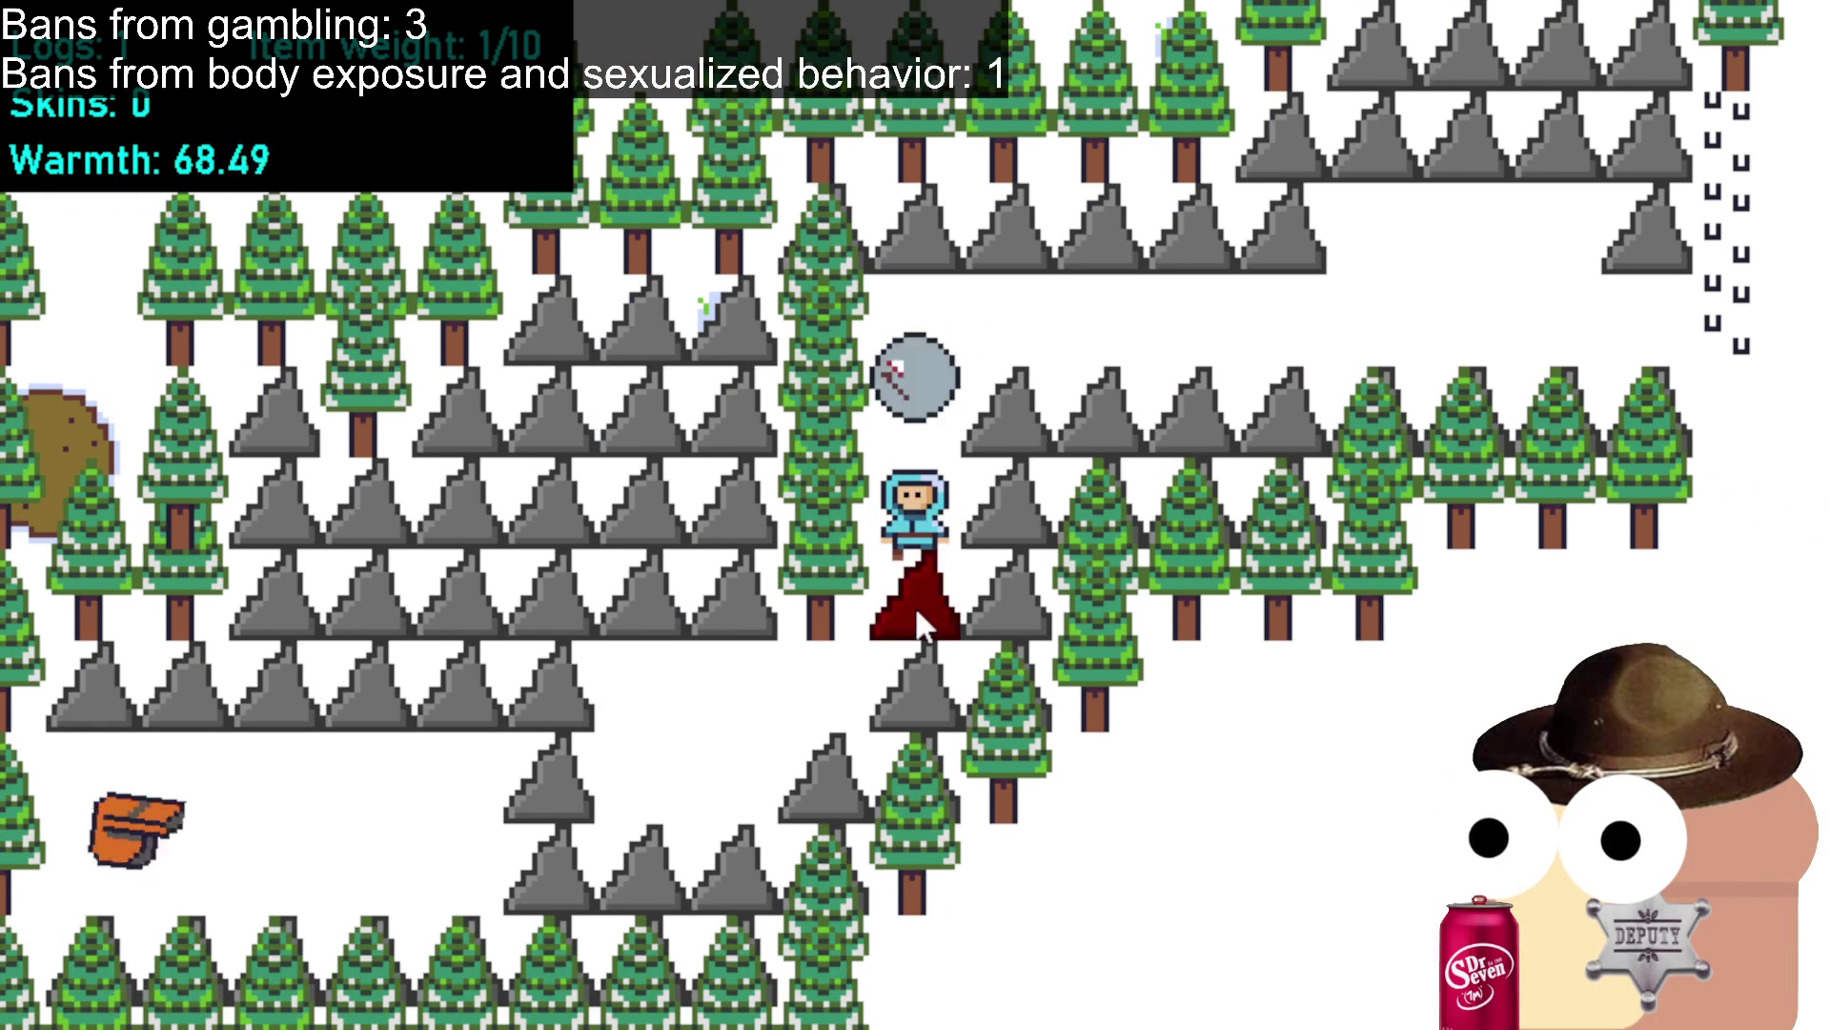
key(s)
click(913, 605)
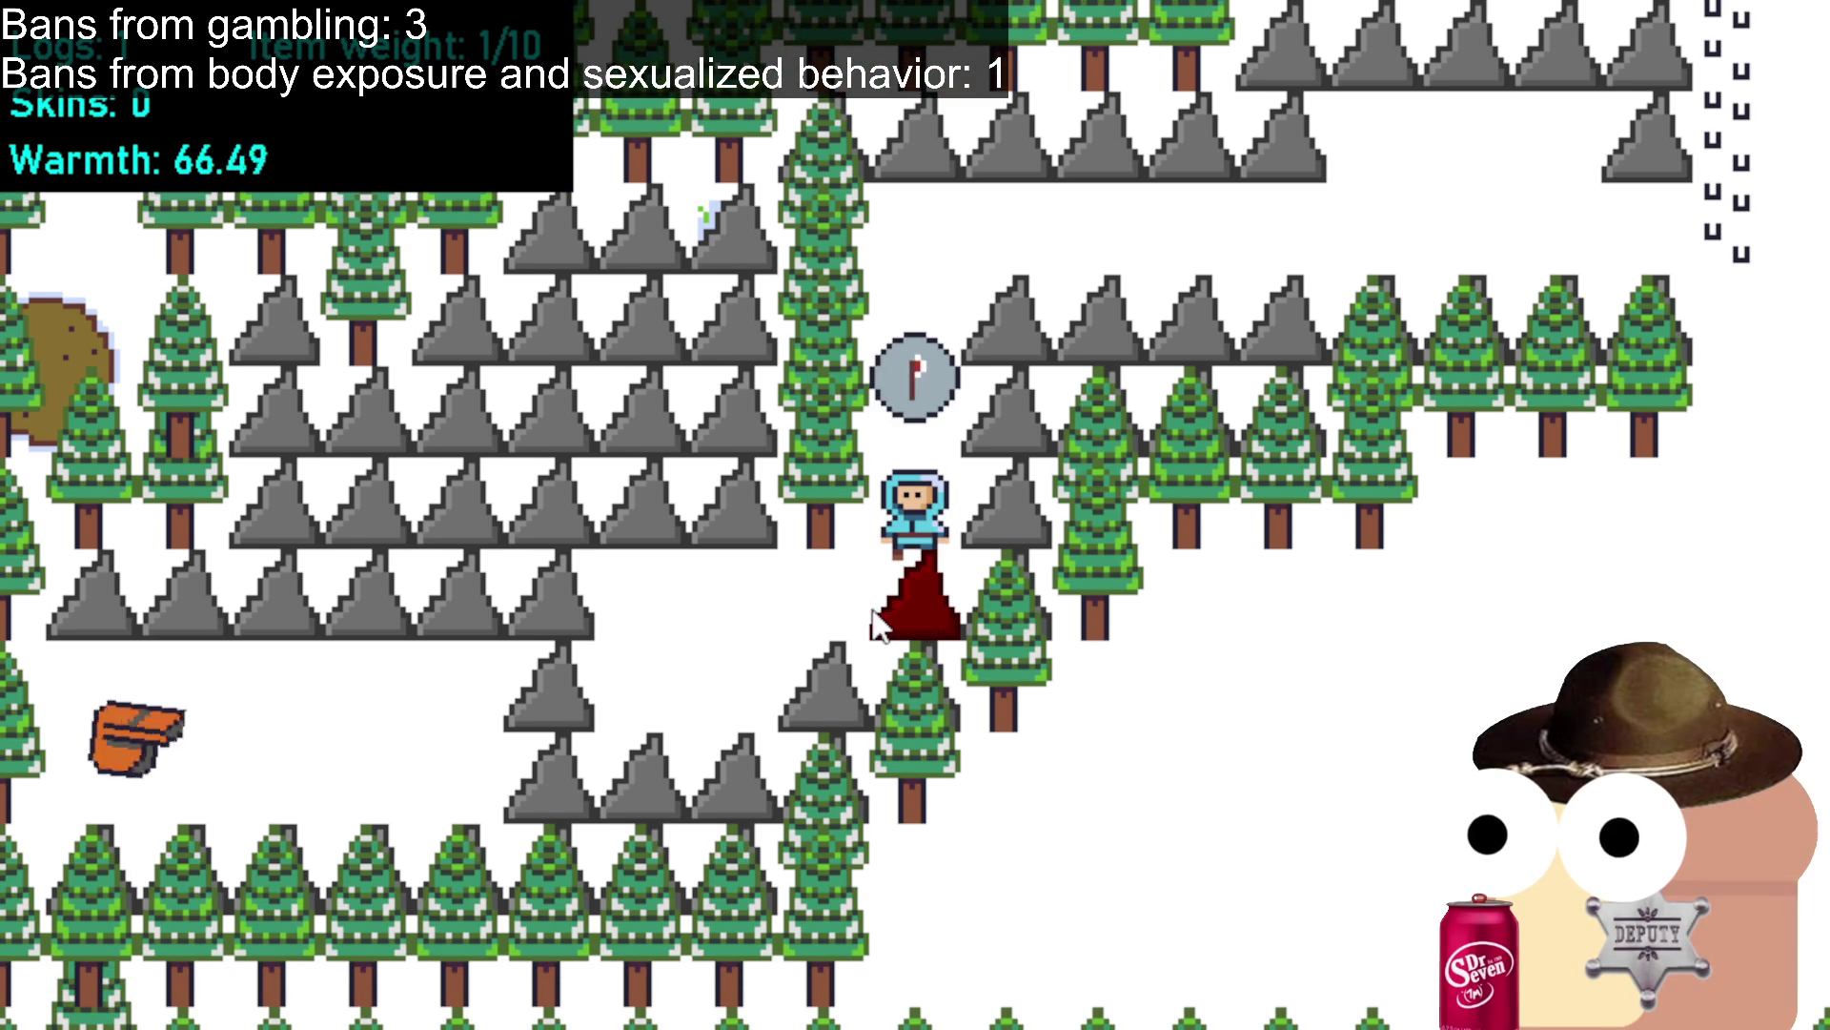
key(s)
key(a)
key(s)
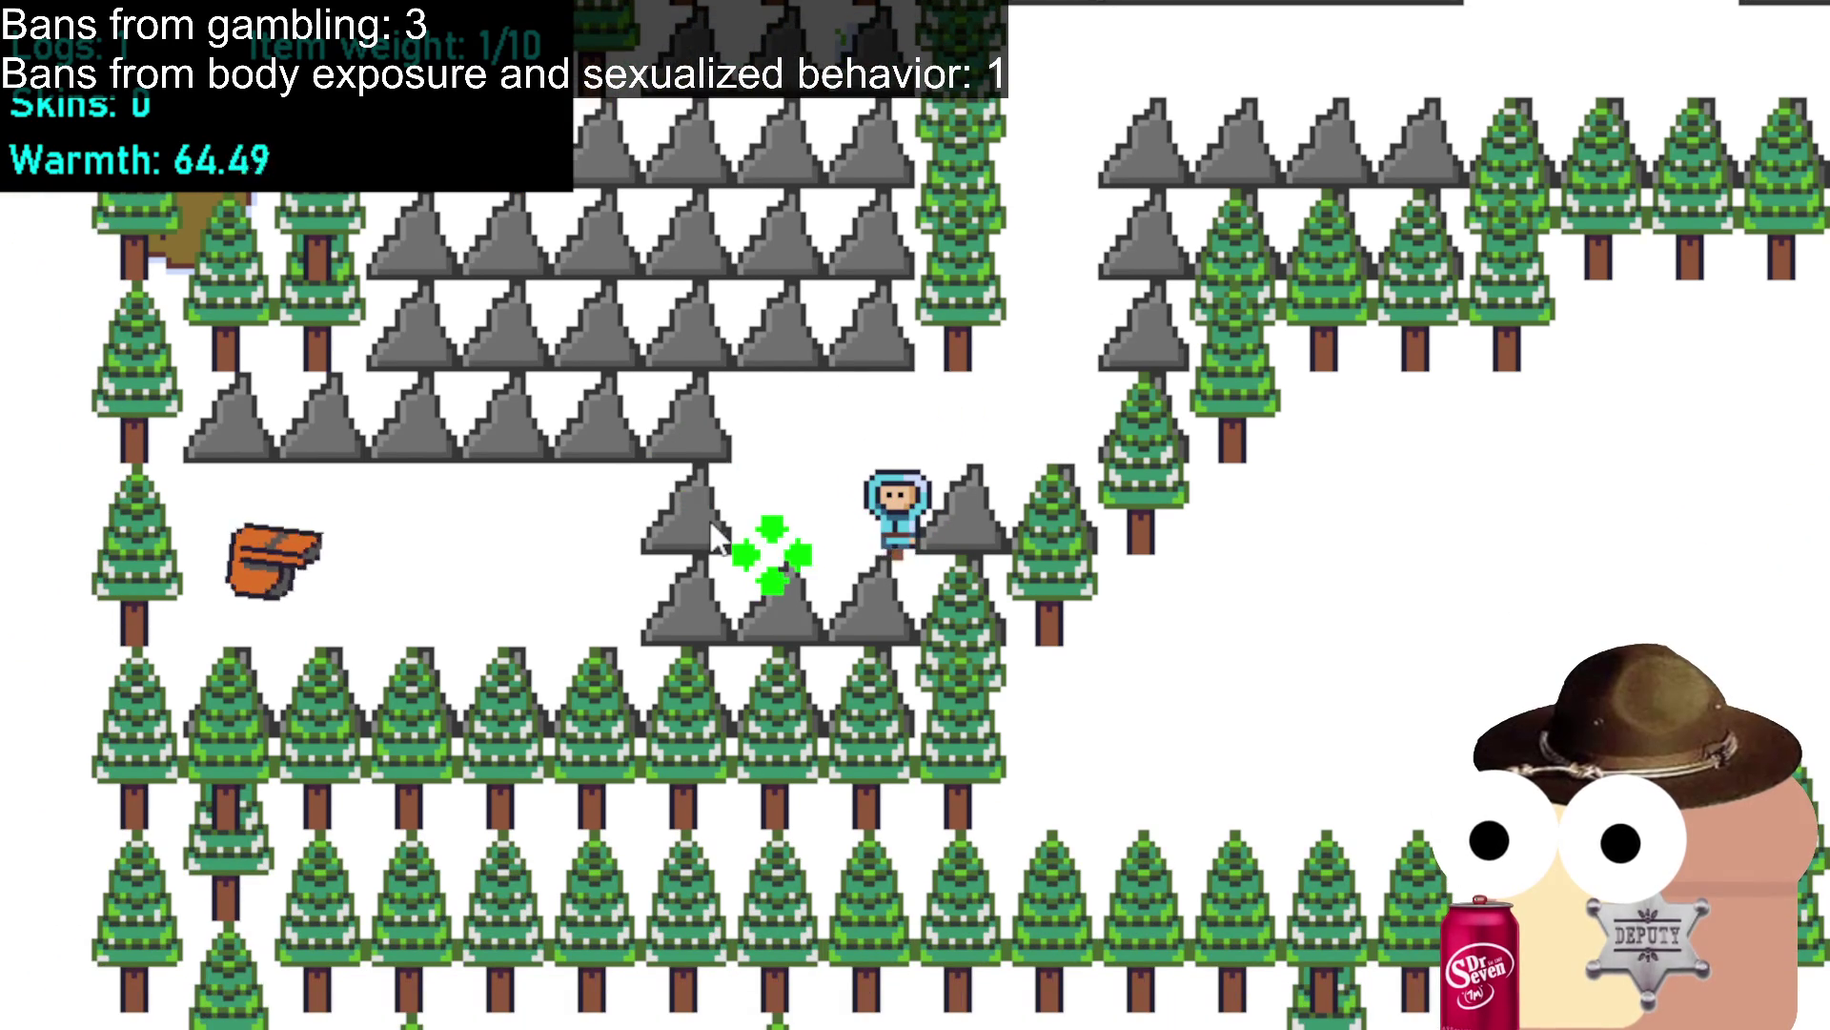
key(a)
click(711, 543)
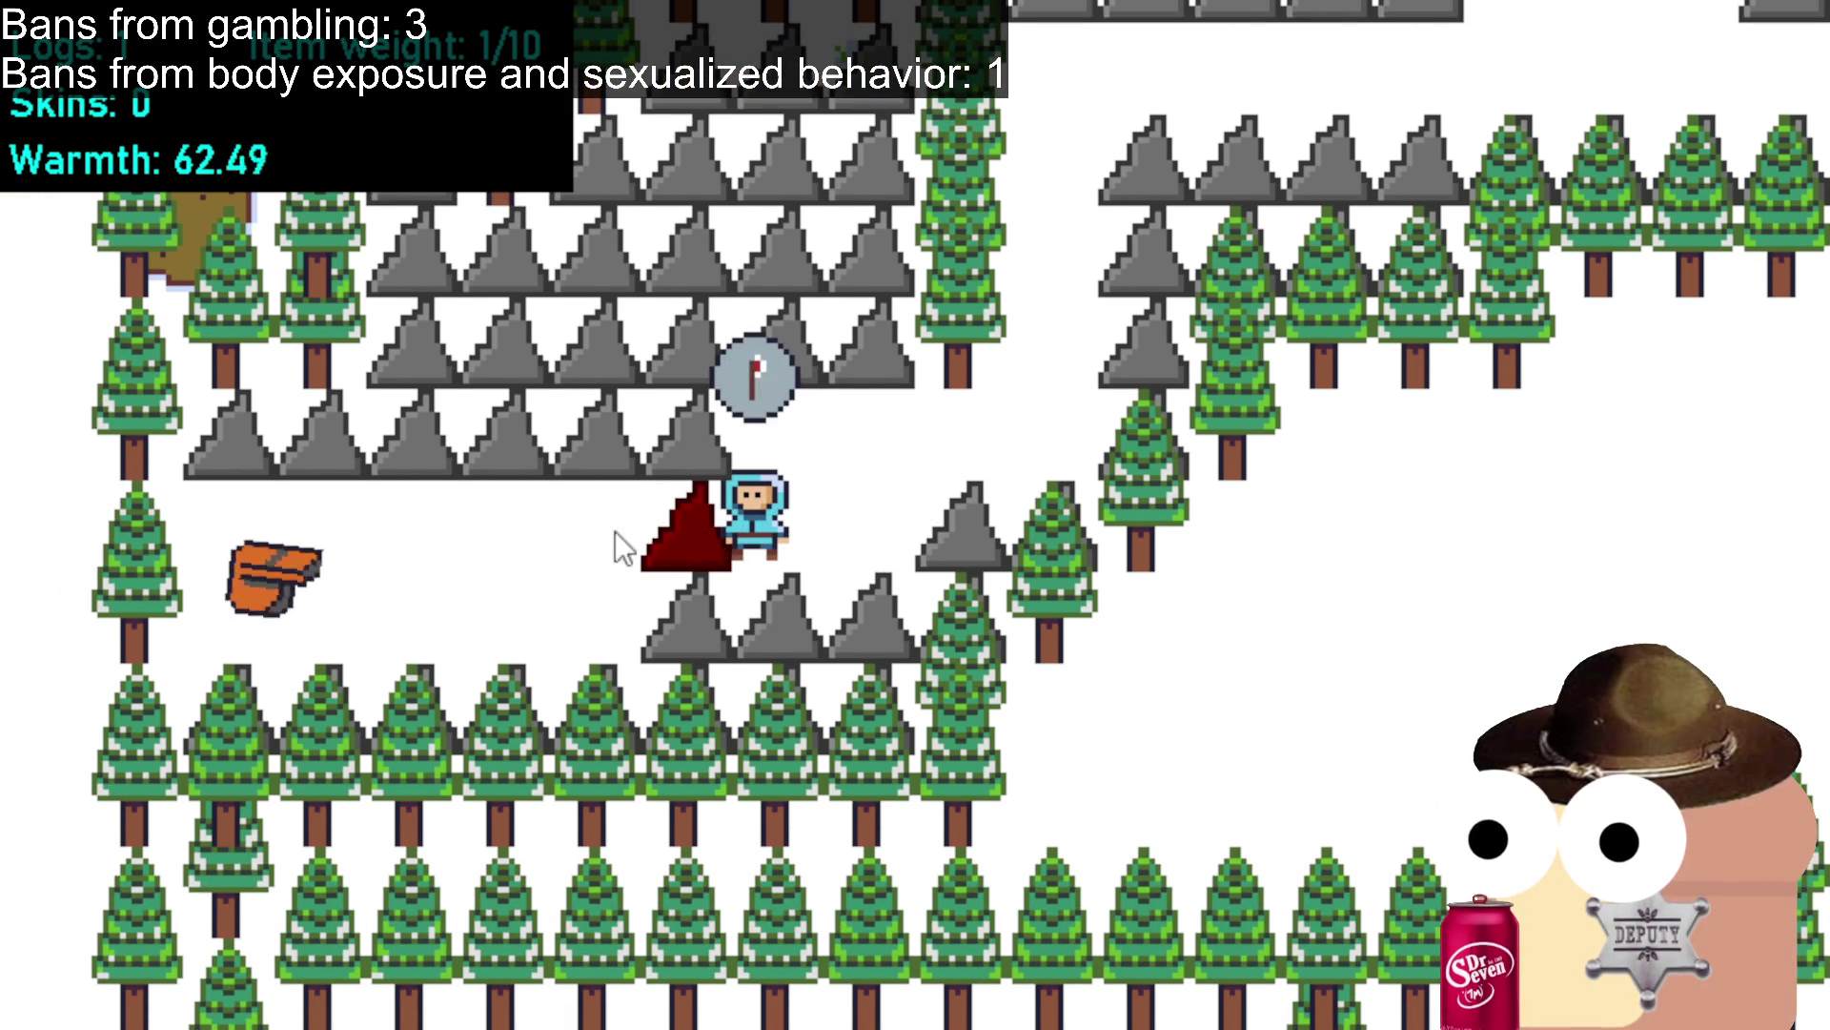
Reach the chest, collect the rescue whistle, and dismiss its message.
key(a)
key(s)
key(a)
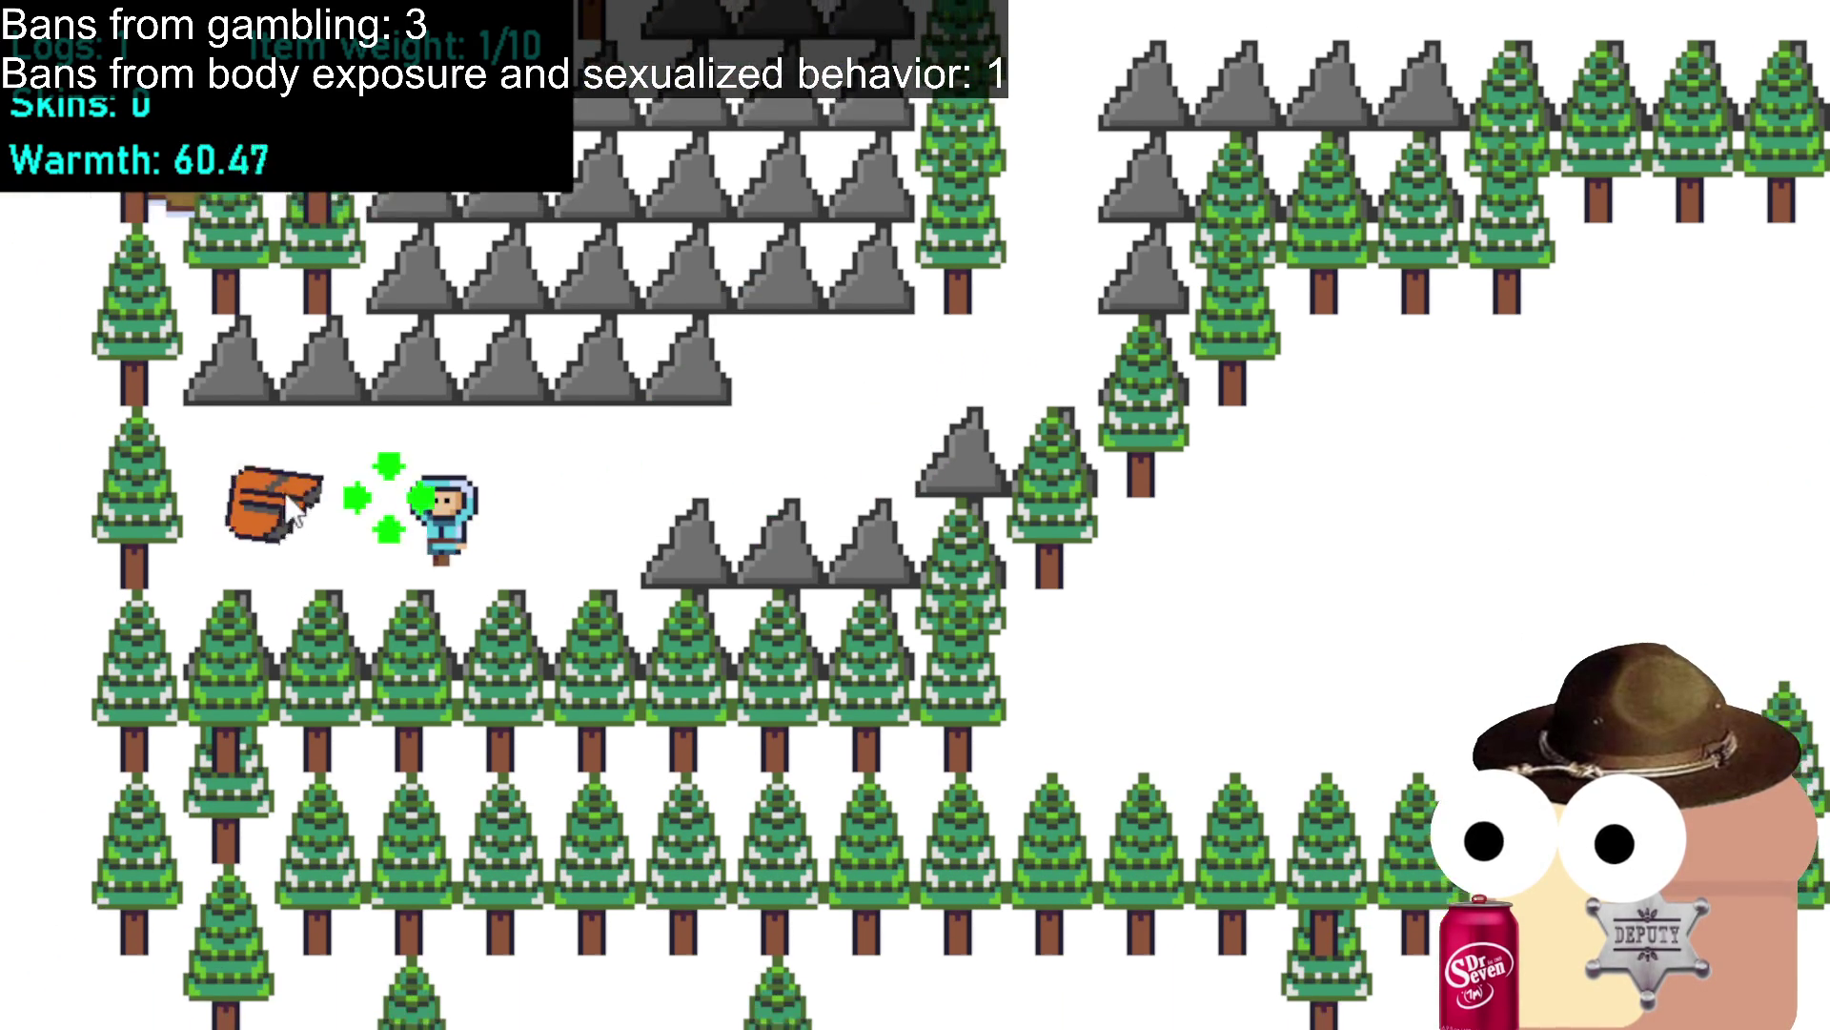
click(279, 522)
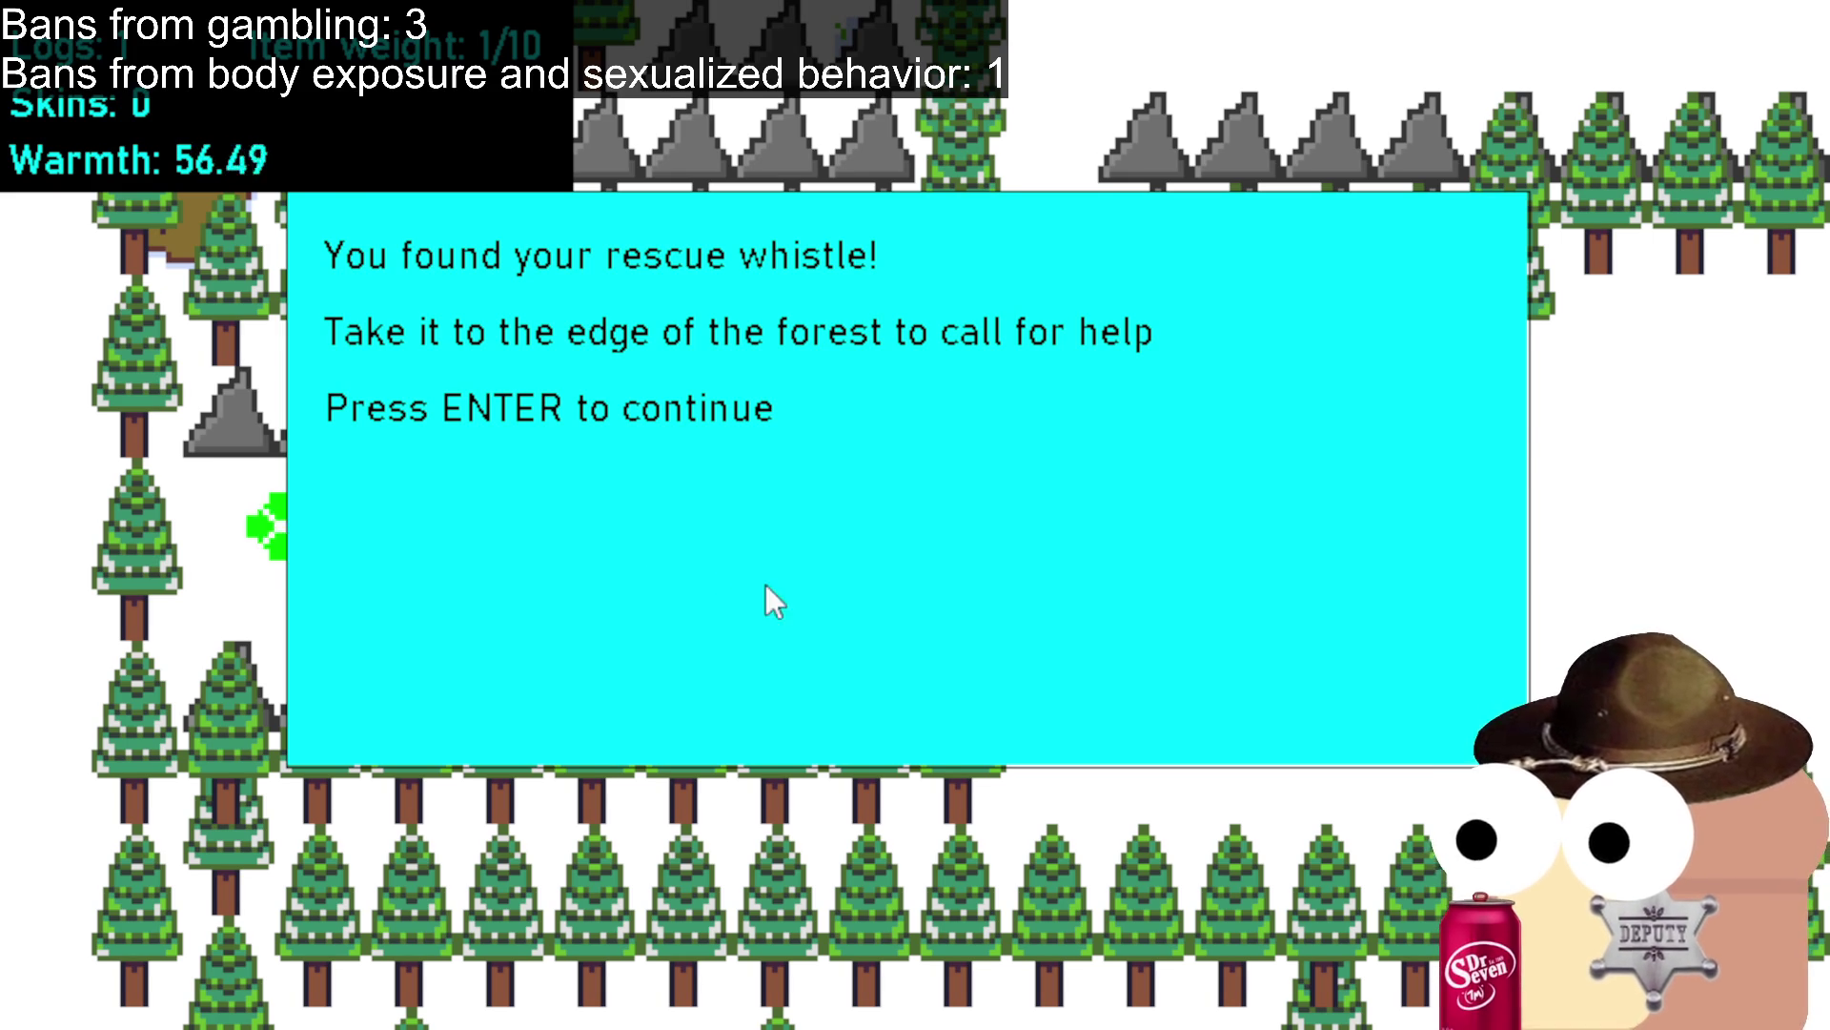
key(Return)
Walk right and up through the forest back to the campfire clearing.
key(d)
click(1077, 393)
key(d)
key(w)
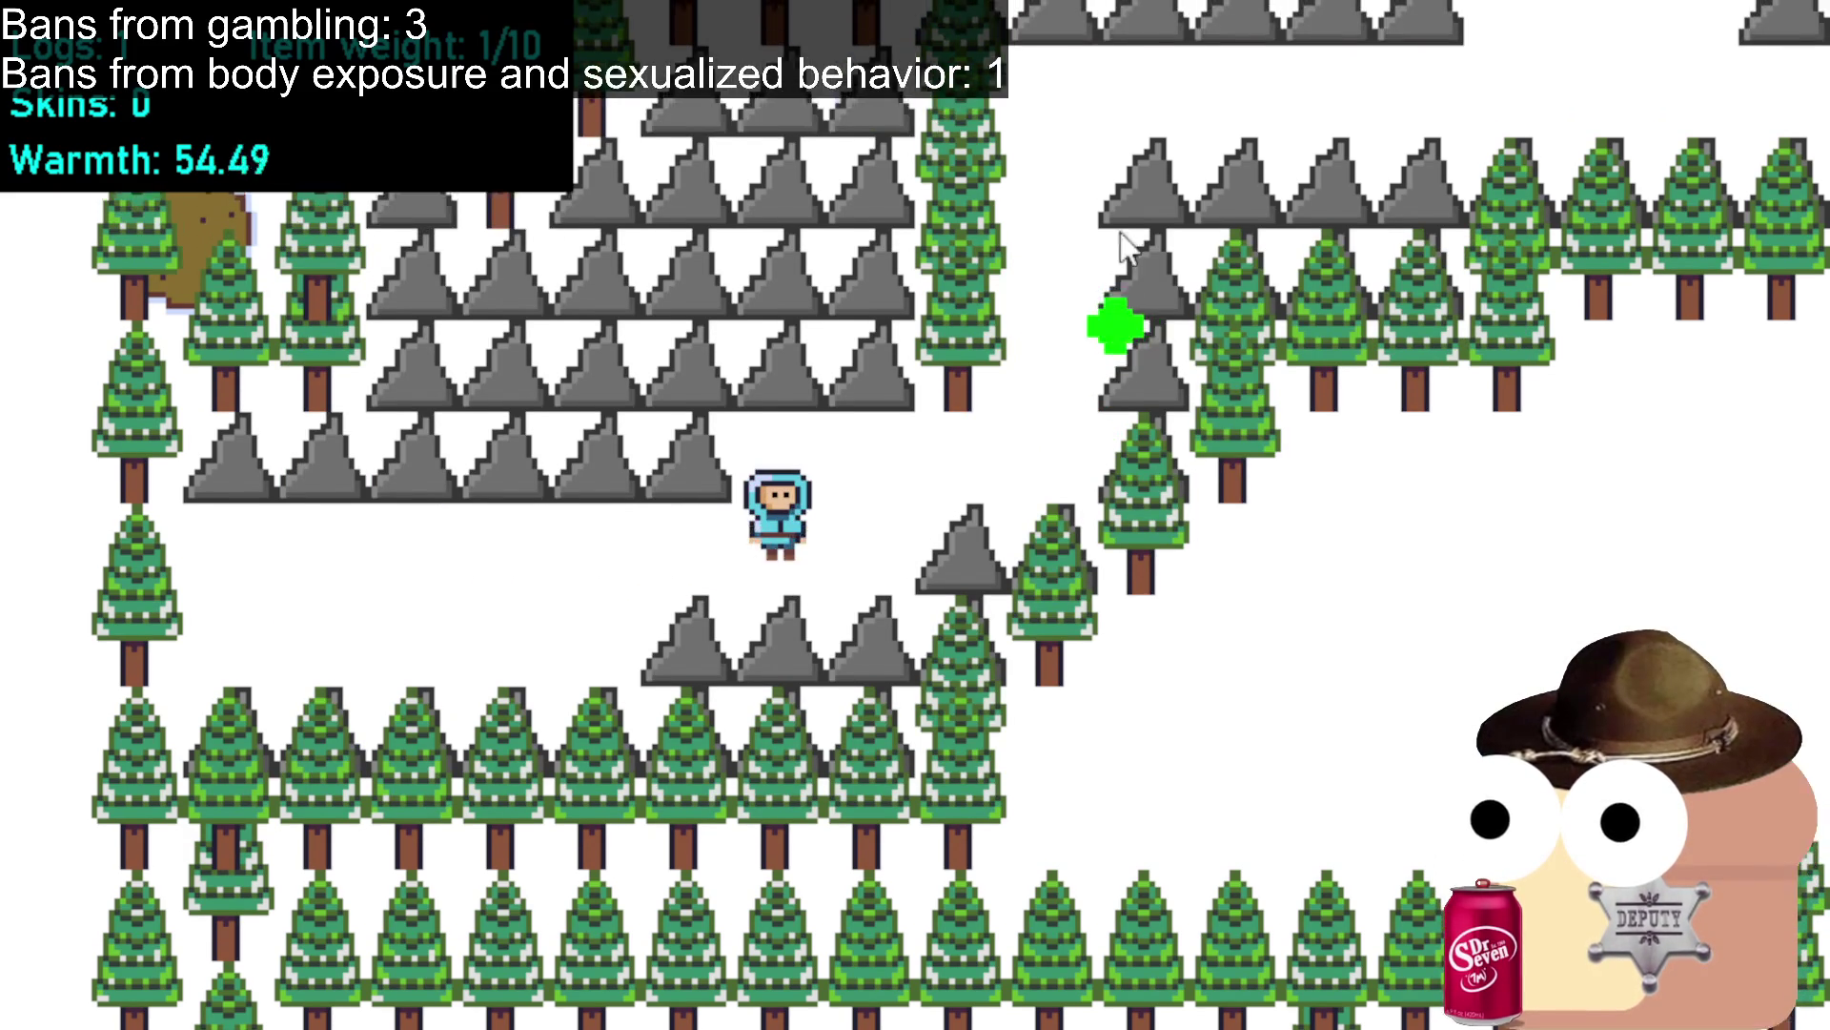
key(w)
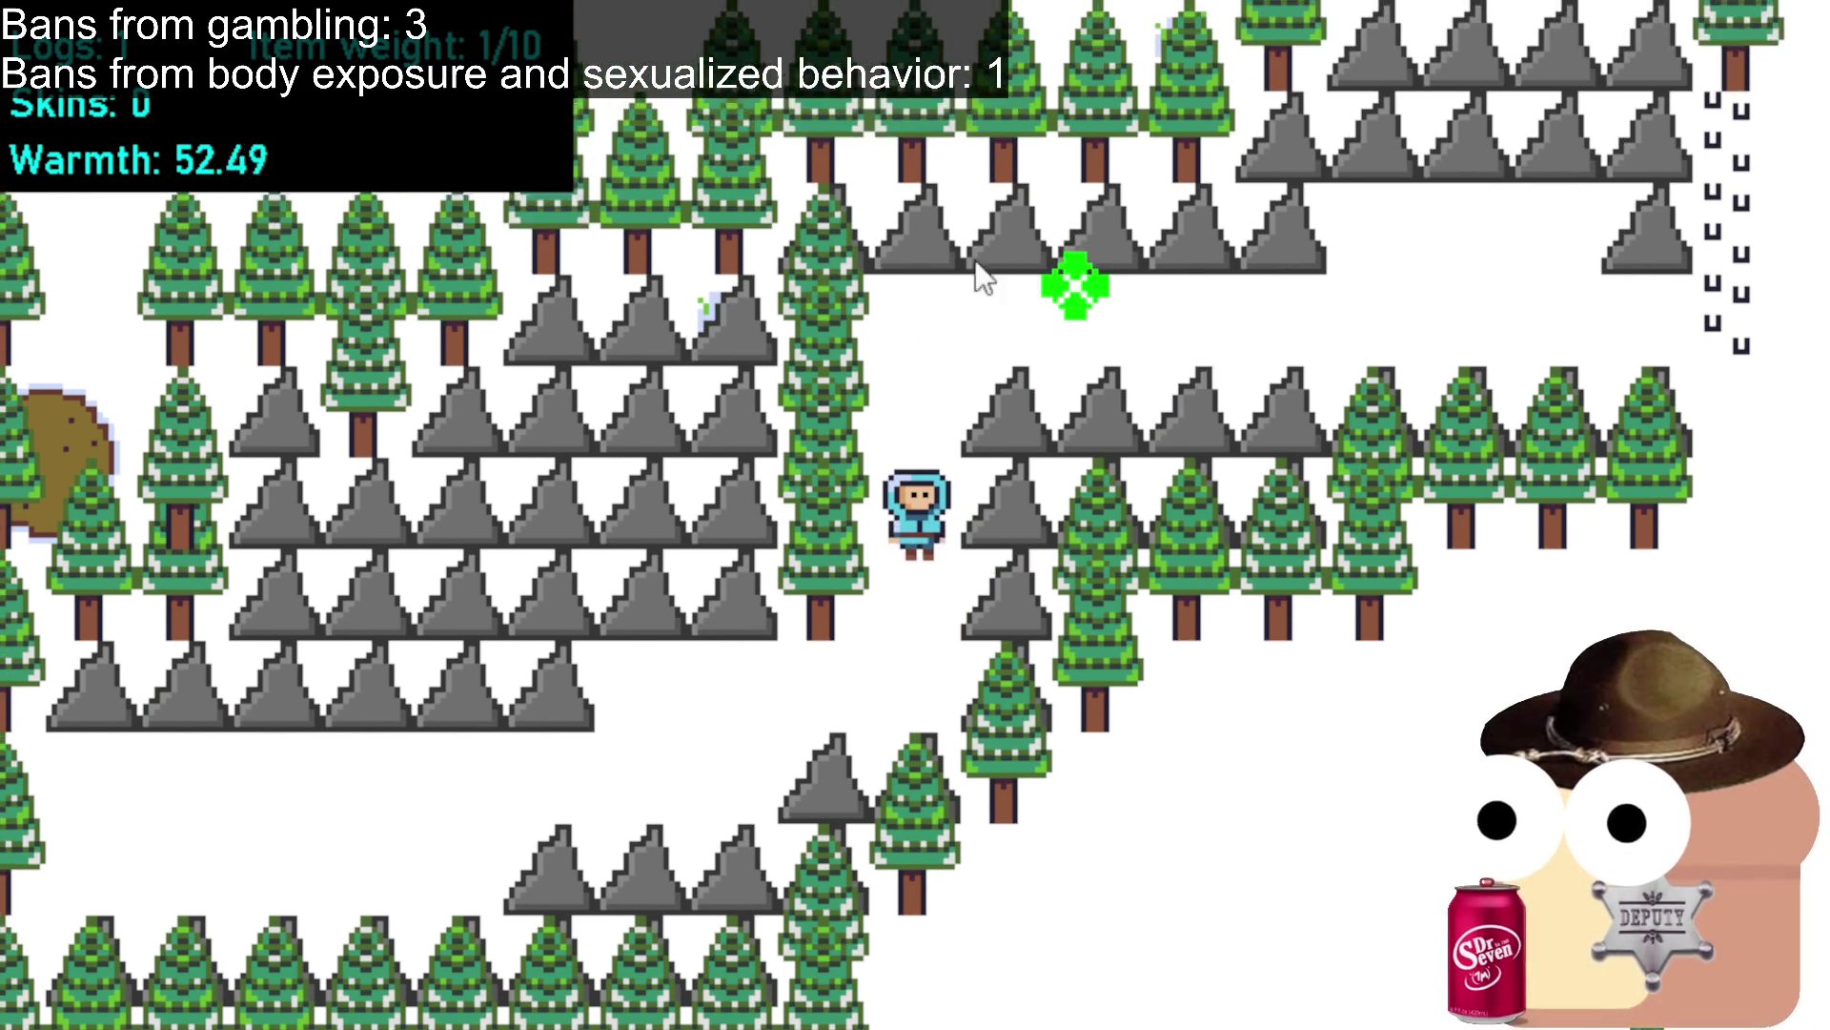
key(d)
key(d)
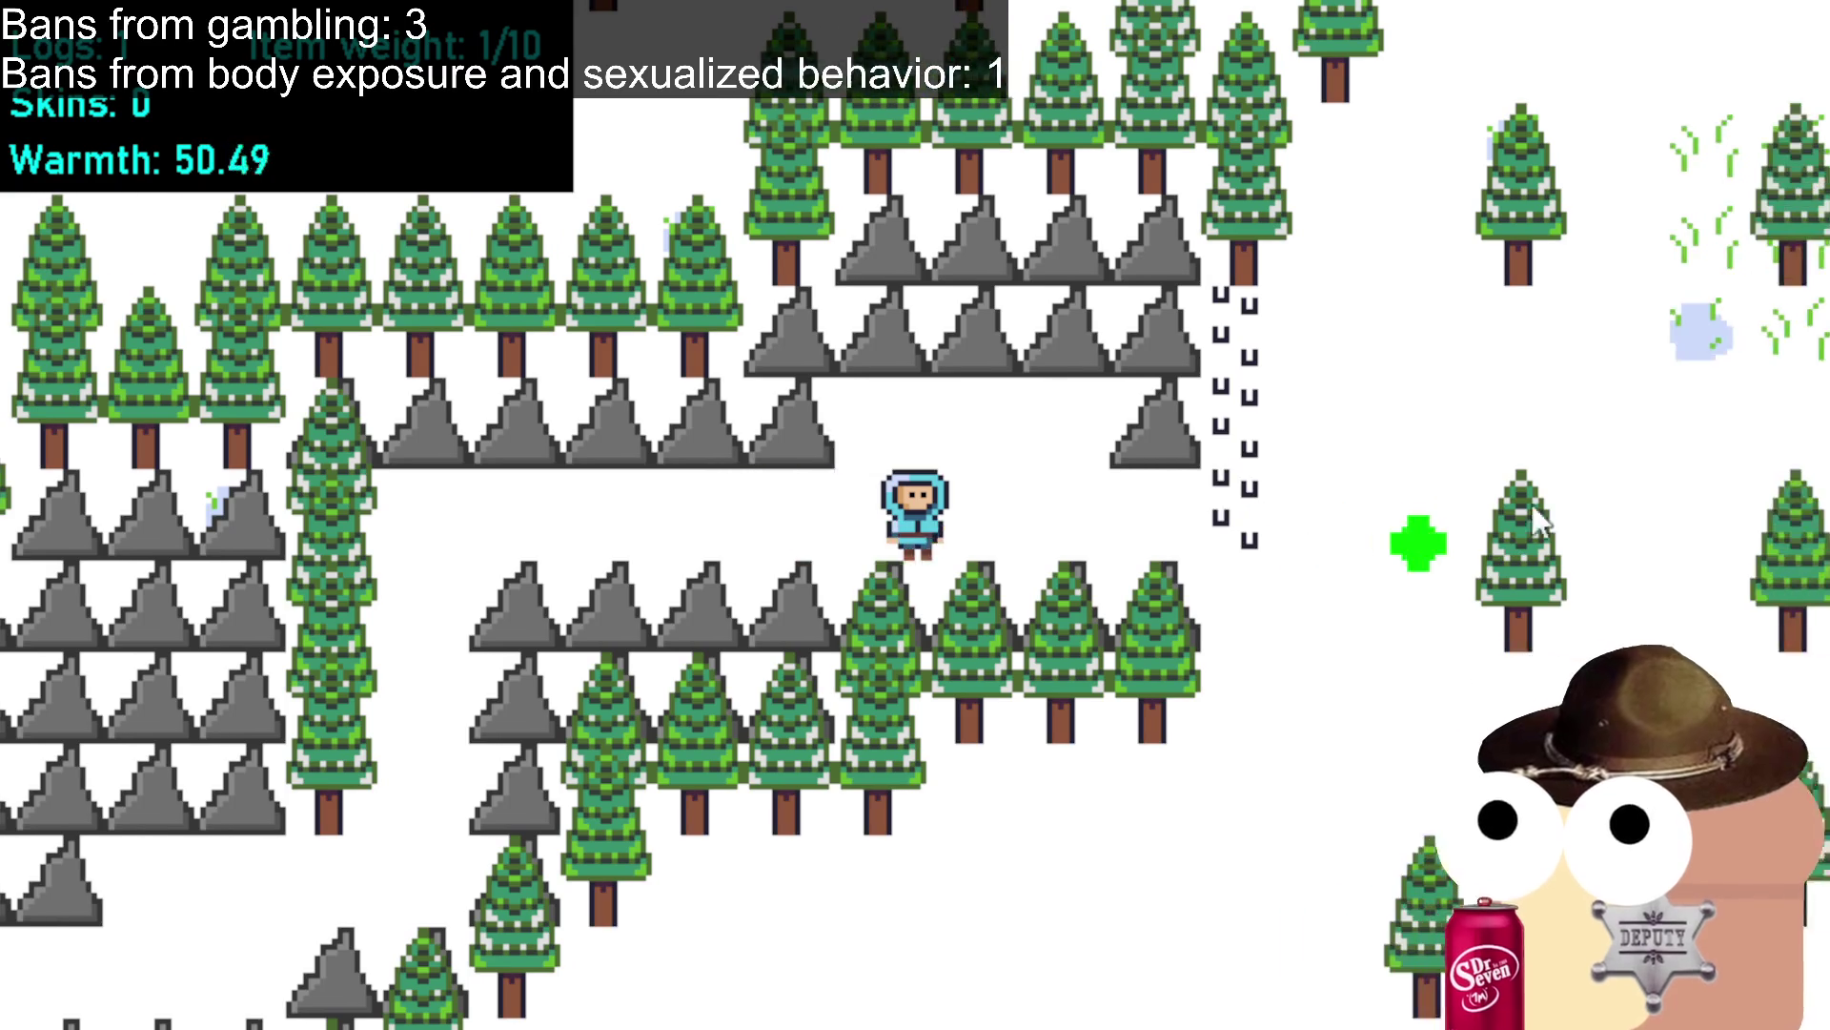
key(d)
key(w)
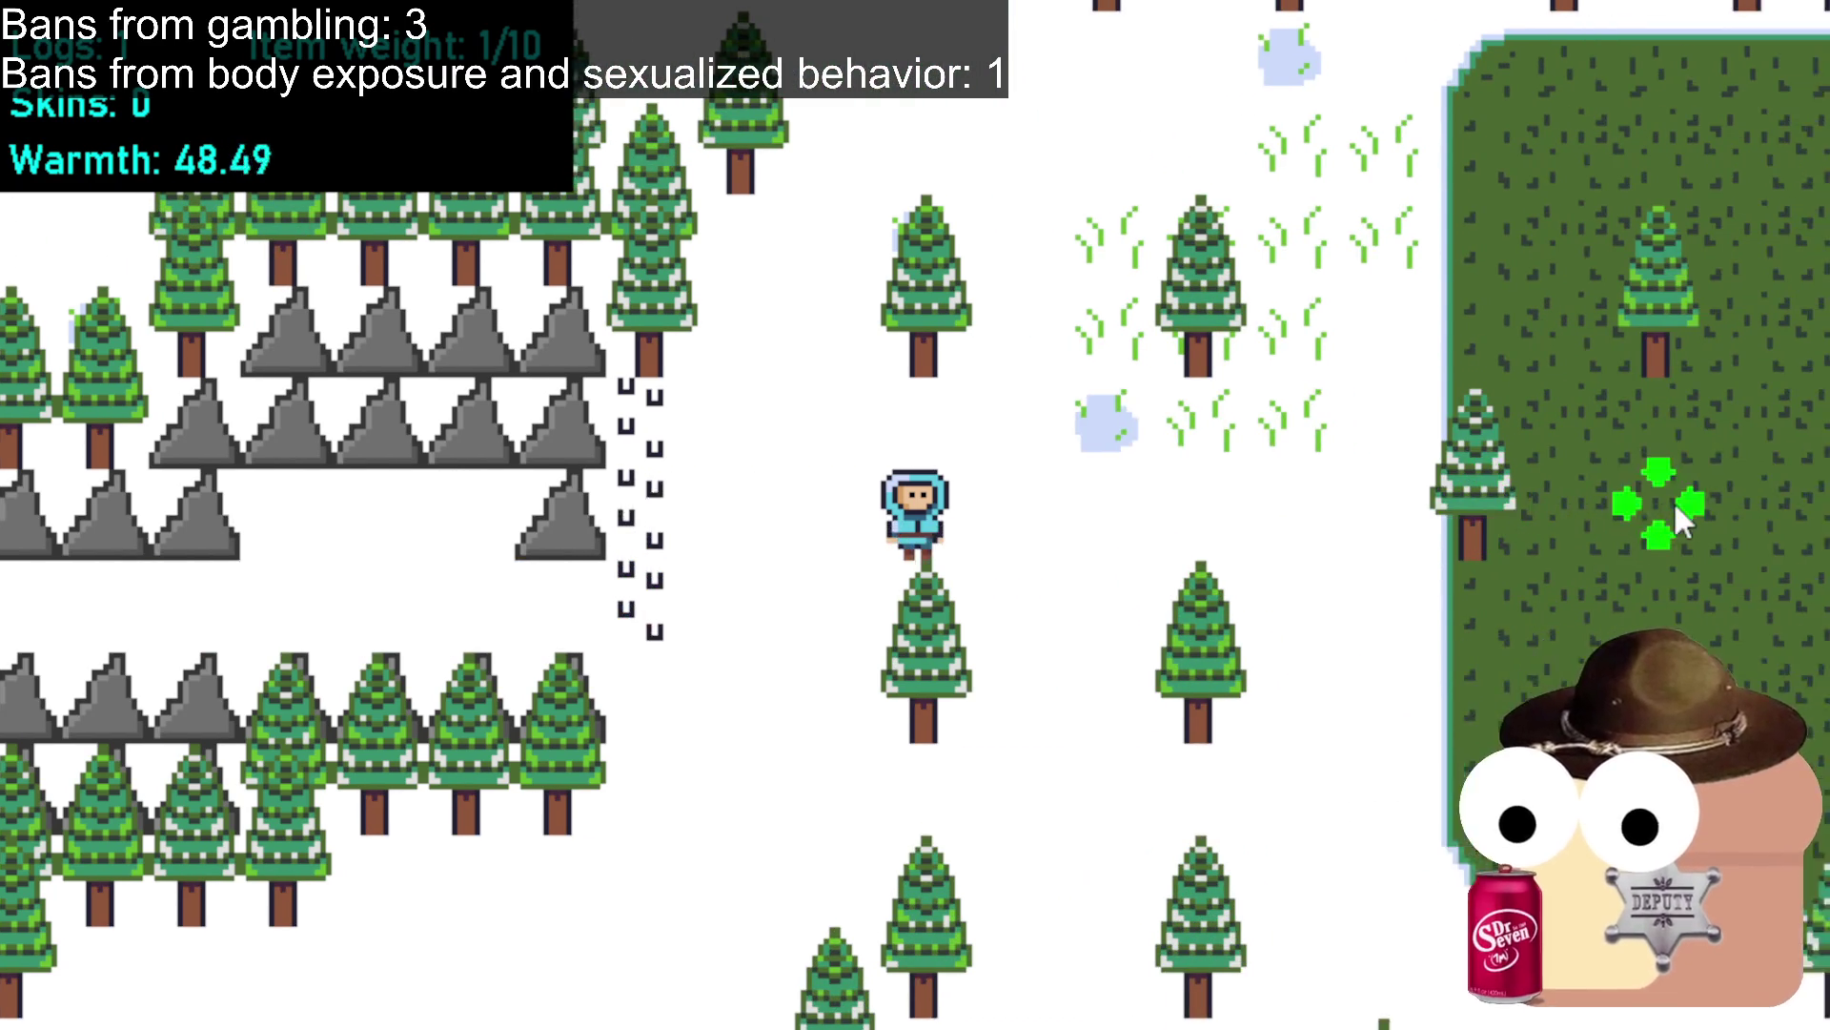
key(d)
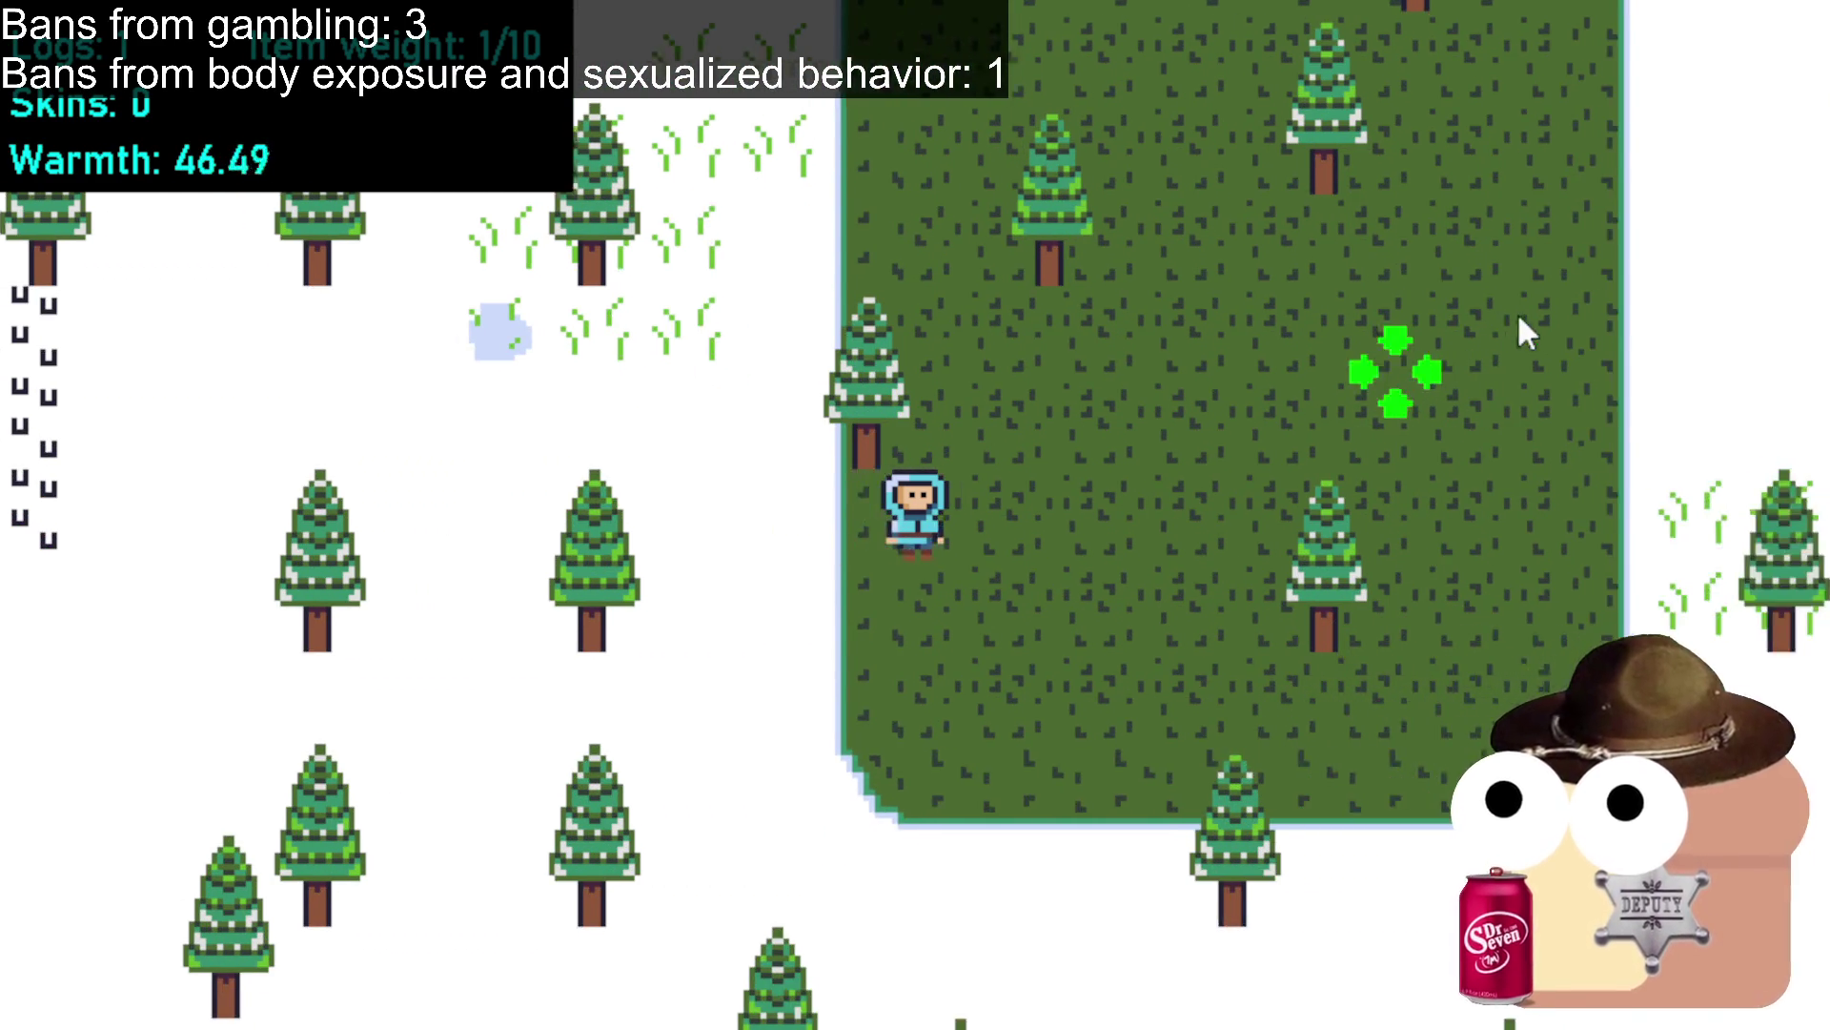
key(w)
key(d)
key(w)
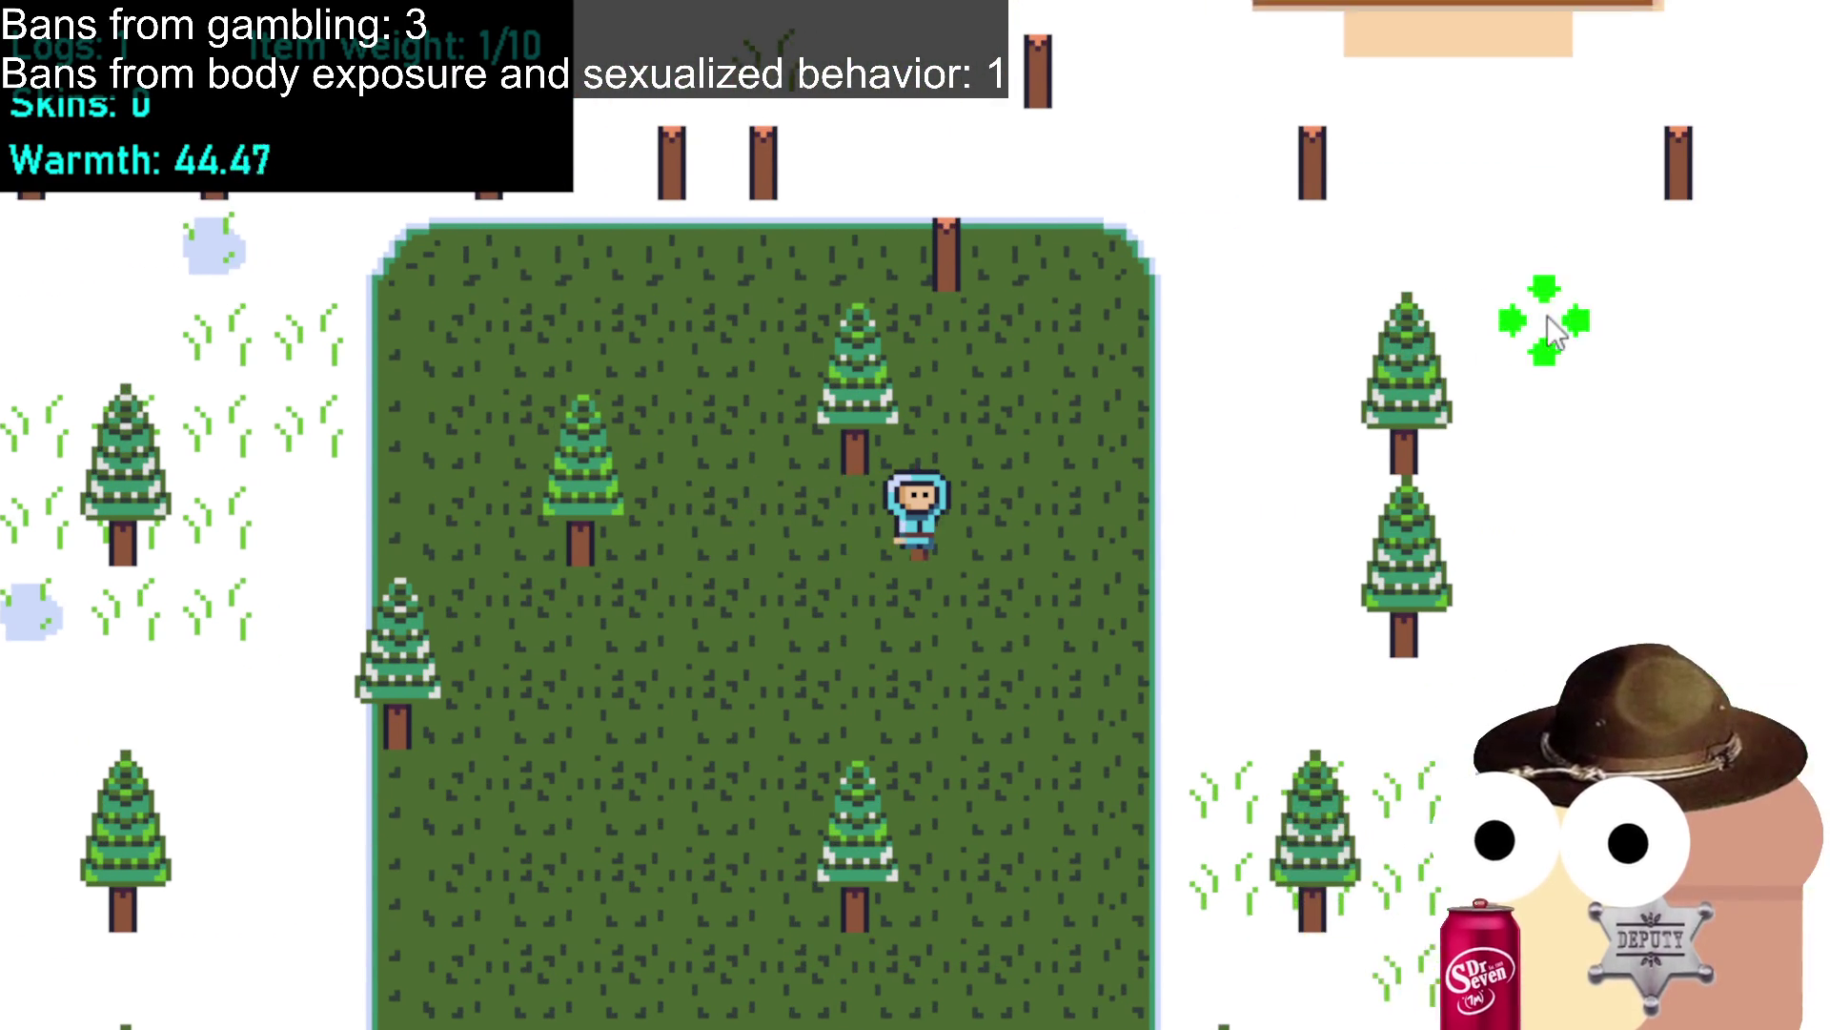
key(w)
key(d)
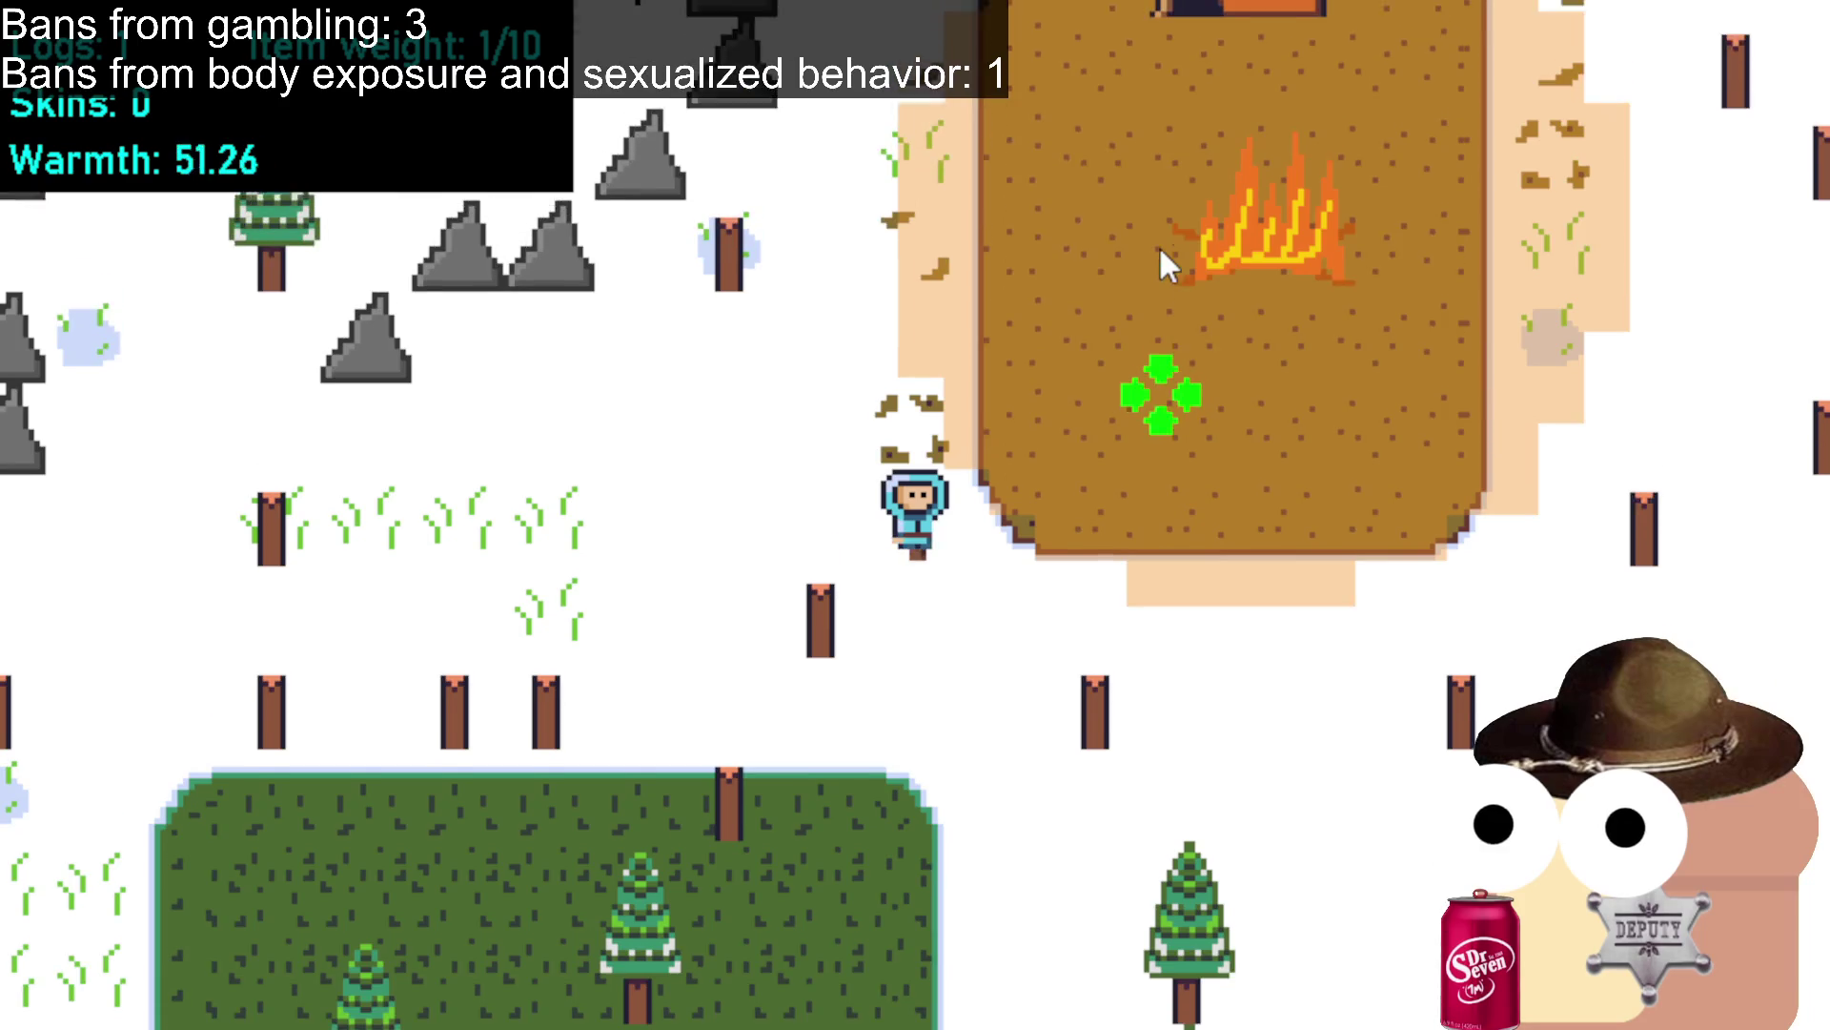
Put the last log on the fire, then head north through the snowy forest to the tree line.
click(1134, 329)
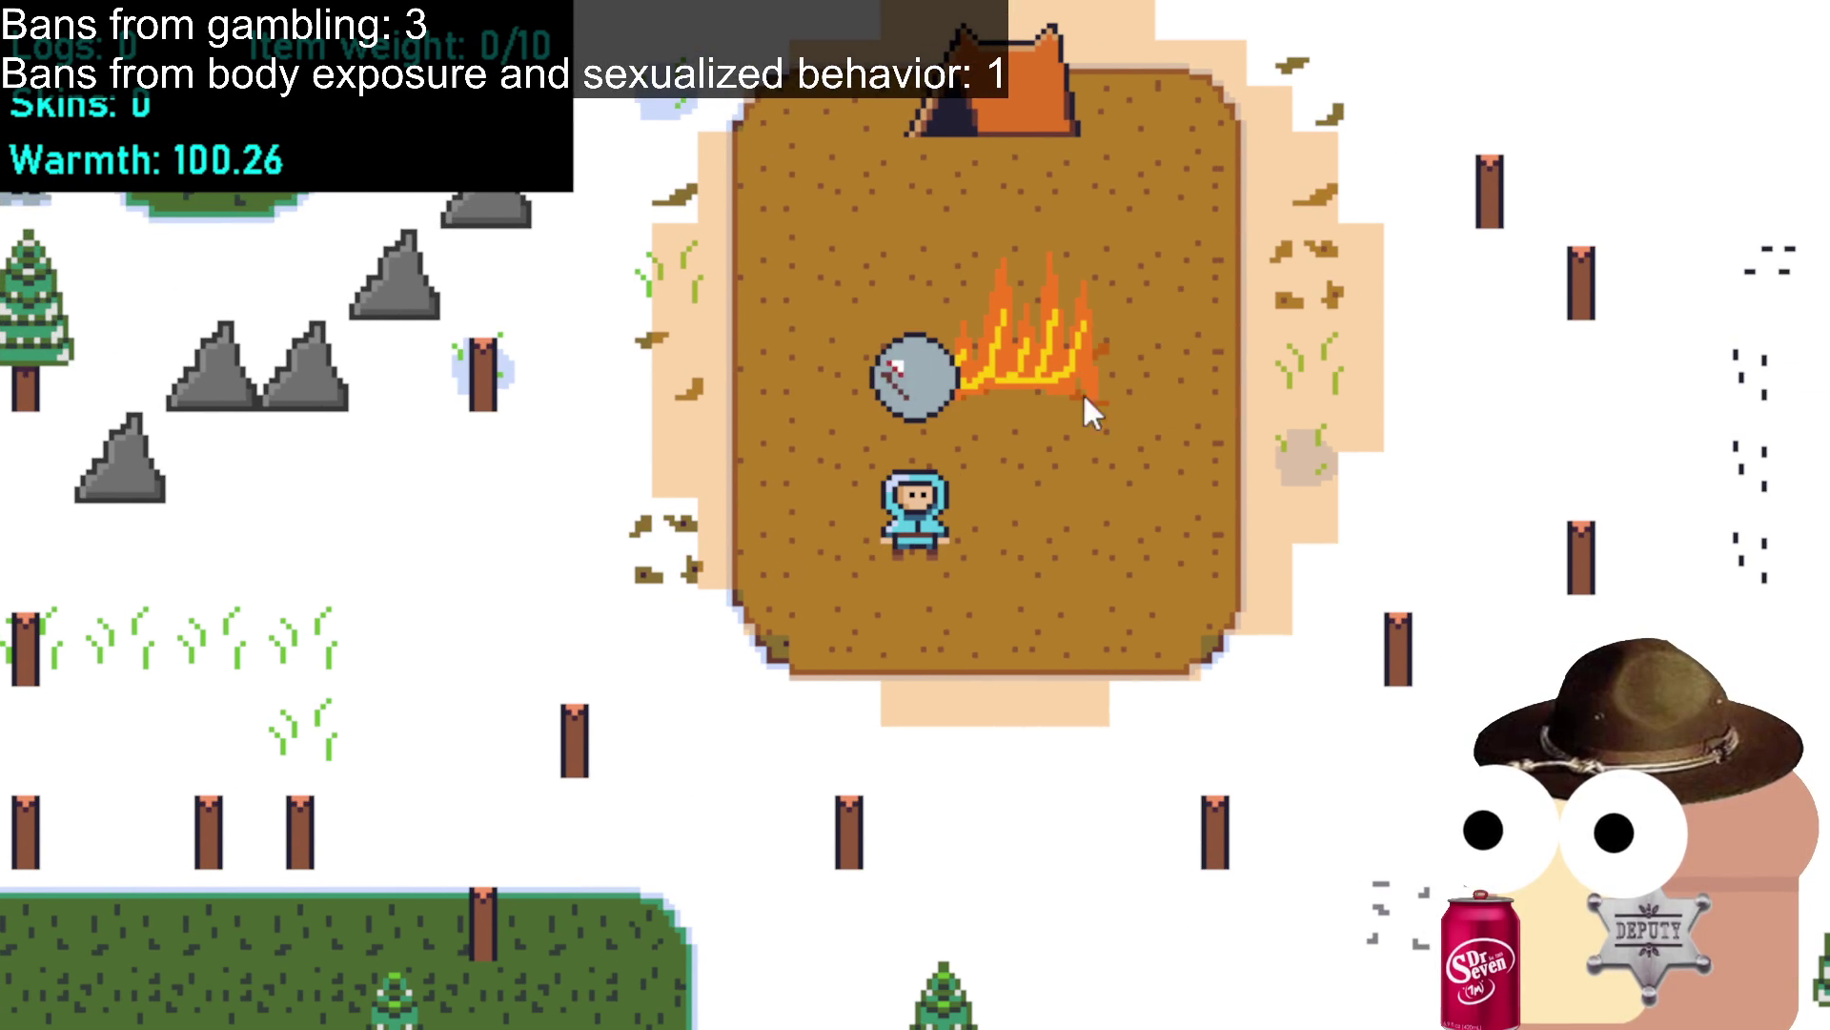
key(d)
key(w)
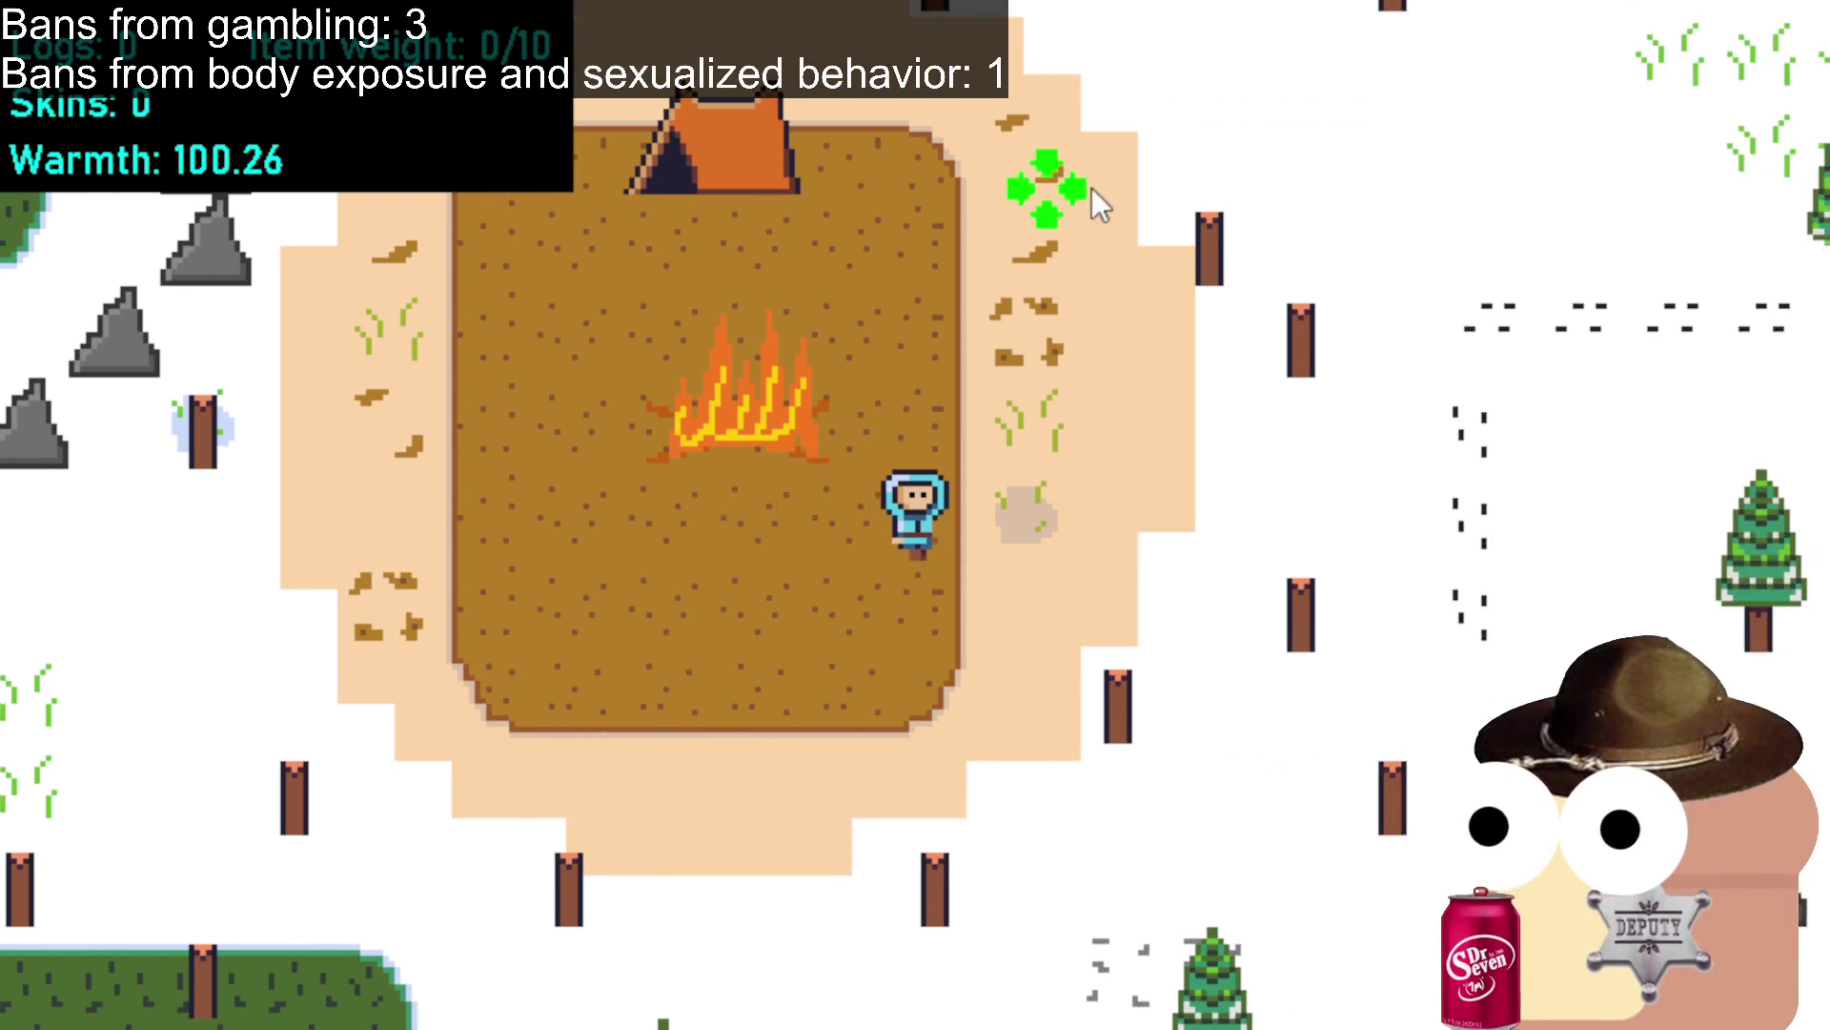
key(w)
key(d)
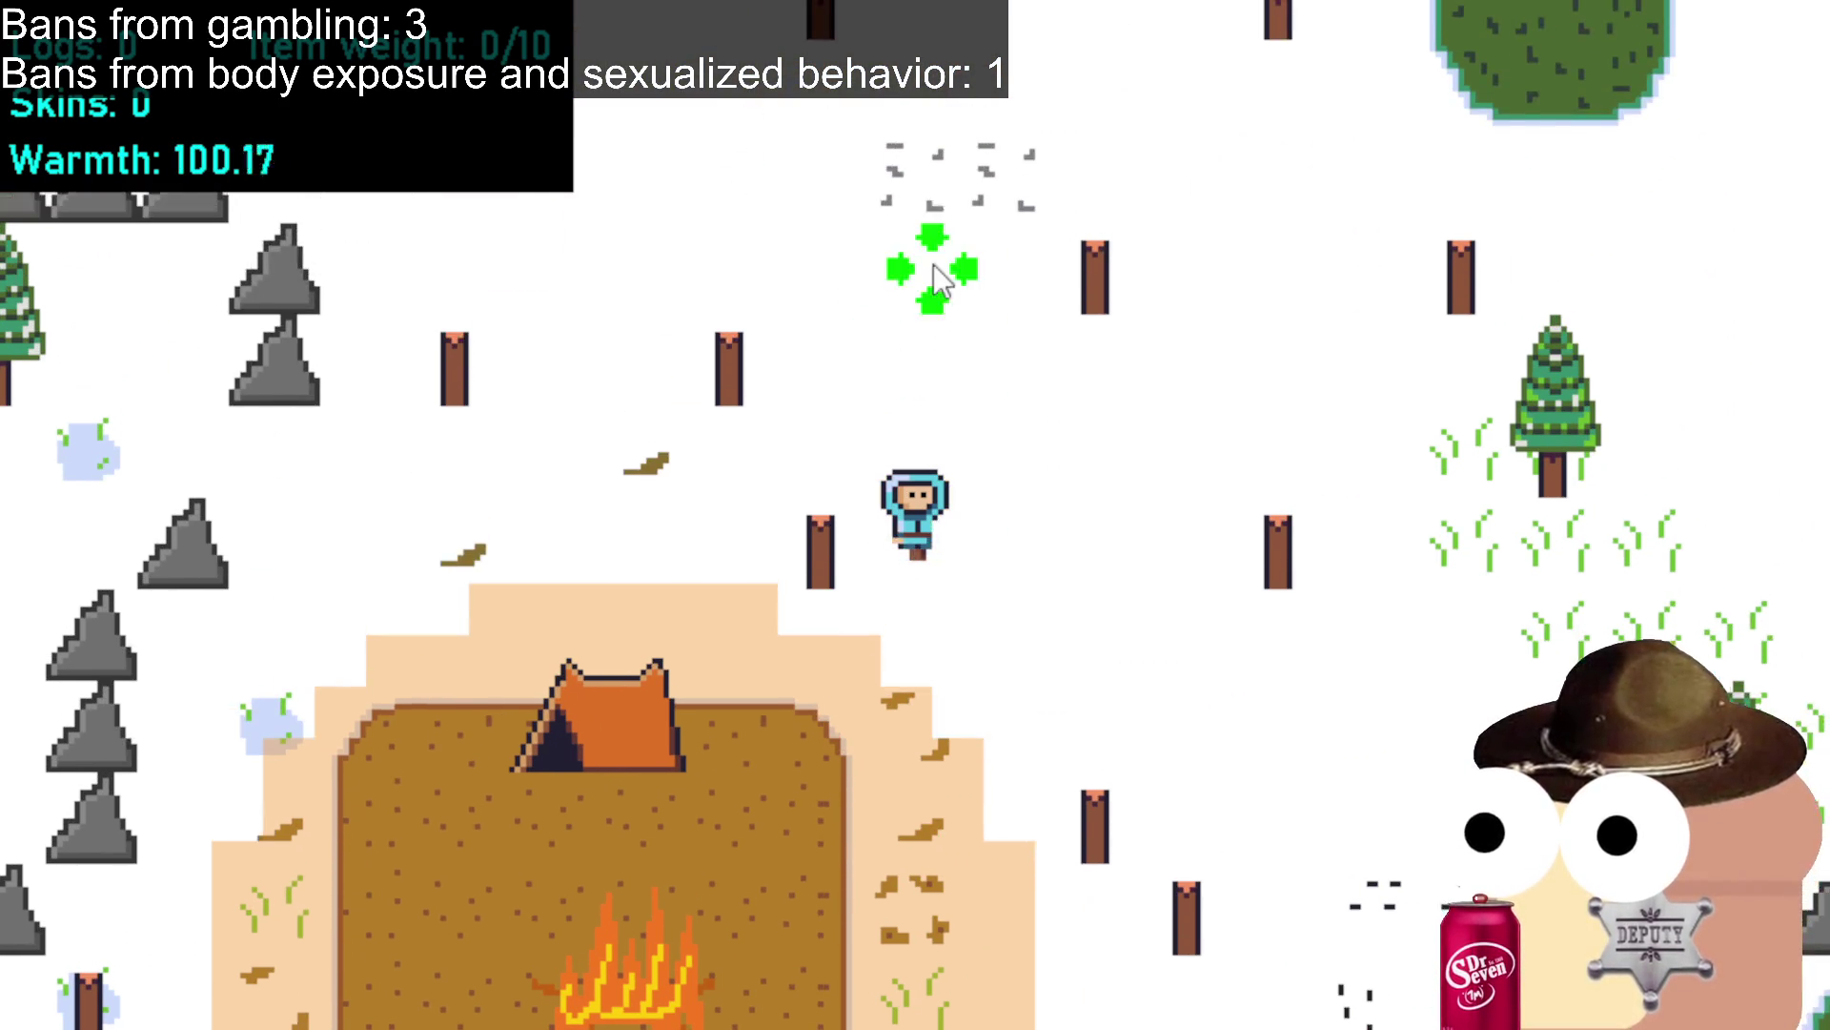
key(w)
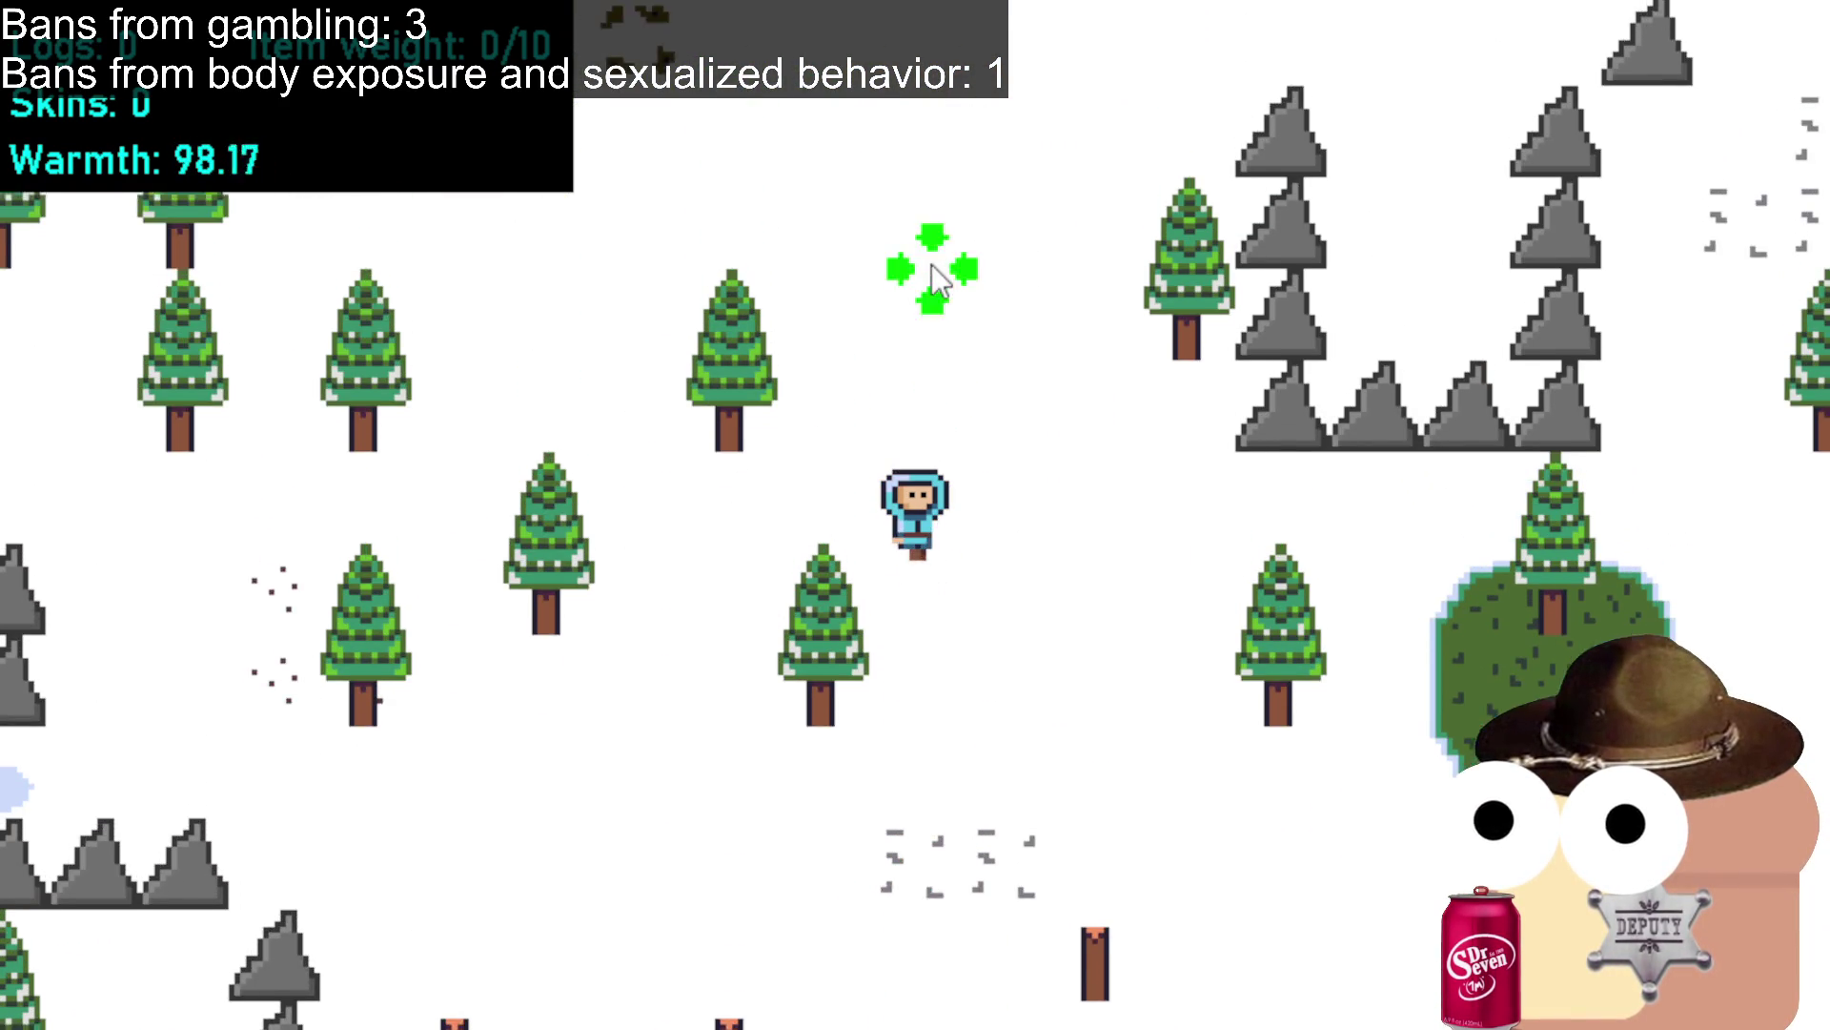
key(w)
key(d)
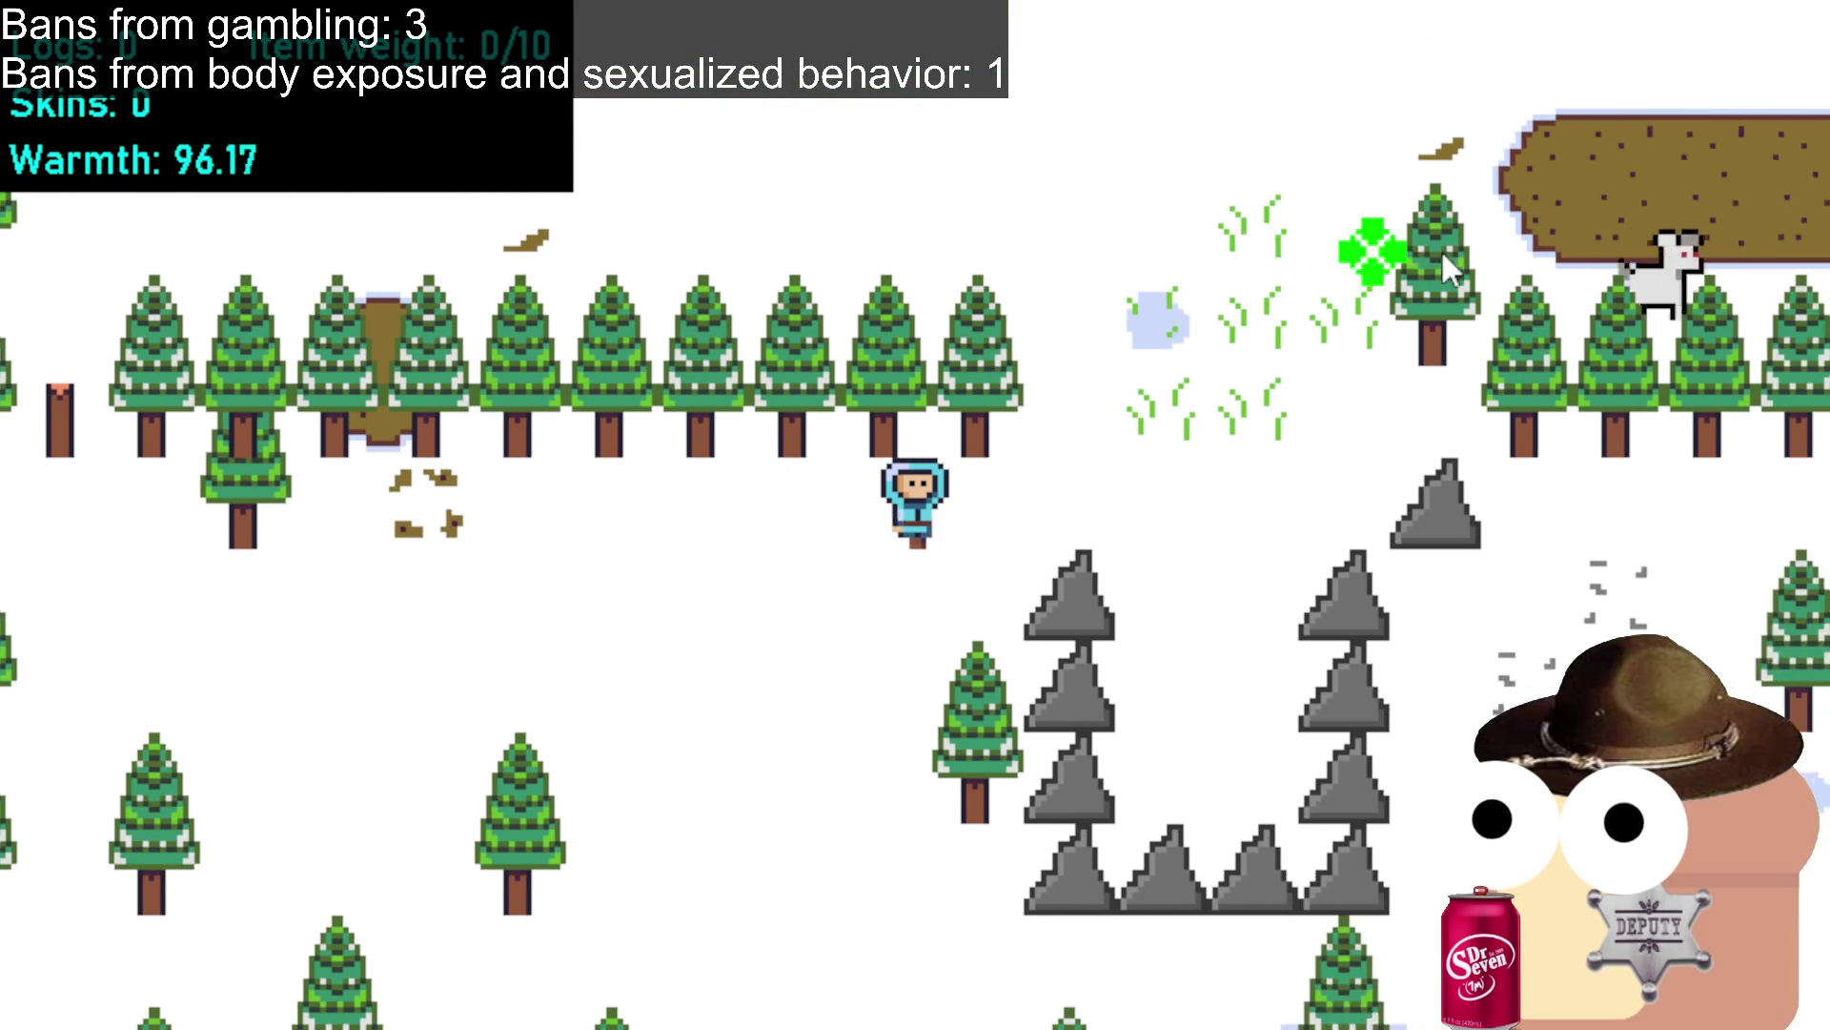
key(w)
key(d)
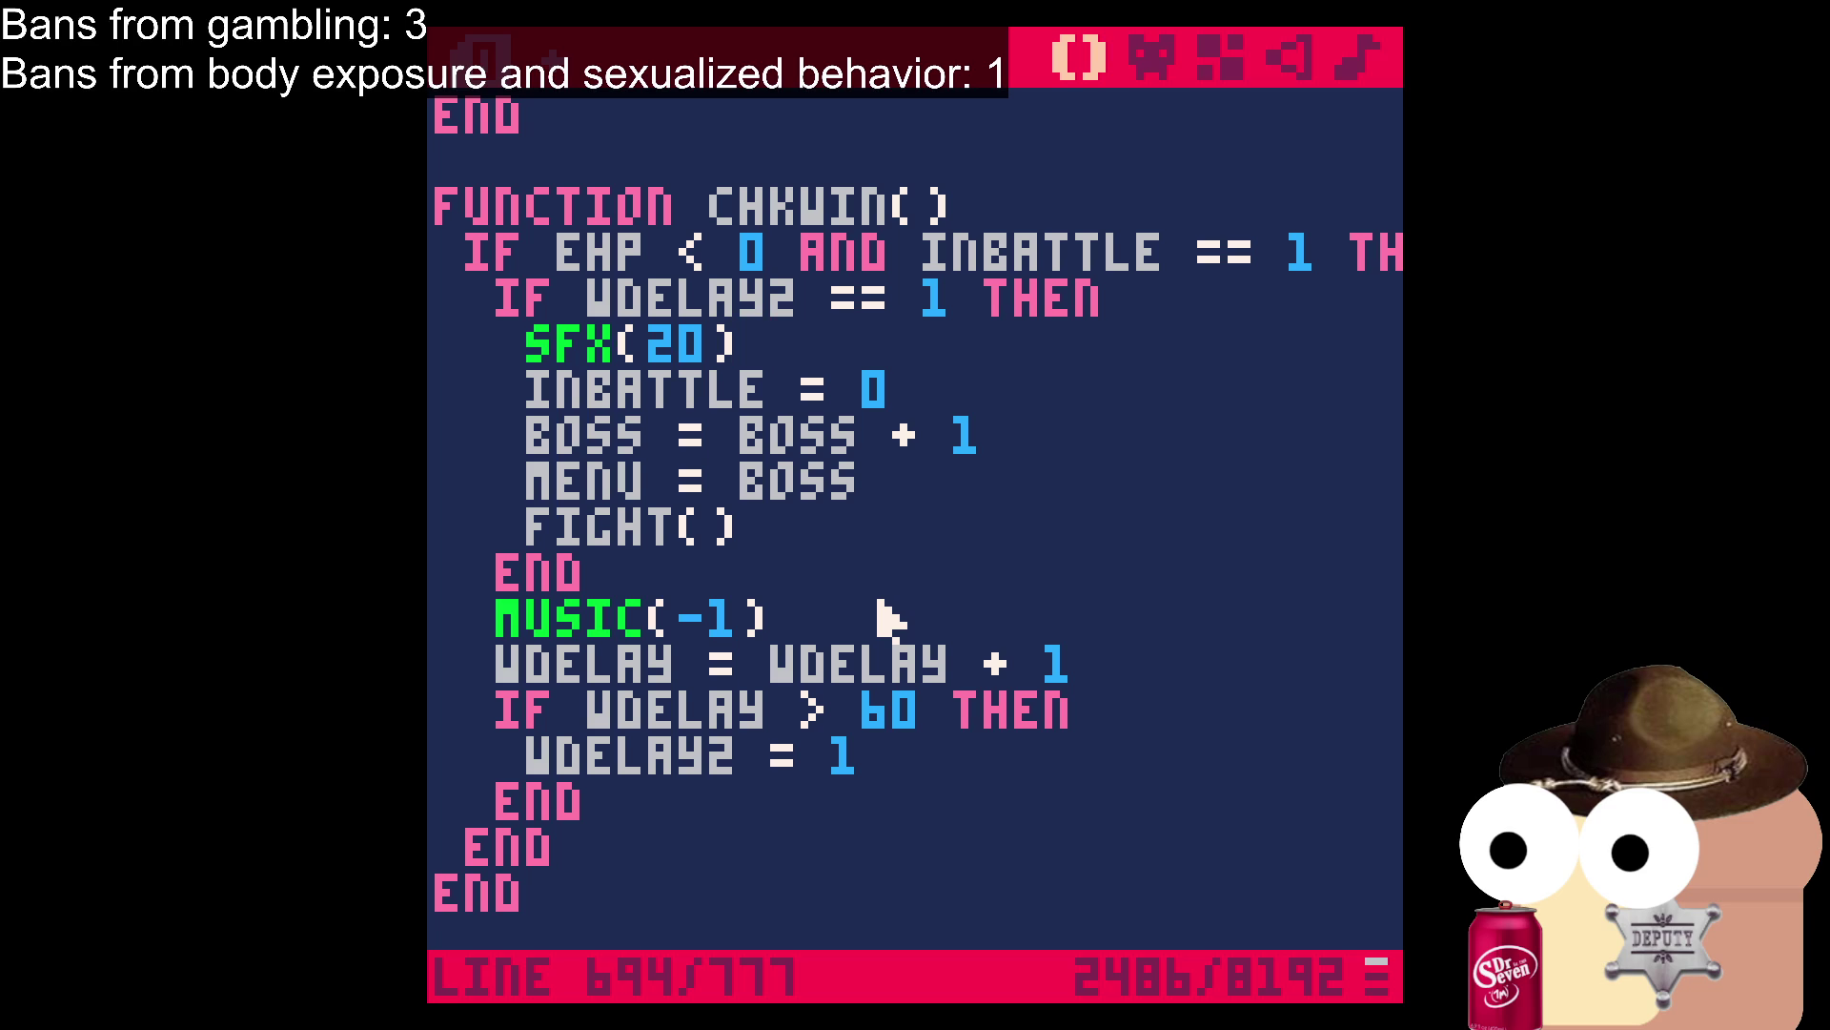
Switch to the sprite editor and select the empty sprite 033.
click(1159, 58)
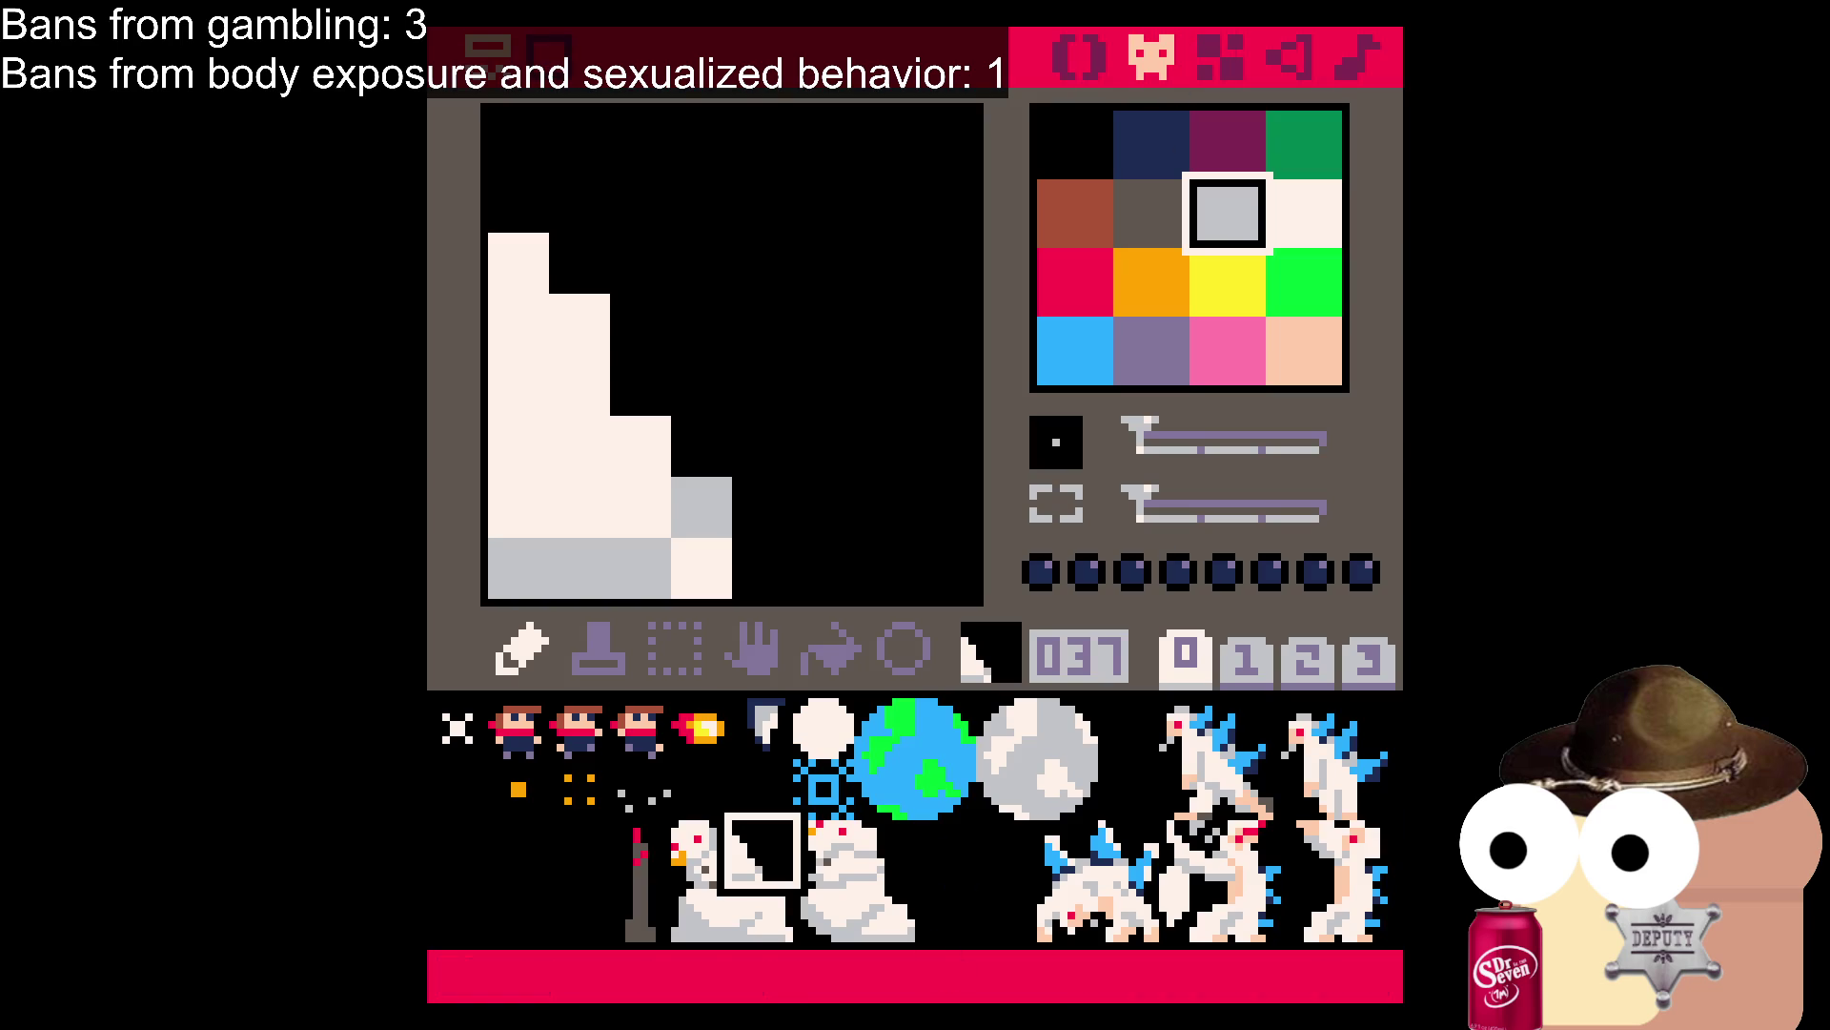
click(589, 854)
click(531, 907)
click(529, 863)
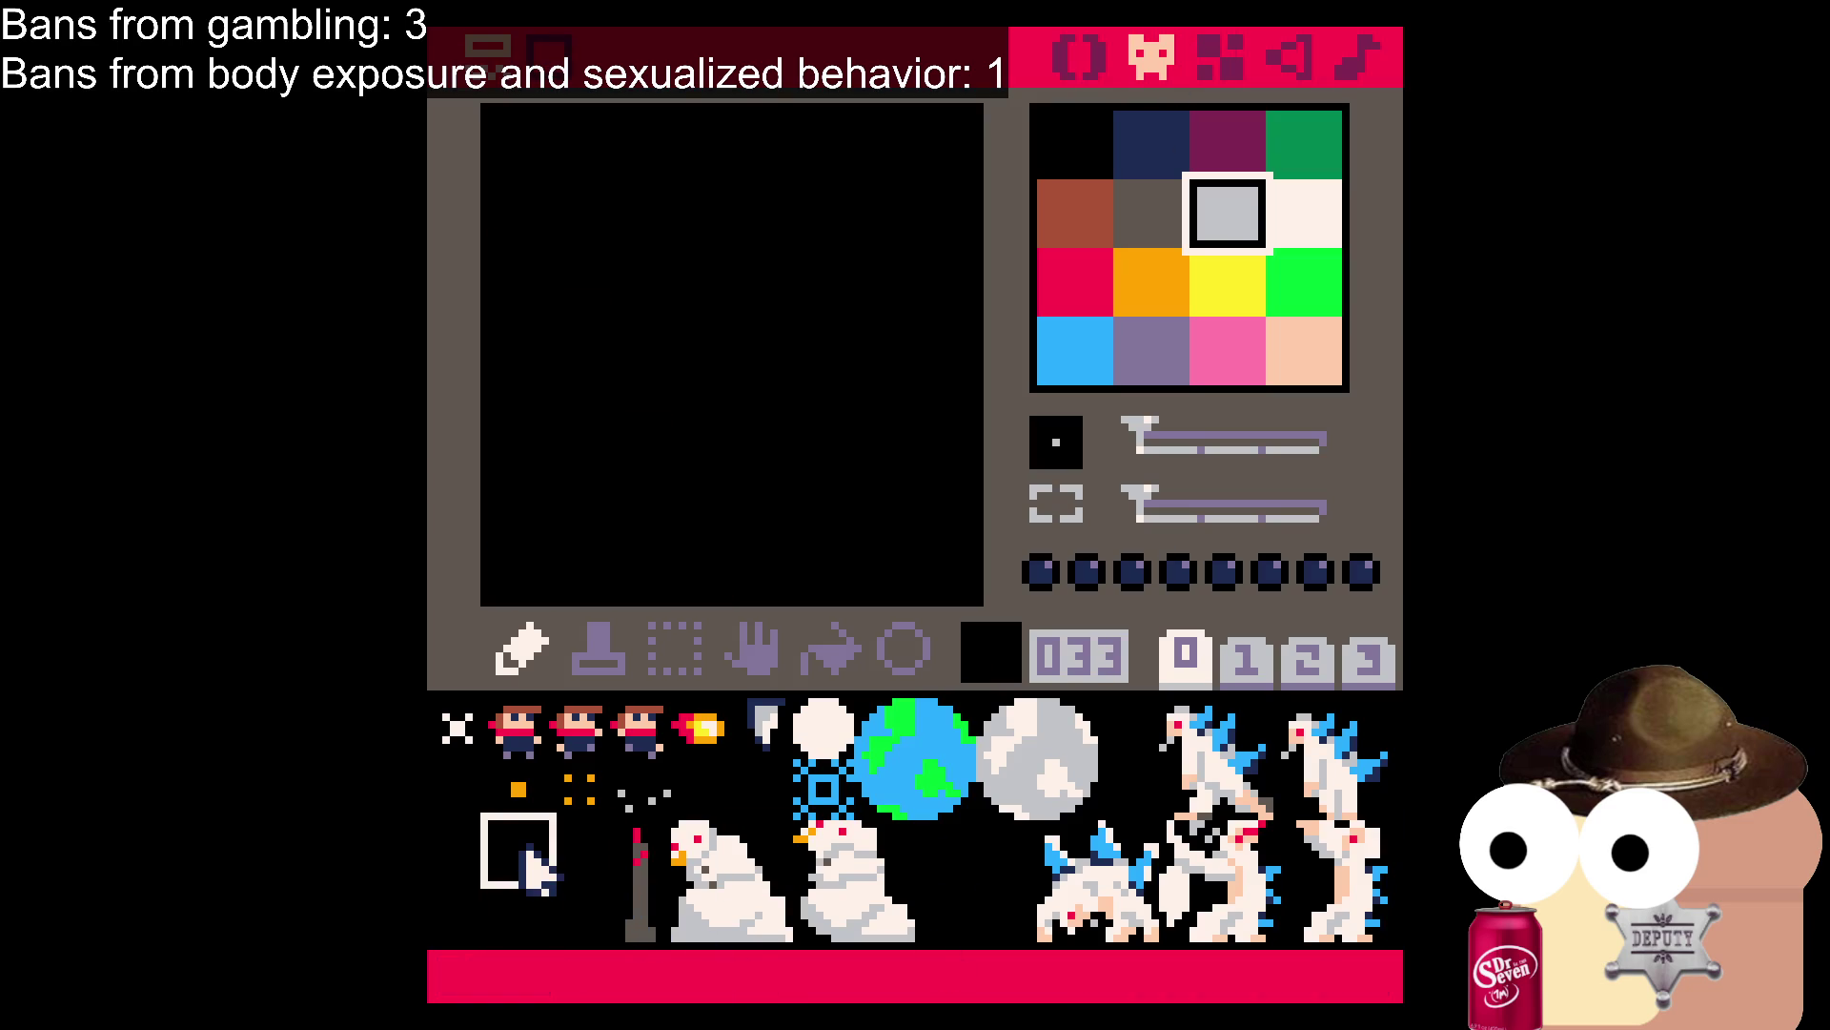
Pencil a navy (colour 1) blob outline in sprite 033 and fill its inner gap.
click(1146, 152)
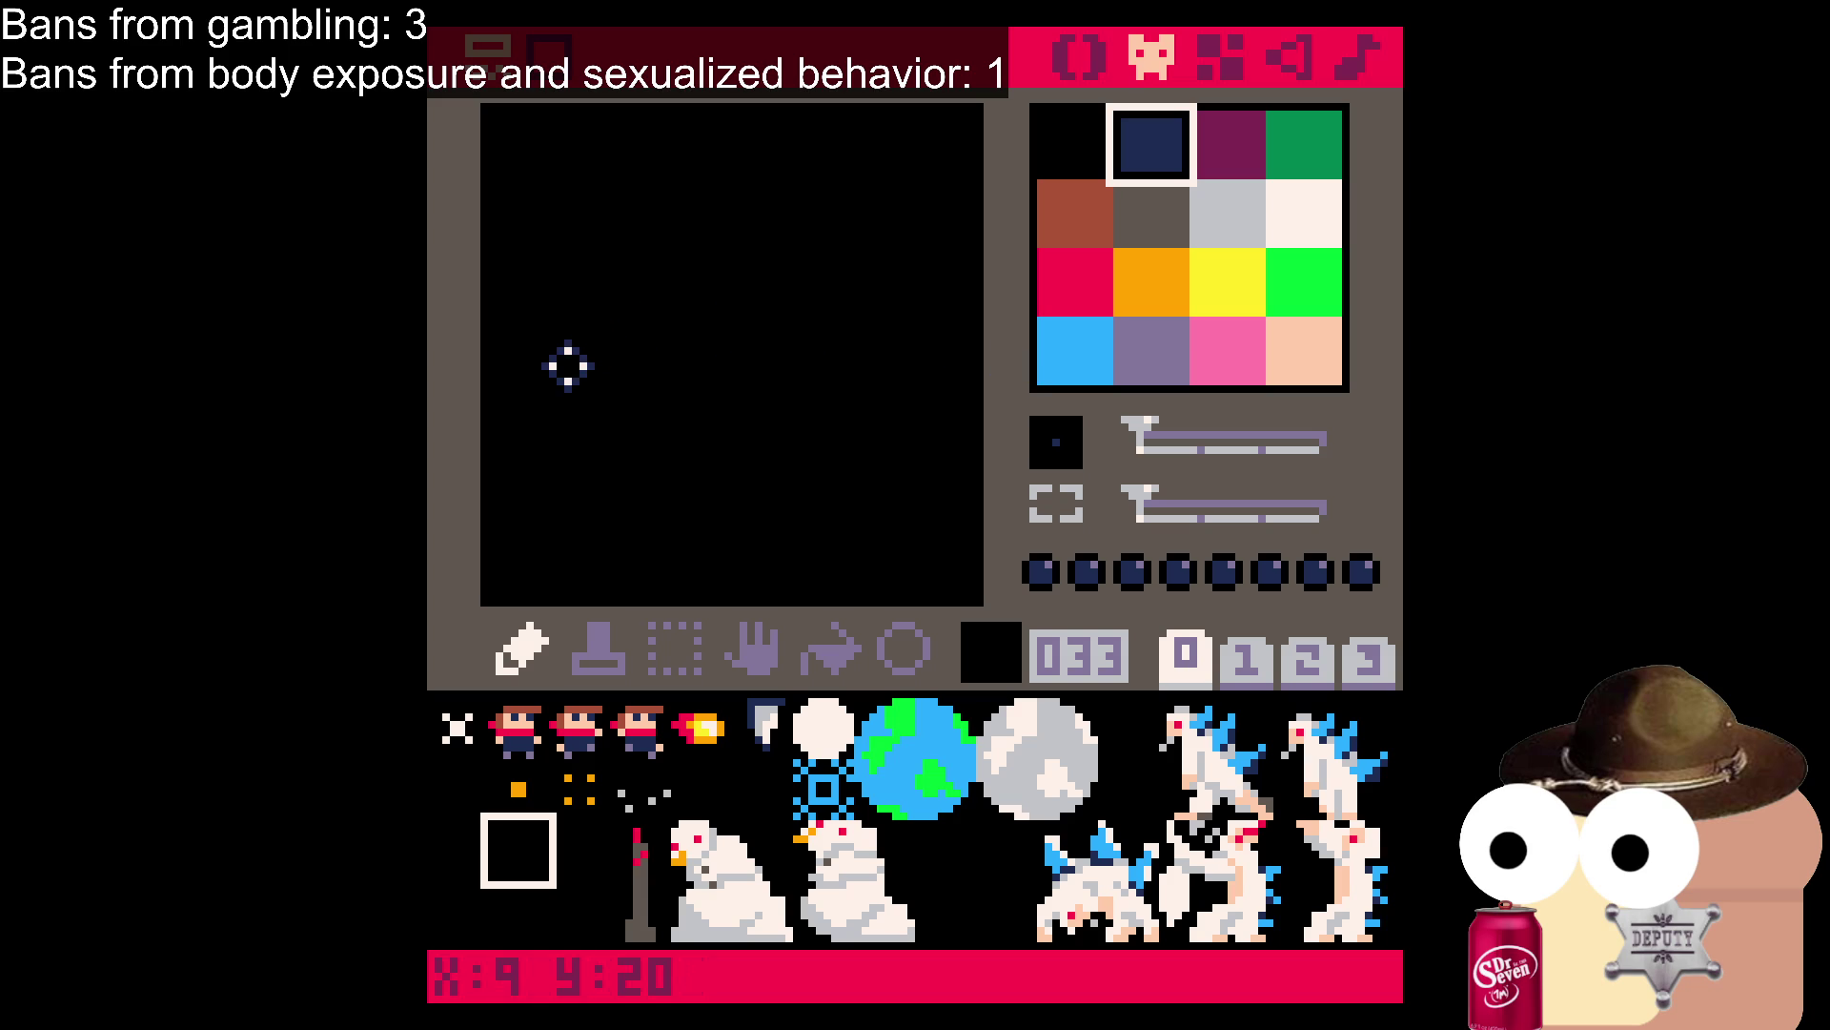
click(515, 373)
mouse_move(516, 362)
mouse_down()
mouse_move(515, 434)
mouse_move(515, 348)
mouse_move(544, 368)
mouse_up()
drag(576, 495, 674, 490)
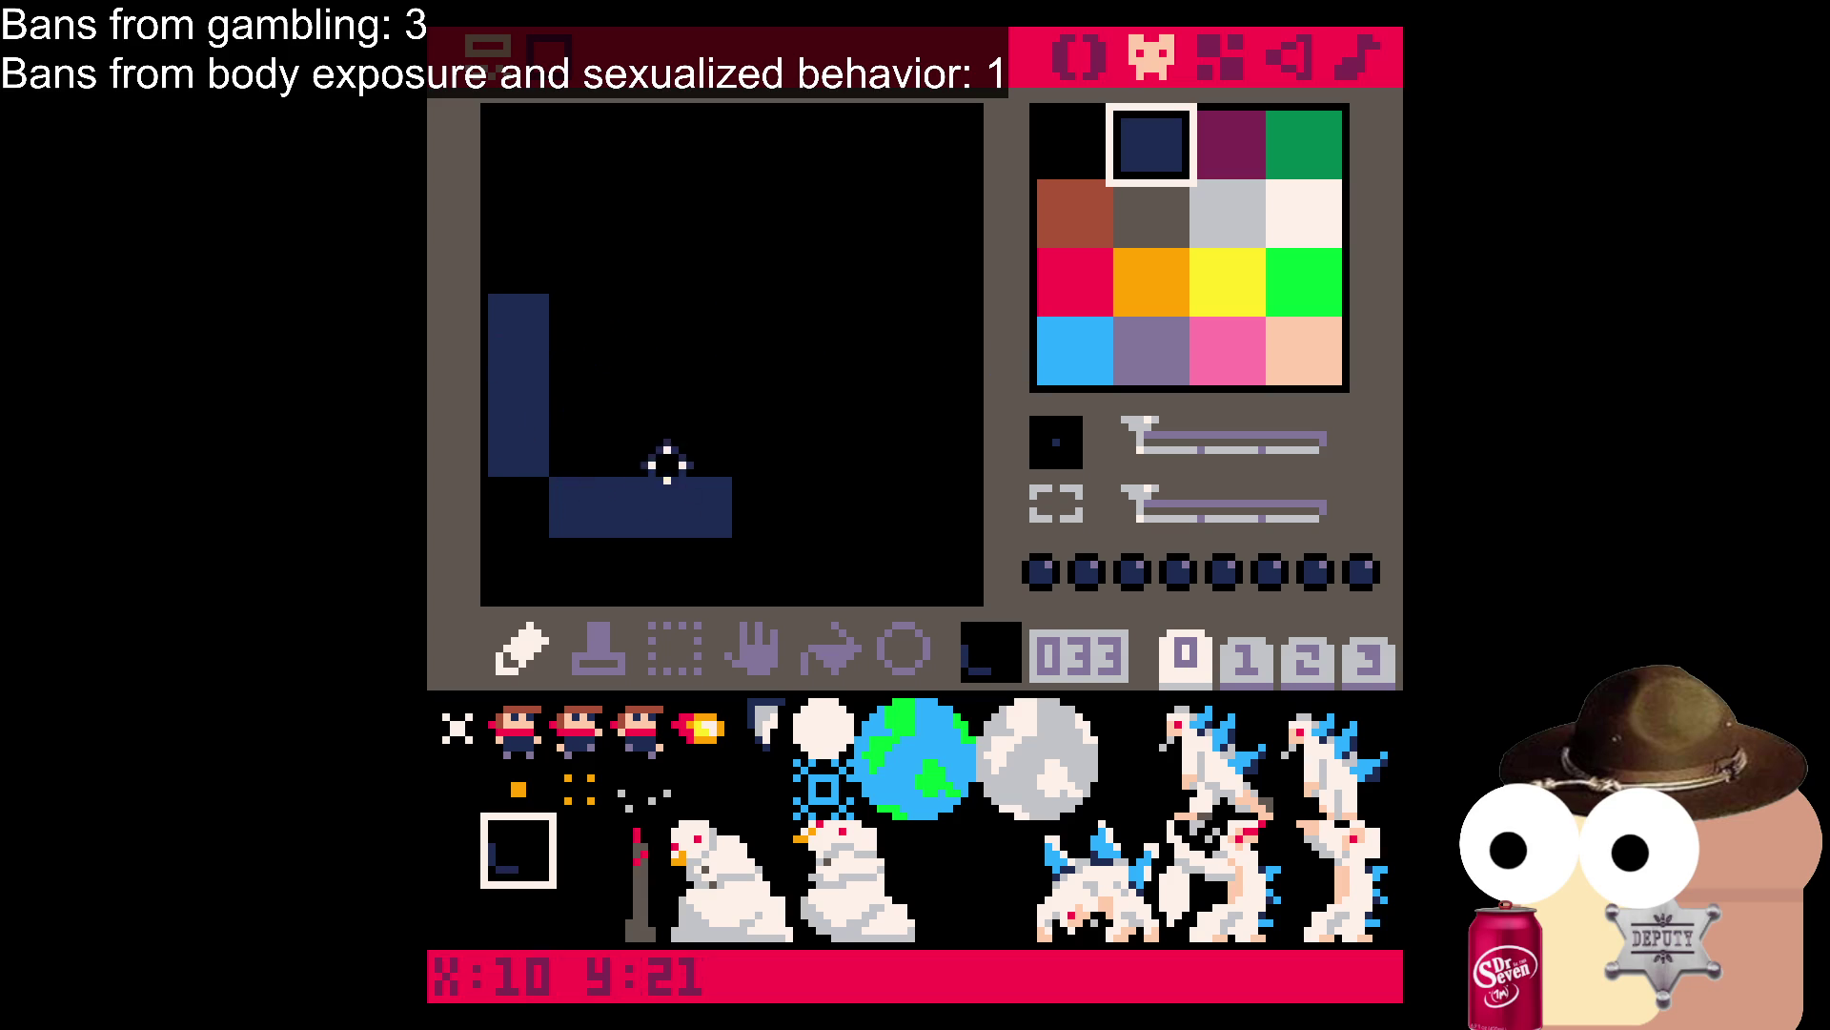
drag(766, 449, 776, 372)
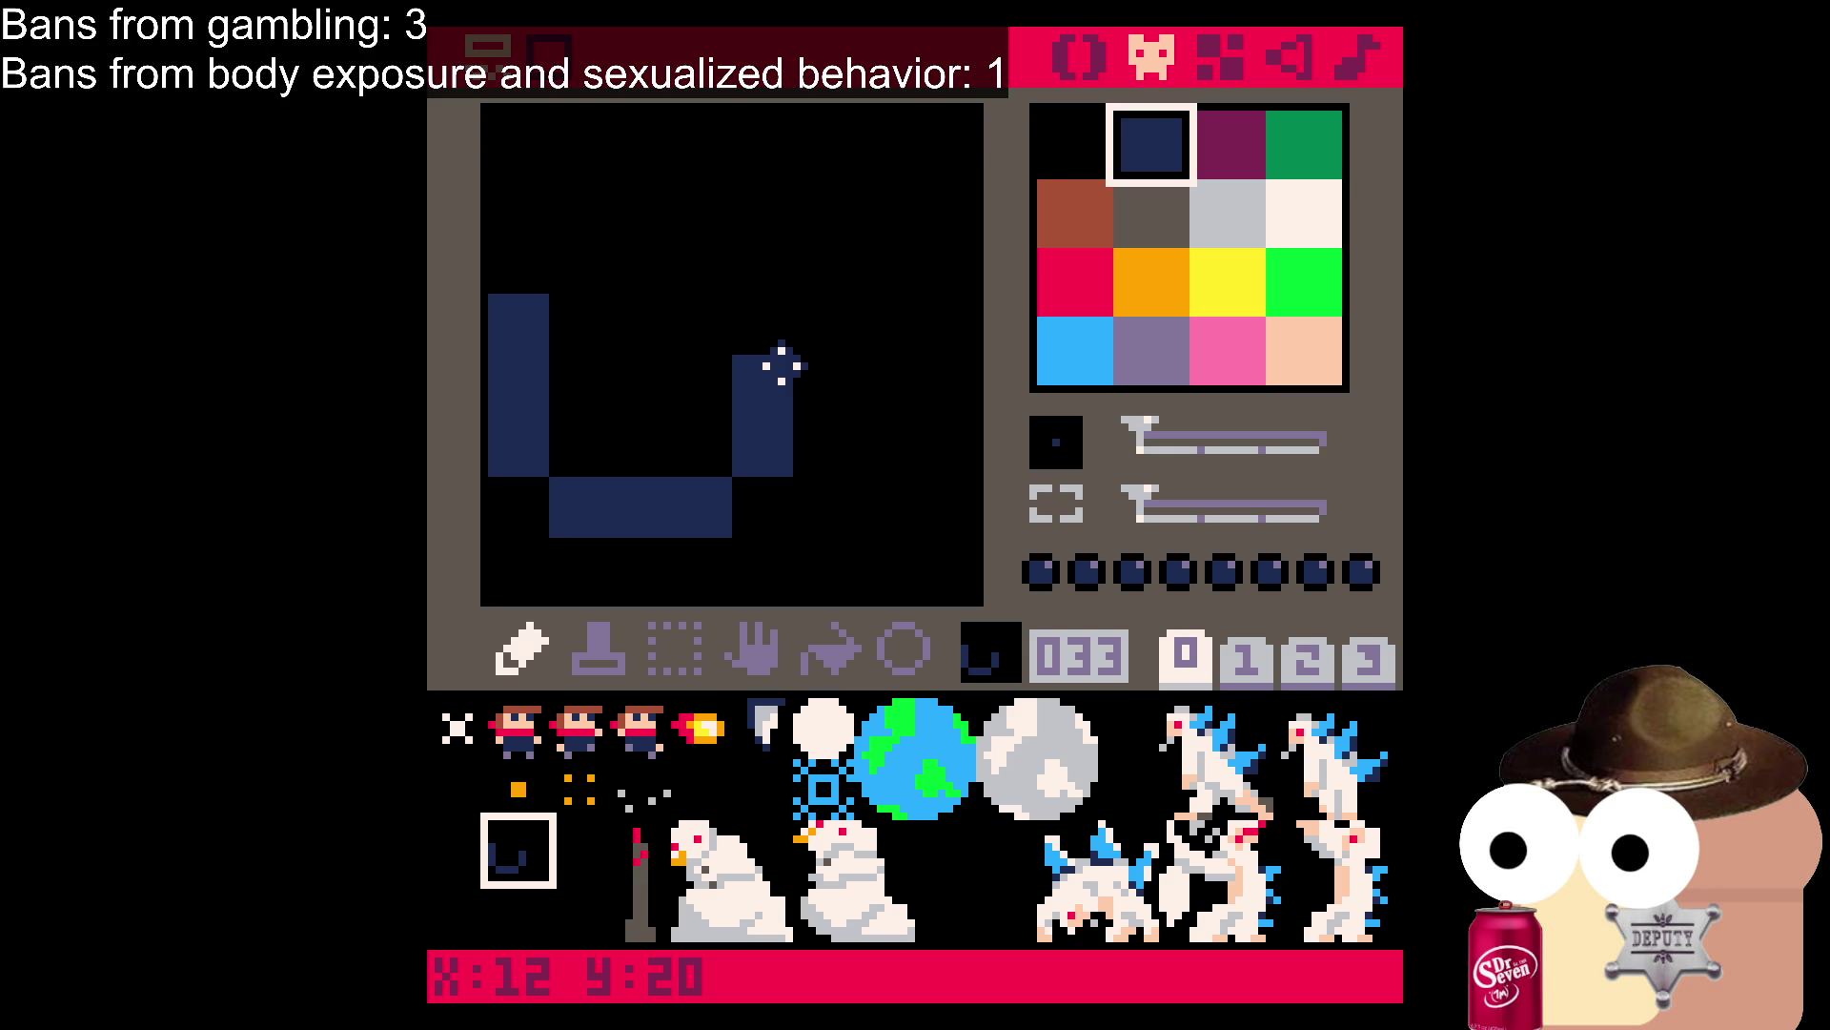
mouse_move(584, 277)
mouse_down()
mouse_move(695, 184)
mouse_move(878, 184)
mouse_up()
mouse_move(835, 334)
mouse_down()
mouse_move(866, 359)
mouse_move(871, 266)
mouse_move(633, 286)
mouse_move(748, 319)
mouse_move(560, 416)
mouse_move(657, 397)
mouse_up()
click(1152, 212)
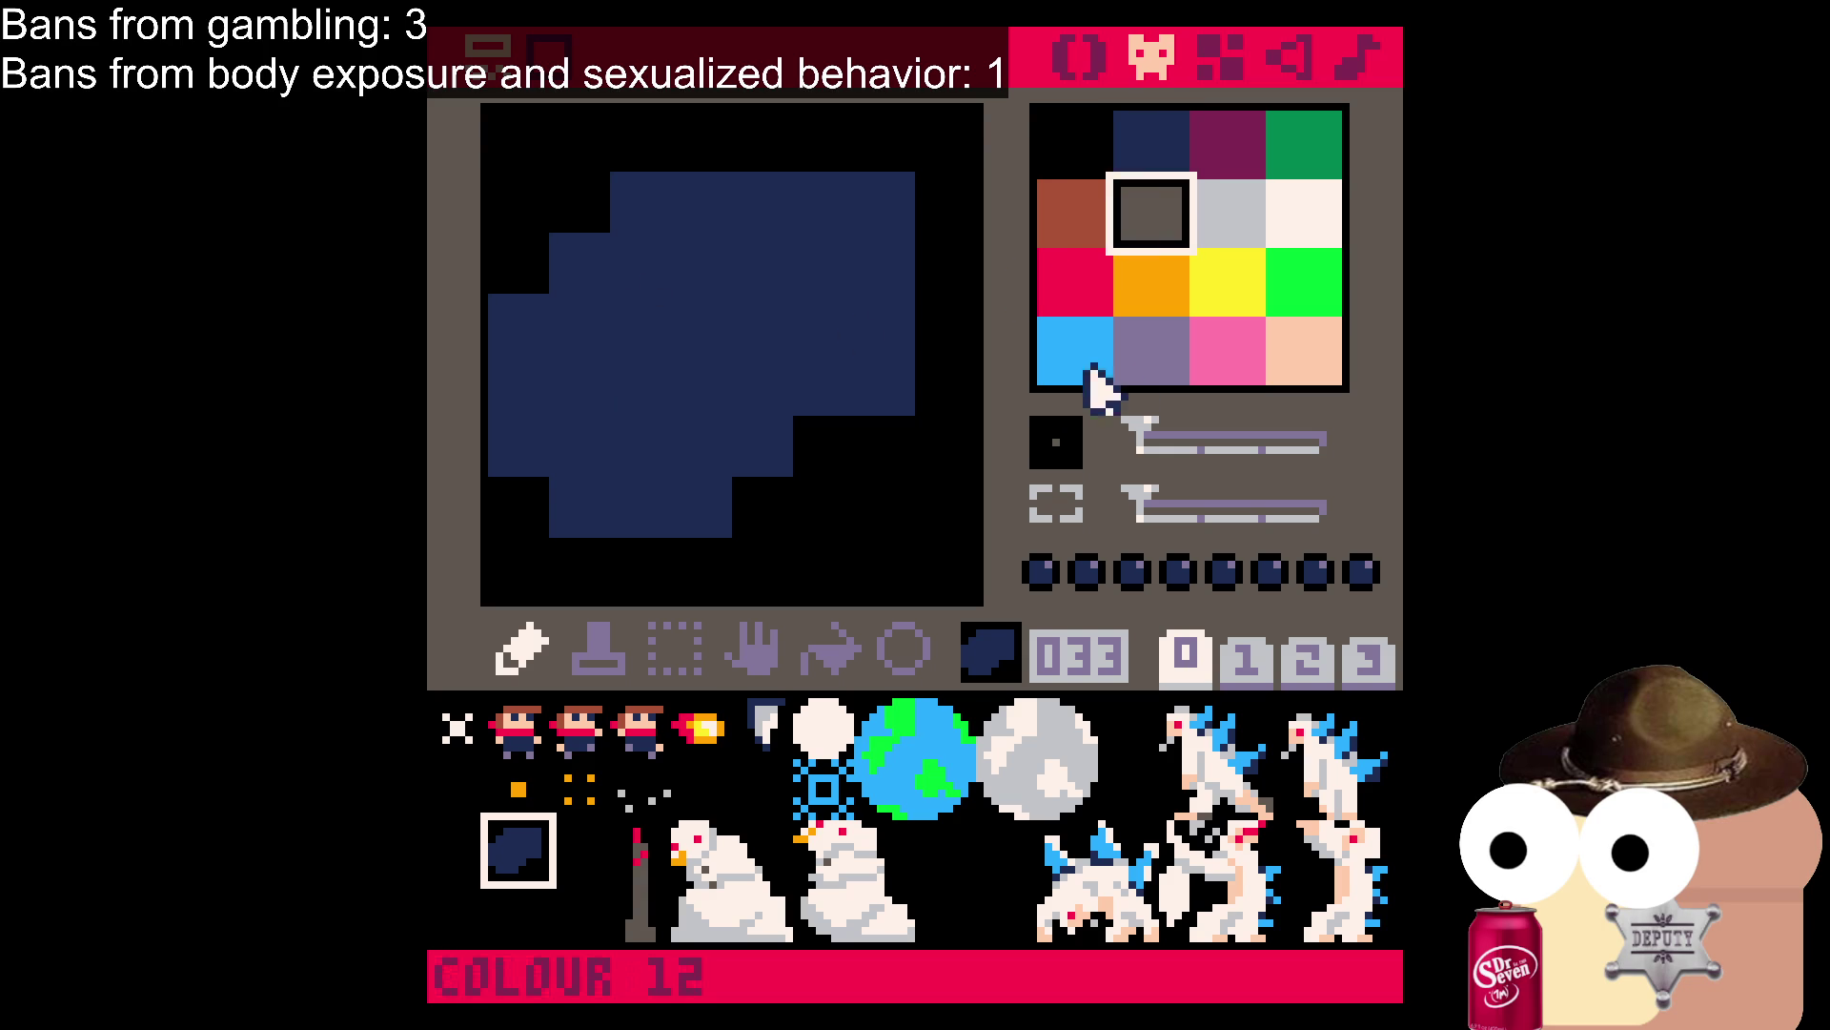
Try four lavender (colour 13) highlight cells on the blob, then undo them.
click(1151, 351)
drag(641, 262, 706, 267)
drag(629, 385, 706, 362)
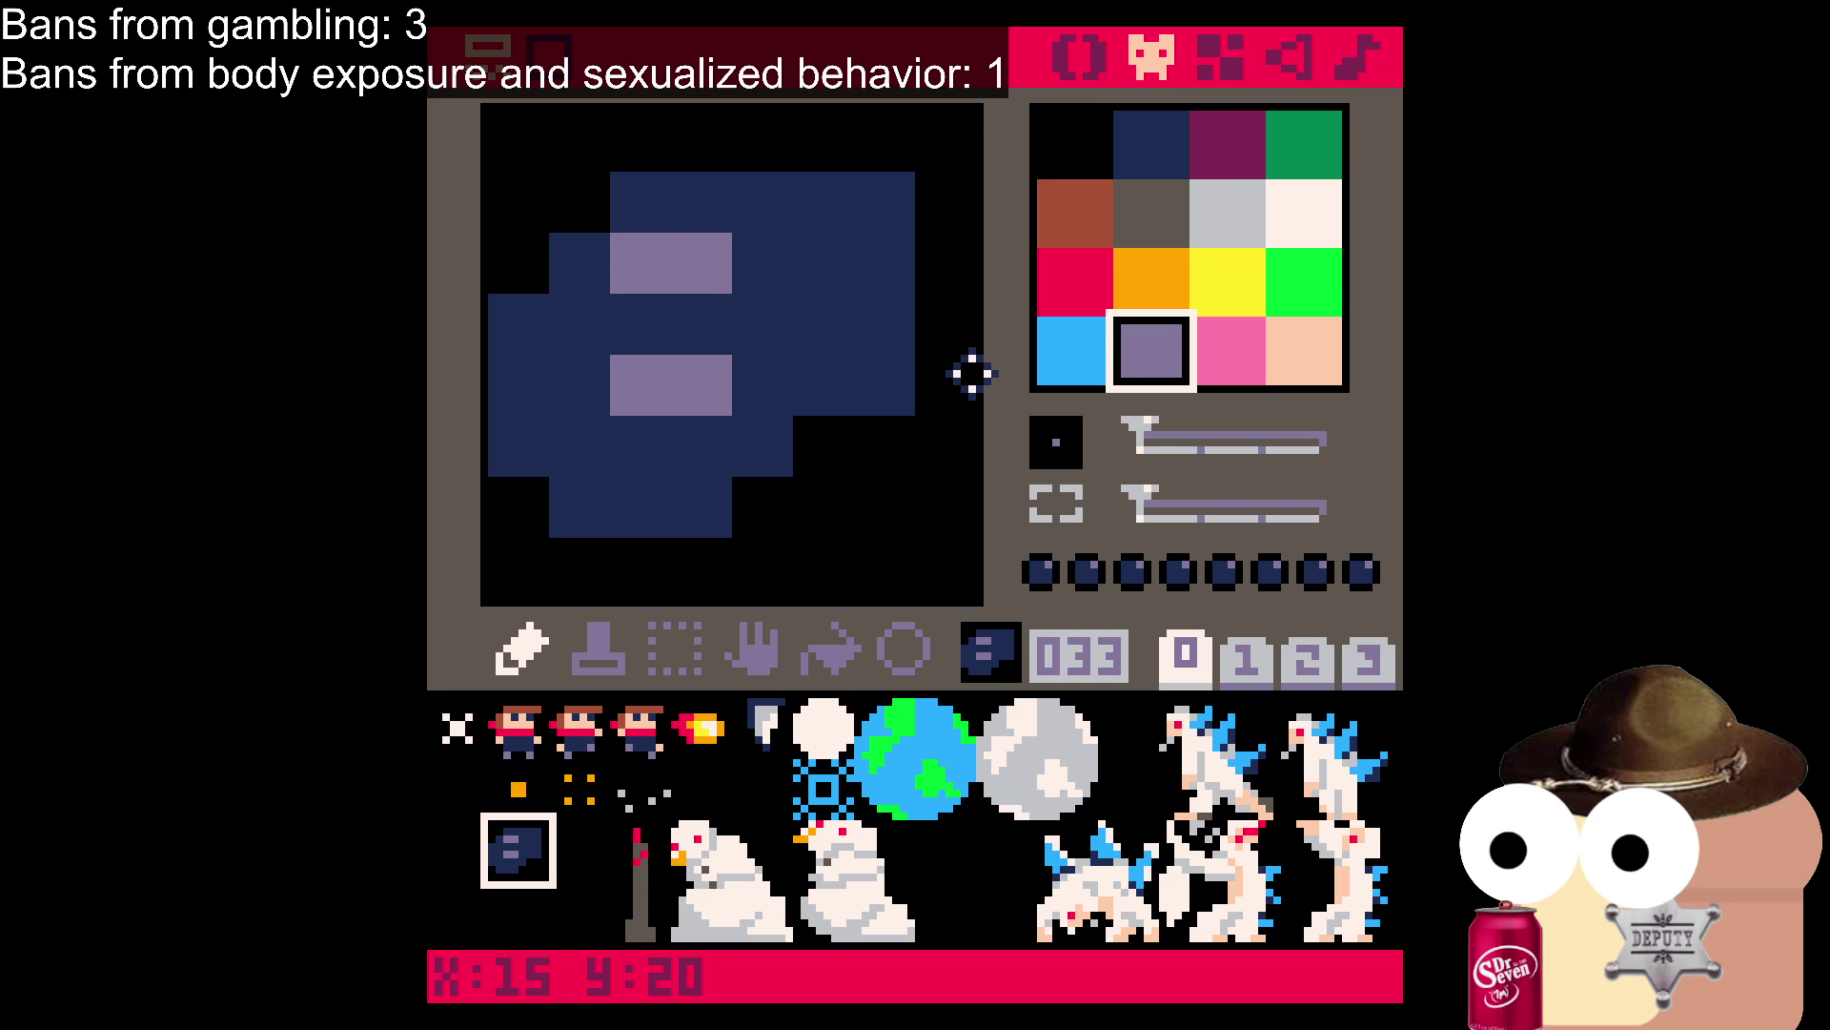
key(ctrl+z)
key(ctrl+z)
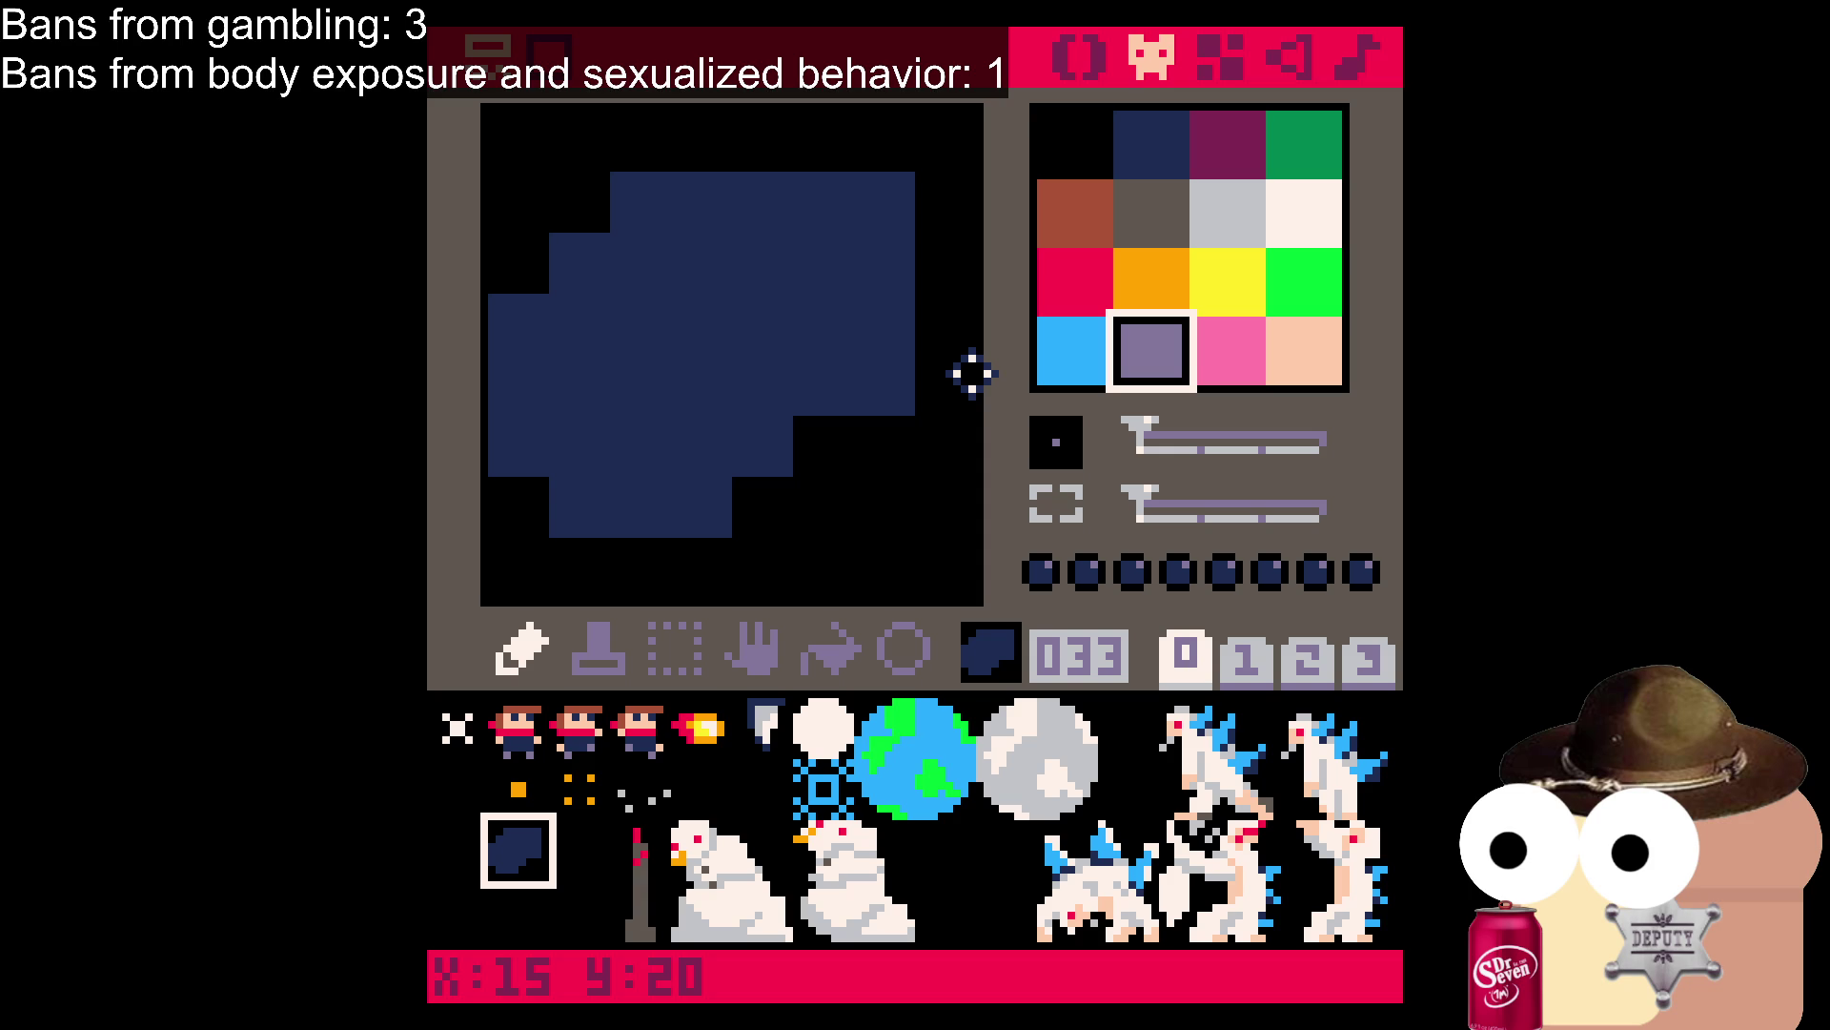
click(1096, 155)
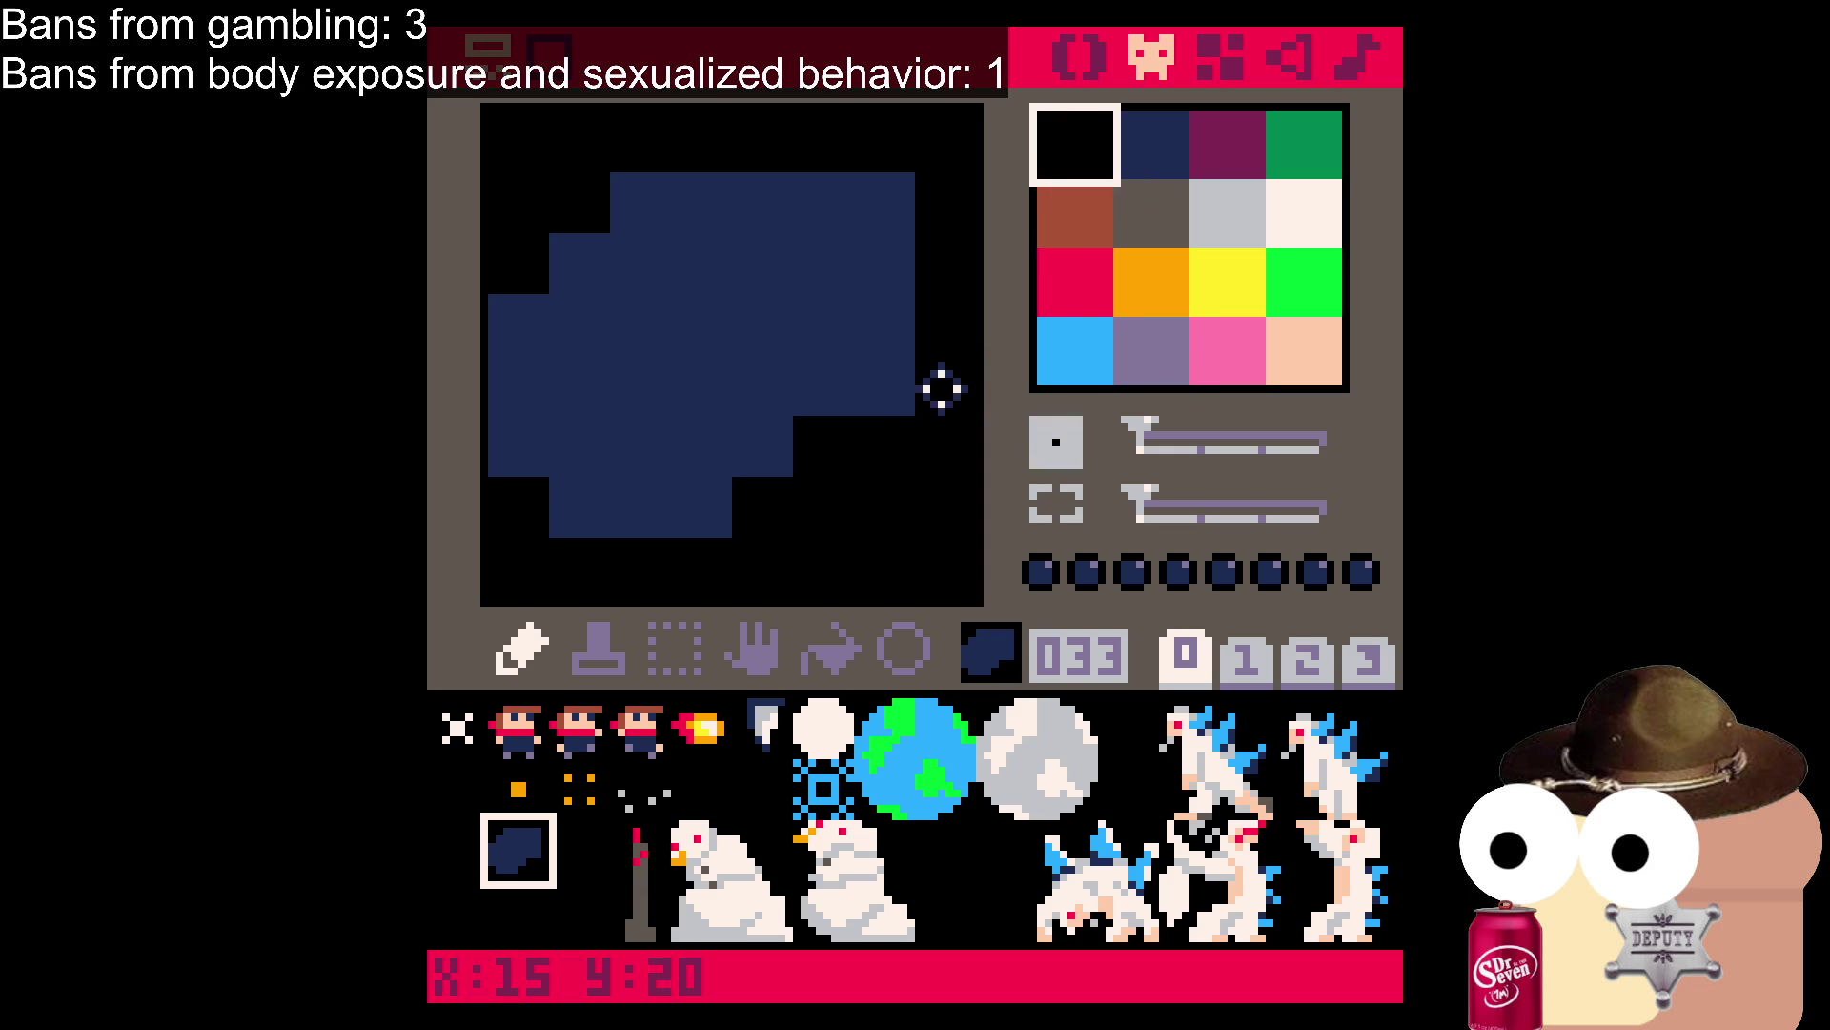
Blacken edges of the navy blob, undoing strokes and shifting the right-side notch one cell right.
drag(942, 389, 833, 392)
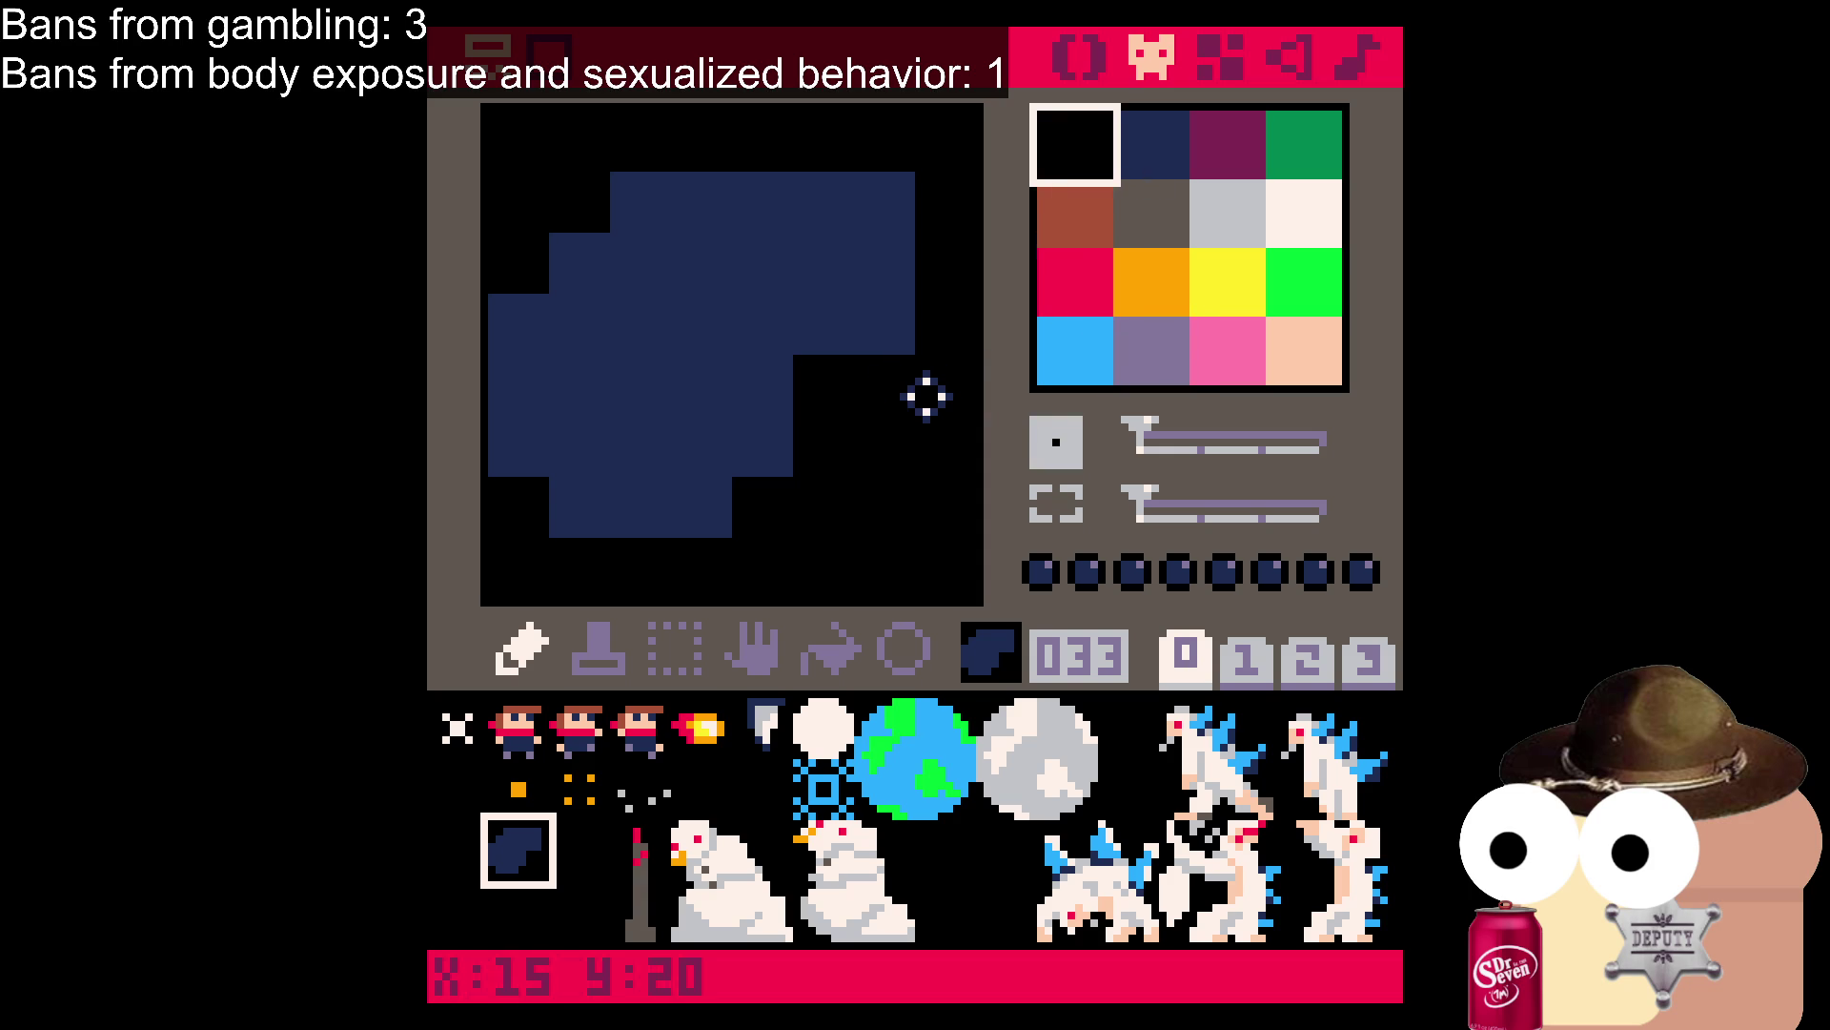
drag(652, 202, 927, 198)
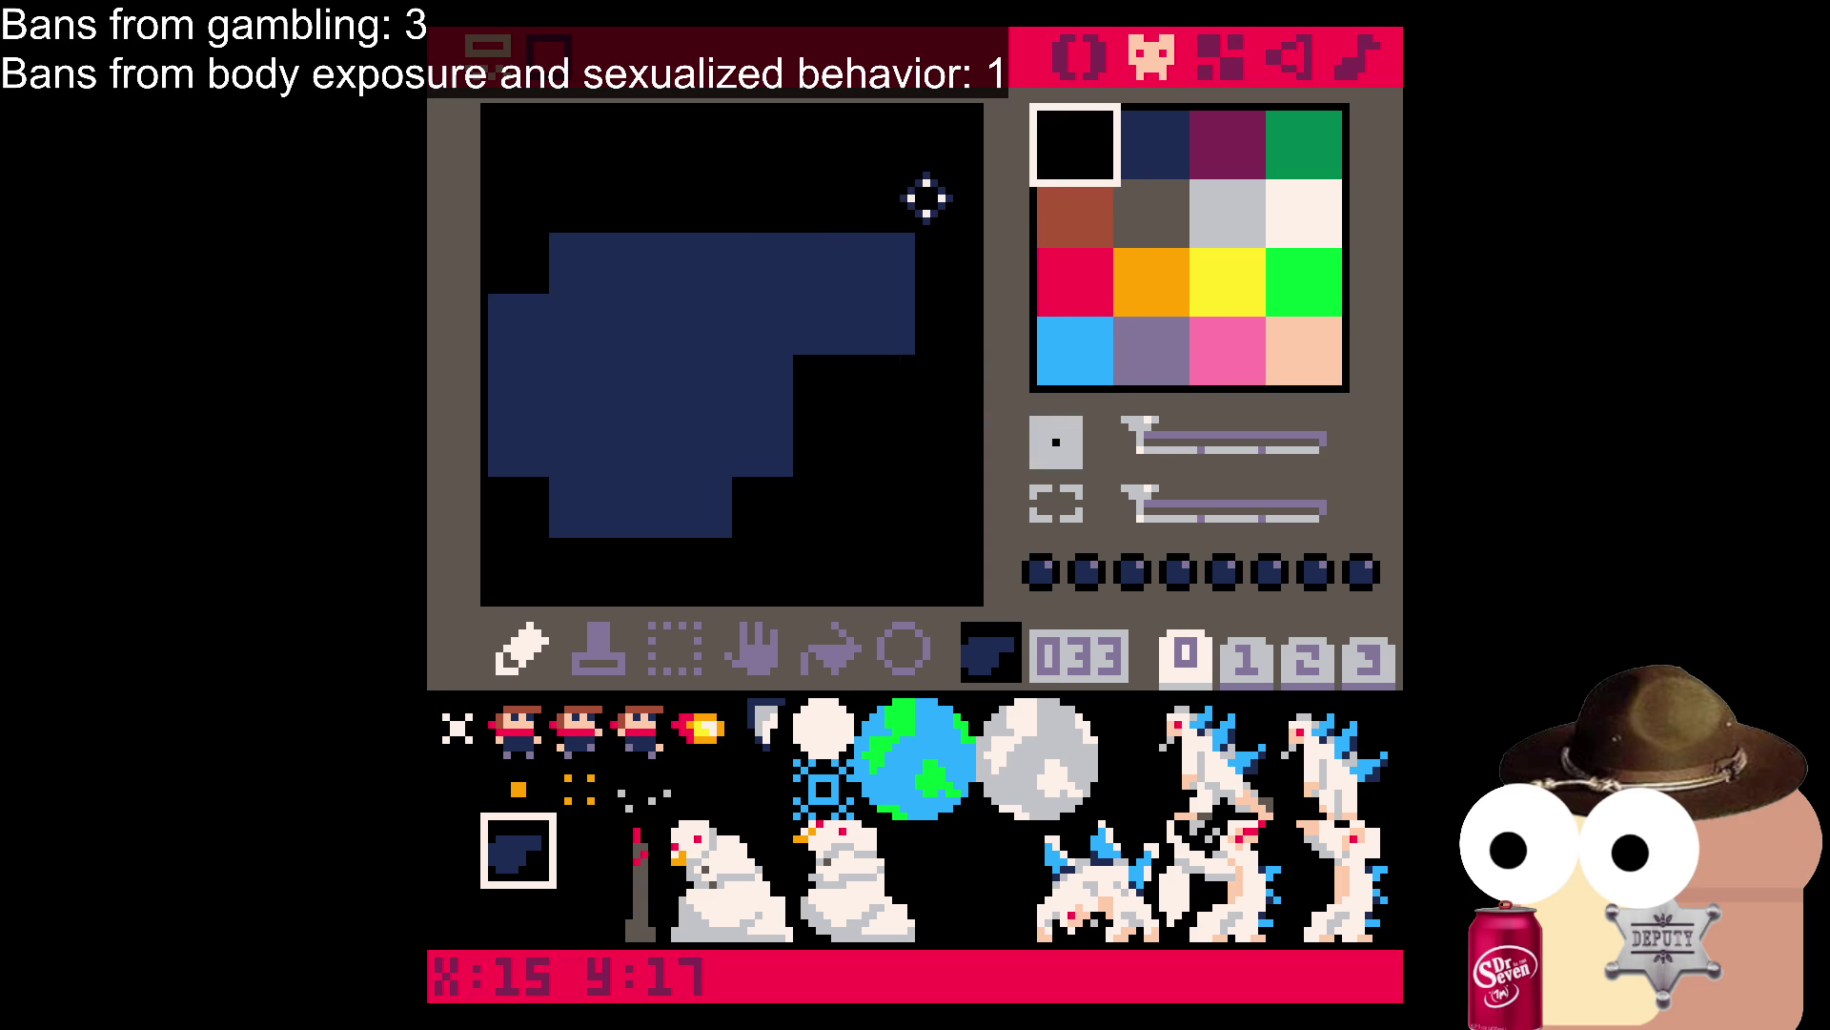
drag(763, 324, 896, 335)
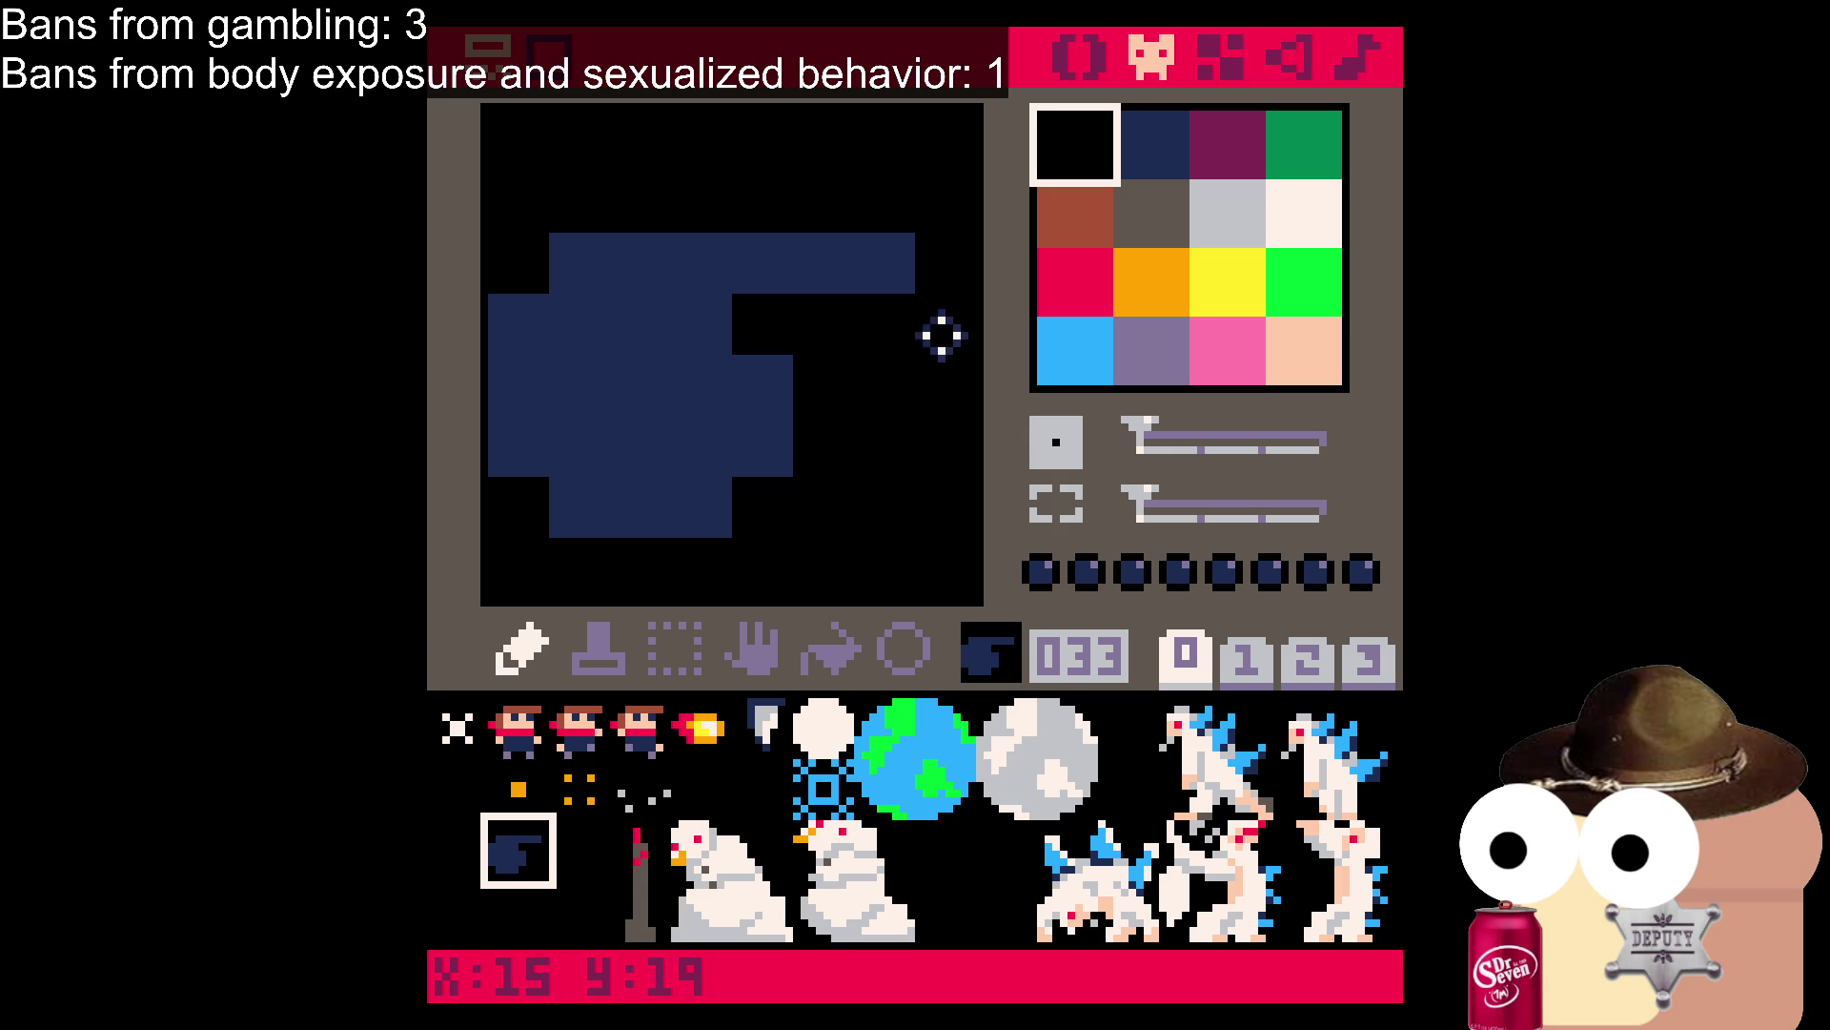
drag(763, 390, 782, 502)
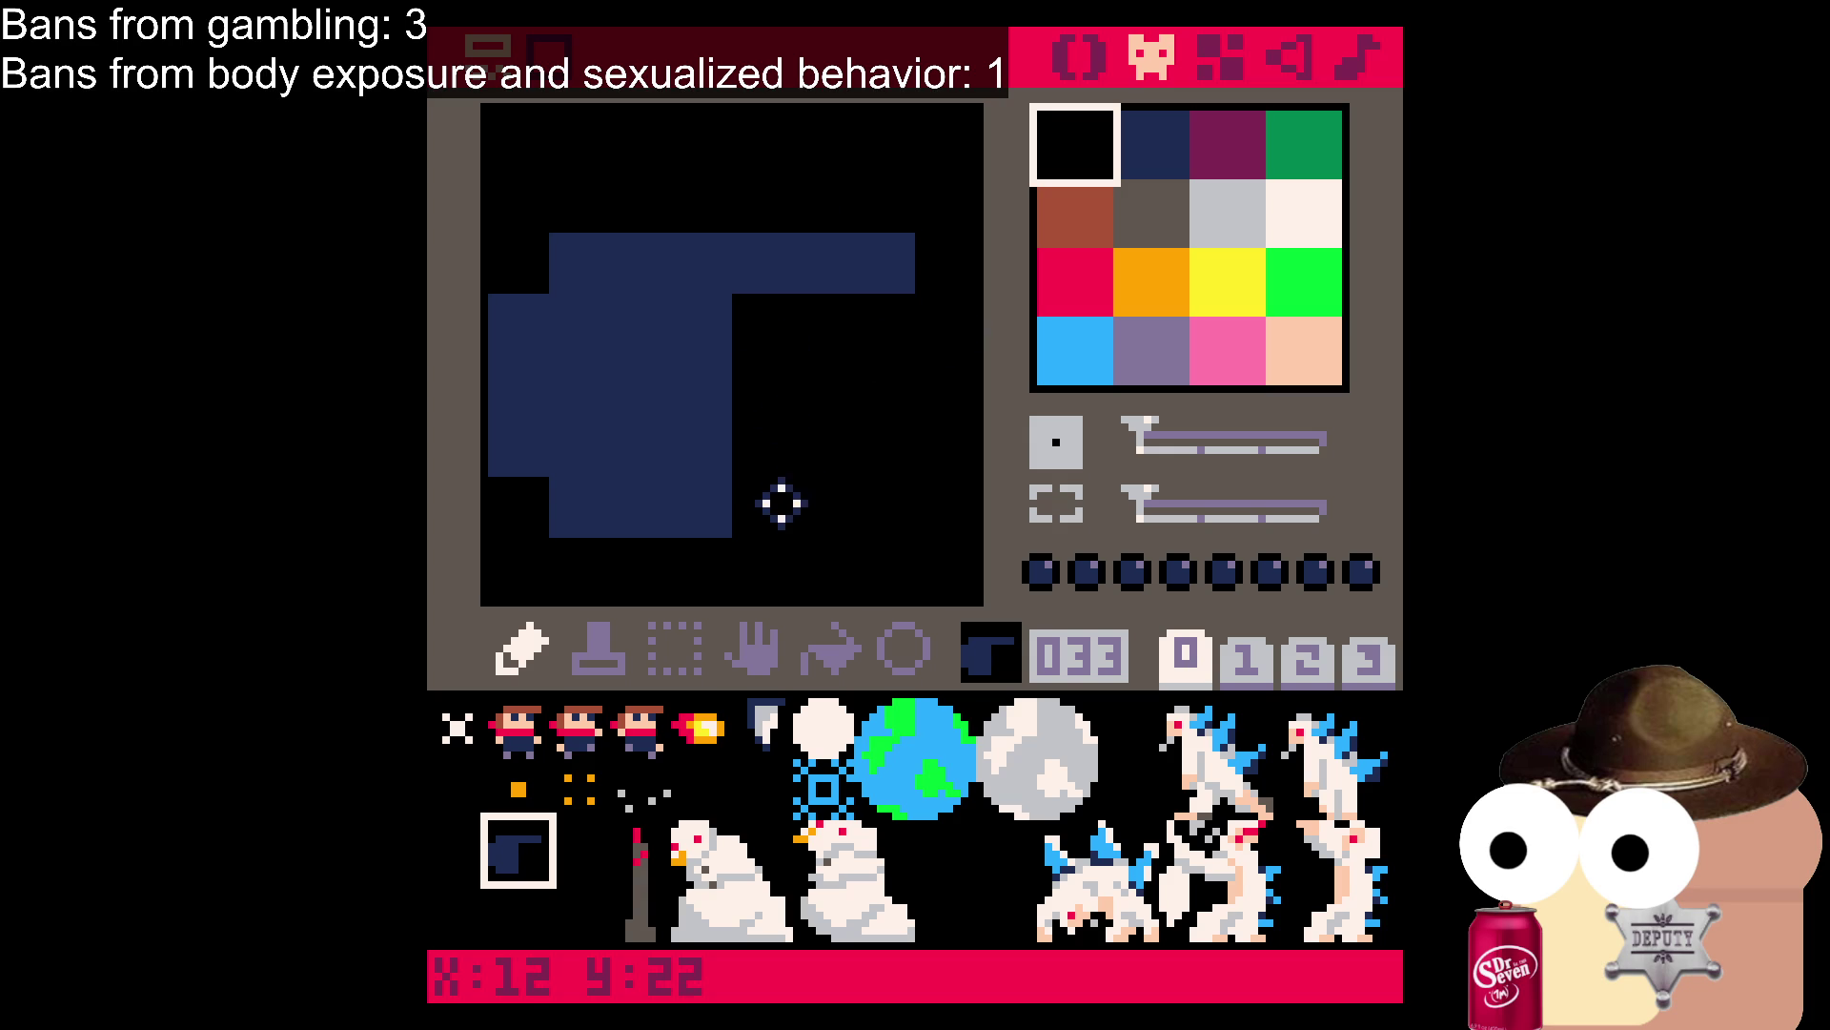
key(ctrl+z)
key(ctrl+z)
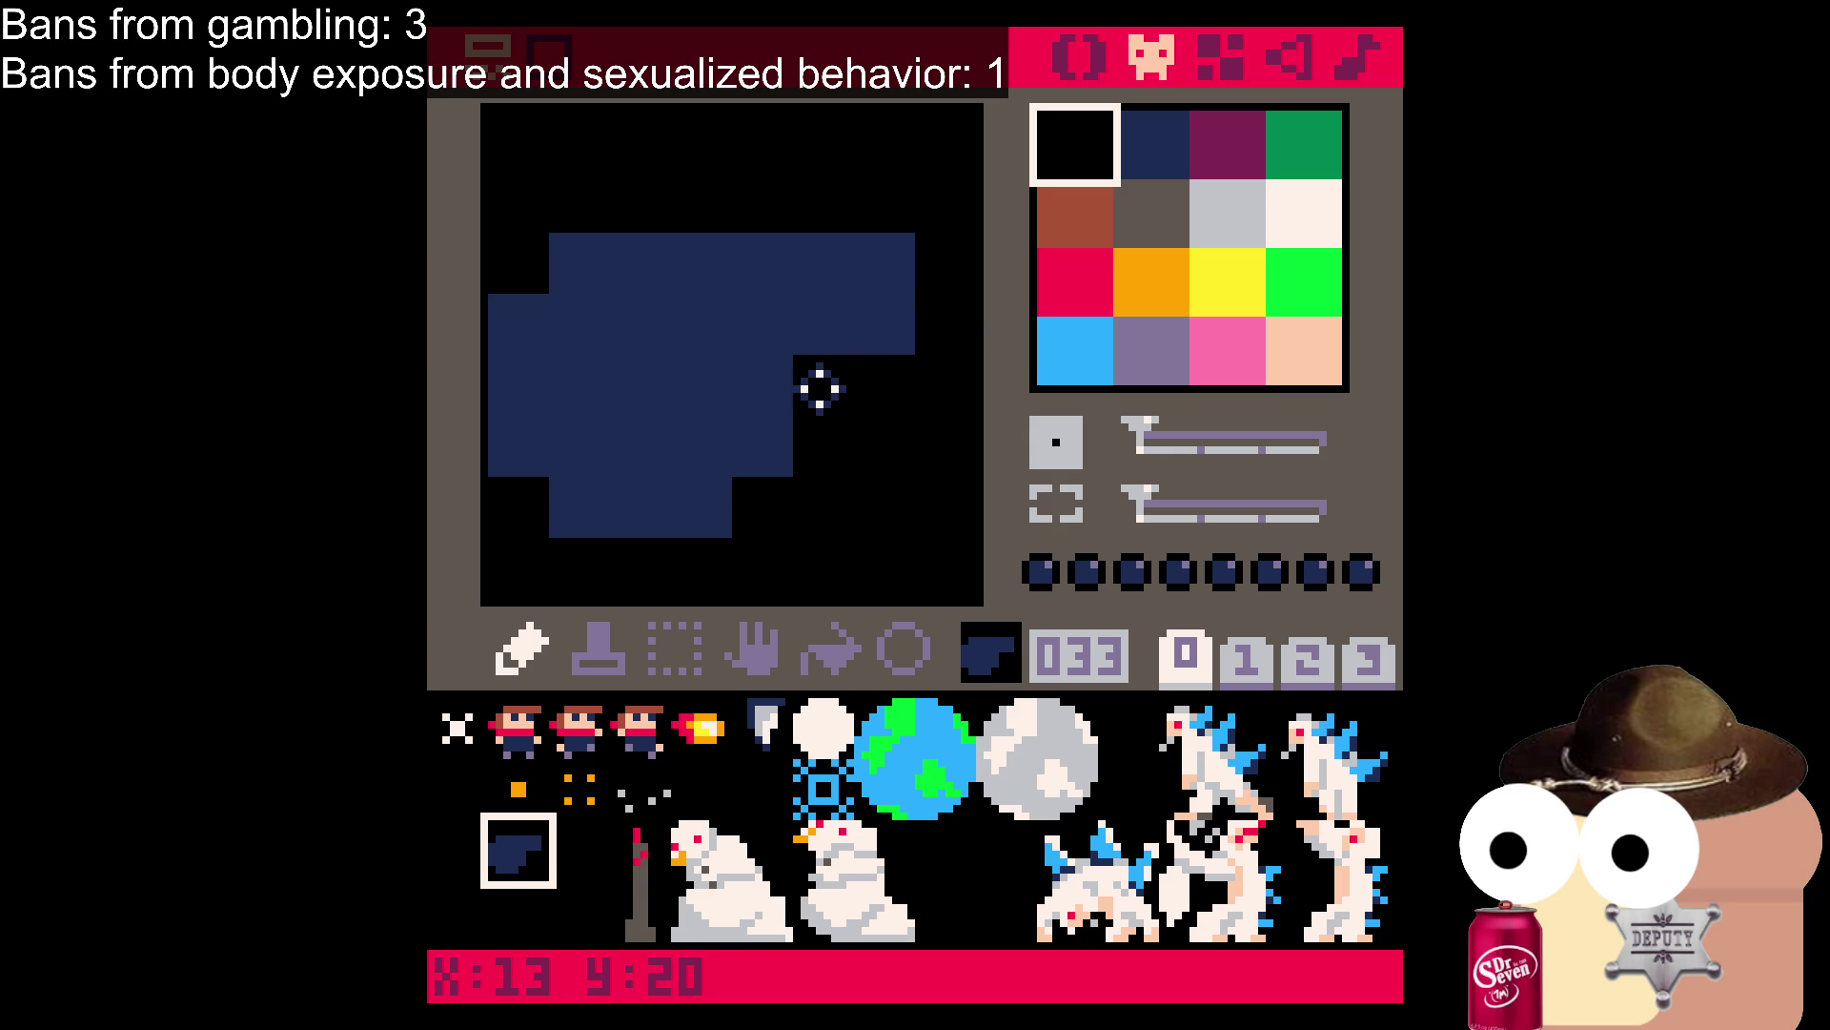
click(817, 343)
click(866, 343)
key(ctrl+z)
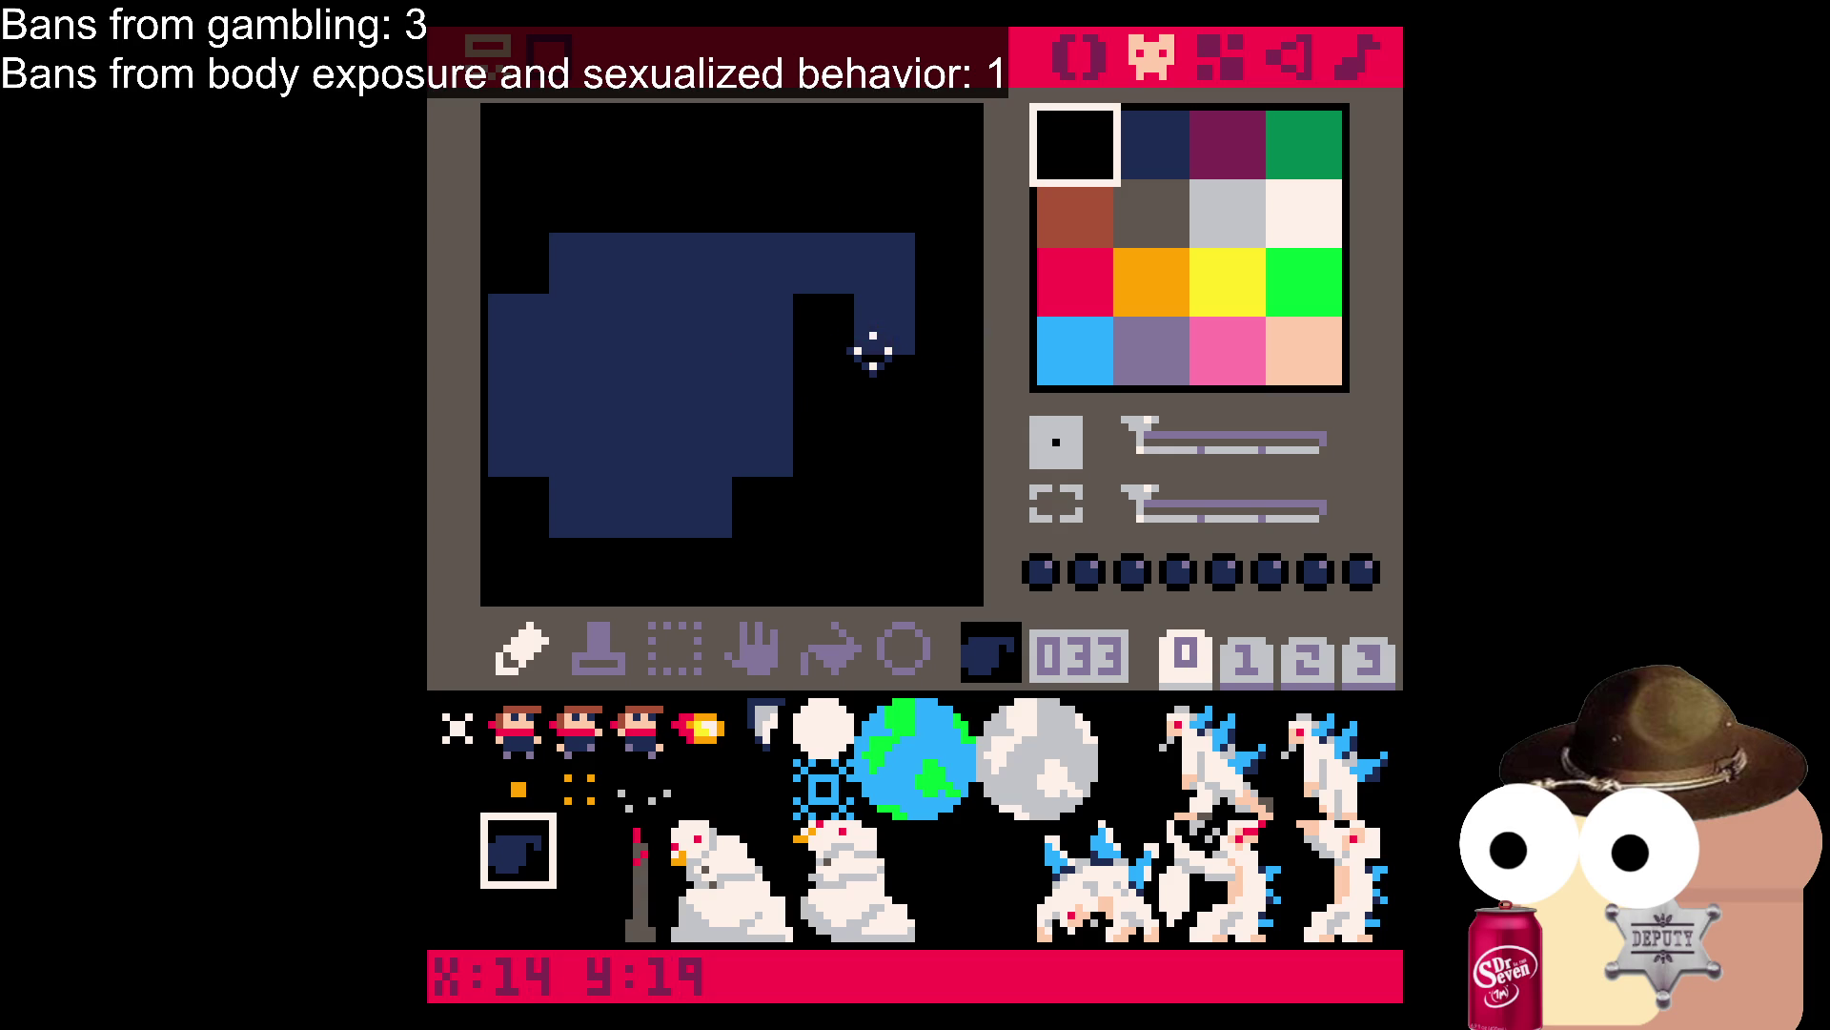
key(ctrl+z)
click(886, 329)
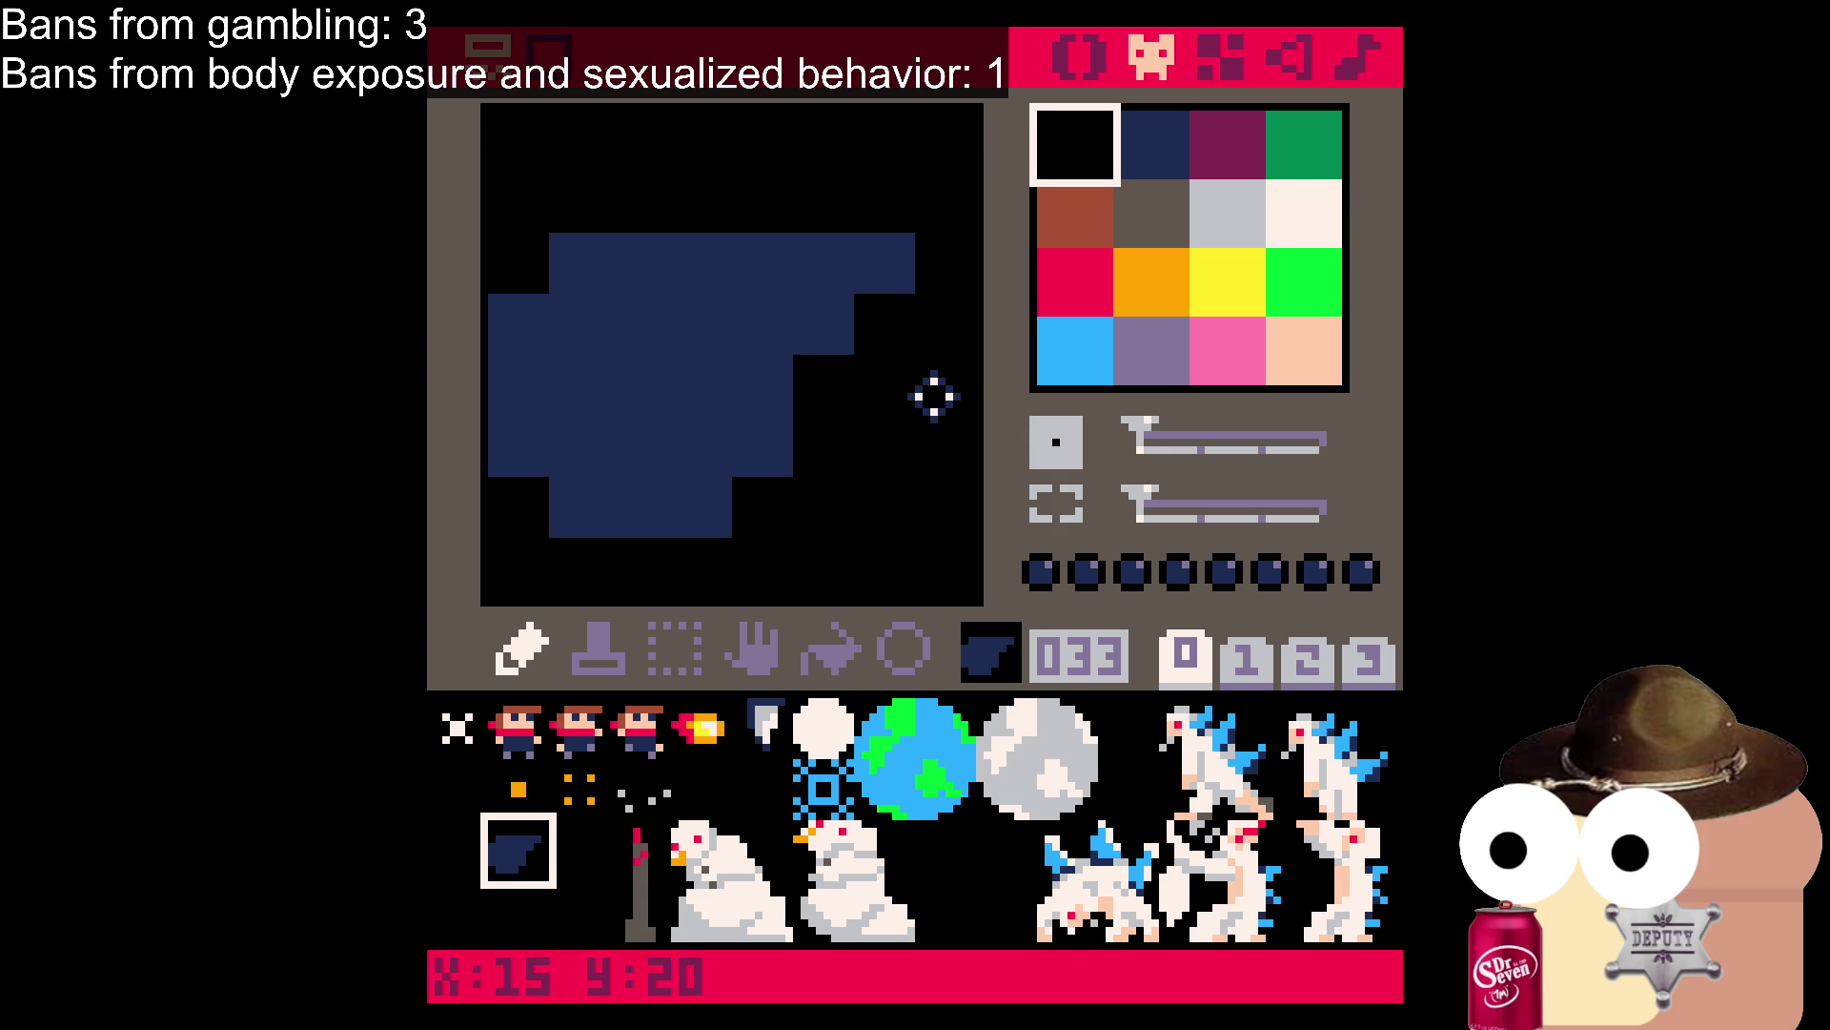
Try a navy block above the top row, undo it, then blacken the shape's middle rows.
click(1148, 148)
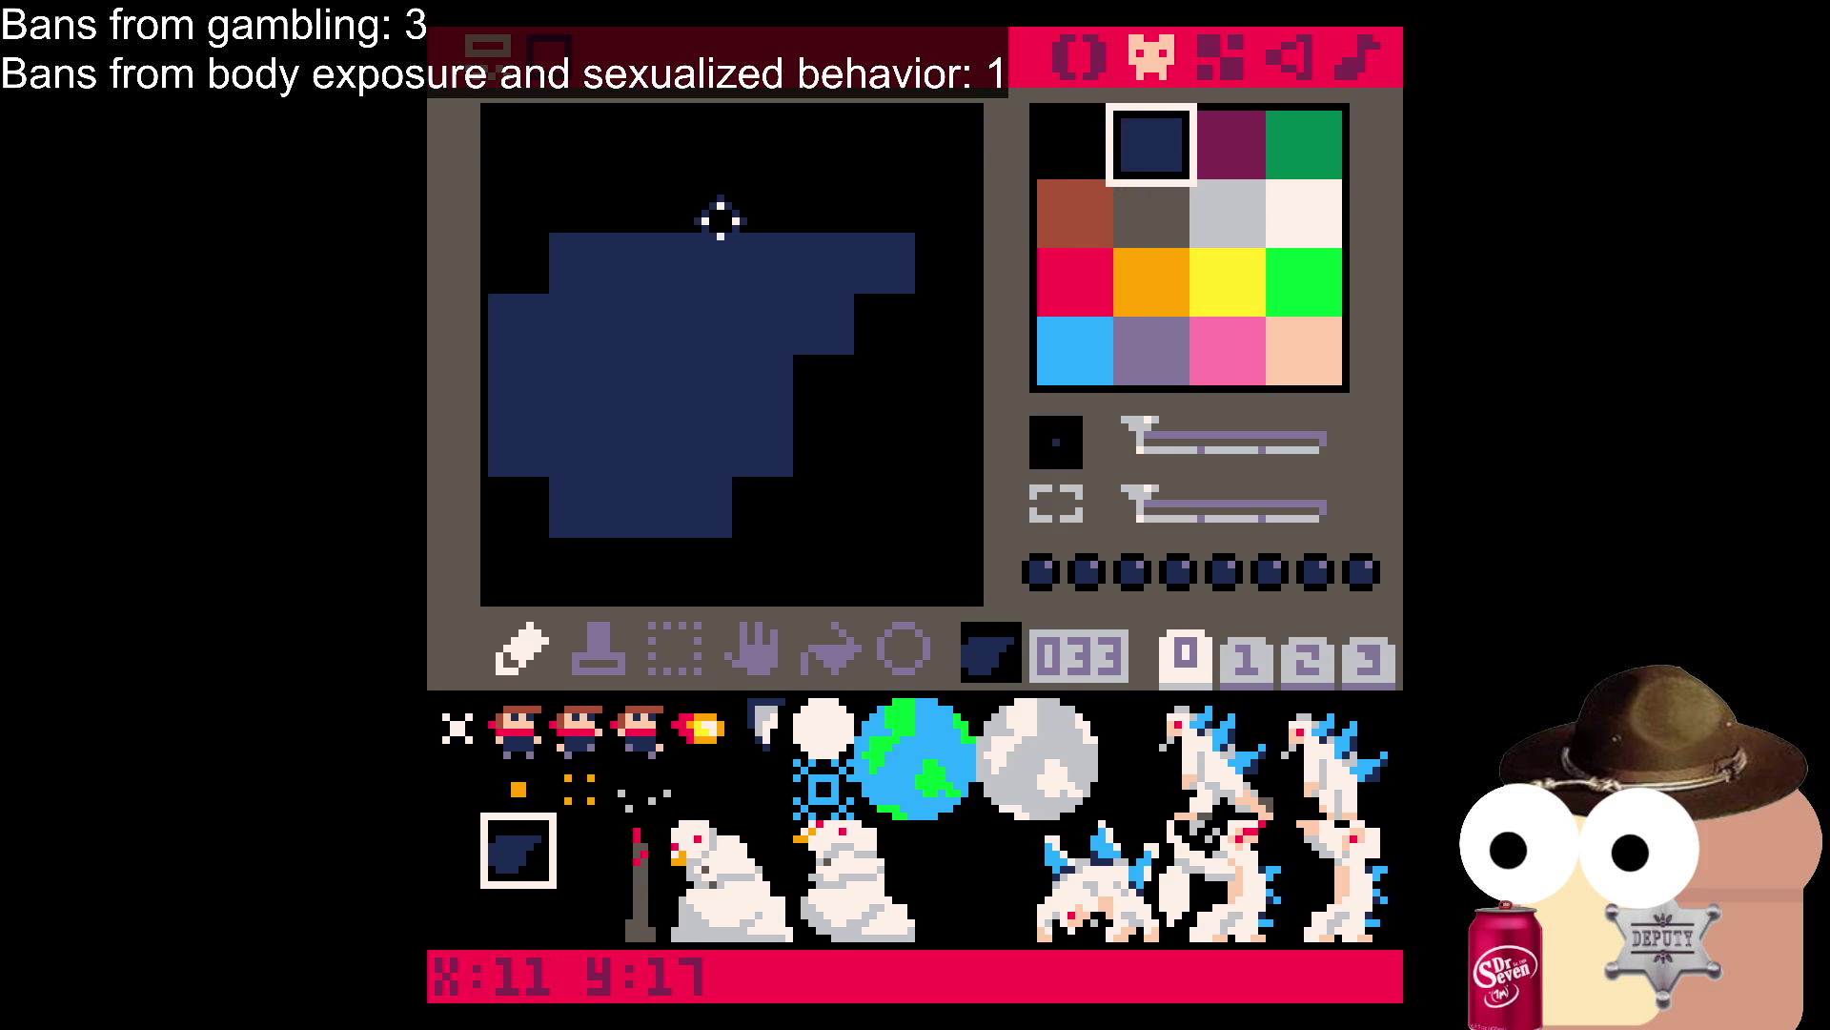
drag(597, 208, 699, 196)
key(ctrl+z)
key(ctrl+z)
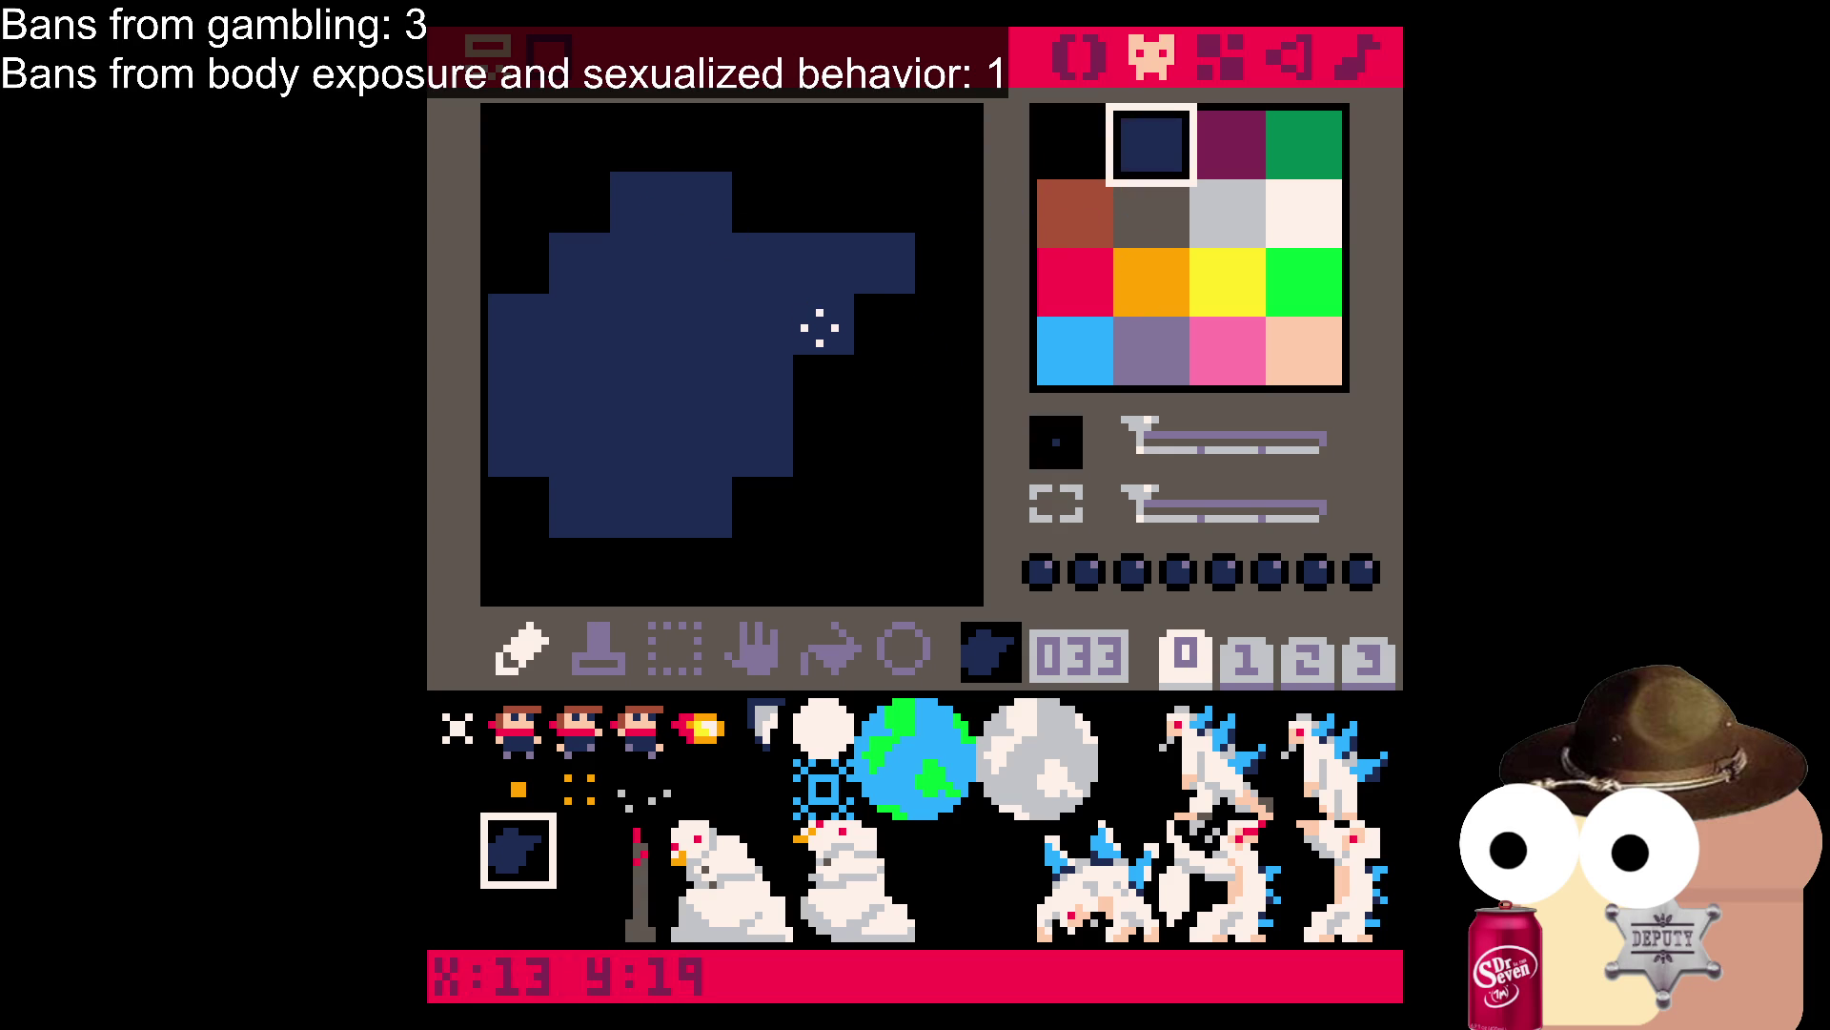
key(ctrl+z)
click(1073, 145)
mouse_move(884, 262)
mouse_down()
mouse_move(499, 297)
mouse_move(849, 352)
mouse_move(805, 461)
mouse_move(596, 511)
mouse_up()
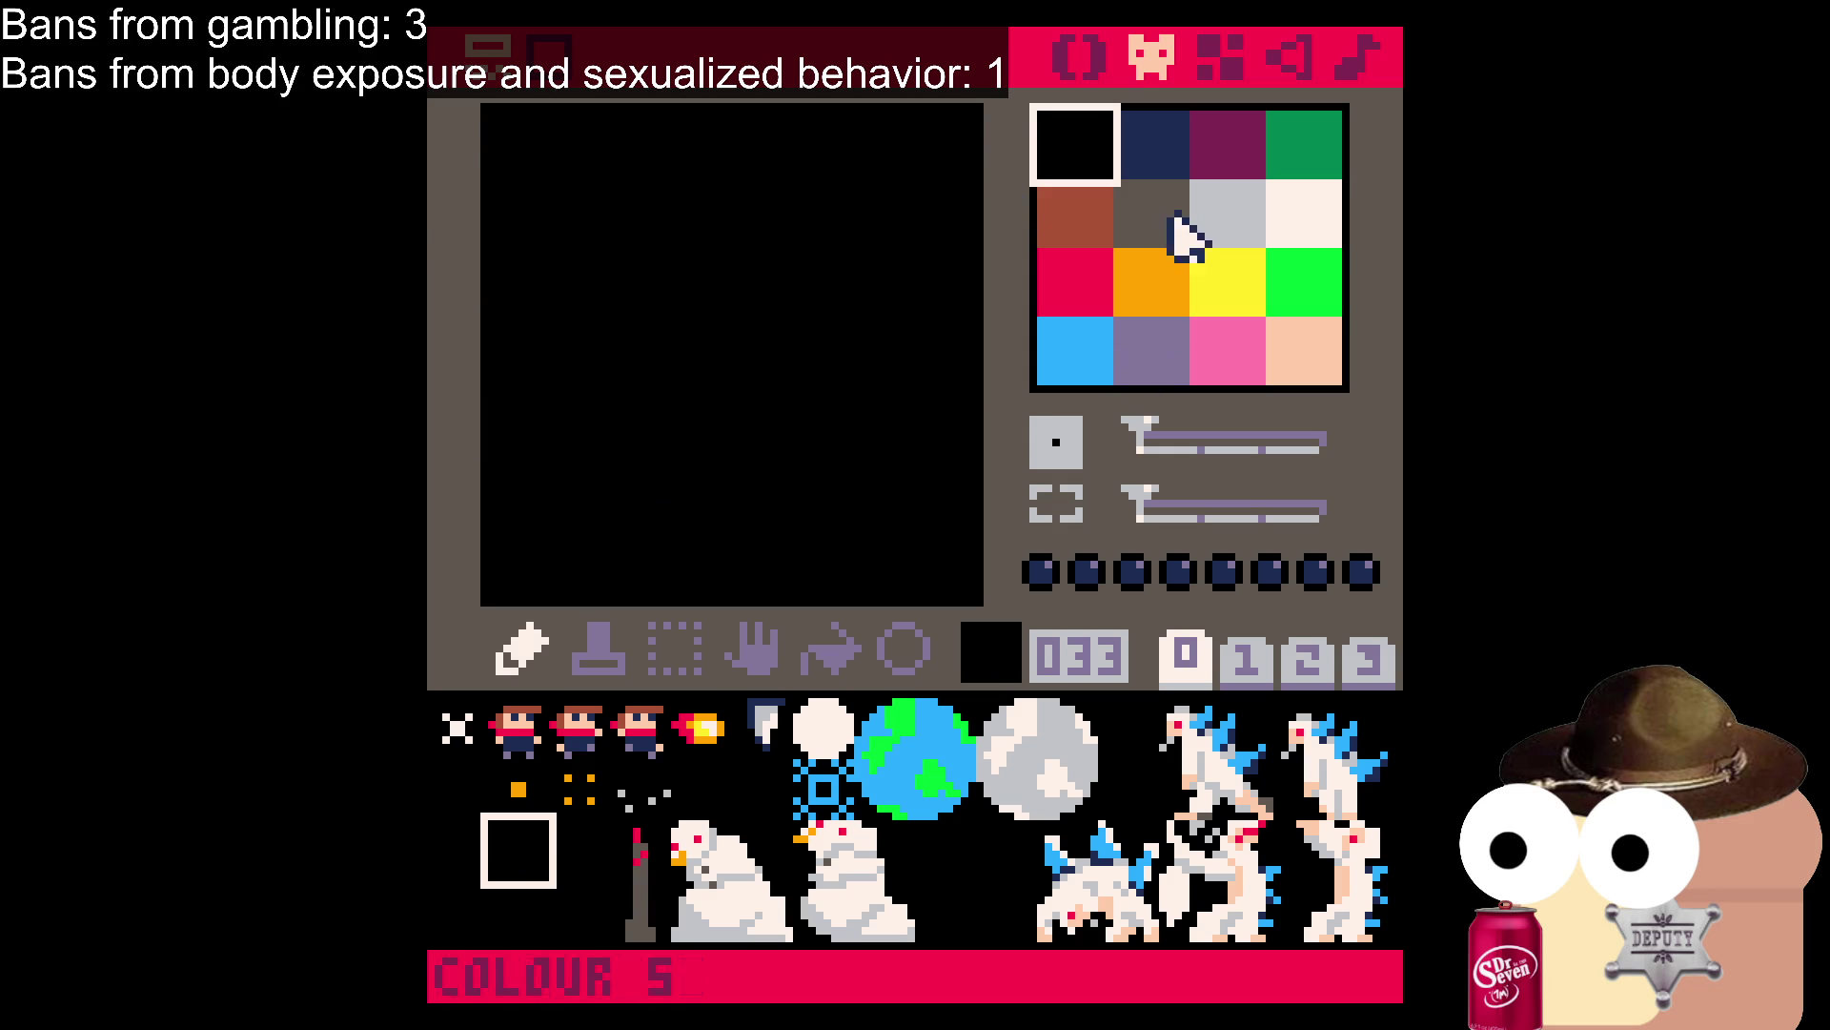
click(1150, 145)
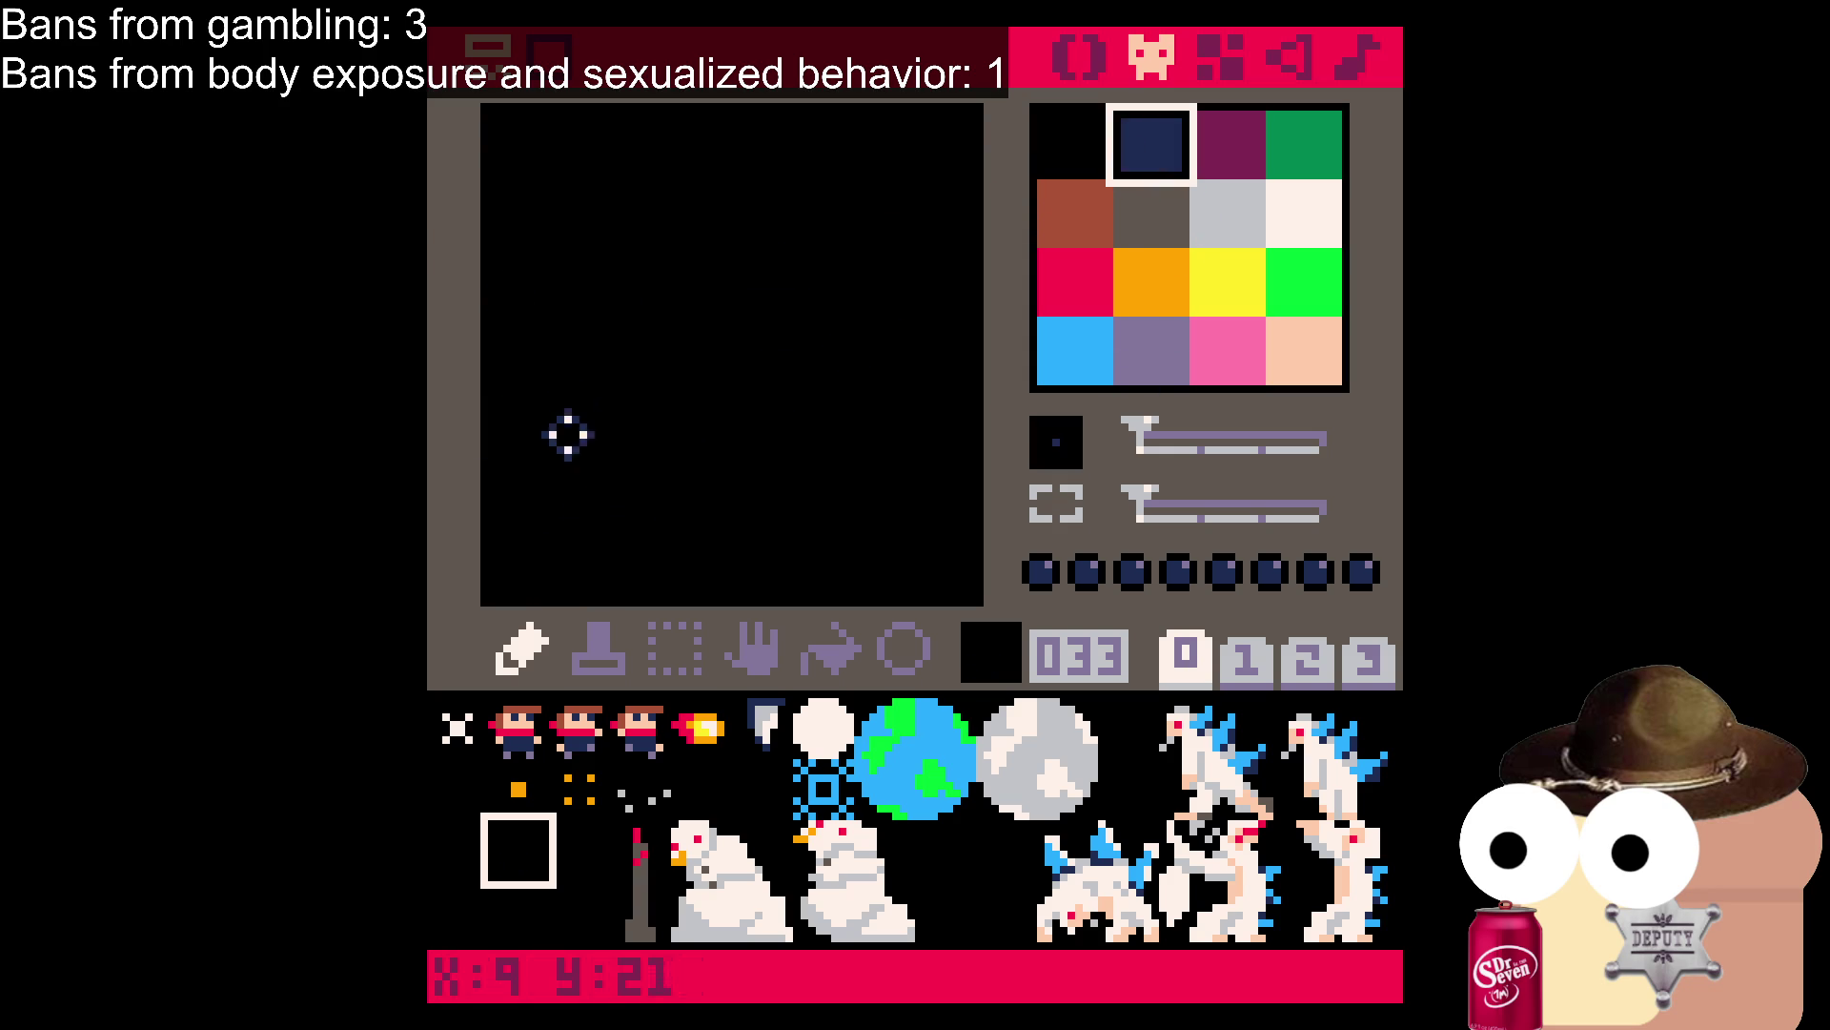
mouse_move(583, 326)
mouse_down()
mouse_move(543, 474)
mouse_move(575, 341)
mouse_move(804, 311)
mouse_up()
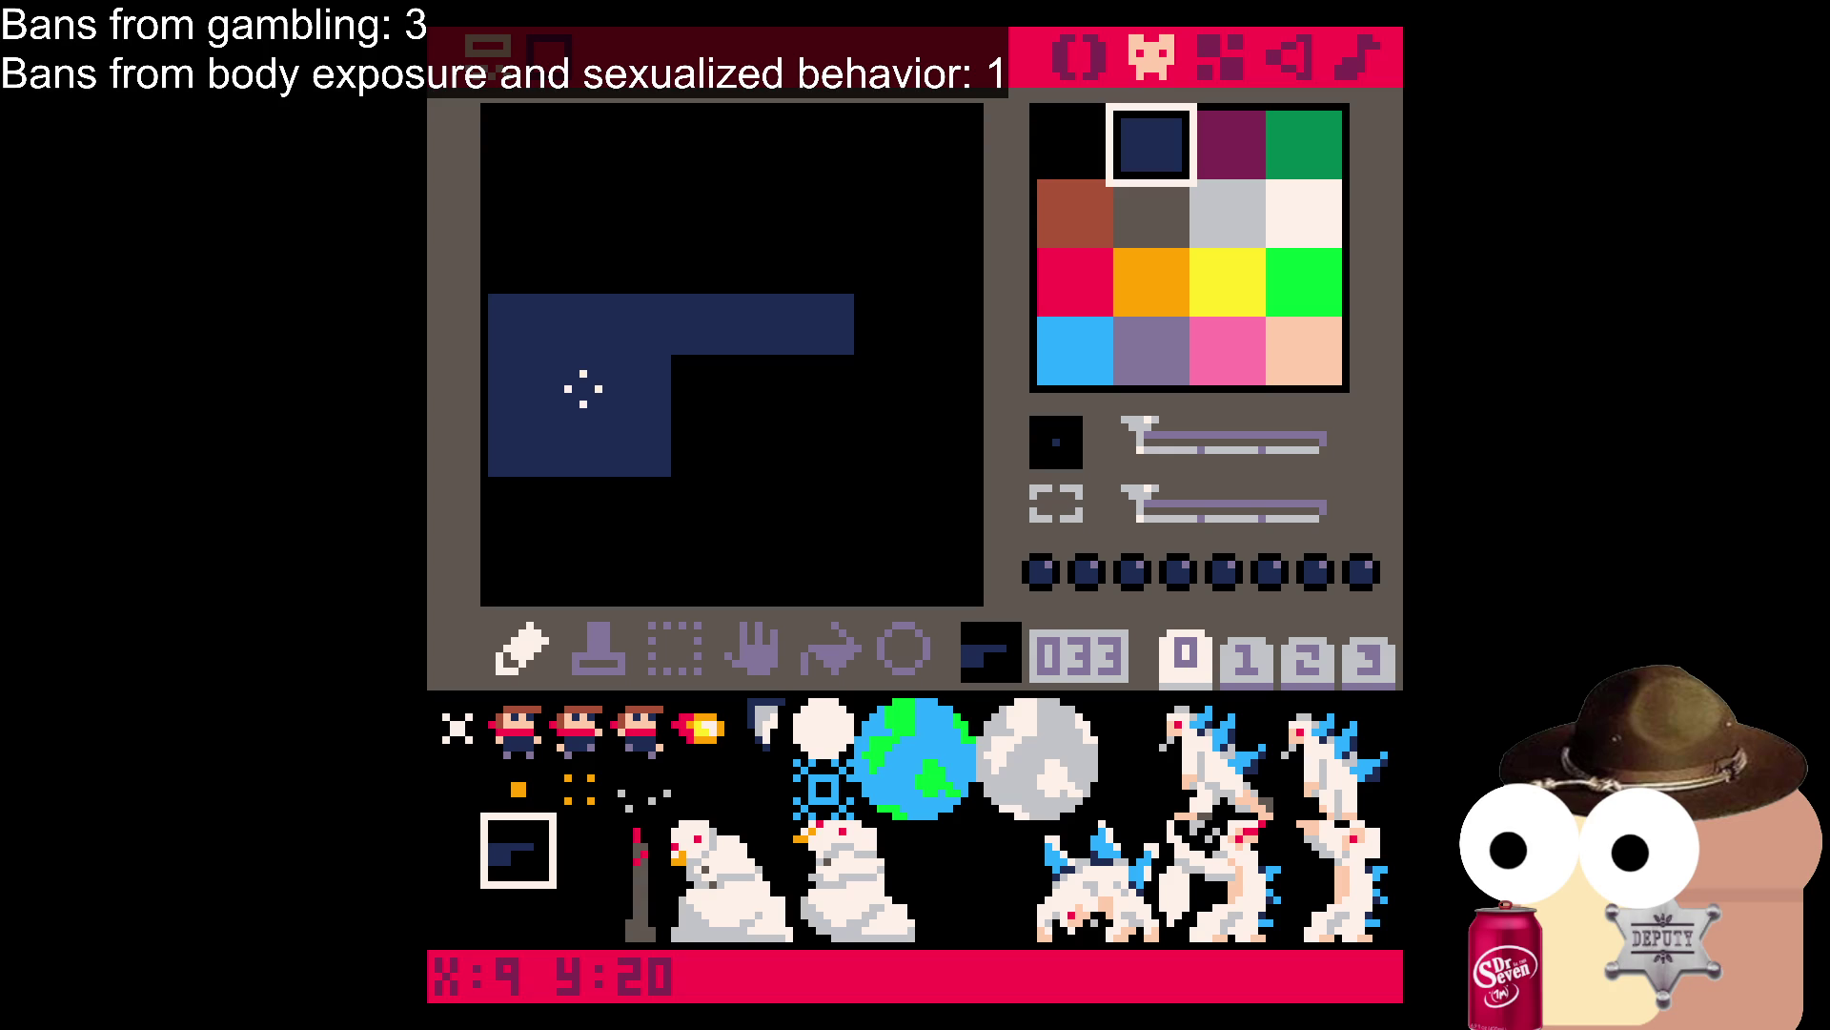
click(1071, 150)
click(1134, 200)
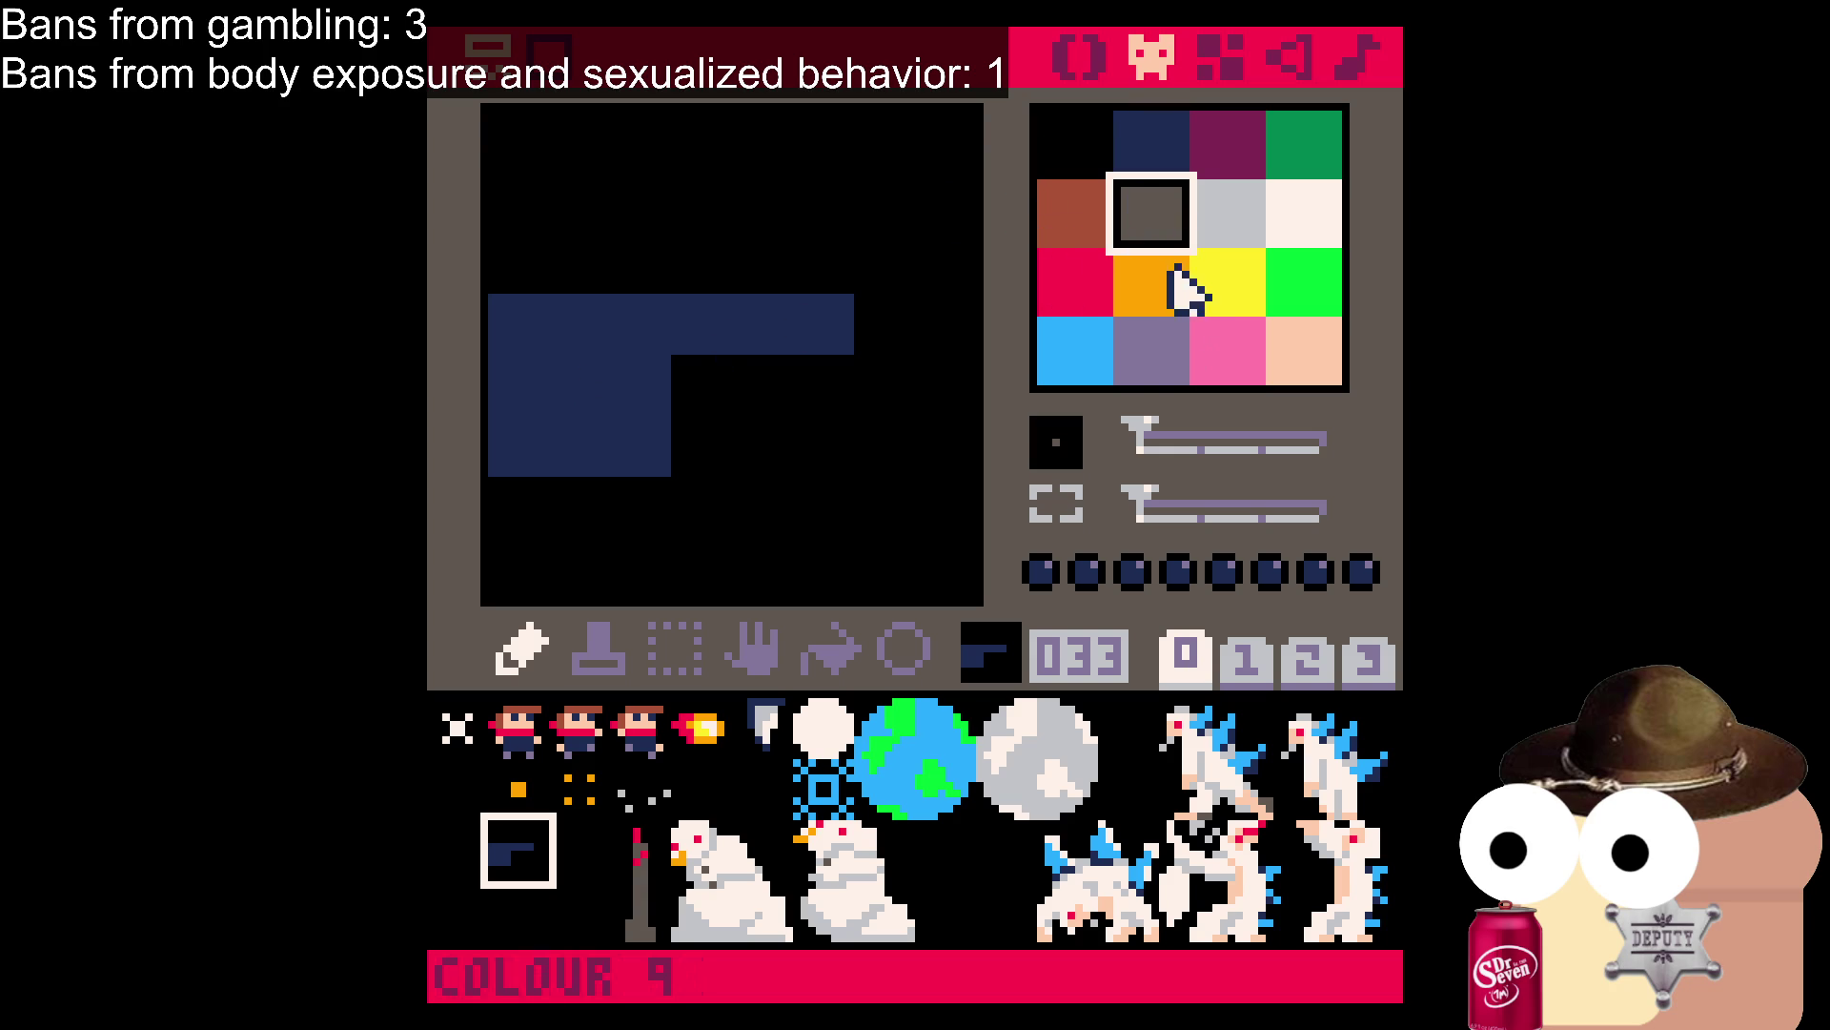
click(1152, 350)
click(578, 386)
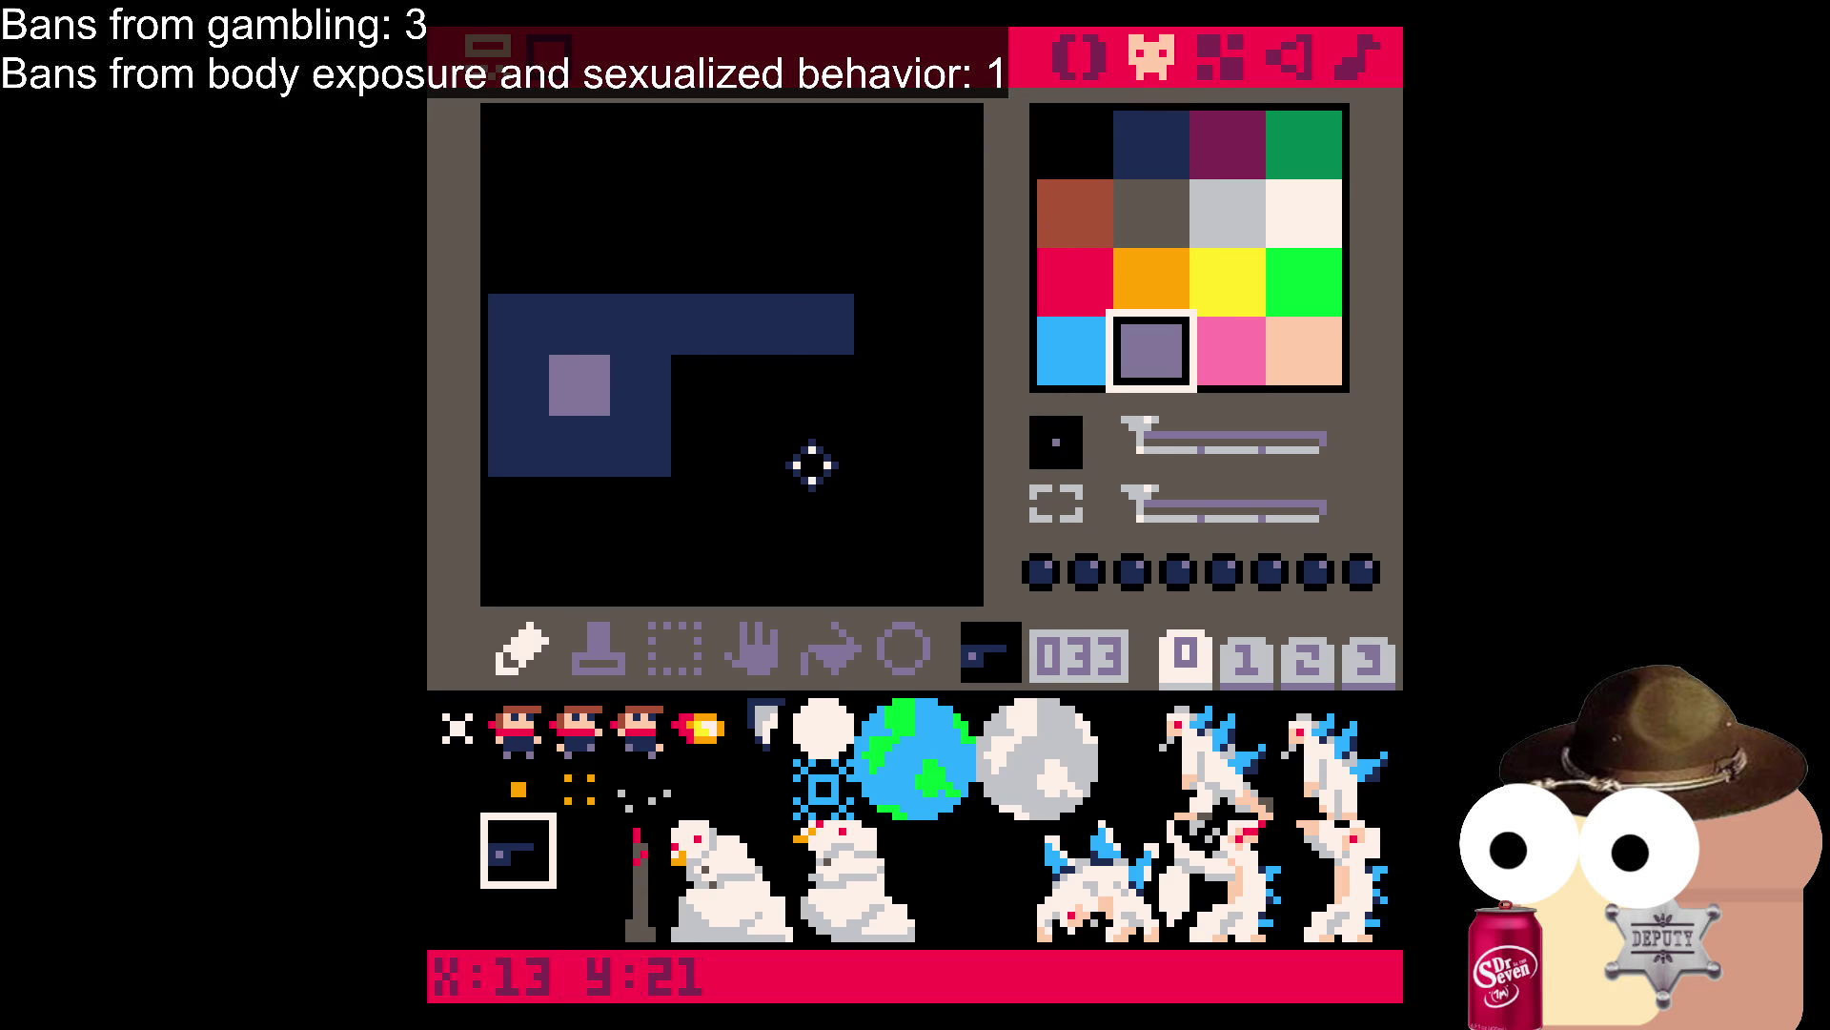
key(ctrl+z)
key(ctrl+z)
key(ctrl+z)
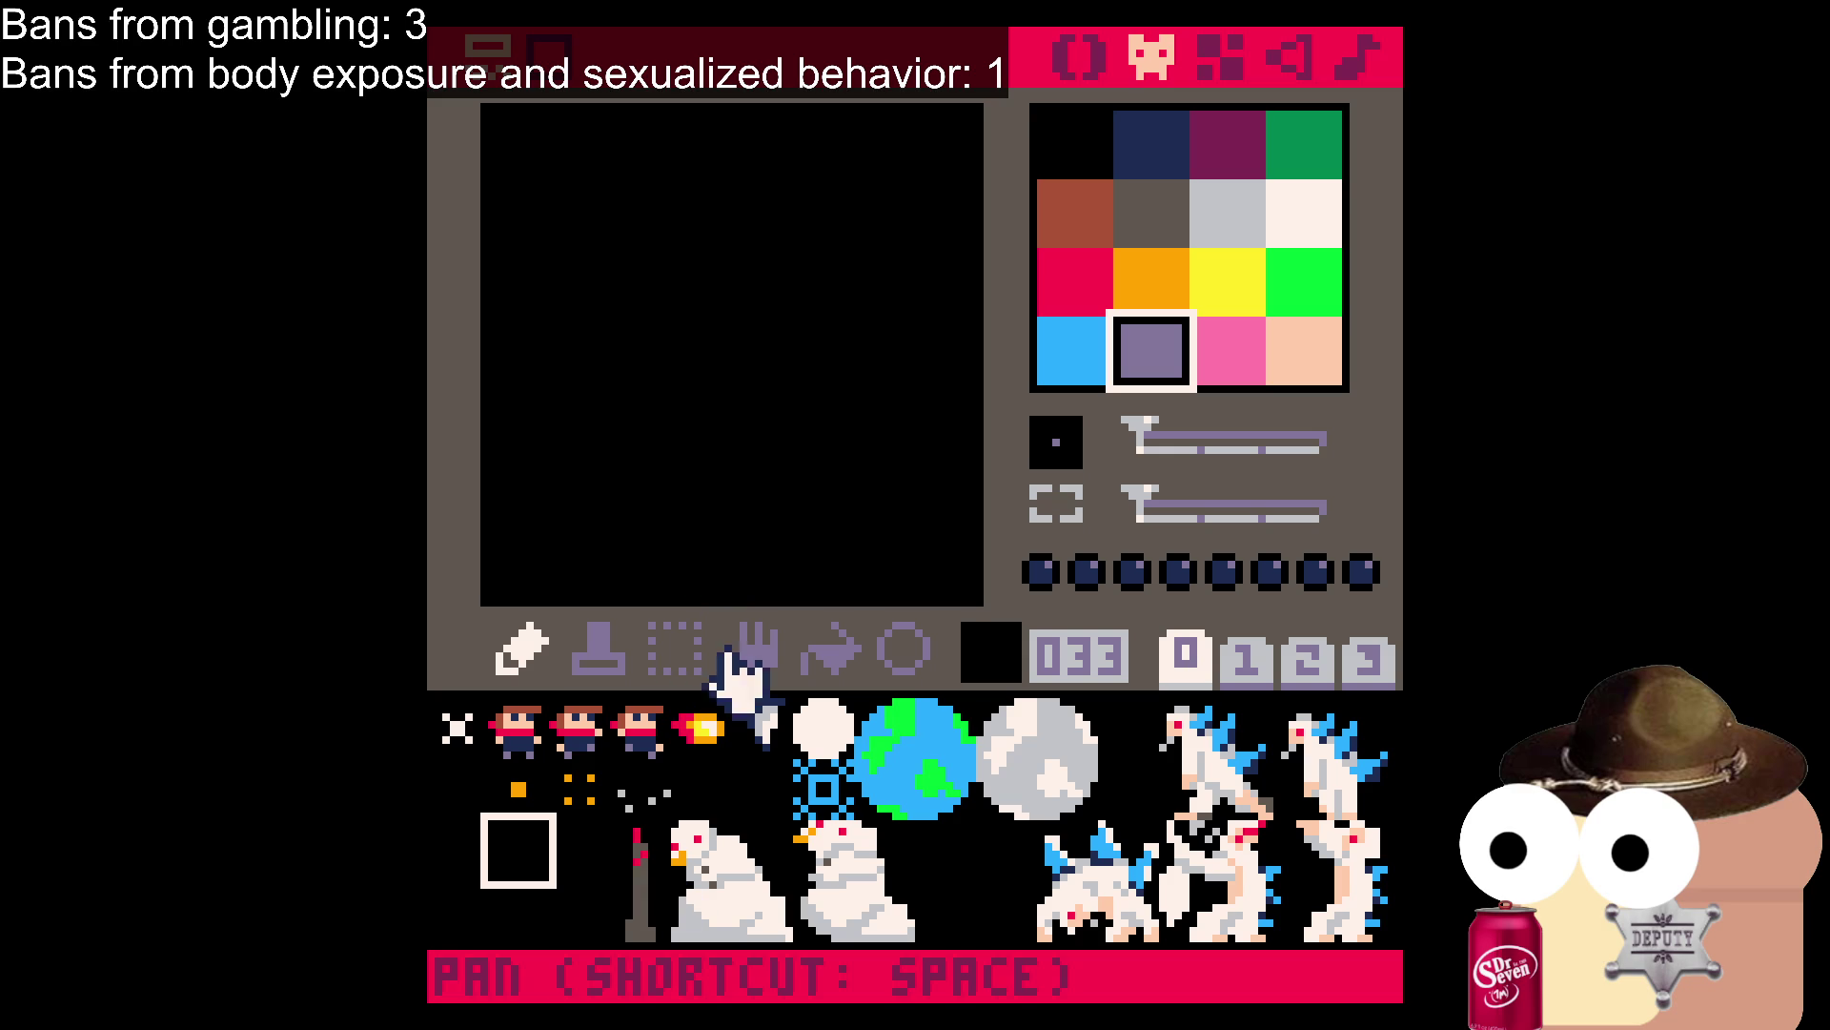
Paint the navy whistle body with an extended top bar and a lavender square inside.
click(1154, 145)
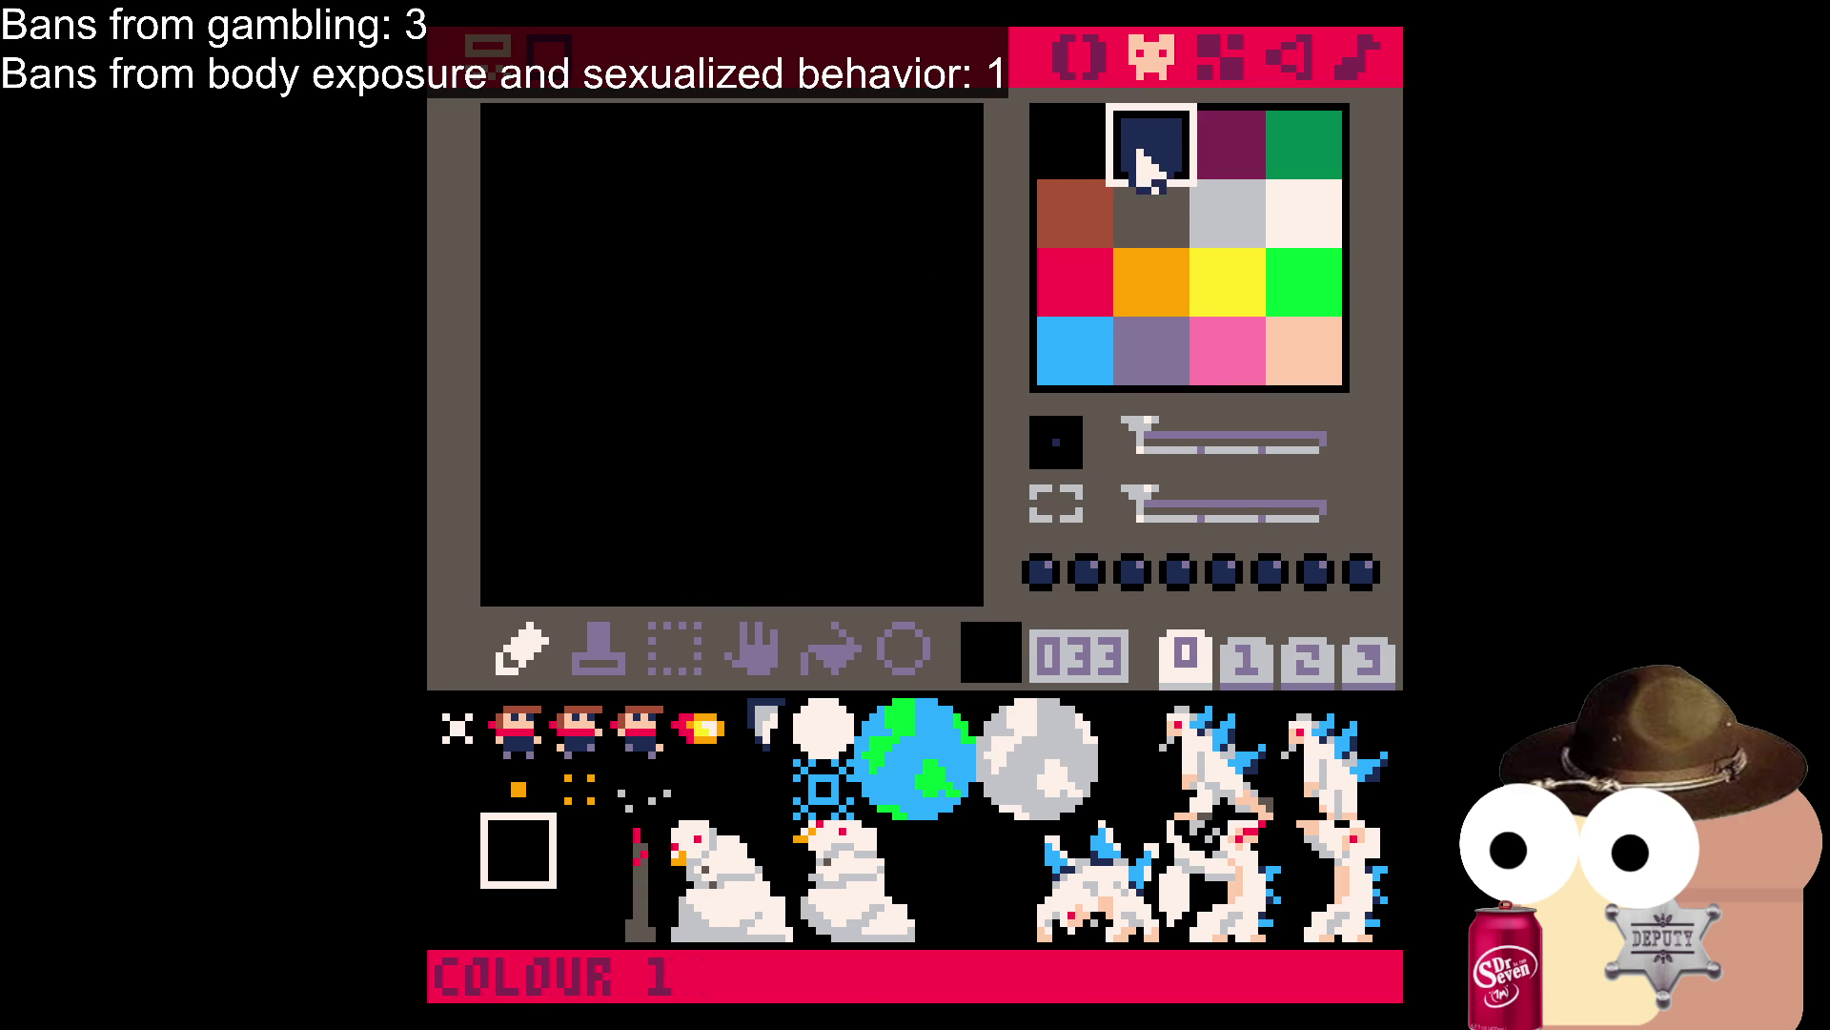
mouse_move(500, 324)
mouse_down()
mouse_move(698, 343)
mouse_move(653, 467)
mouse_move(568, 486)
mouse_move(559, 373)
mouse_move(654, 503)
mouse_move(654, 388)
mouse_up()
drag(753, 324, 966, 320)
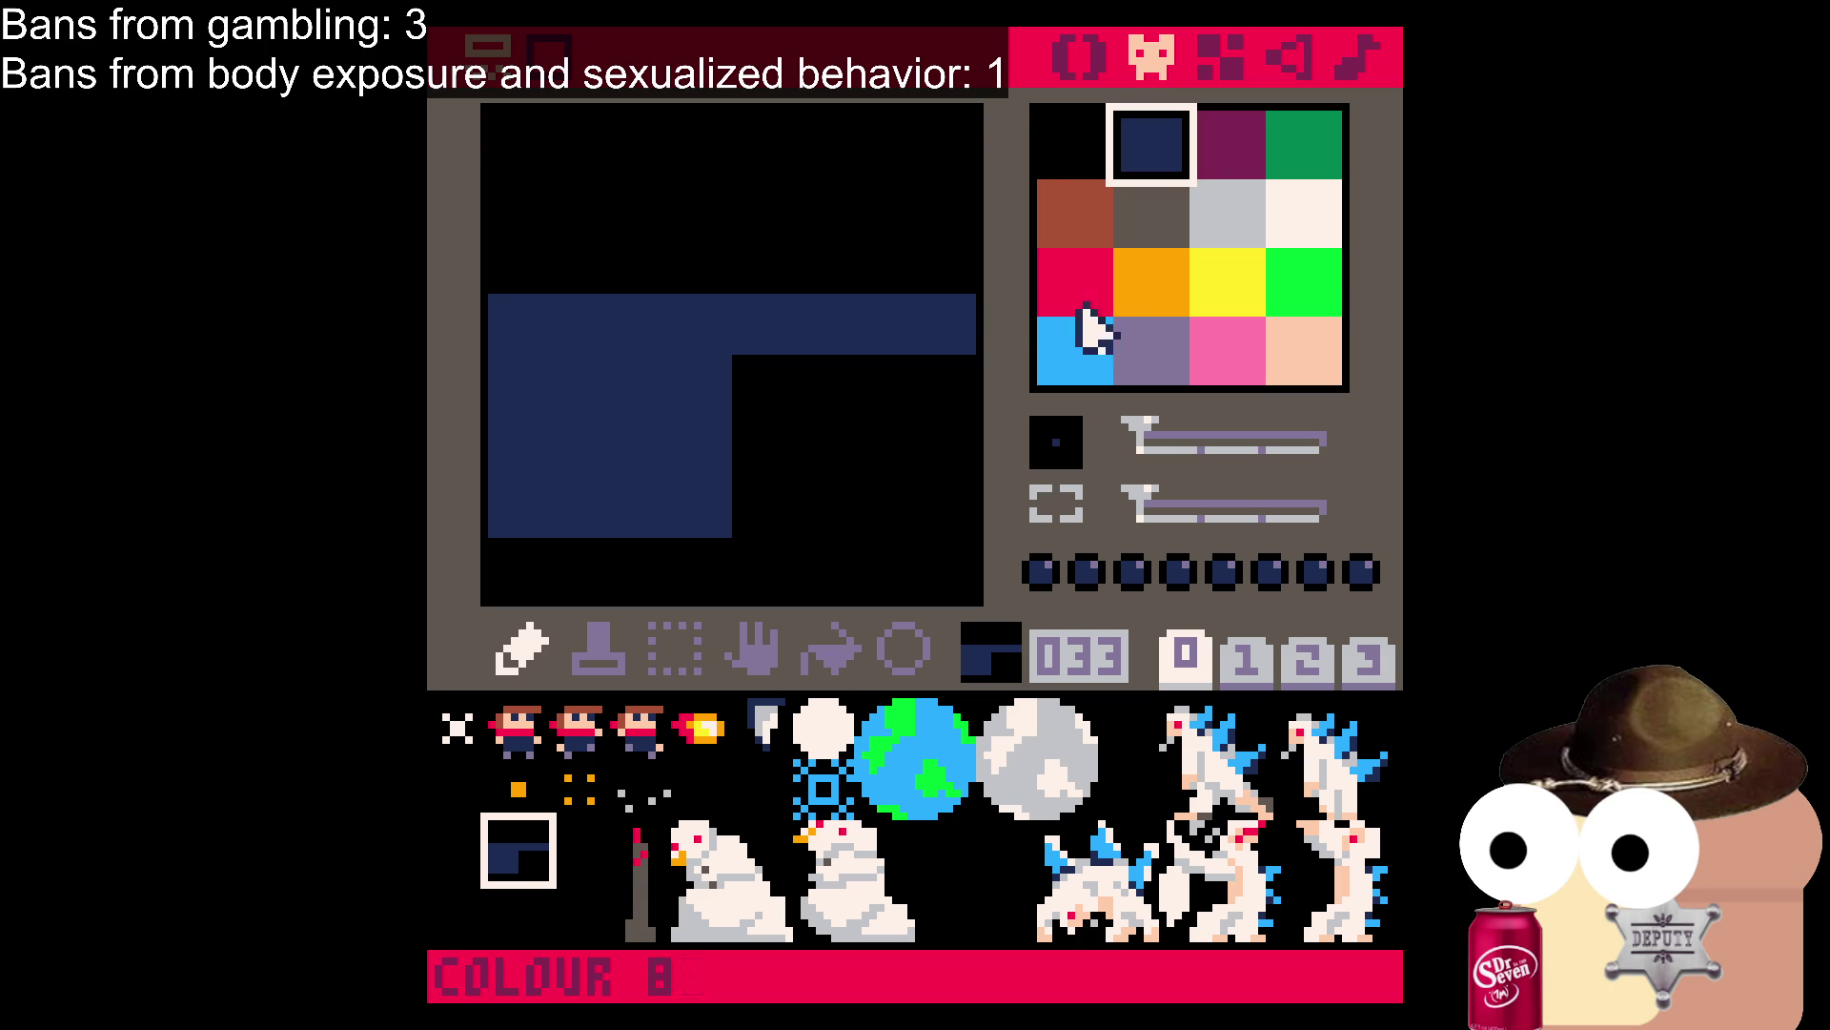
click(1152, 352)
mouse_move(576, 400)
mouse_down()
mouse_move(599, 442)
mouse_move(592, 426)
mouse_move(637, 412)
mouse_up()
key(ctrl+z)
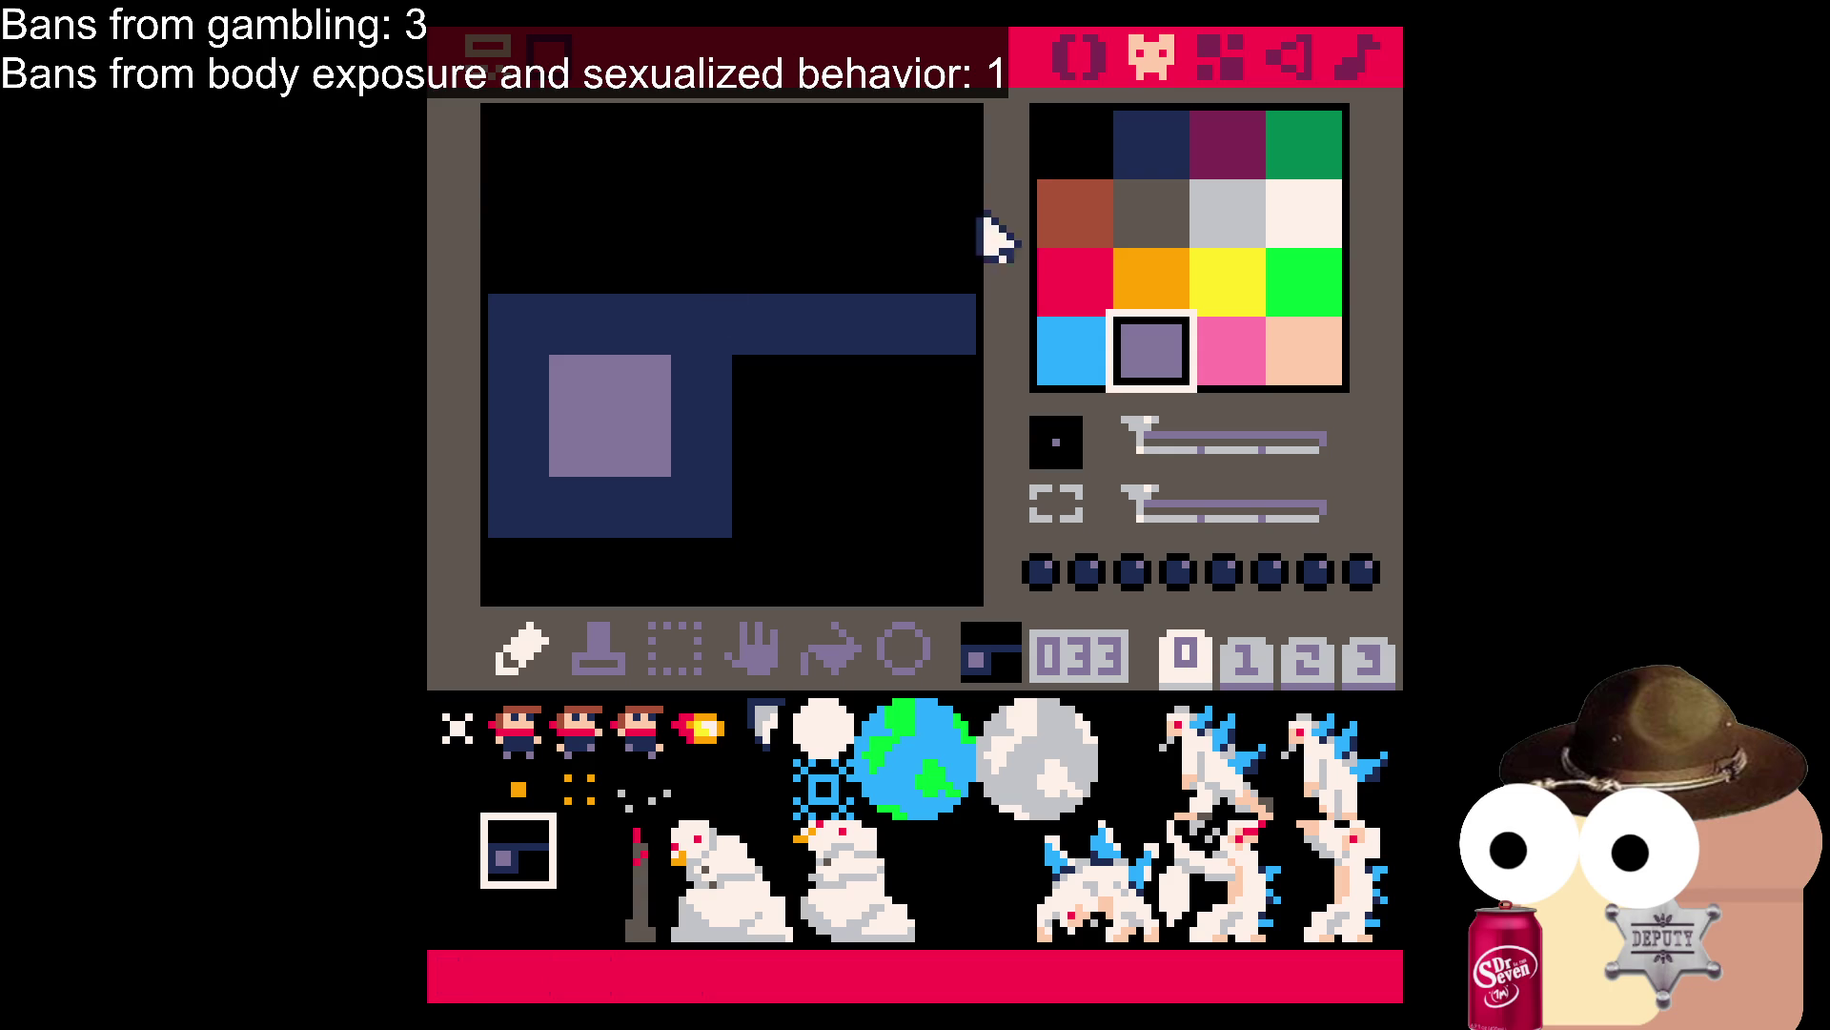
Notch the navy bar with a black pixel where it meets the body, after trying dark grey.
click(1091, 164)
click(1158, 195)
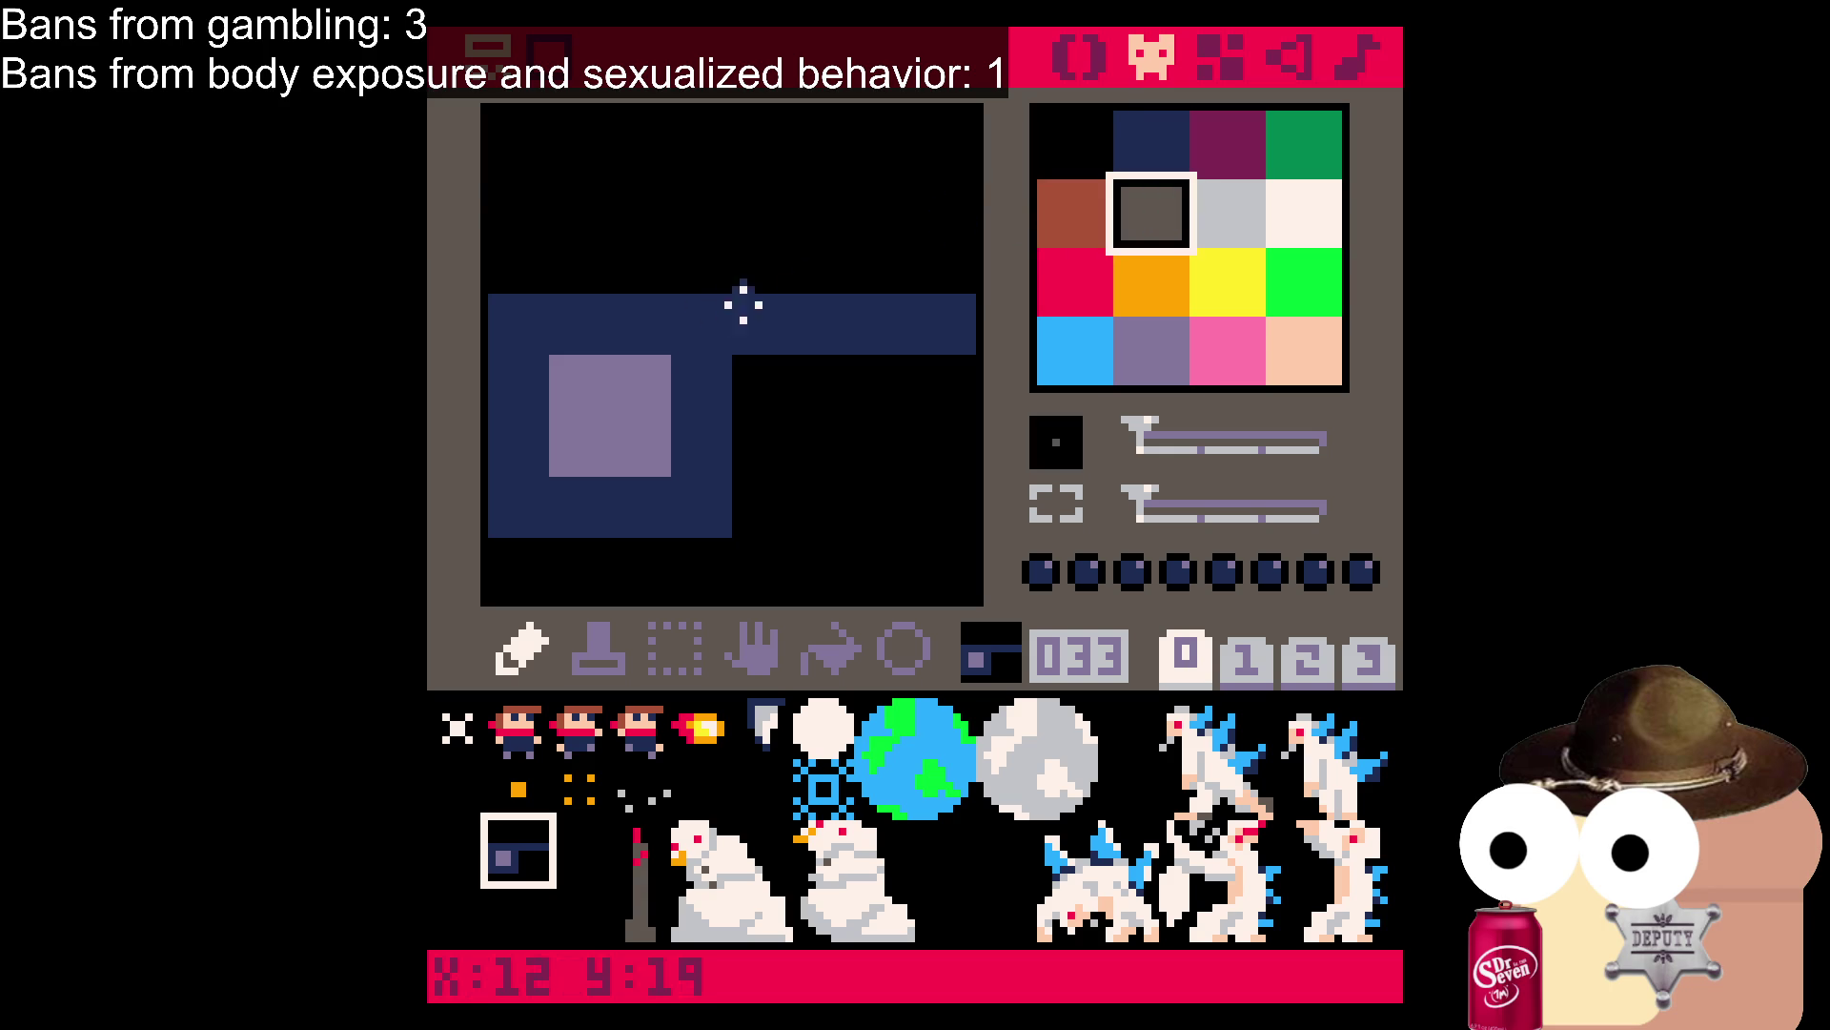
click(701, 324)
click(1075, 147)
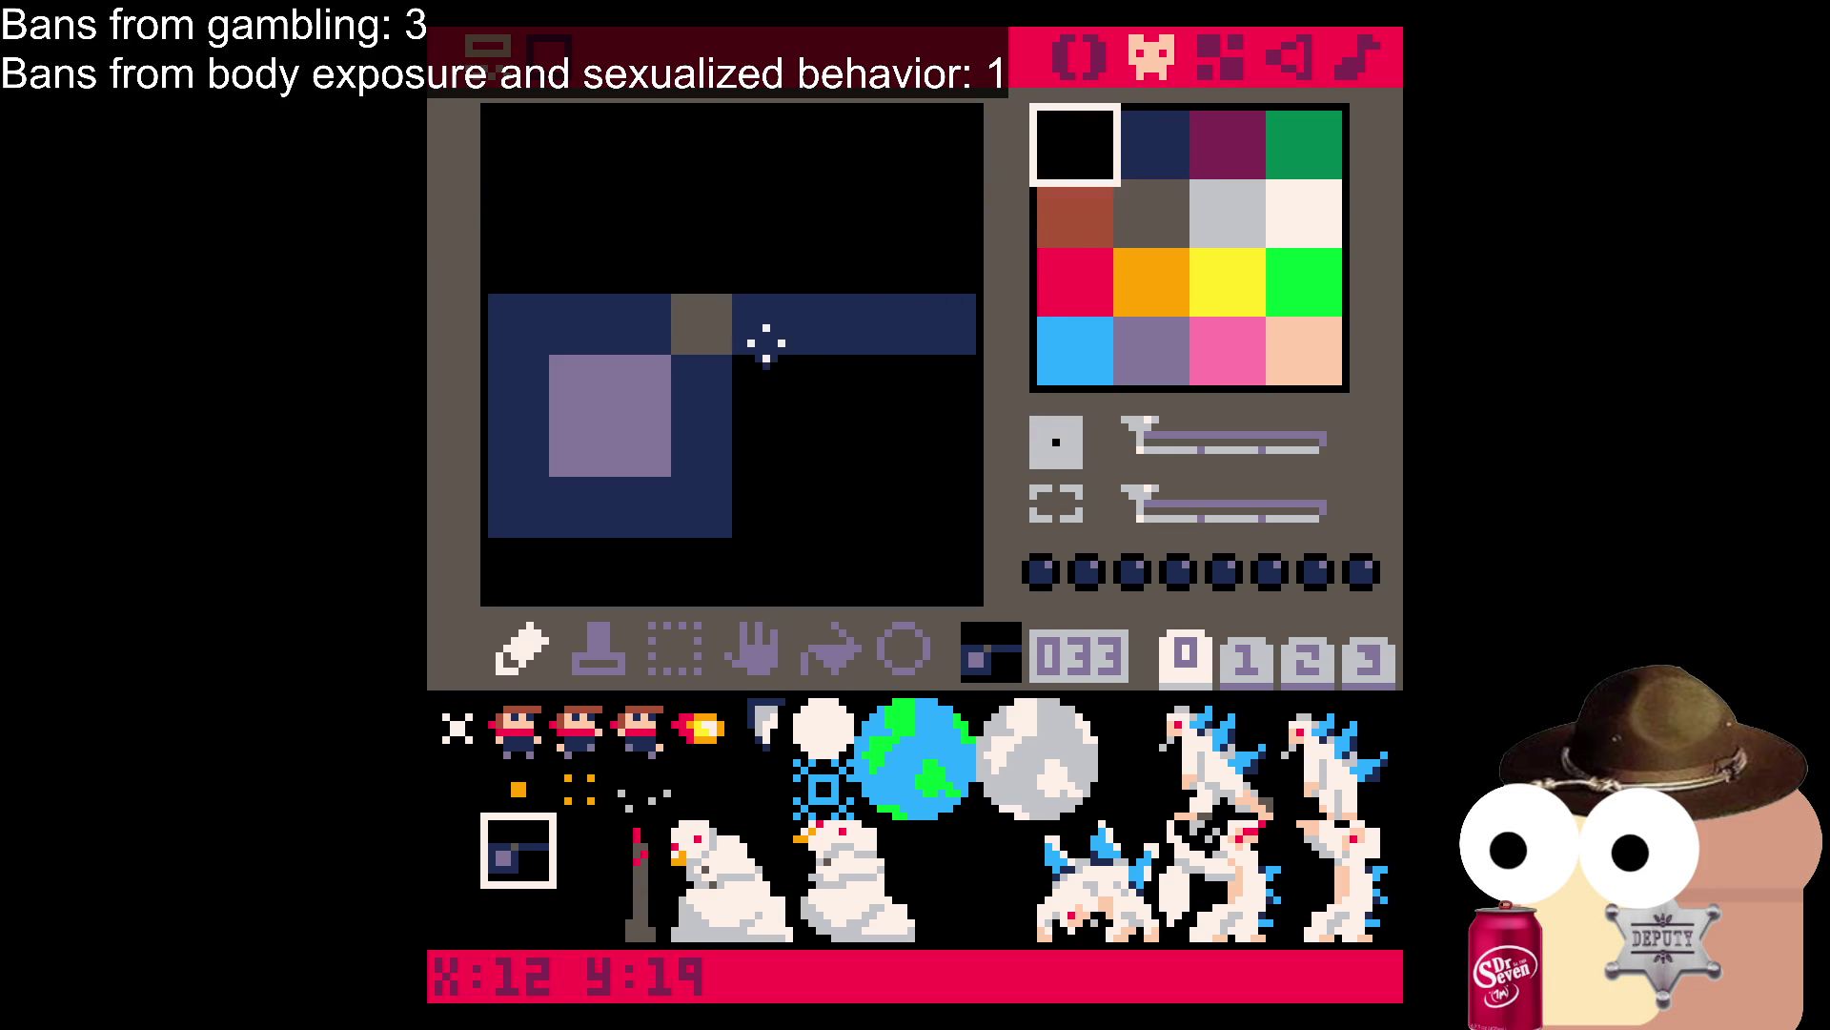
click(701, 324)
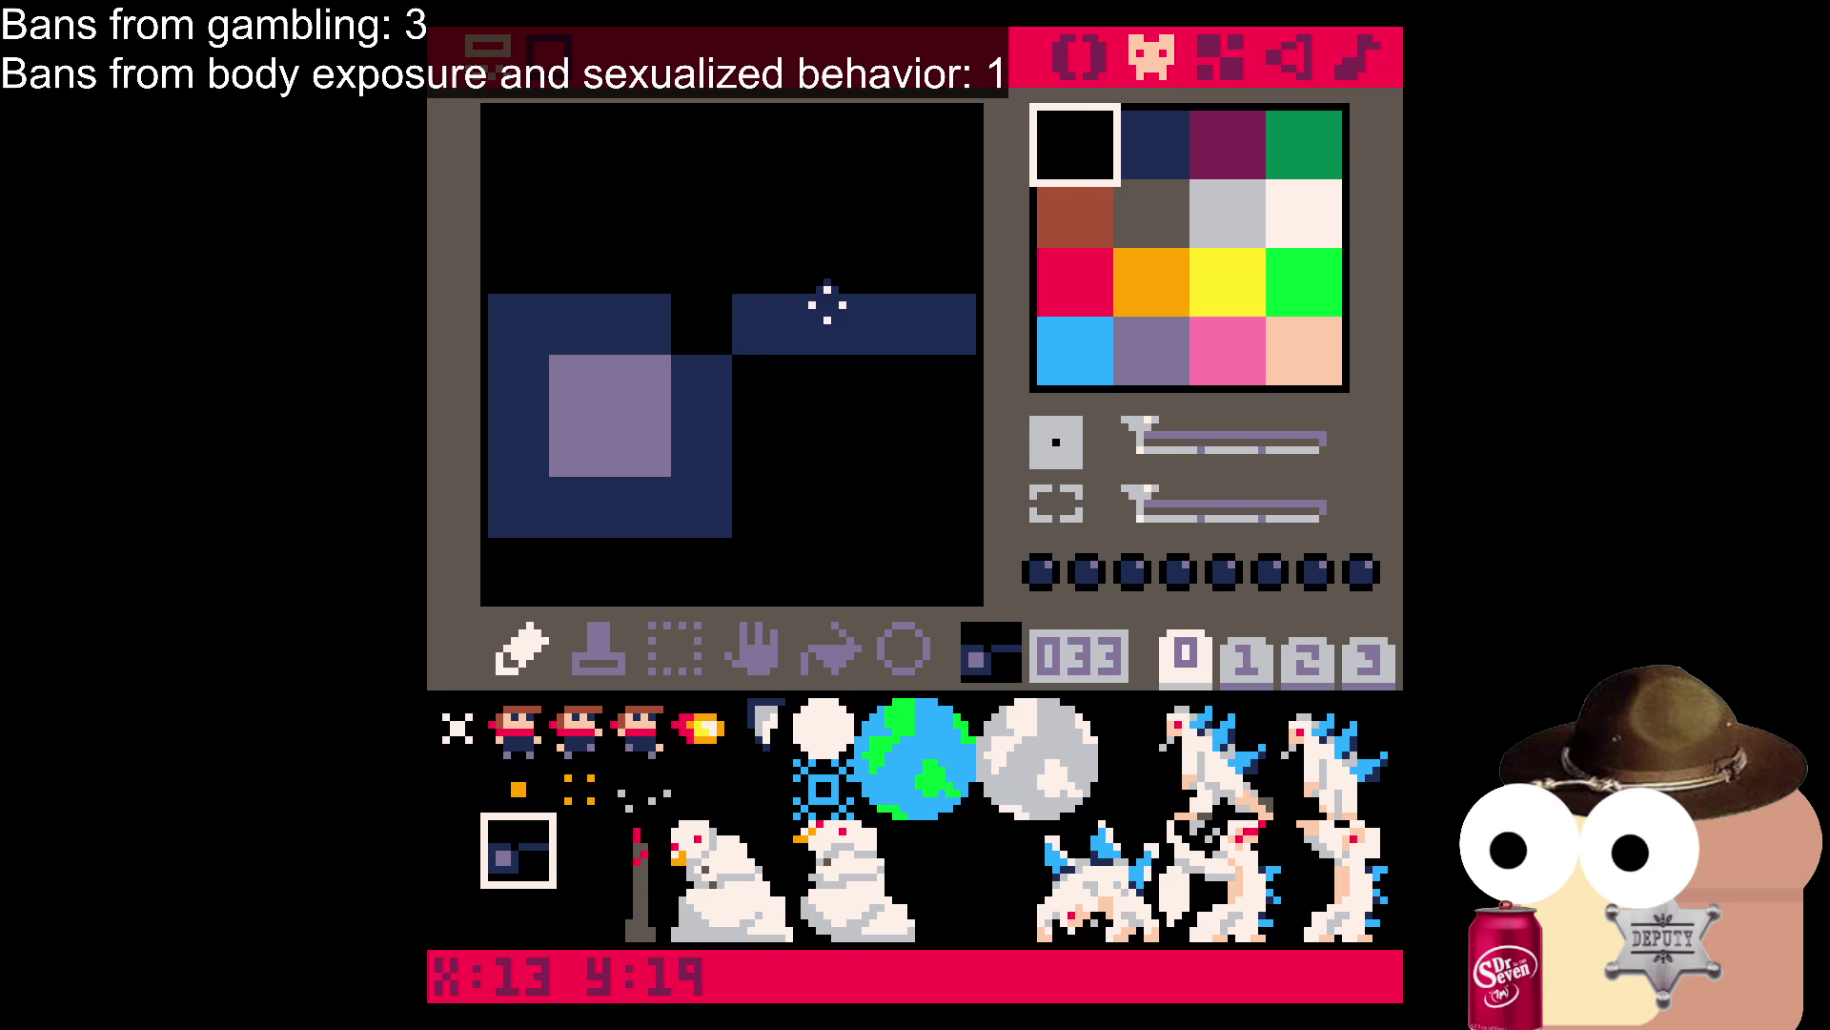
Add two navy pixels below the whistle's top bar.
click(1139, 157)
click(763, 387)
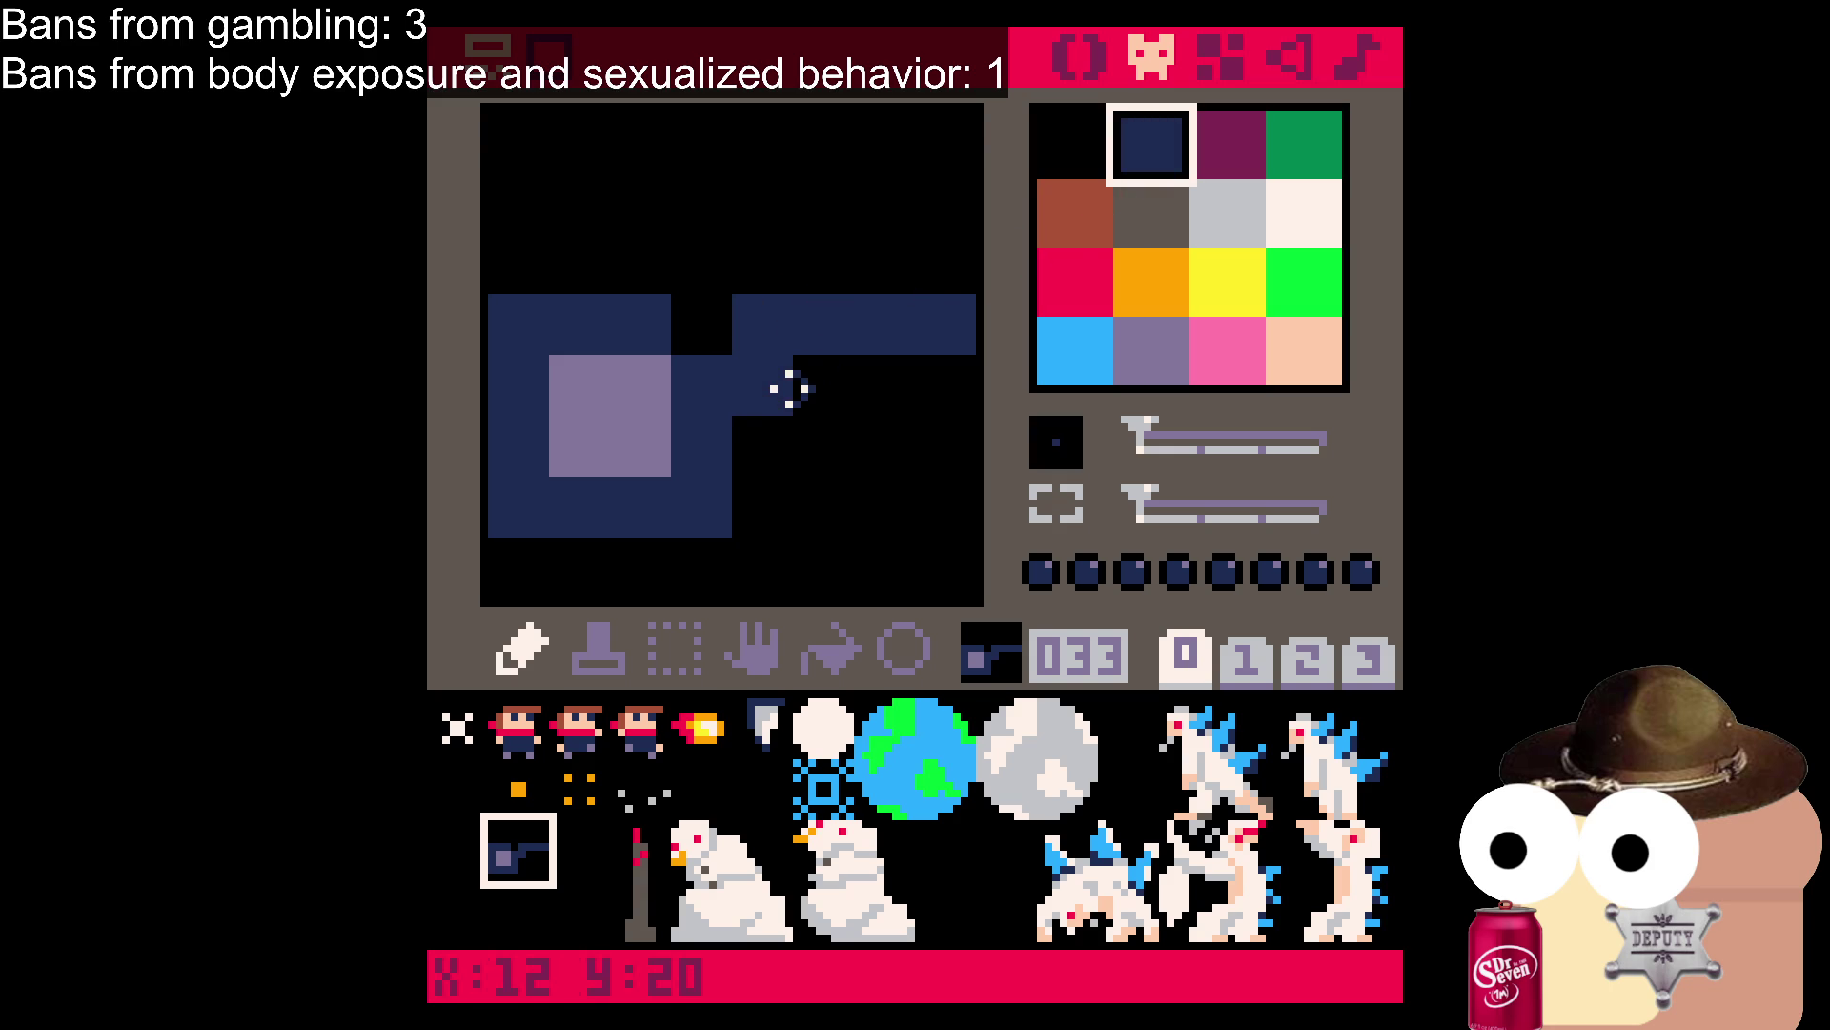
click(819, 388)
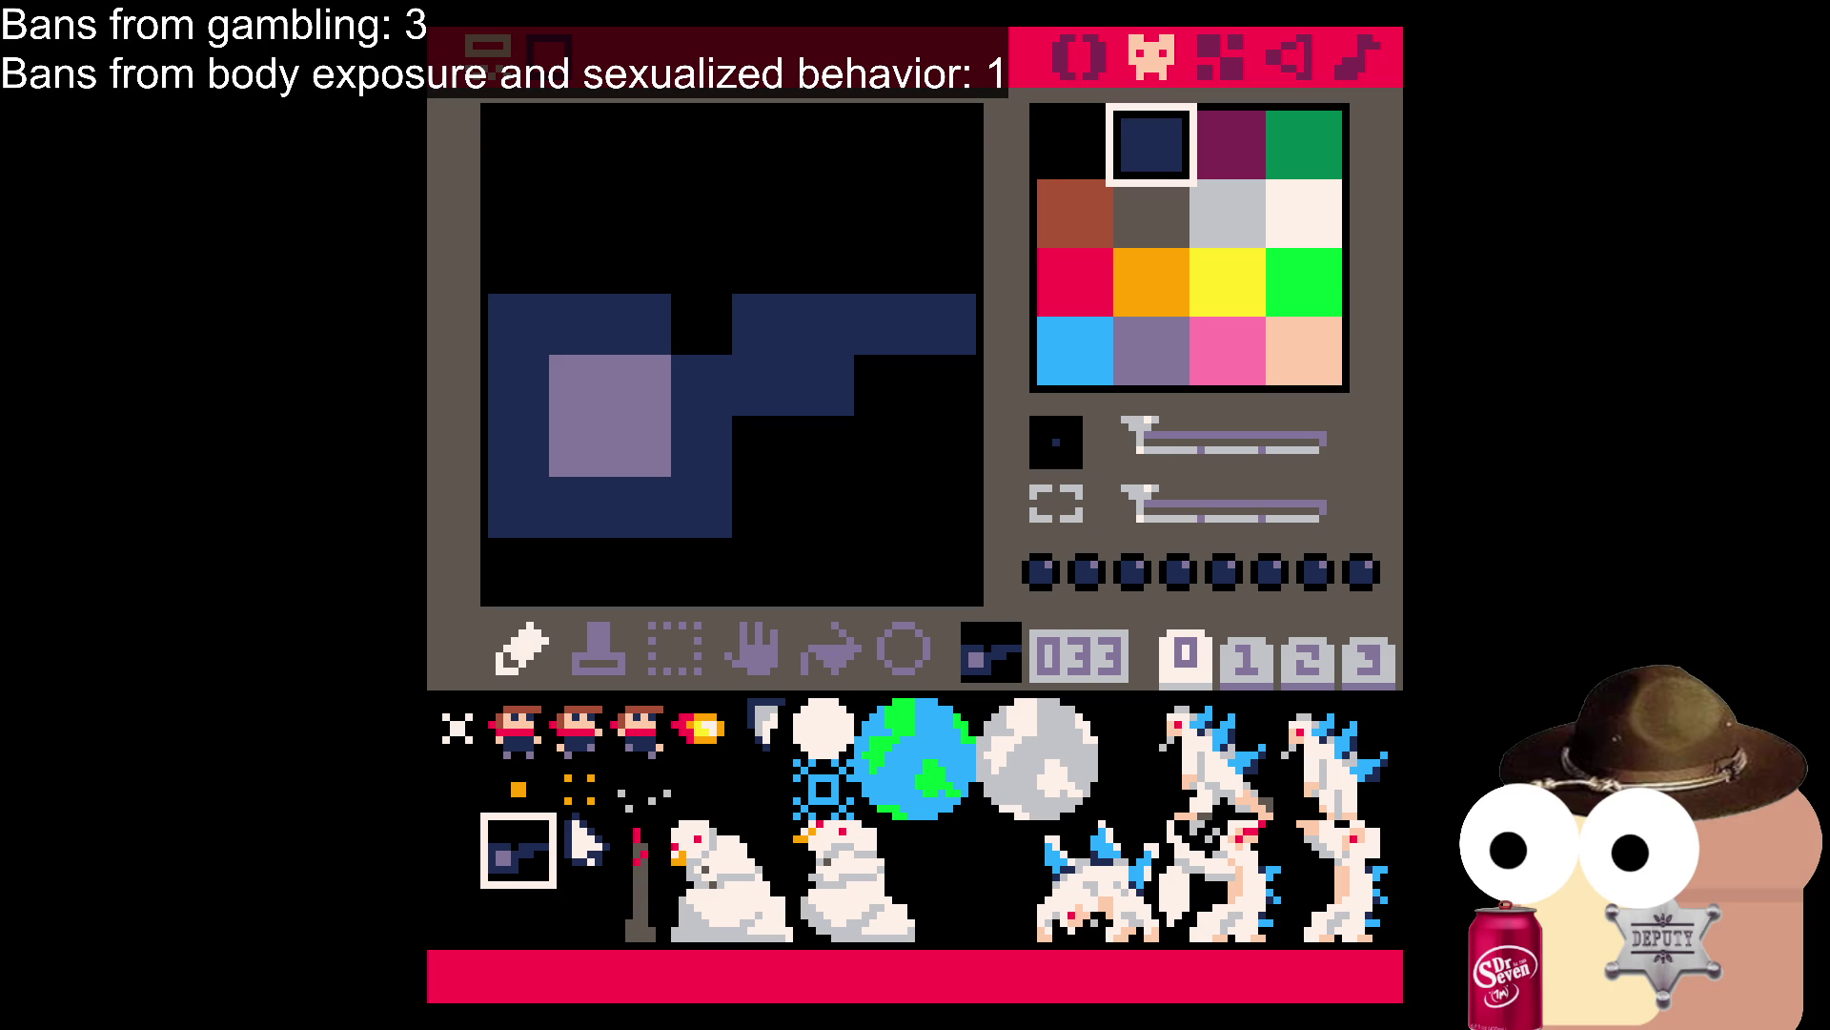
Try blackening three of the body's corners, then restore them in navy.
click(1055, 152)
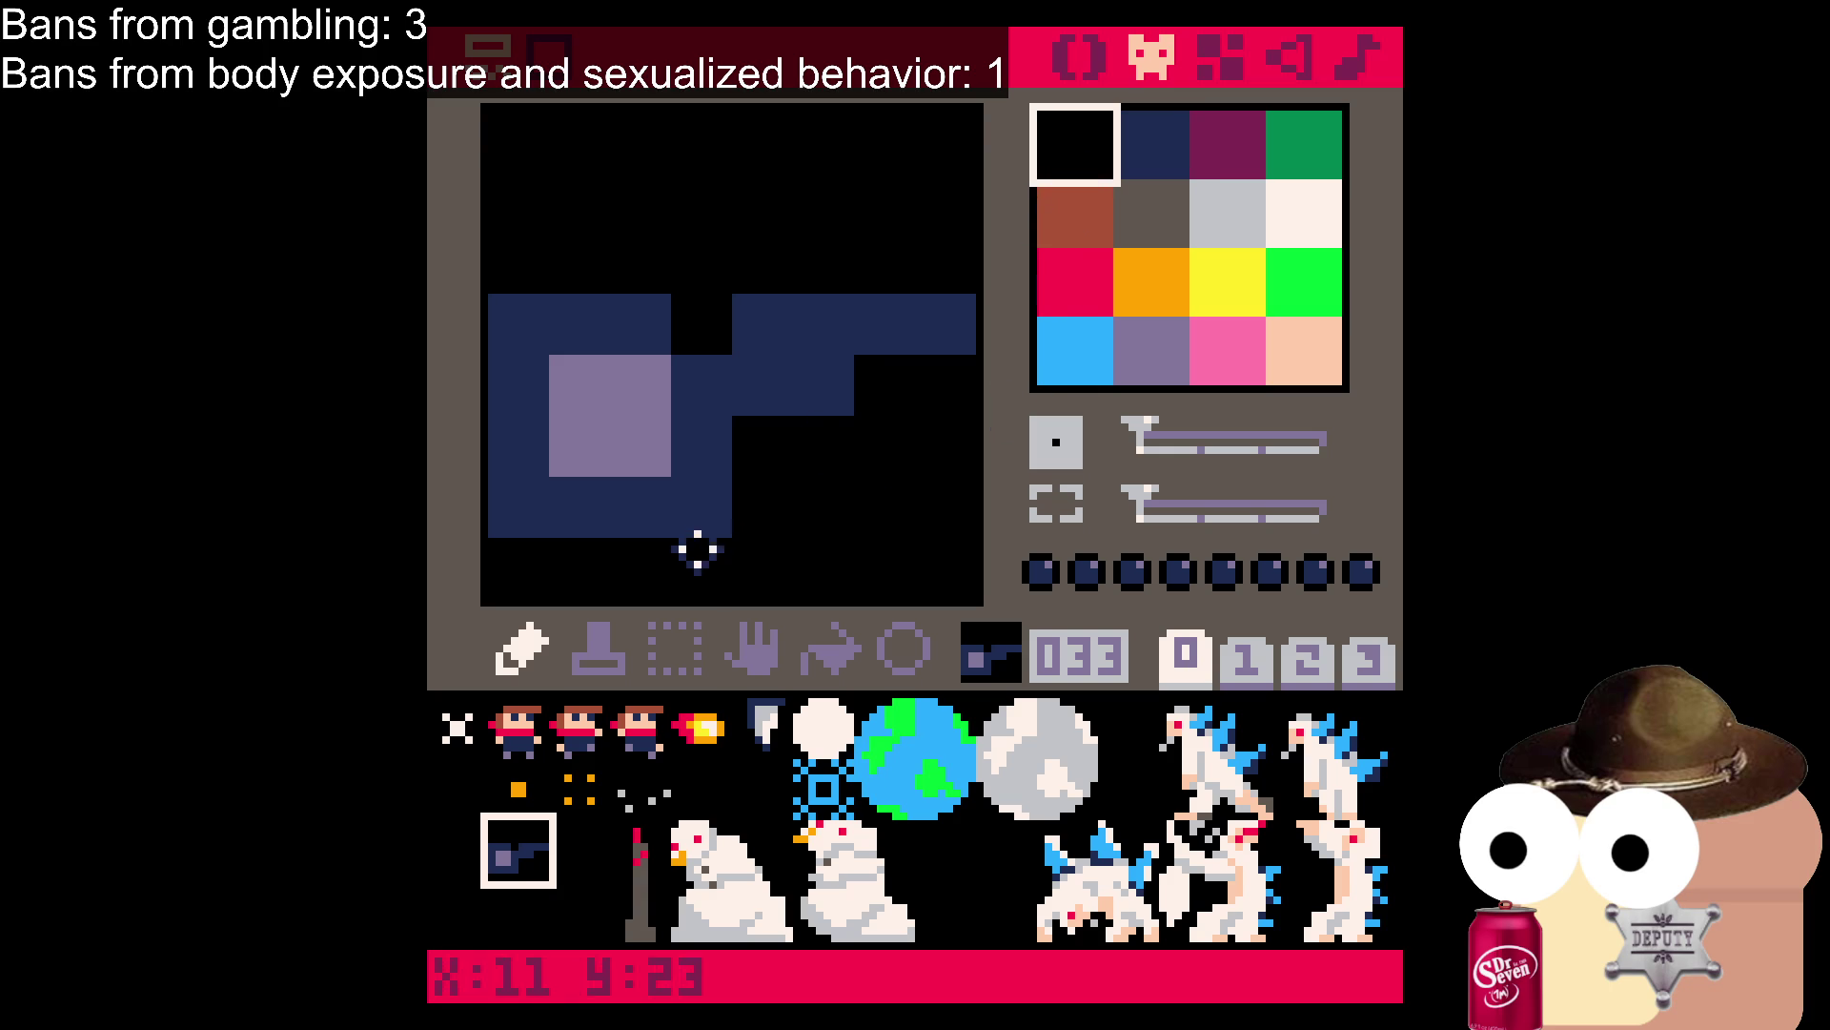
click(705, 527)
click(519, 507)
click(518, 324)
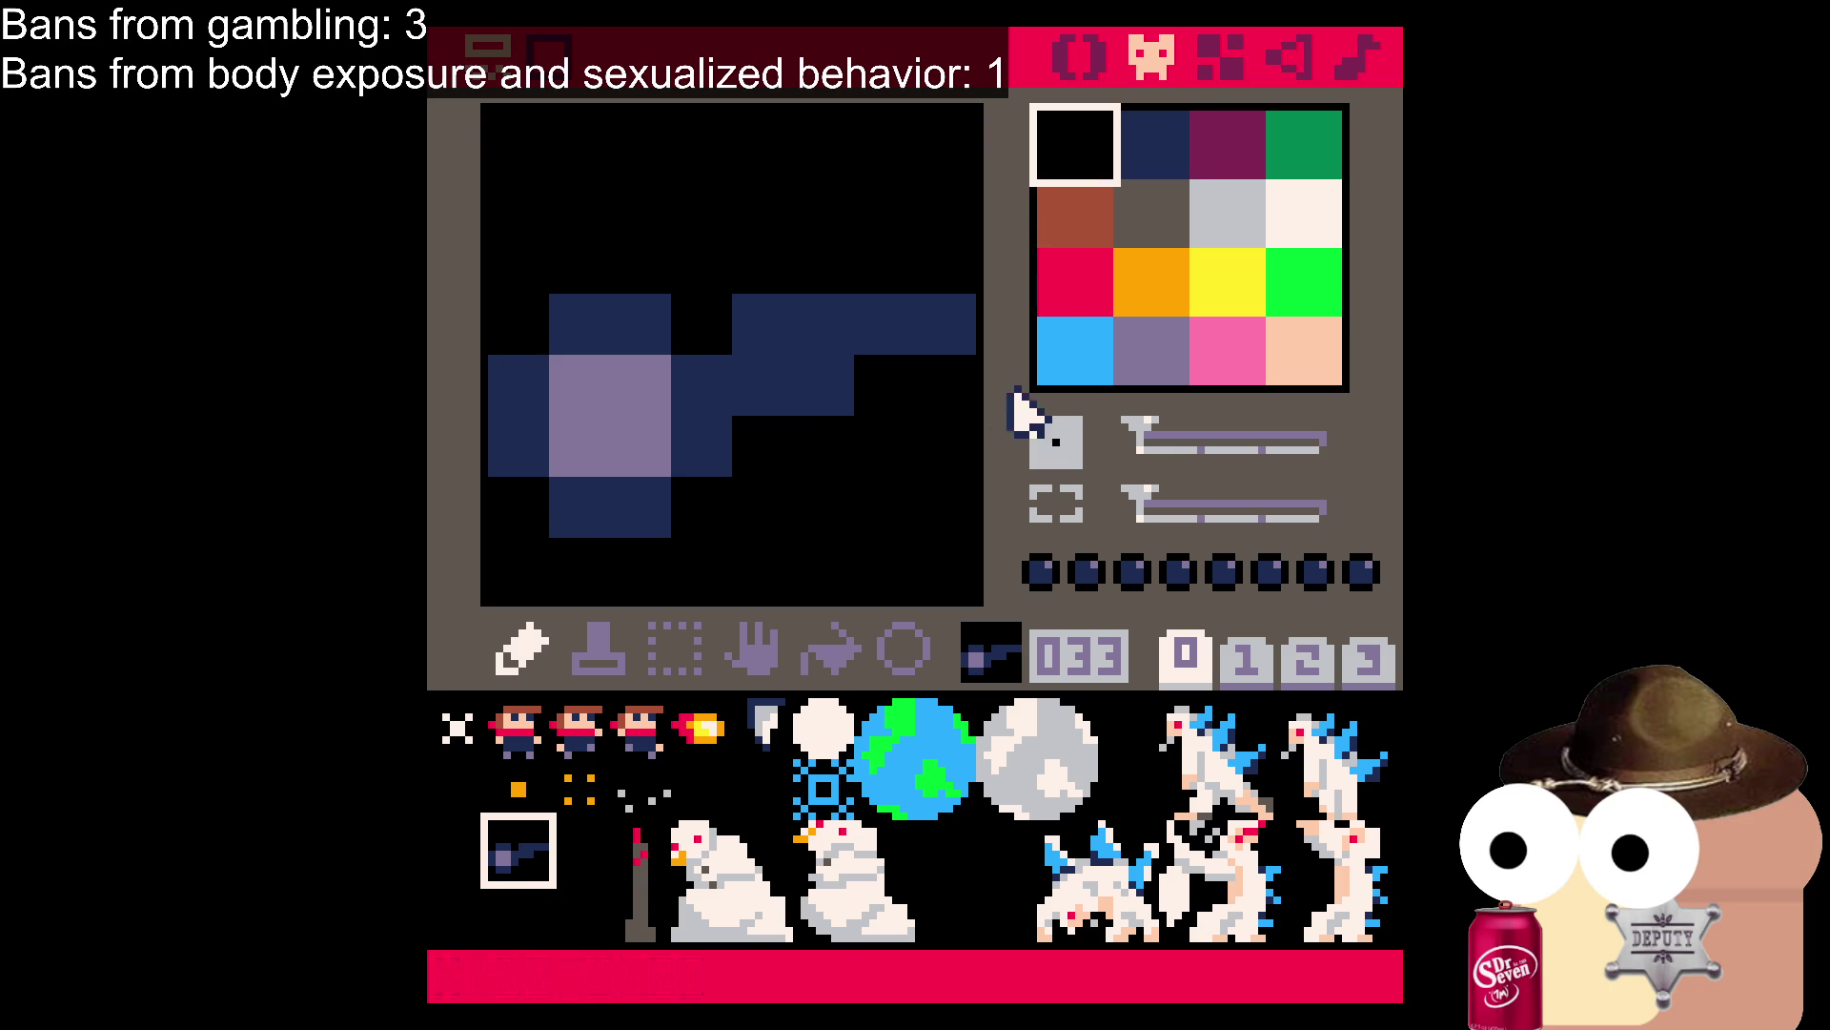
click(1125, 152)
click(519, 324)
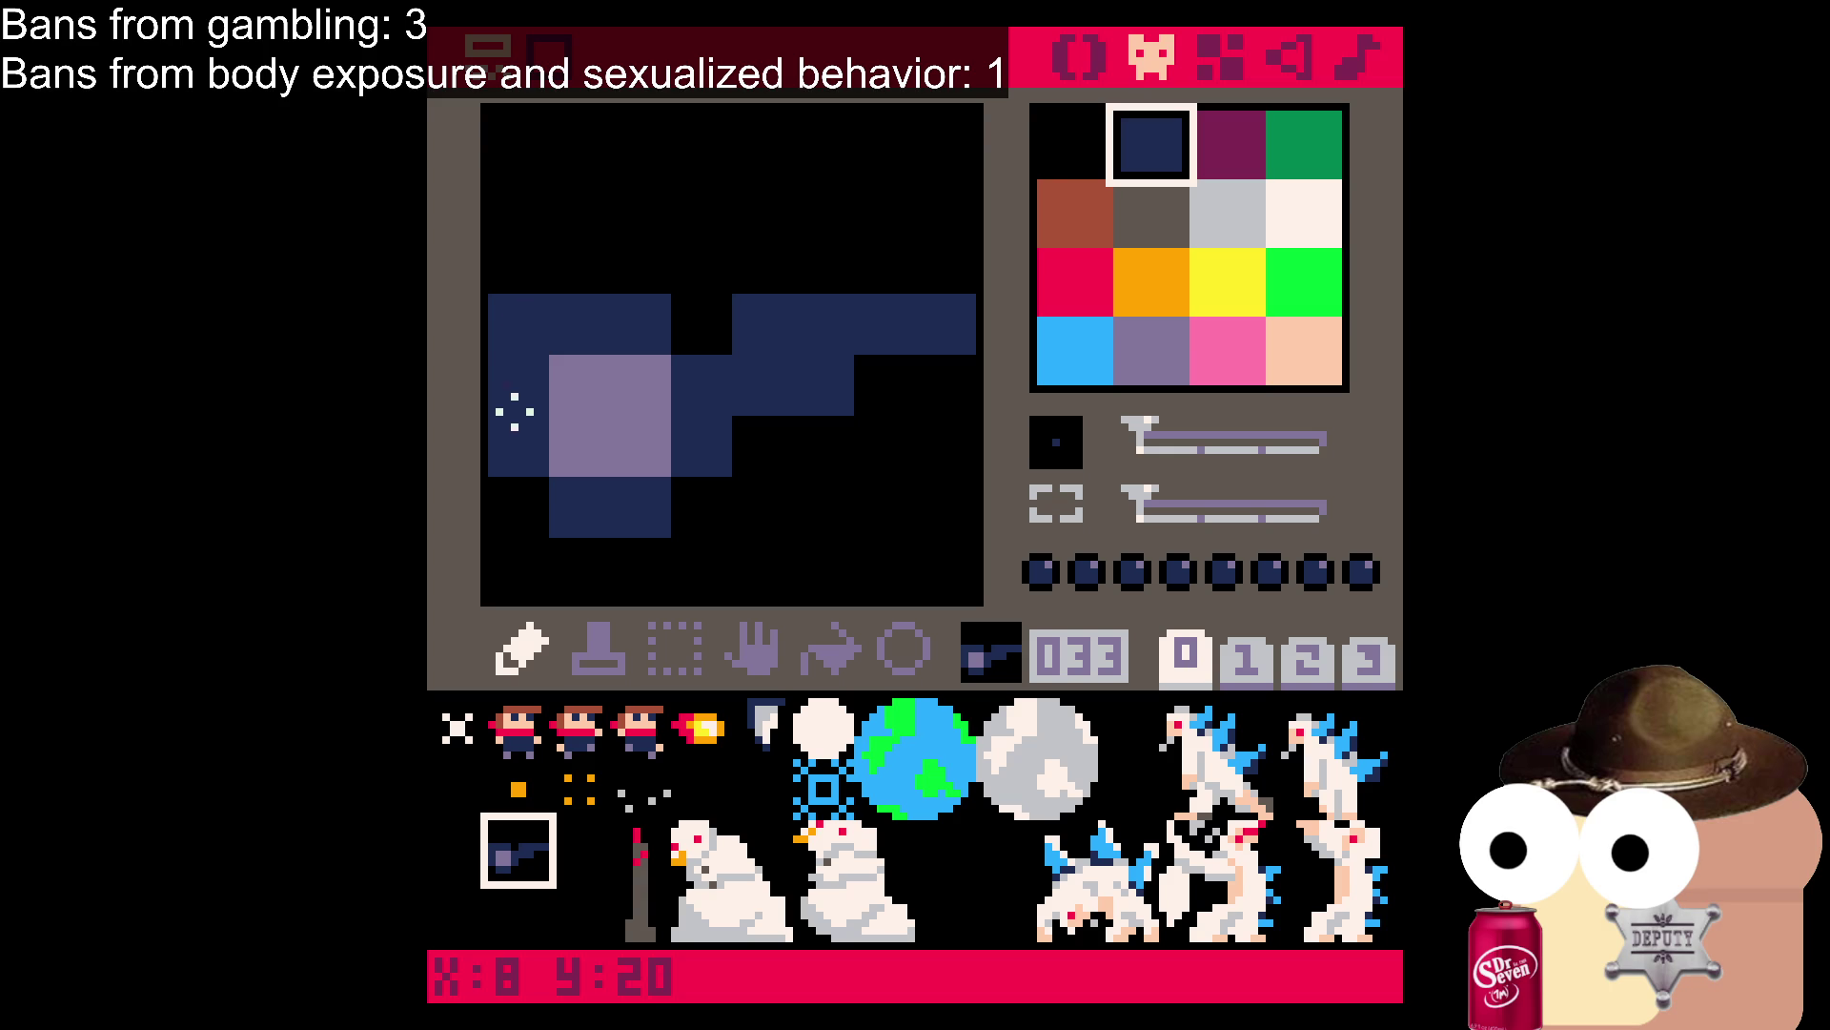
click(538, 519)
click(702, 495)
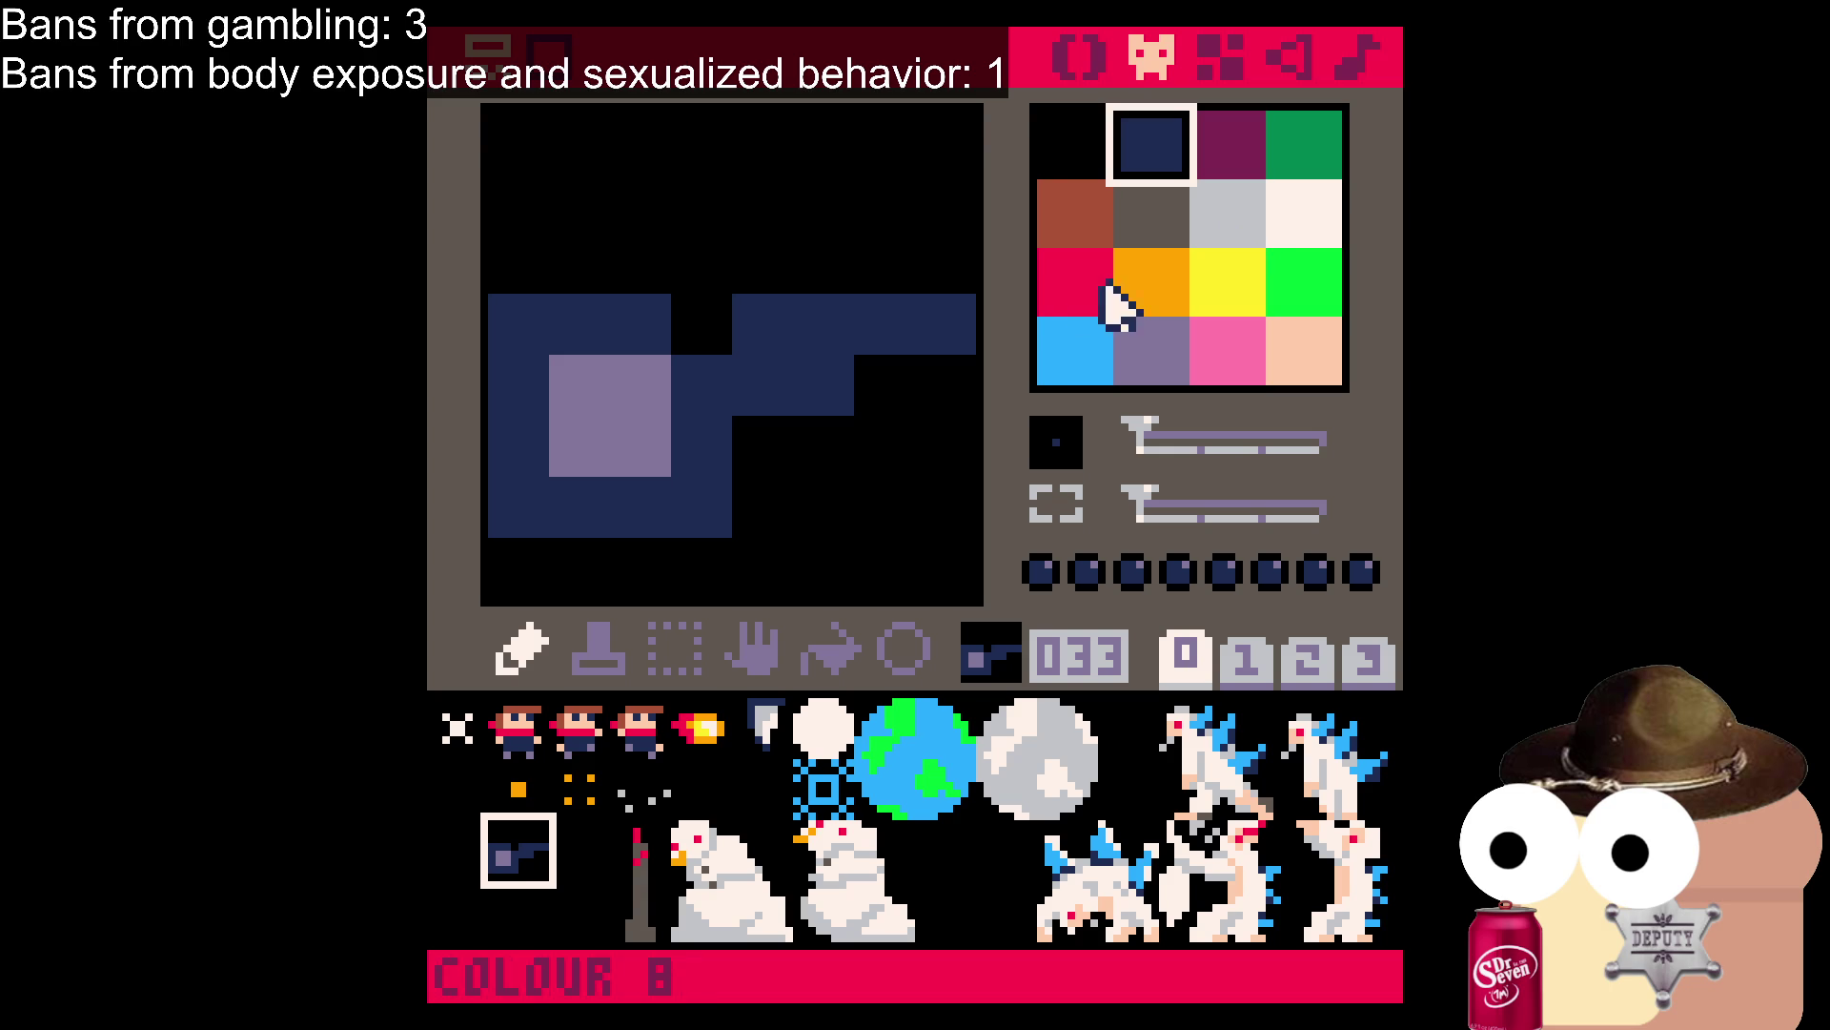
Test dark grey on the inner square, repaint it lavender, and save the cart.
click(1144, 355)
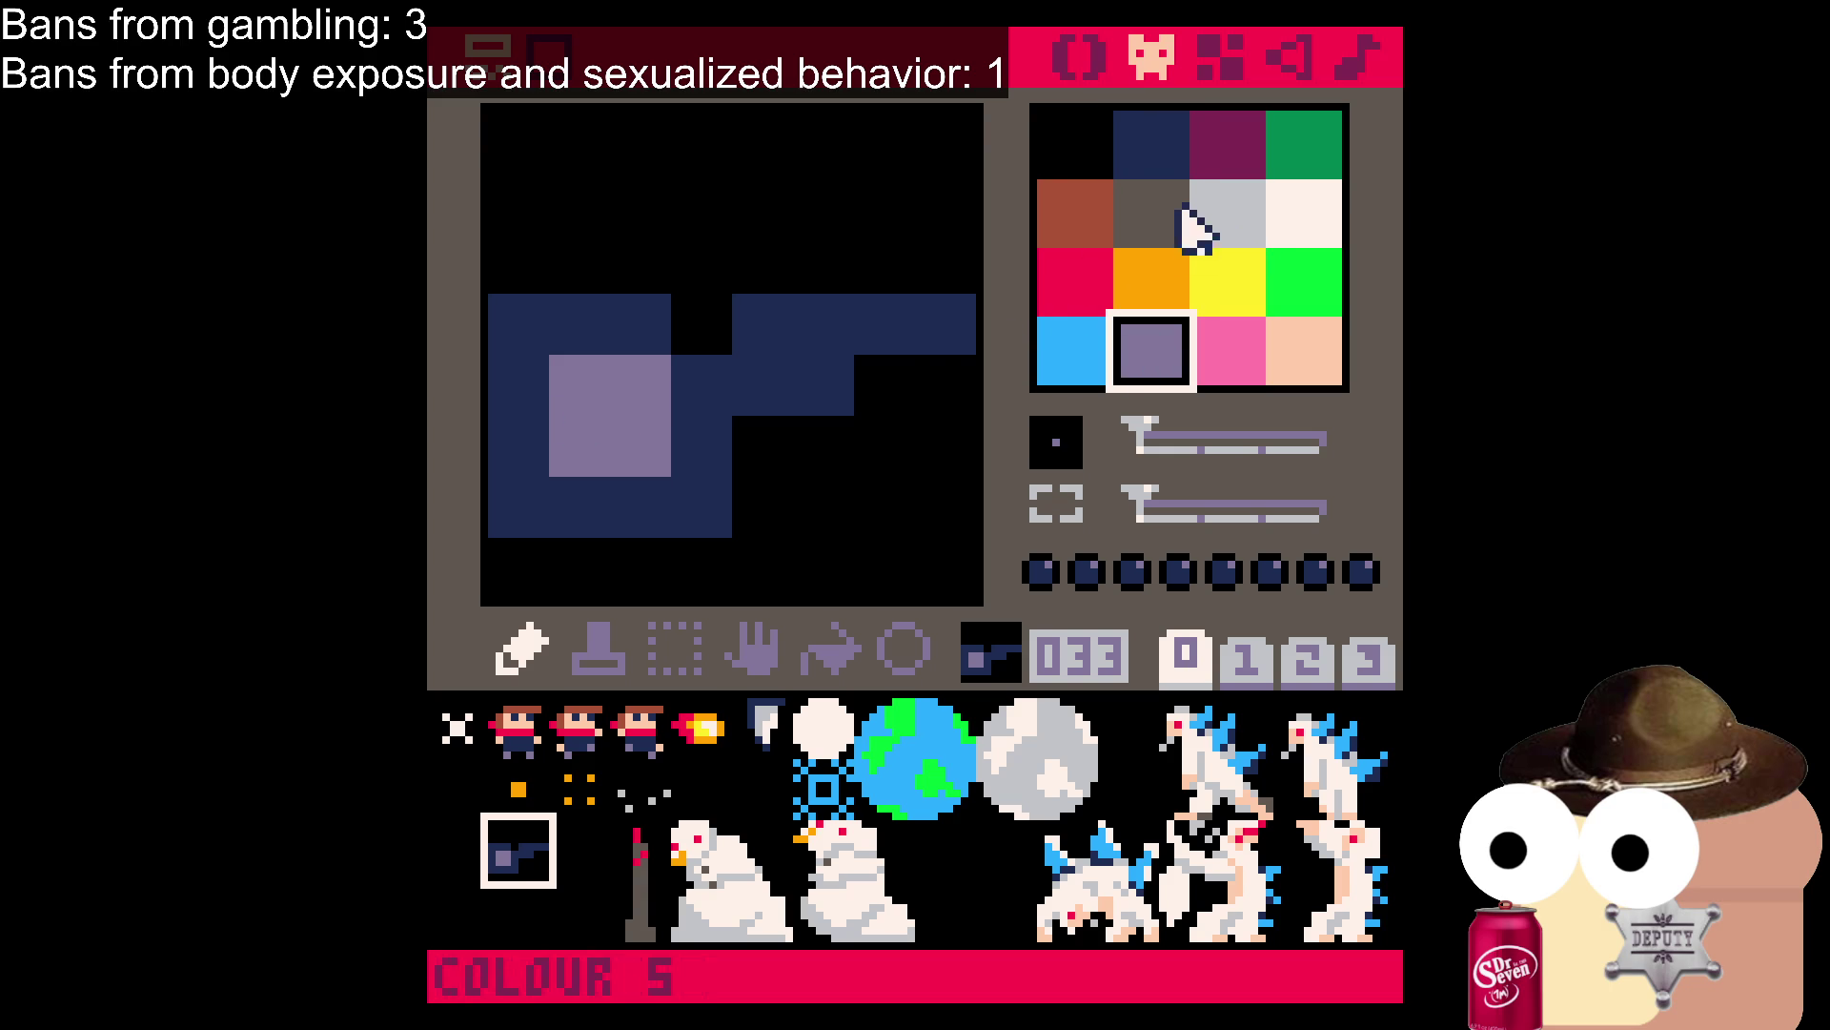
click(1203, 234)
click(1157, 213)
drag(576, 382, 597, 458)
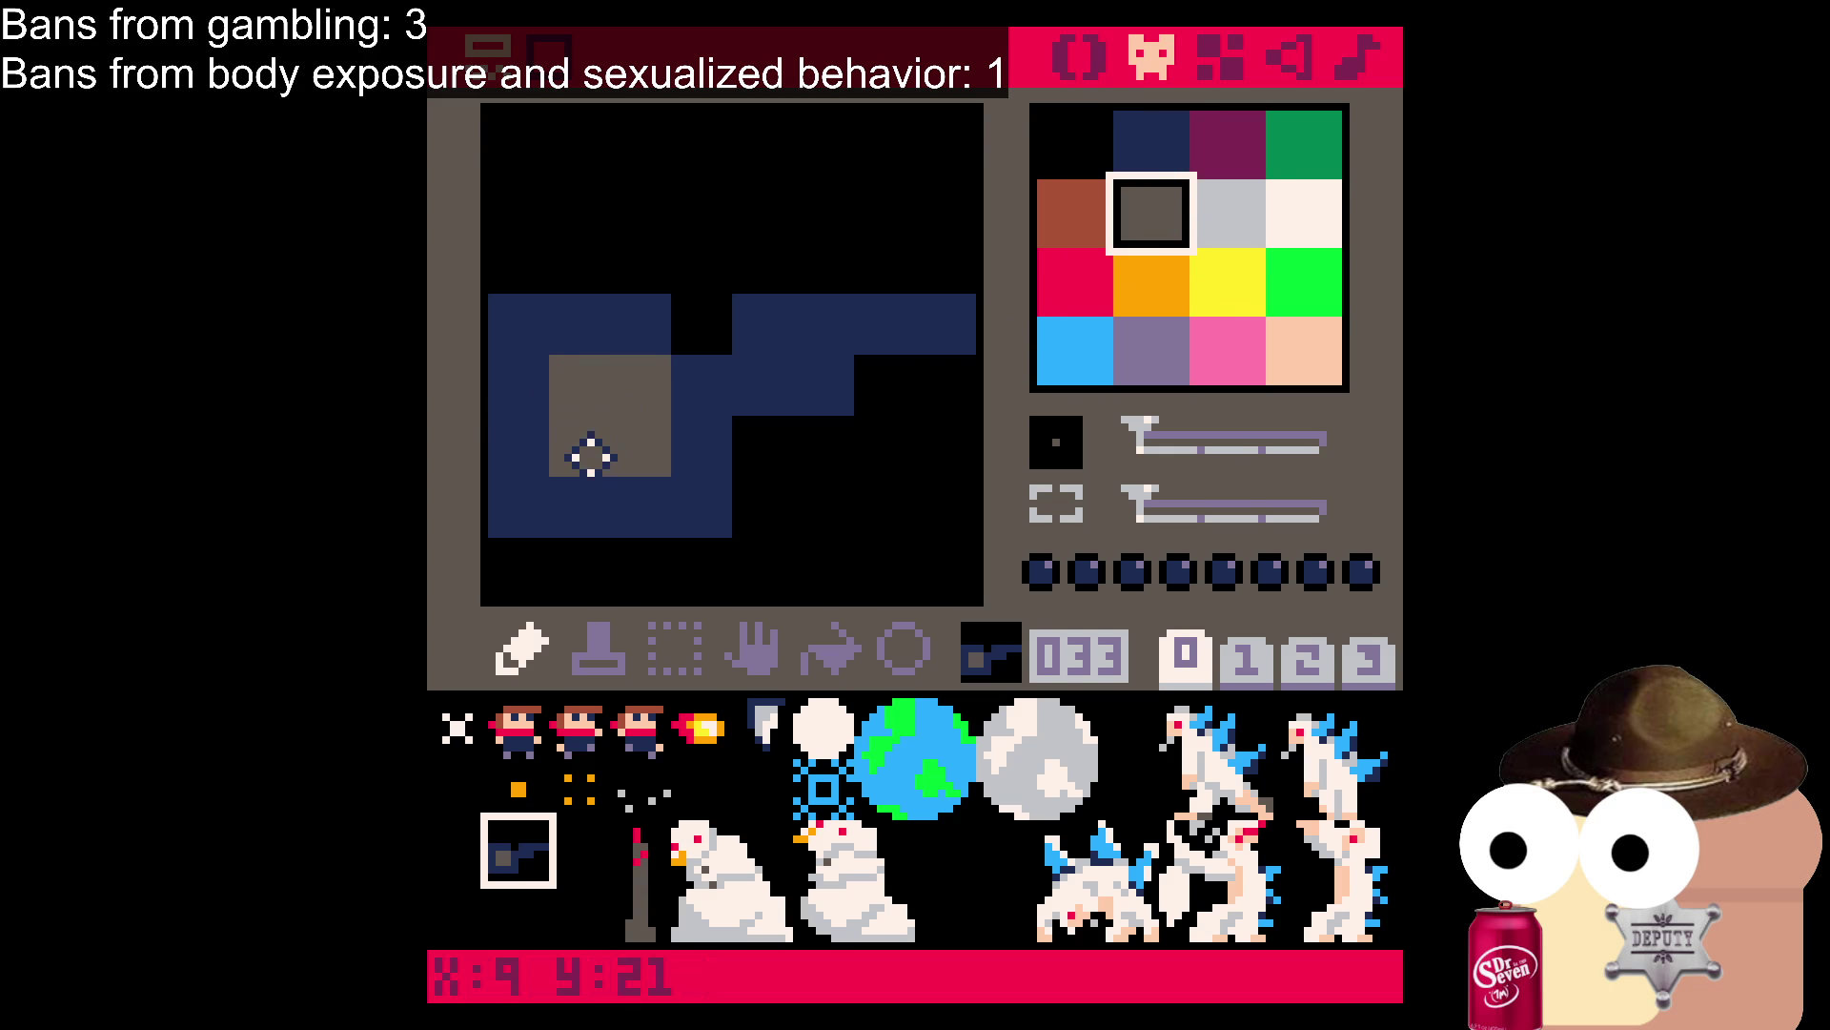
click(1125, 367)
mouse_move(654, 437)
mouse_down()
mouse_move(605, 387)
mouse_move(621, 427)
mouse_up()
key(ctrl+s)
Rework row 20 under the bar into stepped navy pixels and save.
click(500, 892)
click(498, 853)
click(1075, 143)
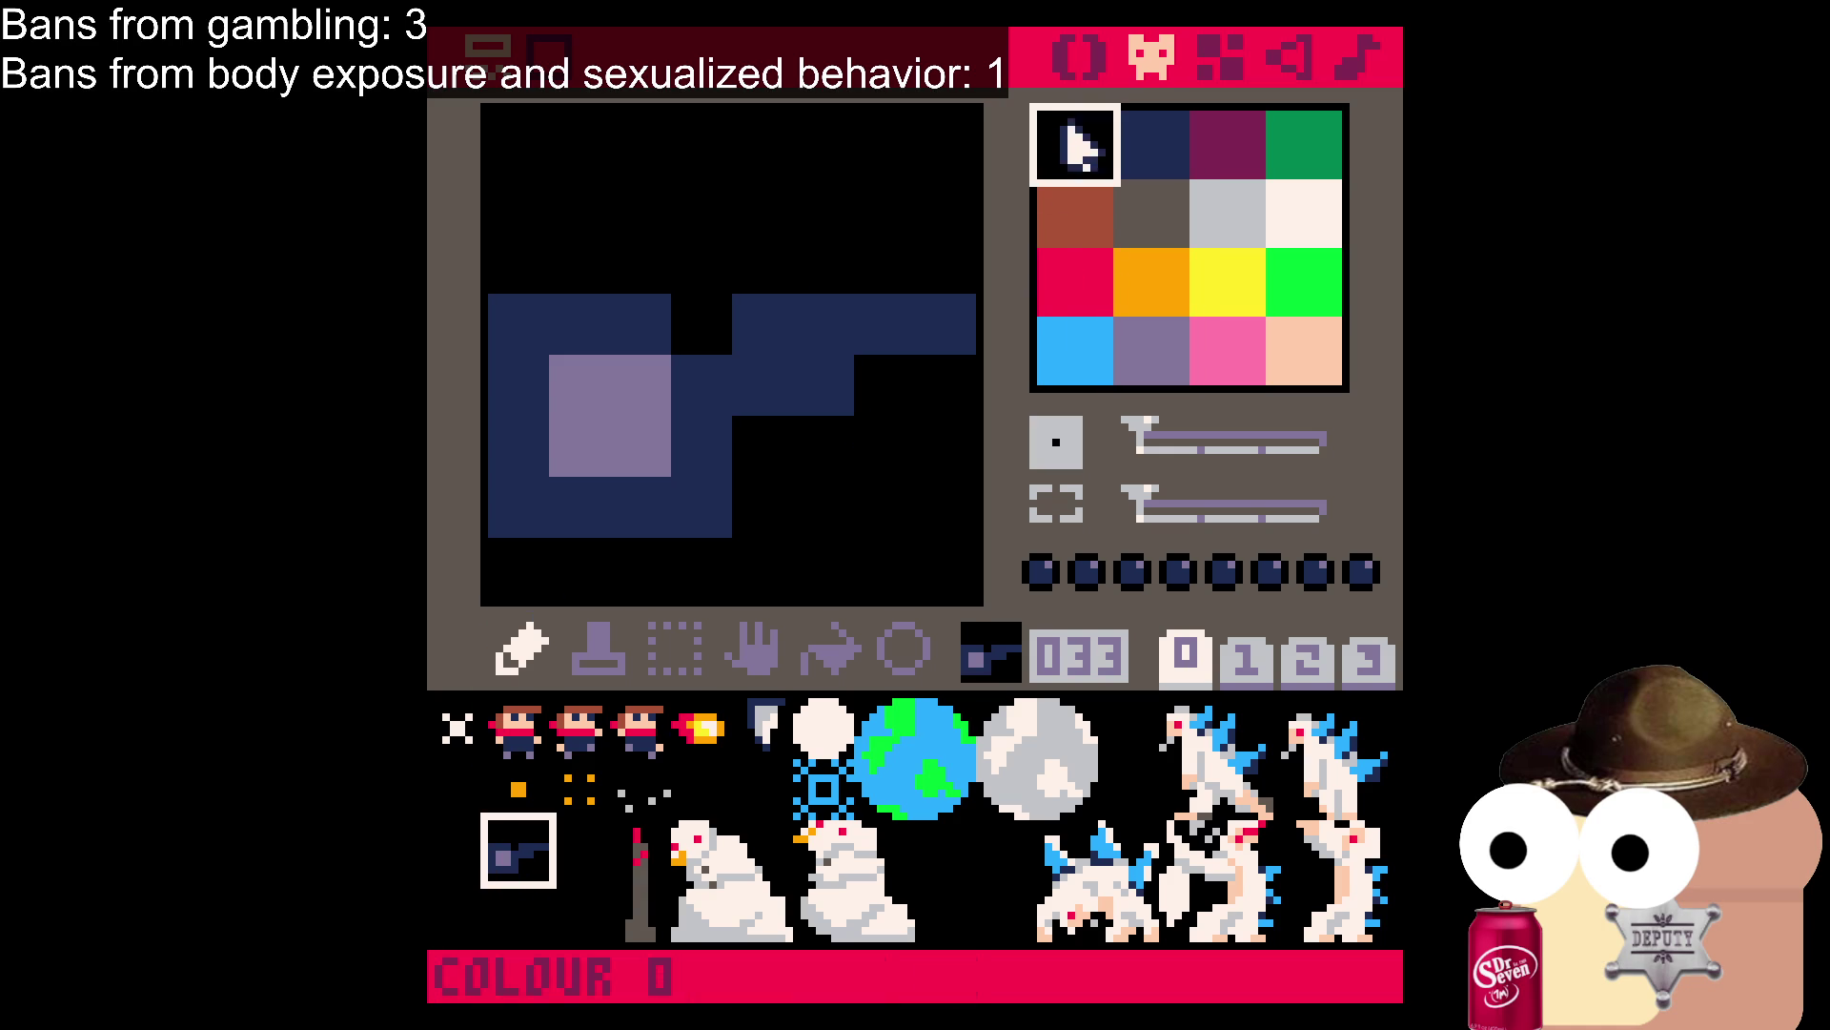
drag(776, 388, 949, 404)
click(1162, 150)
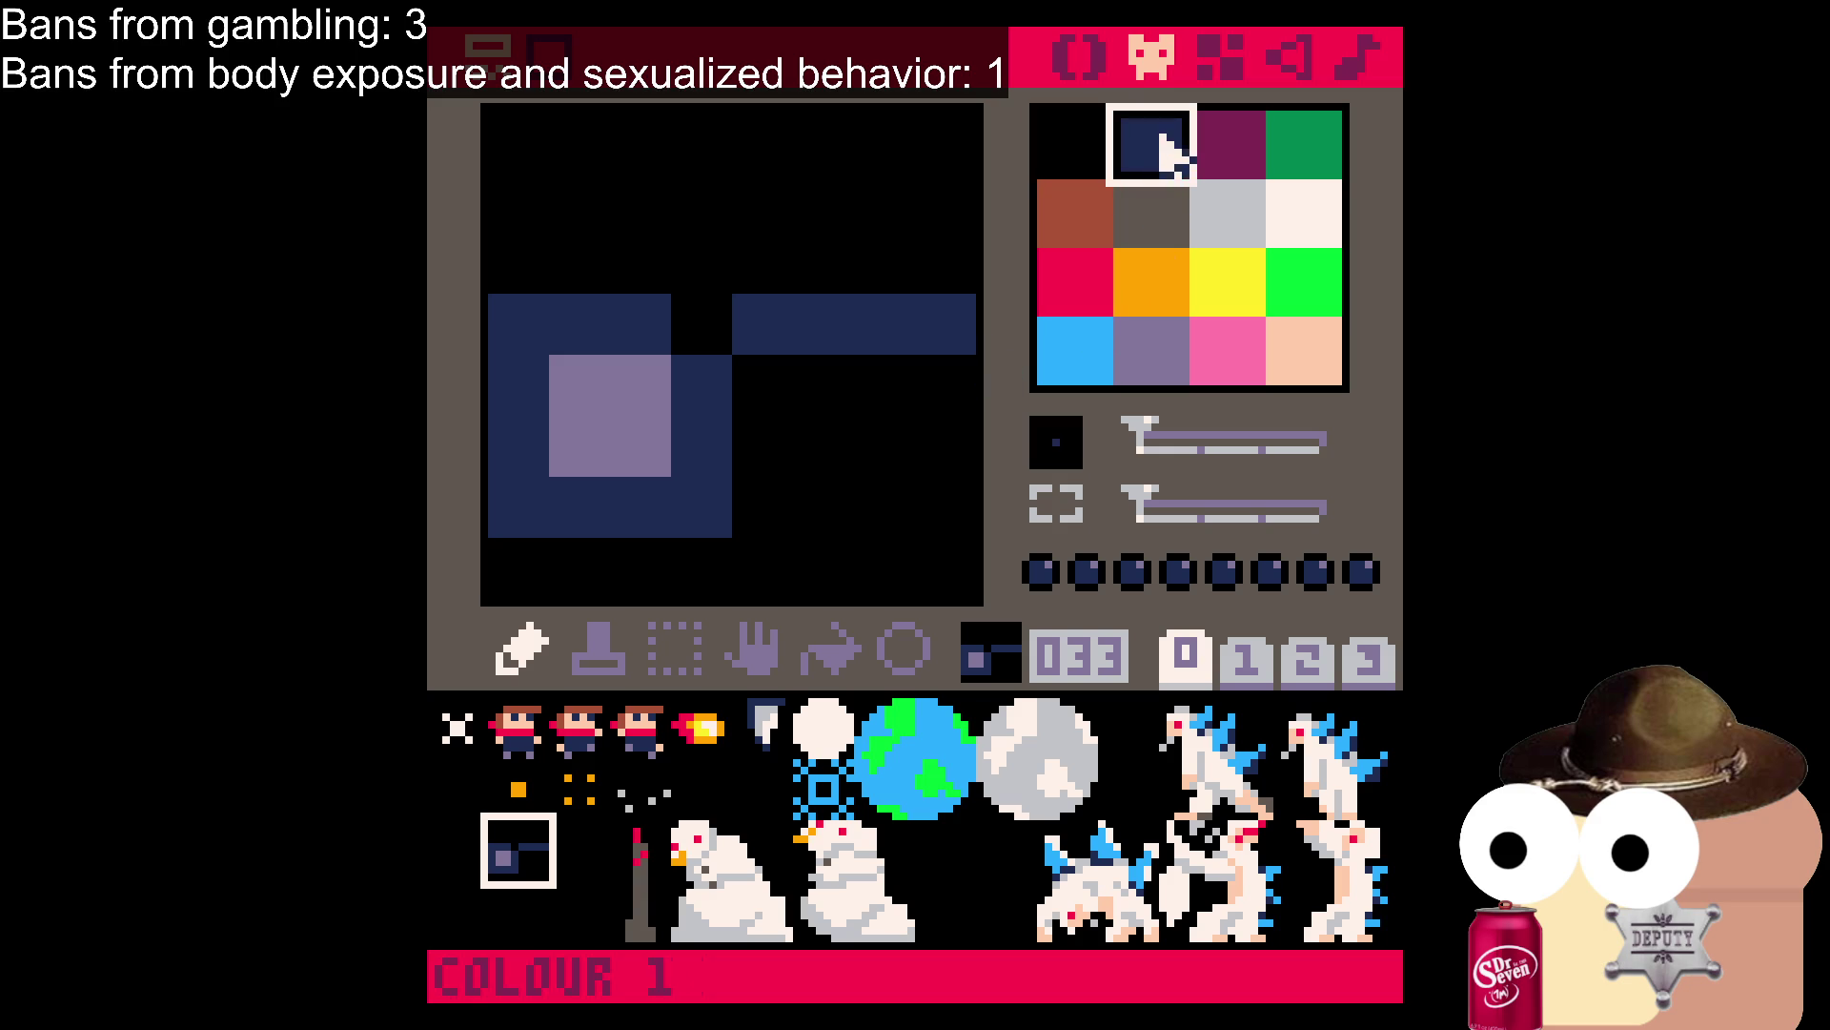
click(762, 389)
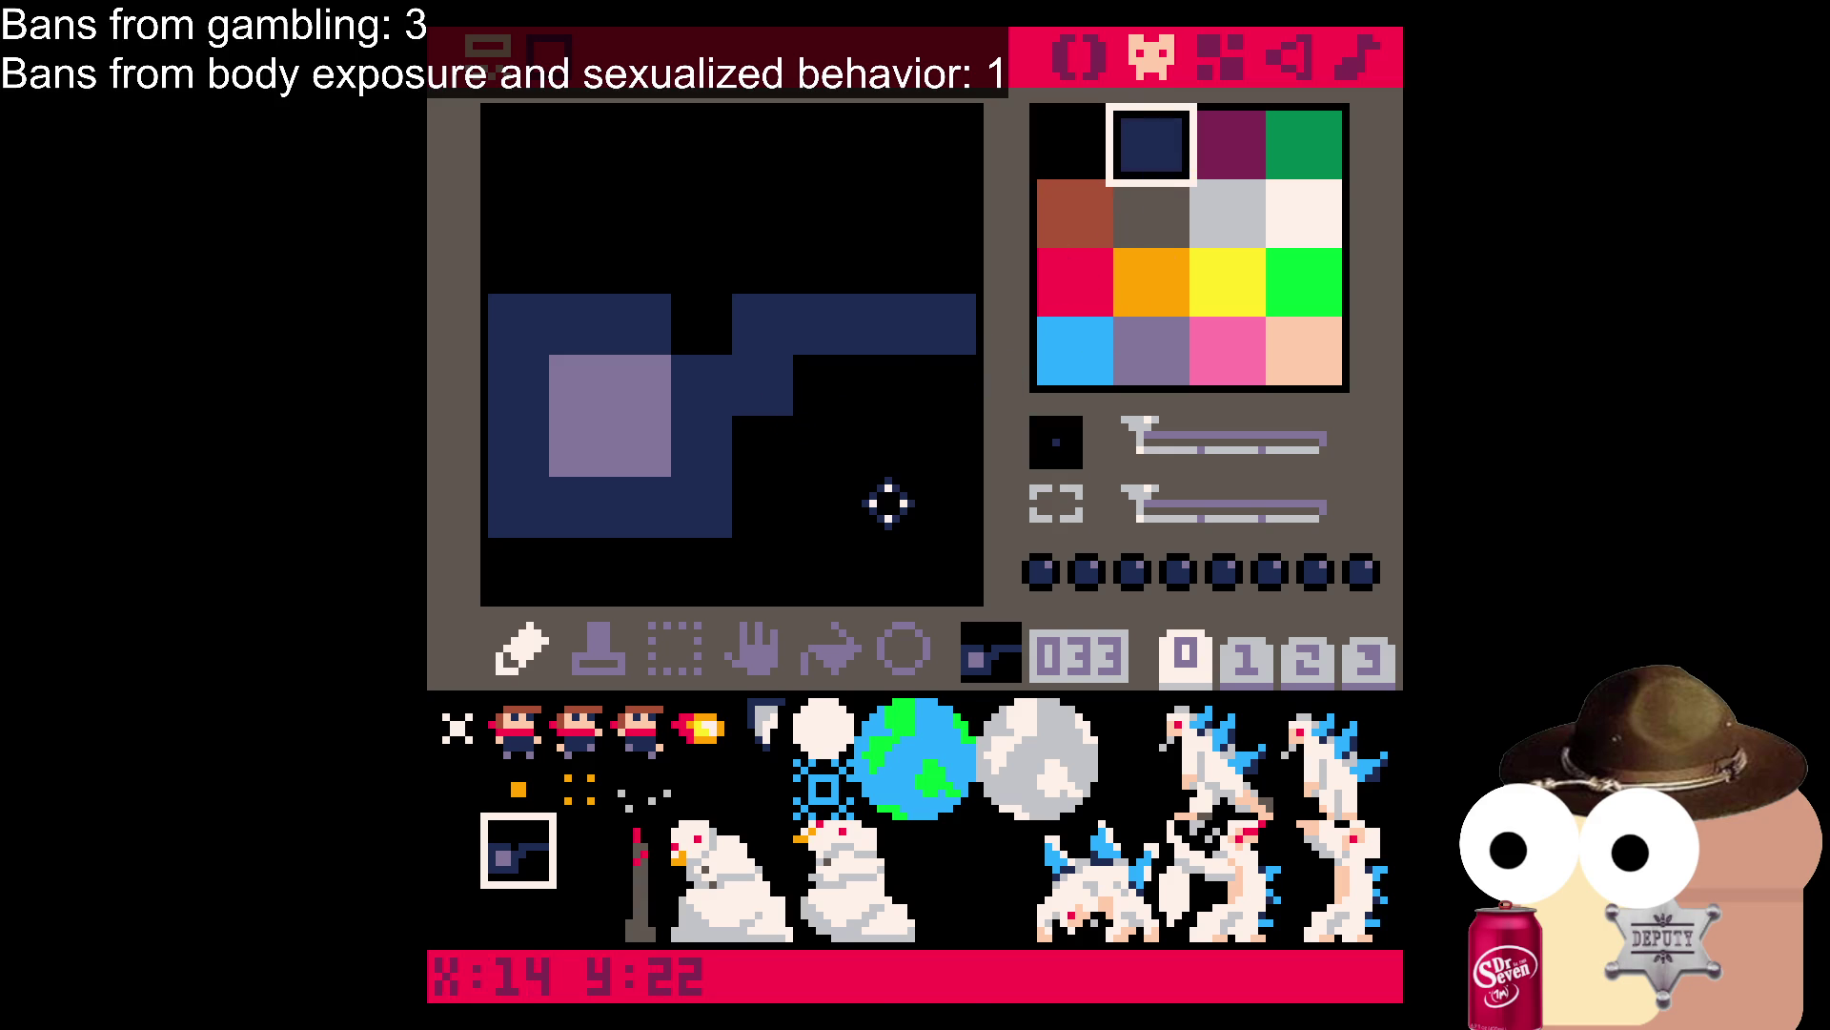
key(ctrl+s)
mouse_move(756, 441)
mouse_down()
mouse_move(838, 388)
mouse_move(888, 420)
mouse_up()
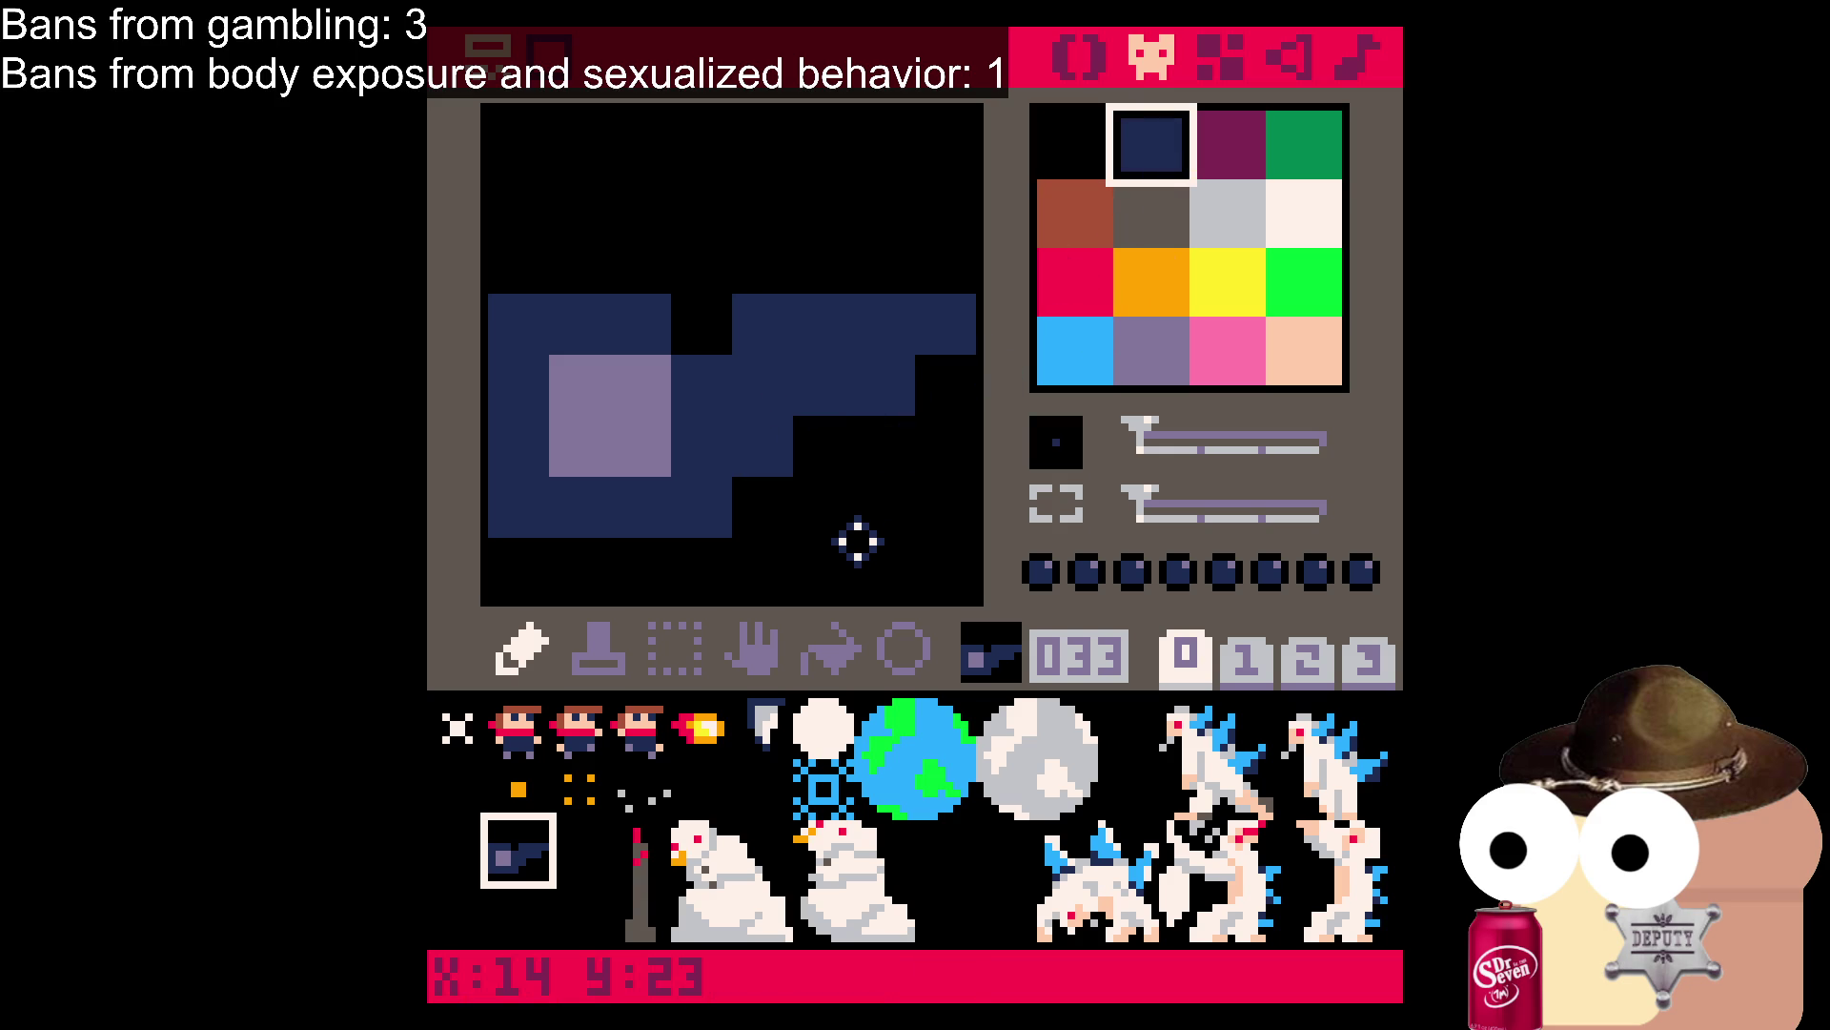
key(ctrl+s)
Trim two navy pixels off the steps with black and save the cart.
click(1055, 145)
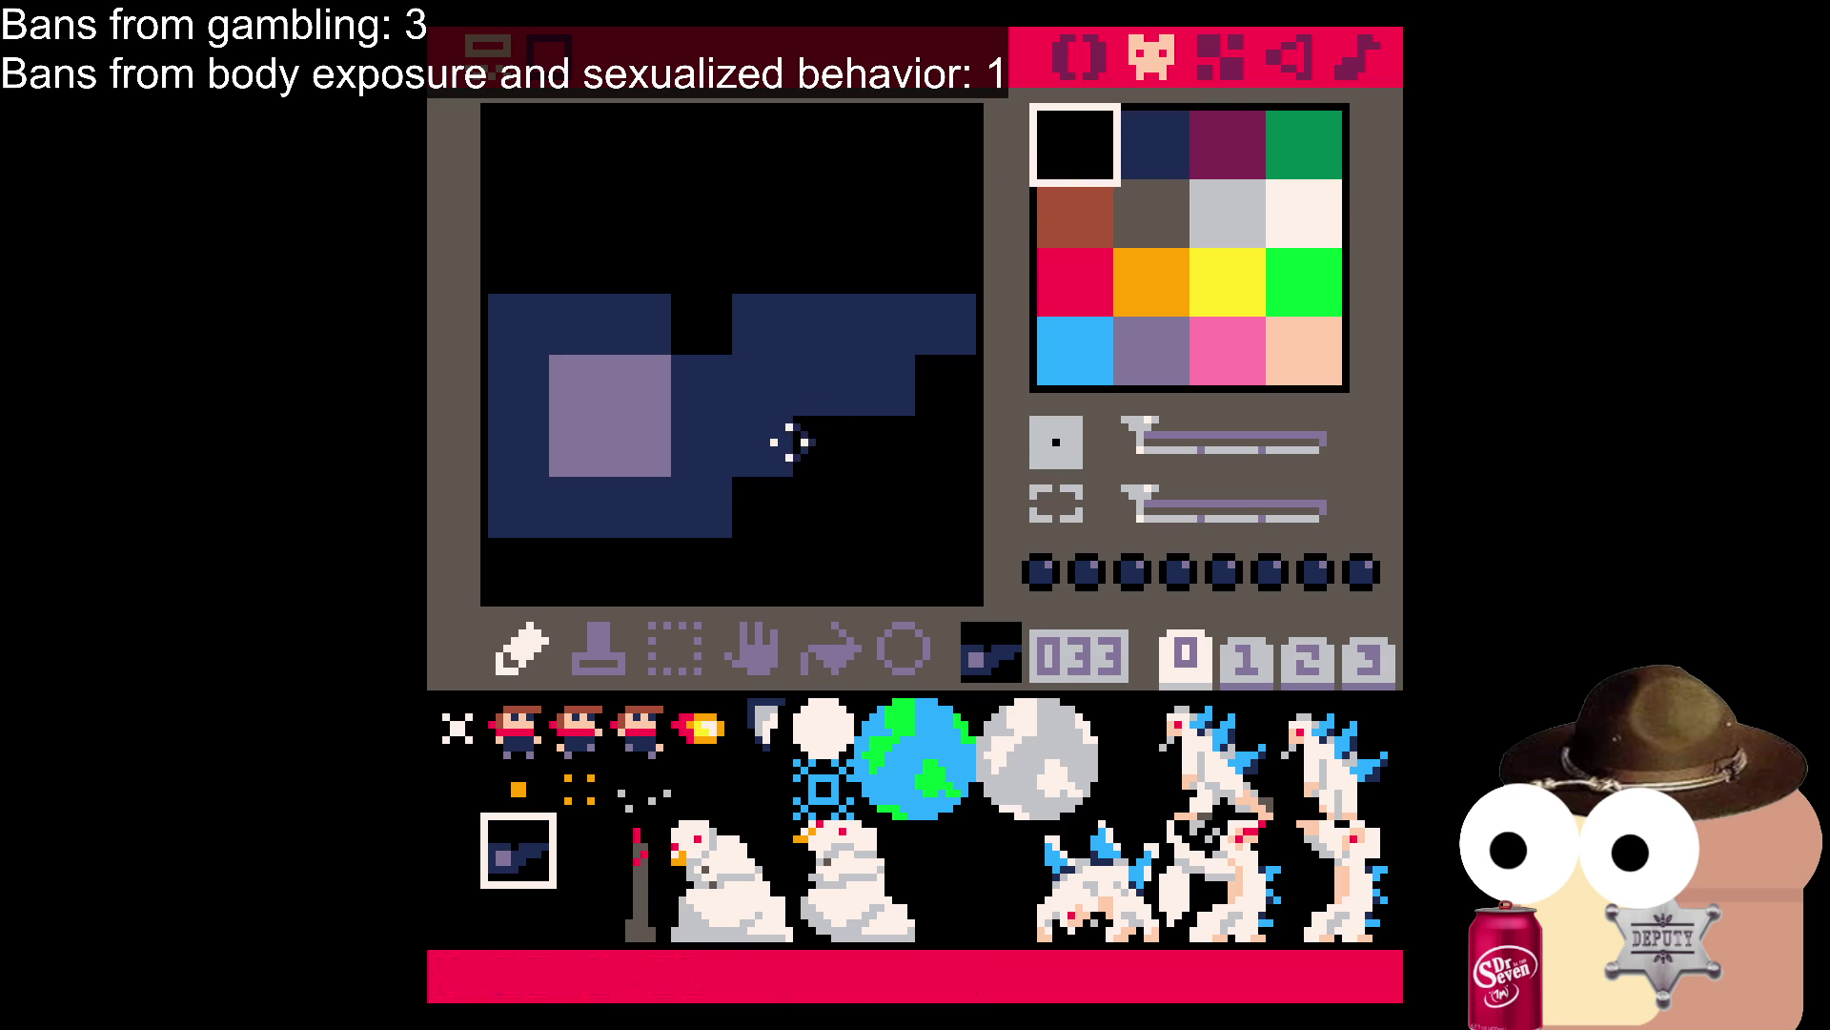
drag(797, 435, 878, 408)
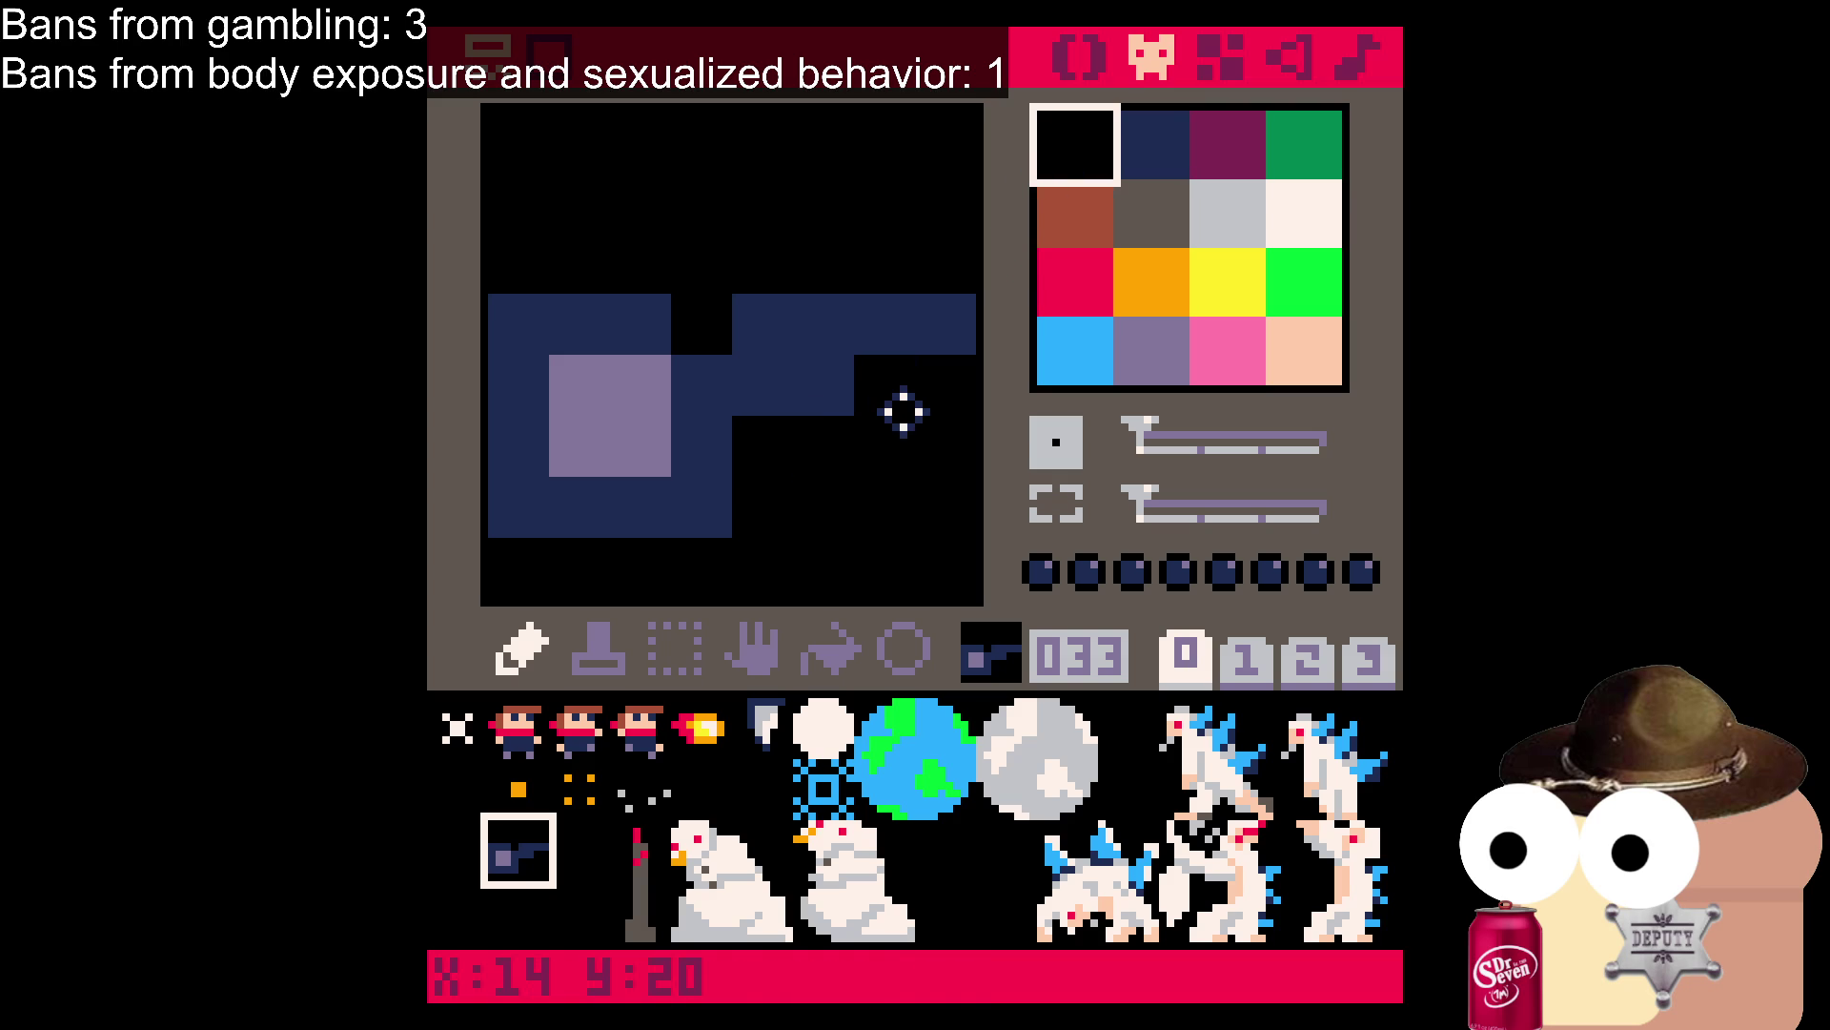
key(ctrl+s)
click(467, 864)
click(529, 851)
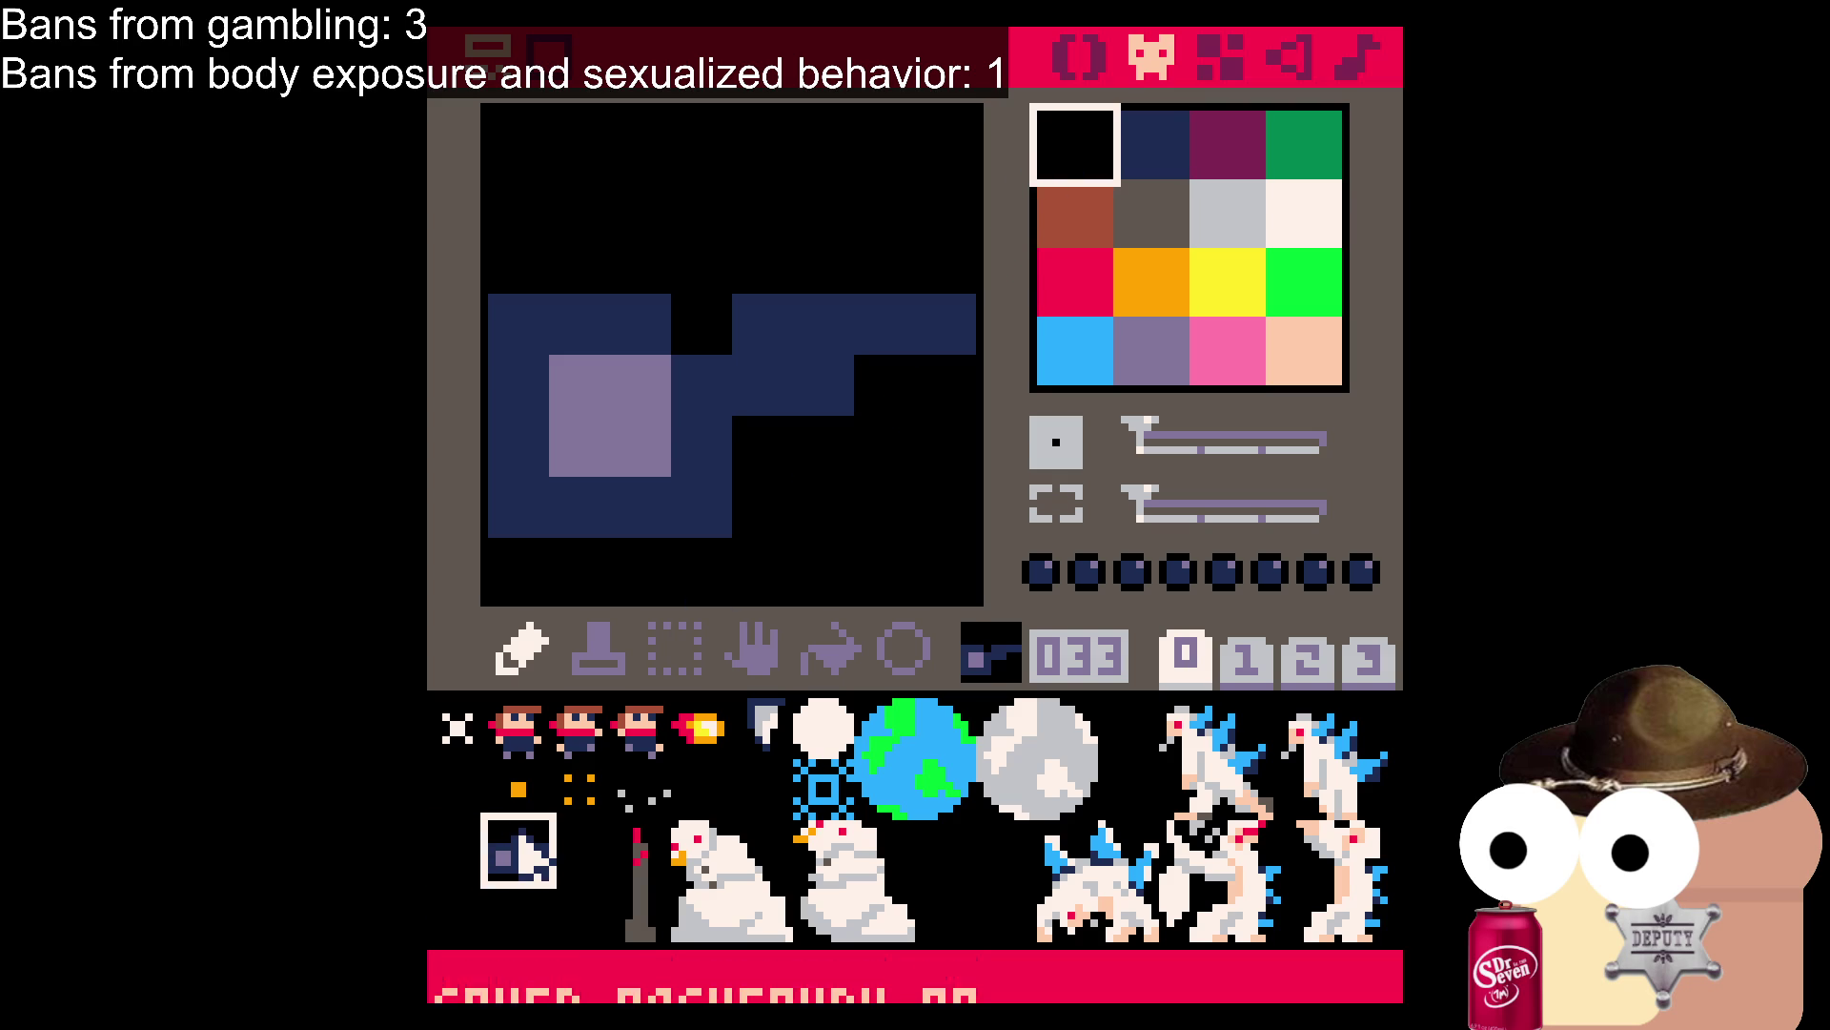
click(527, 907)
click(528, 862)
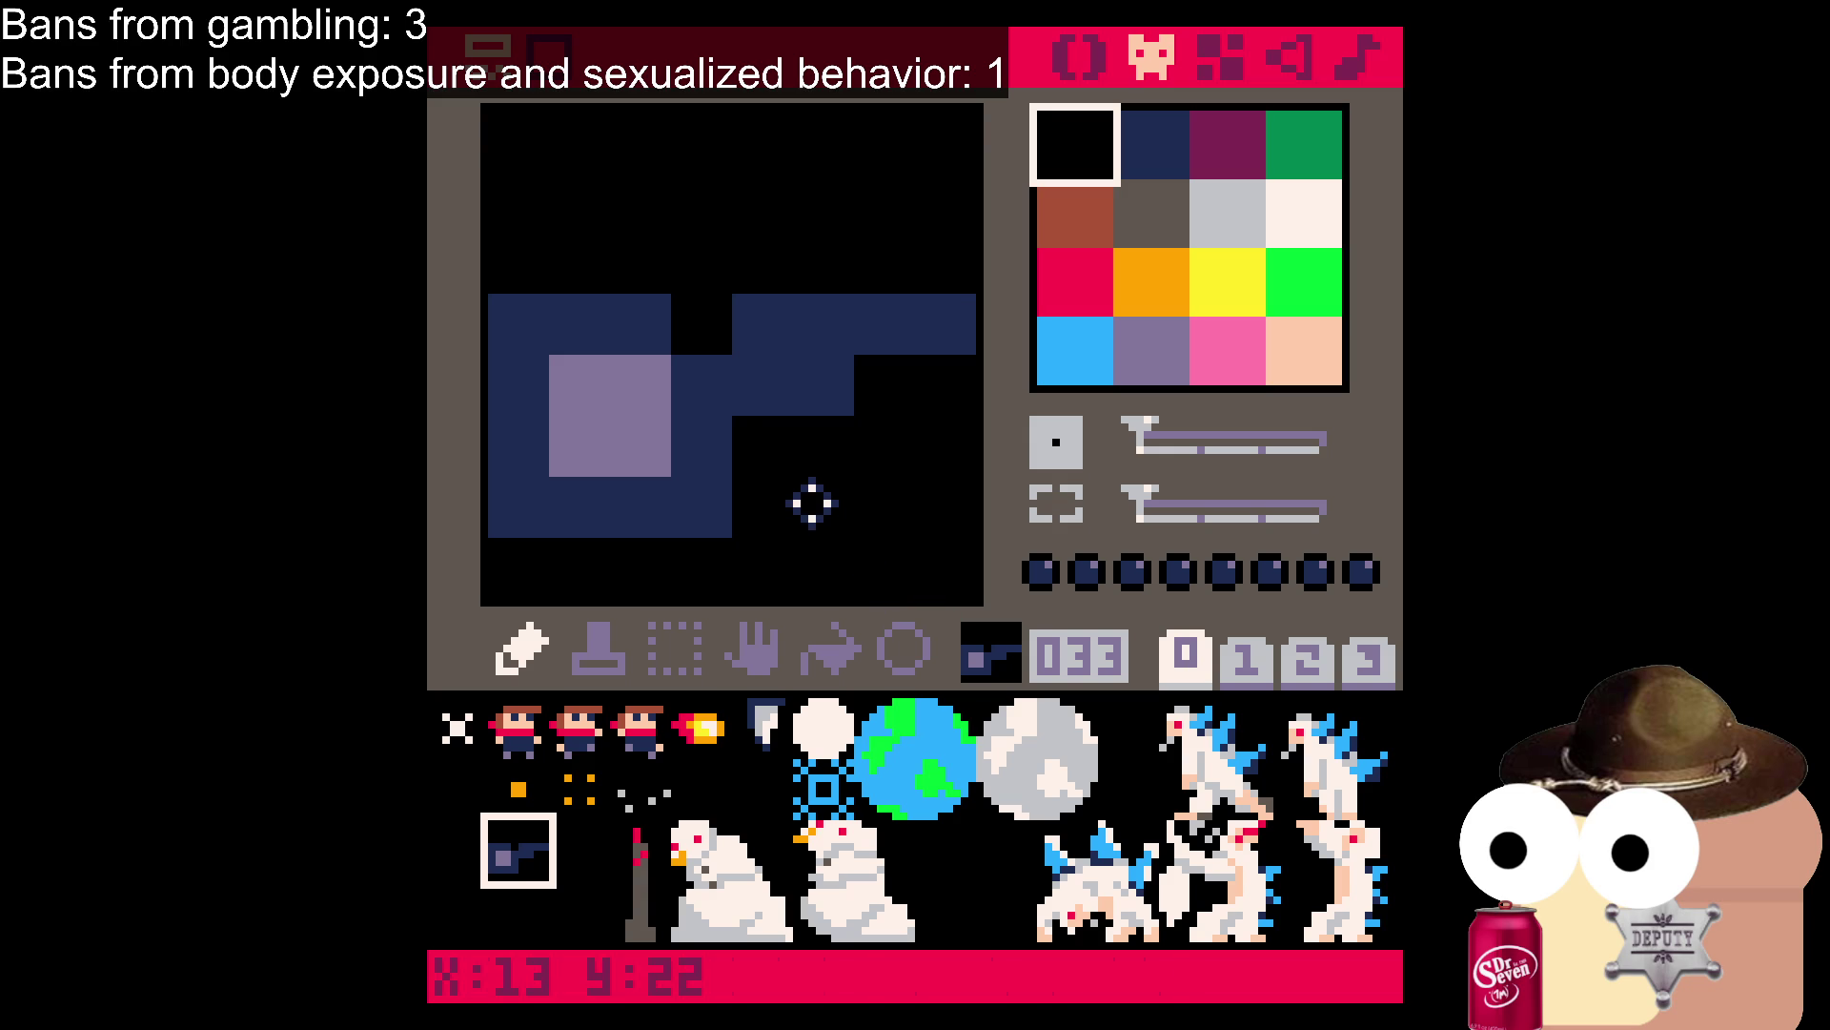
click(524, 887)
click(523, 850)
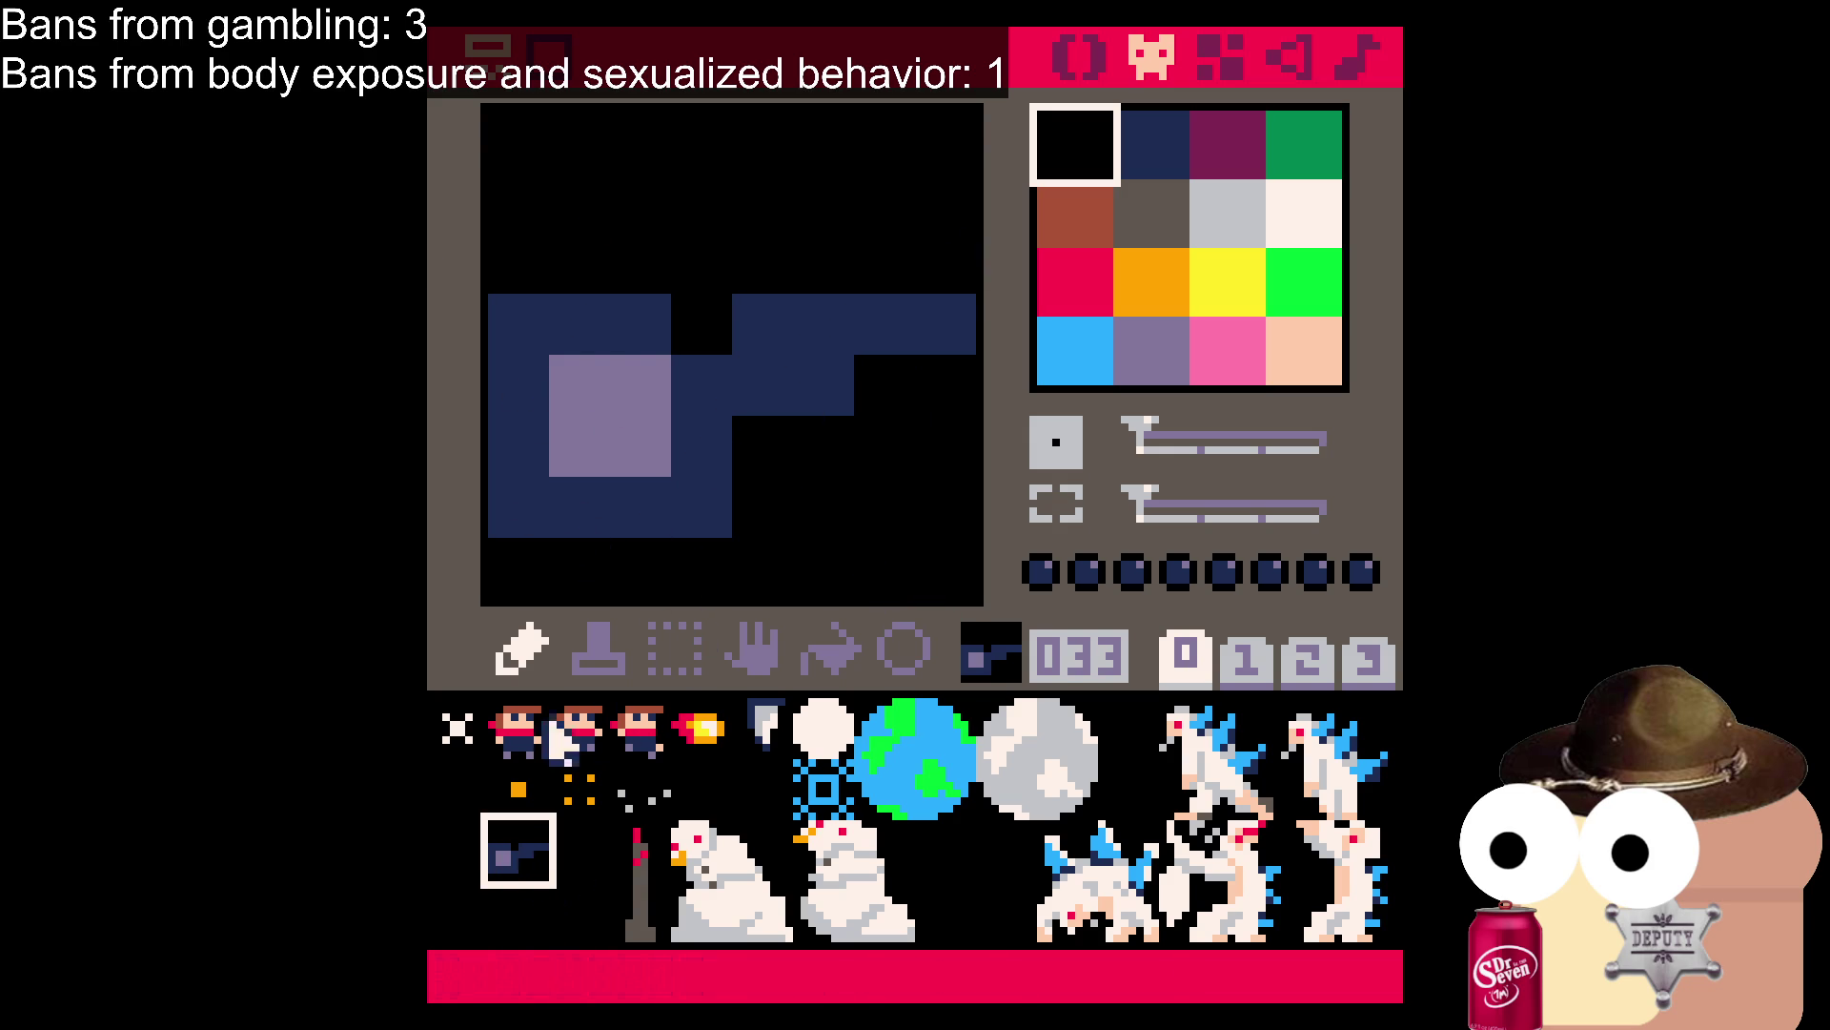
click(513, 920)
click(503, 812)
click(510, 848)
key(Delete)
click(1302, 211)
scroll(613, 277, down, 1)
Sketch white strokes and outline lines on sprite 033, then undo them all.
drag(625, 272, 606, 433)
key(ctrl+z)
mouse_move(837, 273)
mouse_down()
mouse_move(822, 301)
mouse_move(808, 286)
mouse_move(836, 252)
mouse_move(772, 395)
mouse_up()
key(ctrl+z)
key(ctrl+z)
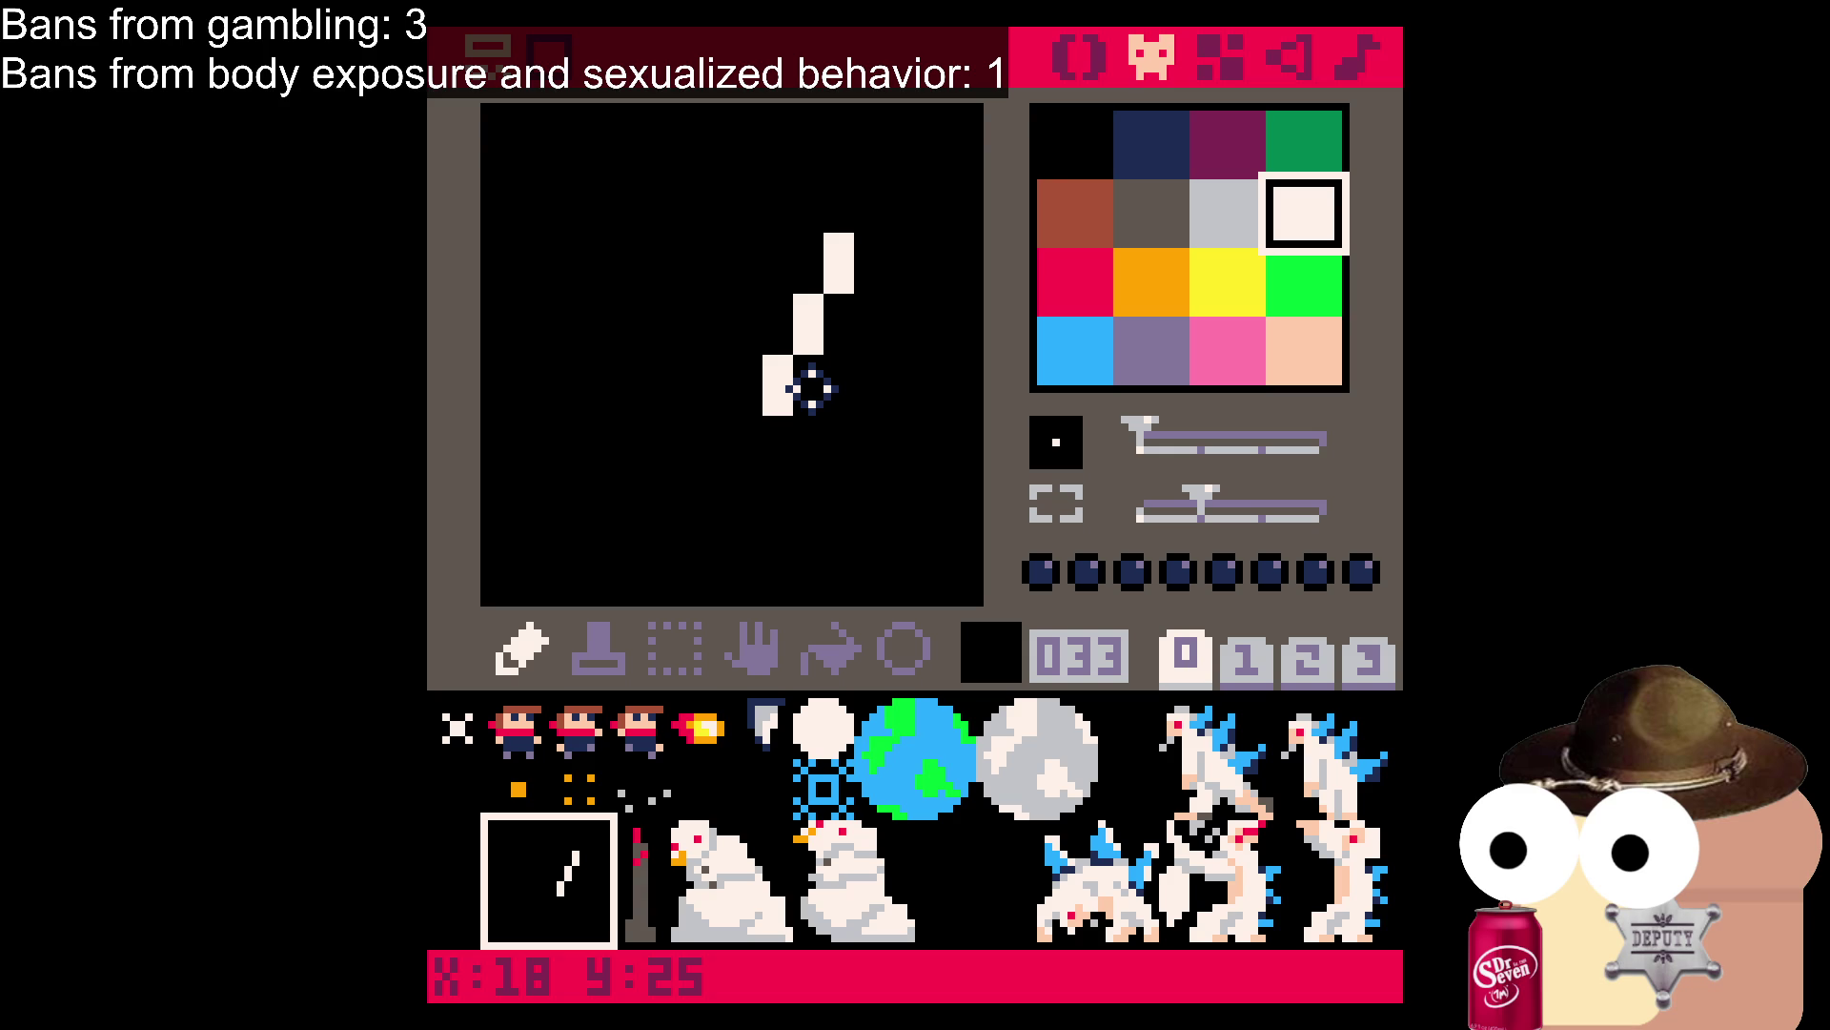
drag(658, 370, 751, 403)
mouse_move(833, 200)
mouse_down()
mouse_move(805, 217)
mouse_move(719, 204)
mouse_move(675, 316)
mouse_move(711, 188)
mouse_move(637, 155)
mouse_move(568, 189)
mouse_move(523, 315)
mouse_move(535, 467)
mouse_move(645, 492)
mouse_move(683, 427)
mouse_up()
key(ctrl+z)
key(ctrl+z)
key(ctrl+z)
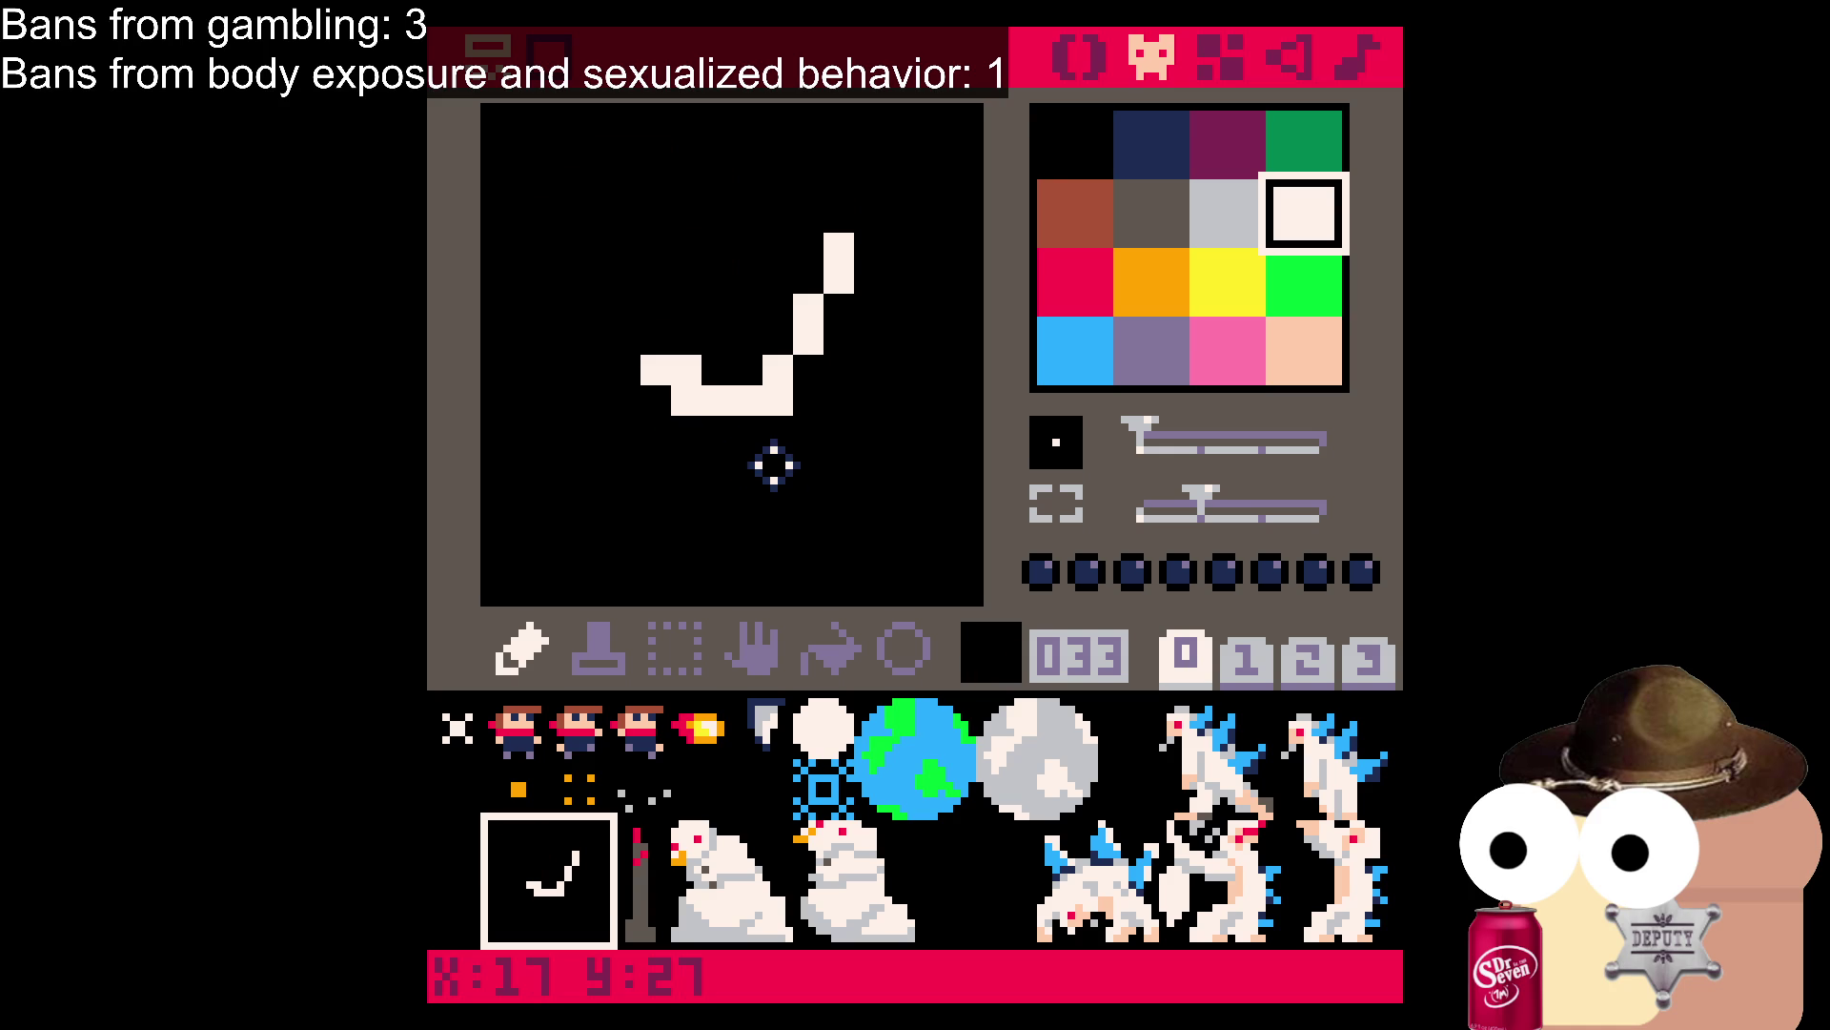
key(ctrl+z)
key(ctrl+z)
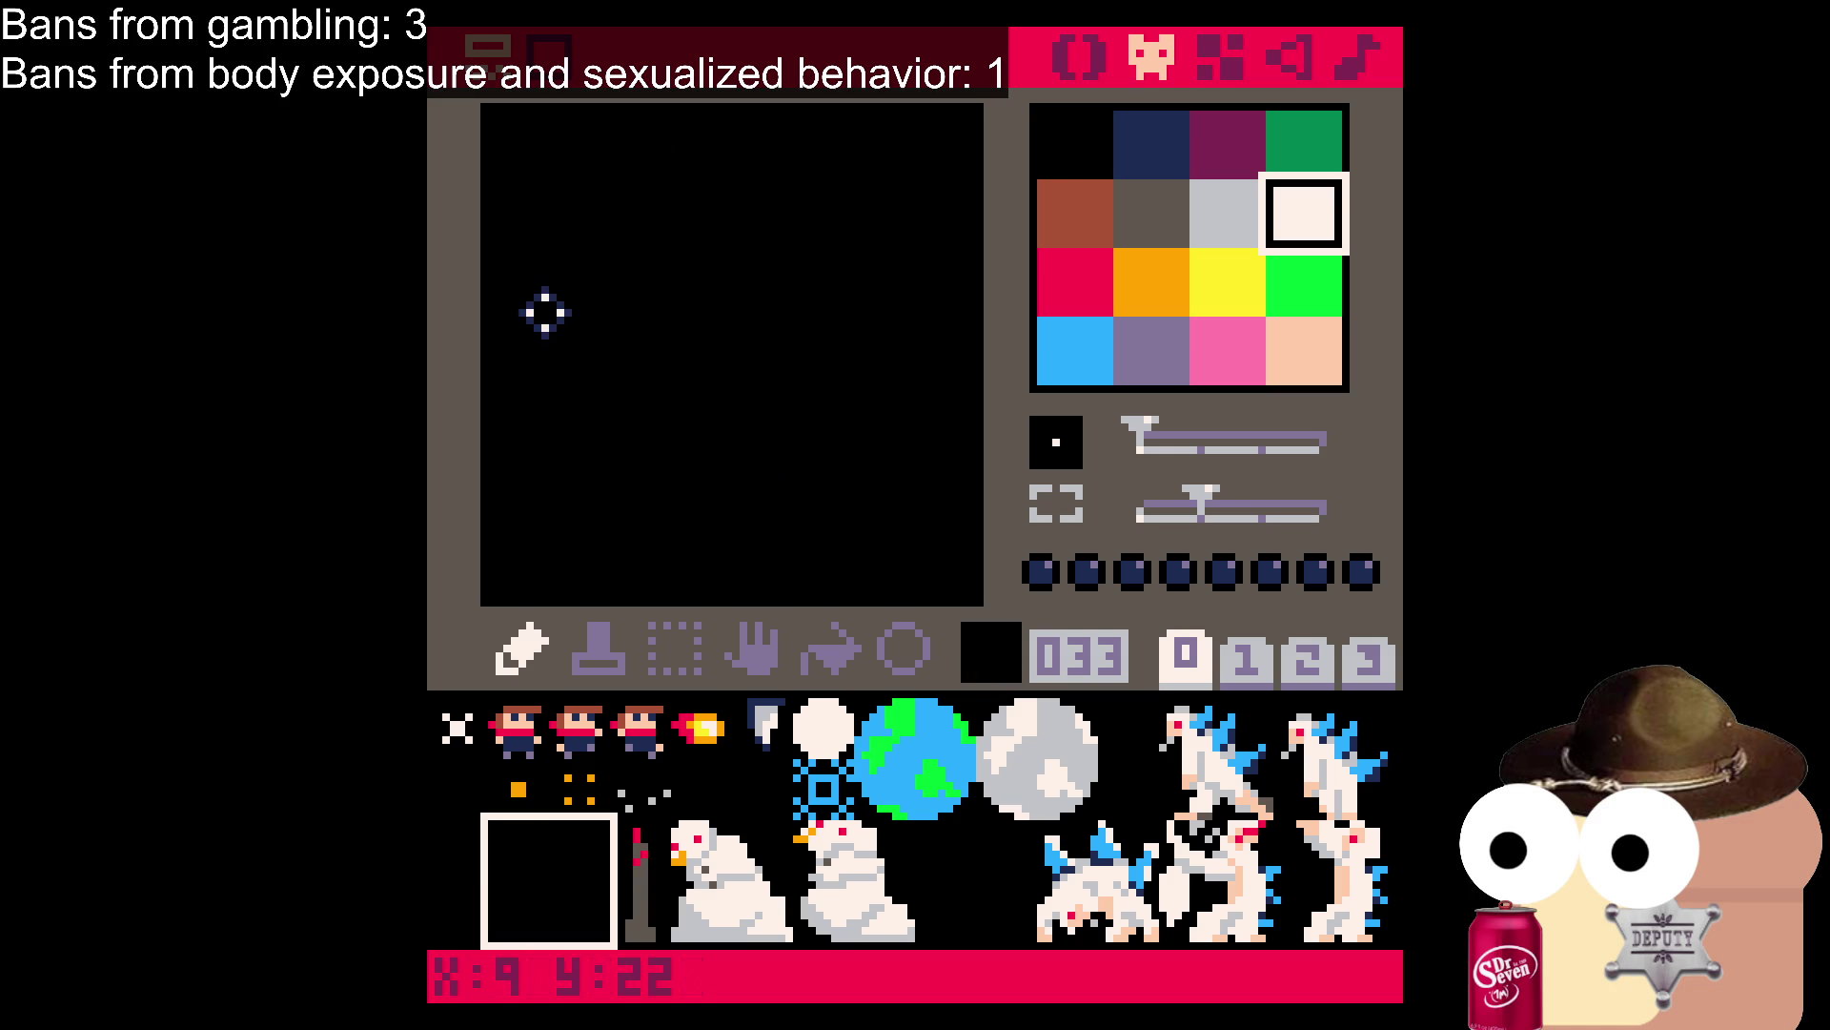
click(902, 648)
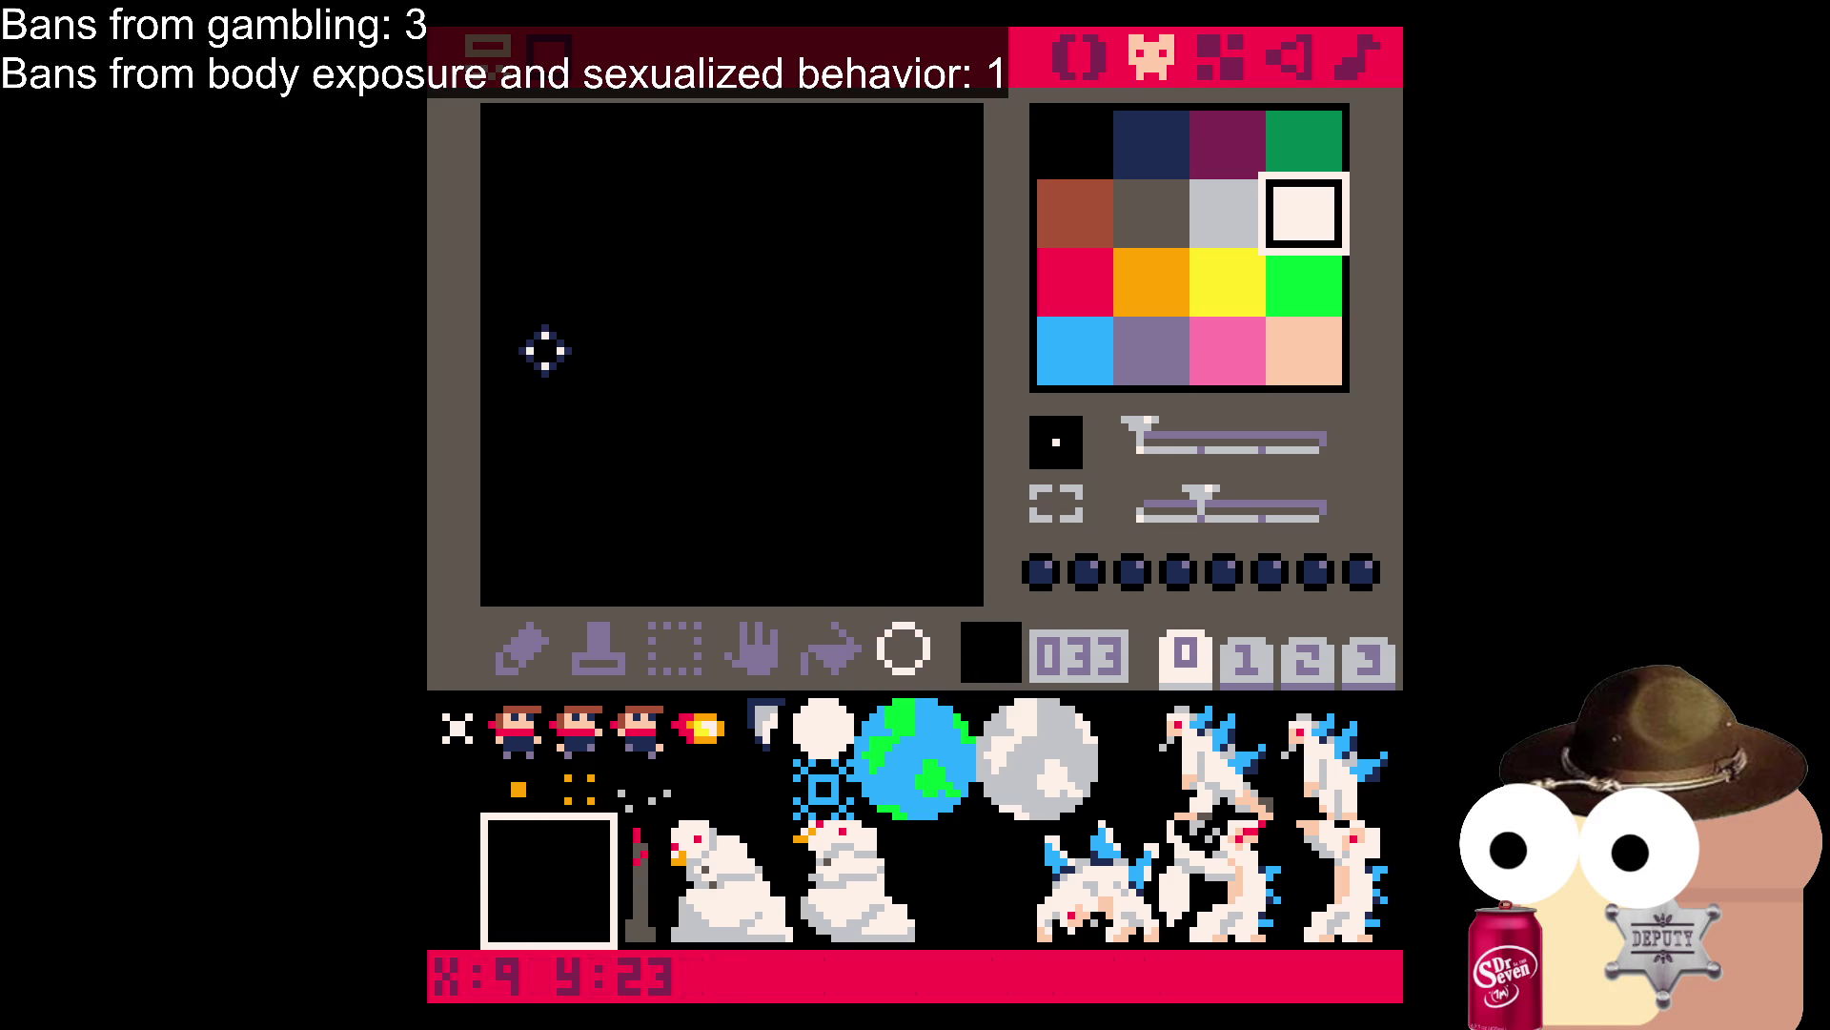
Draw a large white circle with a mouthpiece bar extending to the right edge.
mouse_move(524, 275)
mouse_down()
mouse_move(735, 488)
mouse_move(735, 518)
mouse_move(804, 541)
mouse_up()
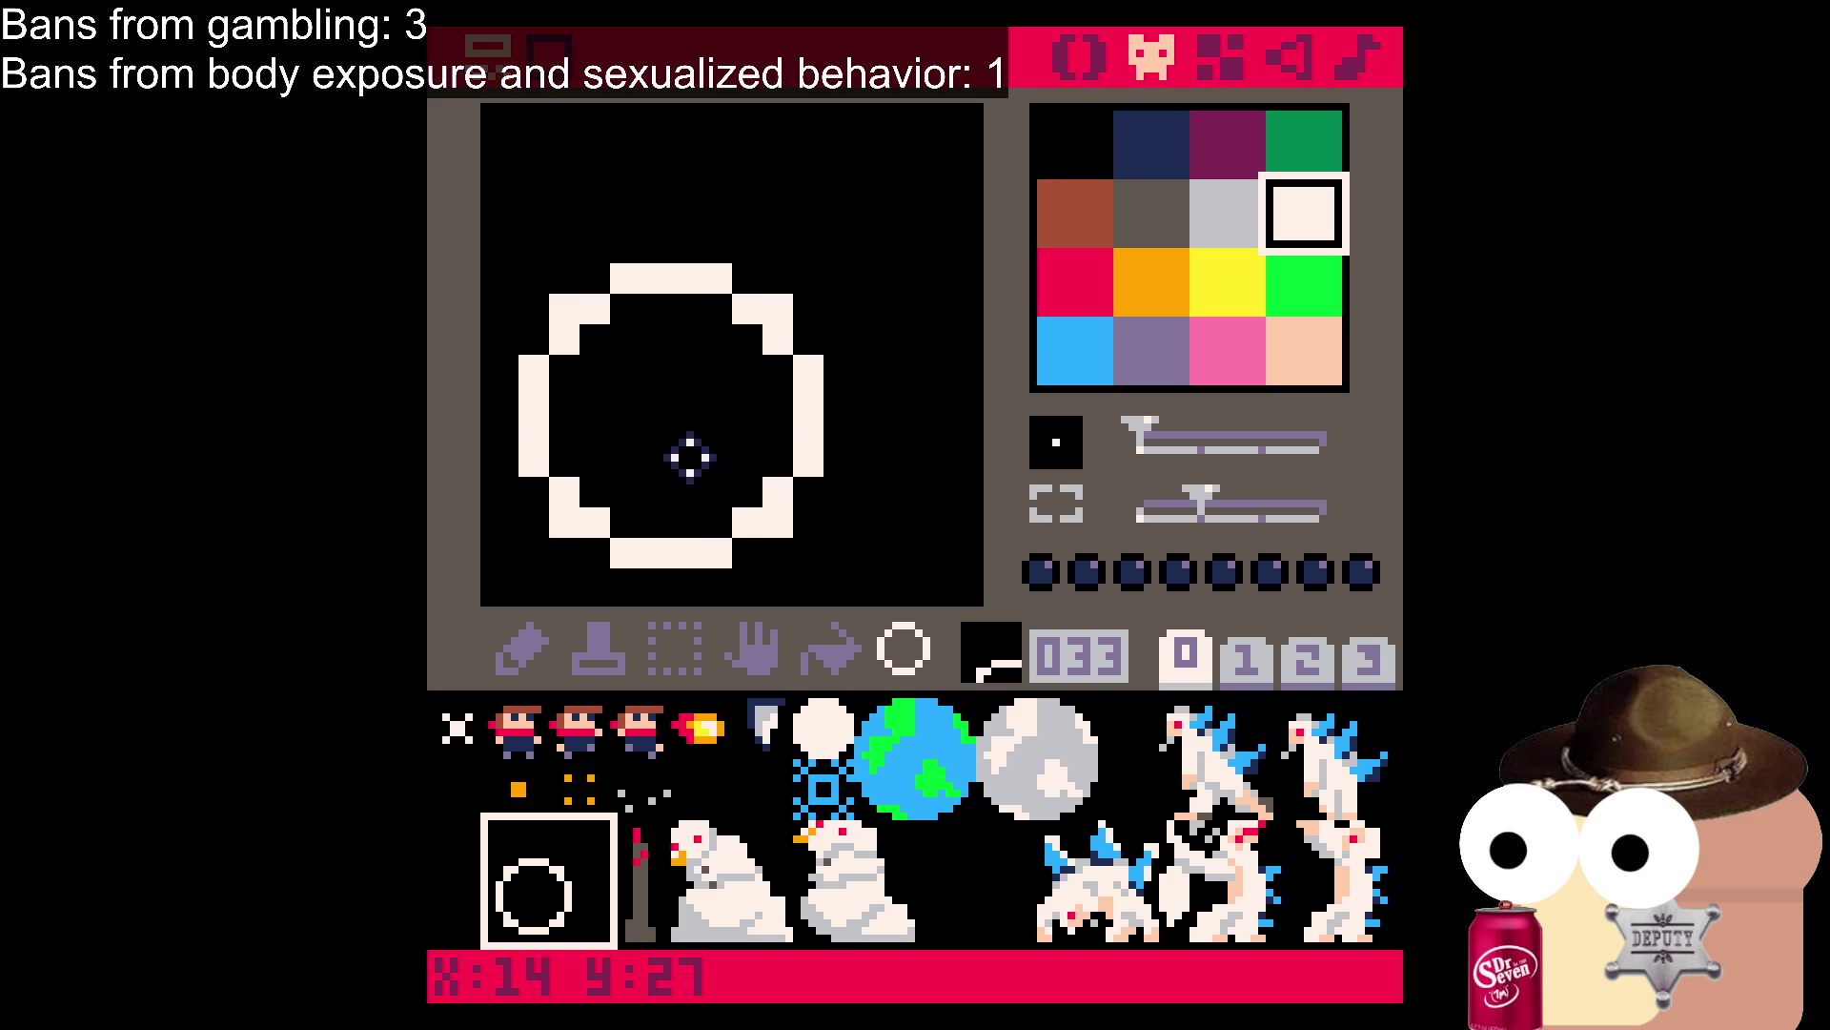
click(515, 646)
drag(797, 276, 953, 276)
mouse_move(835, 366)
mouse_down()
mouse_move(921, 360)
mouse_move(969, 315)
mouse_move(963, 291)
mouse_up()
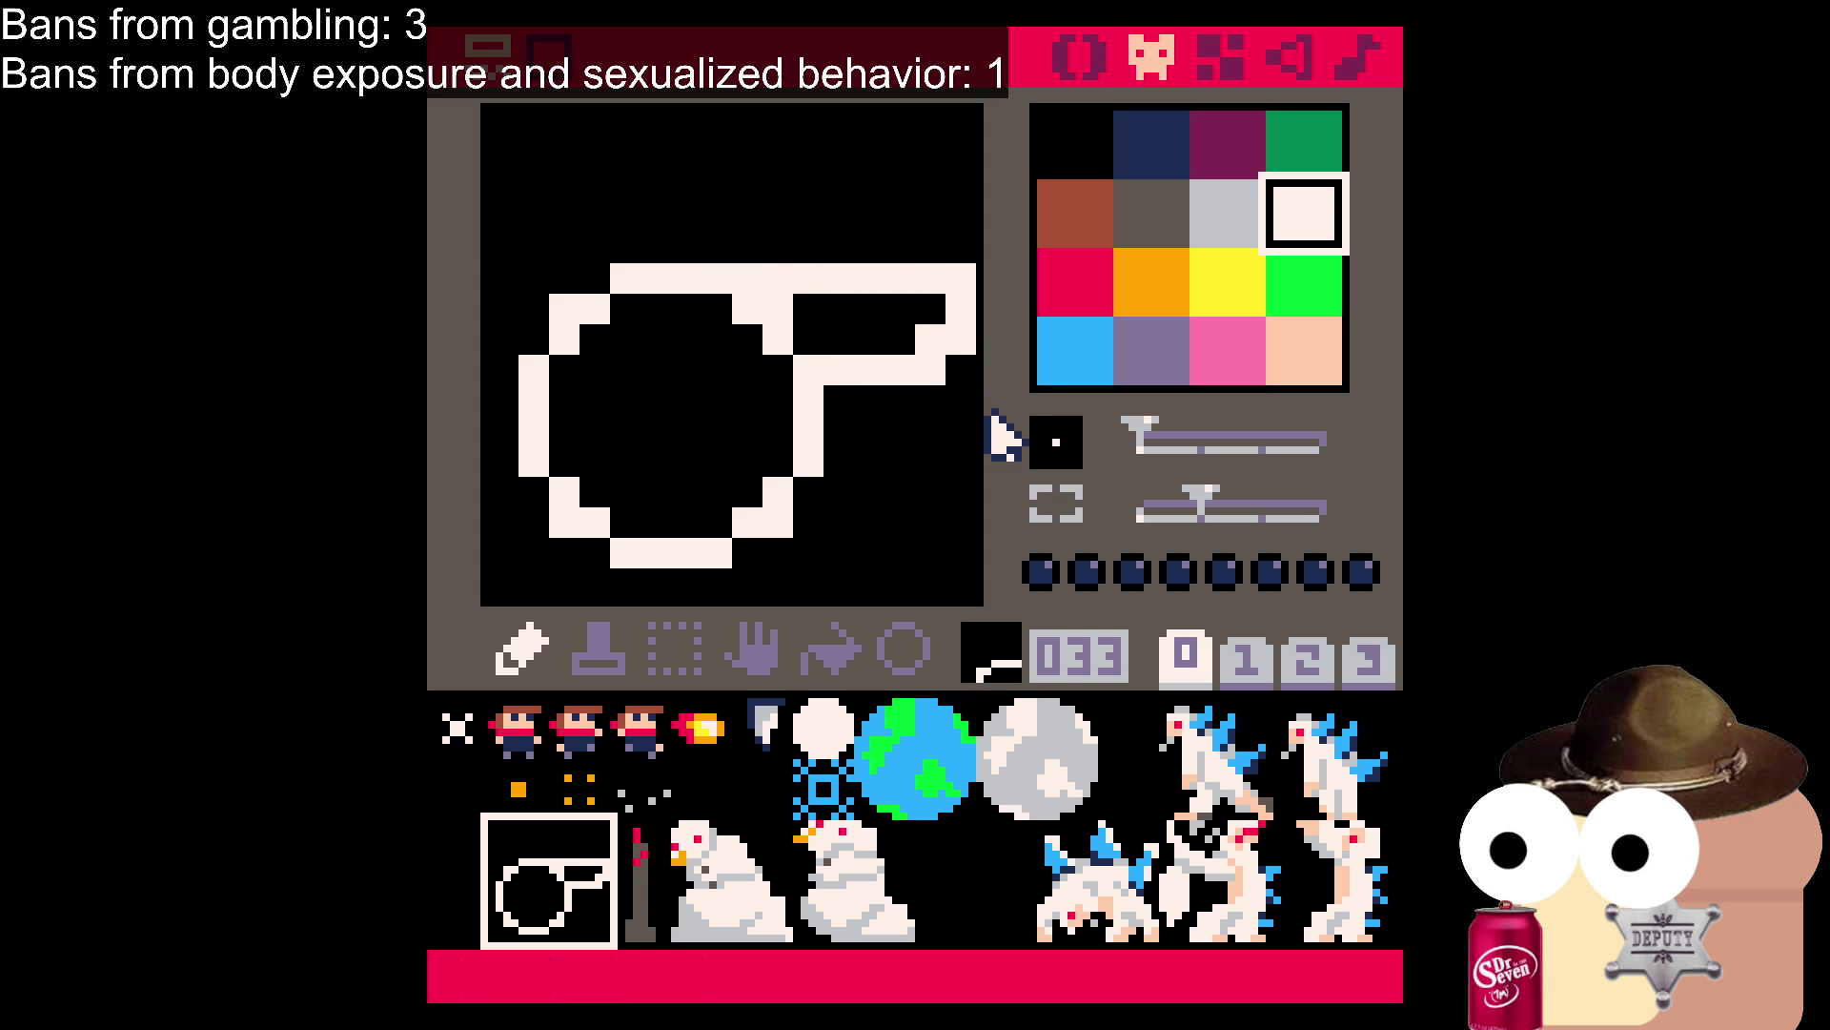
Draw a small dark-grey plus-shaped circle in the ring's centre.
click(1175, 208)
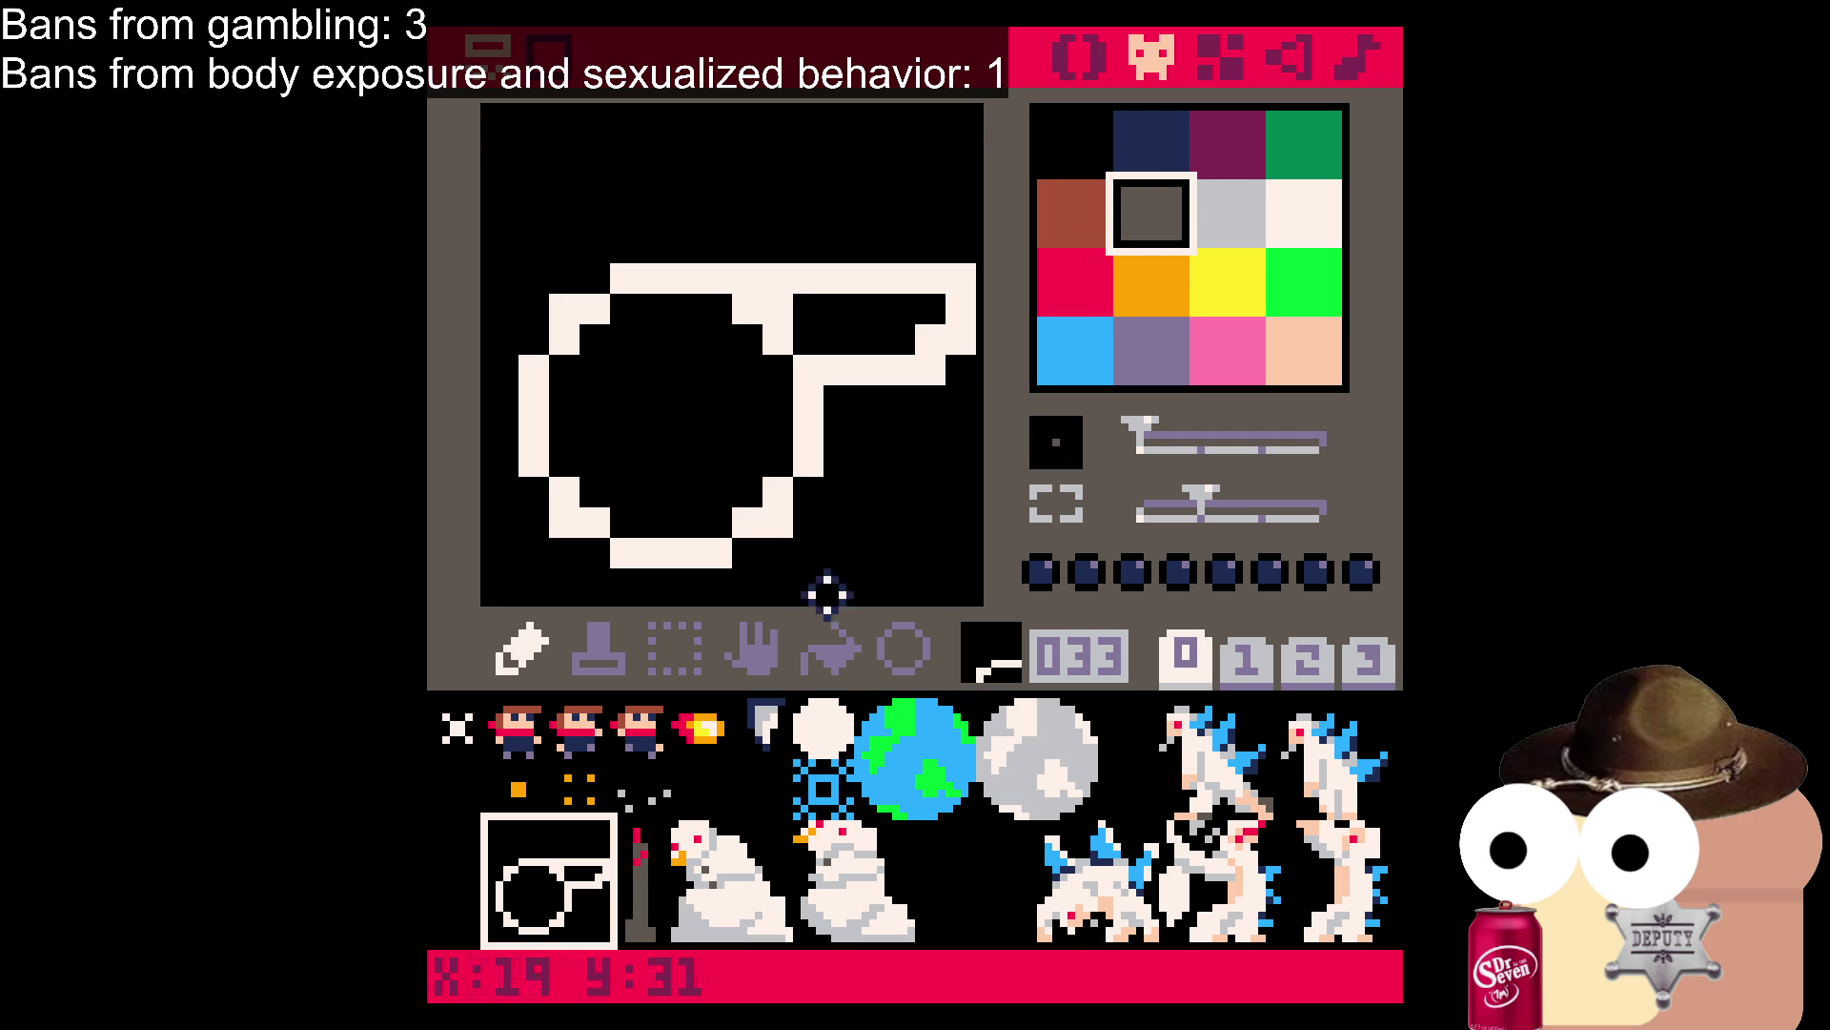
click(903, 648)
mouse_move(642, 388)
mouse_down()
mouse_move(678, 445)
mouse_move(690, 424)
mouse_up()
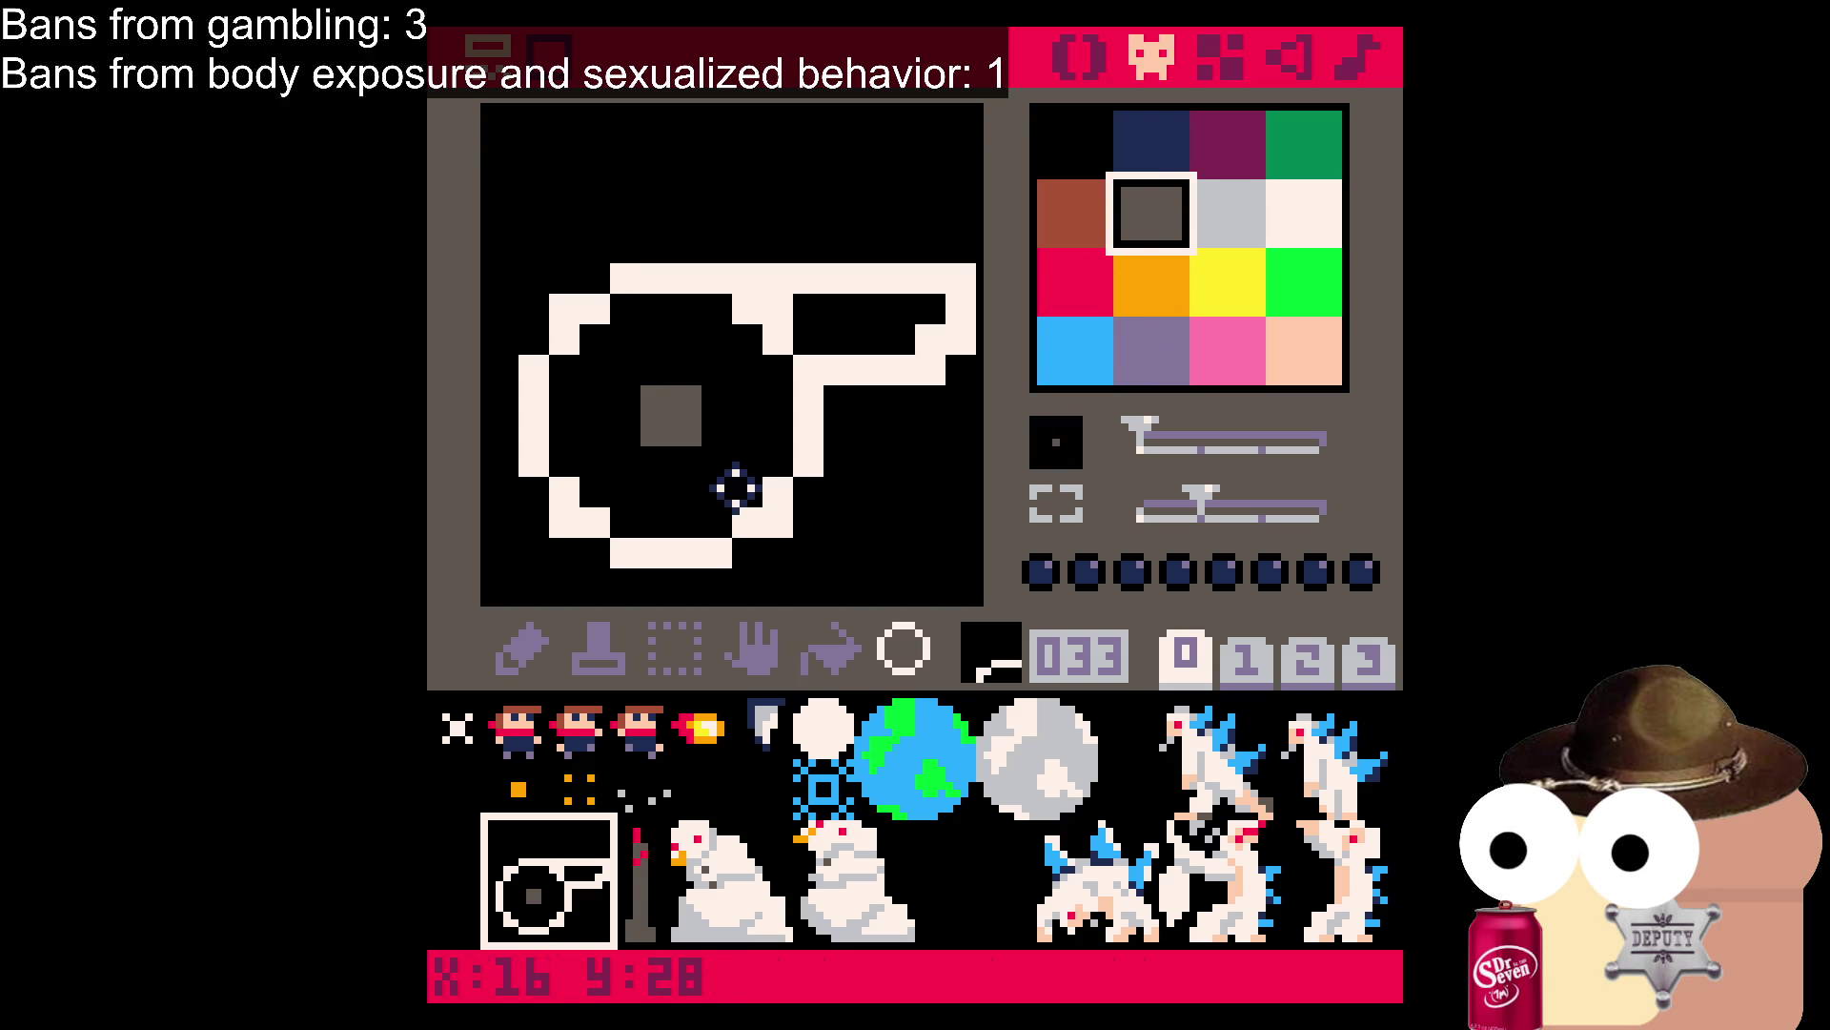
drag(626, 368, 709, 452)
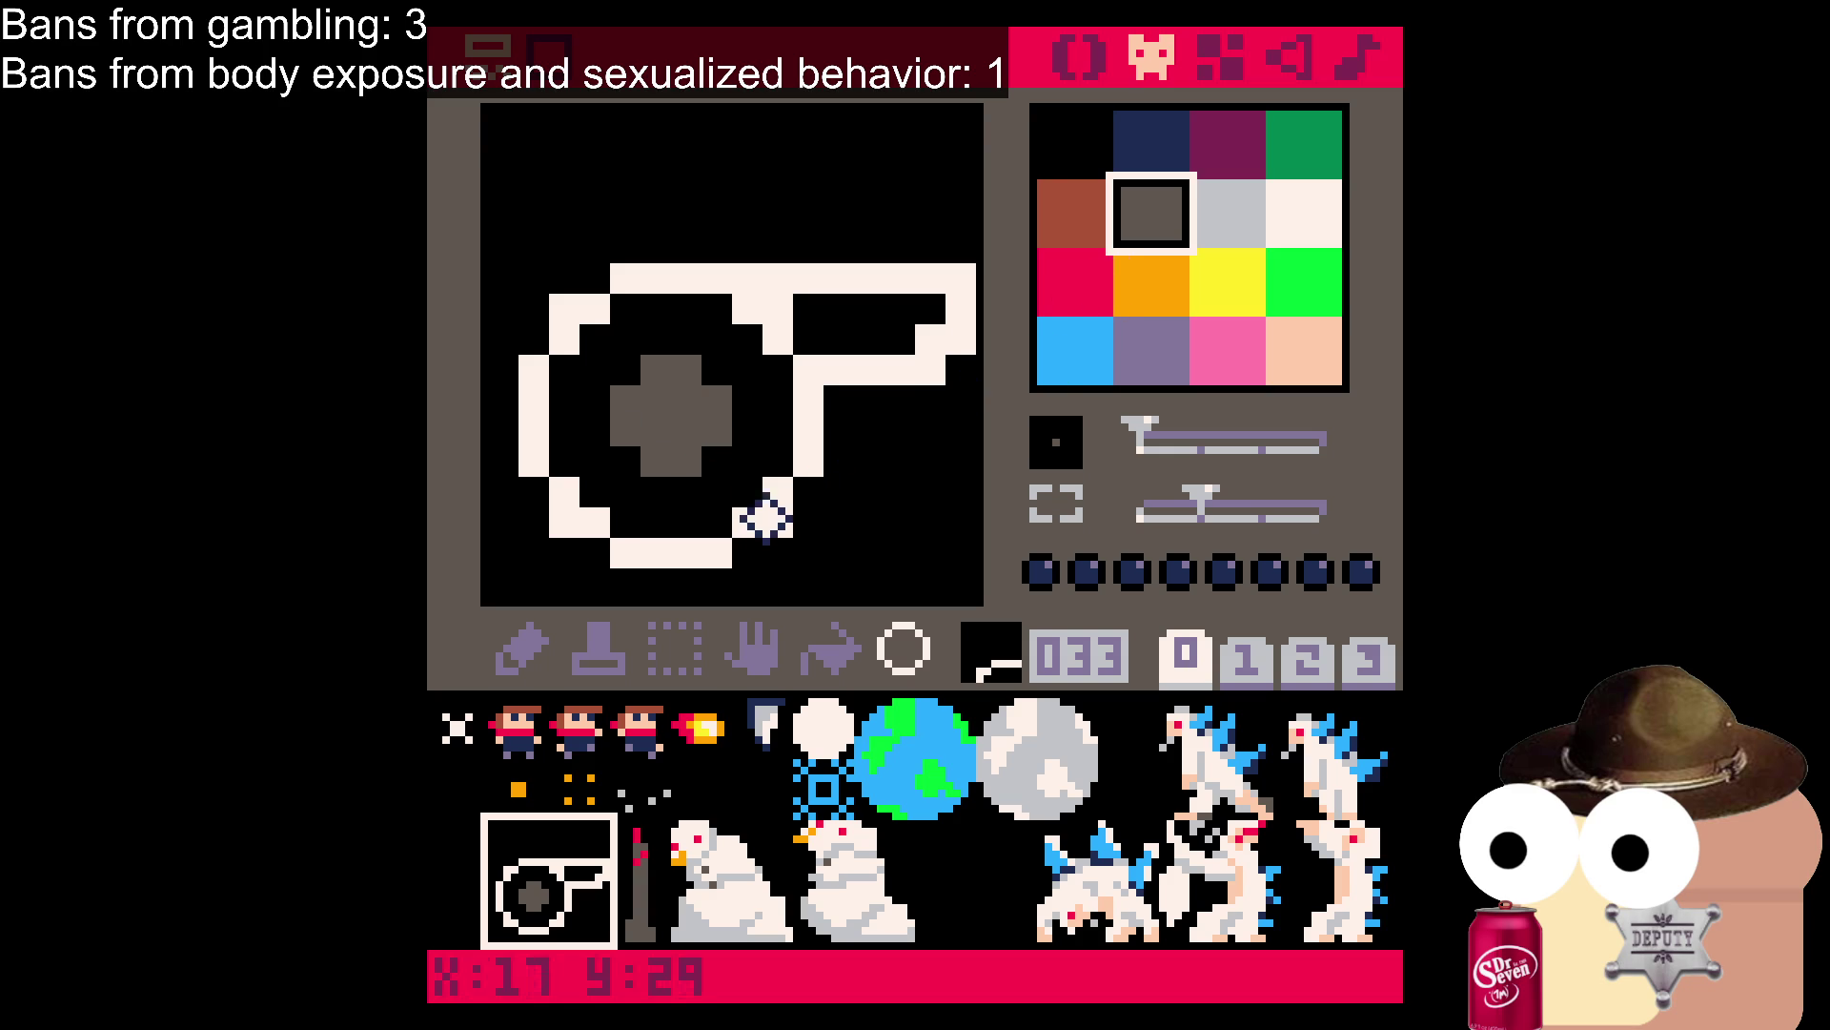
click(828, 658)
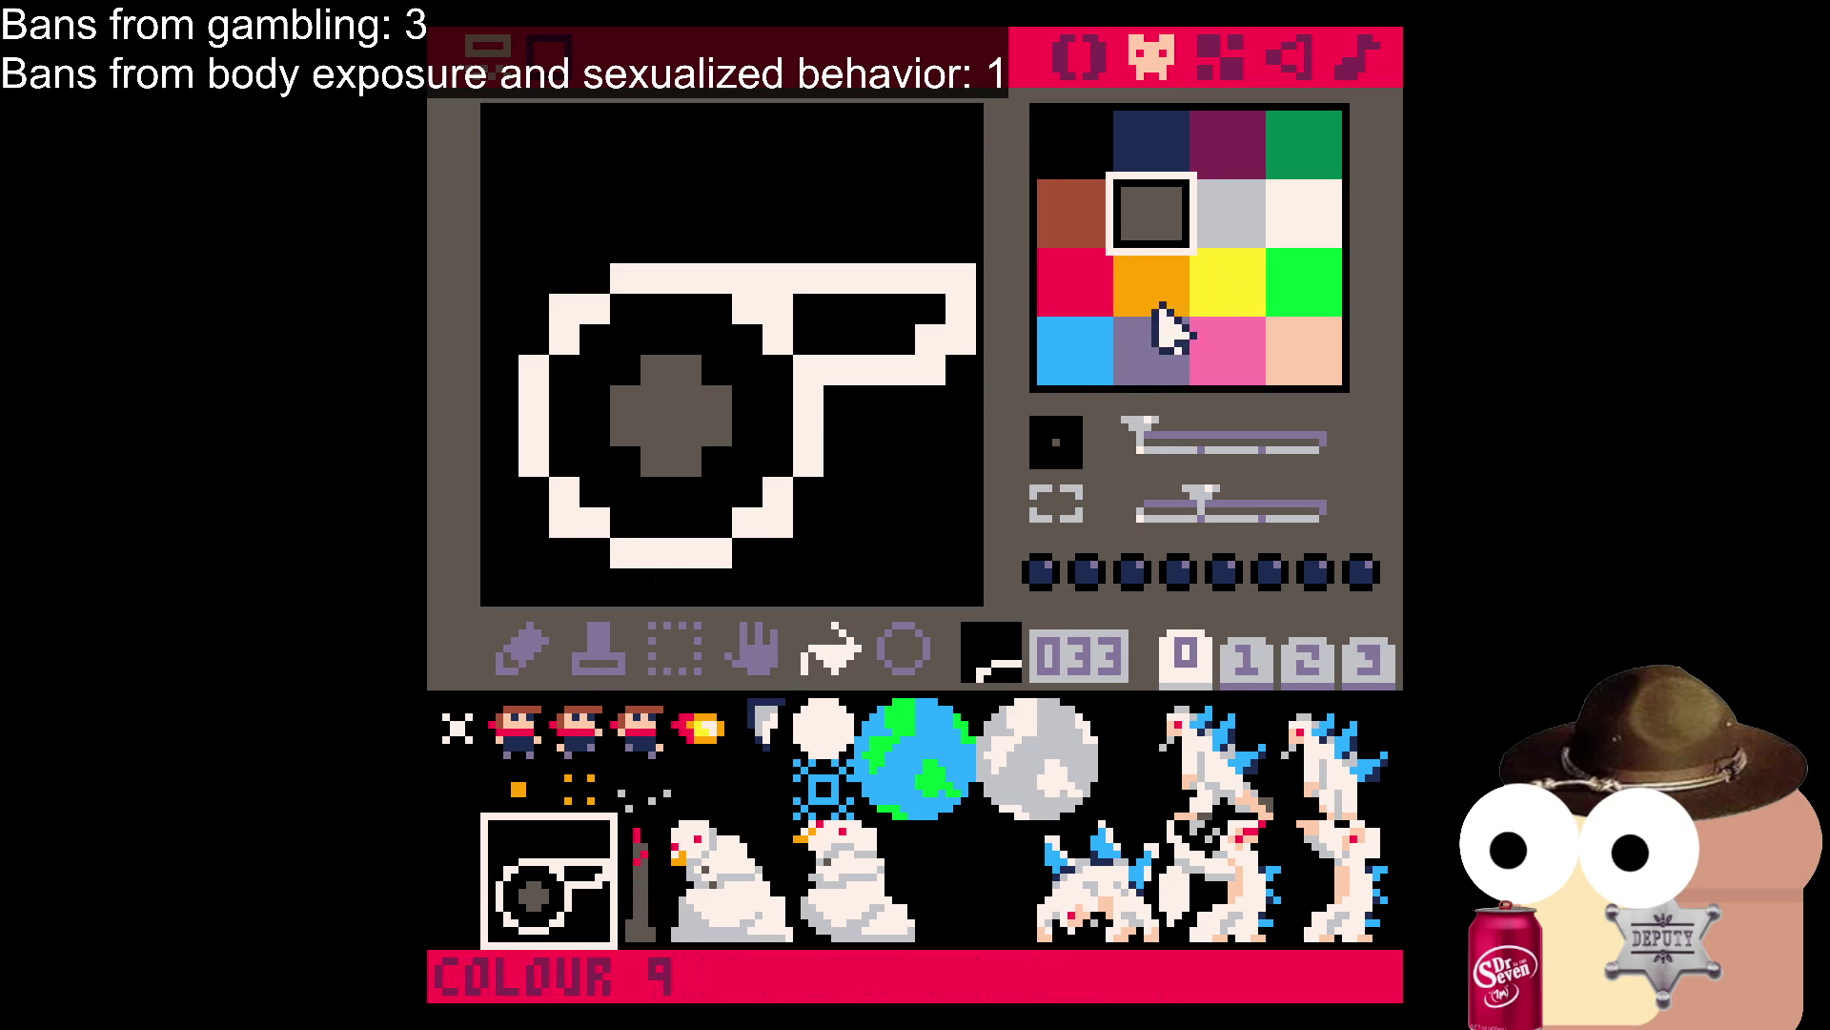
Fill the ring and barrel white, testing and undoing a black fill.
click(1302, 212)
click(758, 367)
click(858, 319)
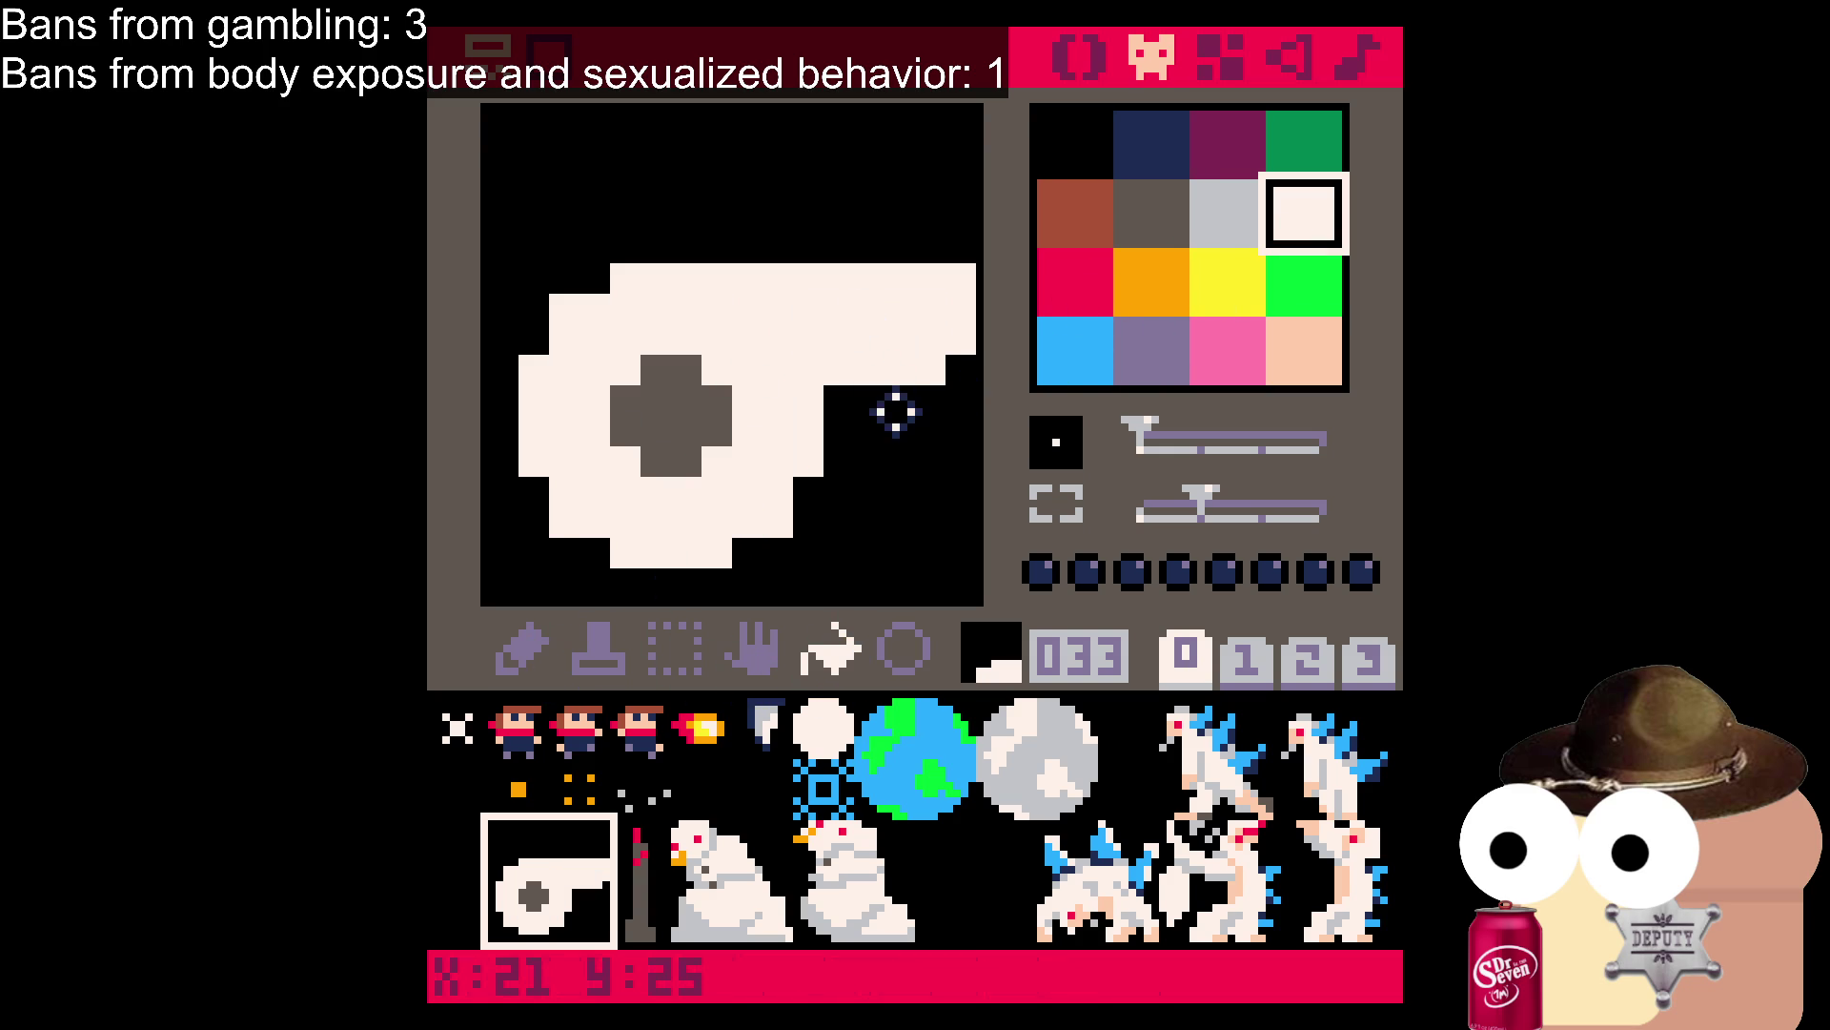
click(1073, 152)
click(789, 267)
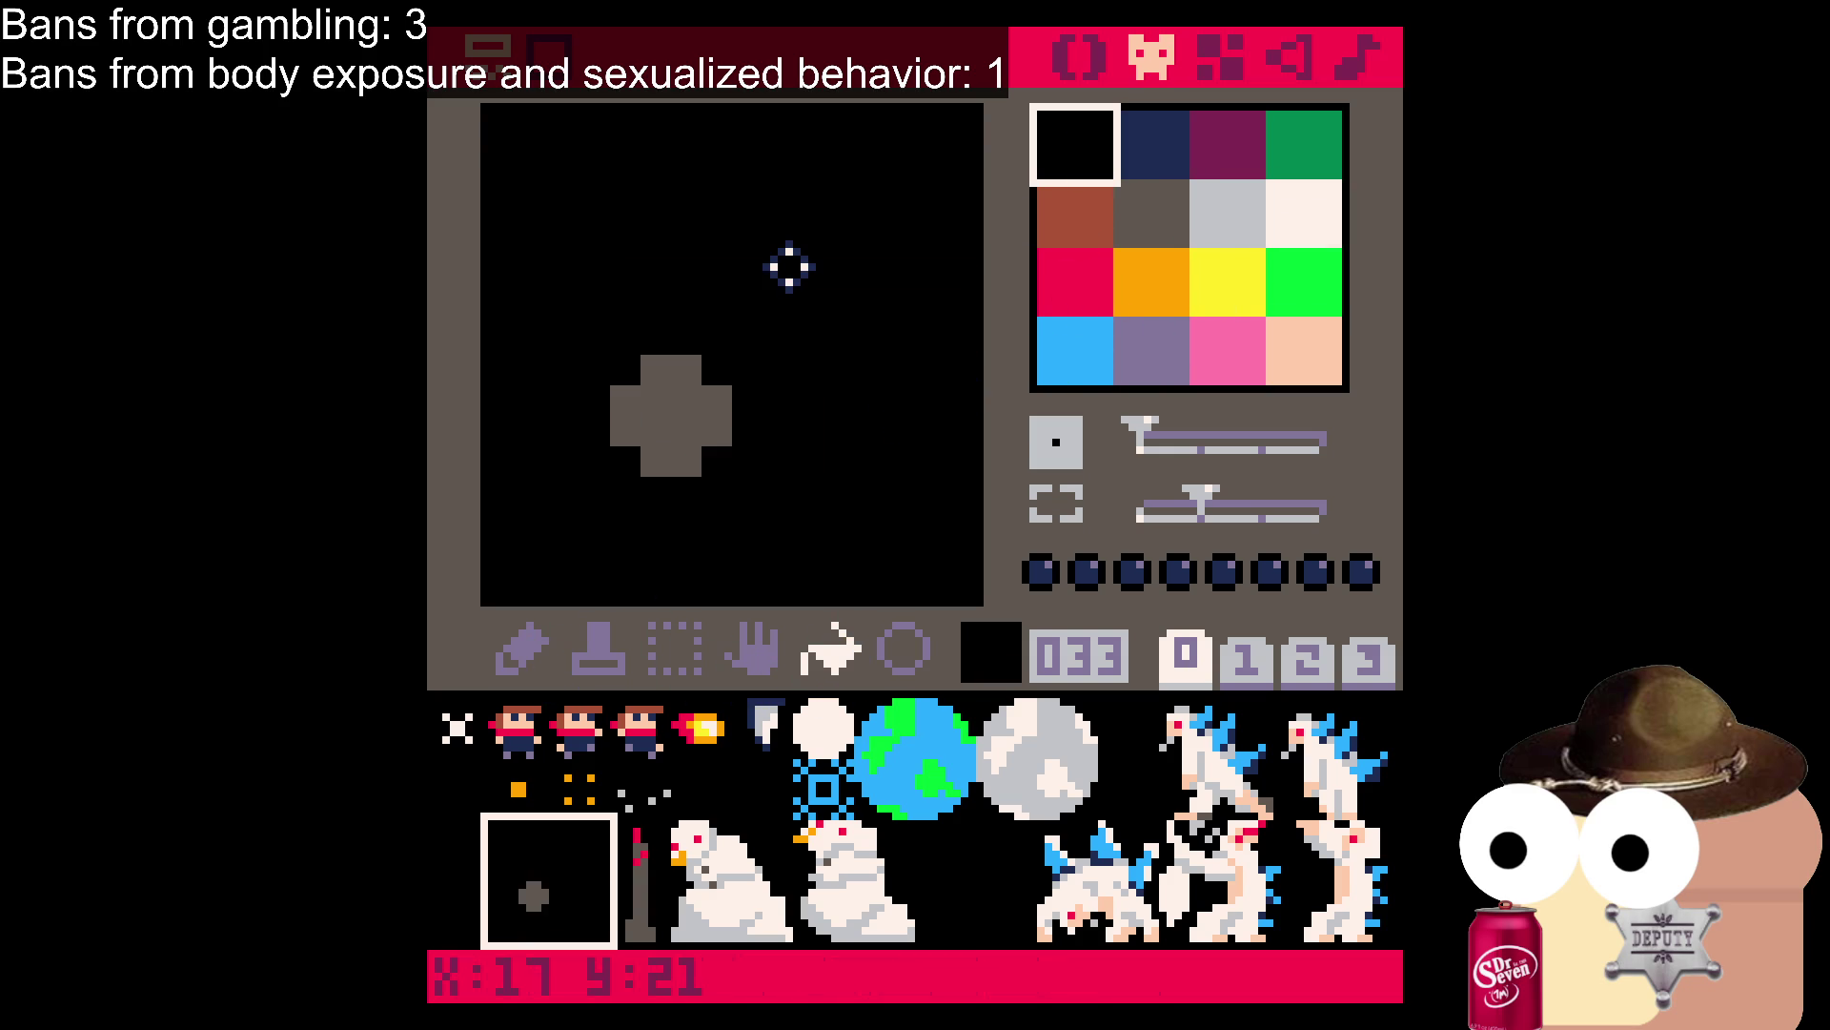
key(ctrl+z)
Pencil a small black notch at the whistle's top, restoring one pixel to white.
click(522, 648)
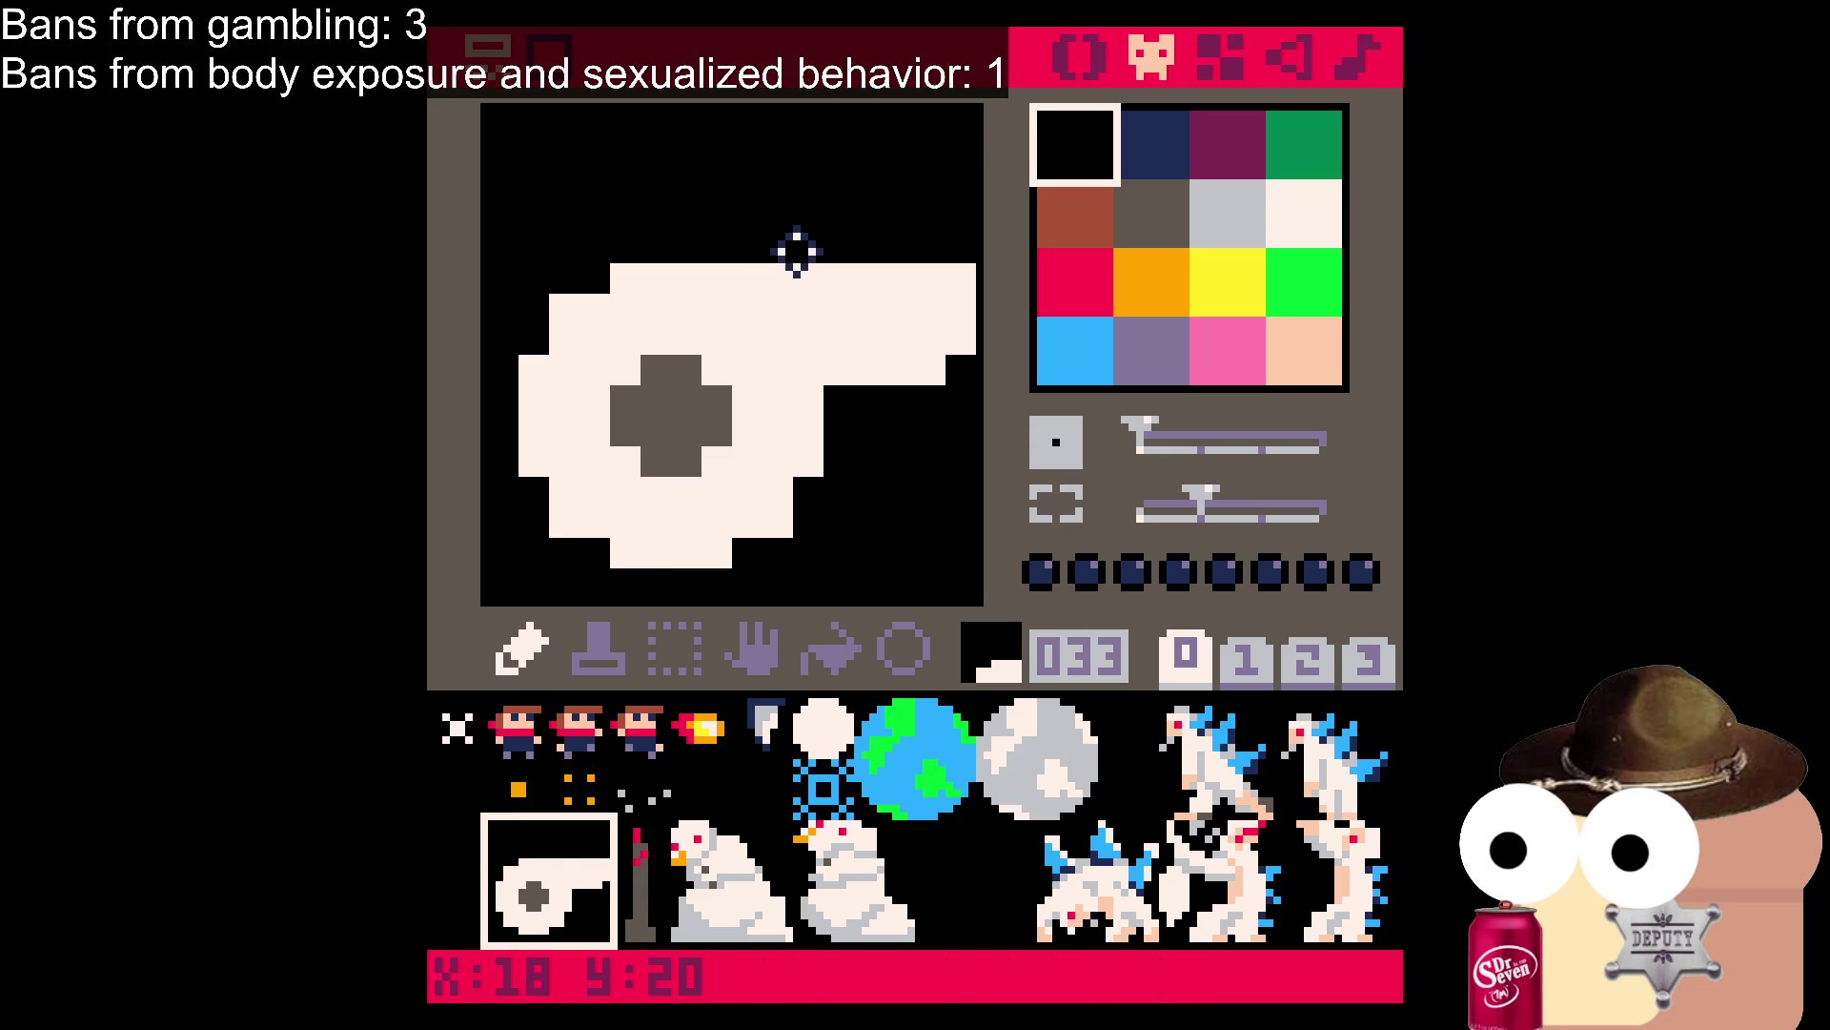
drag(778, 292, 798, 303)
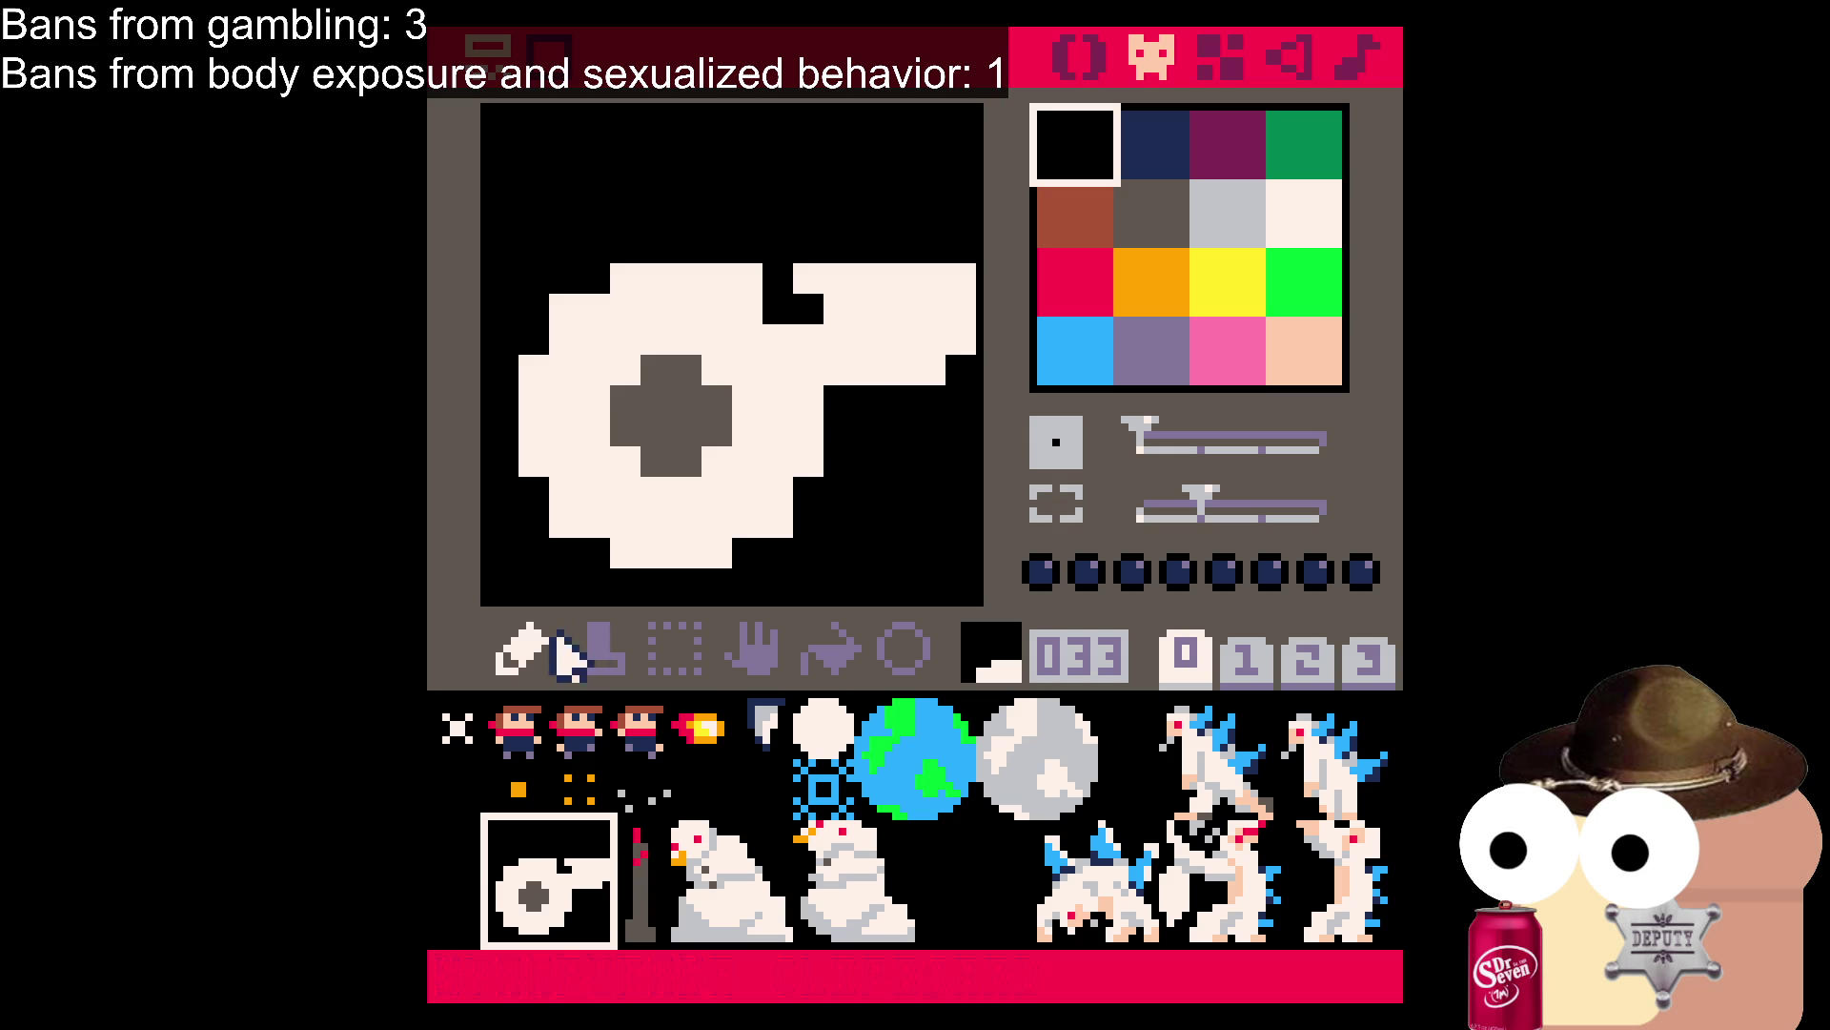
click(1295, 209)
click(810, 305)
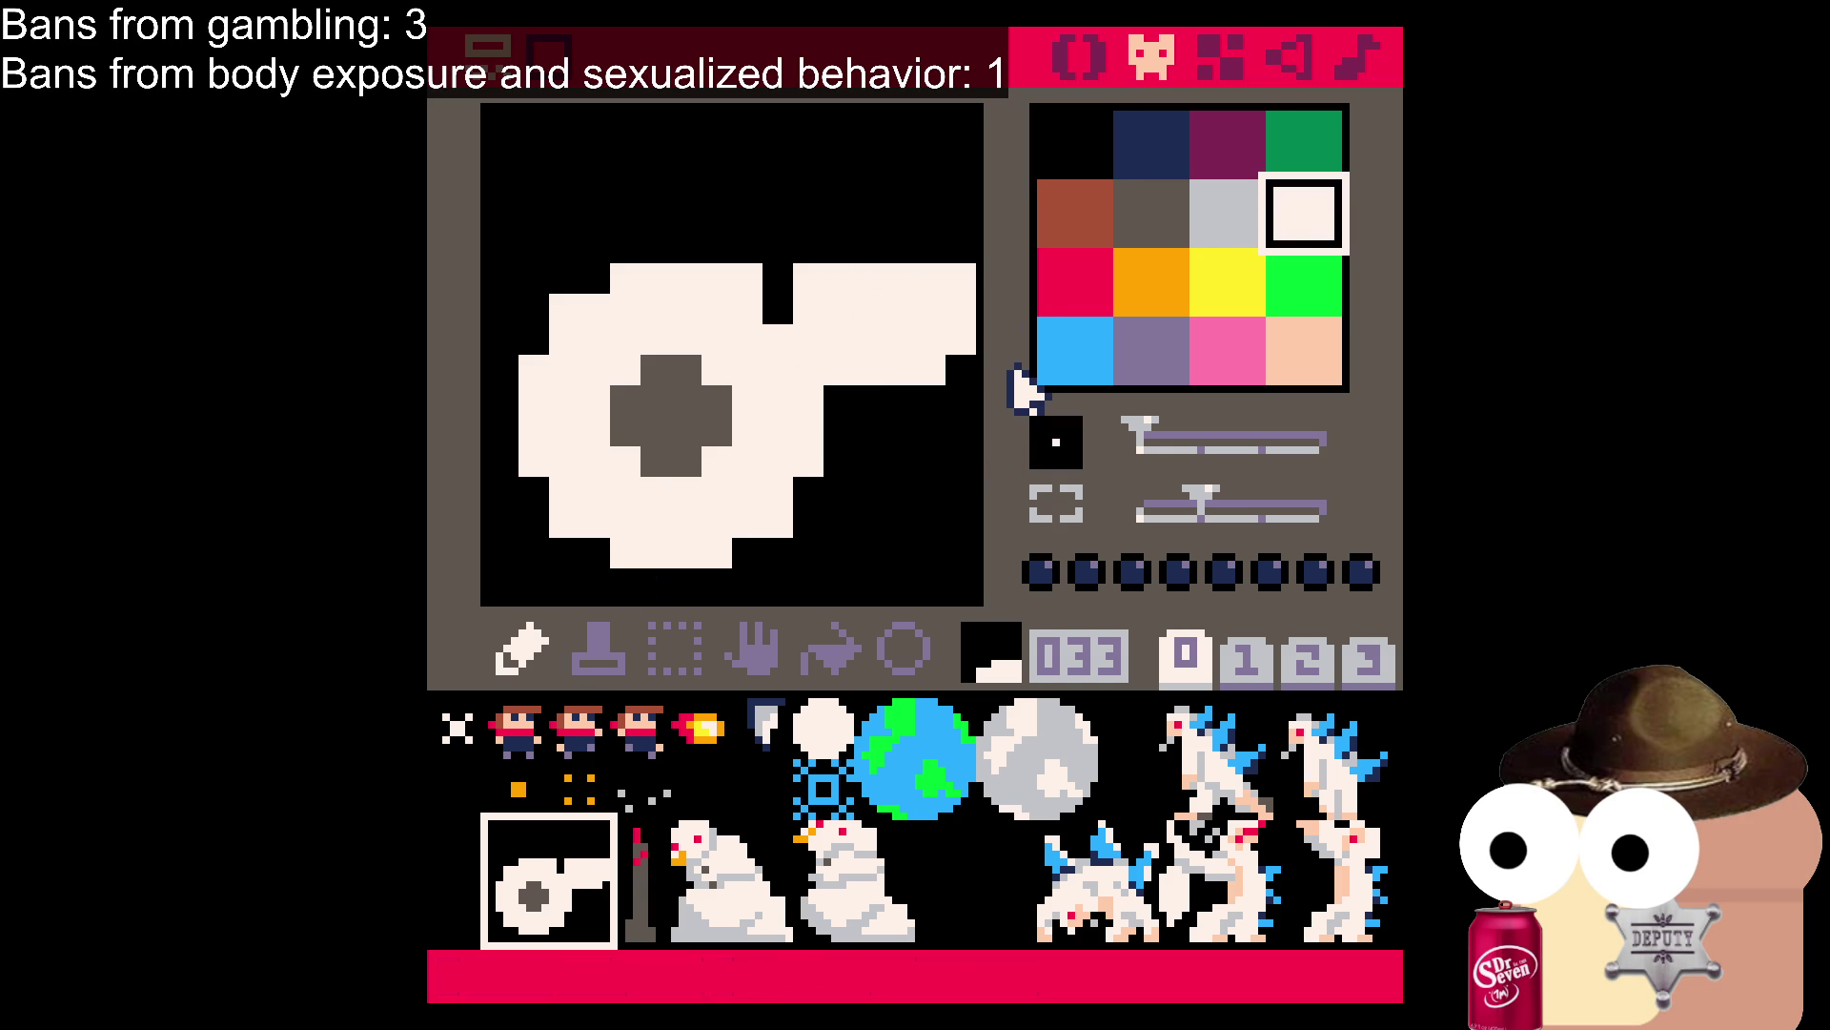
click(1097, 145)
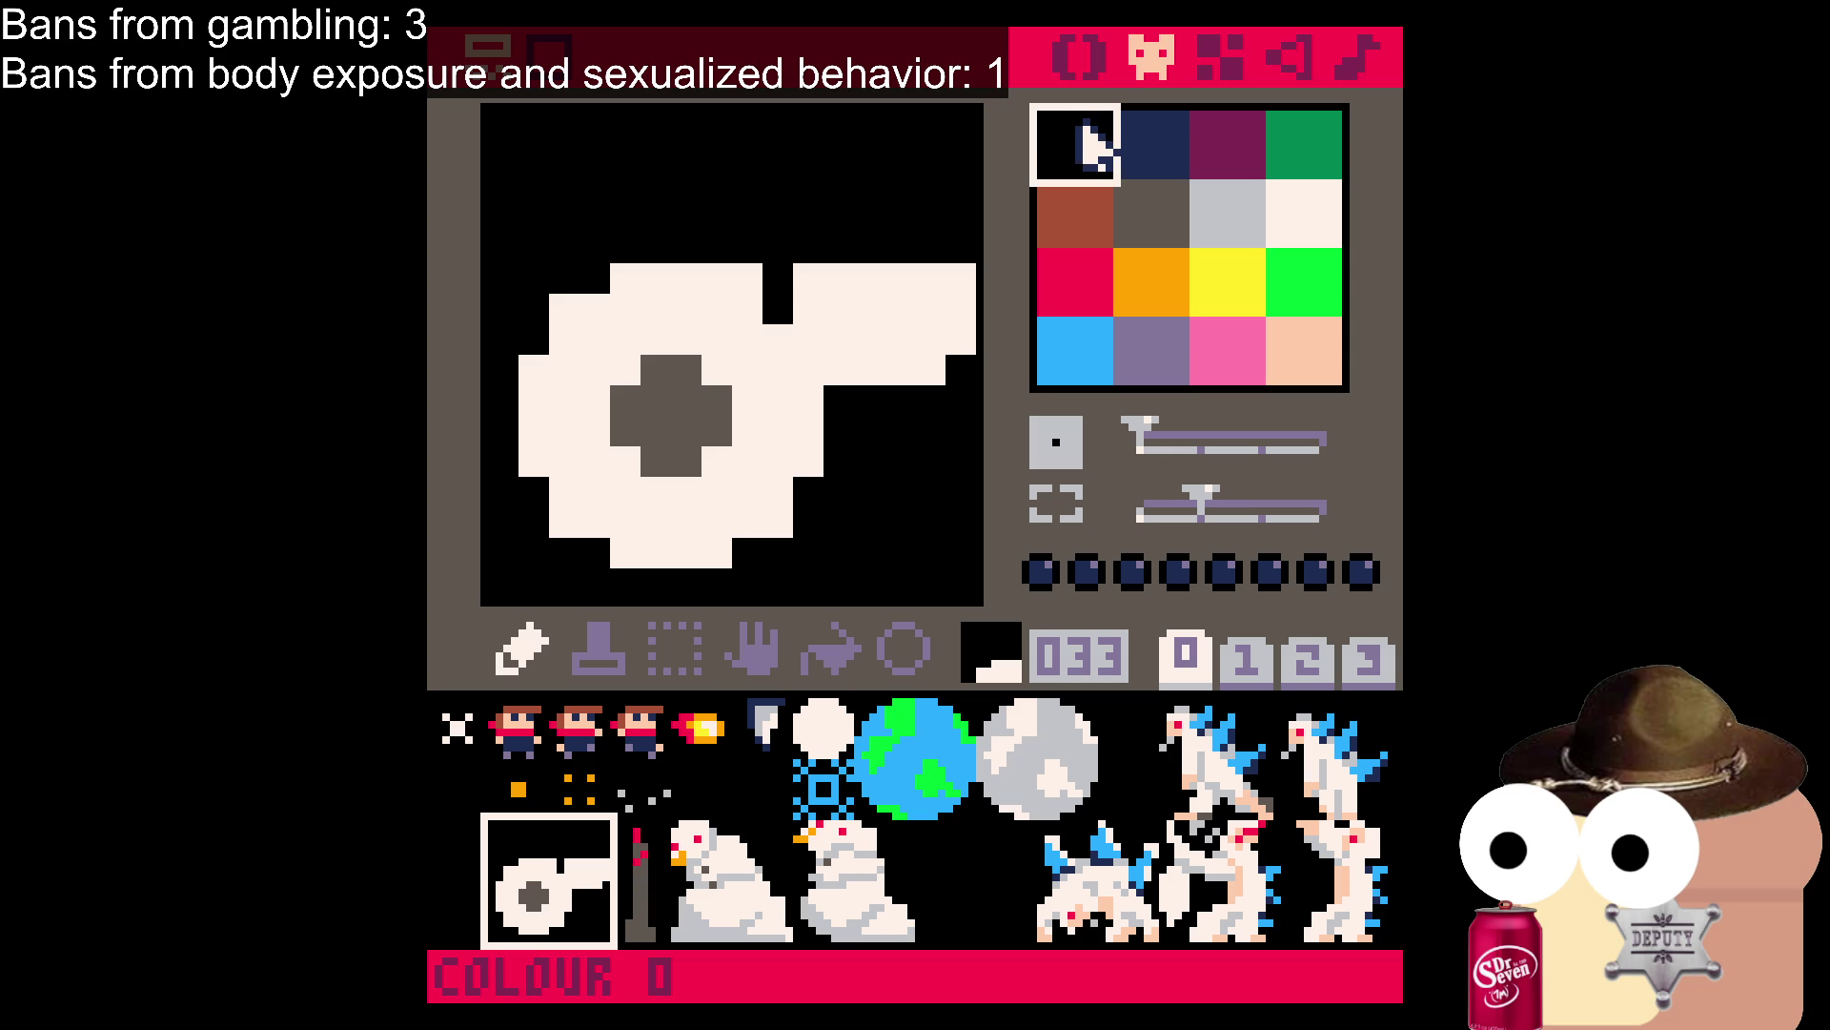
Flood-fill the whistle body dark purple and the central cross red.
click(1142, 173)
key(2)
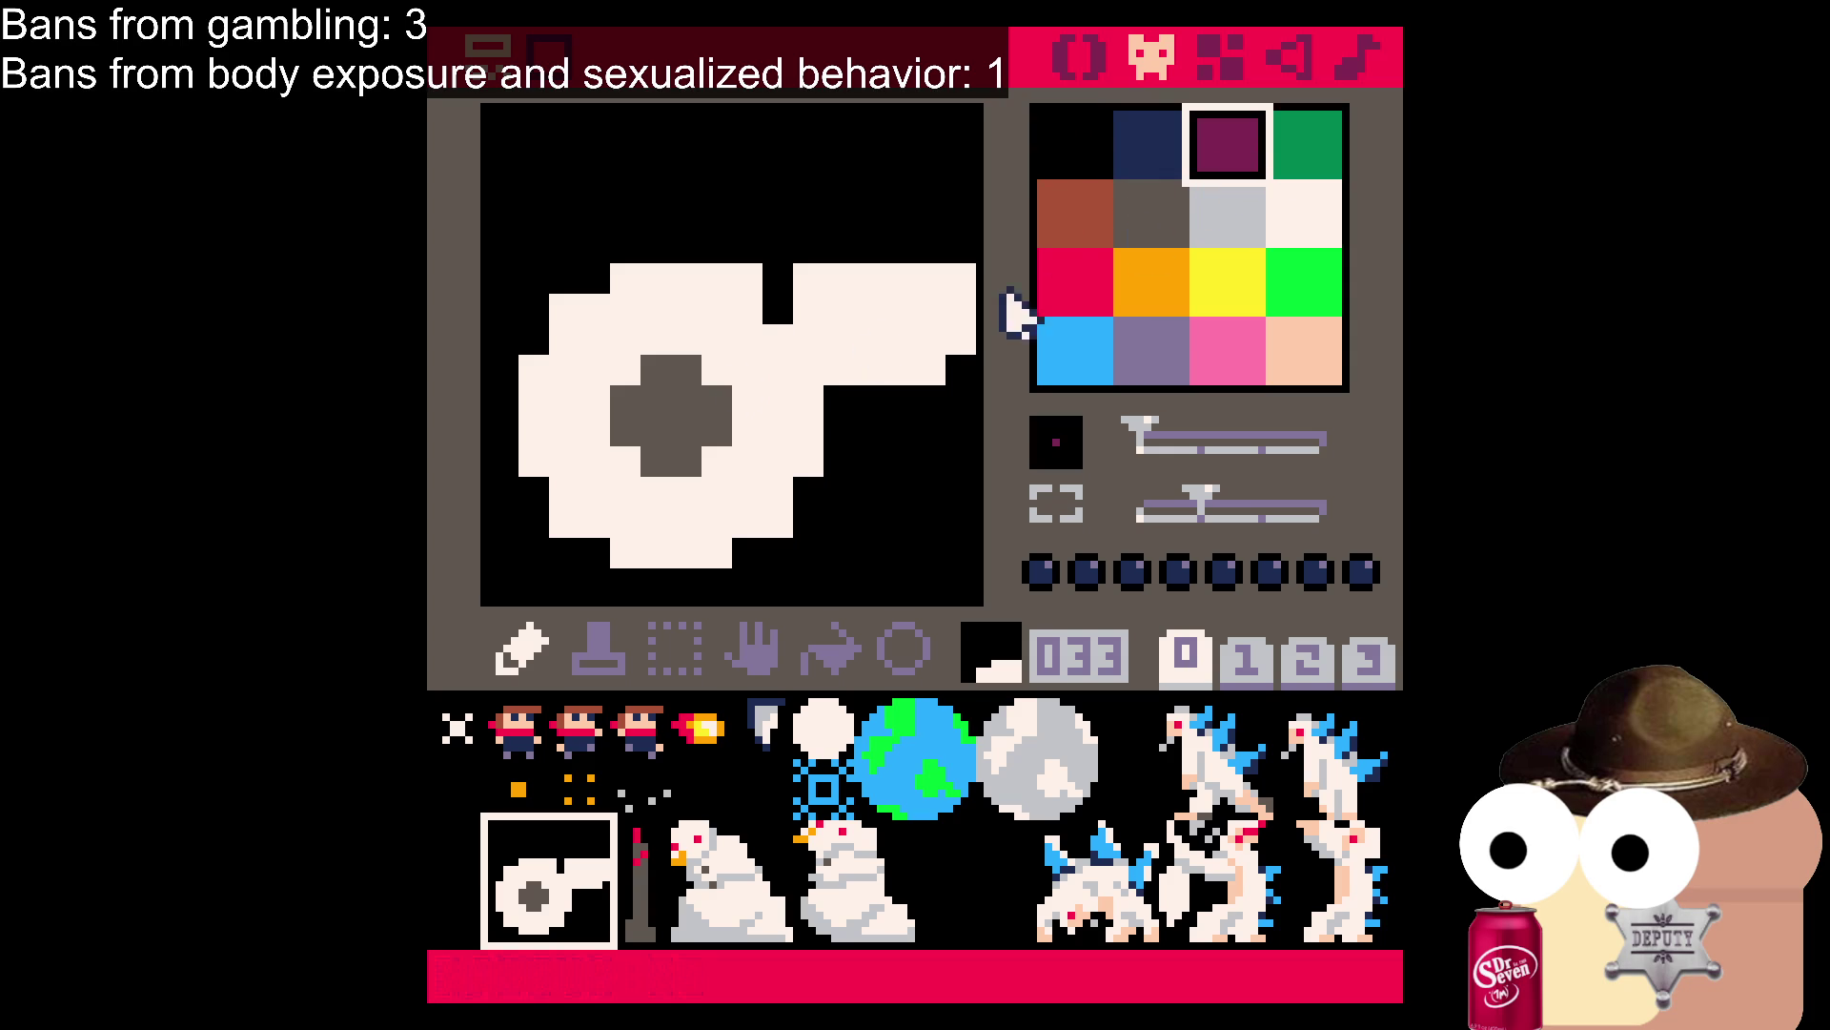
click(829, 652)
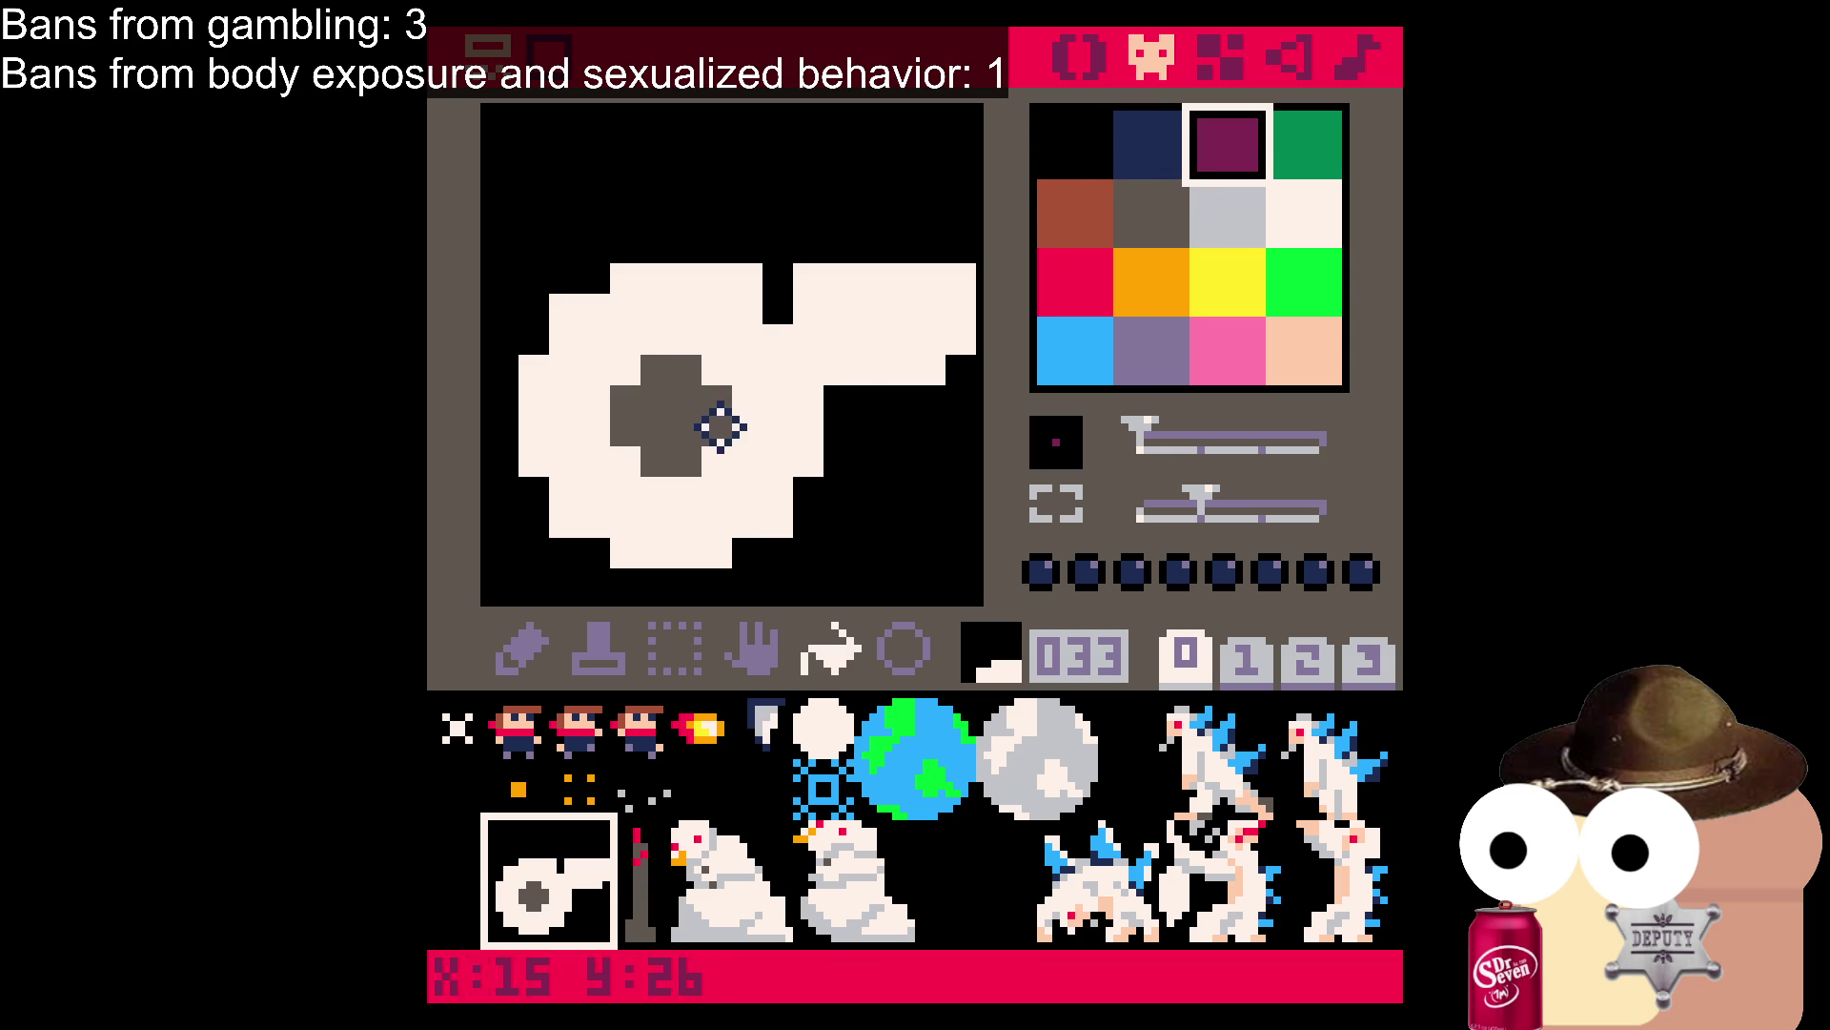
click(774, 364)
click(1070, 288)
click(658, 418)
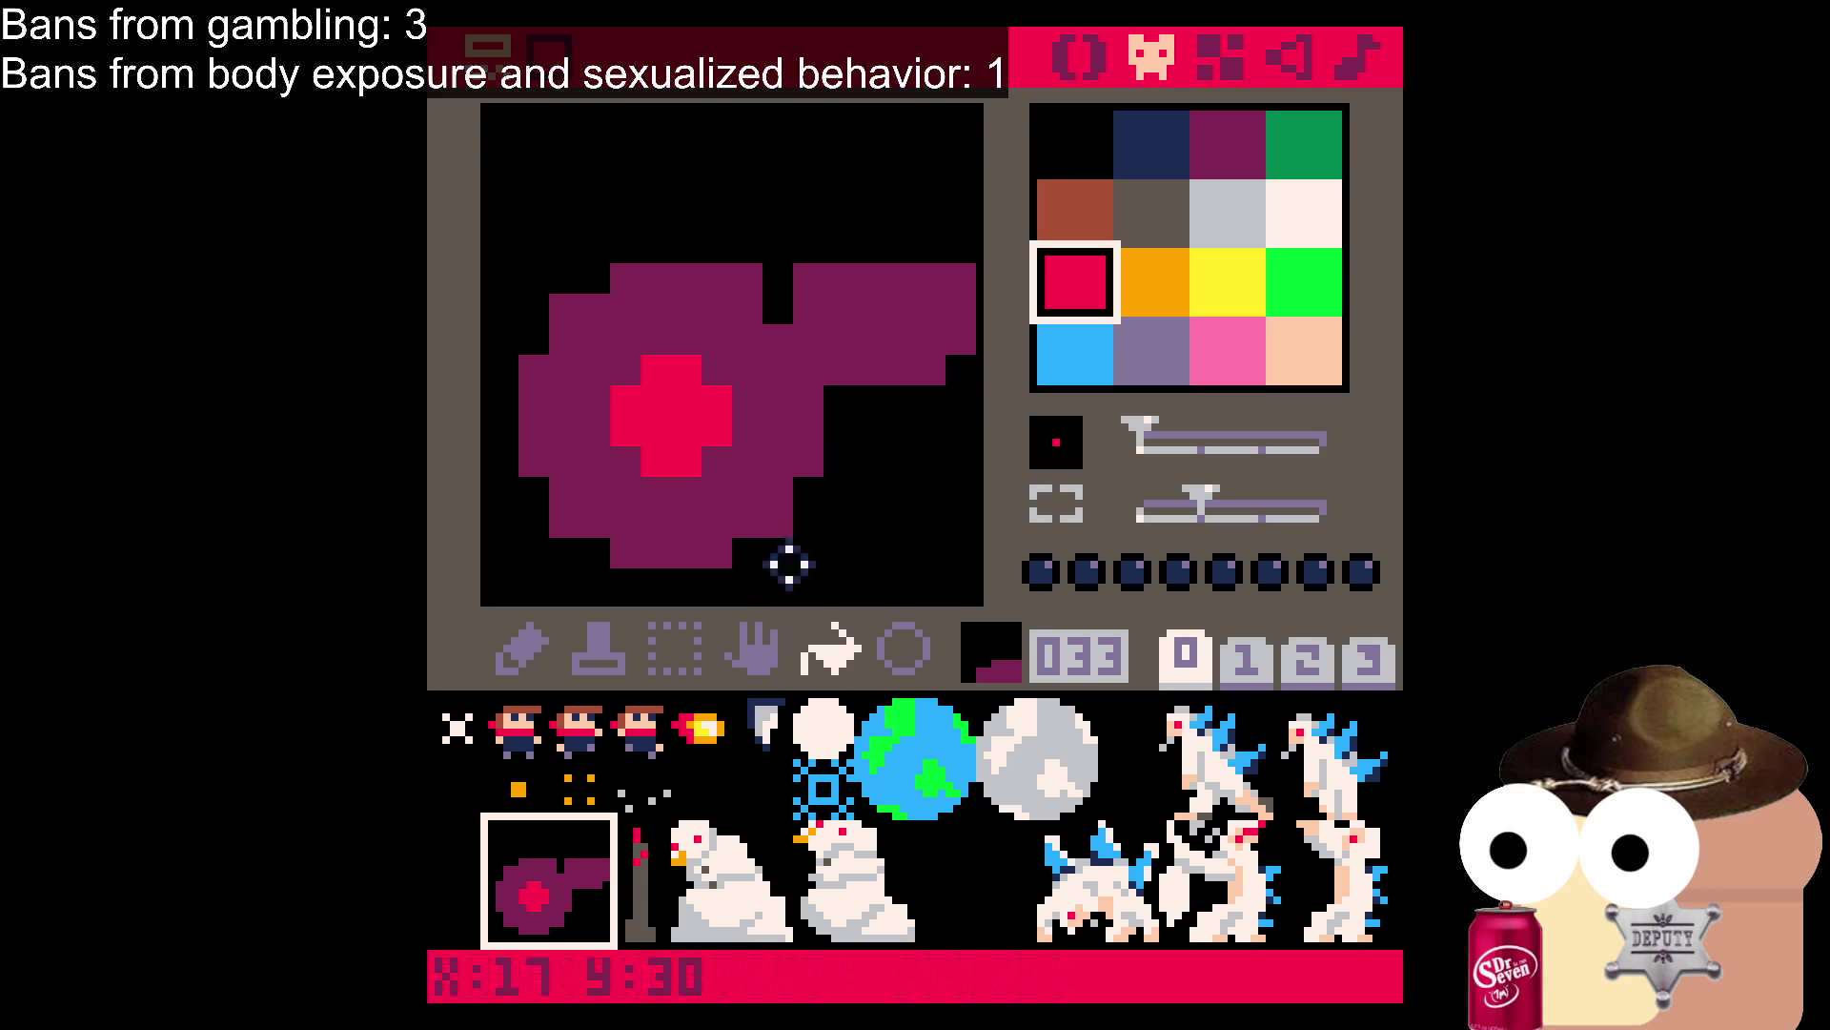
Try dark-grey pixels and undo them, then draw a pink stroke on the lower right.
click(1151, 208)
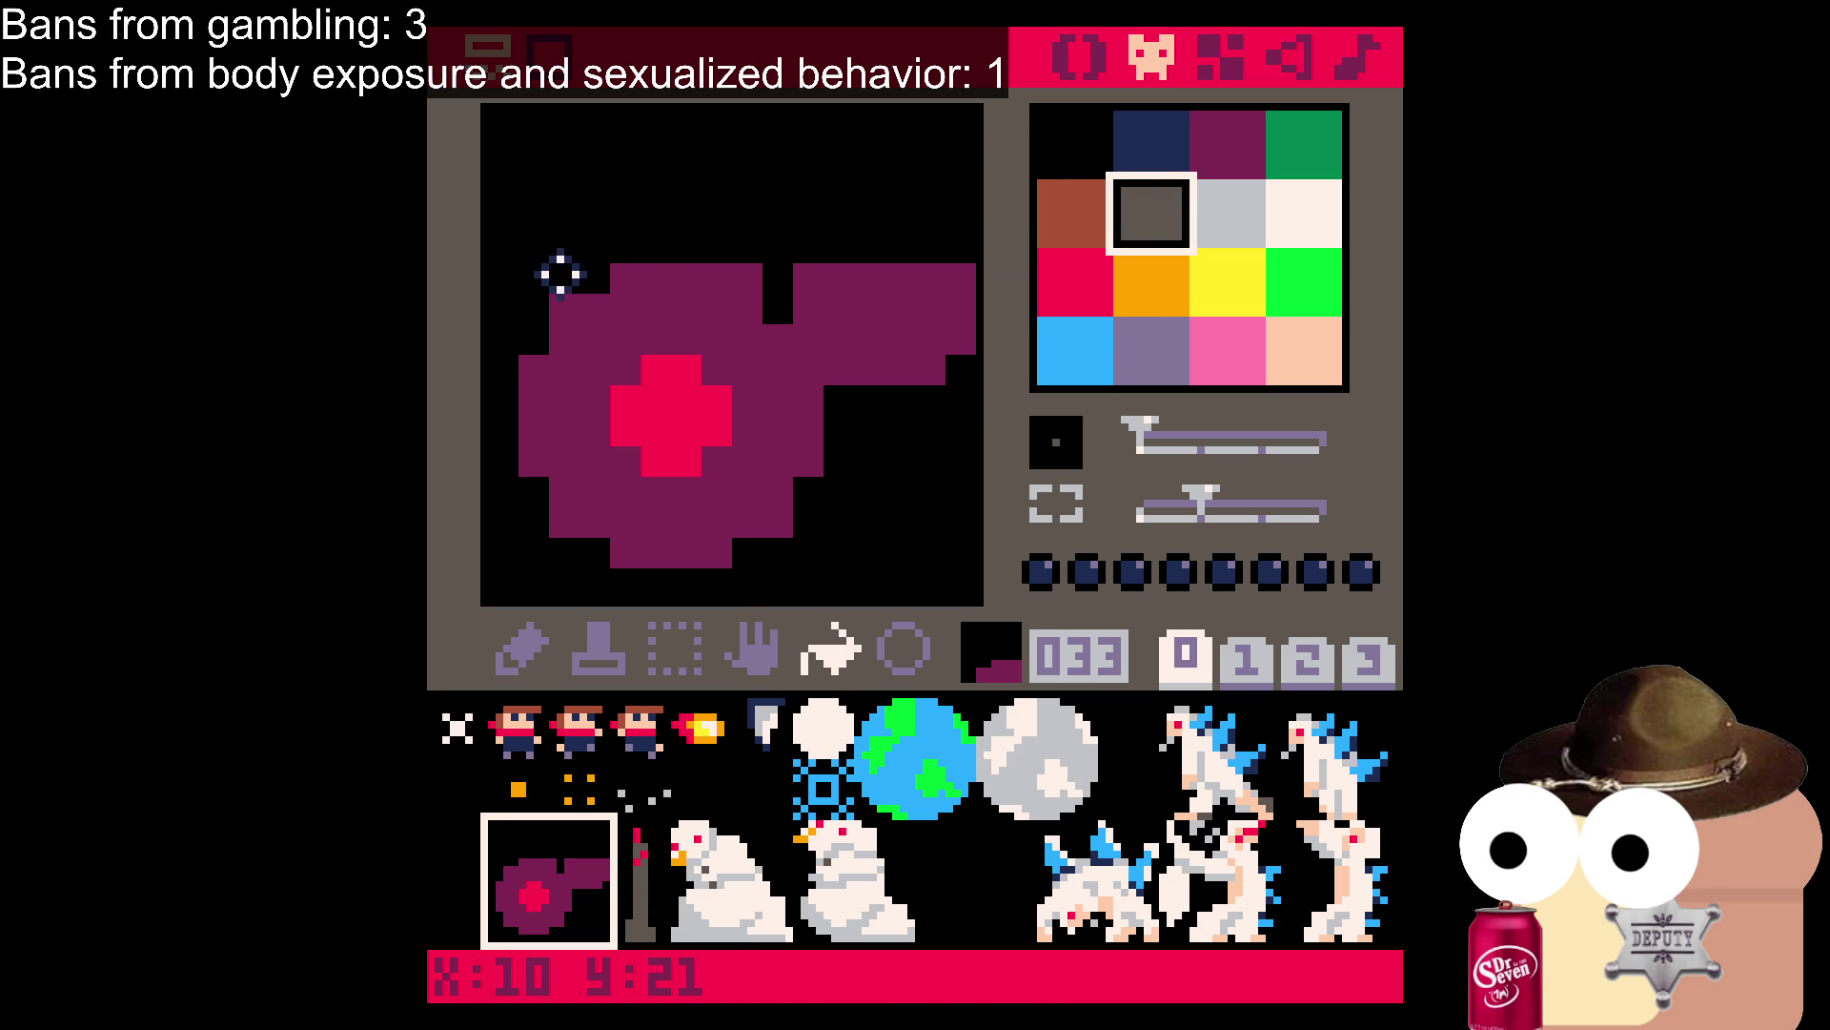
key(space)
click(523, 648)
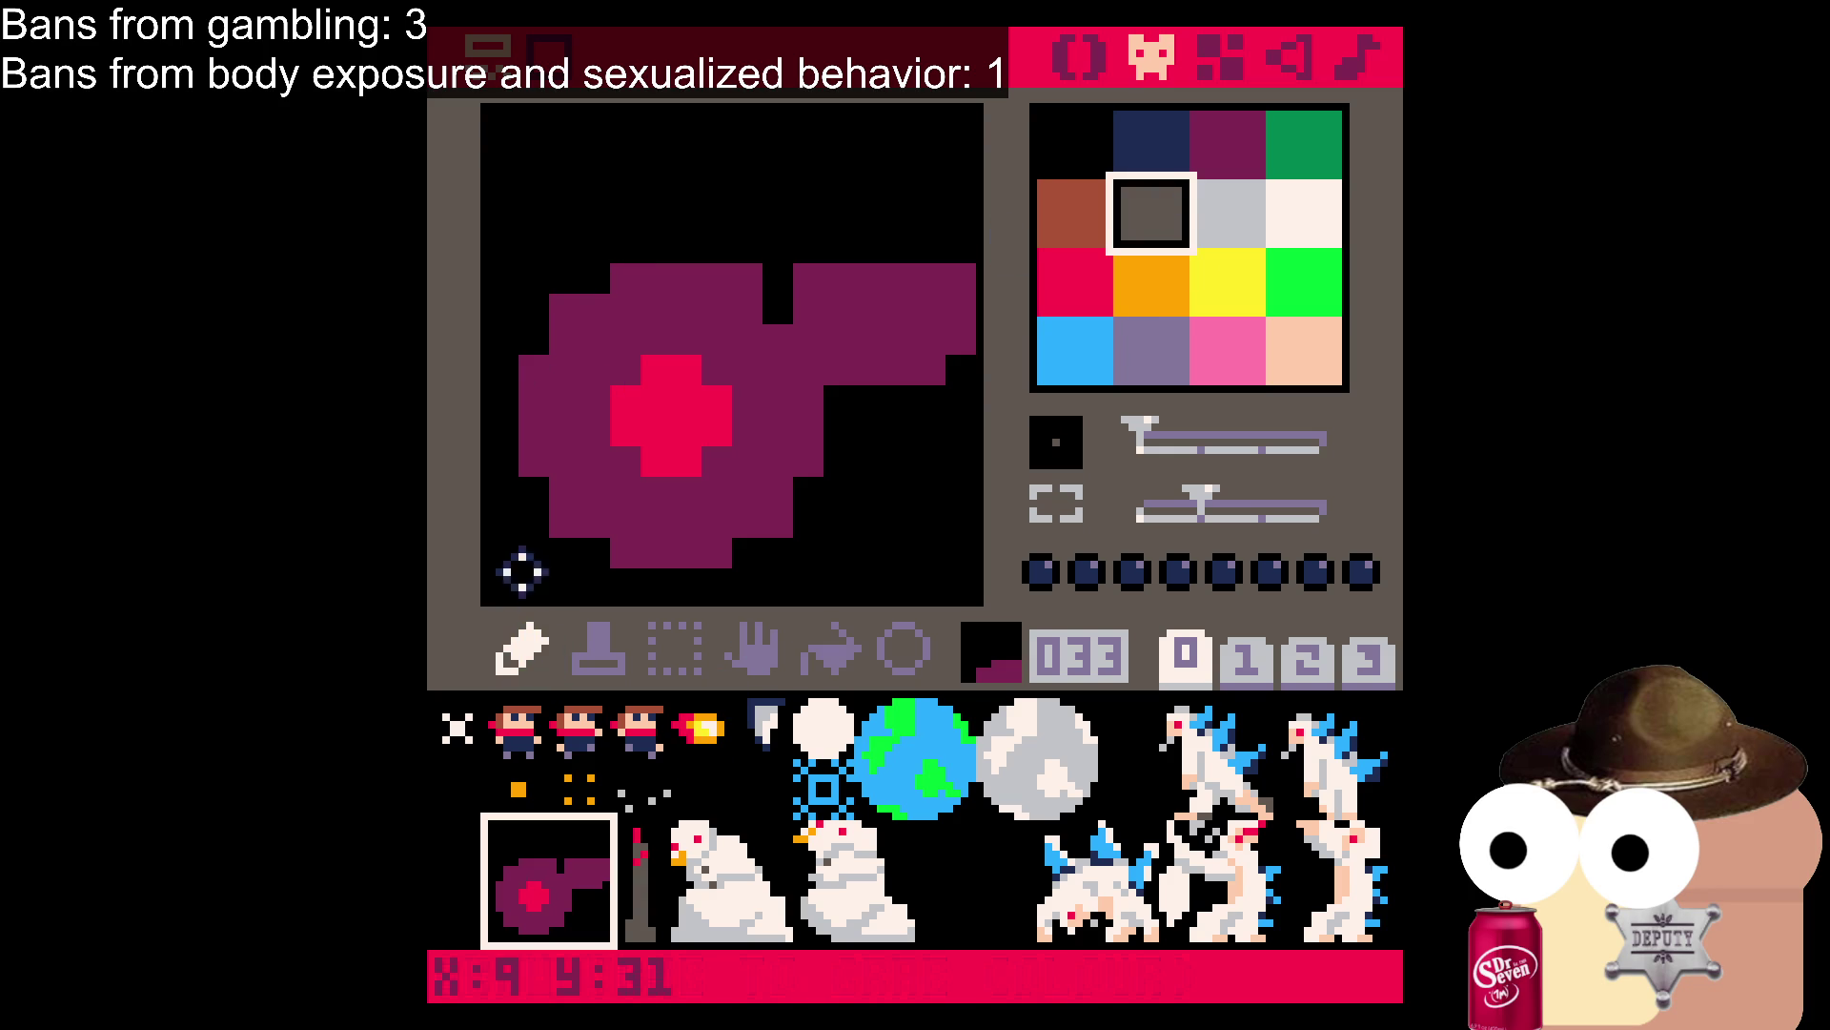
drag(543, 266, 515, 250)
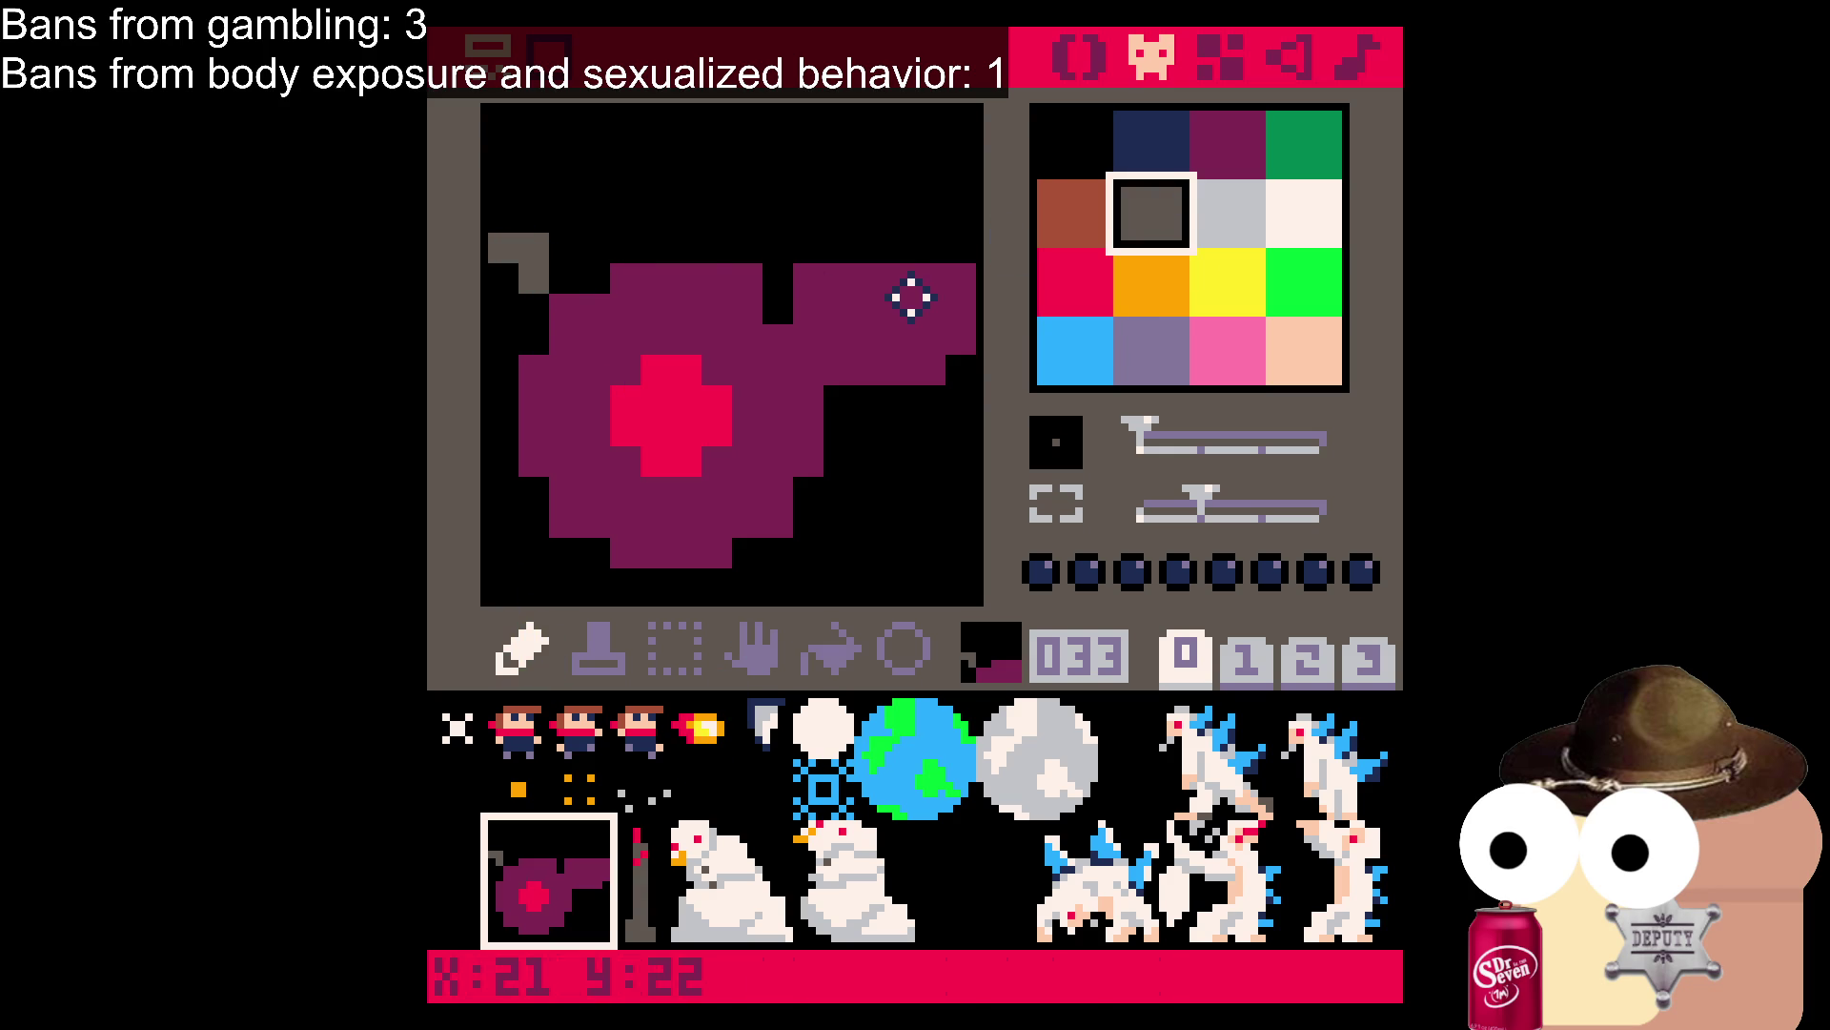
key(ctrl+z)
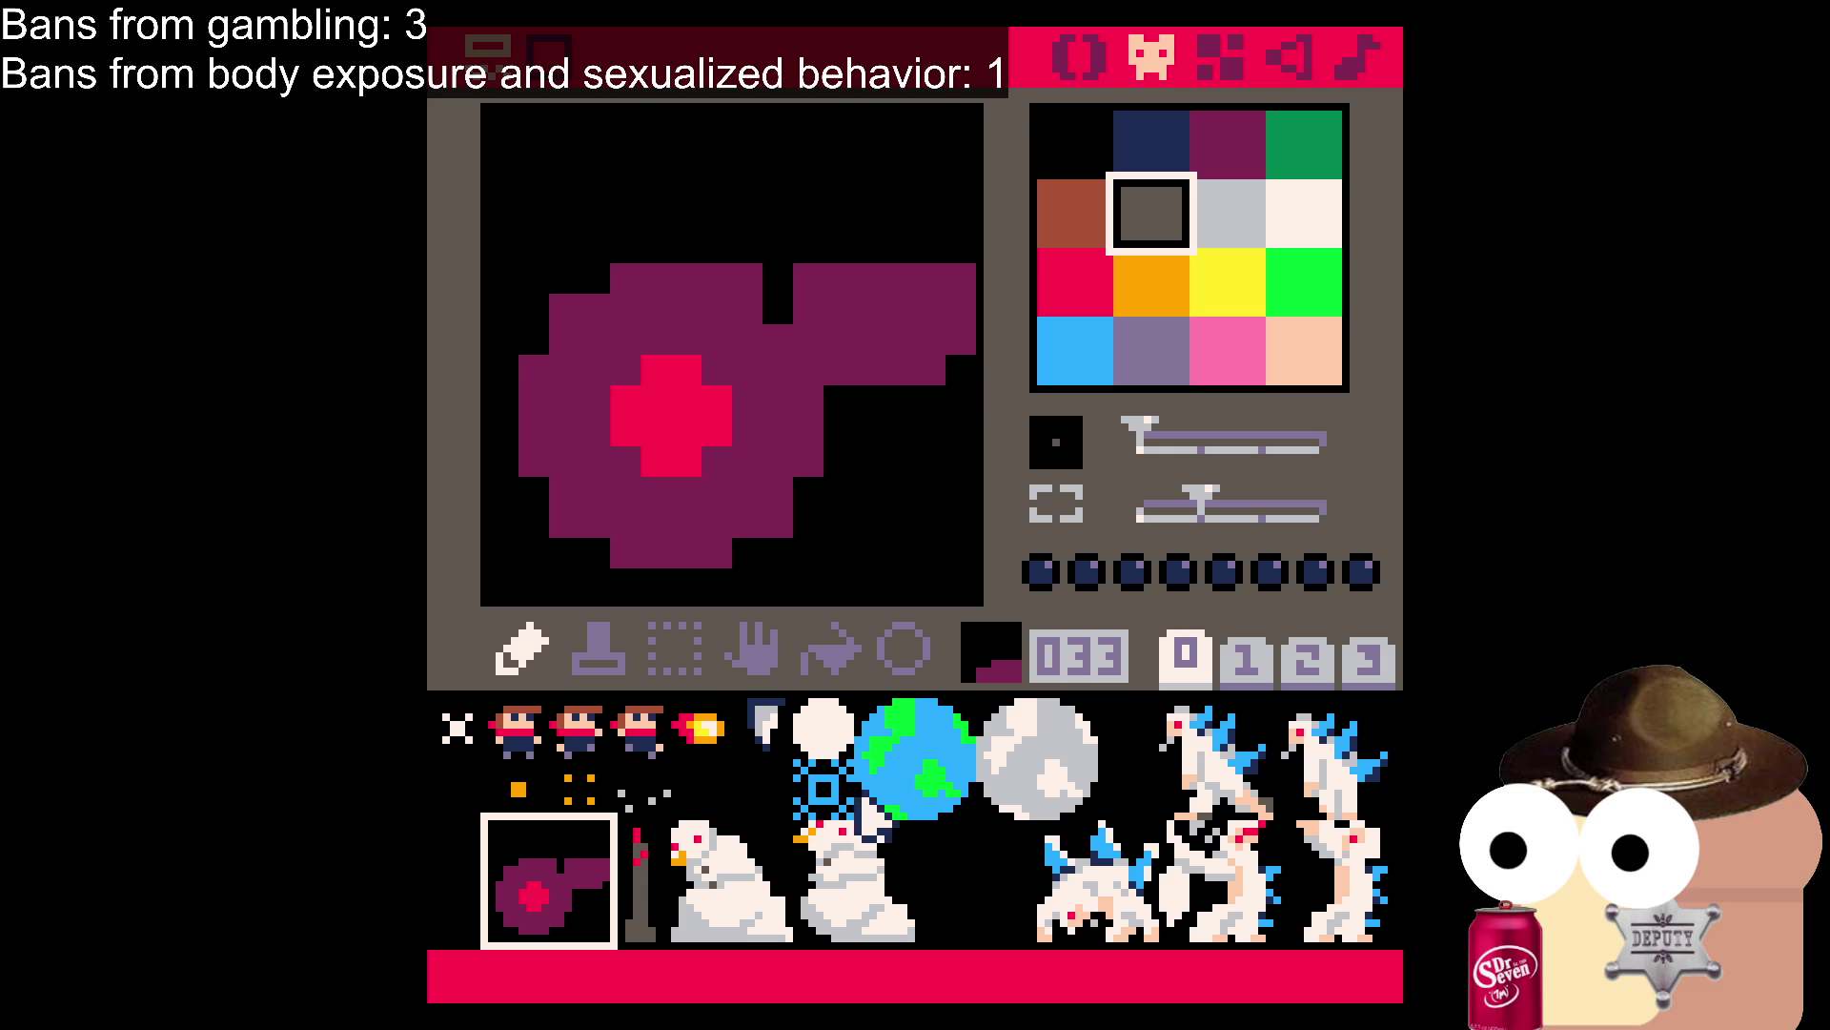
click(1220, 355)
mouse_move(809, 429)
mouse_down()
mouse_move(768, 506)
mouse_move(695, 543)
mouse_up()
Redraw pink highlights along the left and top edges; try dark-grey shading and undo it.
key(ctrl+z)
key(ctrl+z)
key(ctrl+z)
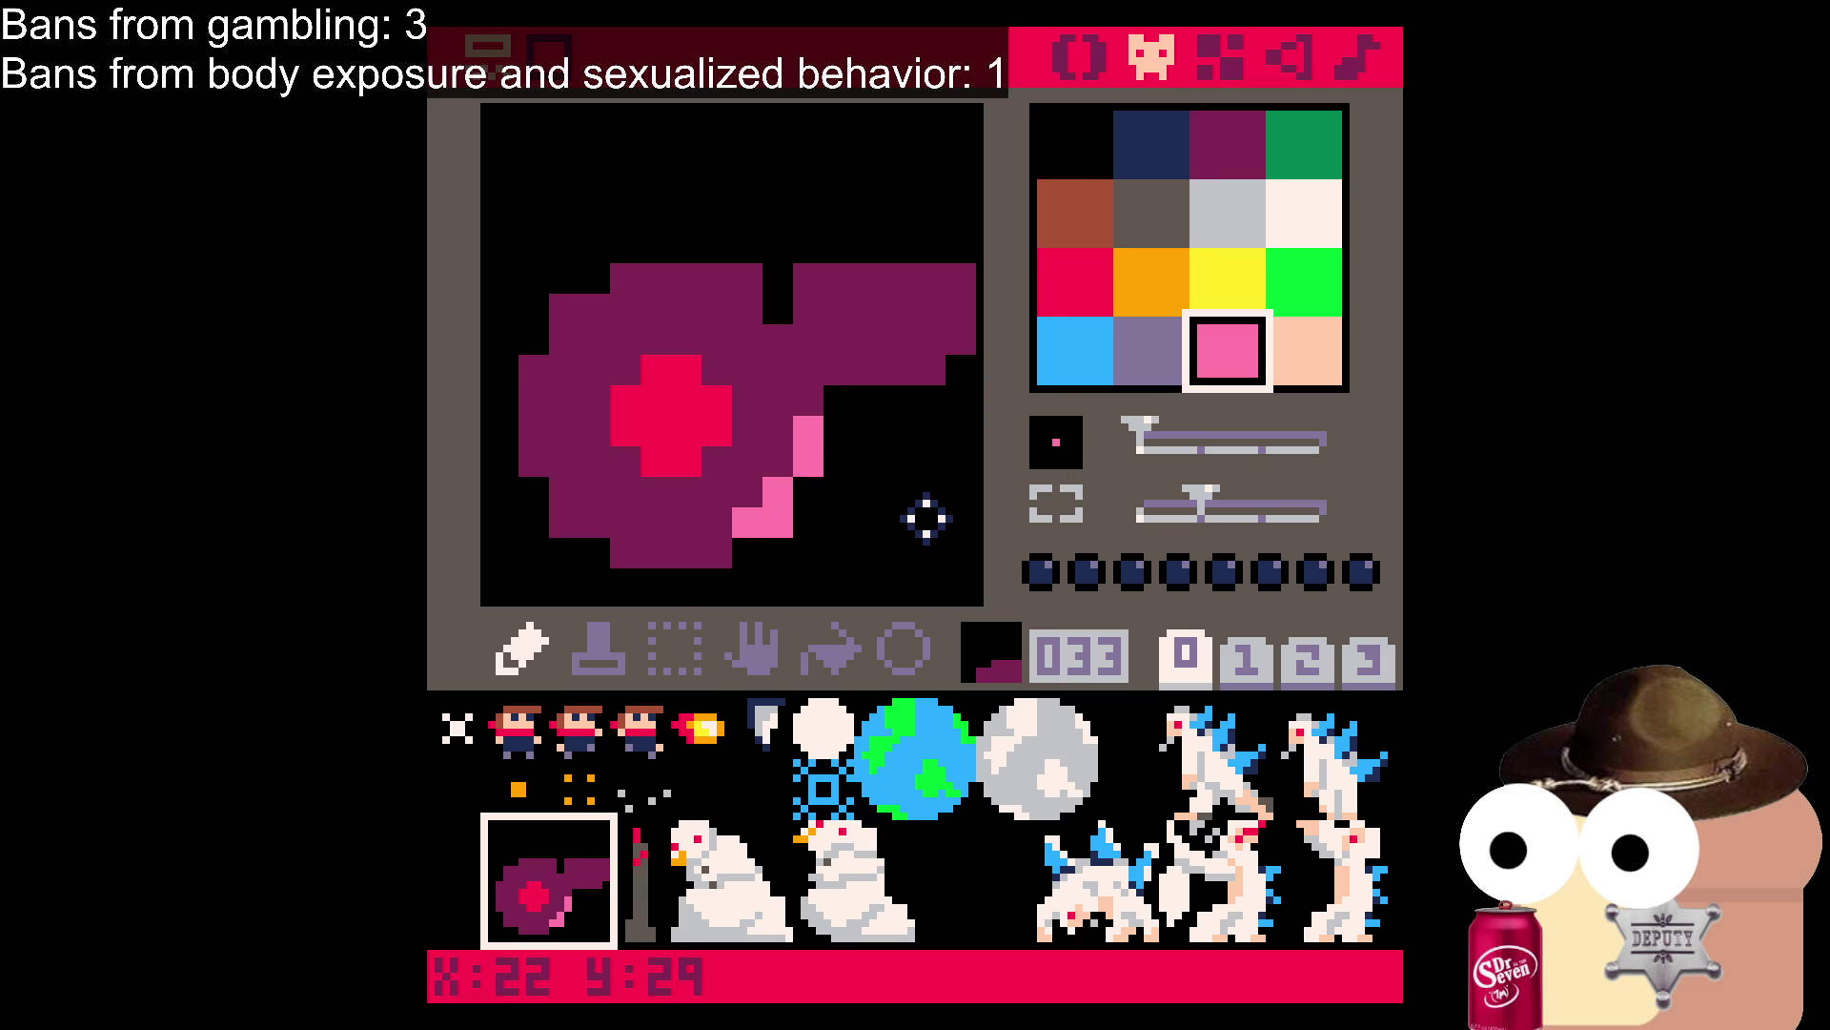
mouse_move(530, 404)
mouse_down()
mouse_move(561, 335)
mouse_move(624, 285)
mouse_move(952, 276)
mouse_up()
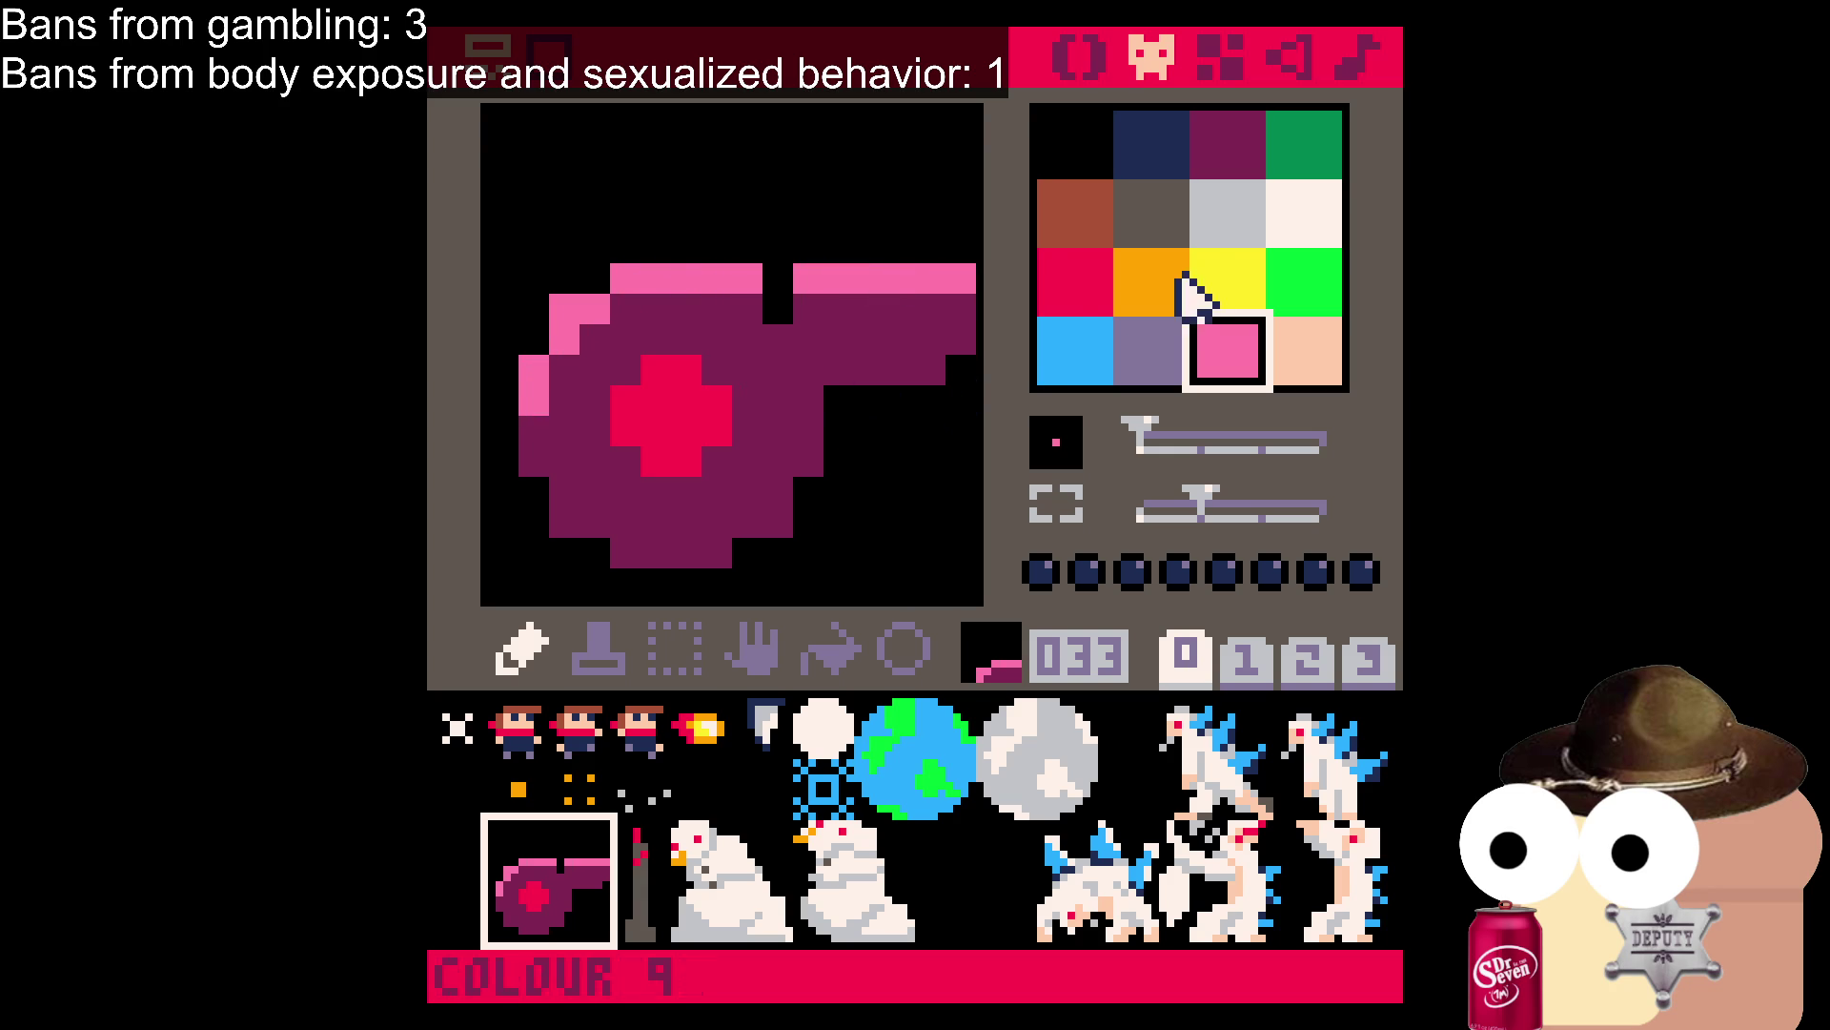
click(1158, 233)
mouse_move(797, 438)
mouse_down()
mouse_move(807, 465)
mouse_move(764, 518)
mouse_move(648, 554)
mouse_up()
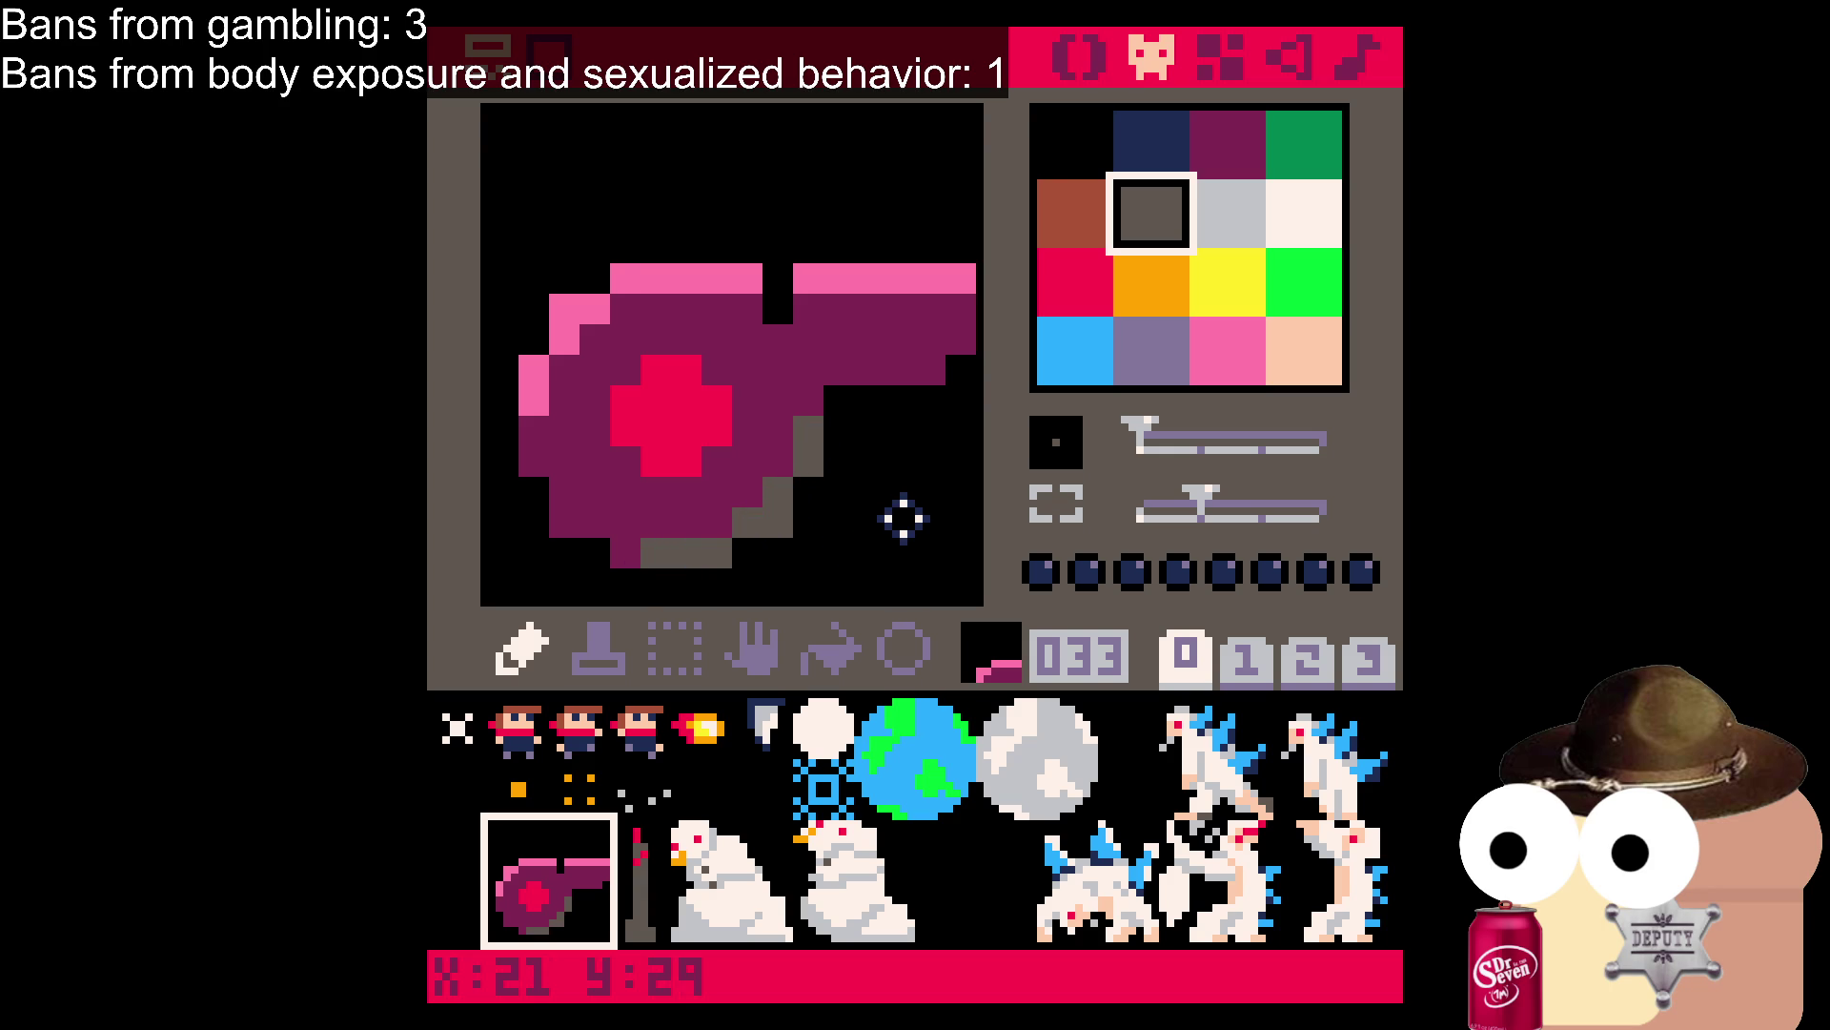
key(ctrl+z)
key(ctrl+z)
key(ctrl+z)
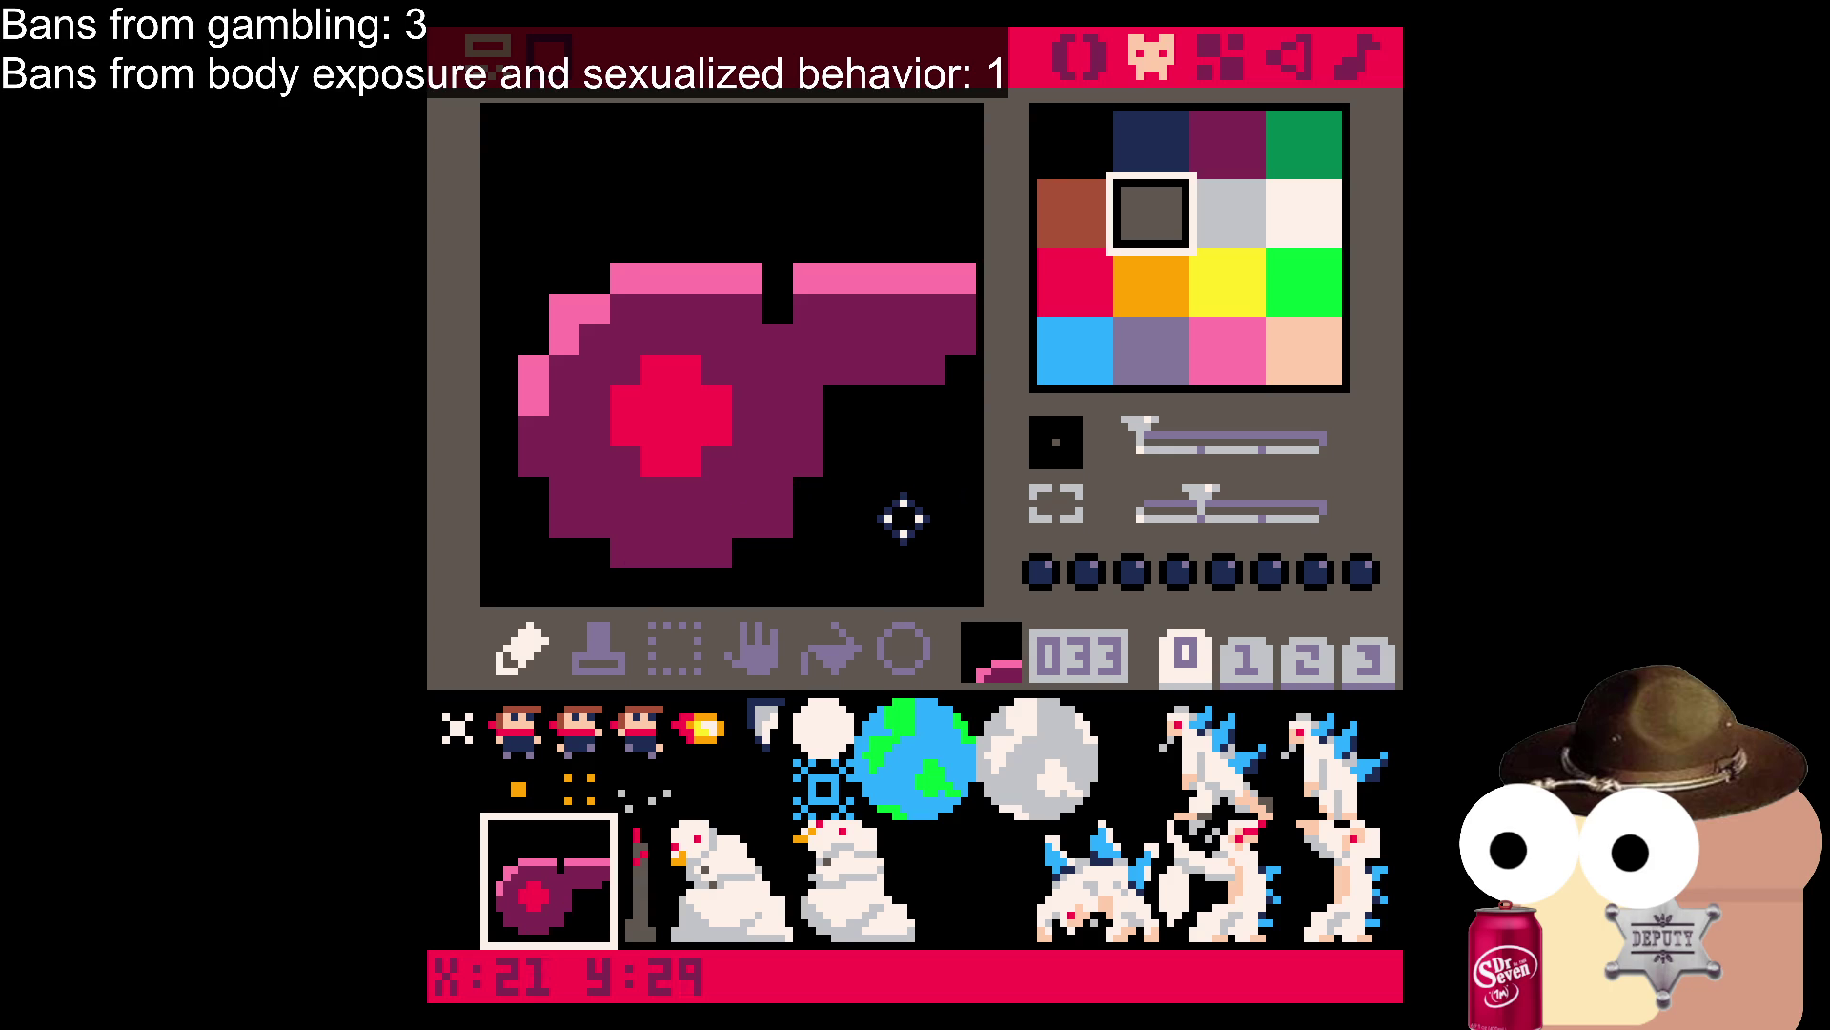
Try dark-blue lower-right shading, undo it, and save ROGUEPUNK.P8.
click(1208, 354)
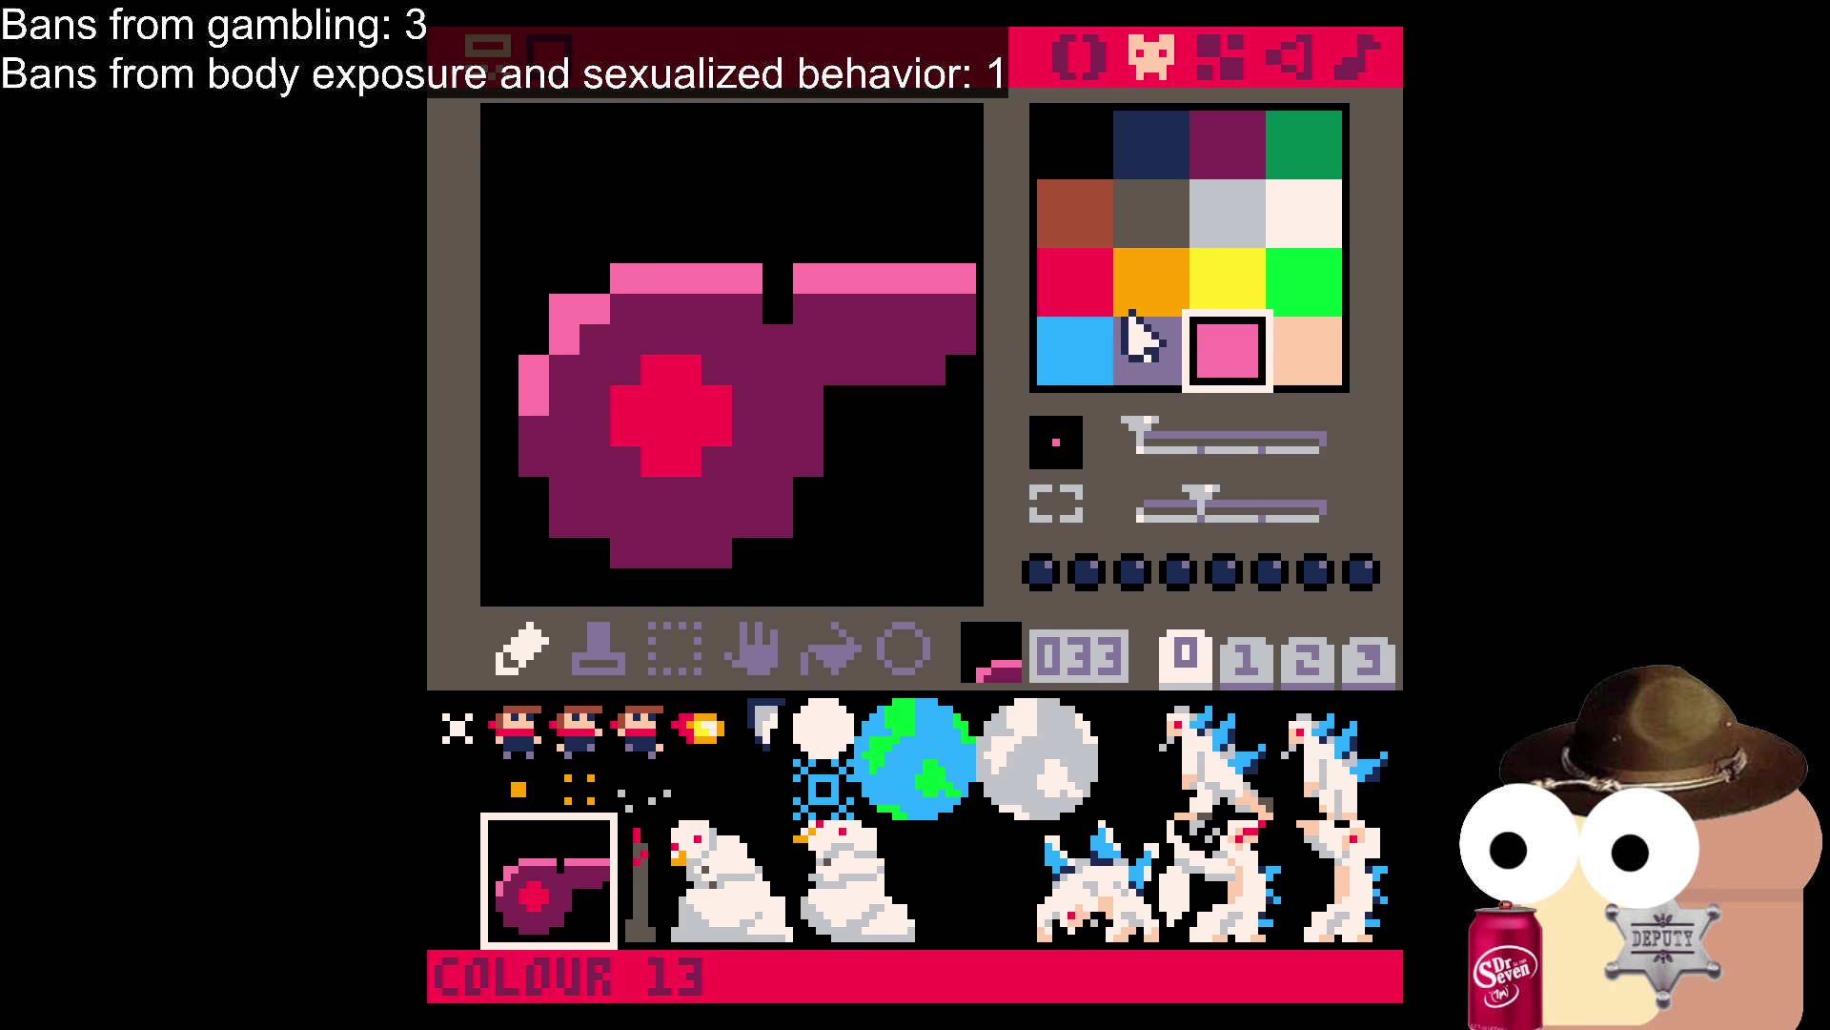
click(1229, 145)
click(1178, 152)
mouse_move(812, 419)
mouse_down()
mouse_move(759, 531)
mouse_move(675, 563)
mouse_move(658, 545)
mouse_up()
mouse_move(837, 374)
mouse_down()
mouse_move(957, 359)
mouse_move(858, 381)
mouse_up()
key(ctrl+z)
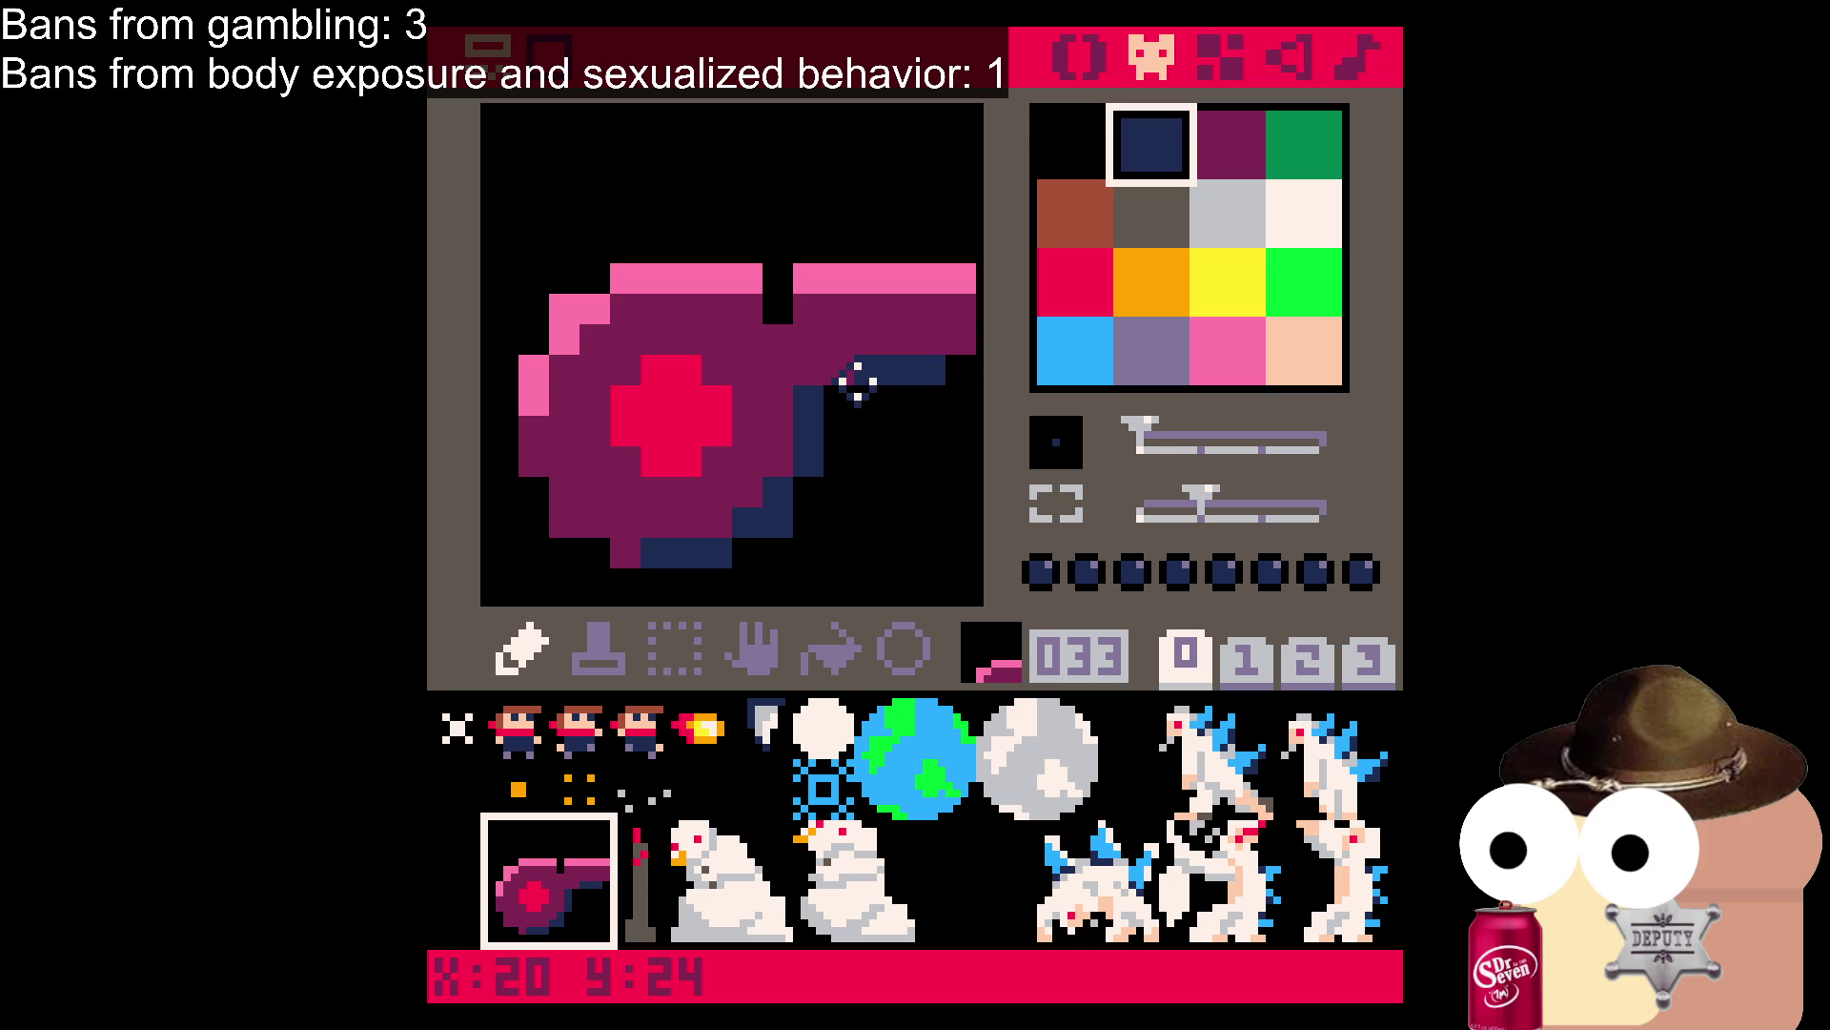
click(626, 553)
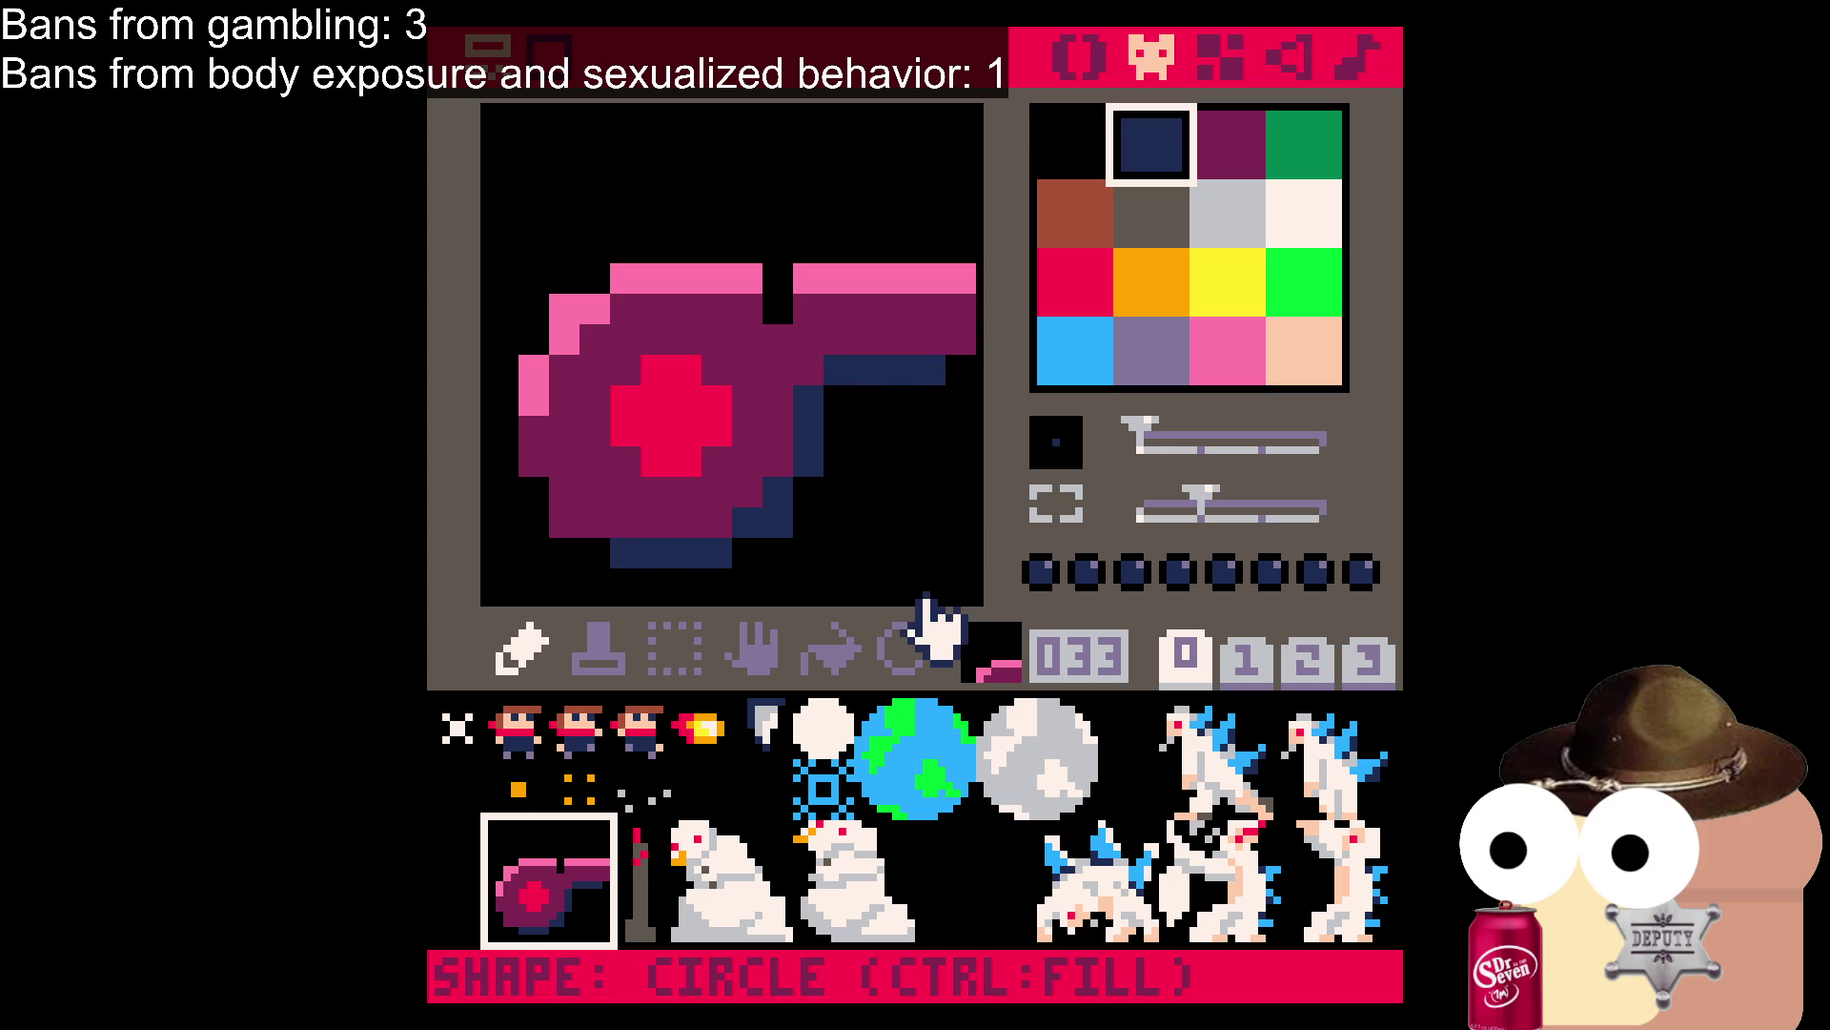
key(ctrl+z)
key(ctrl+z)
key(ctrl+z)
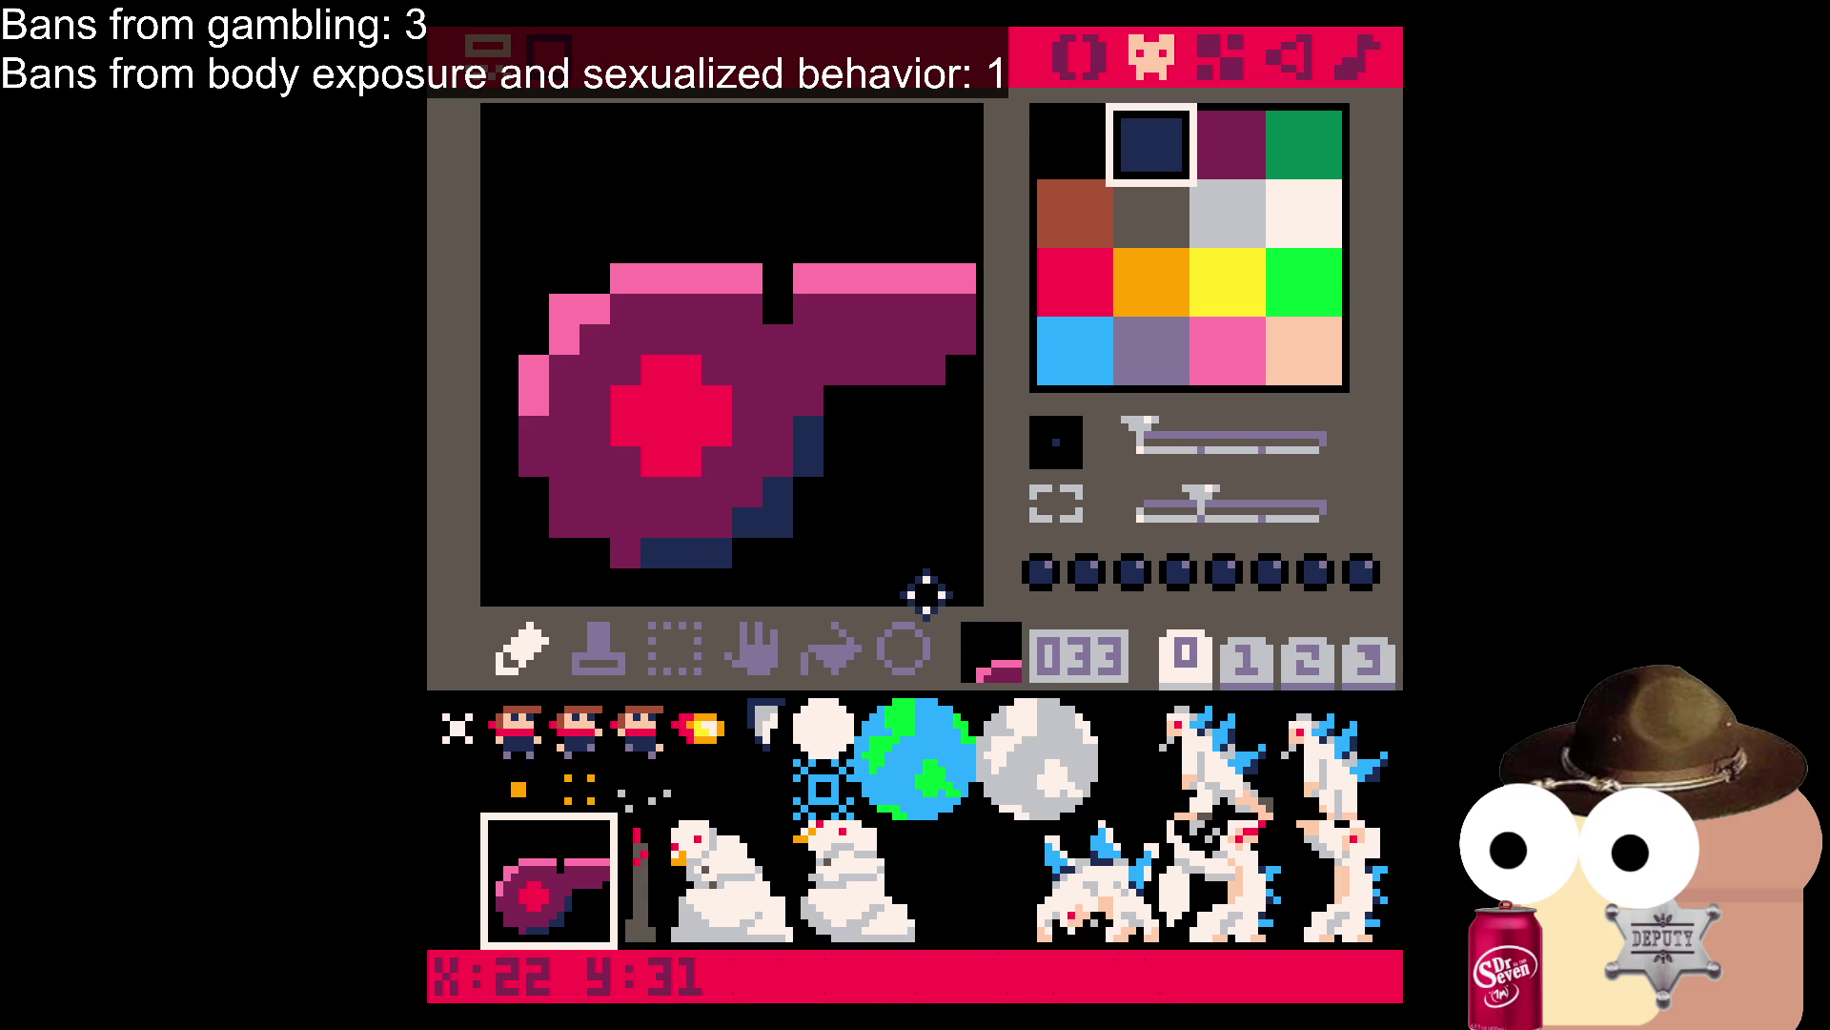
key(ctrl+z)
key(ctrl+z)
key(ctrl+z)
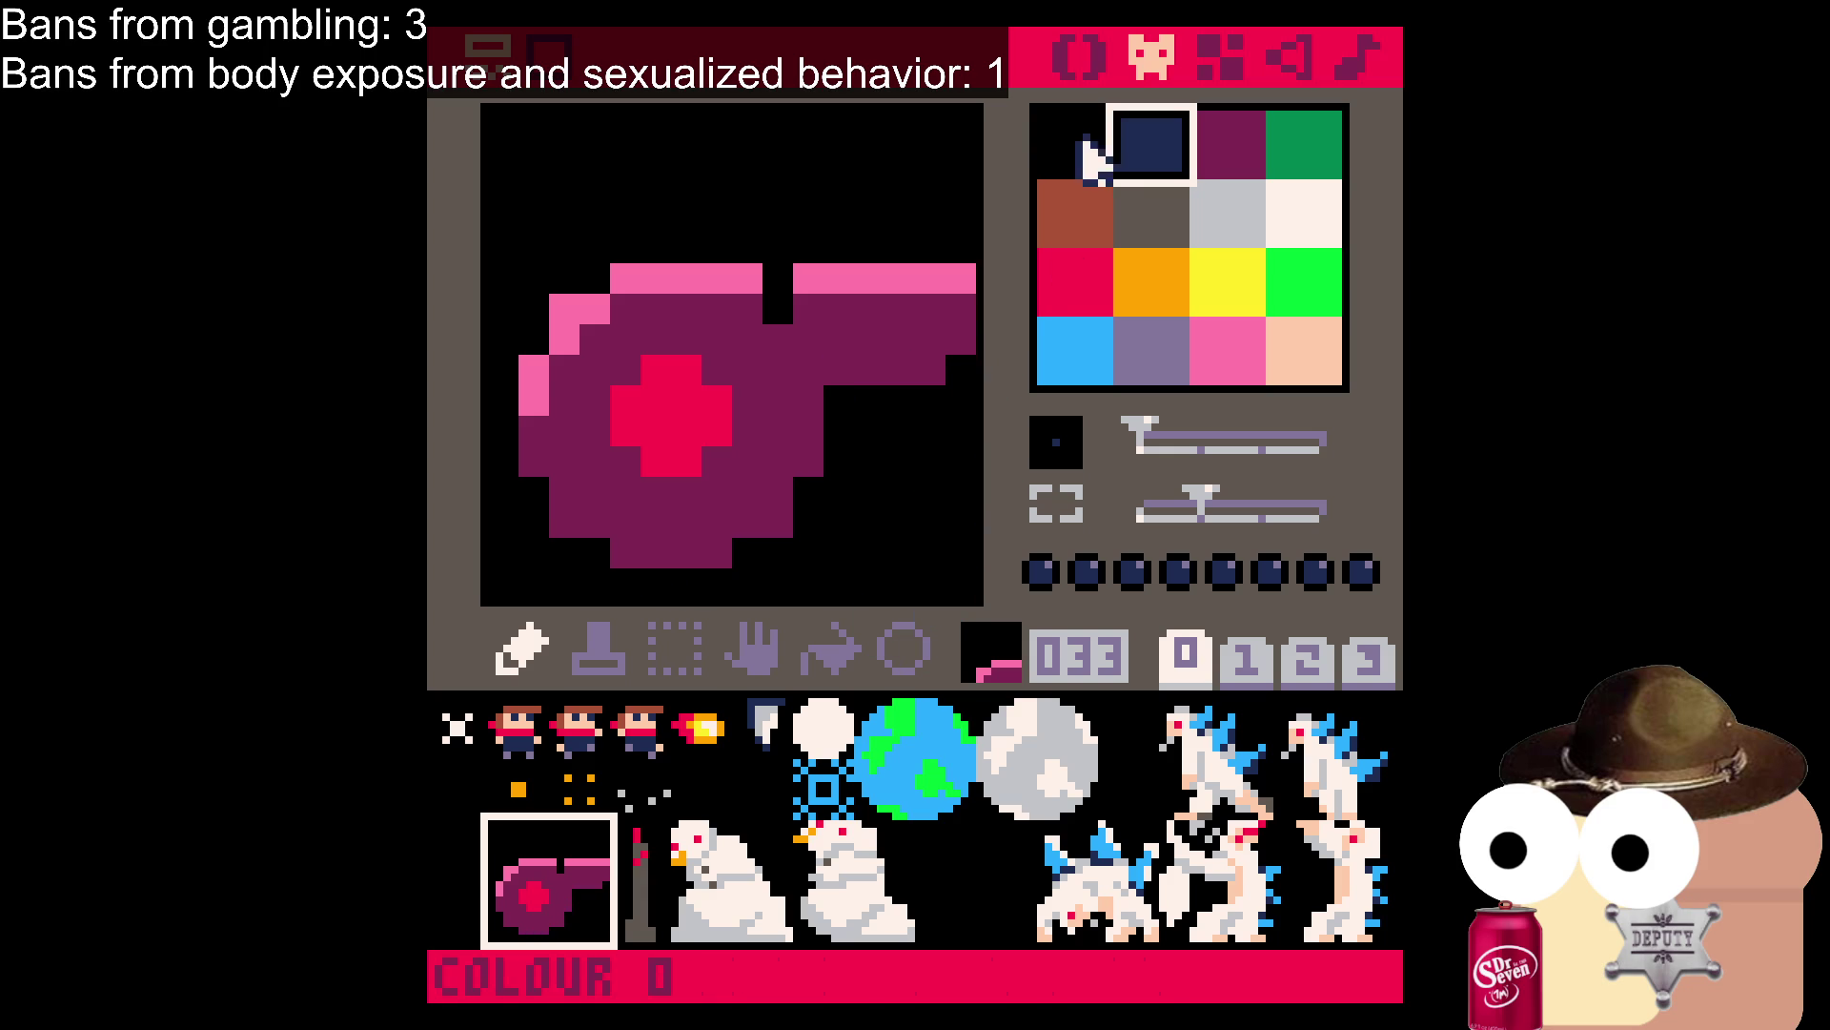
click(1094, 148)
key(ctrl+s)
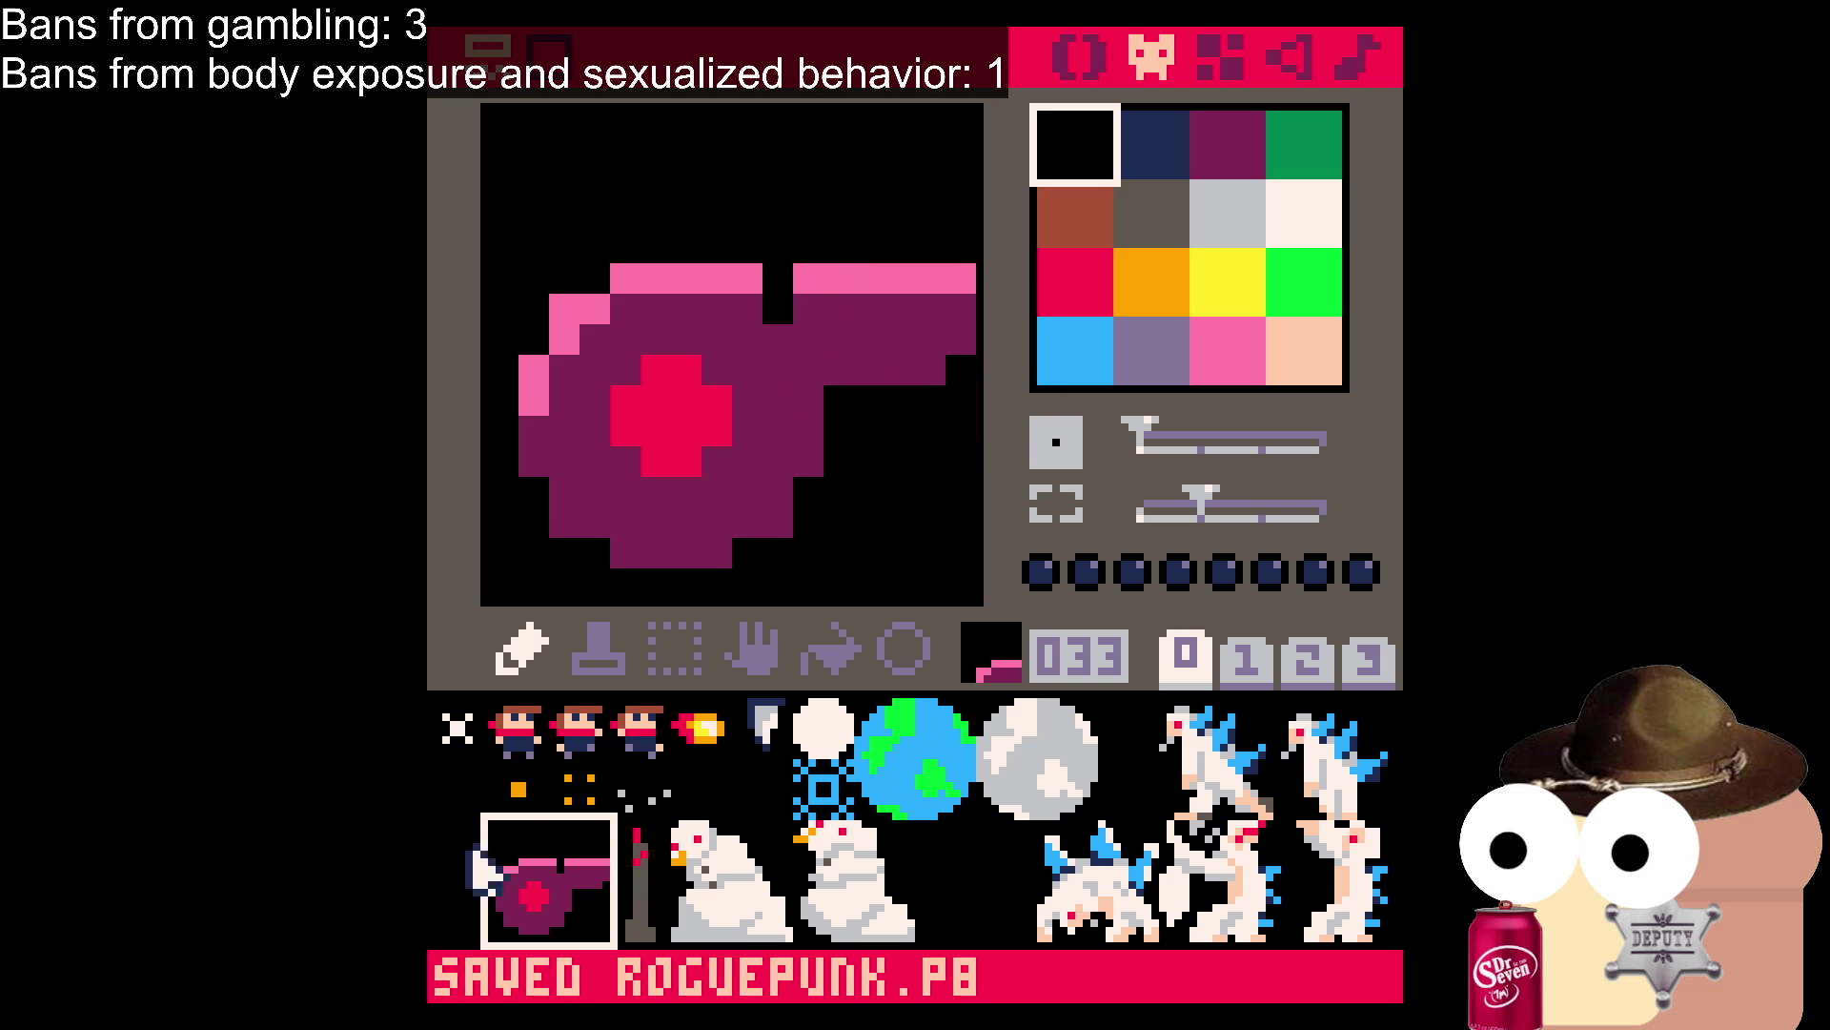
Flip between tiles 033, 034, 049 and 050 to compare them, then switch to the code editor.
click(552, 858)
click(534, 877)
scroll(534, 877, up, 1)
click(518, 921)
click(572, 849)
click(580, 911)
click(527, 927)
click(524, 848)
click(584, 913)
click(524, 849)
click(520, 911)
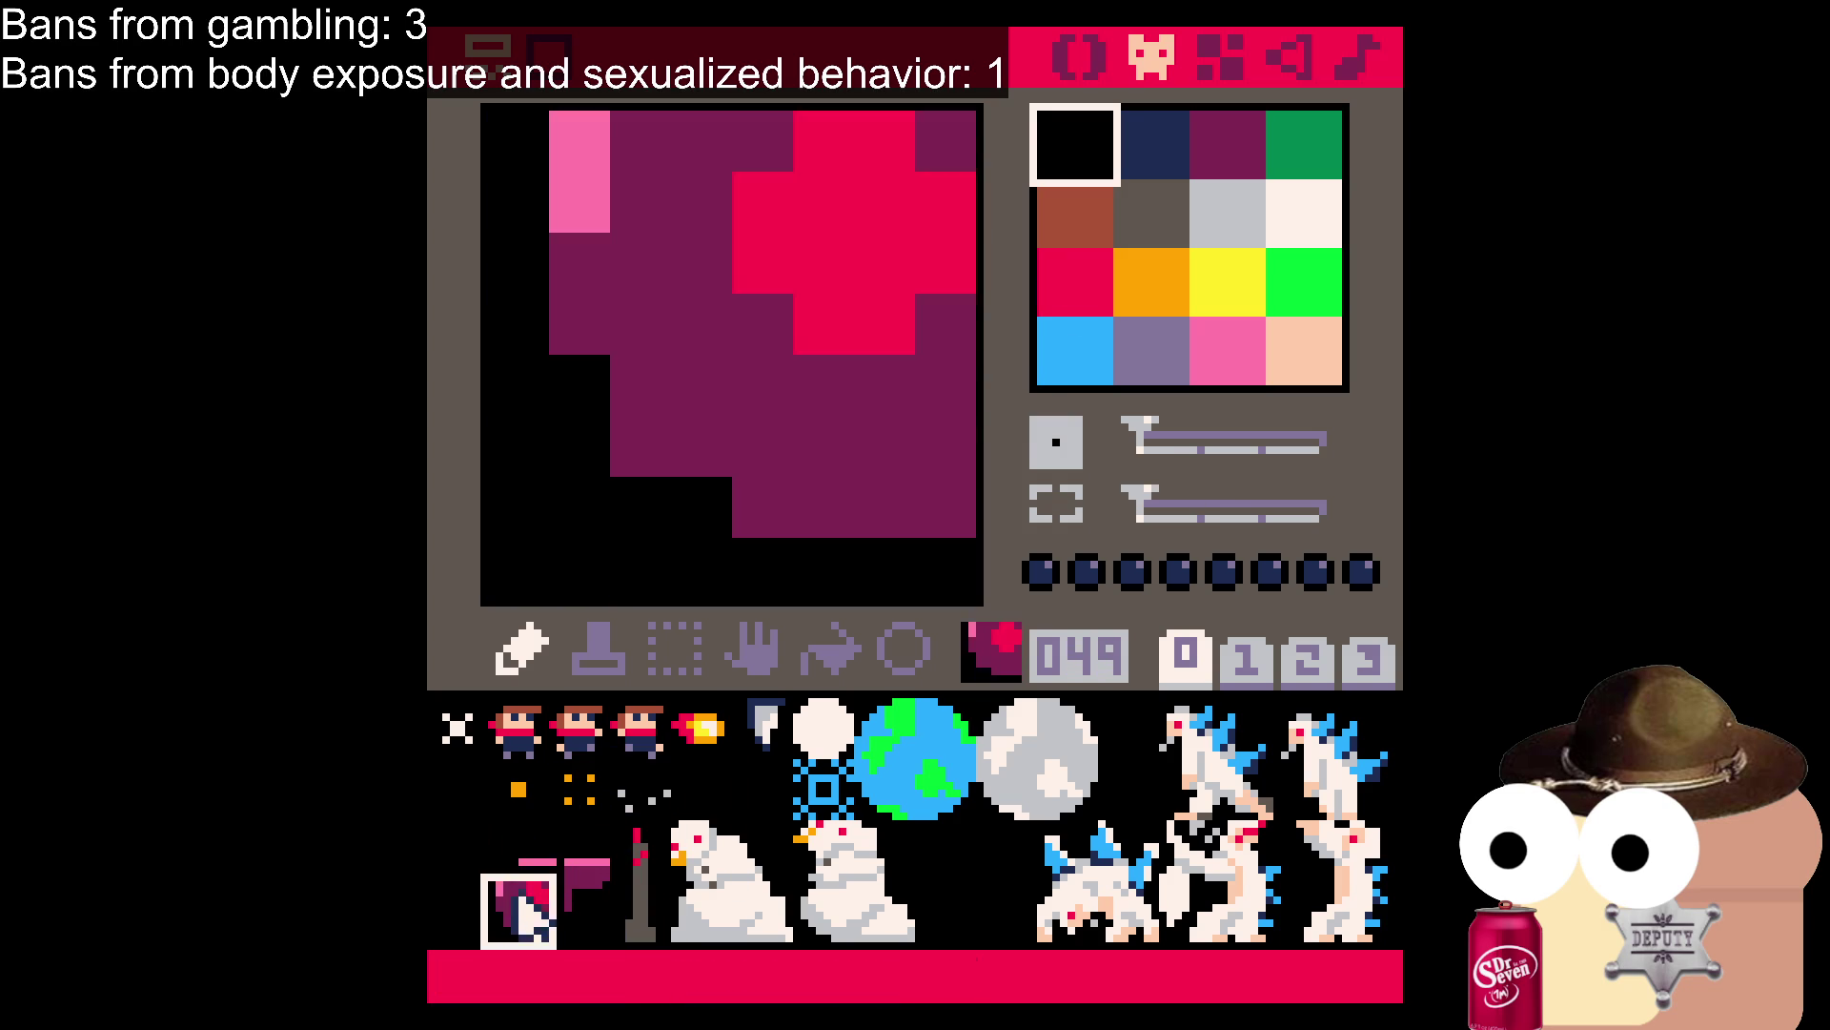
click(568, 848)
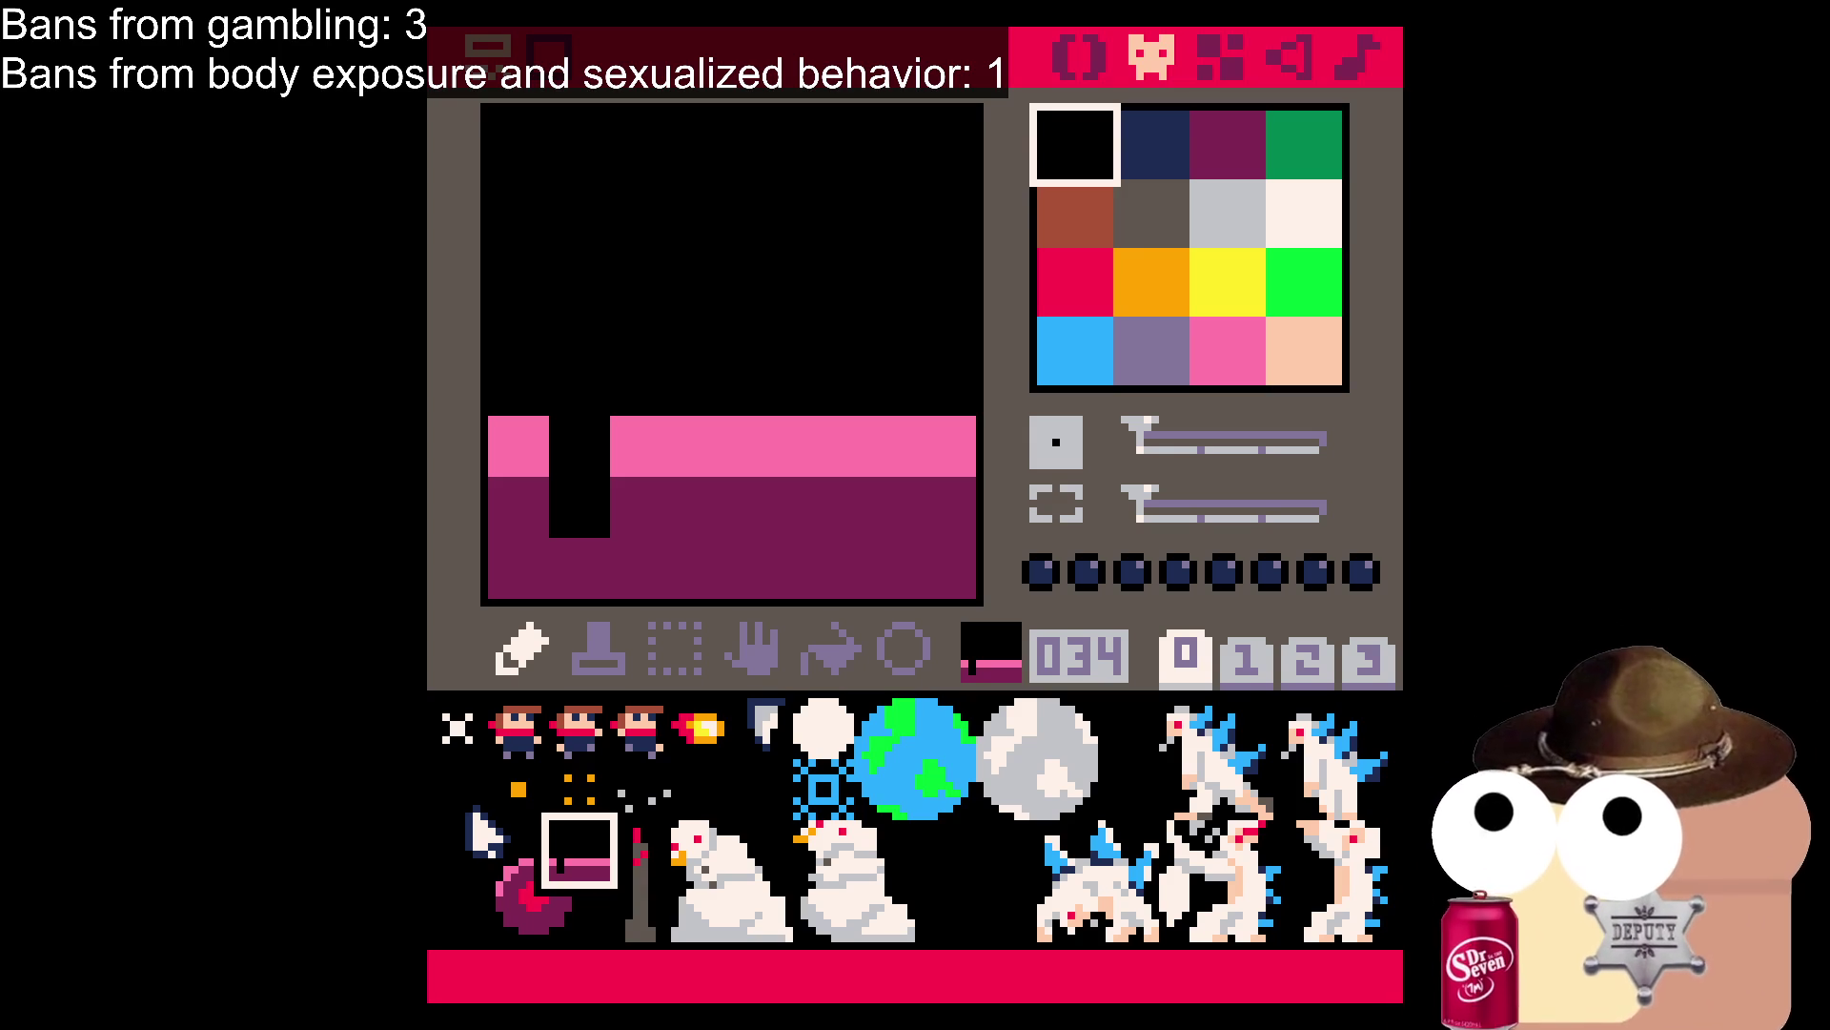
click(1078, 57)
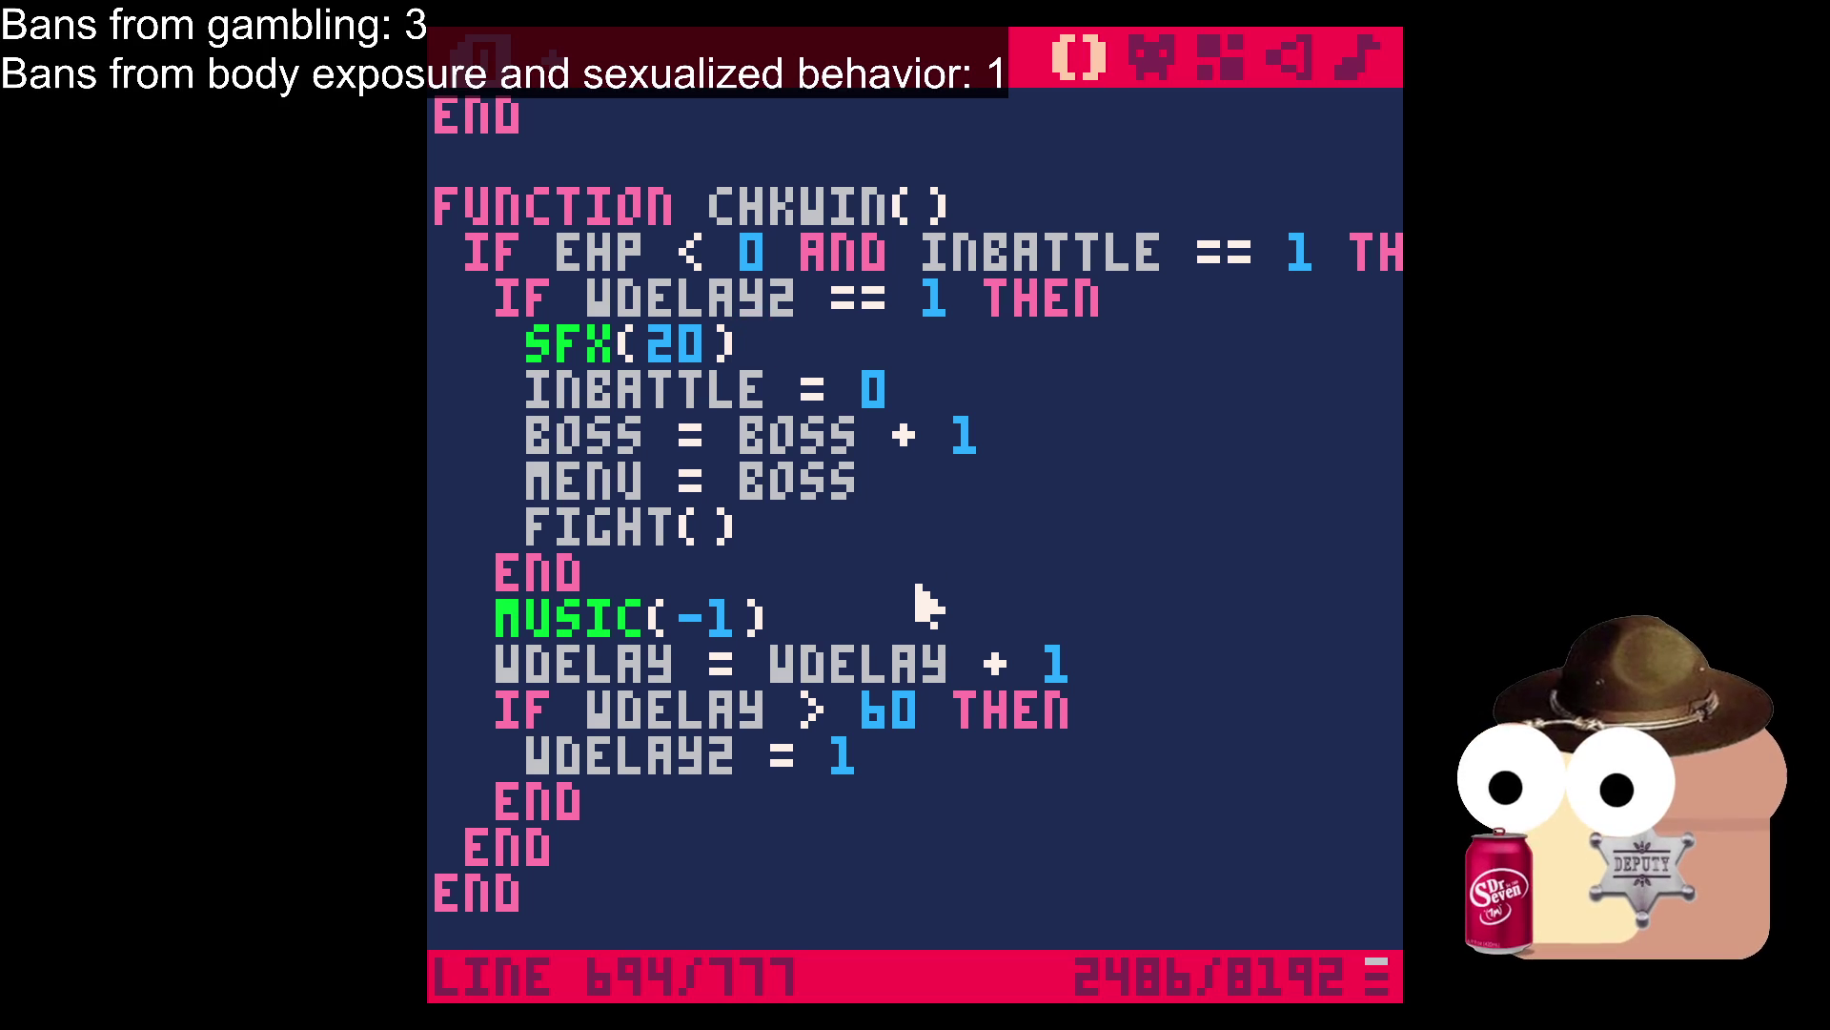
Scroll down to IMENU and place the cursor after the MENU == 3 block.
scroll(925, 605, up, 3)
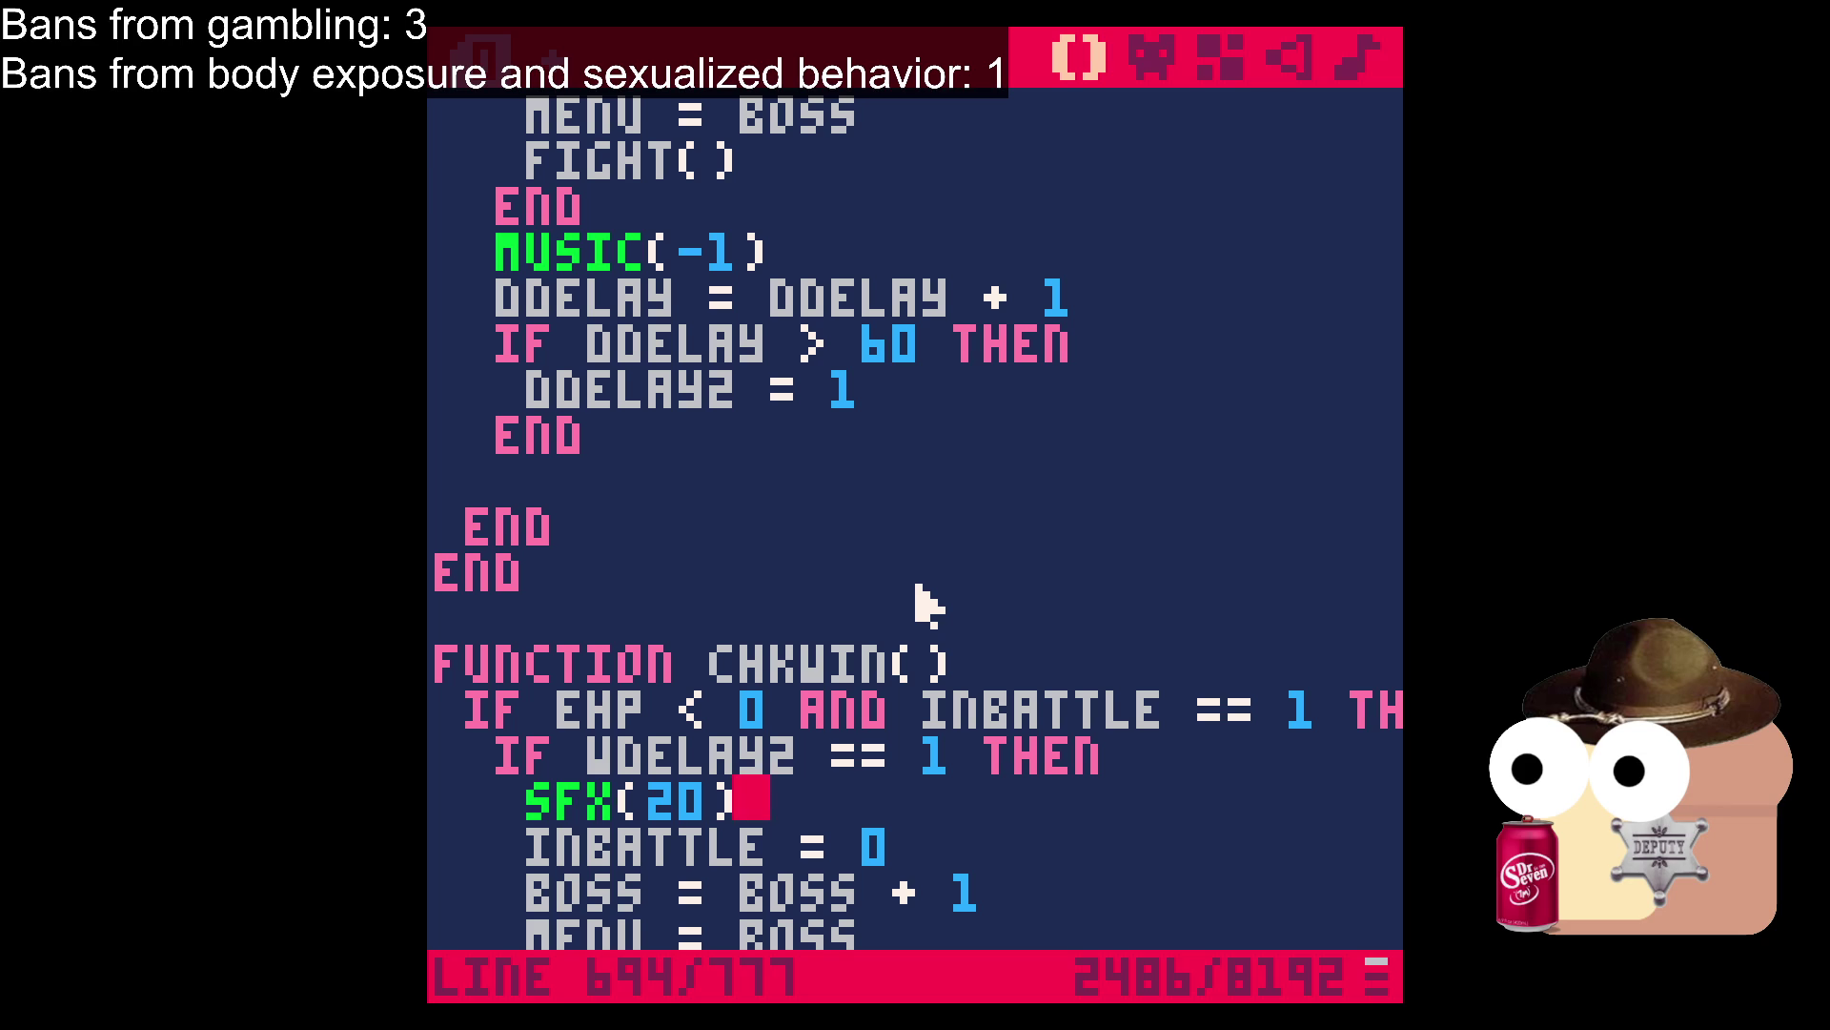
scroll(915, 600, down, 13)
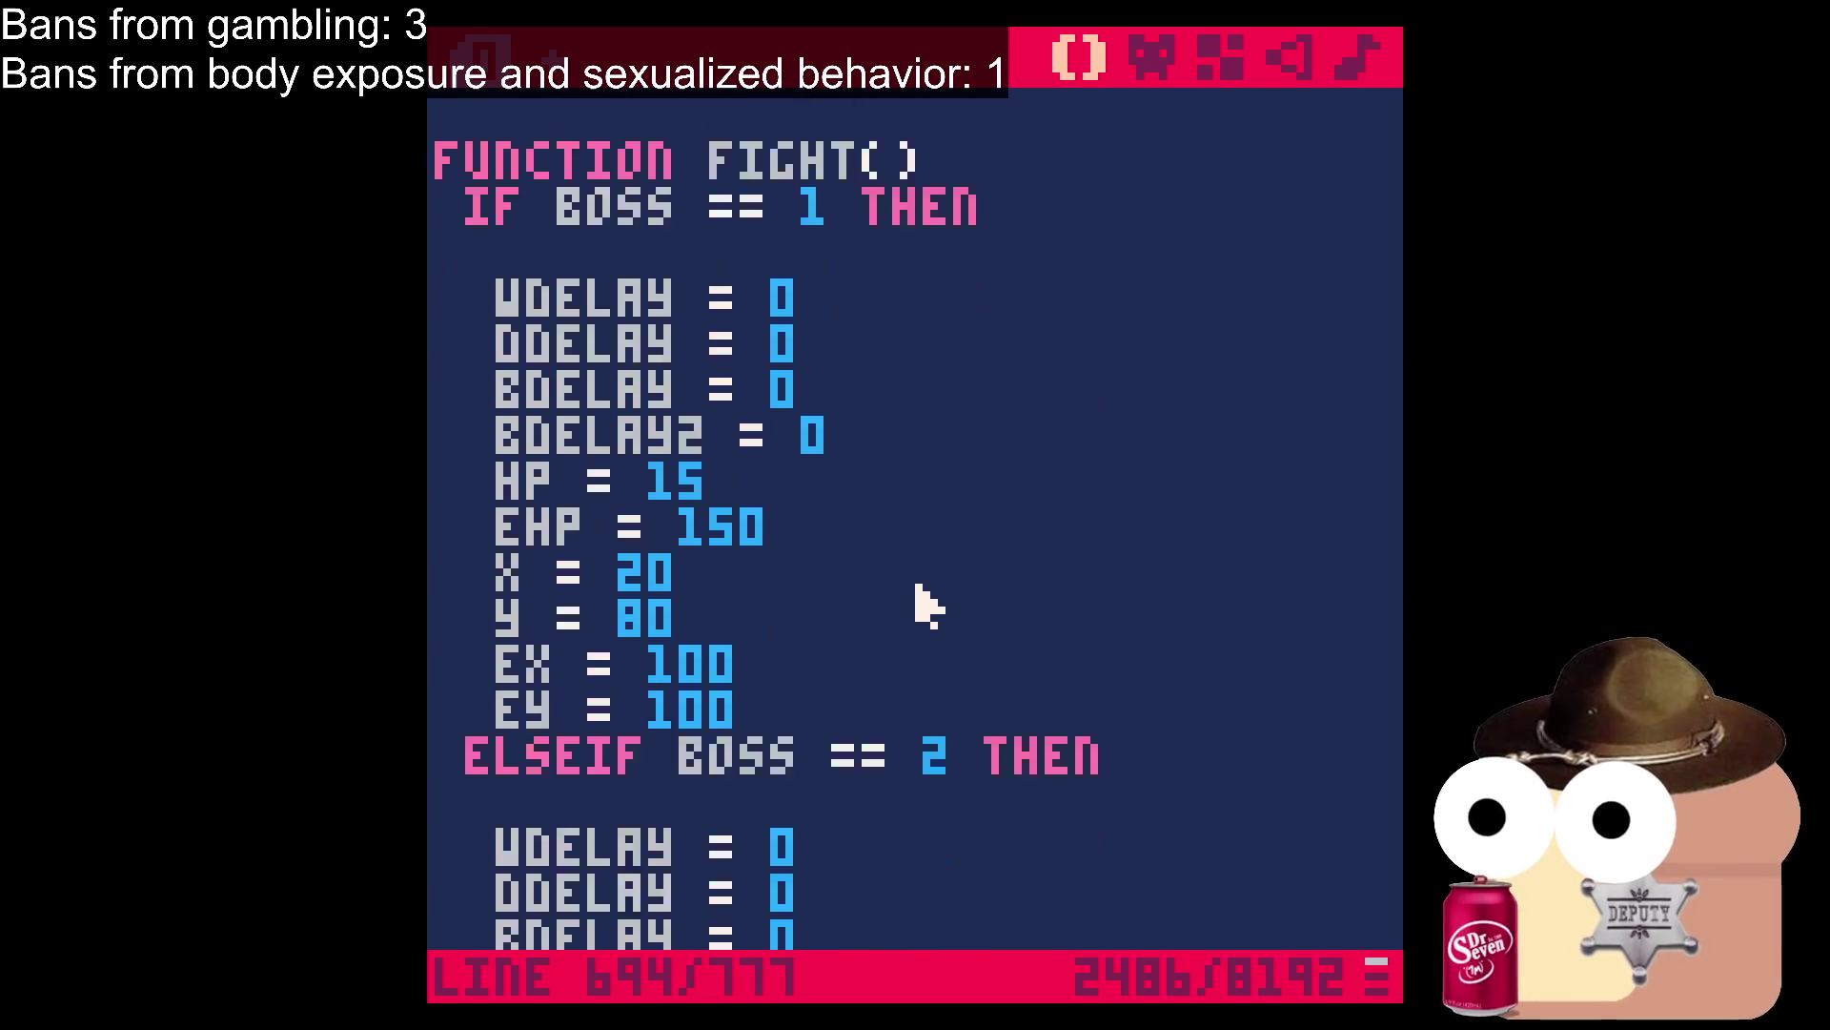
scroll(917, 610, down, 10)
scroll(920, 634, up, 3)
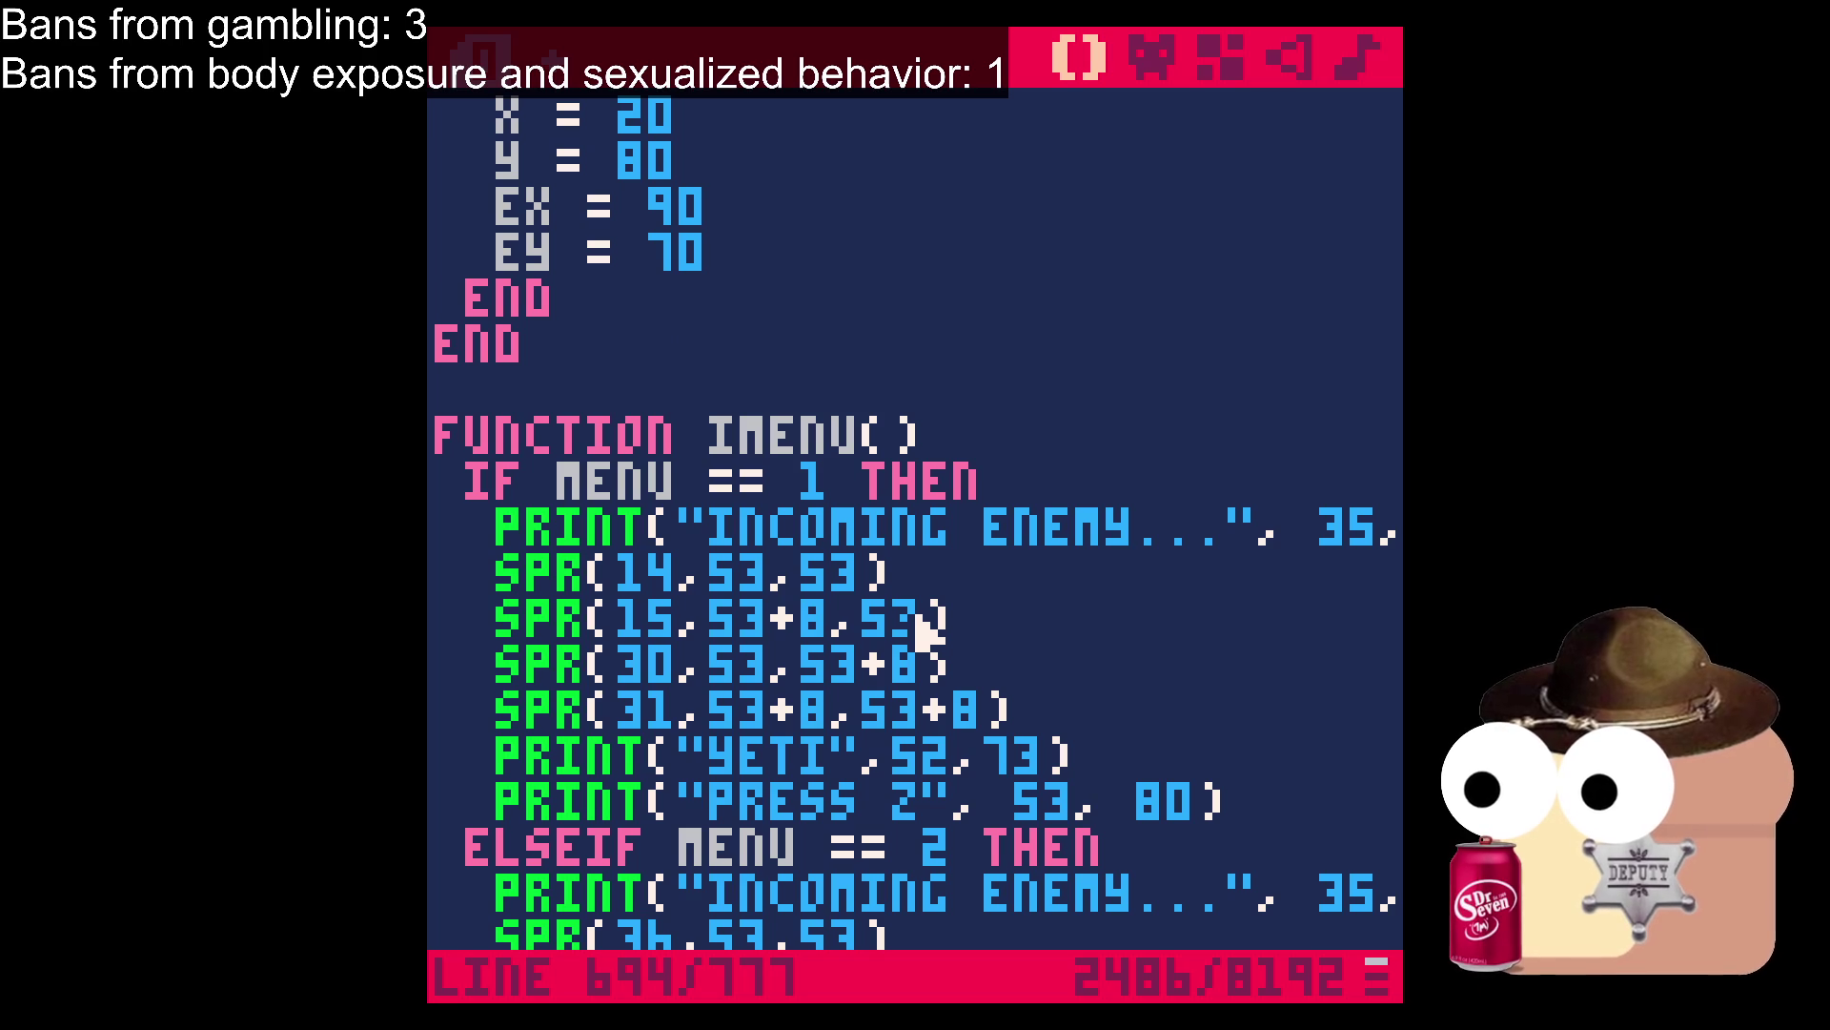
scroll(920, 629, down, 6)
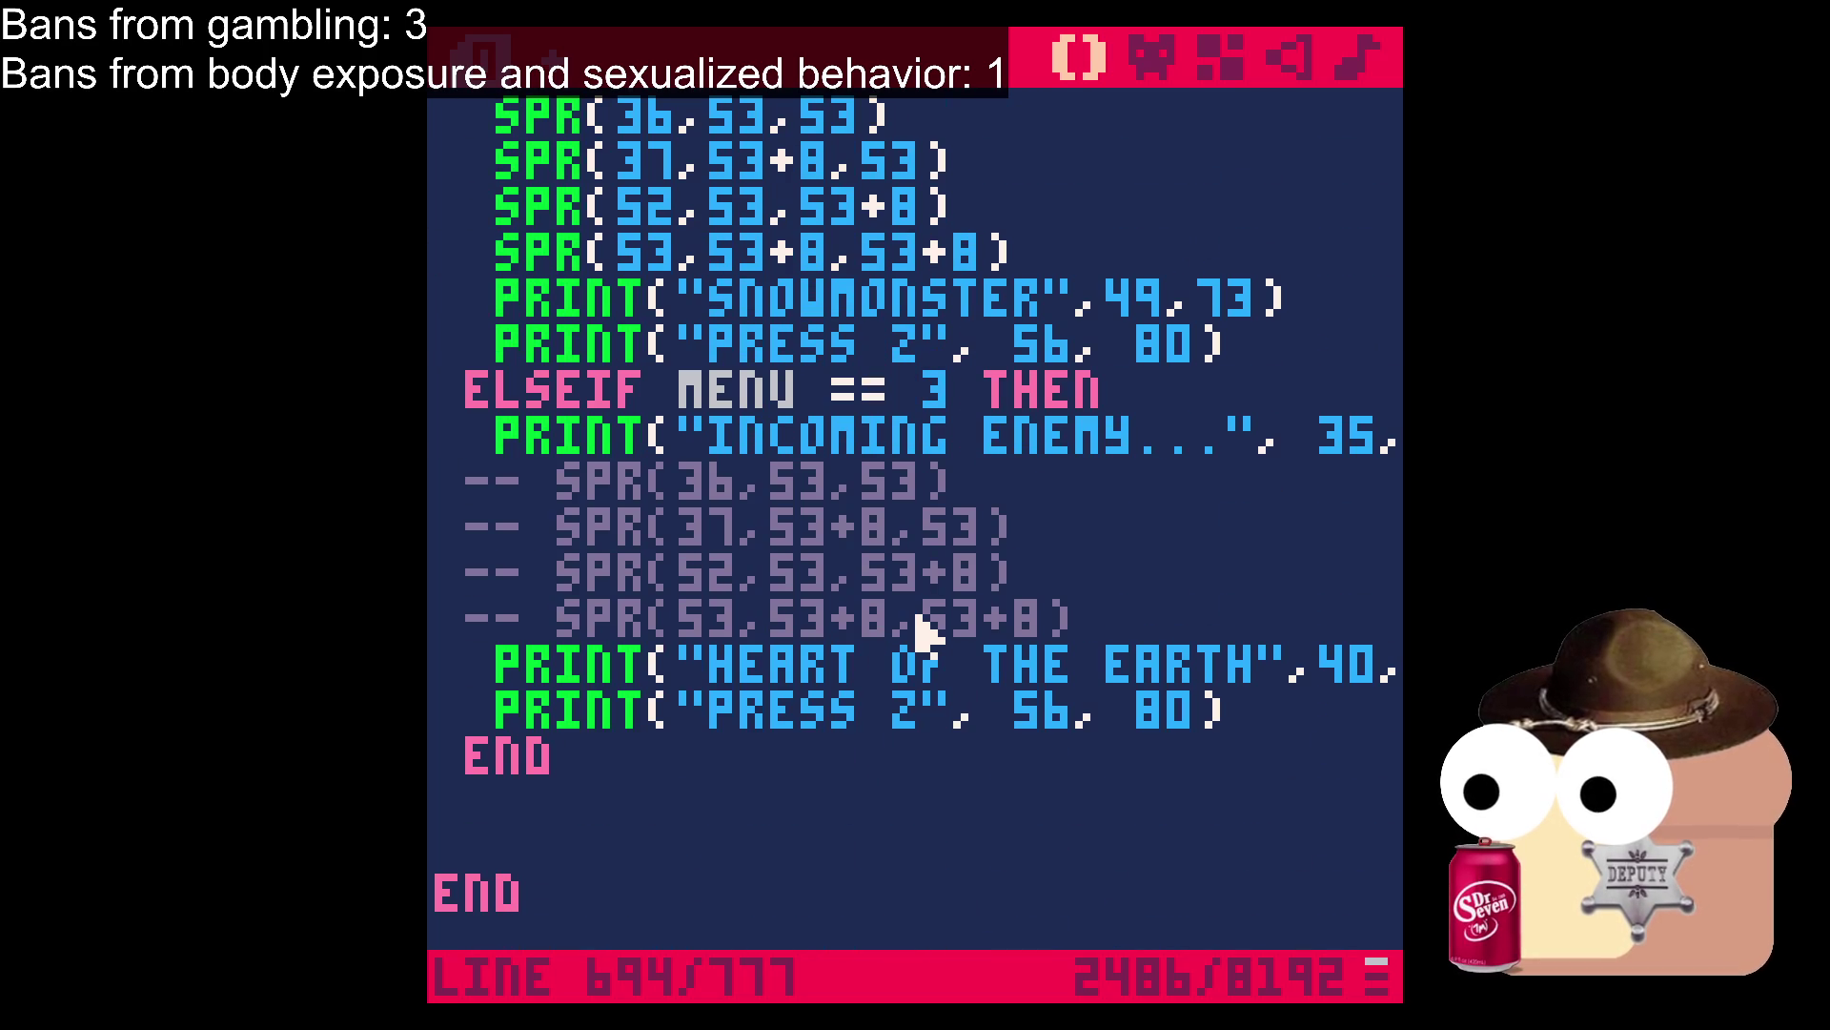
click(767, 753)
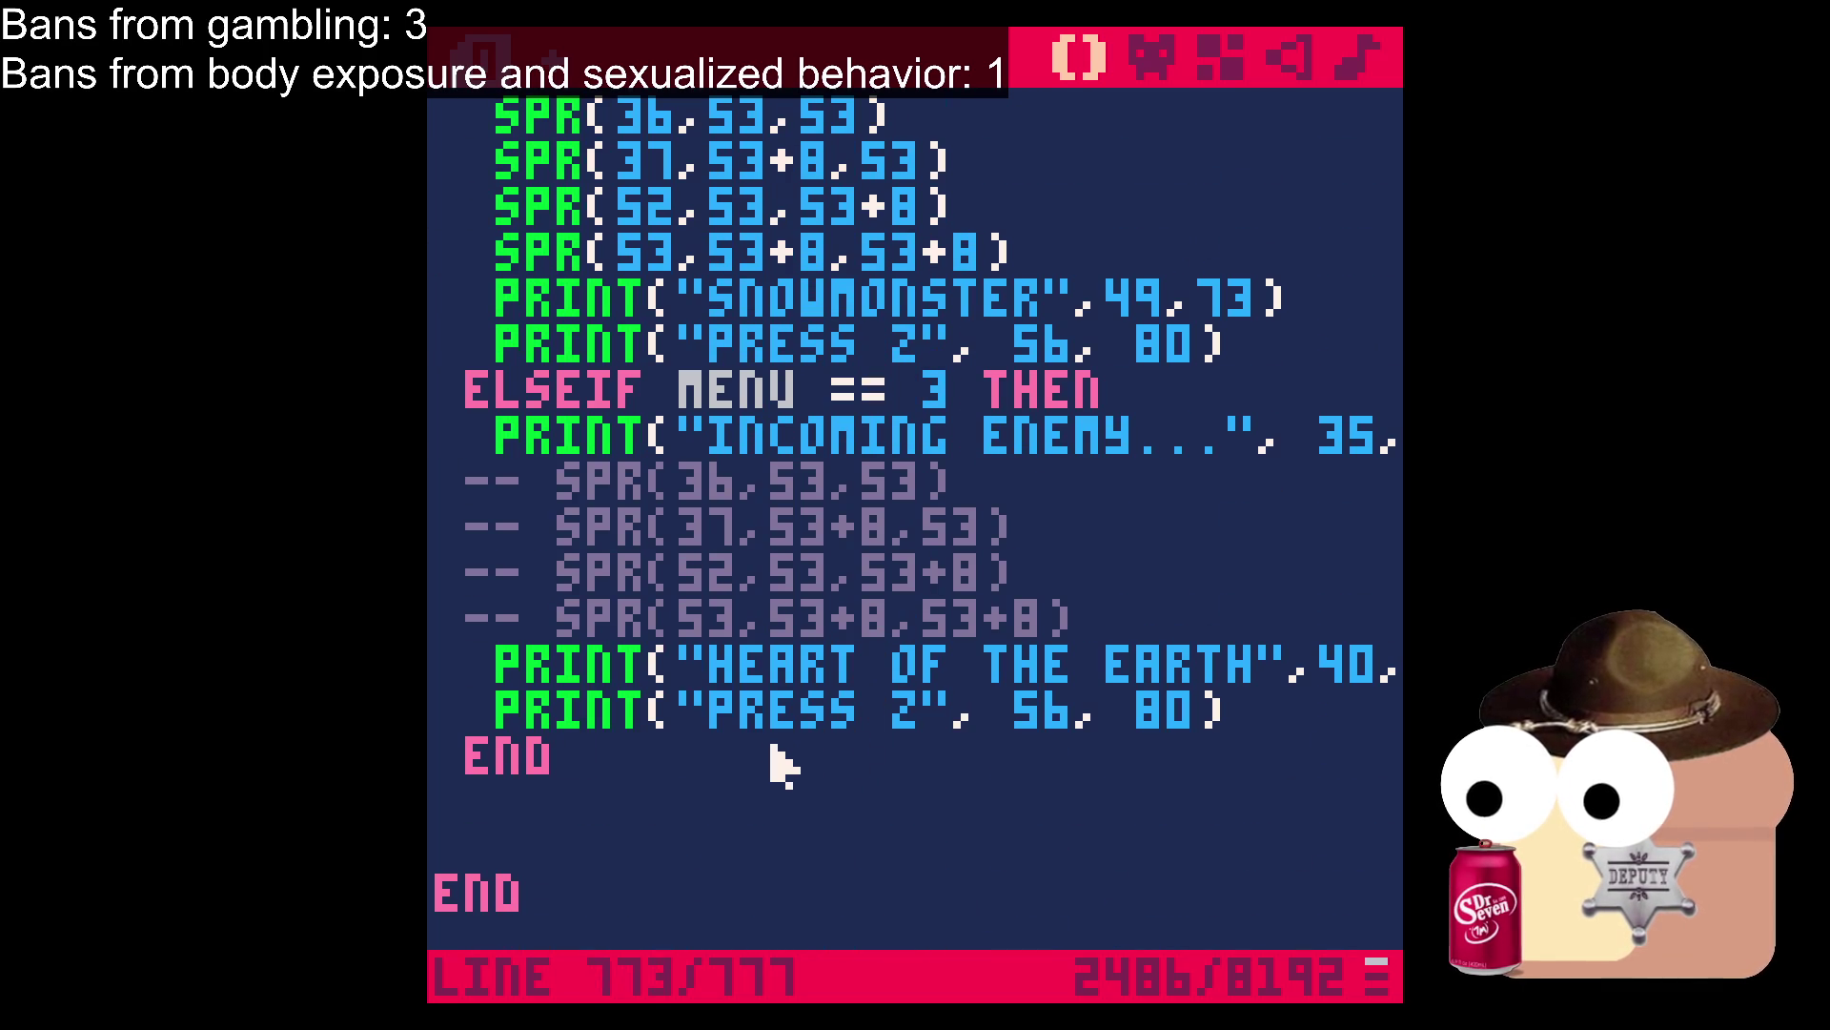
Insert an ELSEIF MENU == 4 THEN line after PRINT("PRESS 2"), leaving an empty indented line.
click(1292, 715)
key(Return)
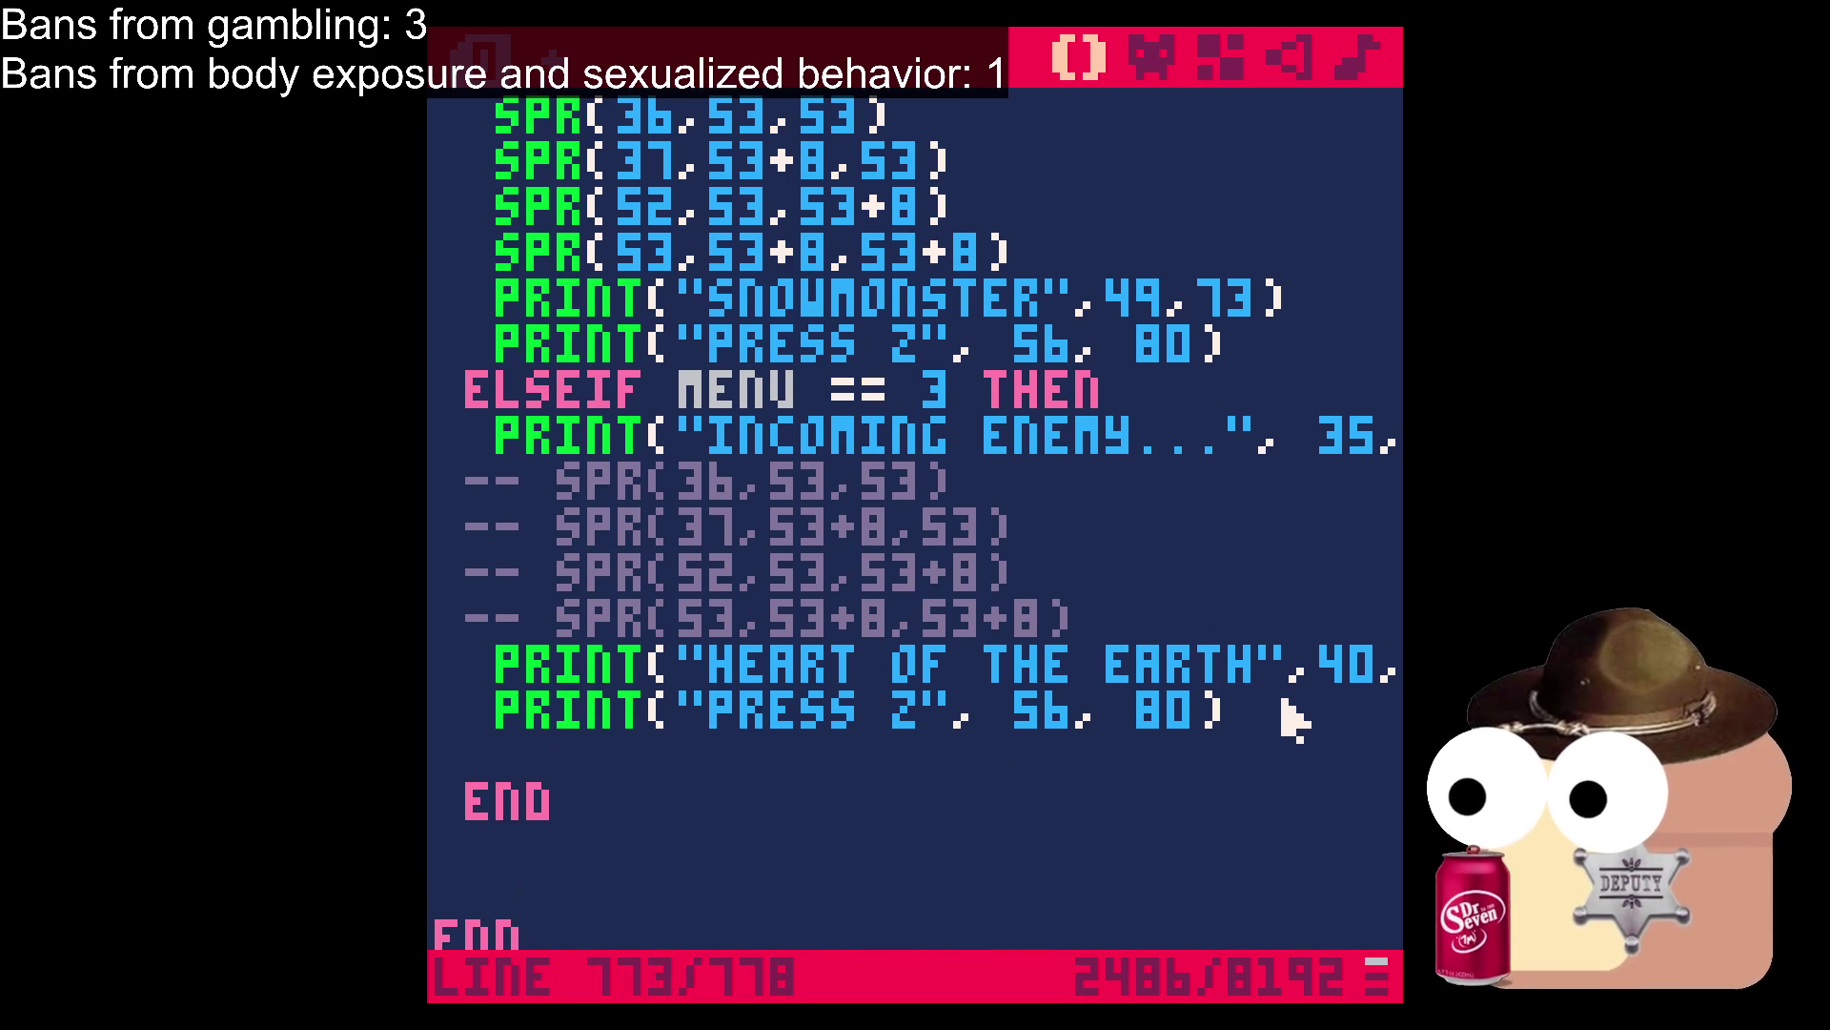
text(ELSEIF)
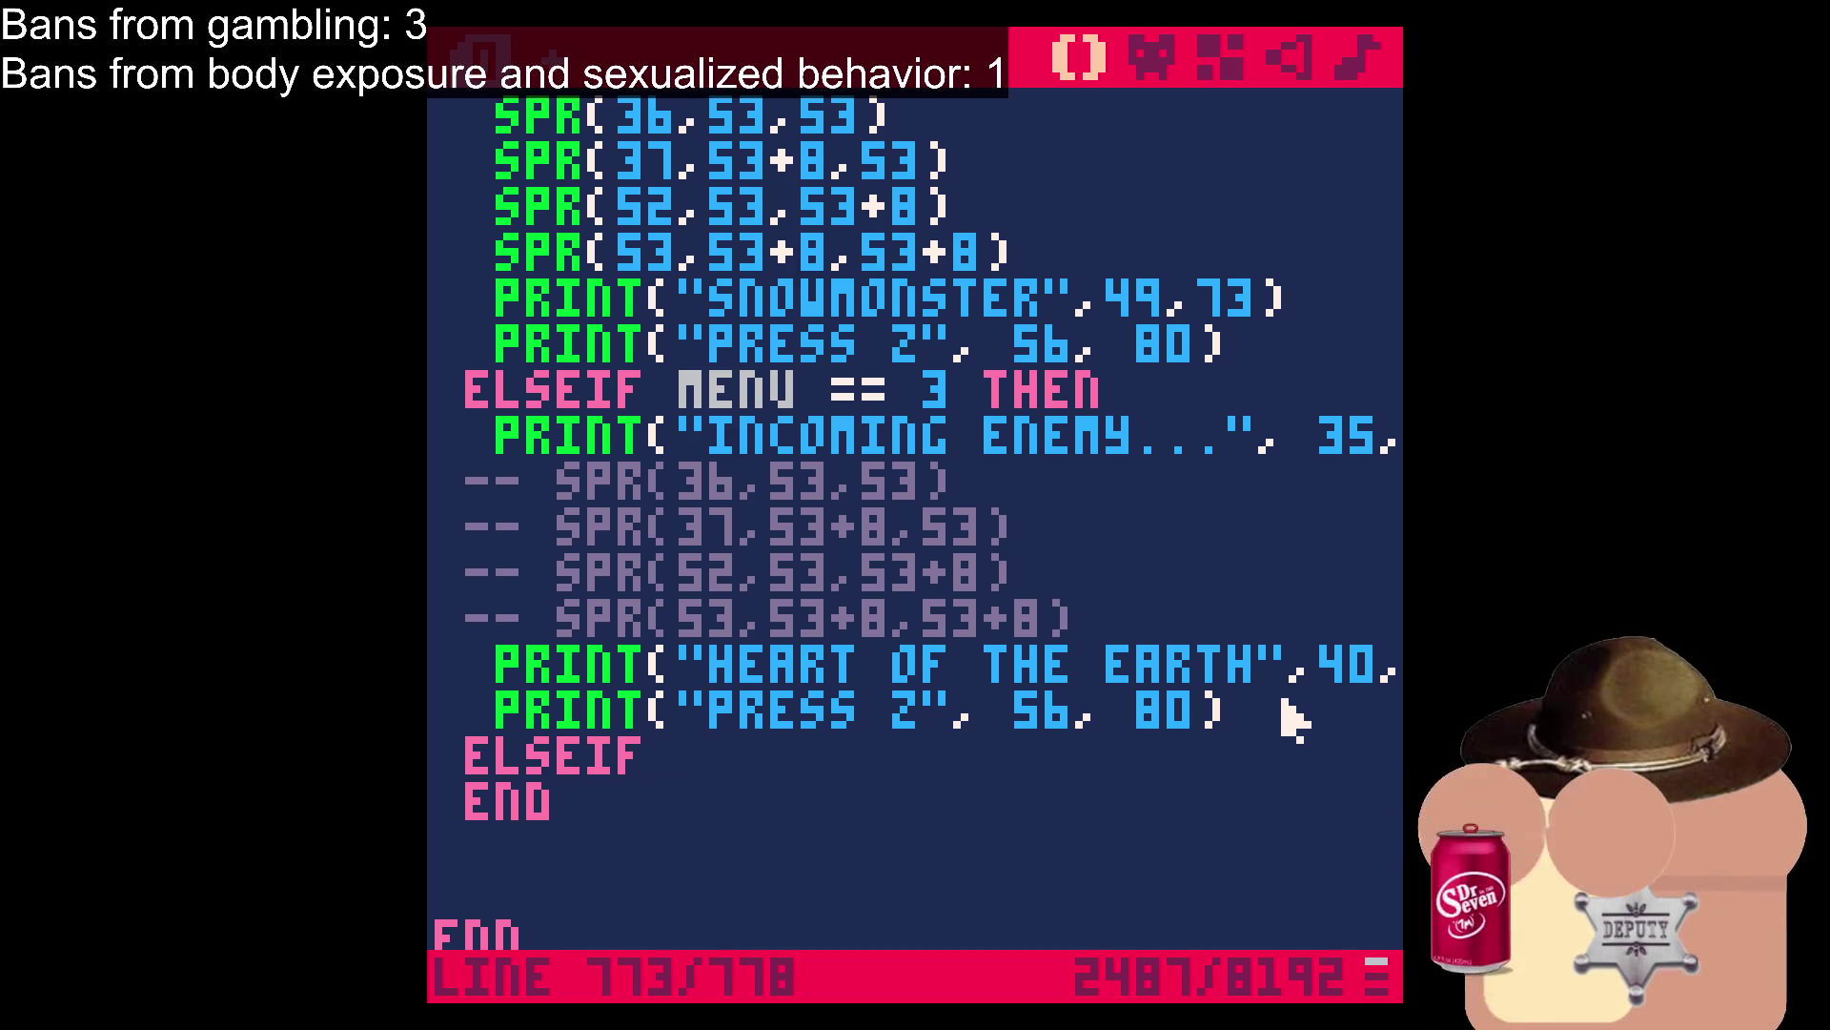
key(BackSpace)
key(BackSpace)
key(BackSpace)
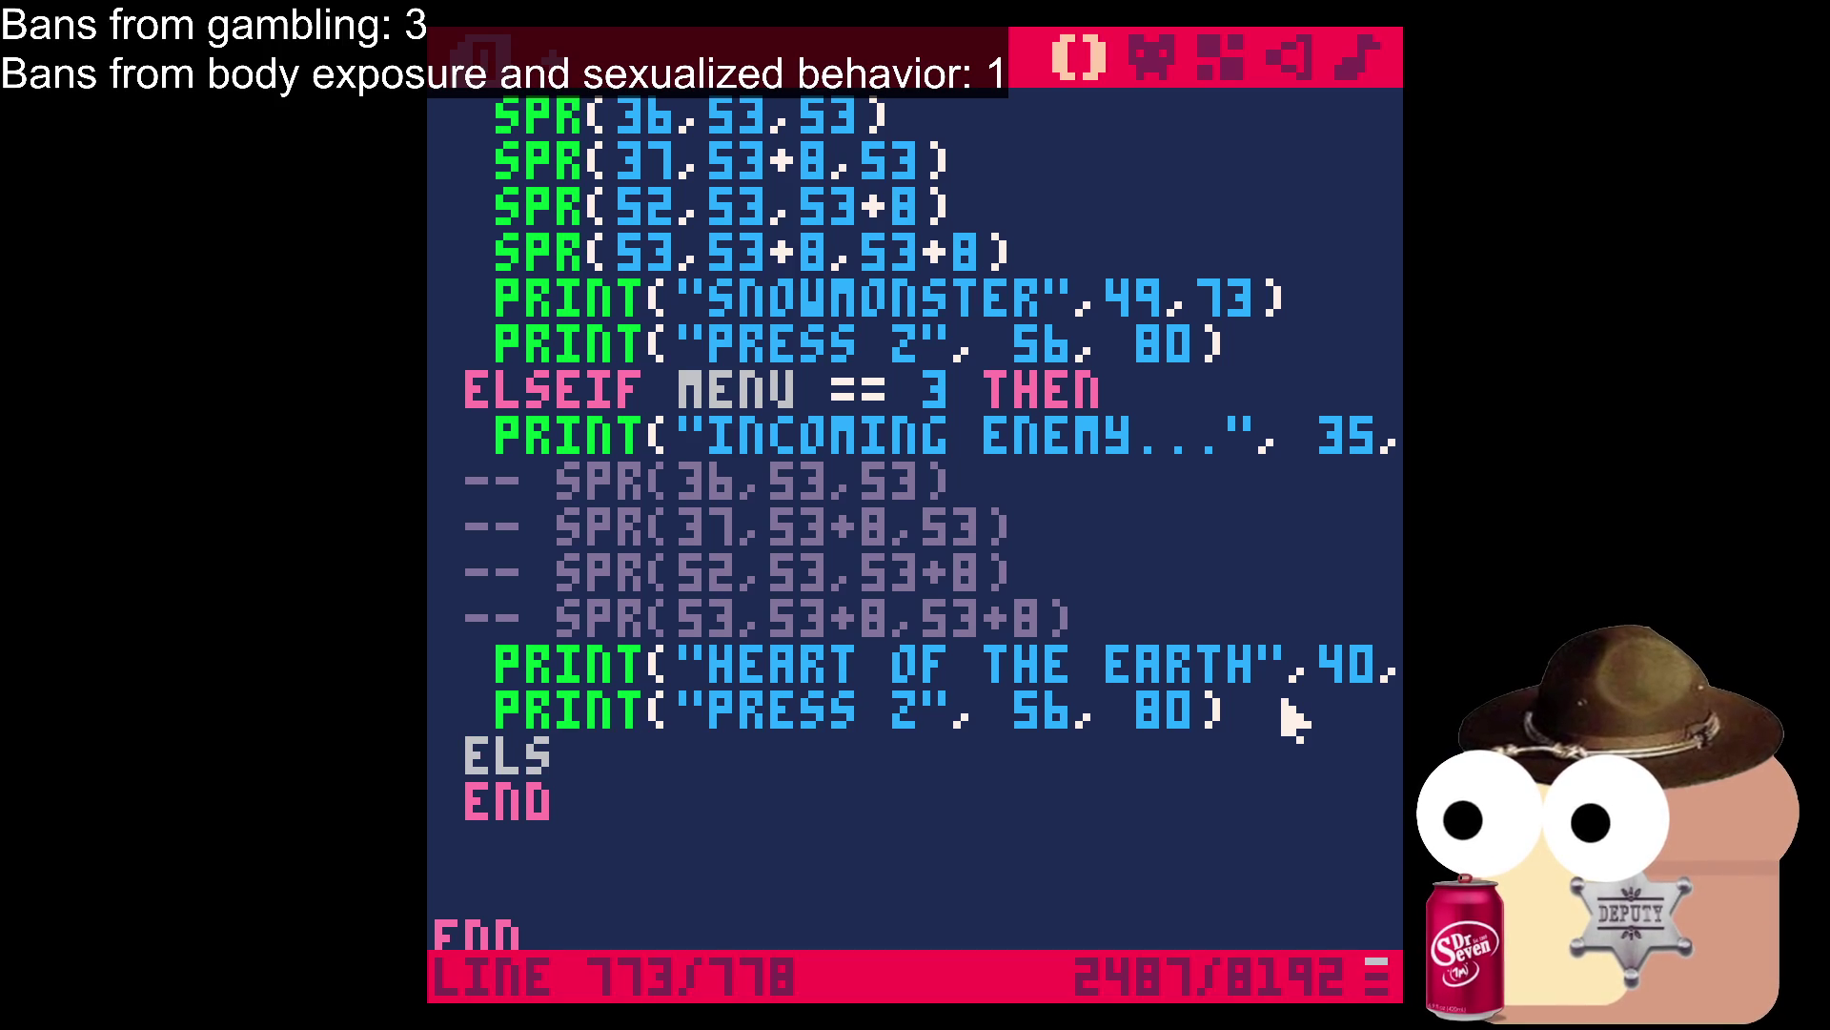
text(EIF)
key(BackSpace)
key(BackSpace)
text(IF)
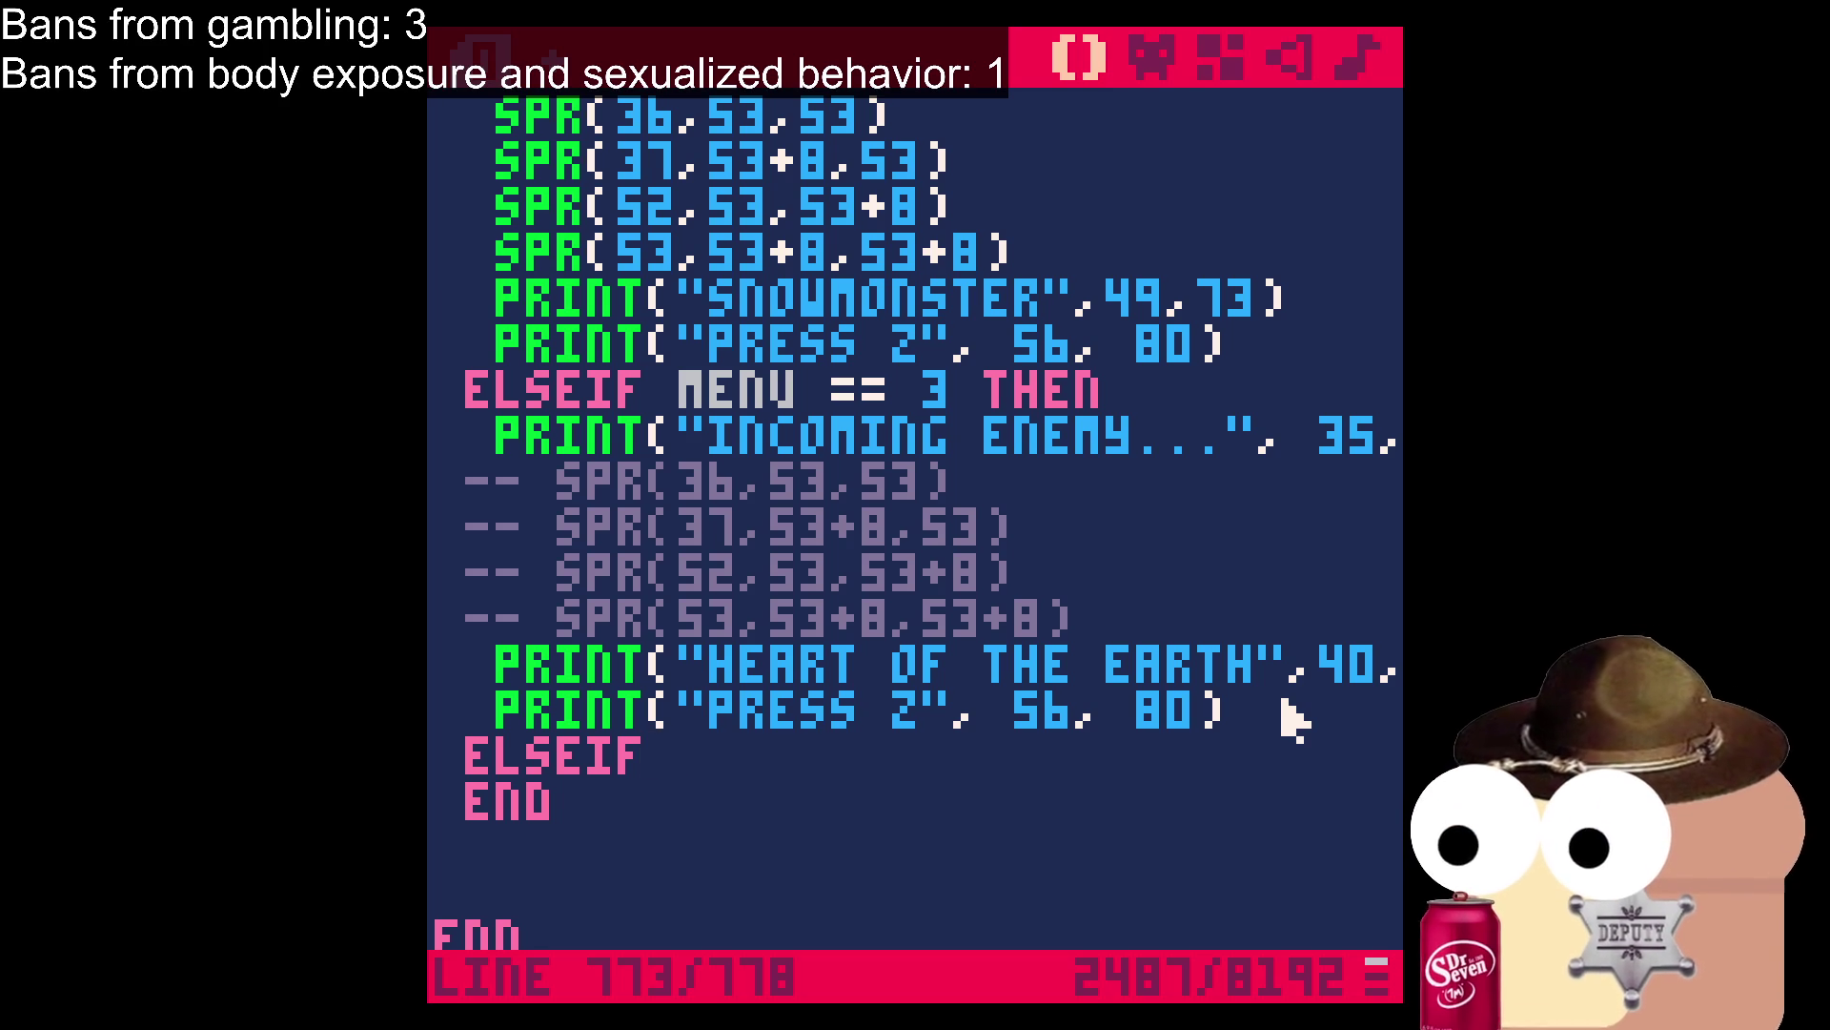
text( MENU)
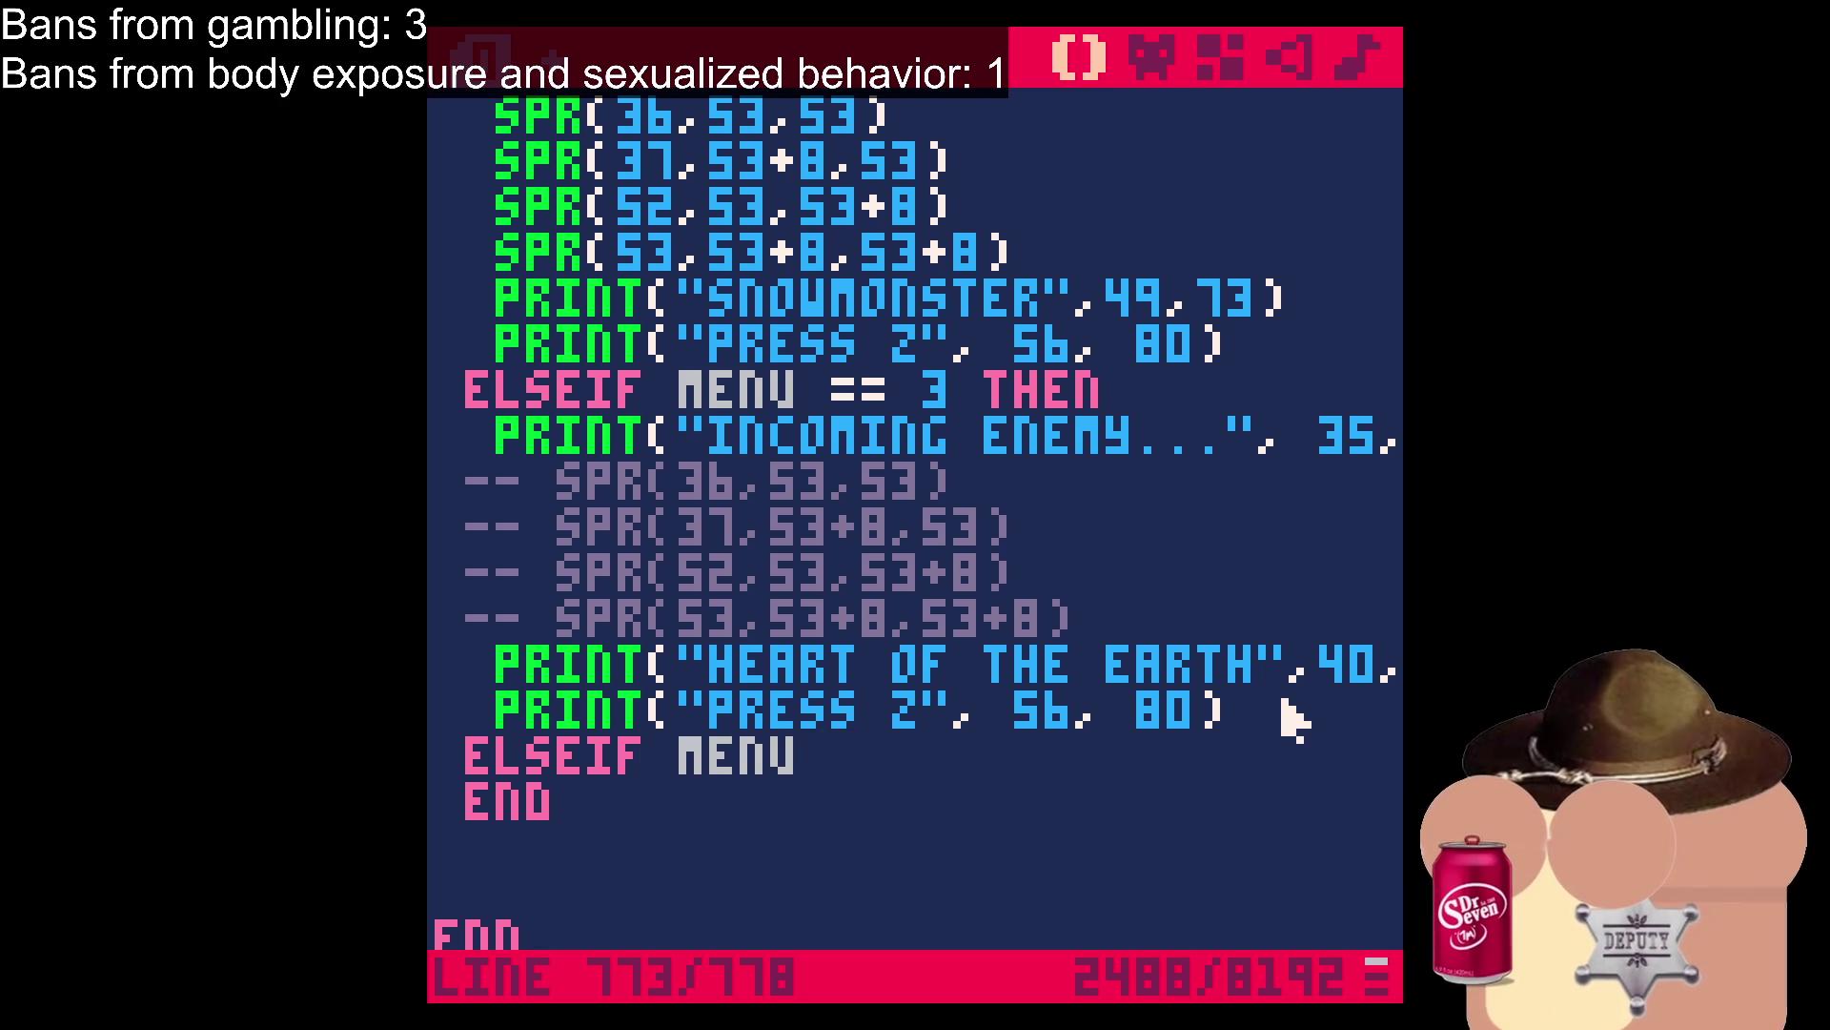
text( == 4 THE)
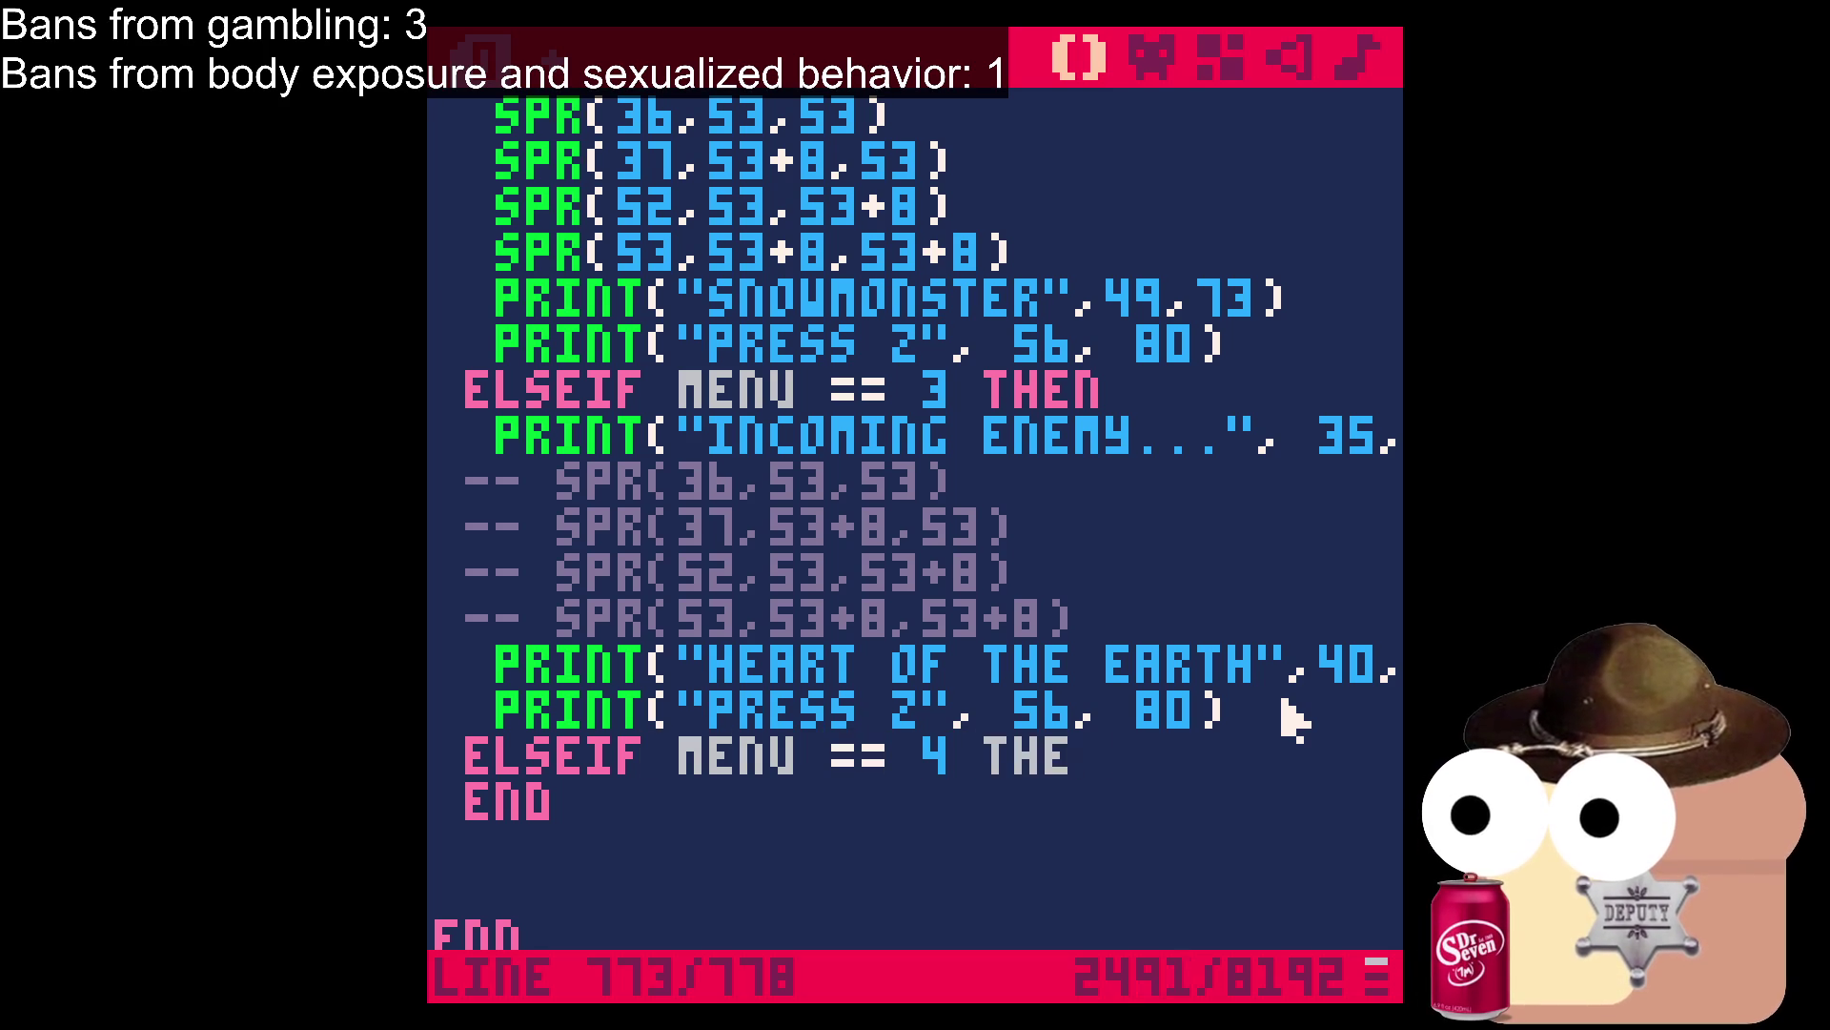
text(N)
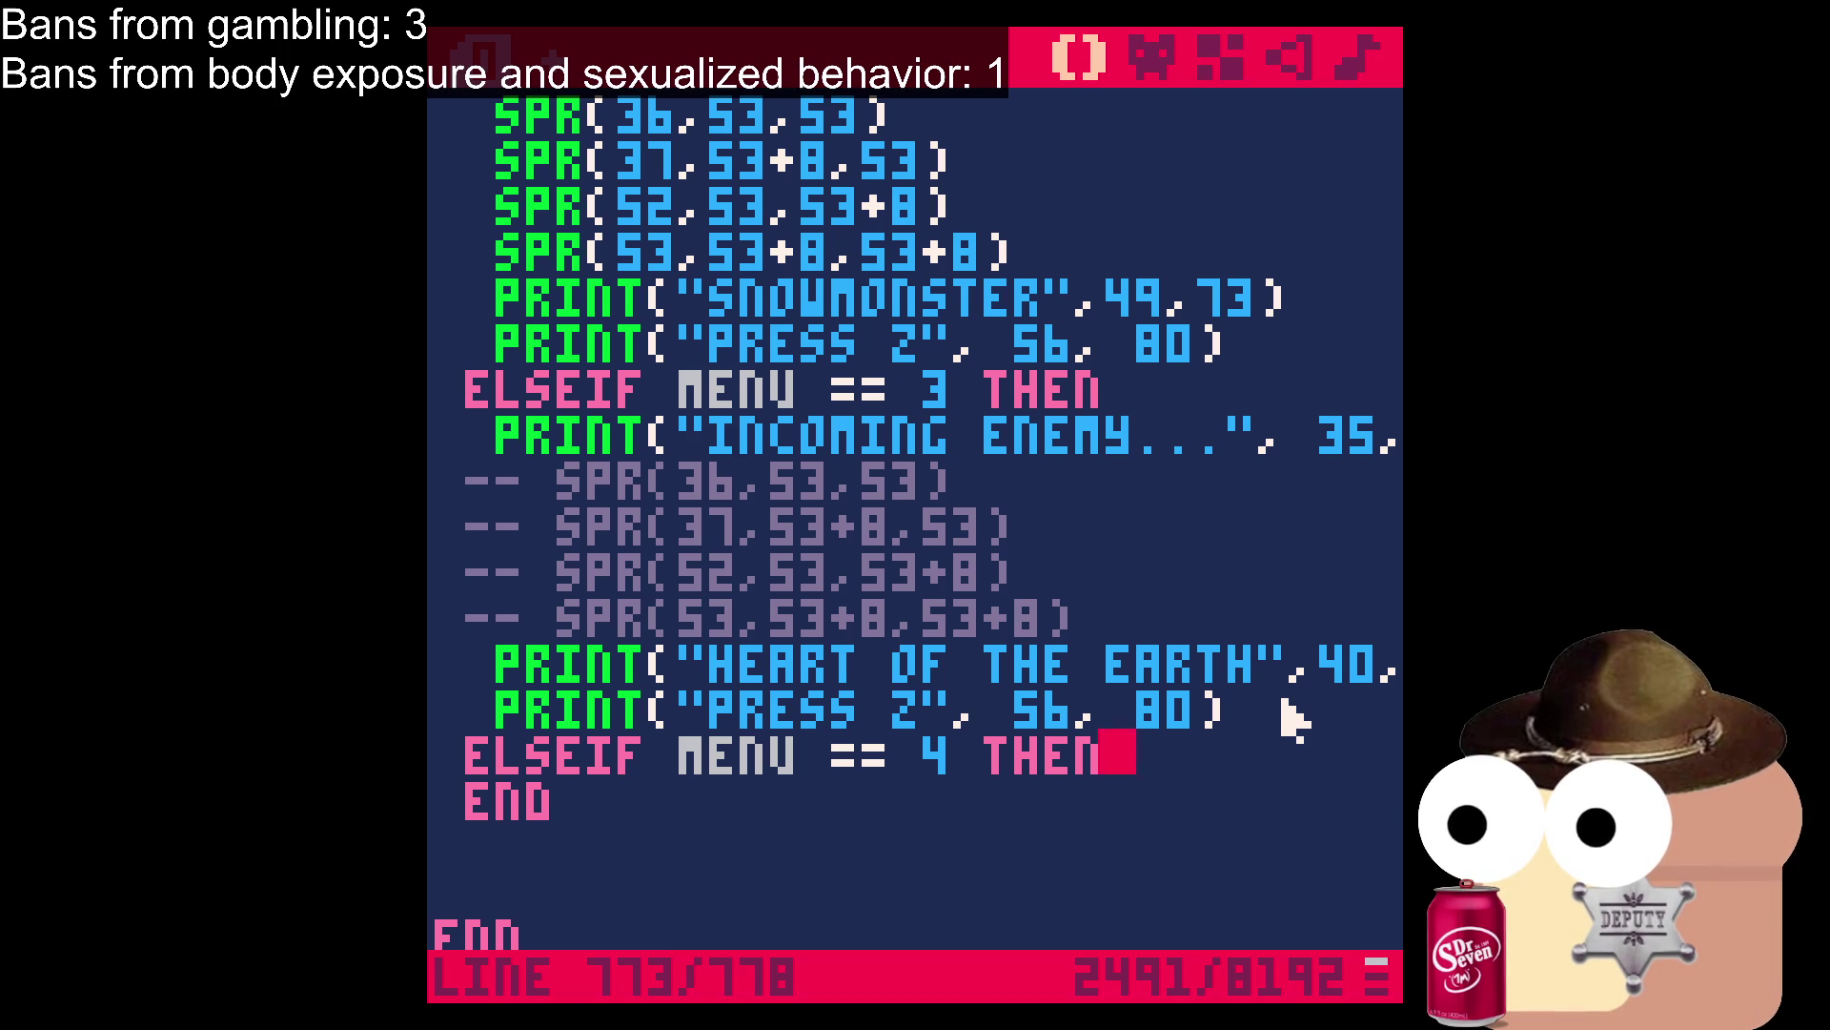
key(Return)
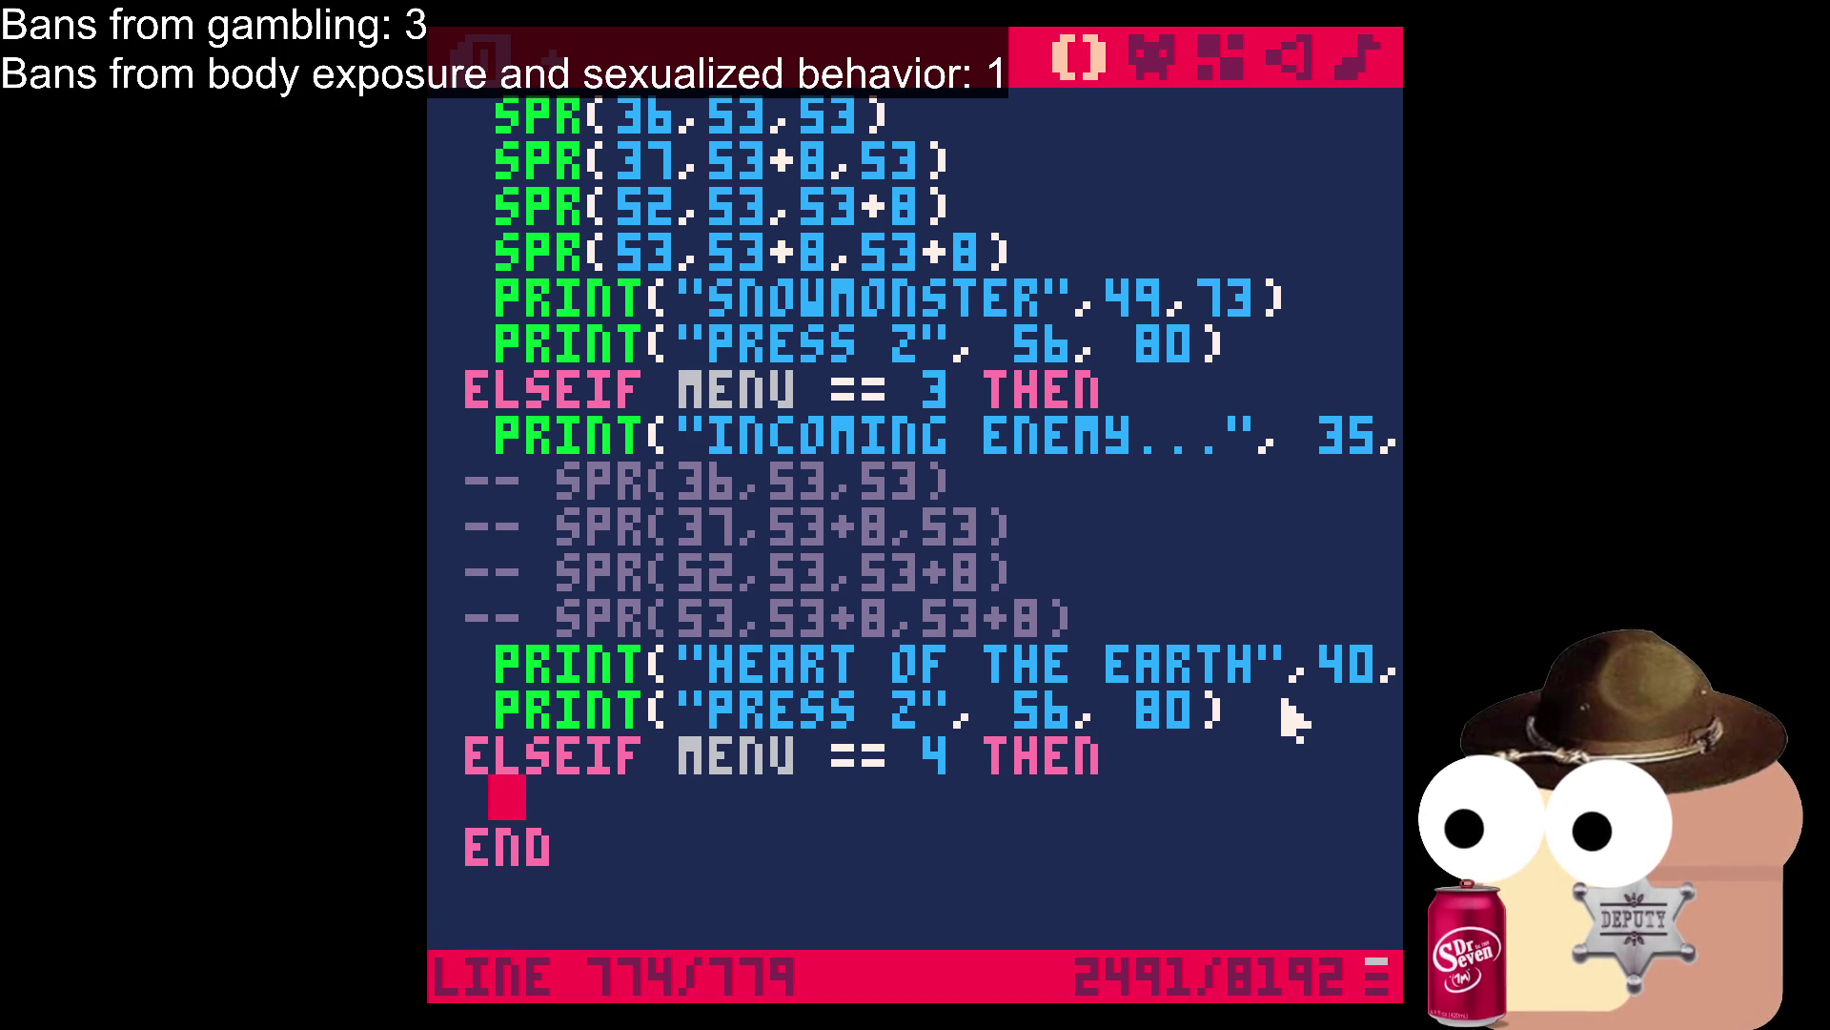
text(PRINT)
key(BackSpace)
key(BackSpace)
key(BackSpace)
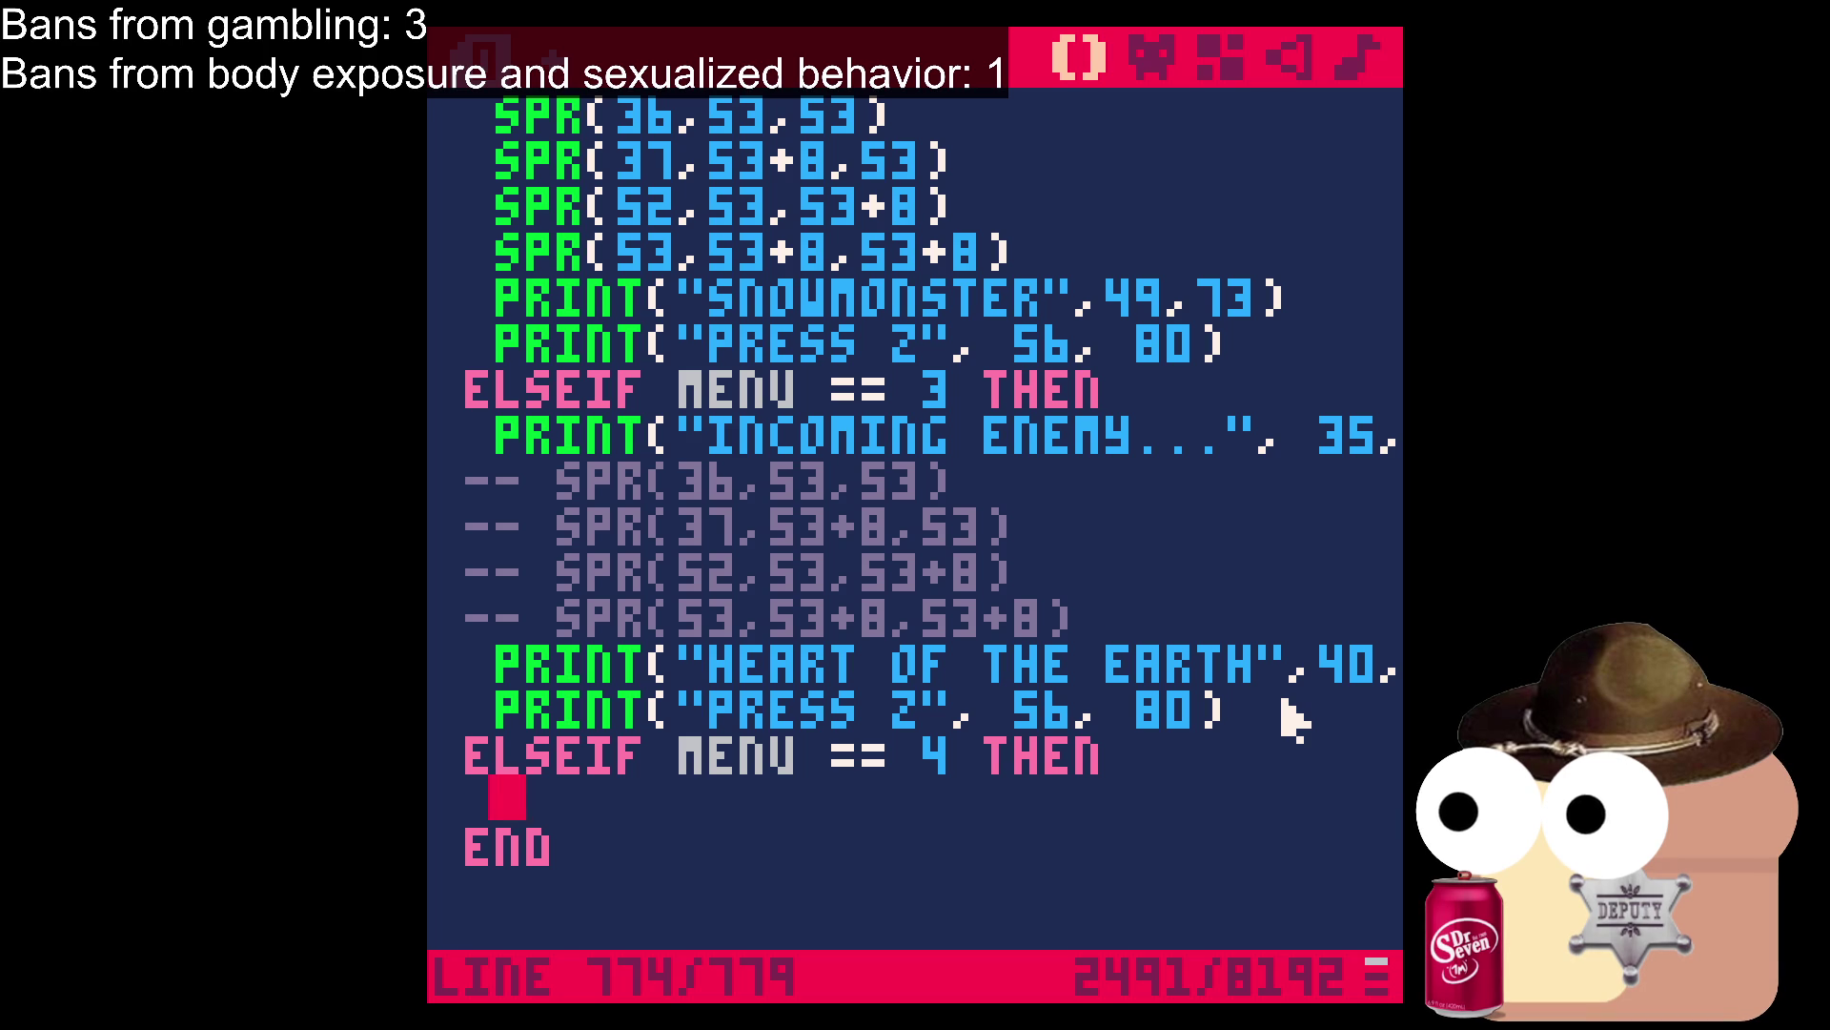
scroll(1268, 706, up, 1)
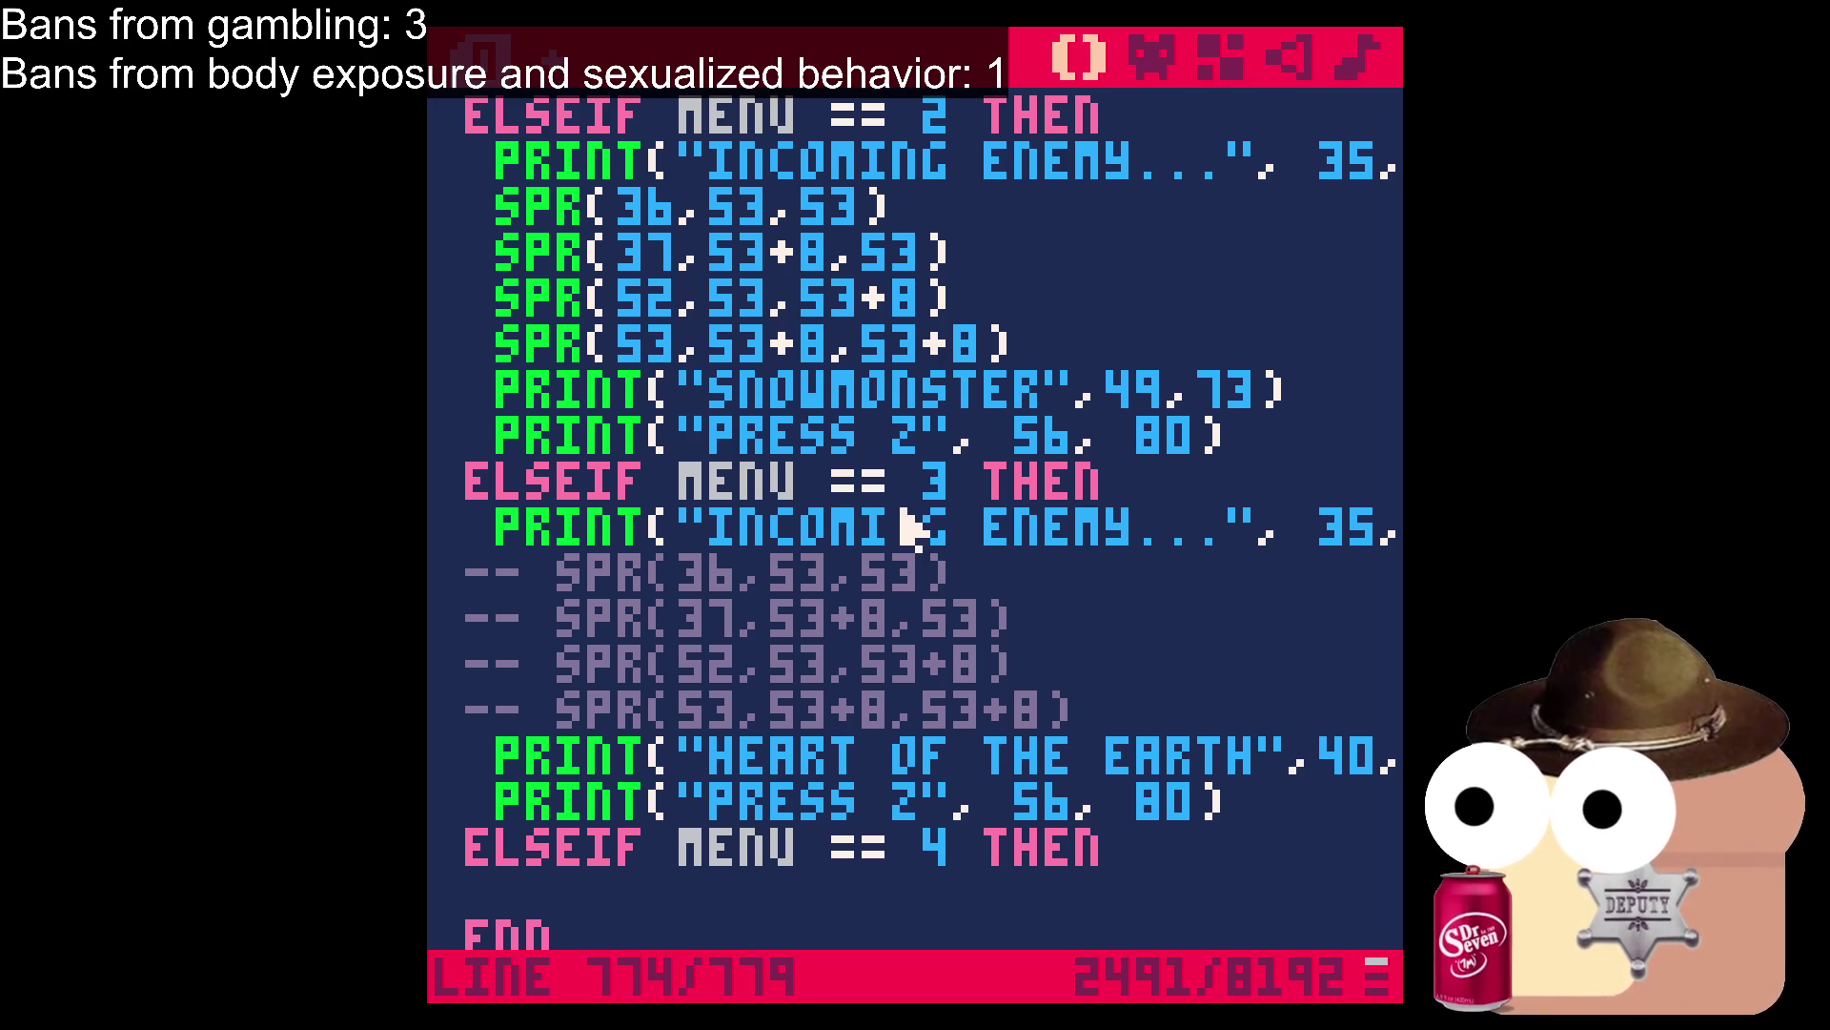
Copy the four SPR lines from the menu 2 branch into the empty MENU == 4 branch.
mouse_move(1022, 349)
mouse_down()
mouse_move(736, 238)
mouse_move(489, 212)
mouse_up()
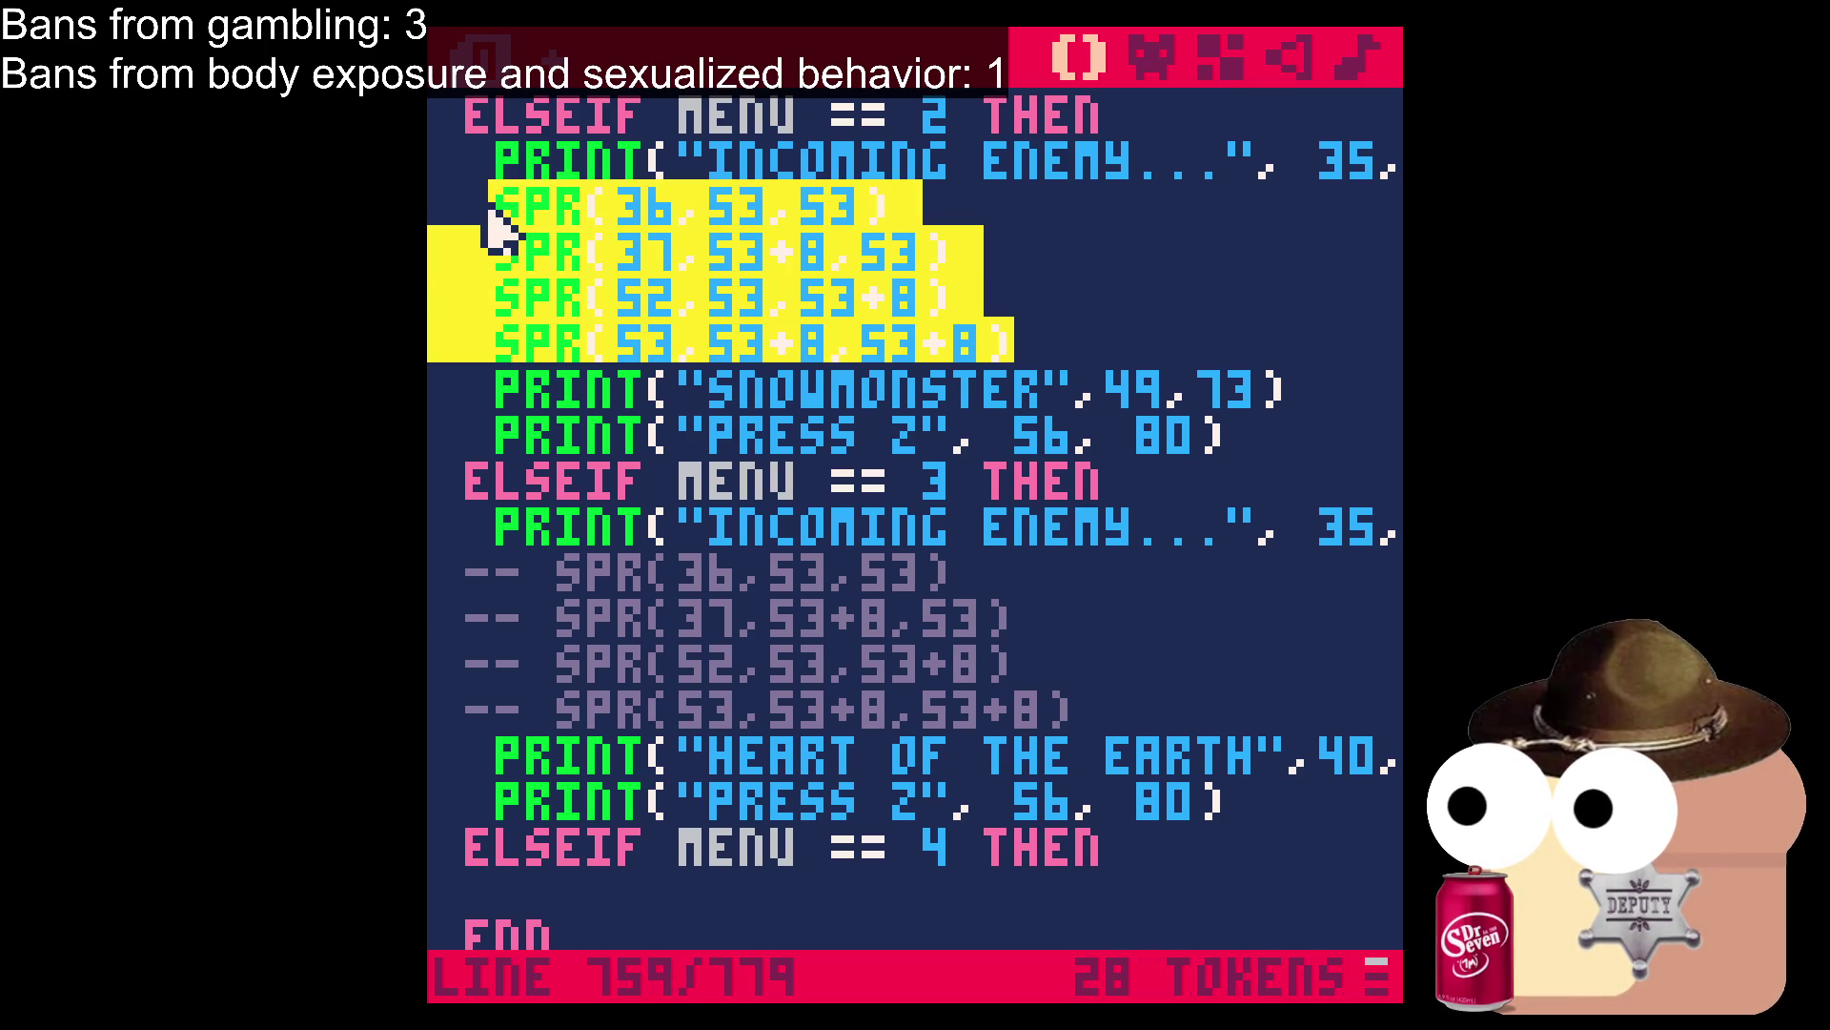
key(ctrl+c)
scroll(556, 702, down, 2)
click(547, 723)
key(ctrl+v)
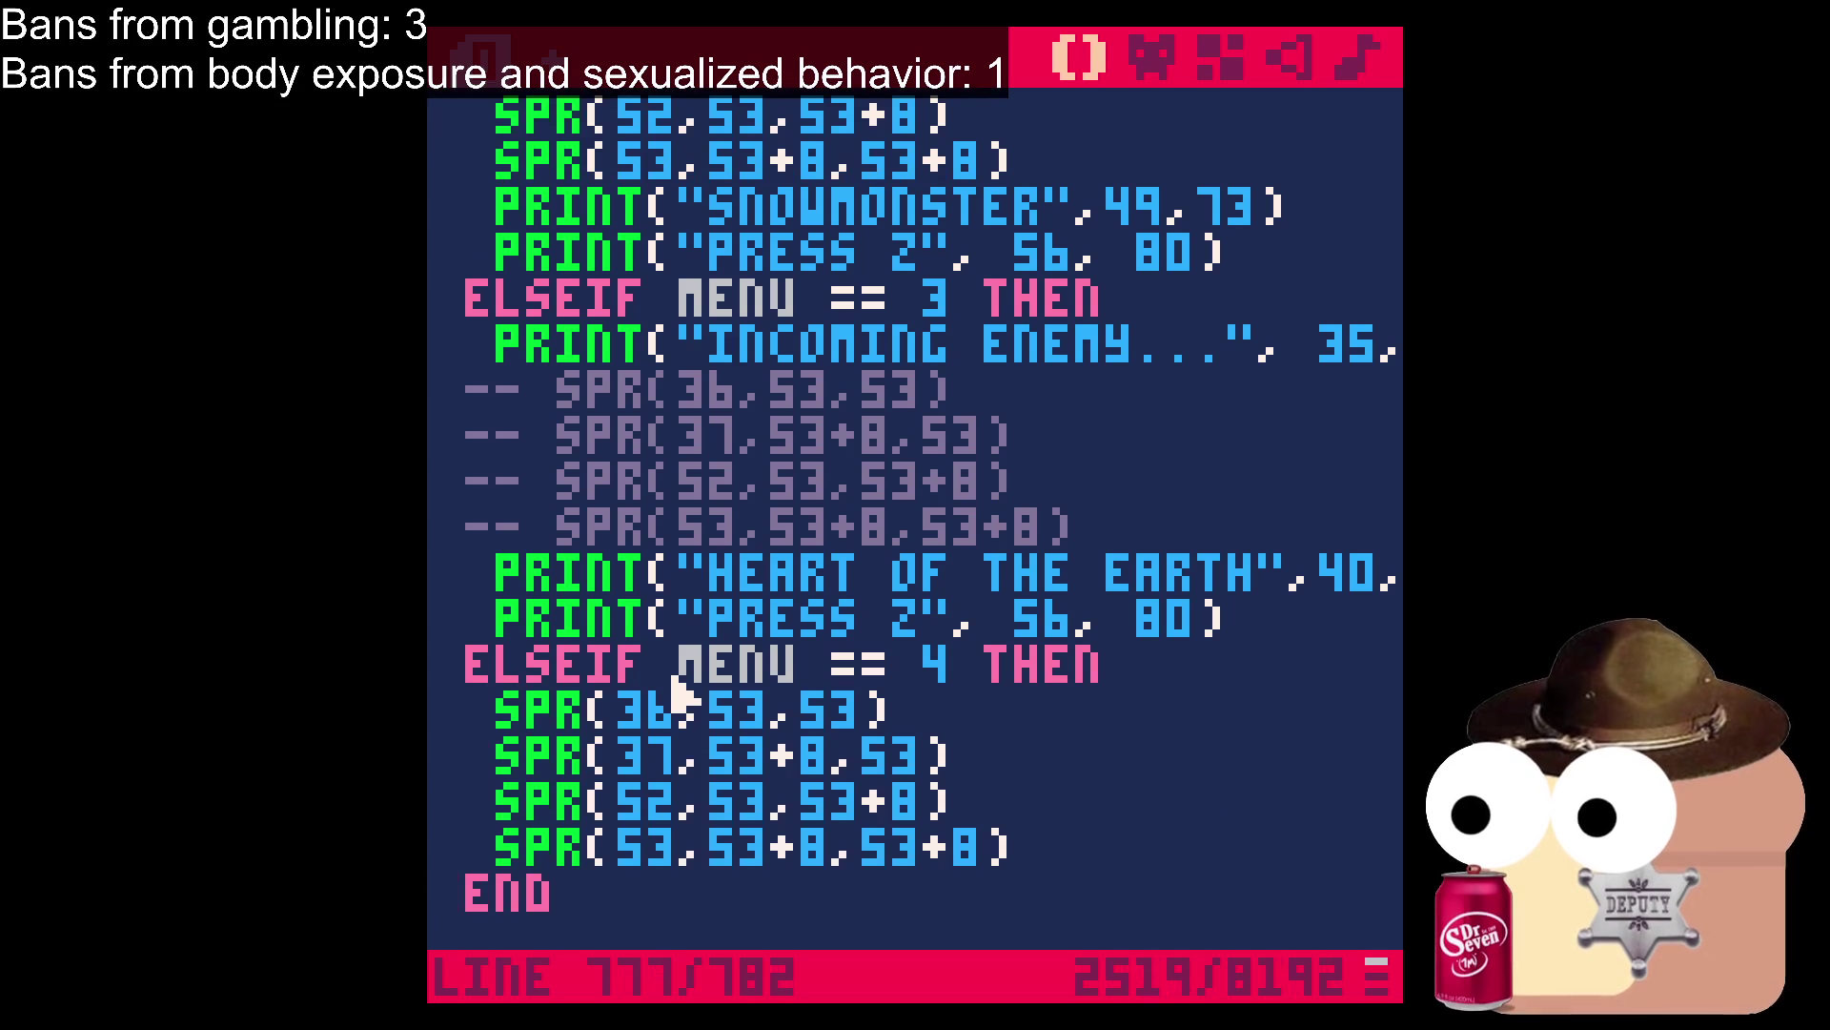
click(684, 705)
Look up the whistle sprite numbers 33, 34, 49 and 50 on the sprite sheet.
click(1150, 59)
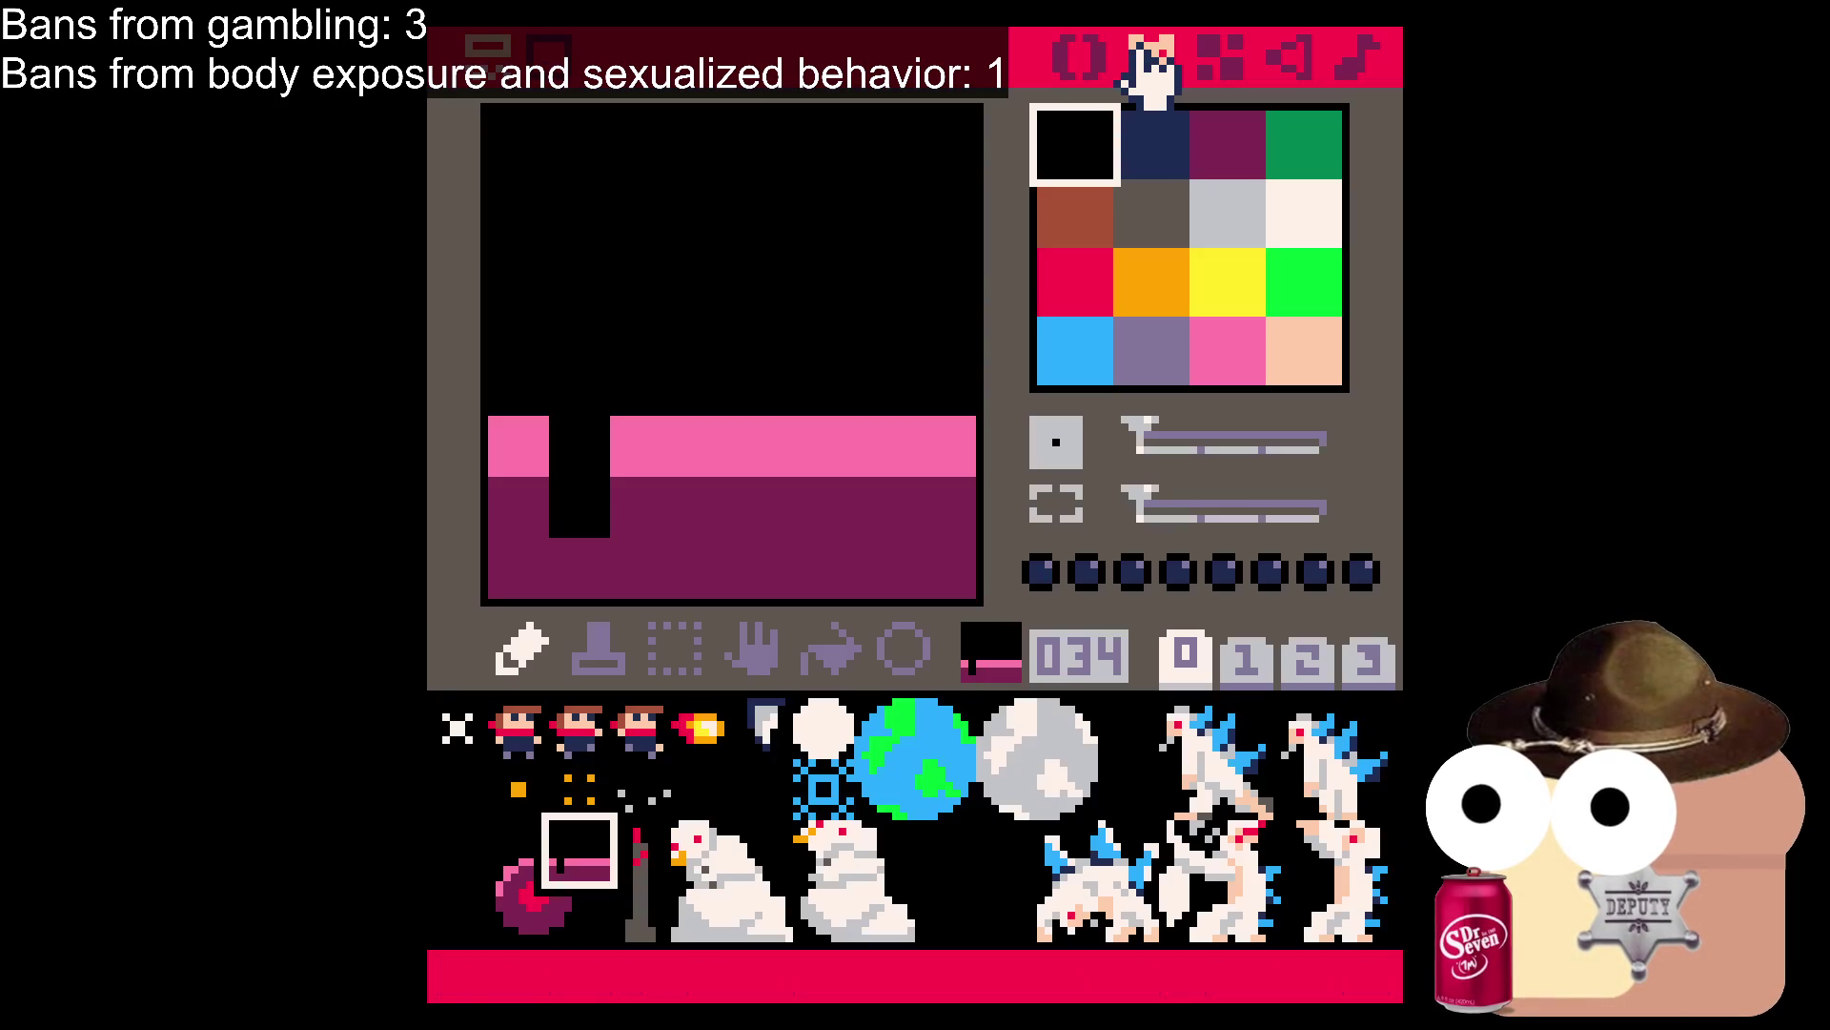
click(519, 839)
click(549, 839)
click(526, 911)
click(562, 910)
click(530, 863)
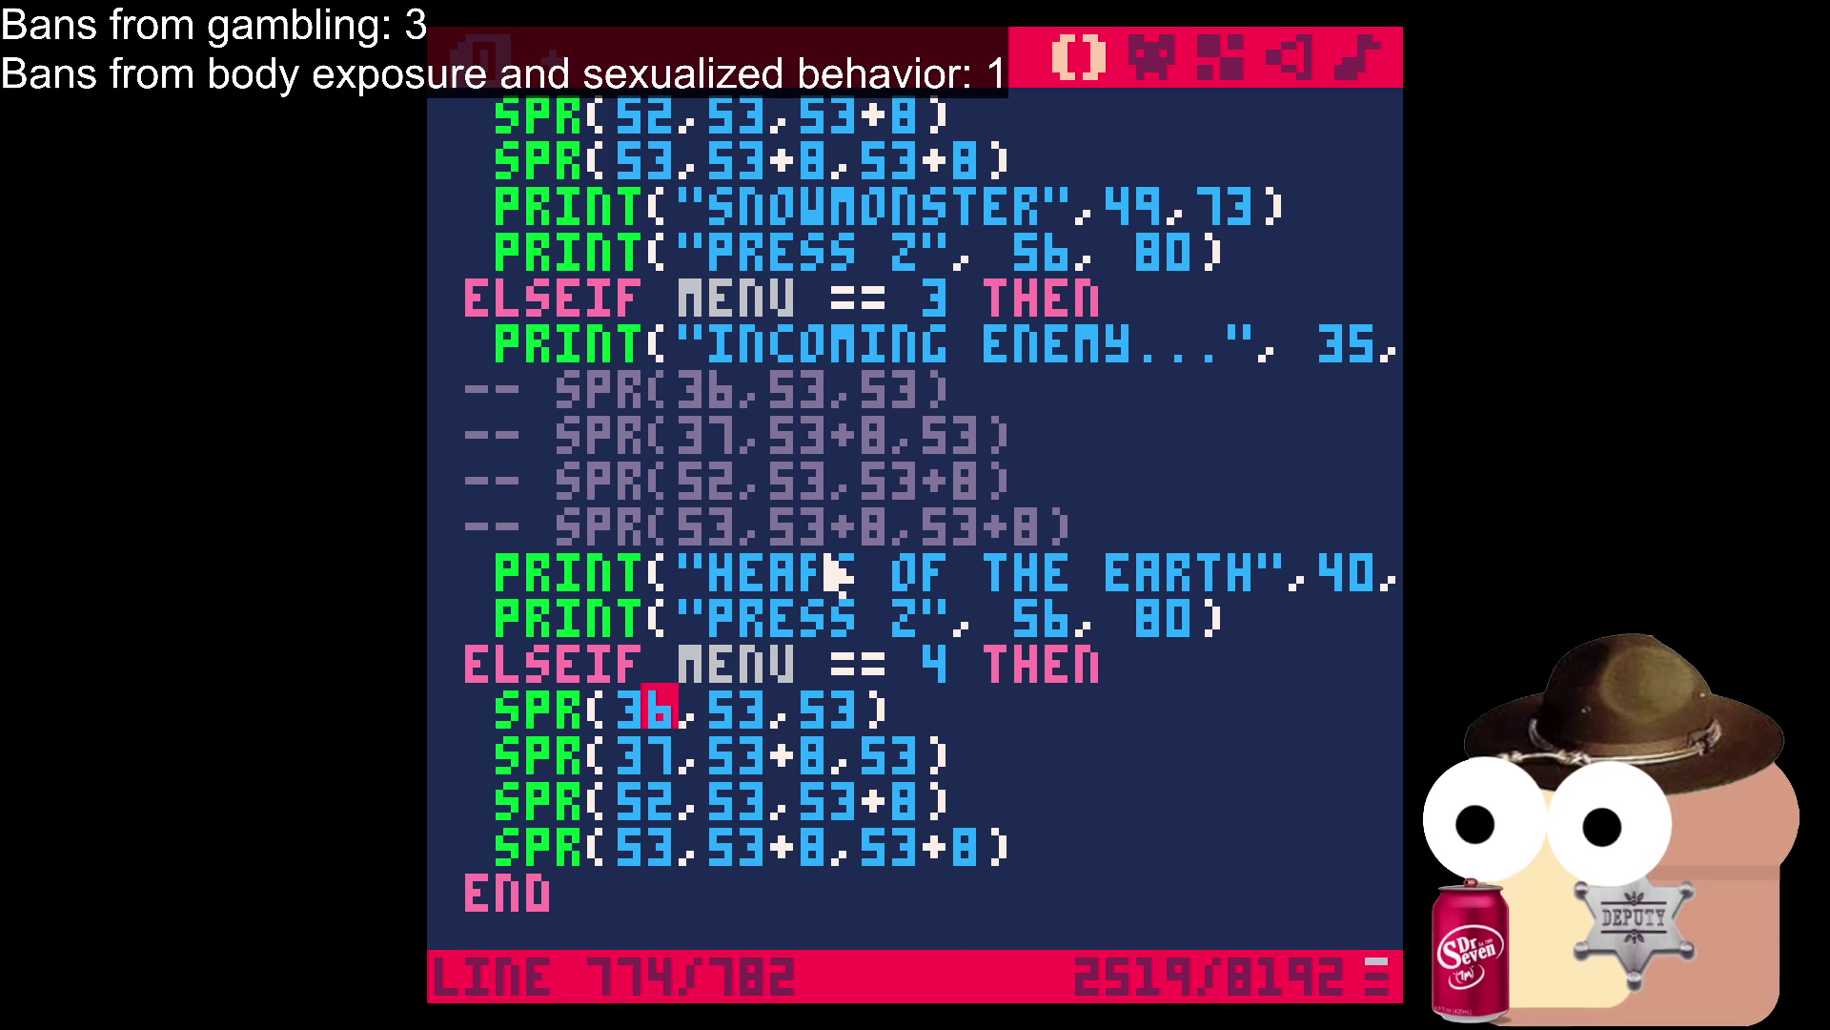
Change the first two pasted SPR calls from sprites 36 and 37 to 33 and 34.
key(Right)
key(BackSpace)
text(3)
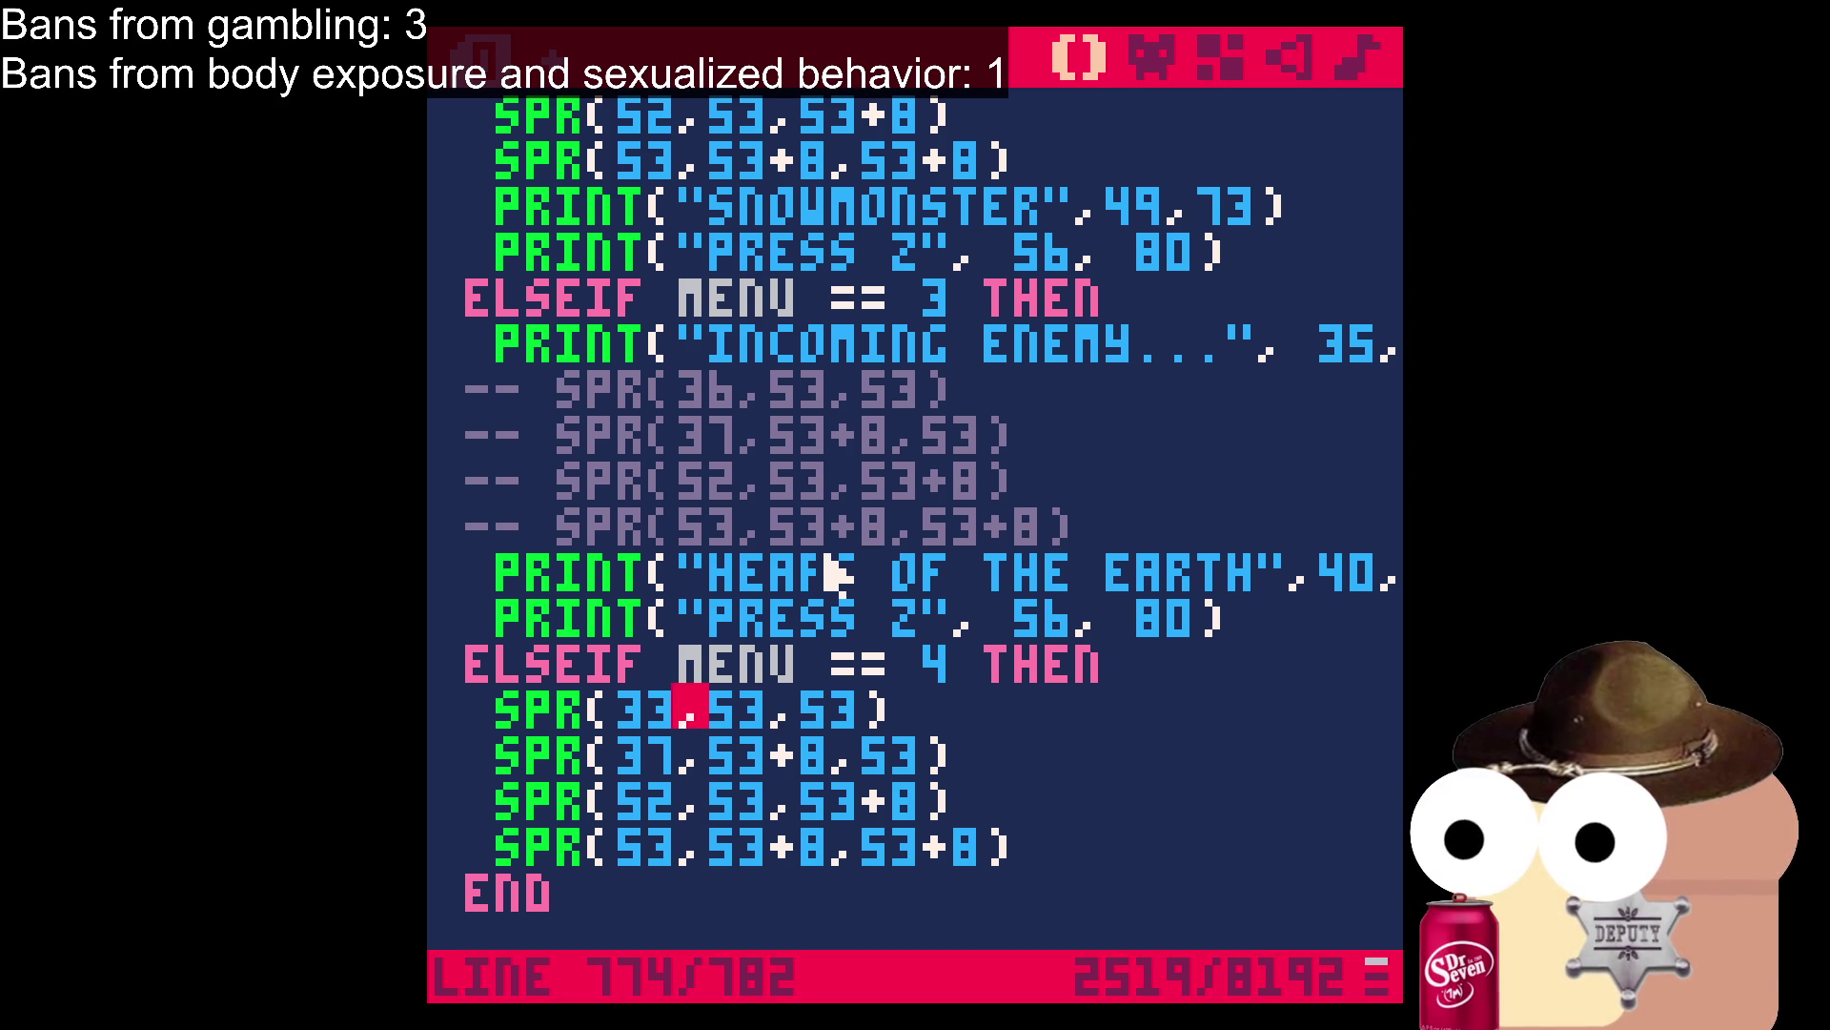
key(Down)
key(BackSpace)
text(4)
Change the last two SPR calls from sprites 52 and 53 to 49 and 50.
key(Down)
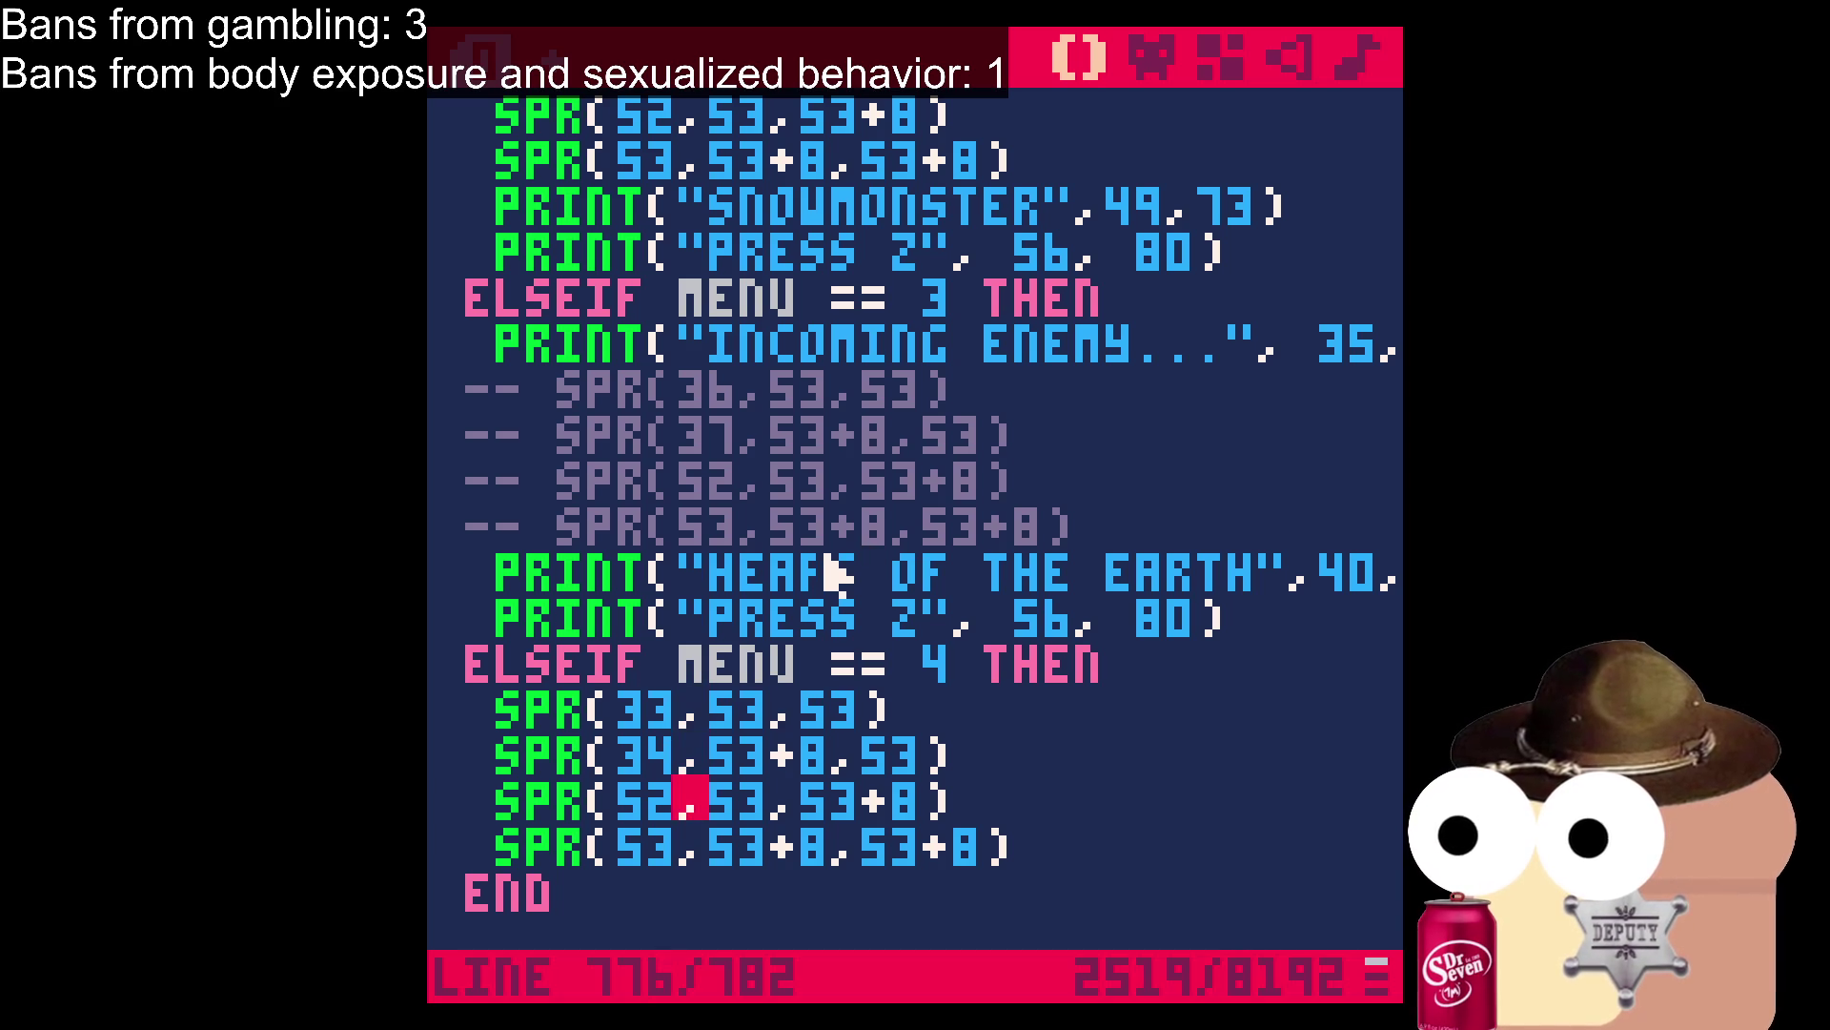
key(BackSpace)
key(BackSpace)
text(5)
key(BackSpace)
text(4)
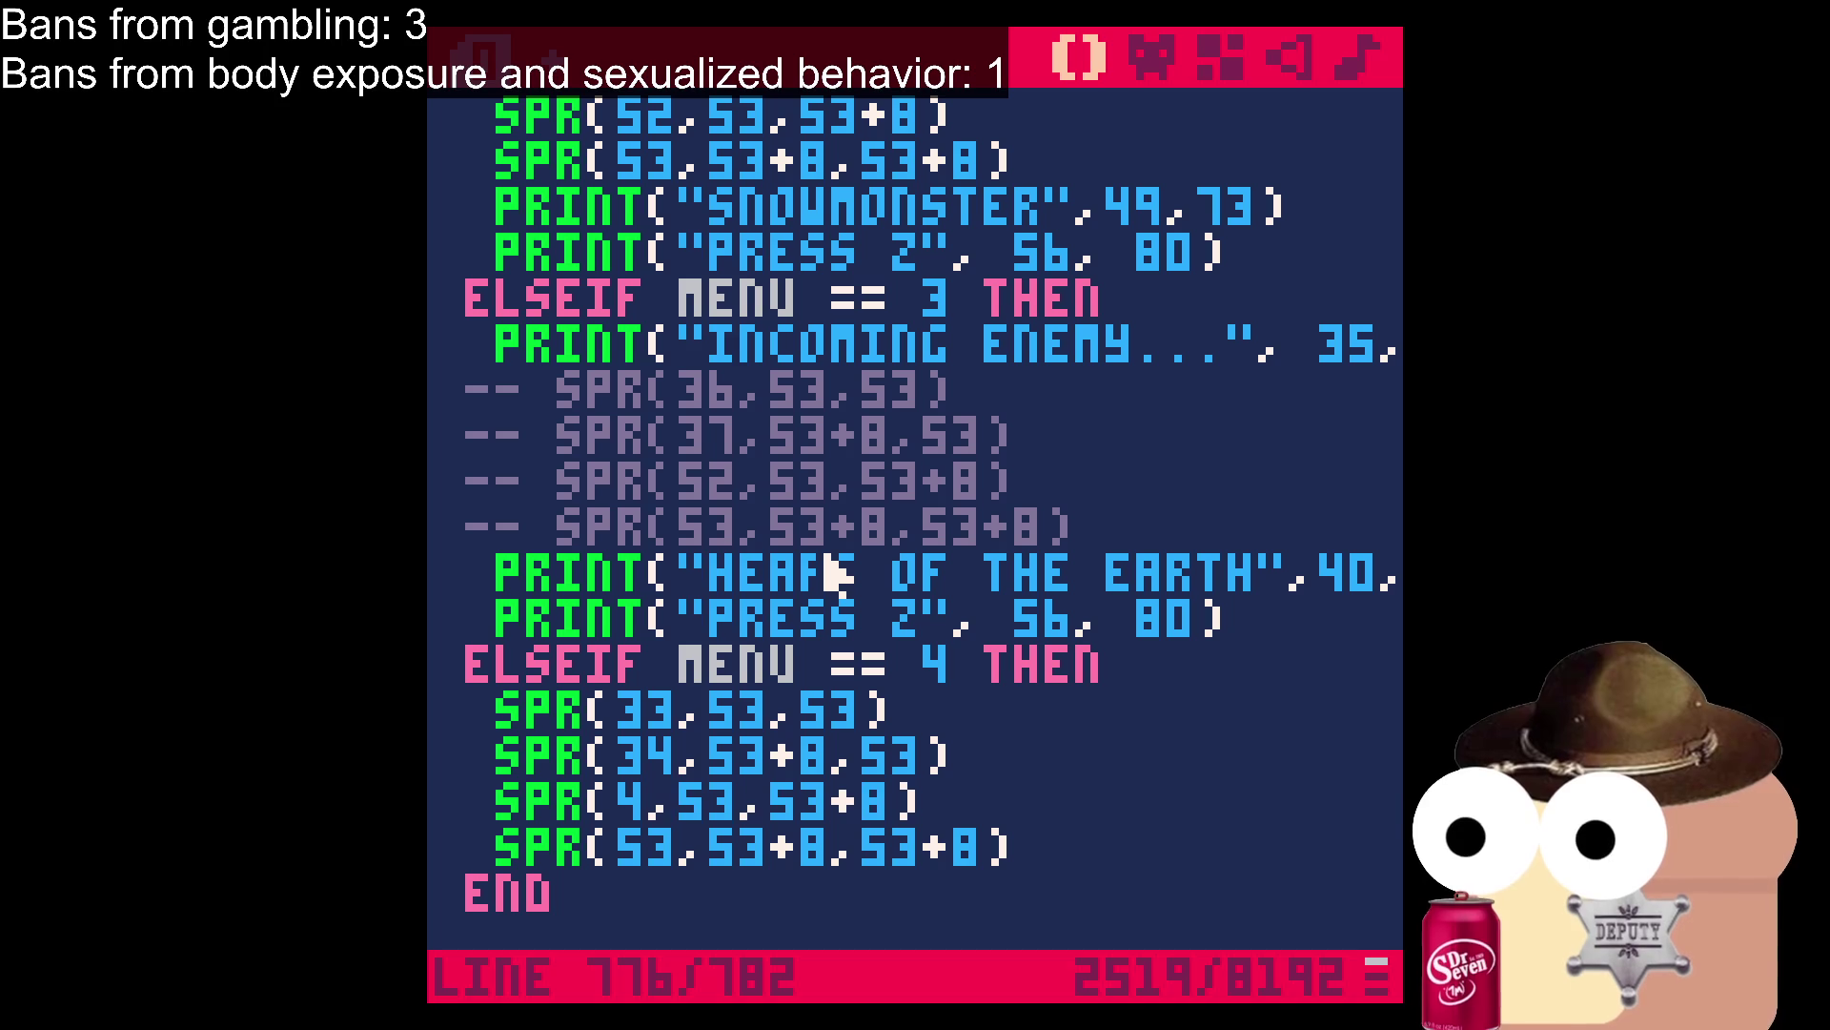
text(9)
key(Down)
key(BackSpace)
text(0)
Save ROGUEPUNK.P8 and review the four new SPR lines.
key(ctrl+s)
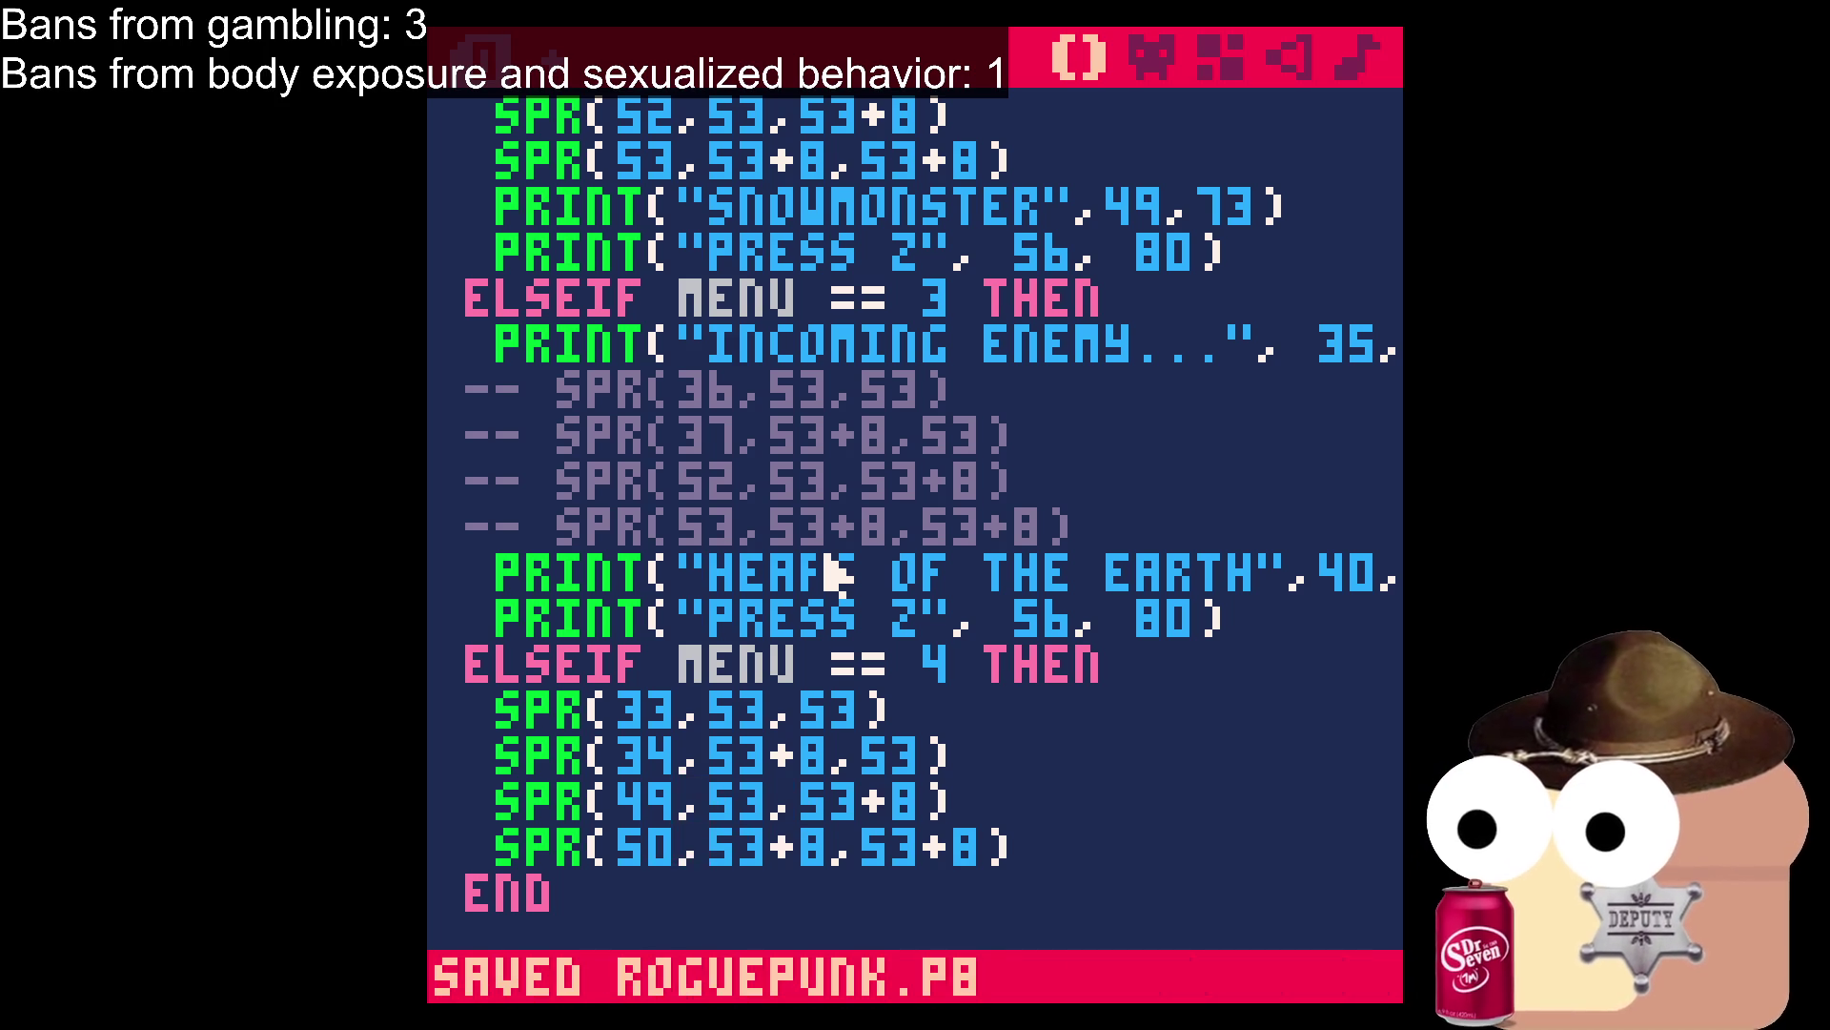
scroll(951, 576, down, 4)
scroll(966, 581, up, 2)
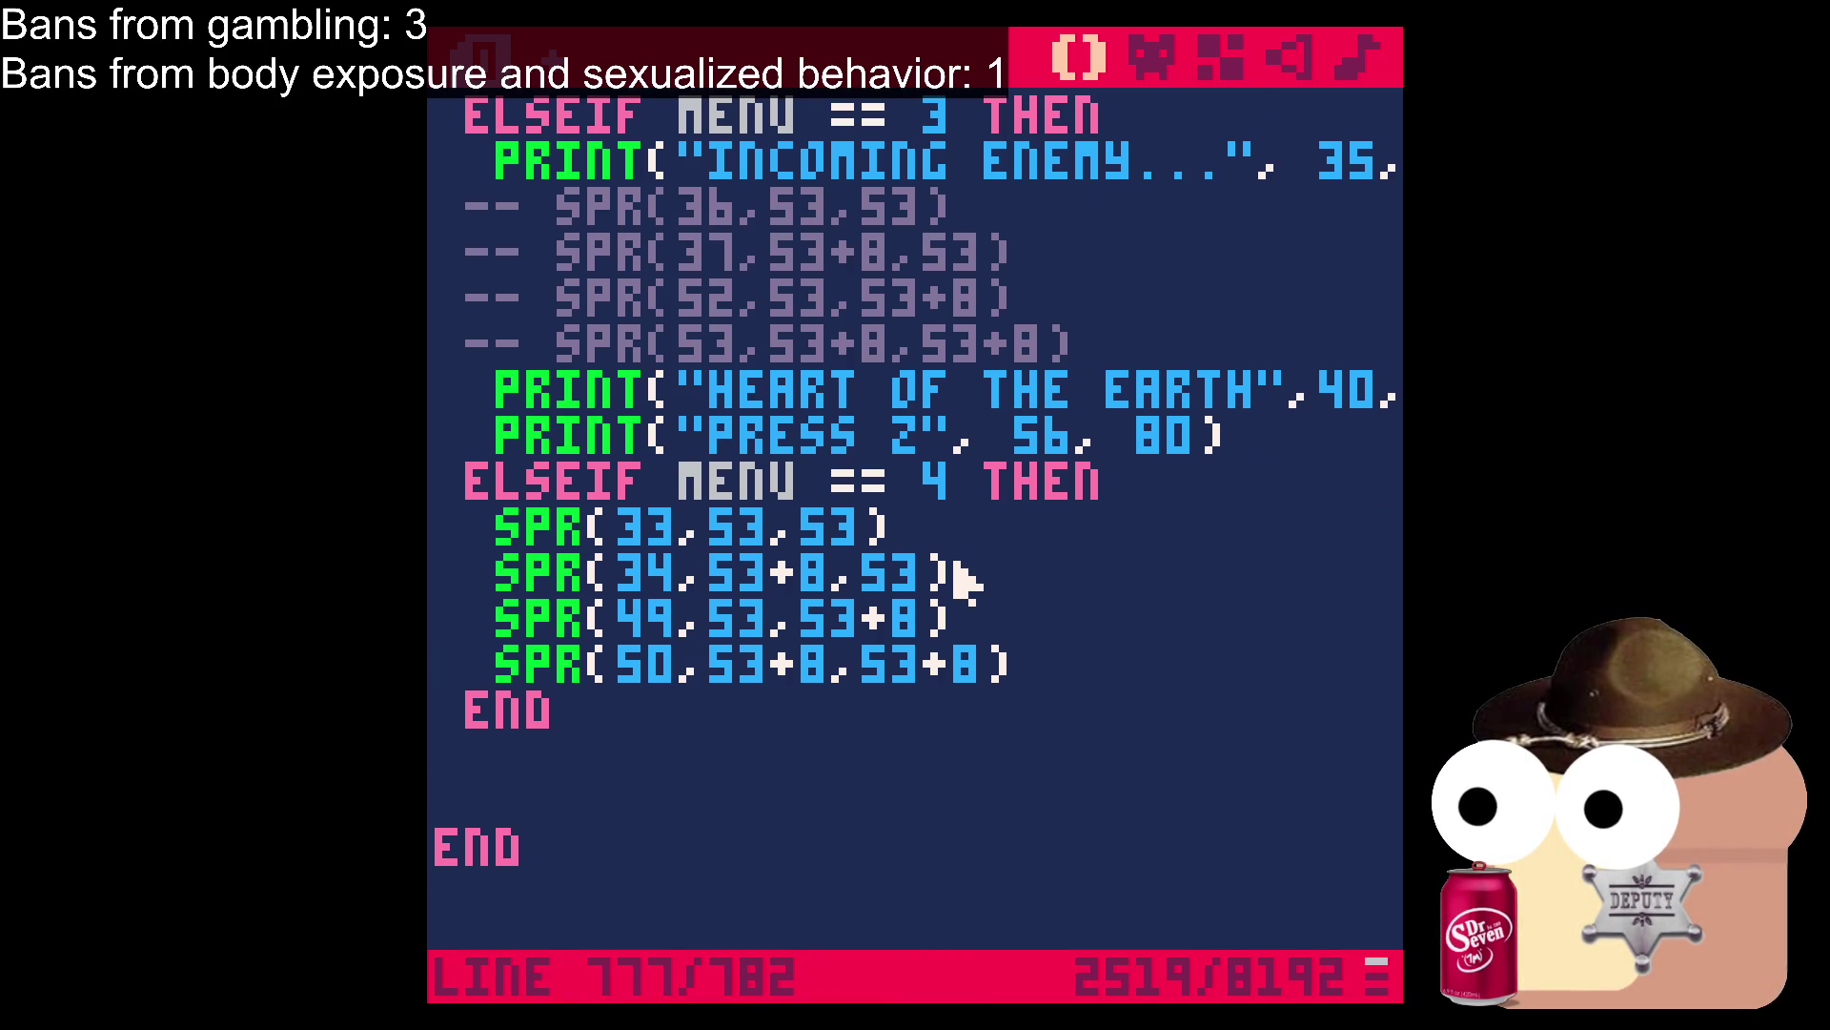
click(1077, 665)
scroll(1068, 668, up, 3)
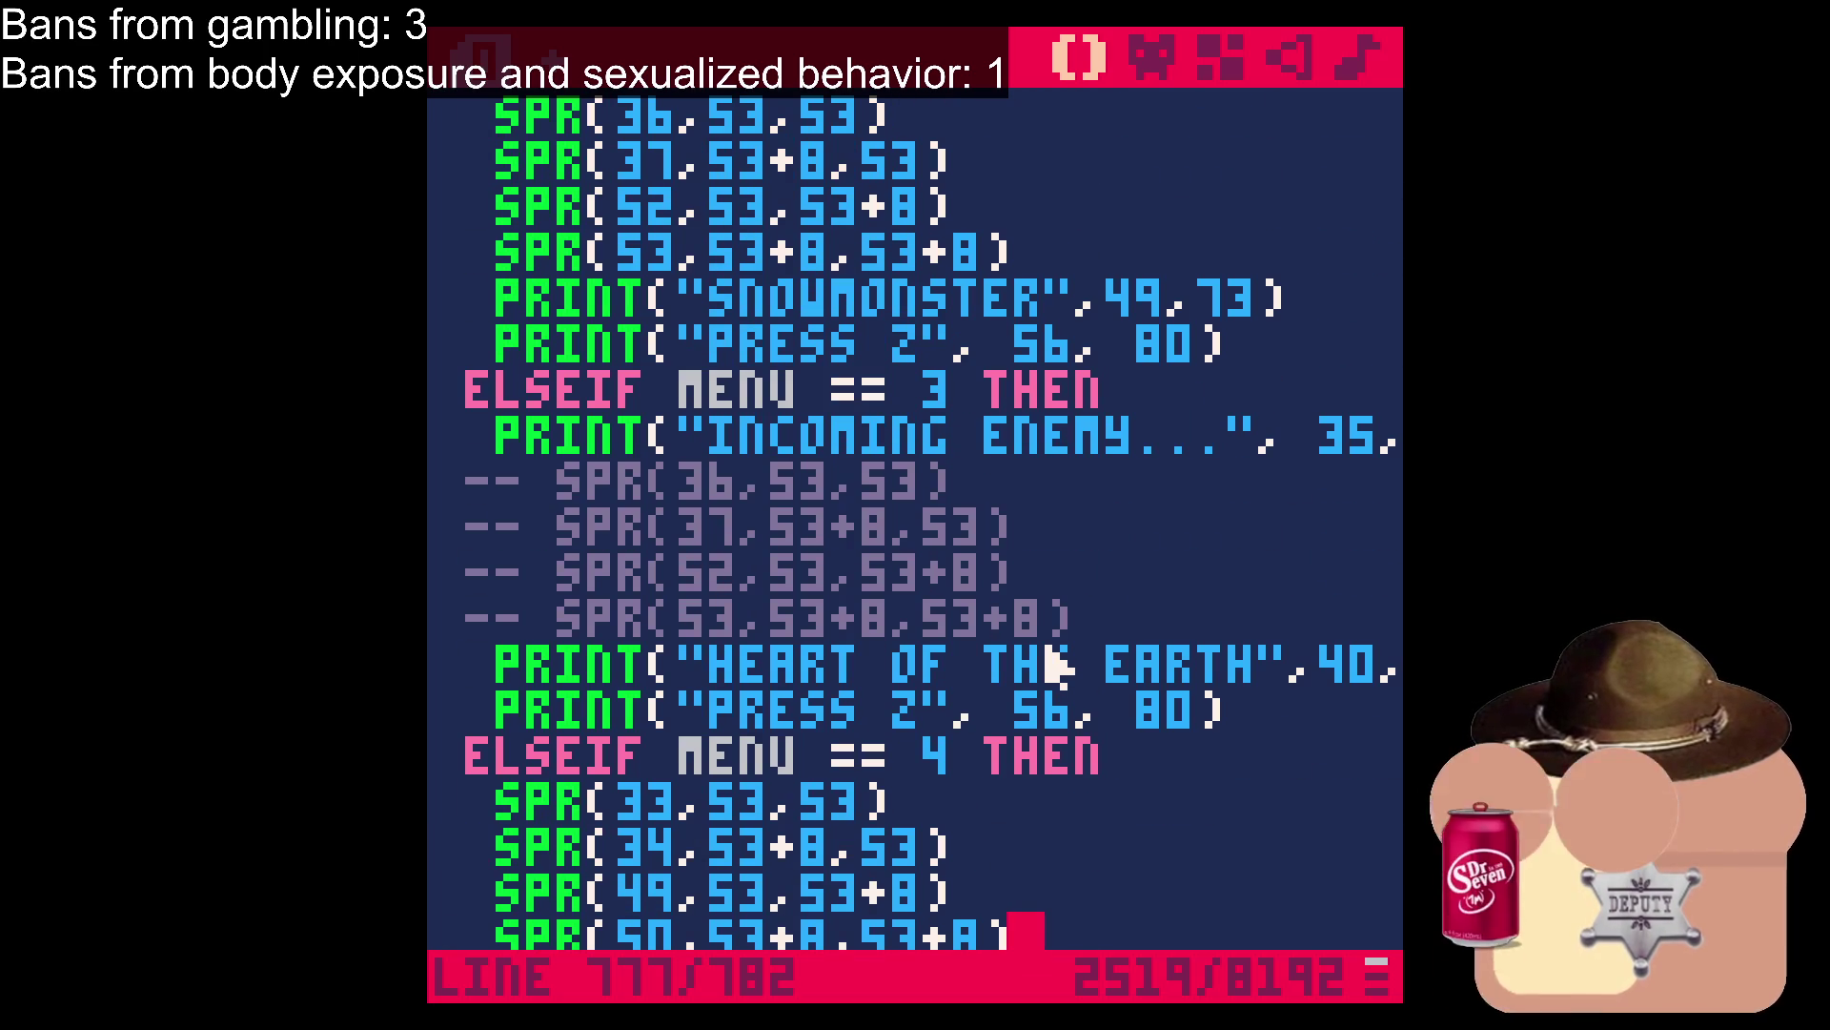
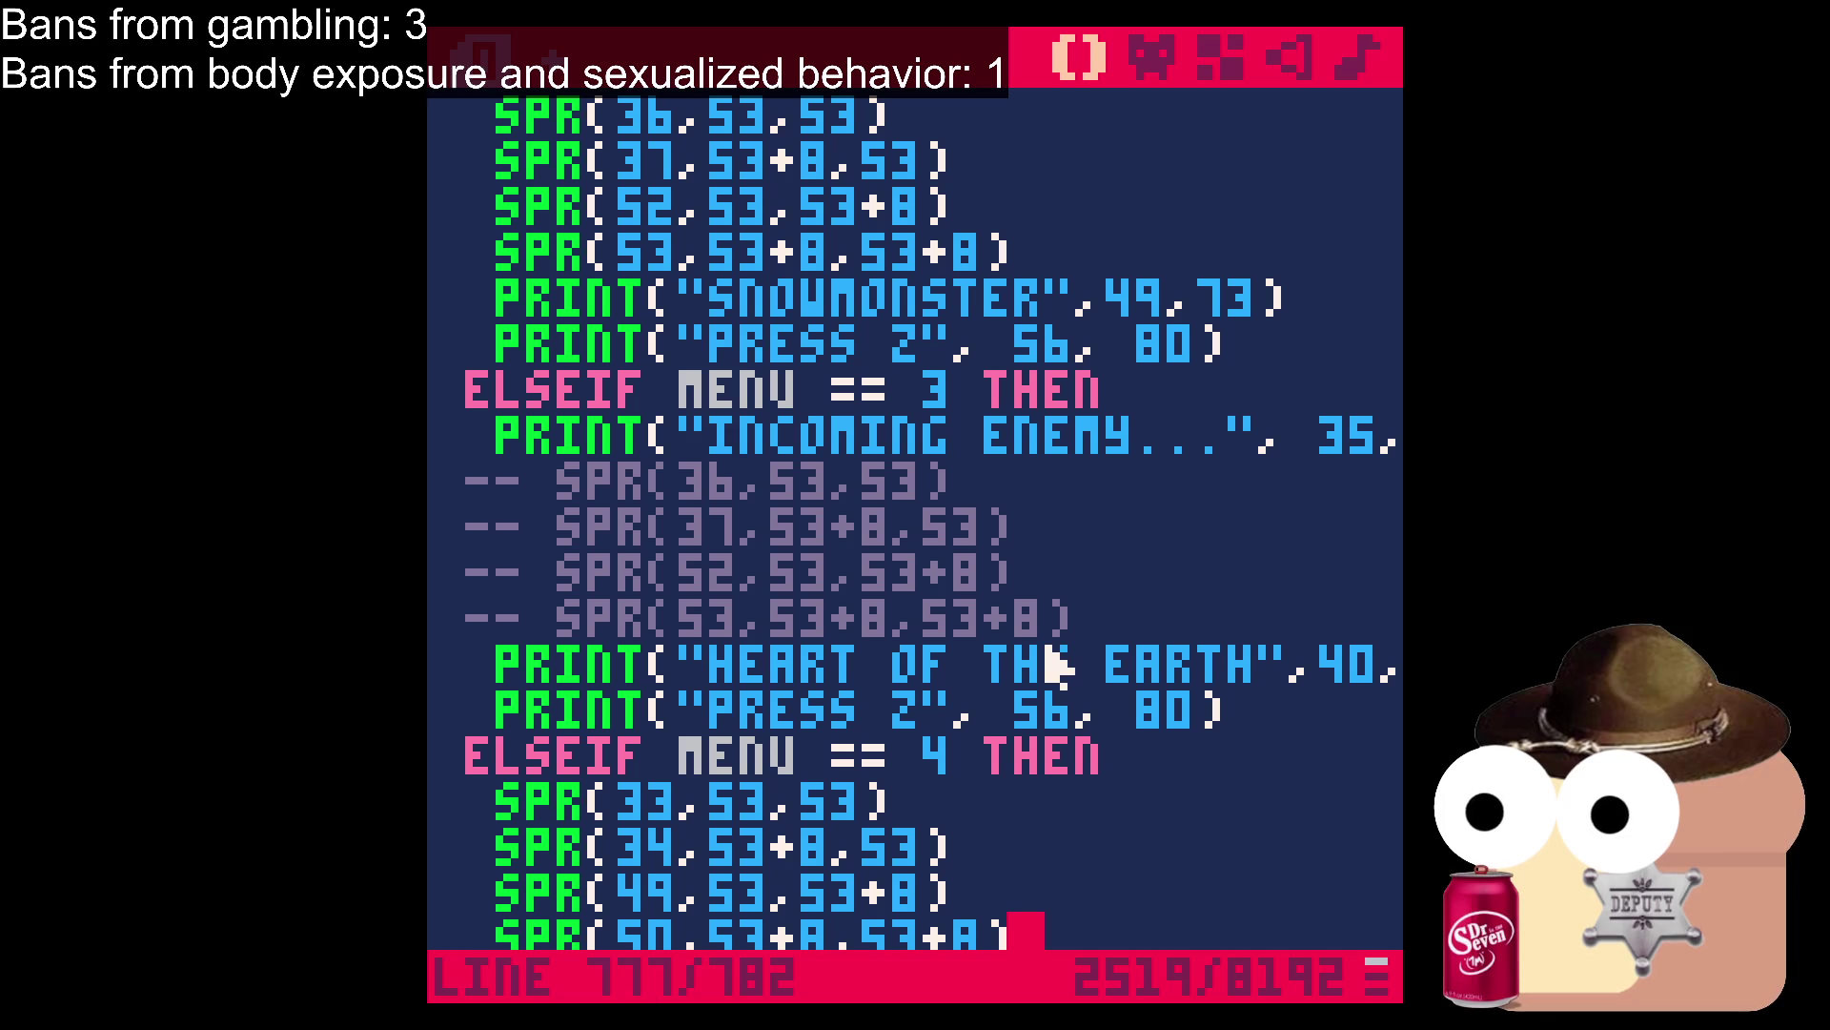
Copy the PRINT("SNOWMONSTER",49,73) line.
scroll(939, 892, down, 3)
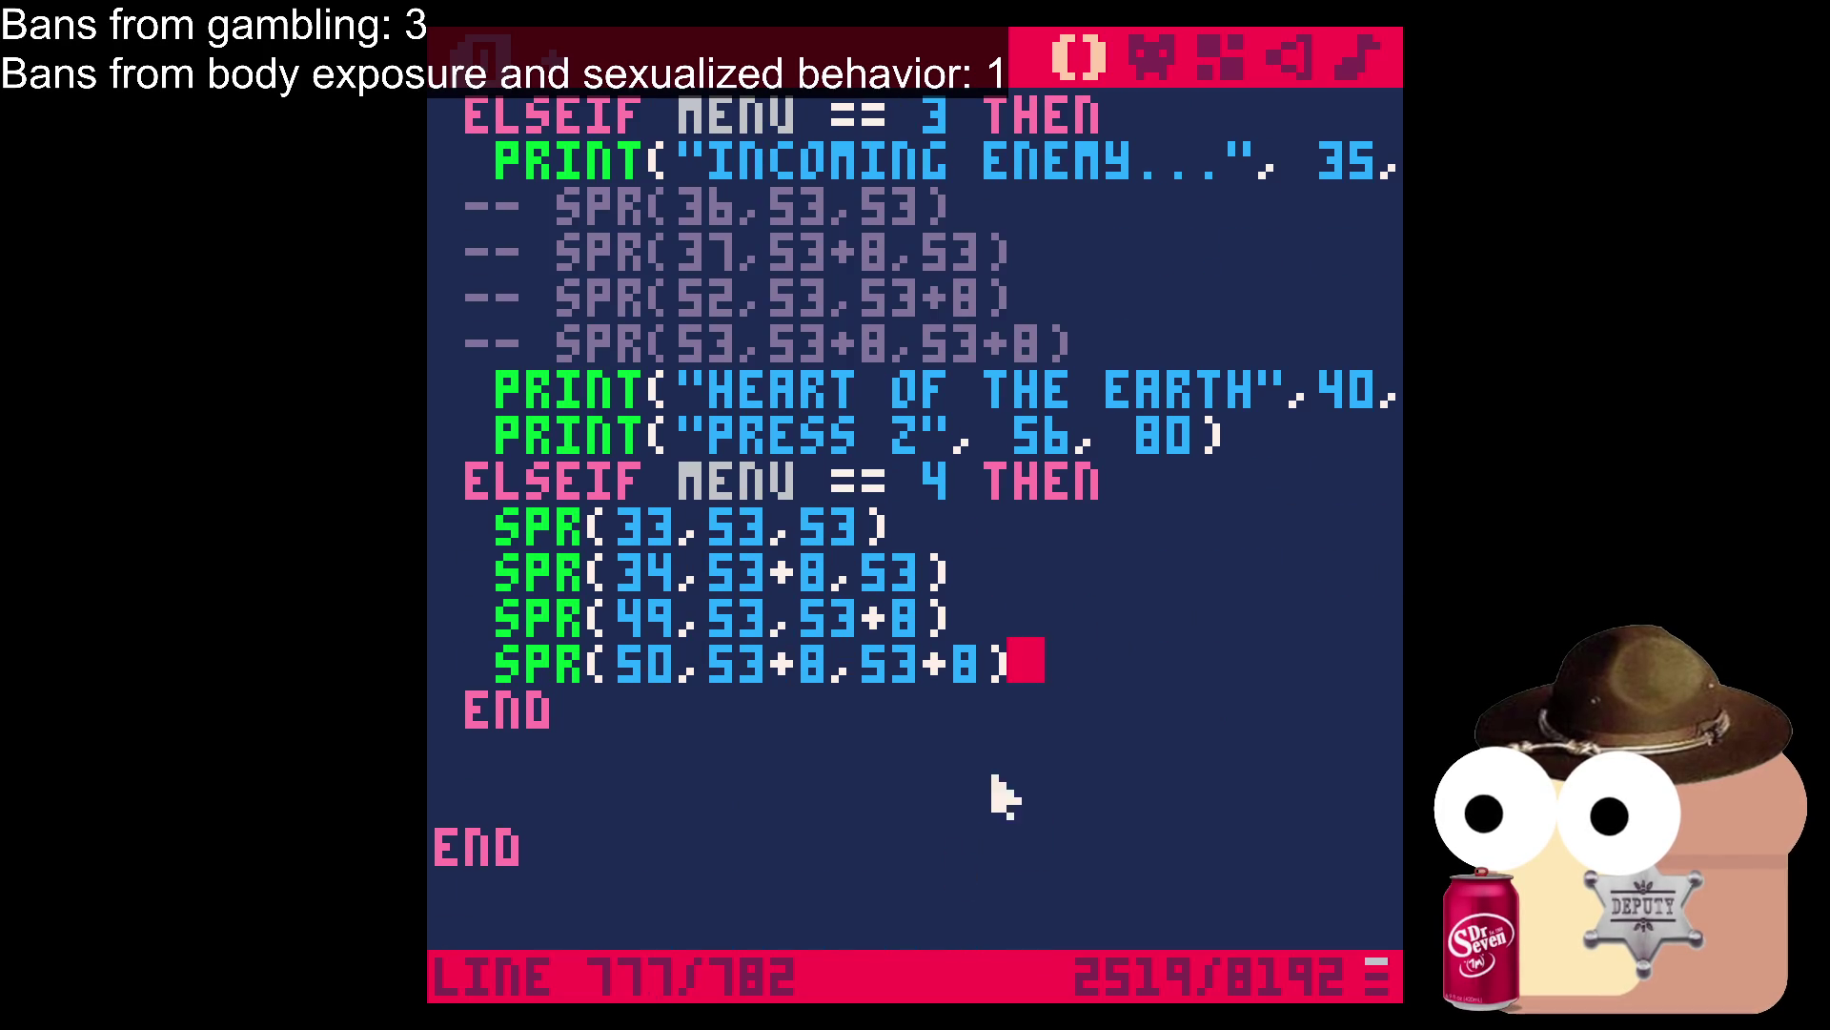
scroll(1148, 581, up, 2)
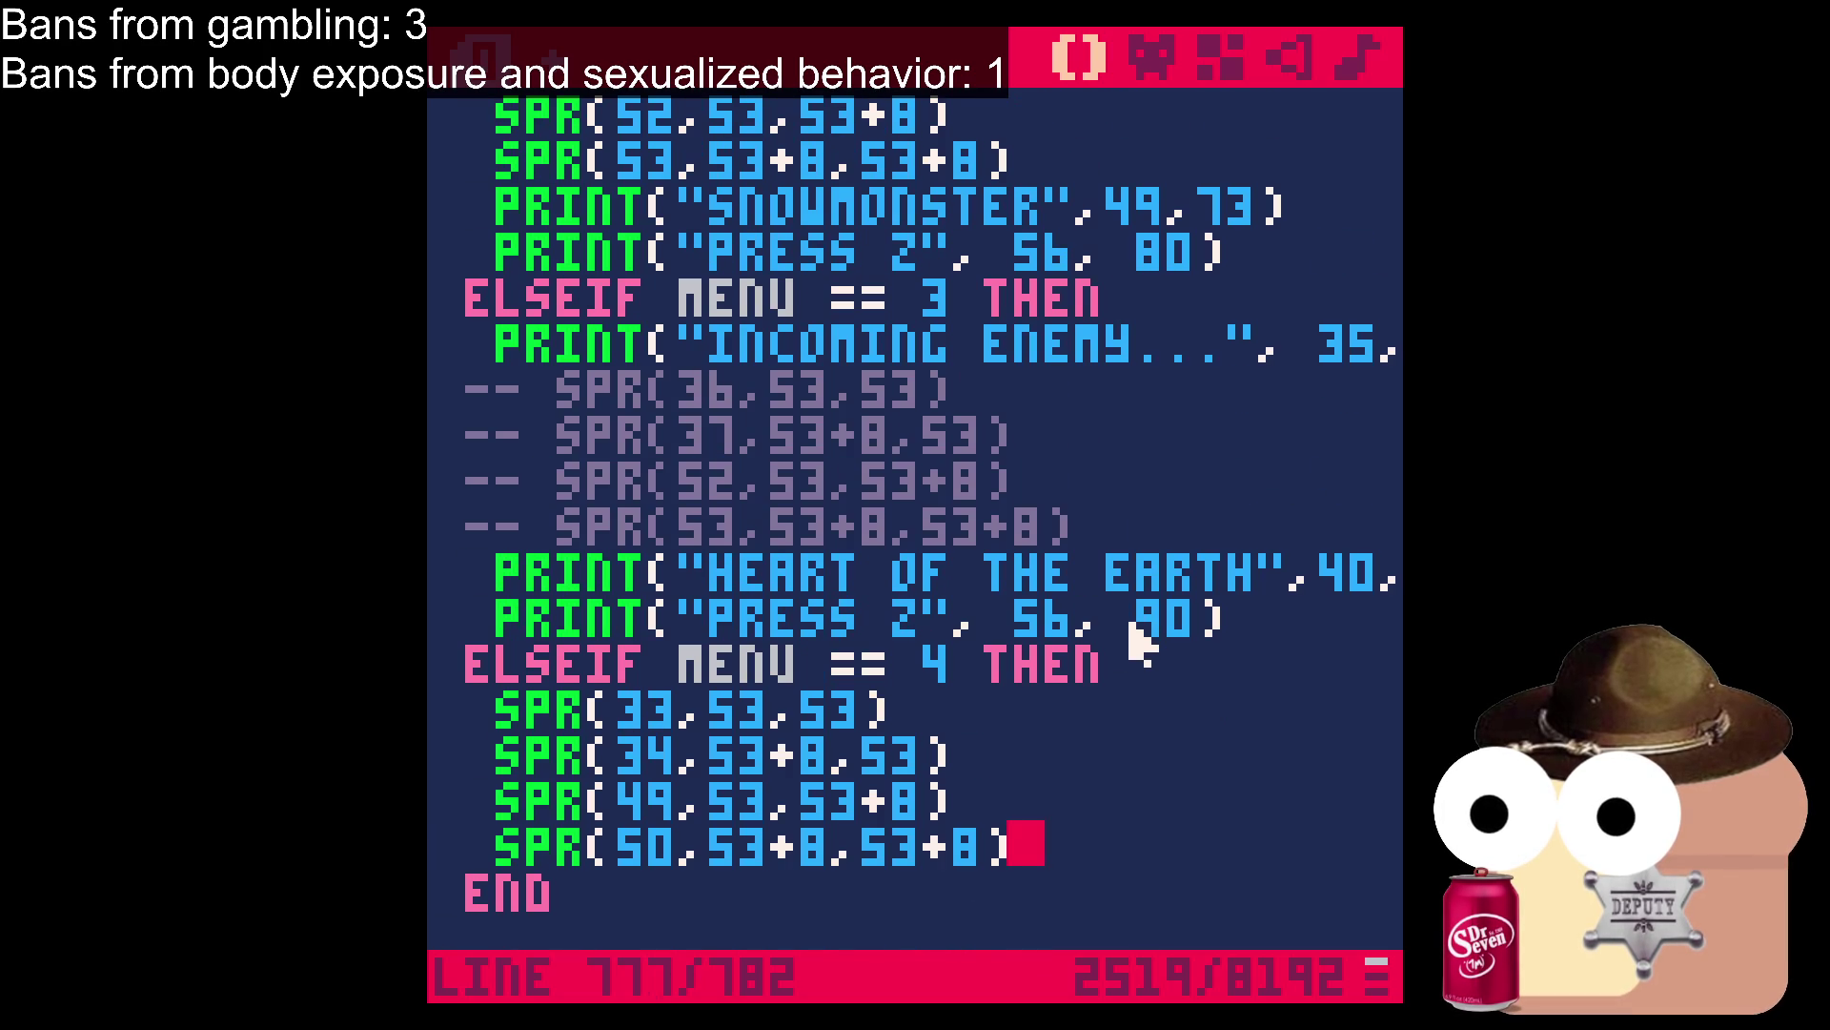
scroll(1139, 643, up, 2)
mouse_move(1295, 391)
mouse_down()
mouse_move(919, 429)
mouse_move(510, 406)
mouse_up()
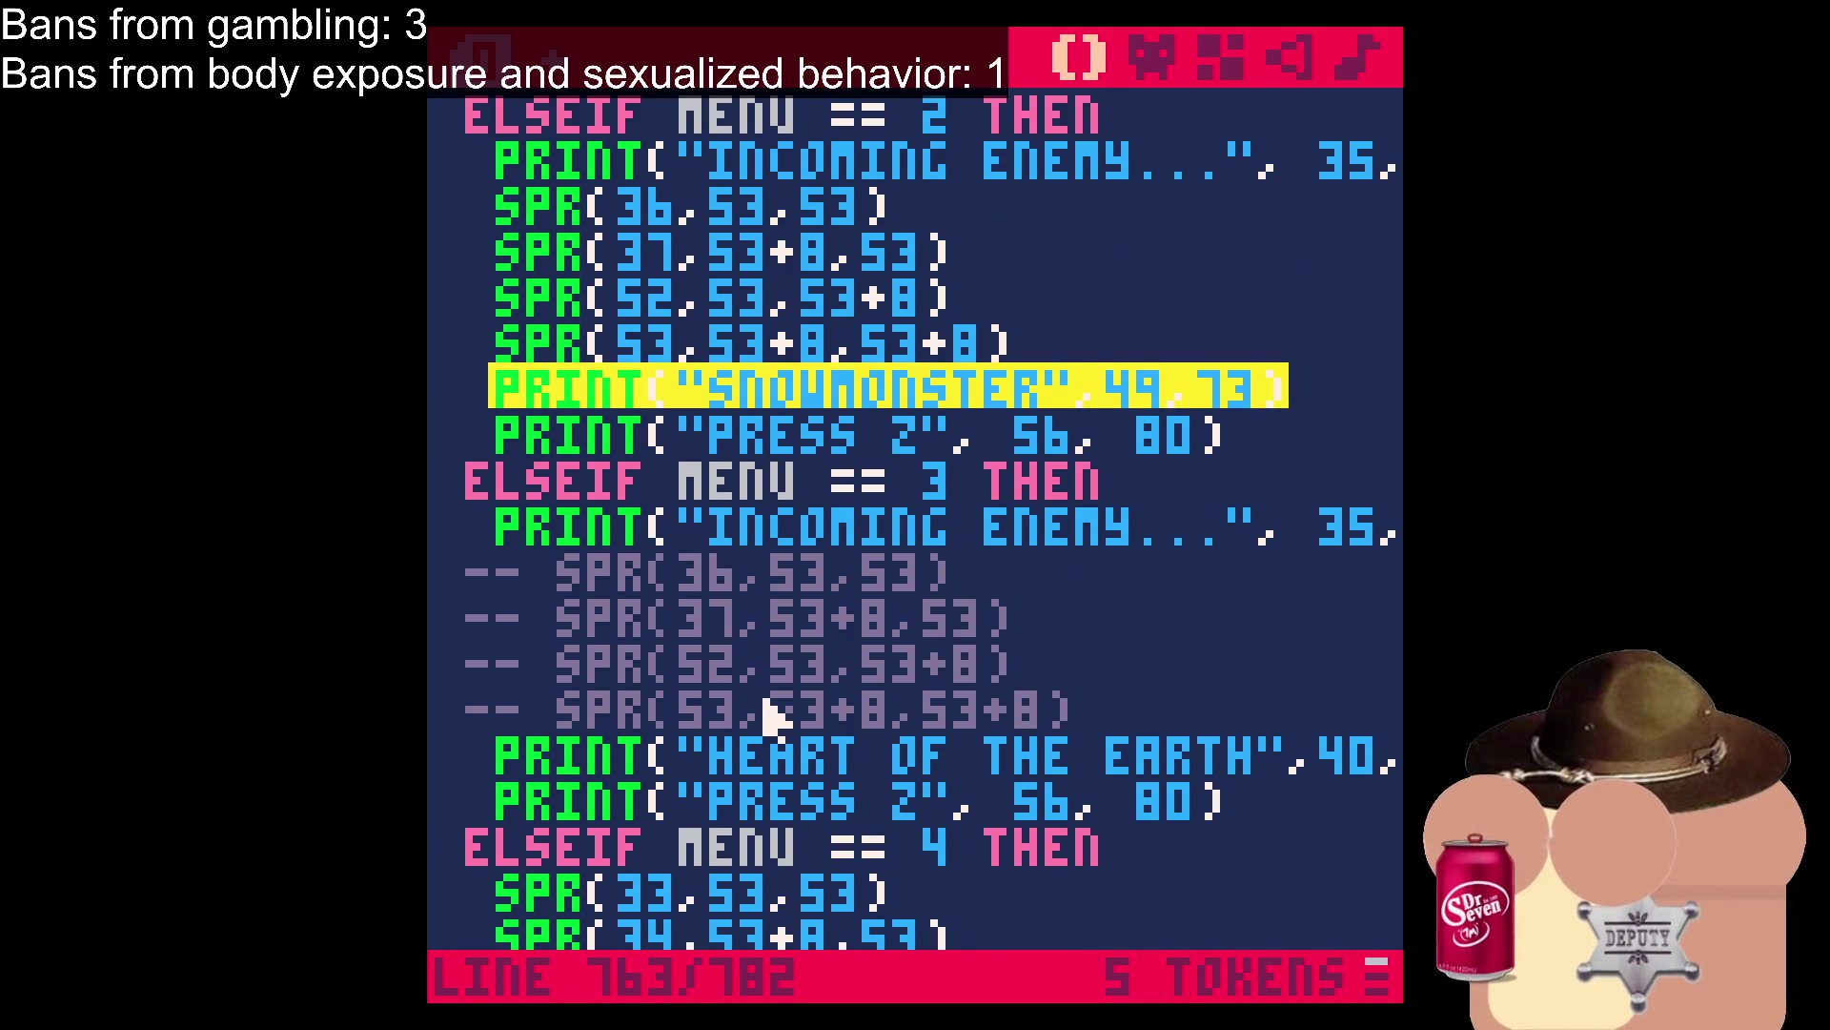
scroll(953, 753, down, 4)
Add a blank line after the last SPR(50,...) call in the MENU == 4 branch.
click(1184, 496)
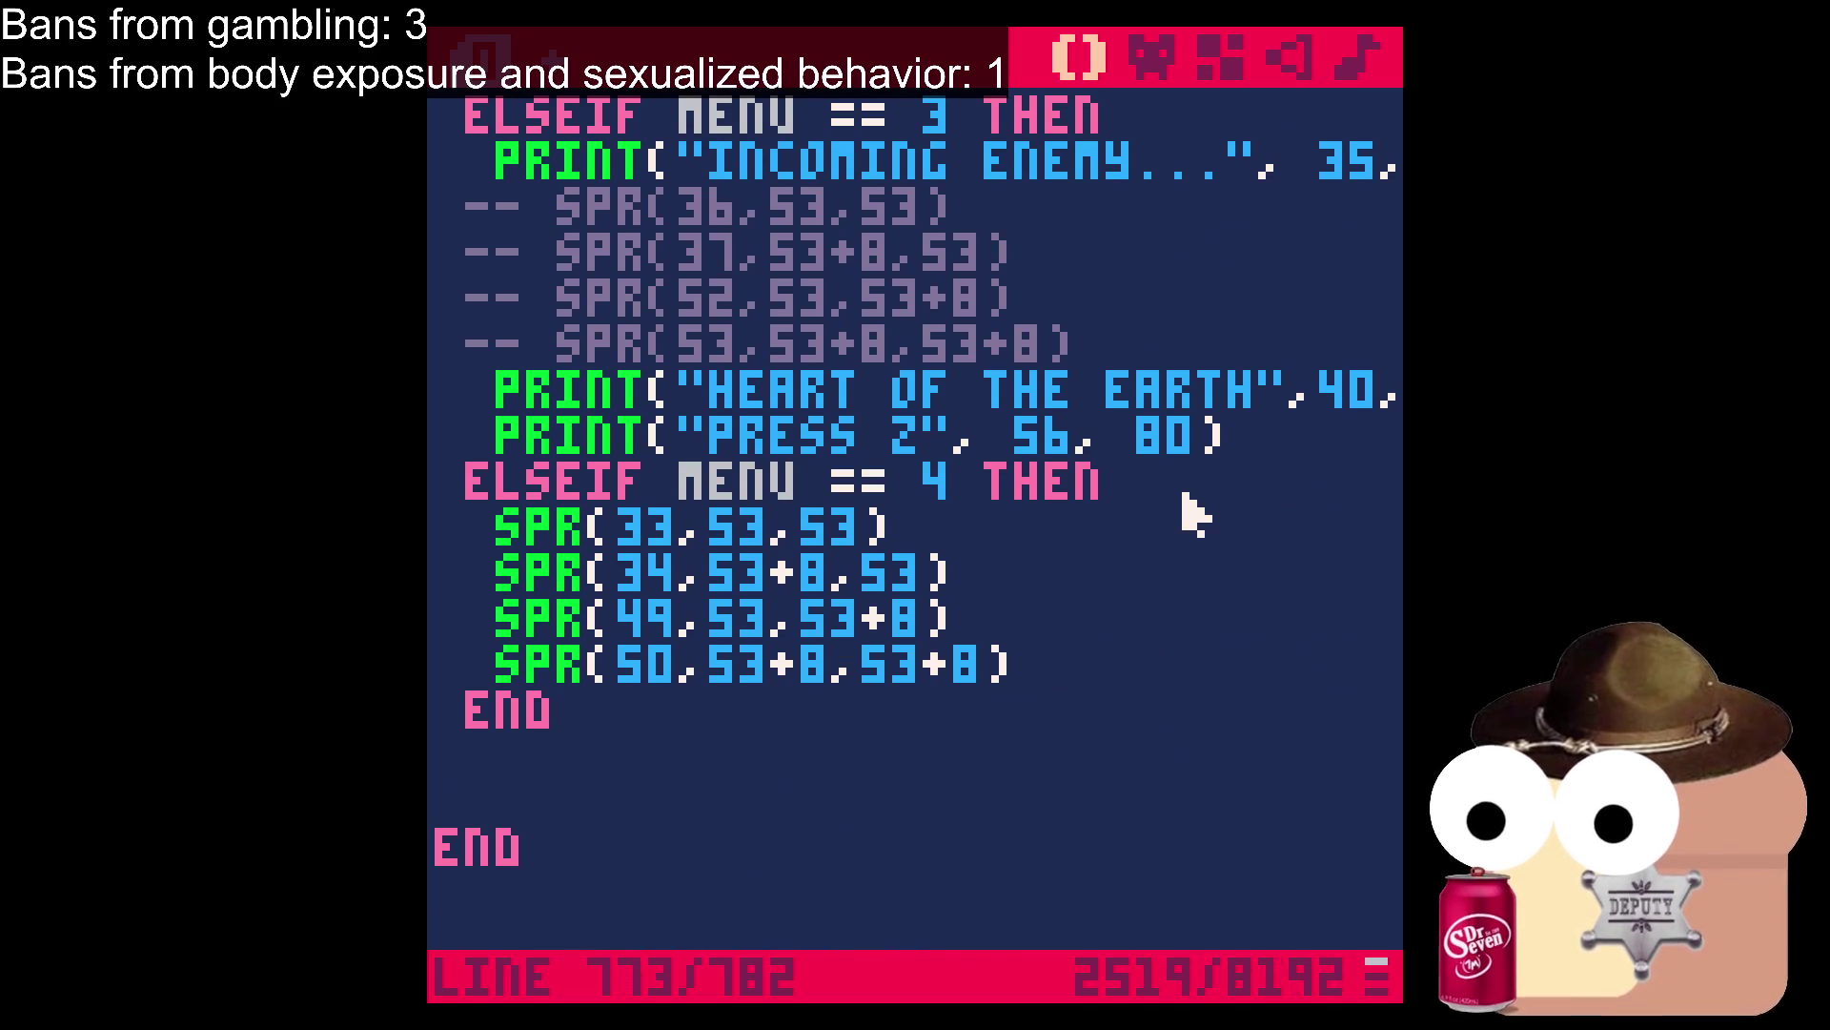
key(Return)
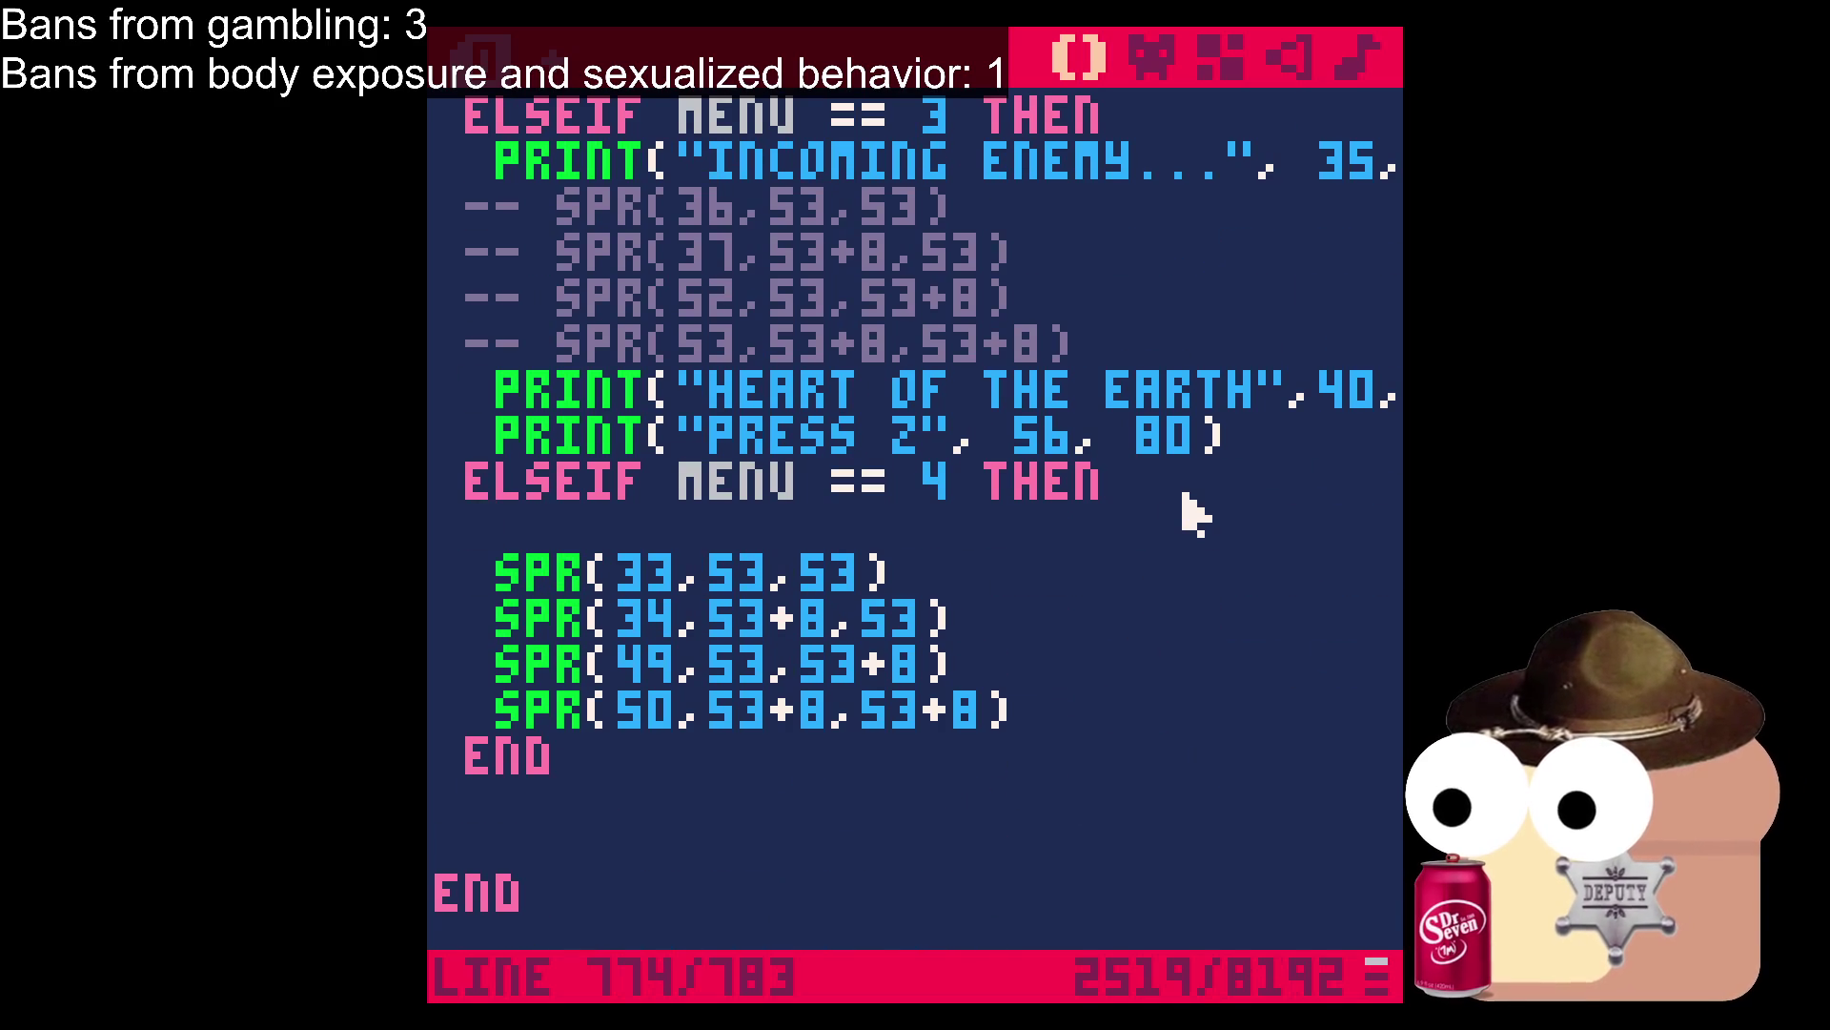
key(BackSpace)
click(1123, 748)
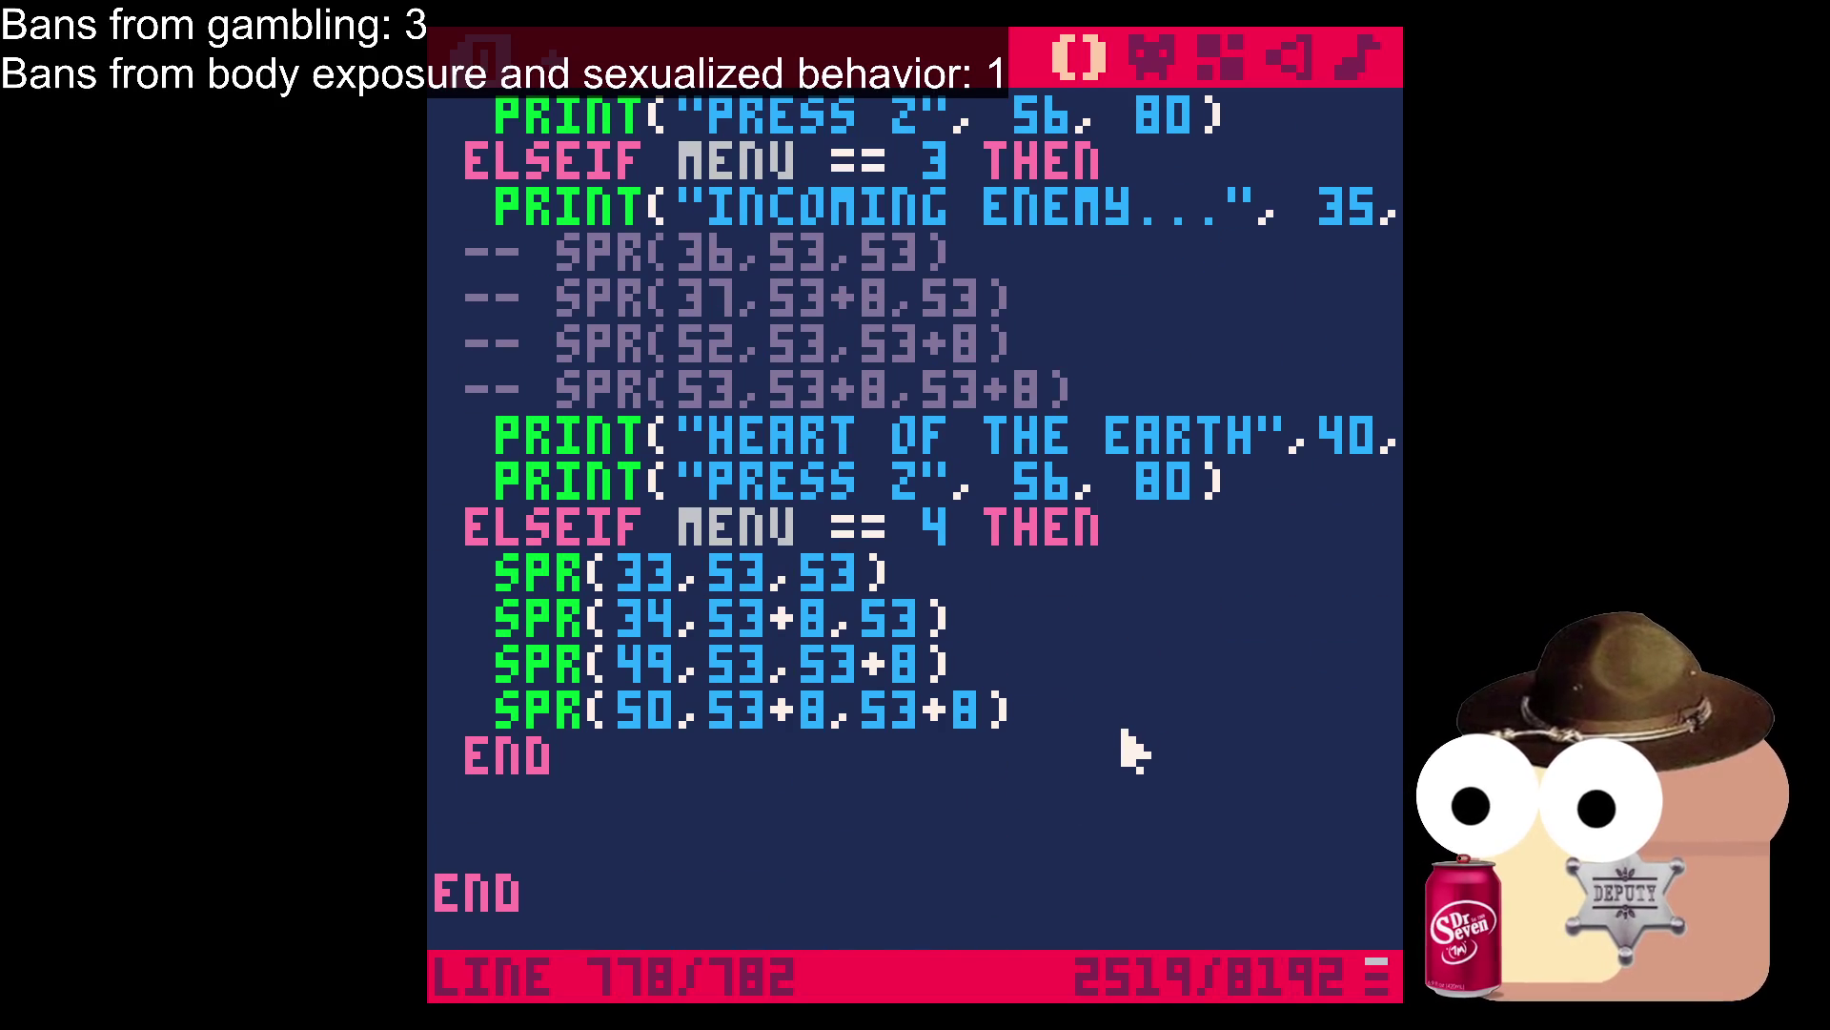
click(1153, 703)
key(Return)
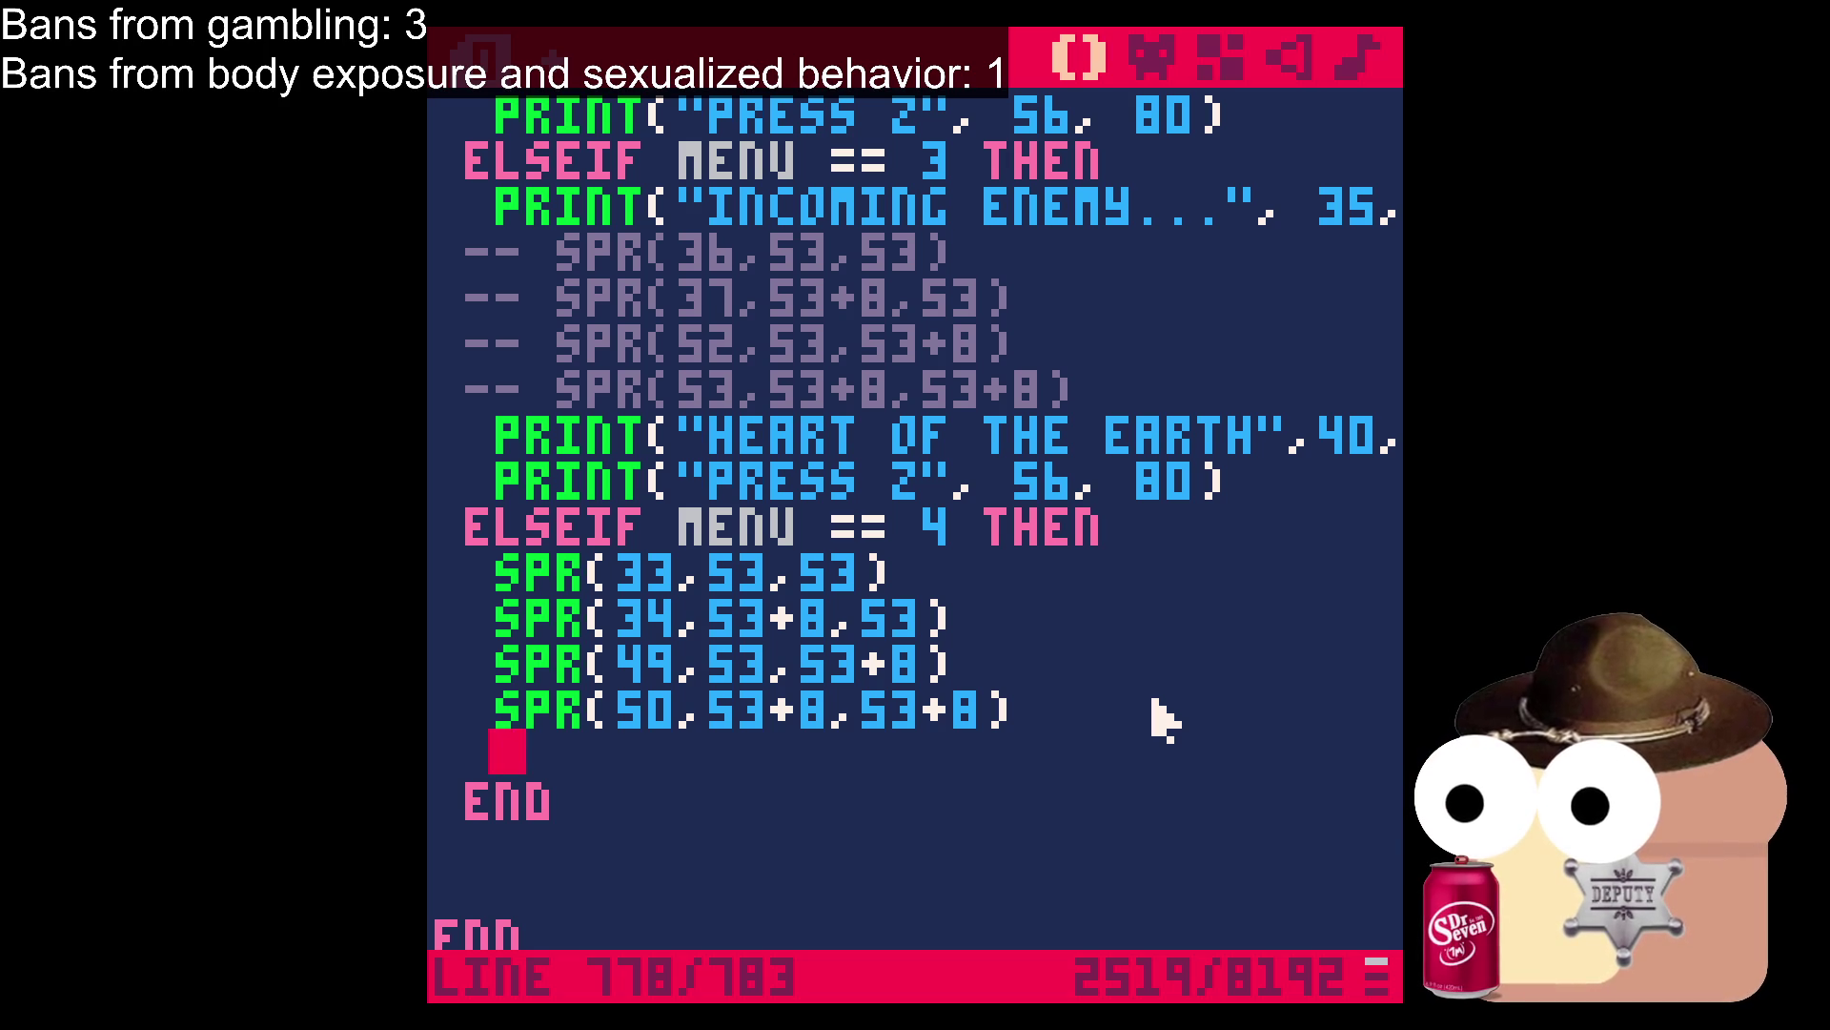
Paste the print line, change SNOWMONSTER to 'you got the whistle!', and save ROGUEPUNK.P8.
text(the)
key(BackSpace)
key(BackSpace)
key(BackSpace)
key(BackSpace)
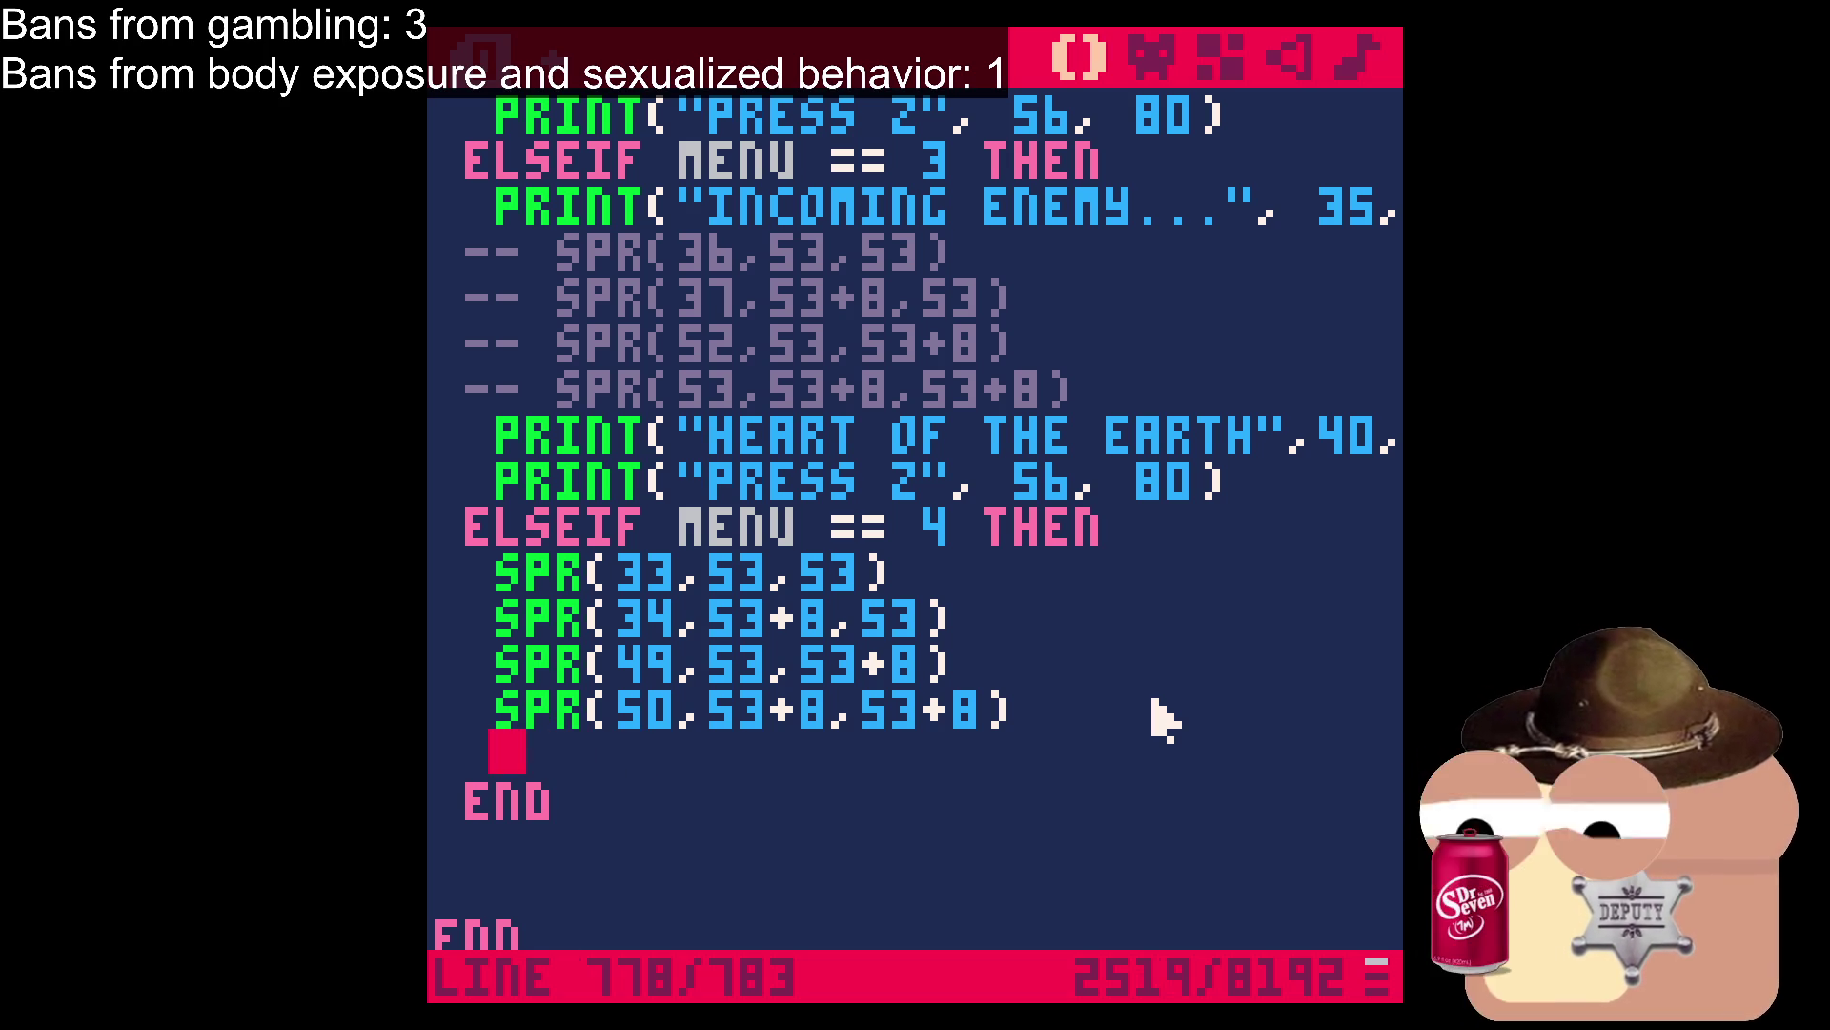
text(PRINT("SNOWMONSTER",49,73))
key(Left)
key(Left)
key(Right)
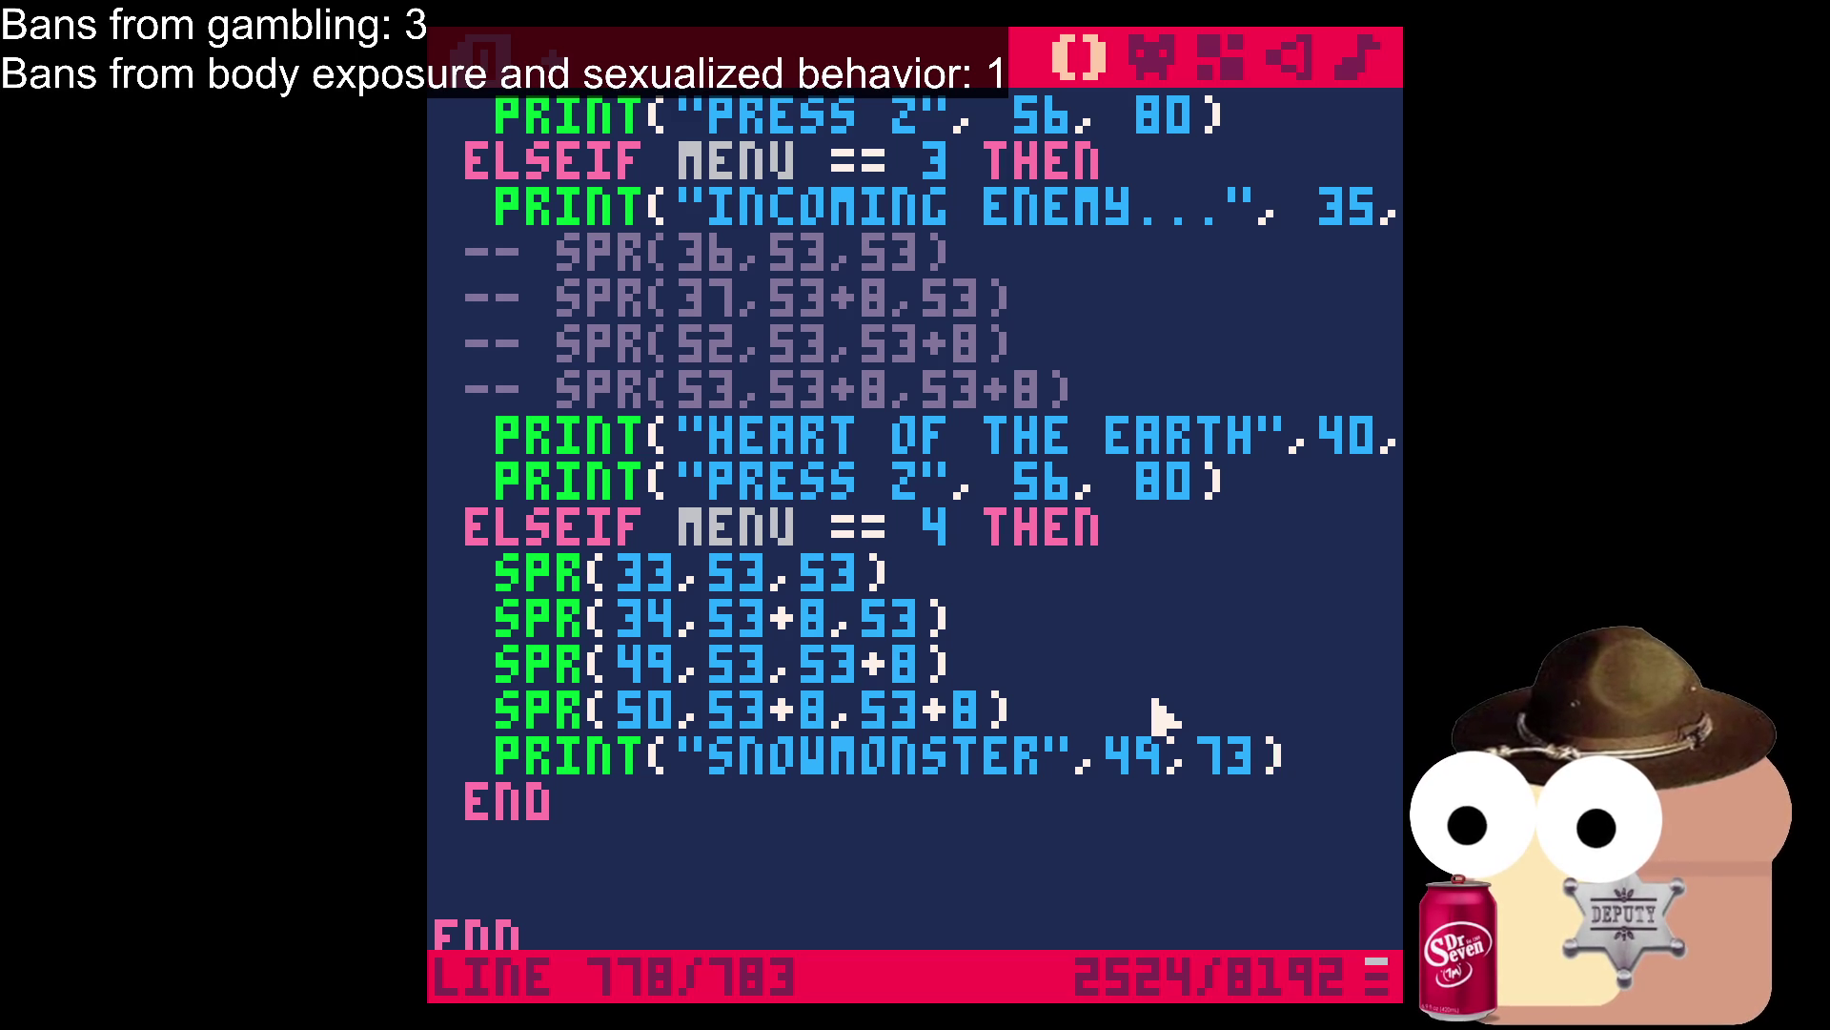
key(Left)
key(Left)
key(Left)
key(BackSpace)
key(BackSpace)
key(BackSpace)
key(BackSpace)
key(BackSpace)
key(BackSpace)
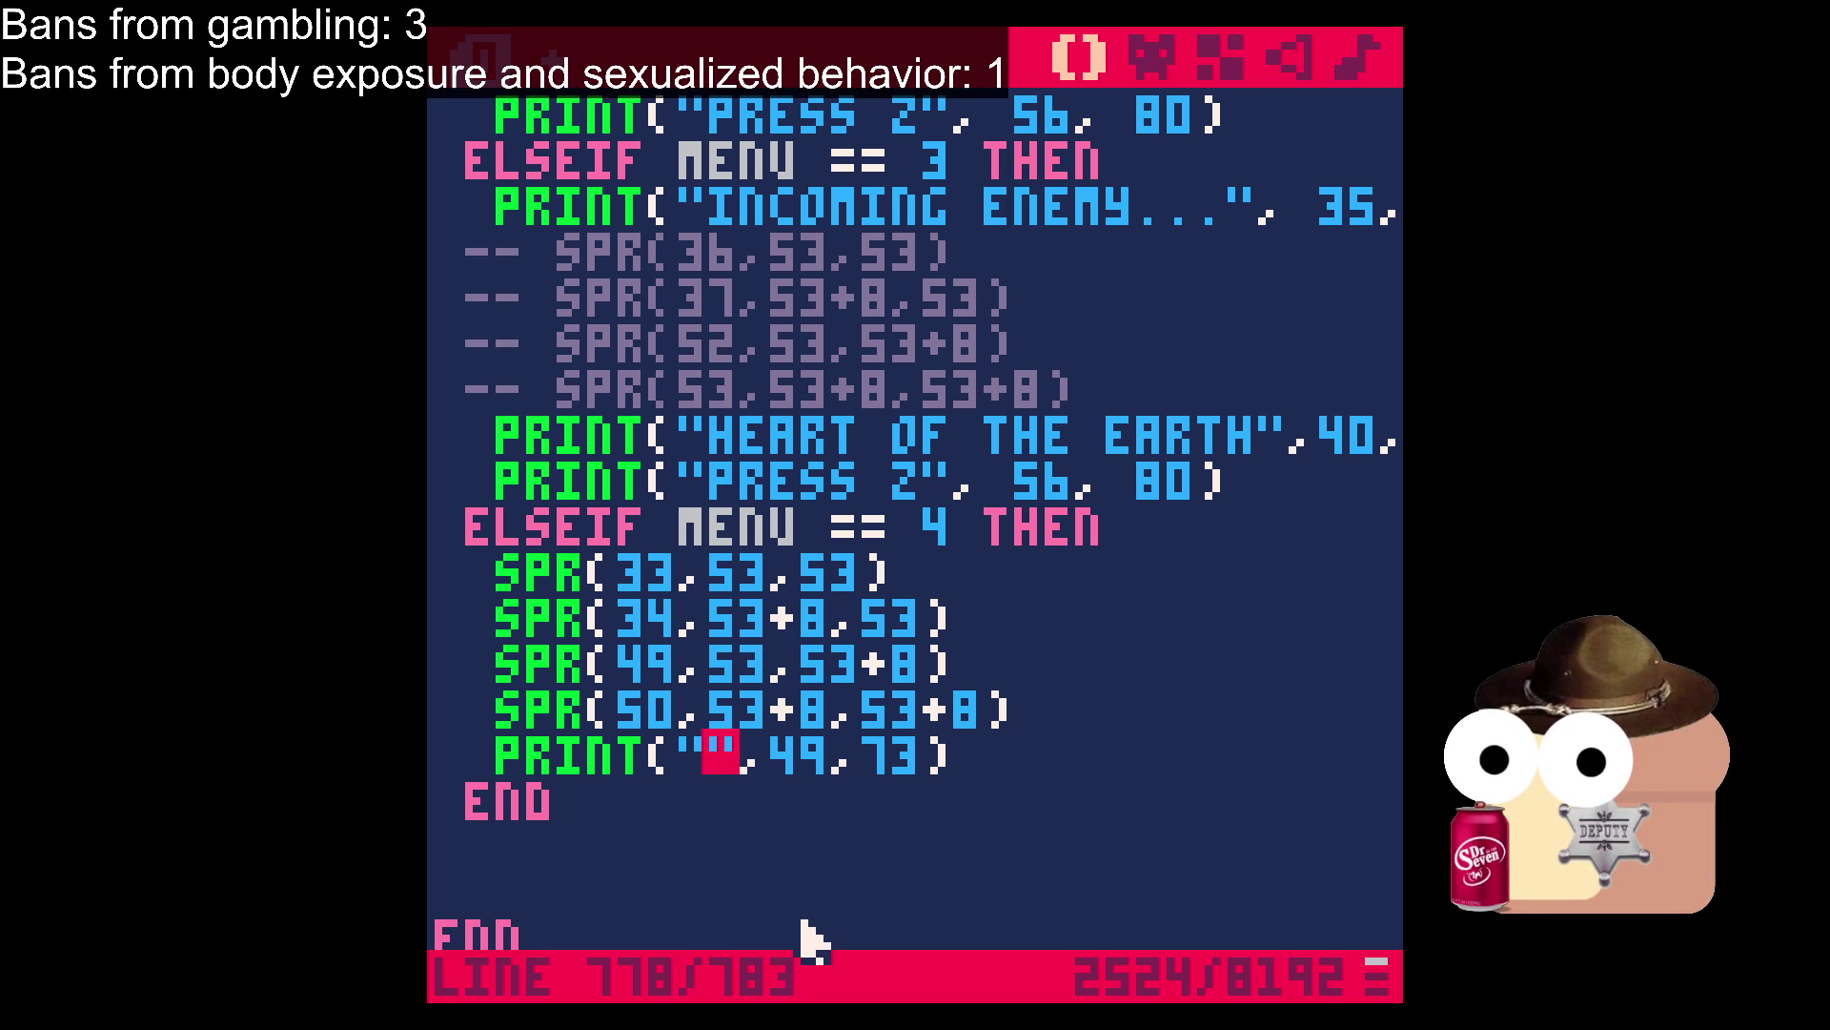
text(you got the whist)
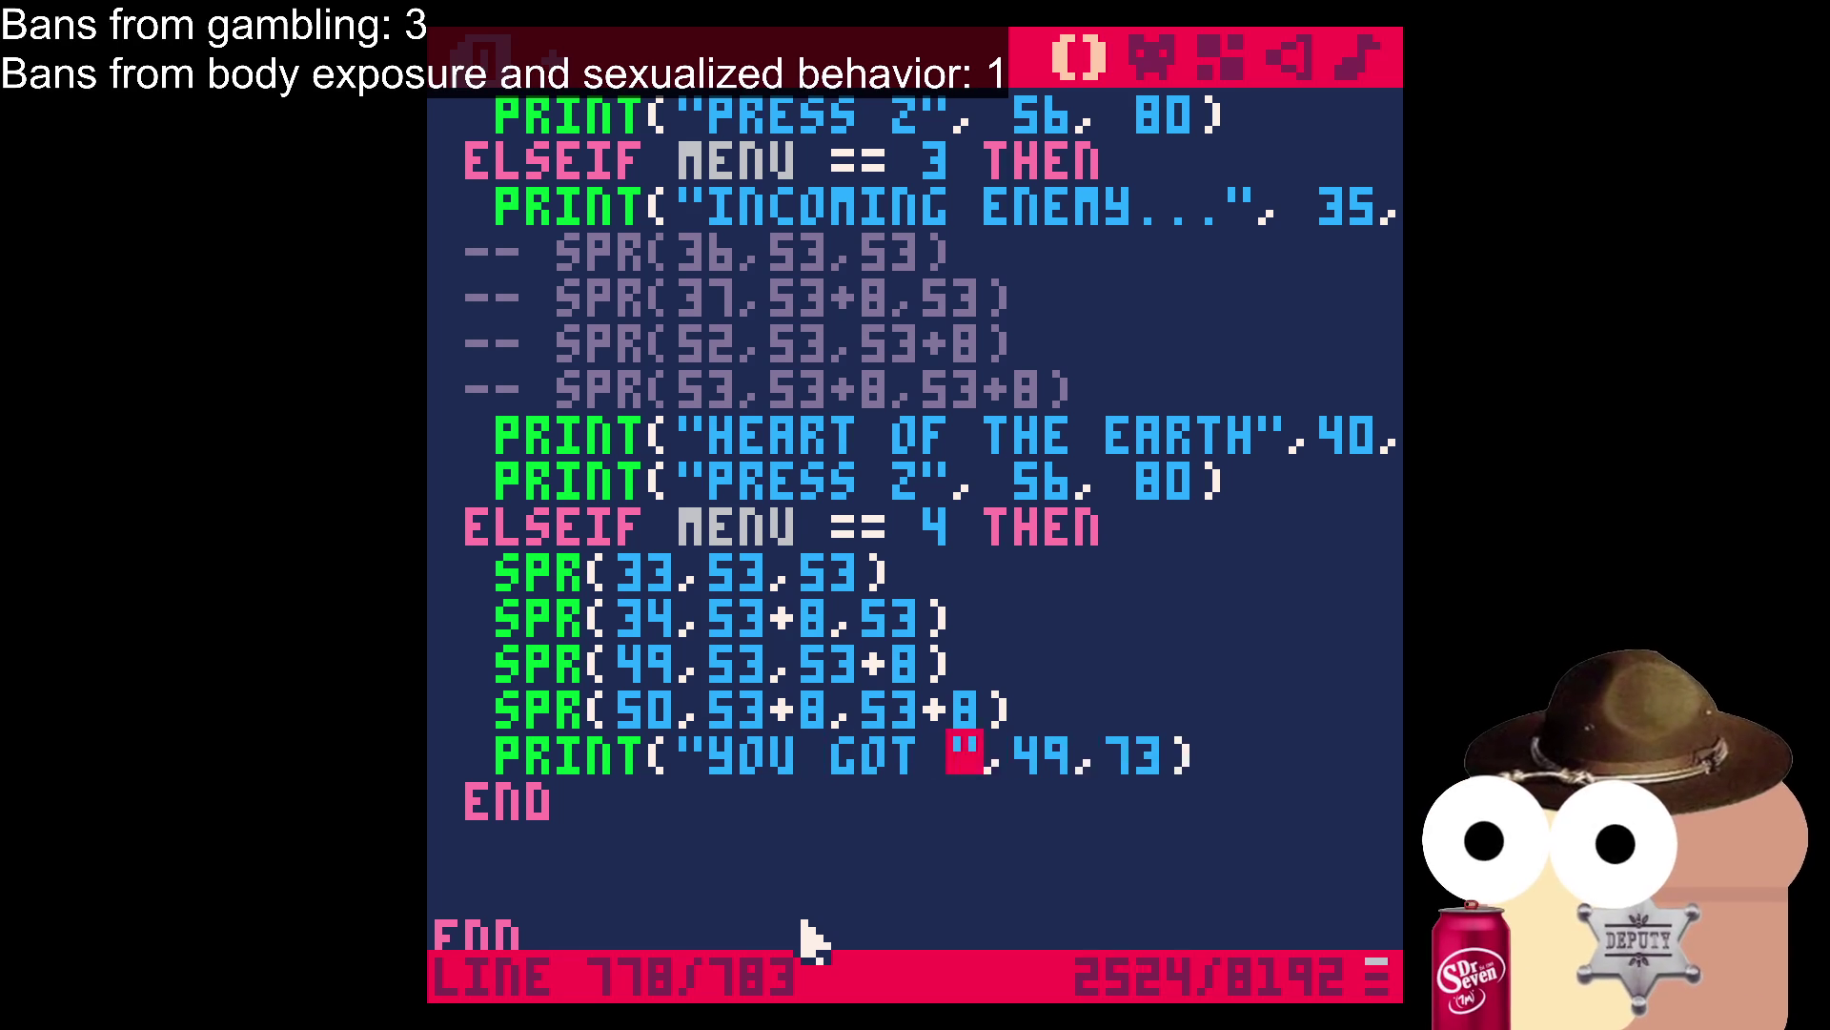
text(le!)
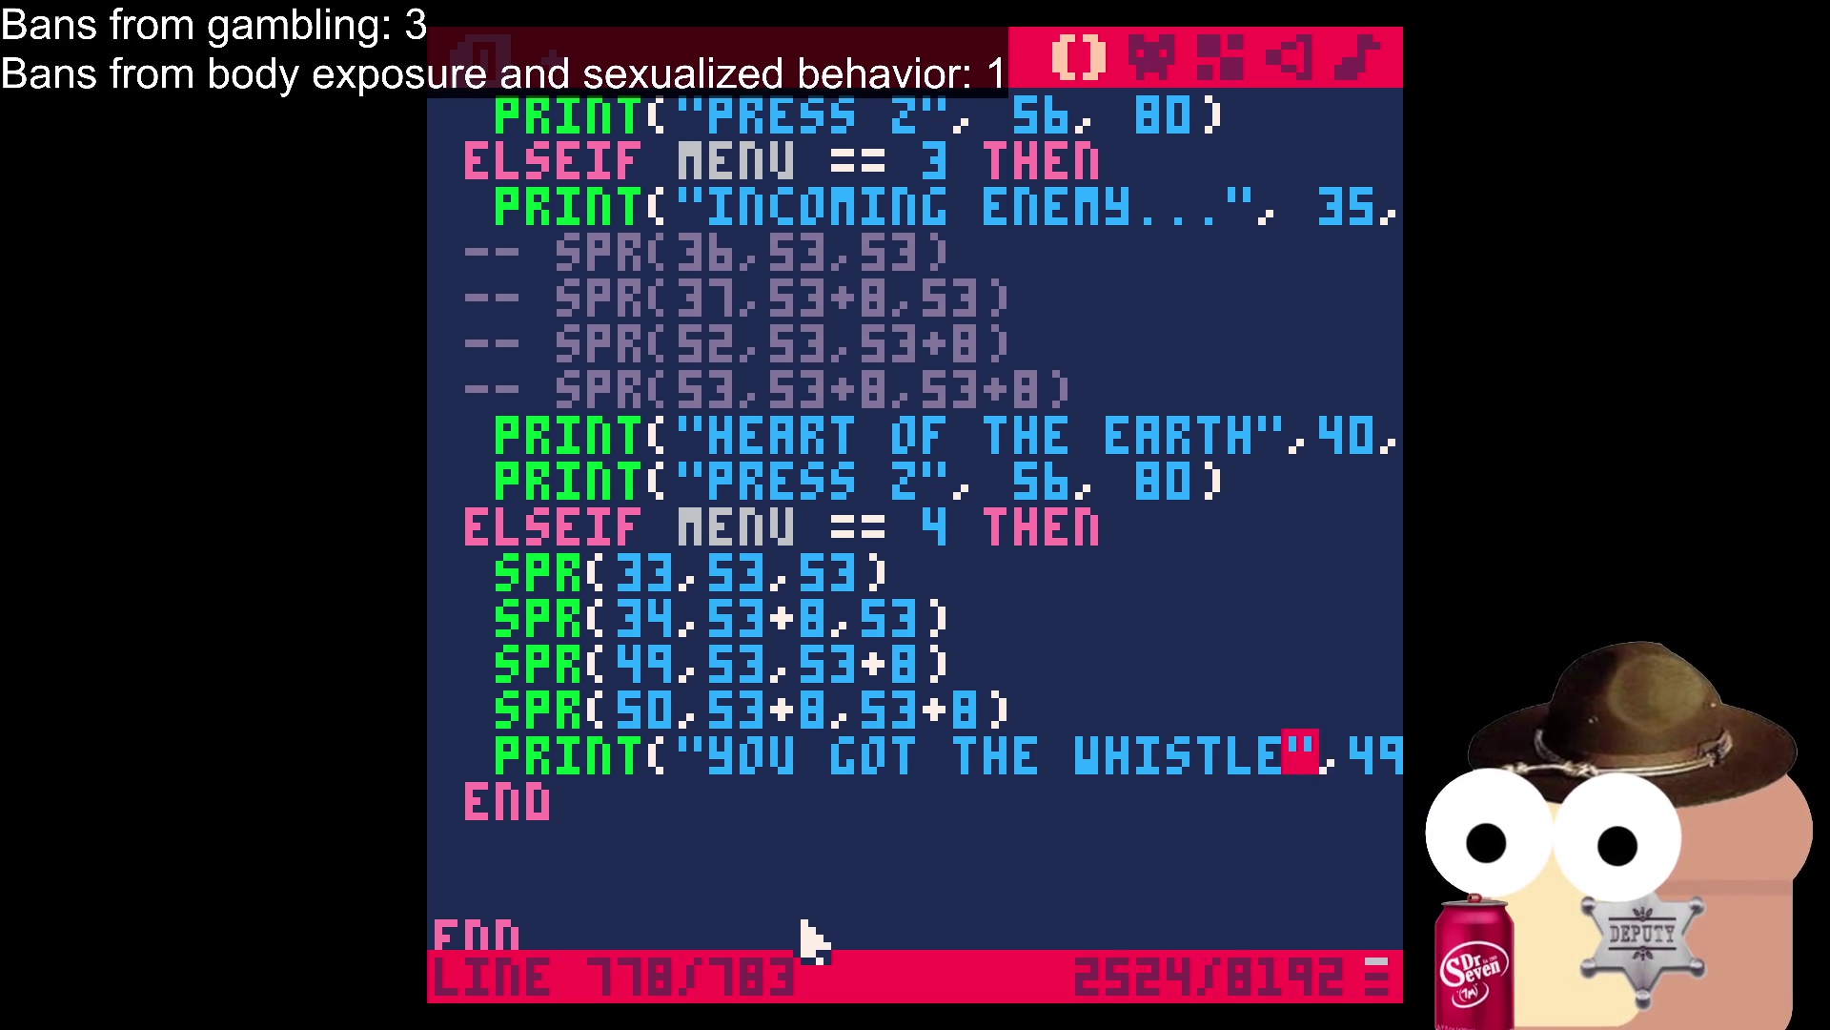
key(ctrl+s)
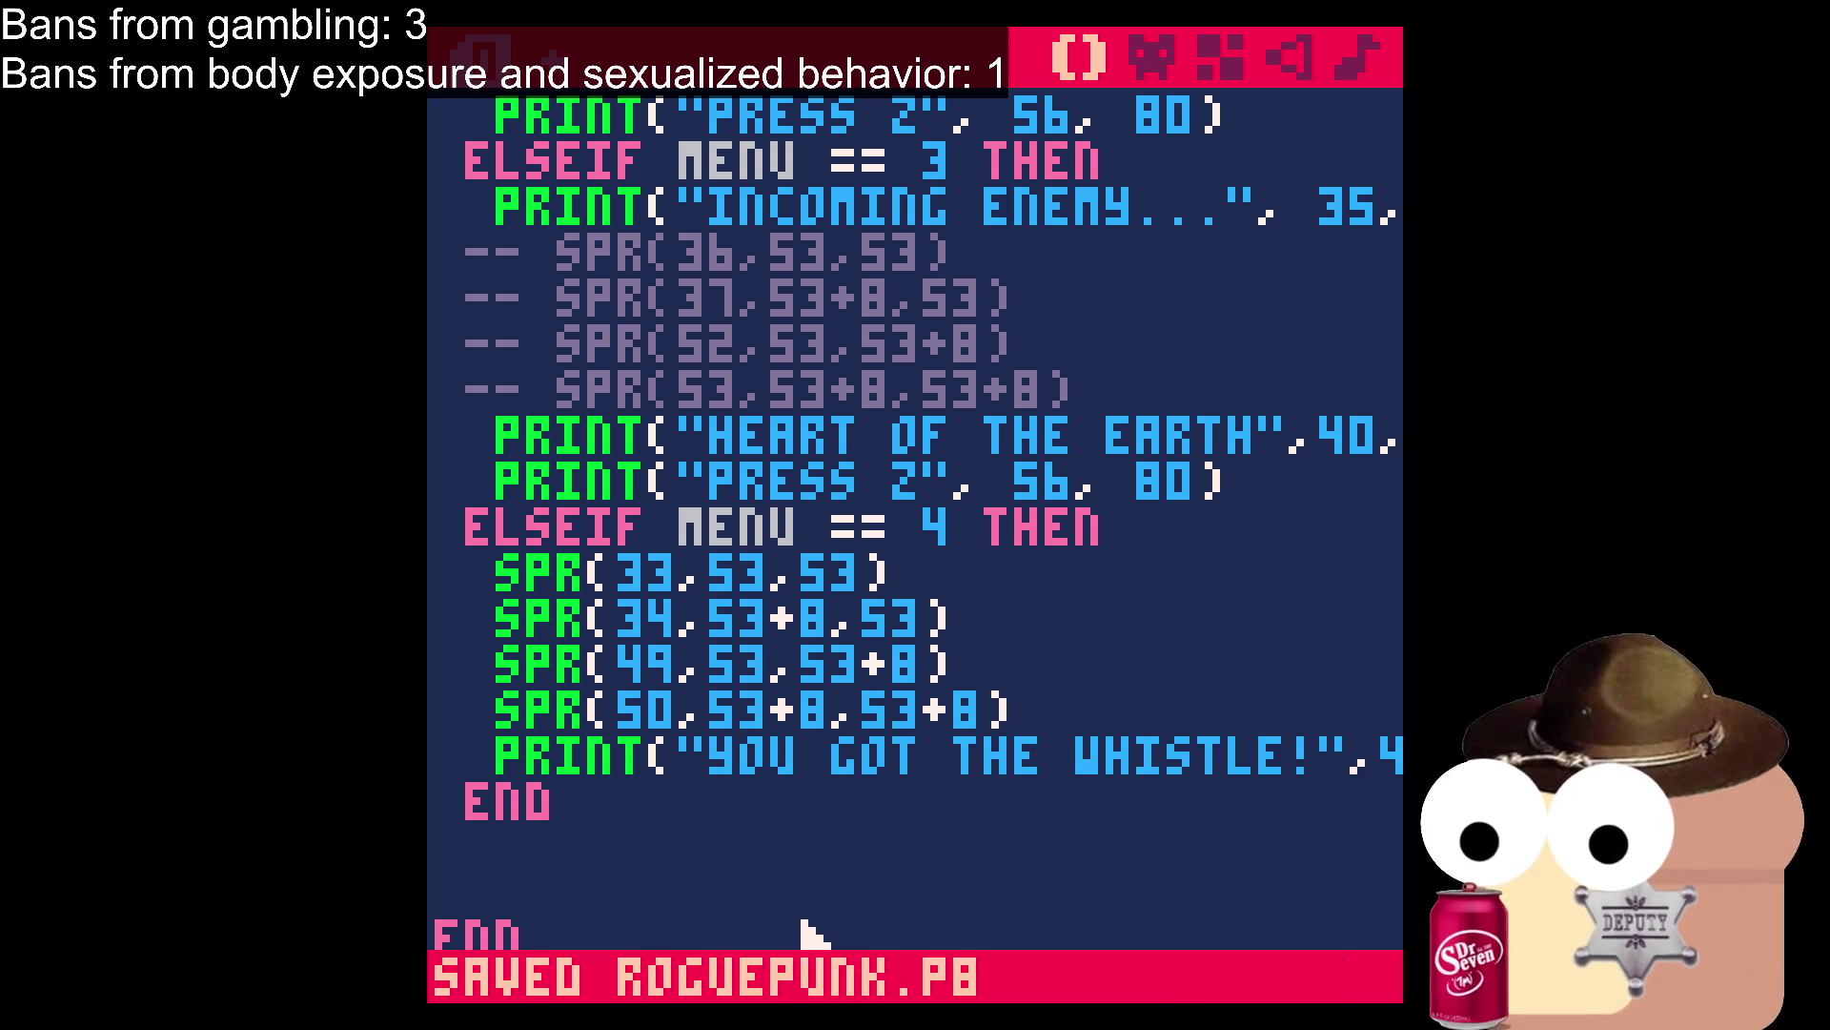
In the sprite editor, inspect the whistle sprites 033, 034 and 050.
scroll(805, 939, up, 4)
scroll(806, 939, up, 15)
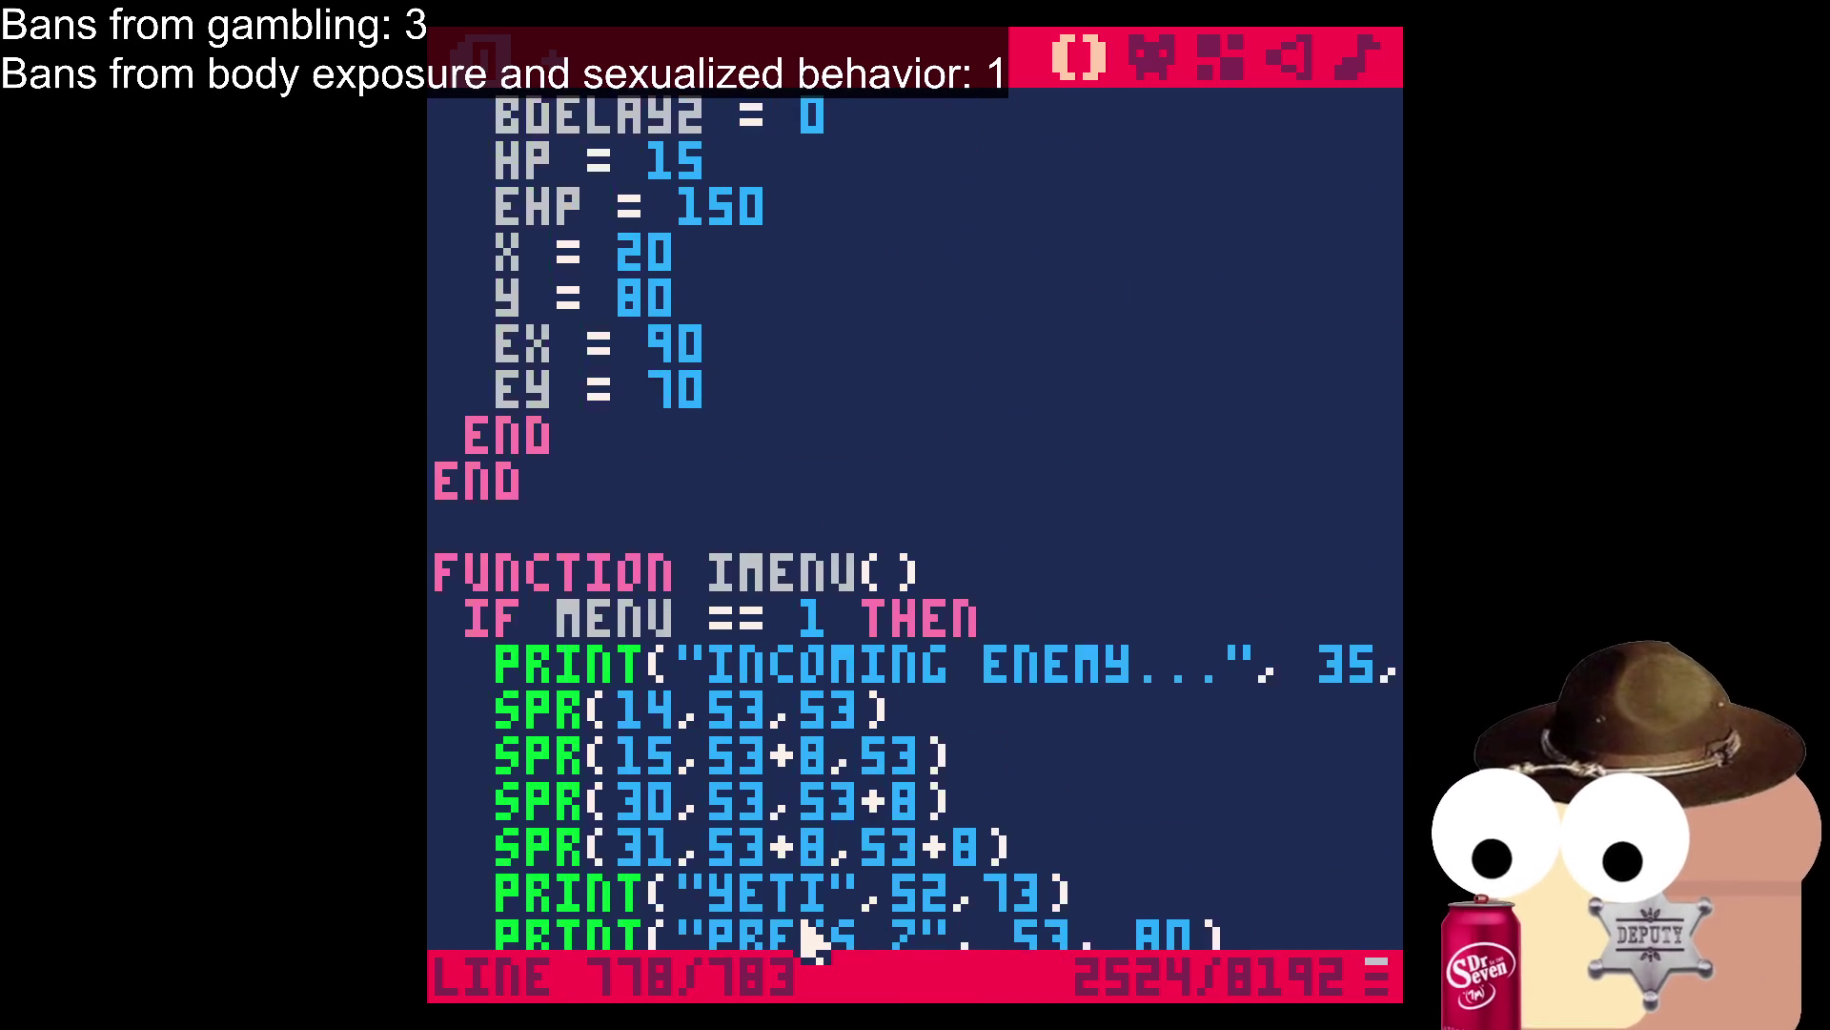
scroll(806, 939, up, 5)
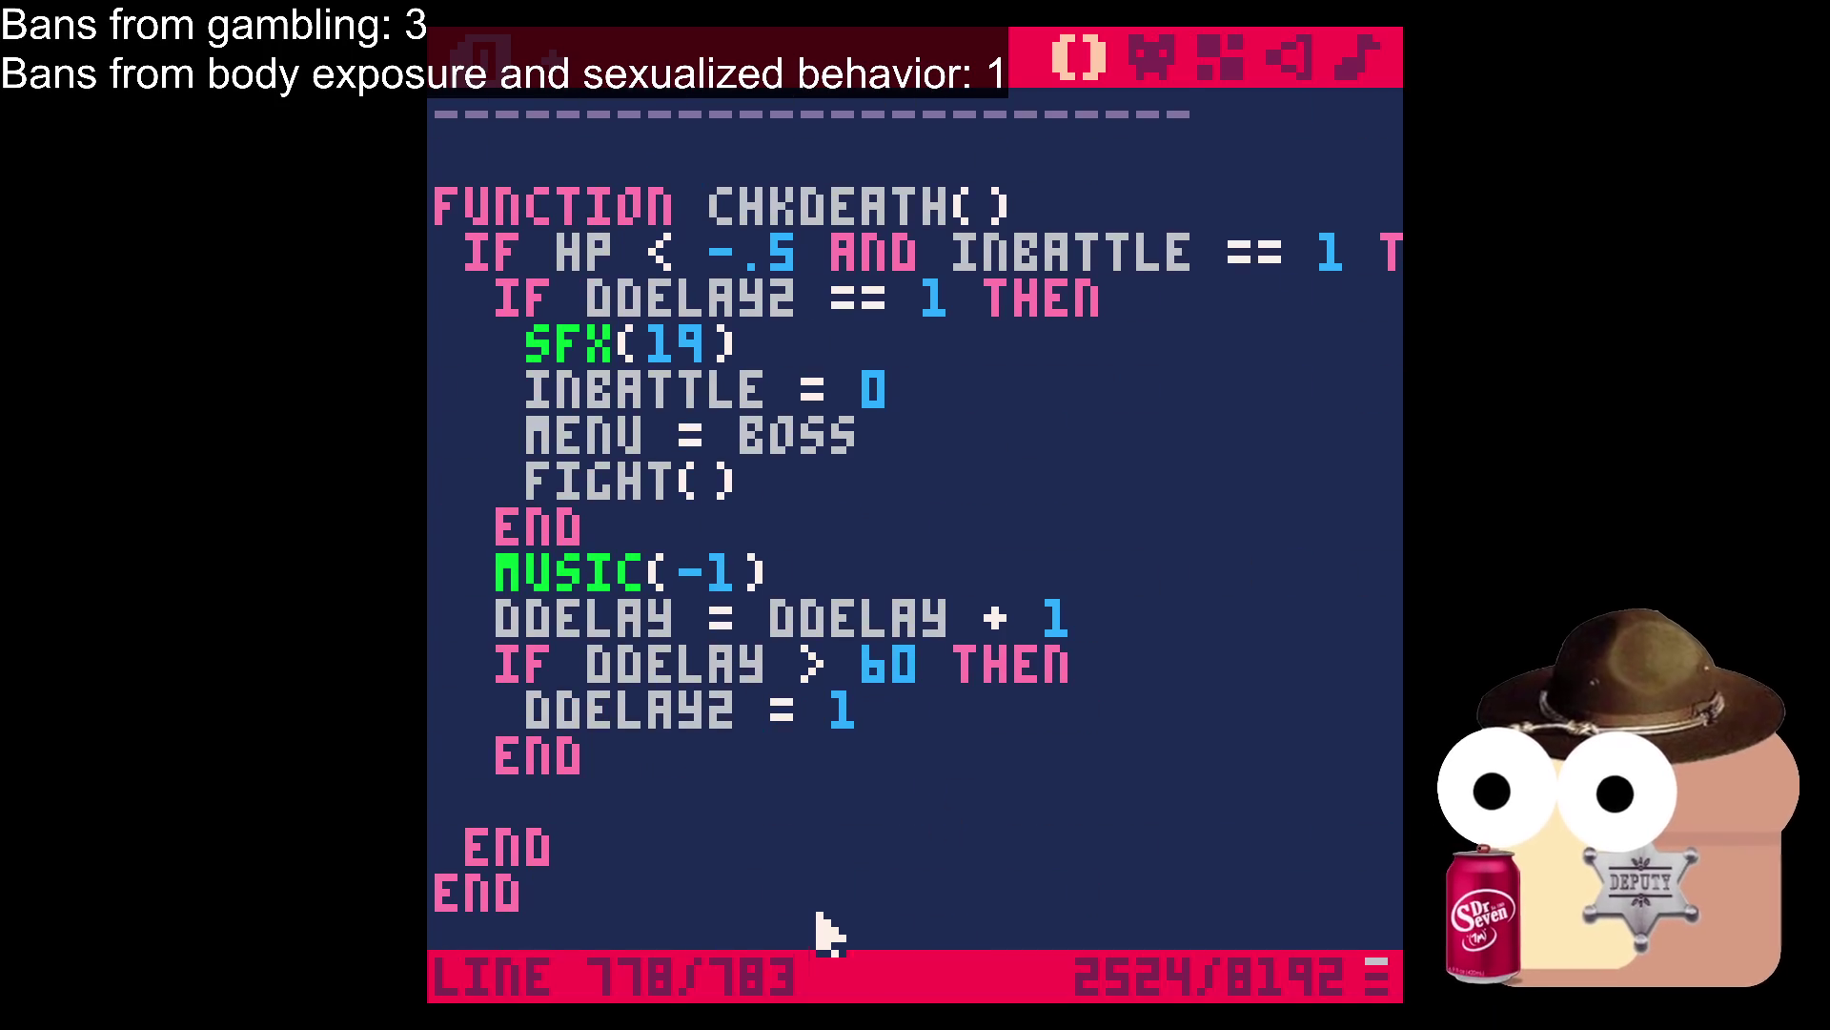
click(1154, 59)
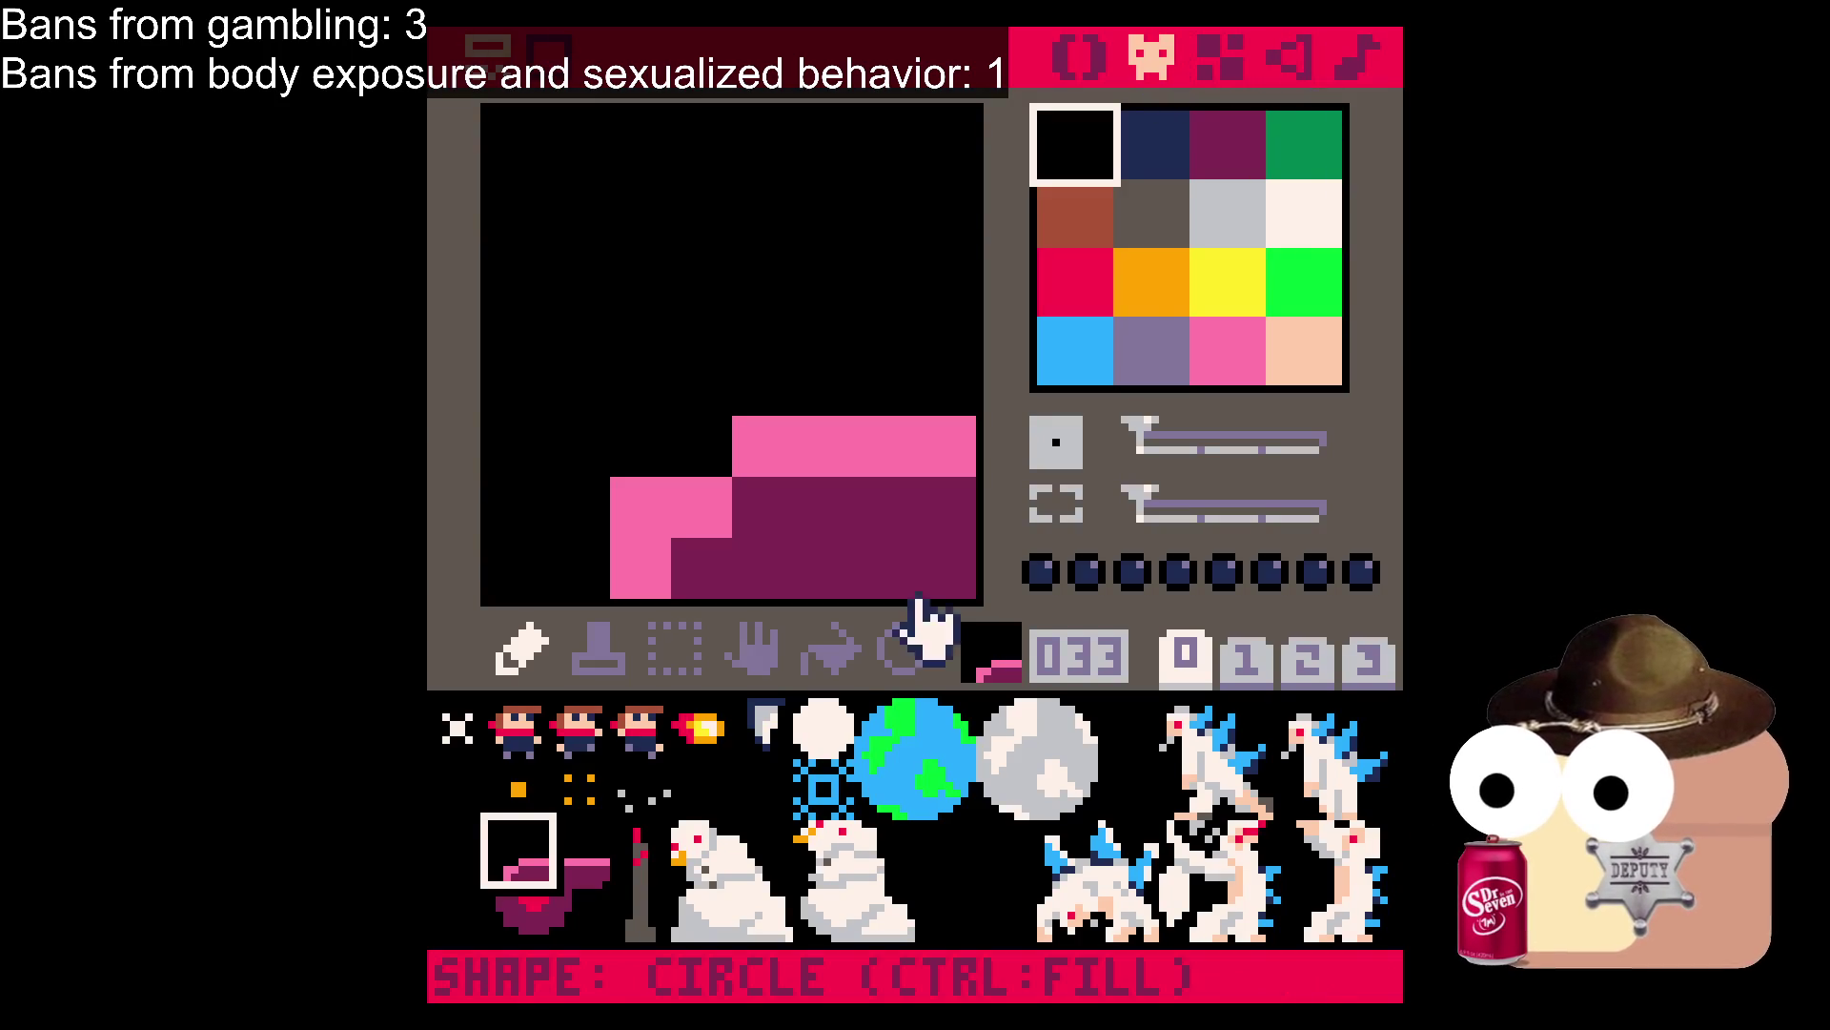
click(558, 863)
click(511, 907)
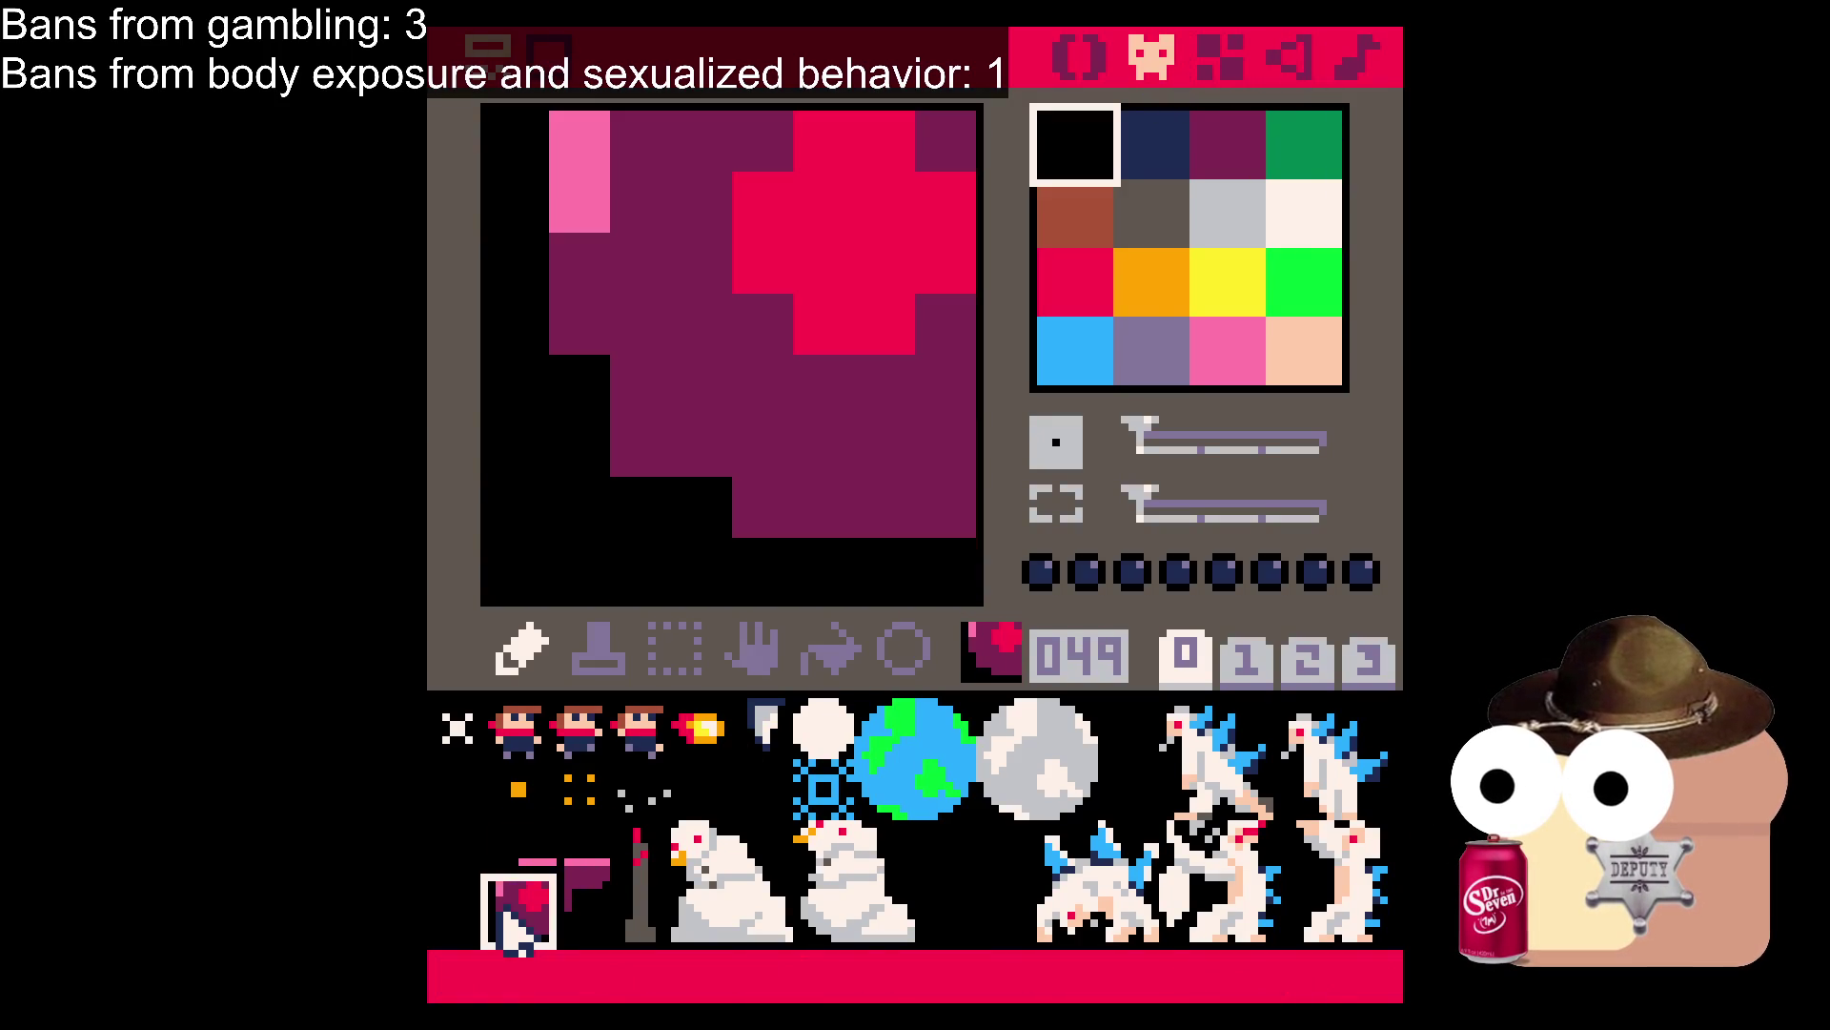
click(584, 907)
click(498, 872)
click(572, 863)
click(524, 915)
click(580, 858)
click(587, 897)
Inspect the chicken sprite 036.
click(524, 910)
click(572, 907)
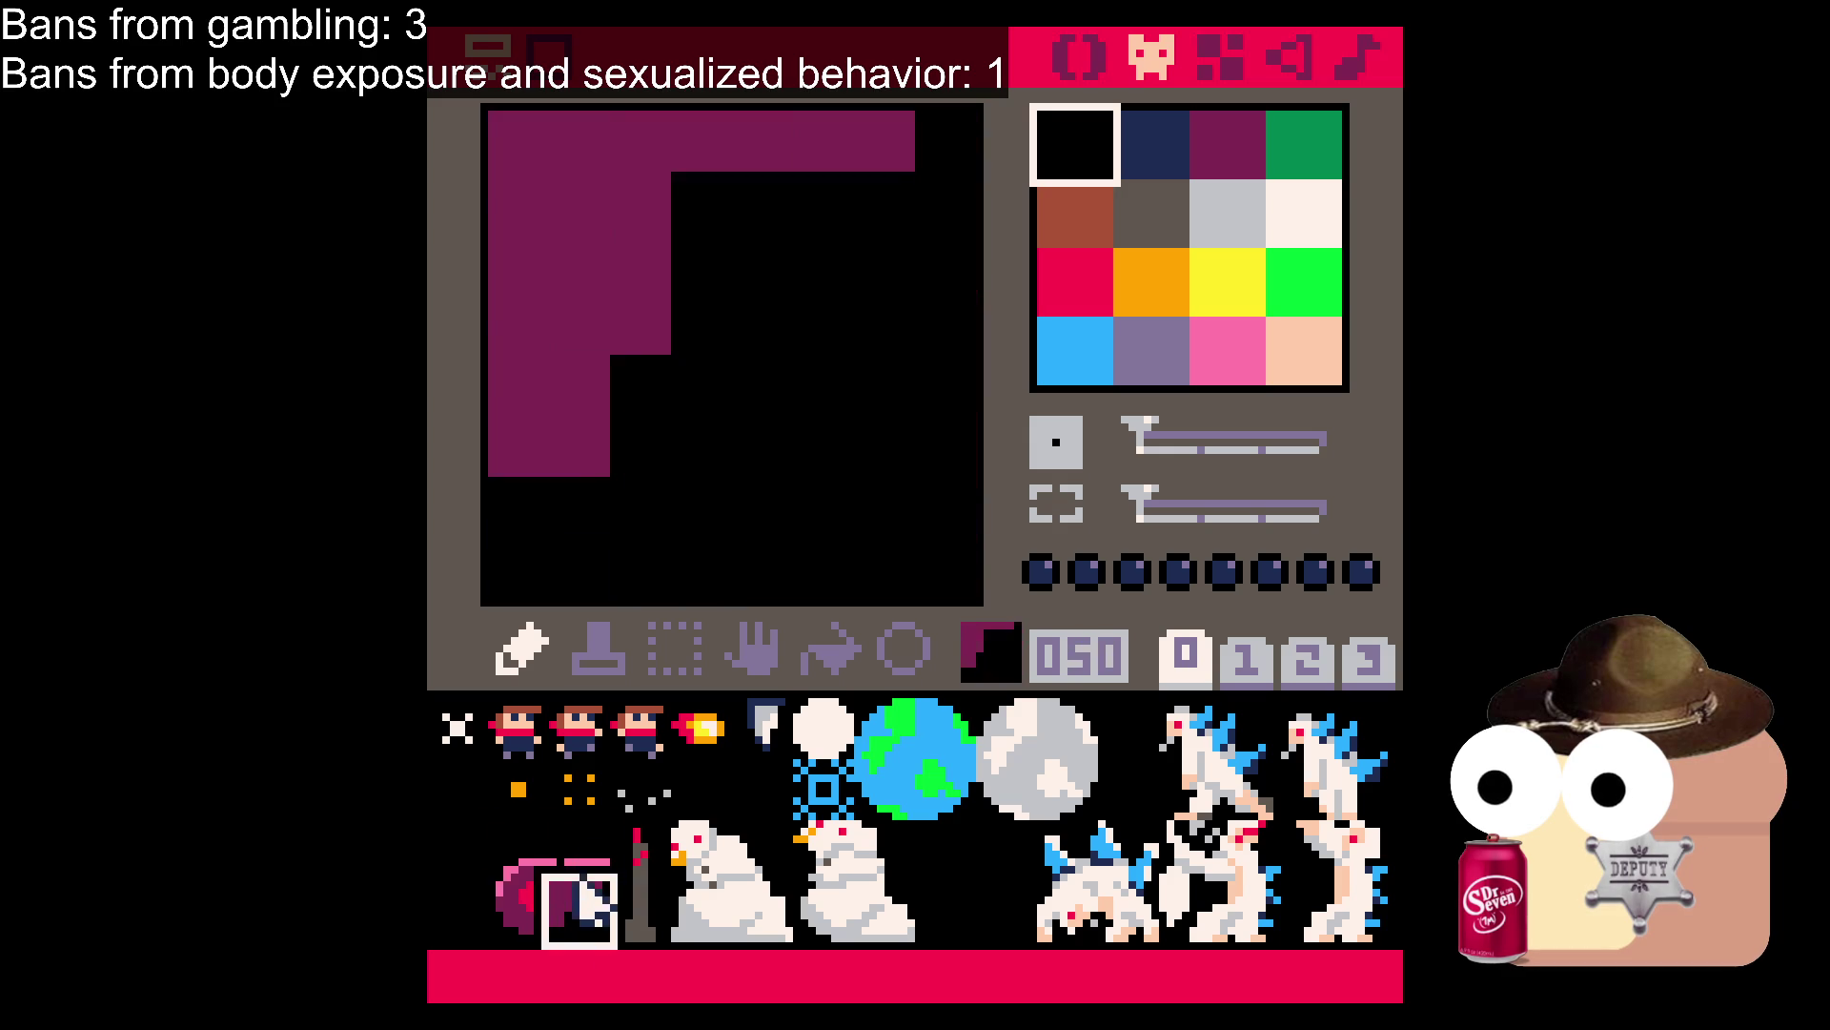
click(581, 853)
click(617, 858)
click(686, 848)
Flip through sprite sheet pages 0–3, including the ROGUE PNK logo, then return to the code.
click(1239, 658)
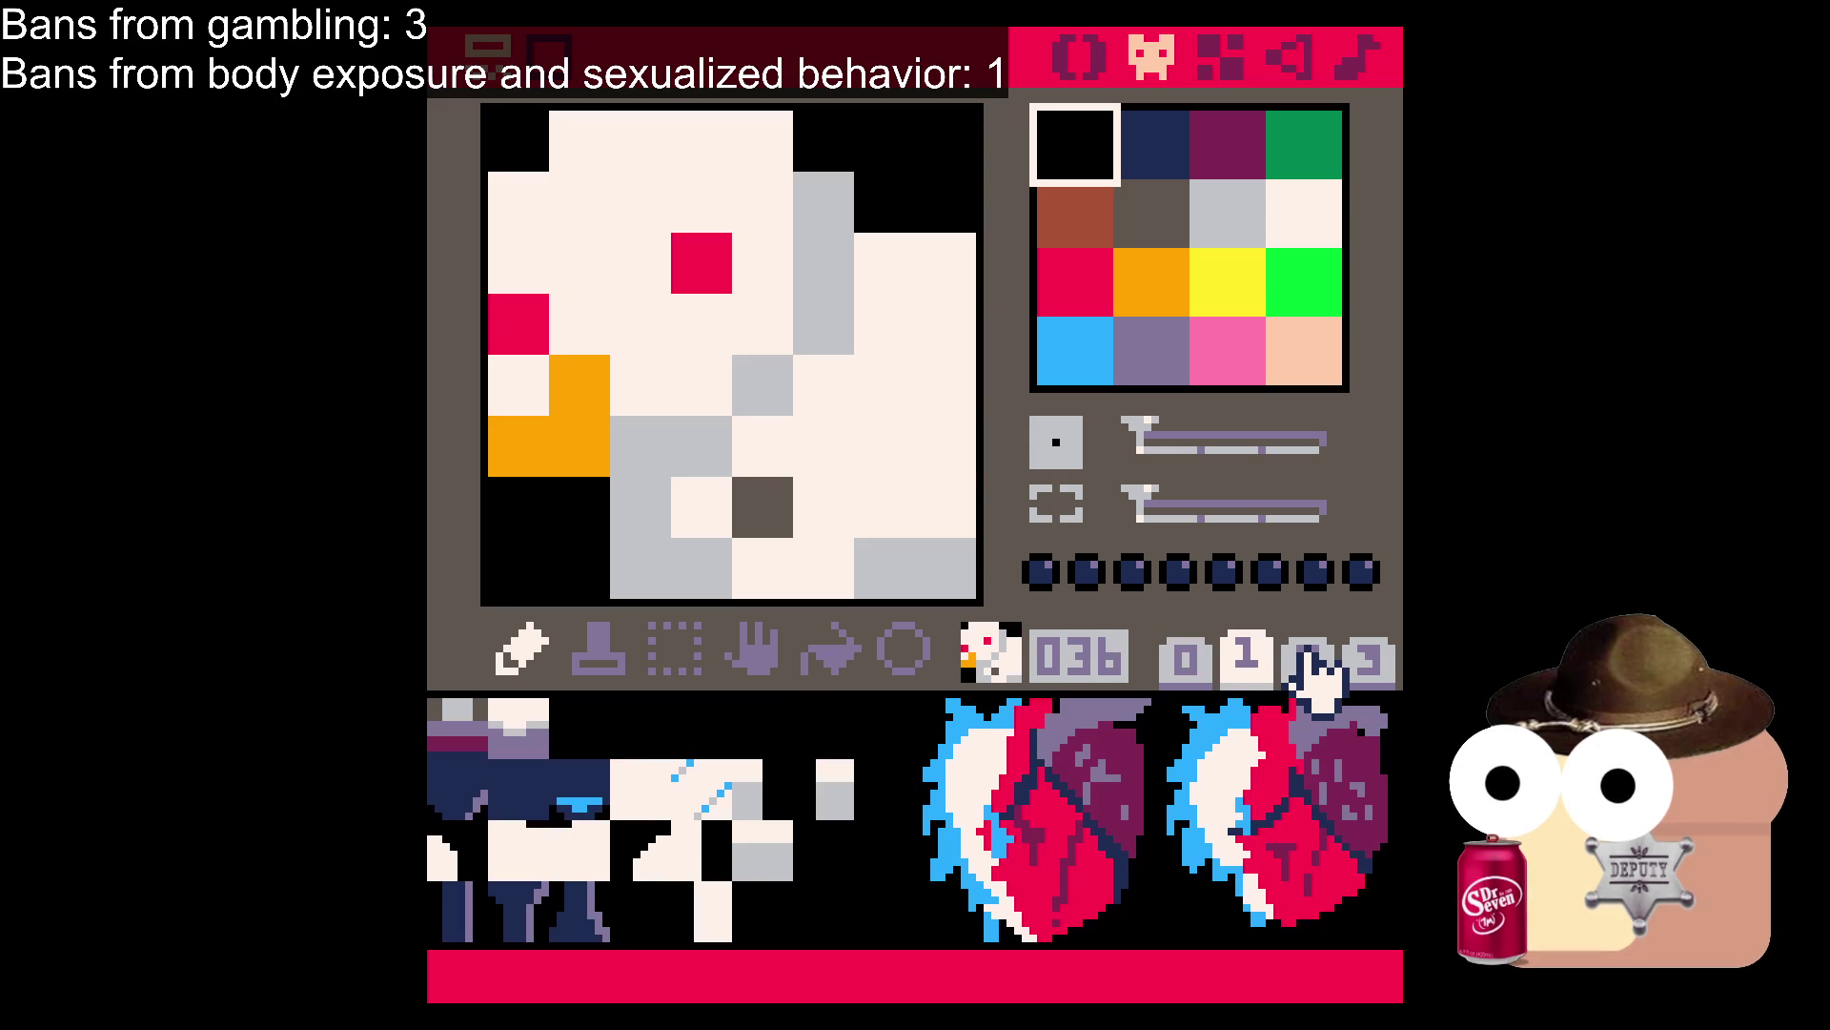
click(1311, 660)
click(1369, 656)
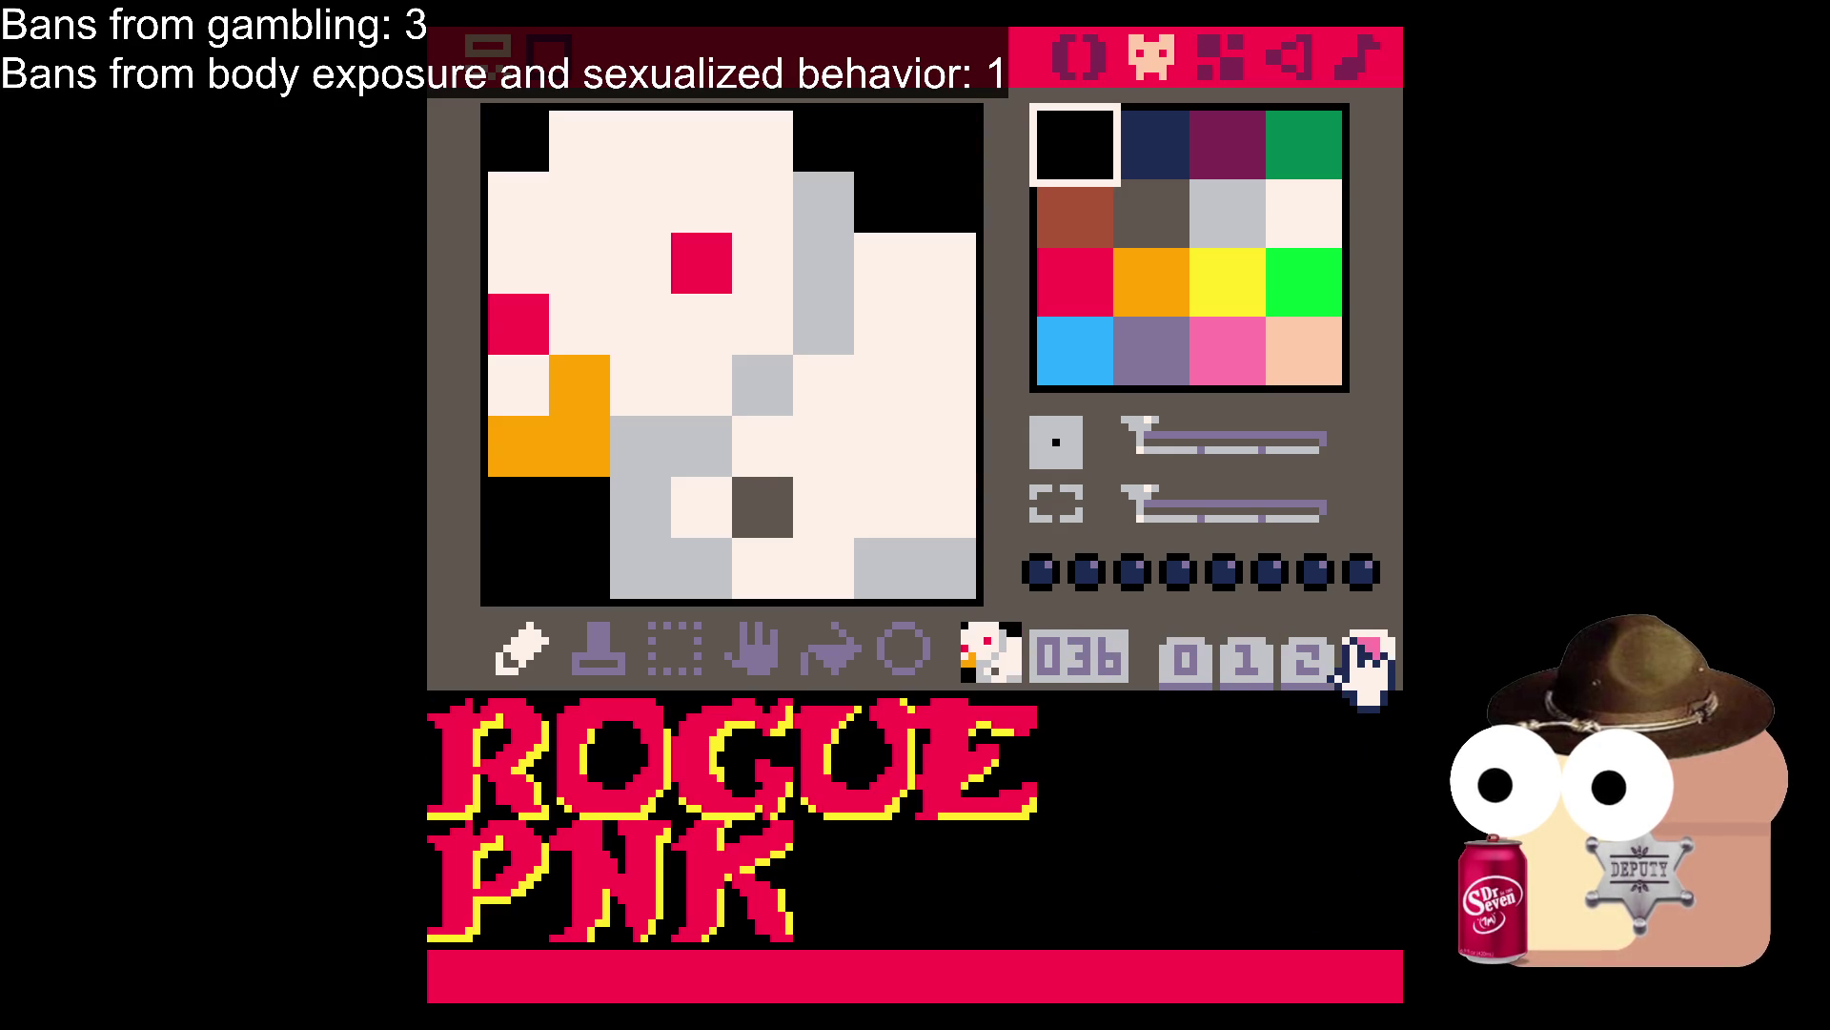
click(1182, 658)
click(1370, 659)
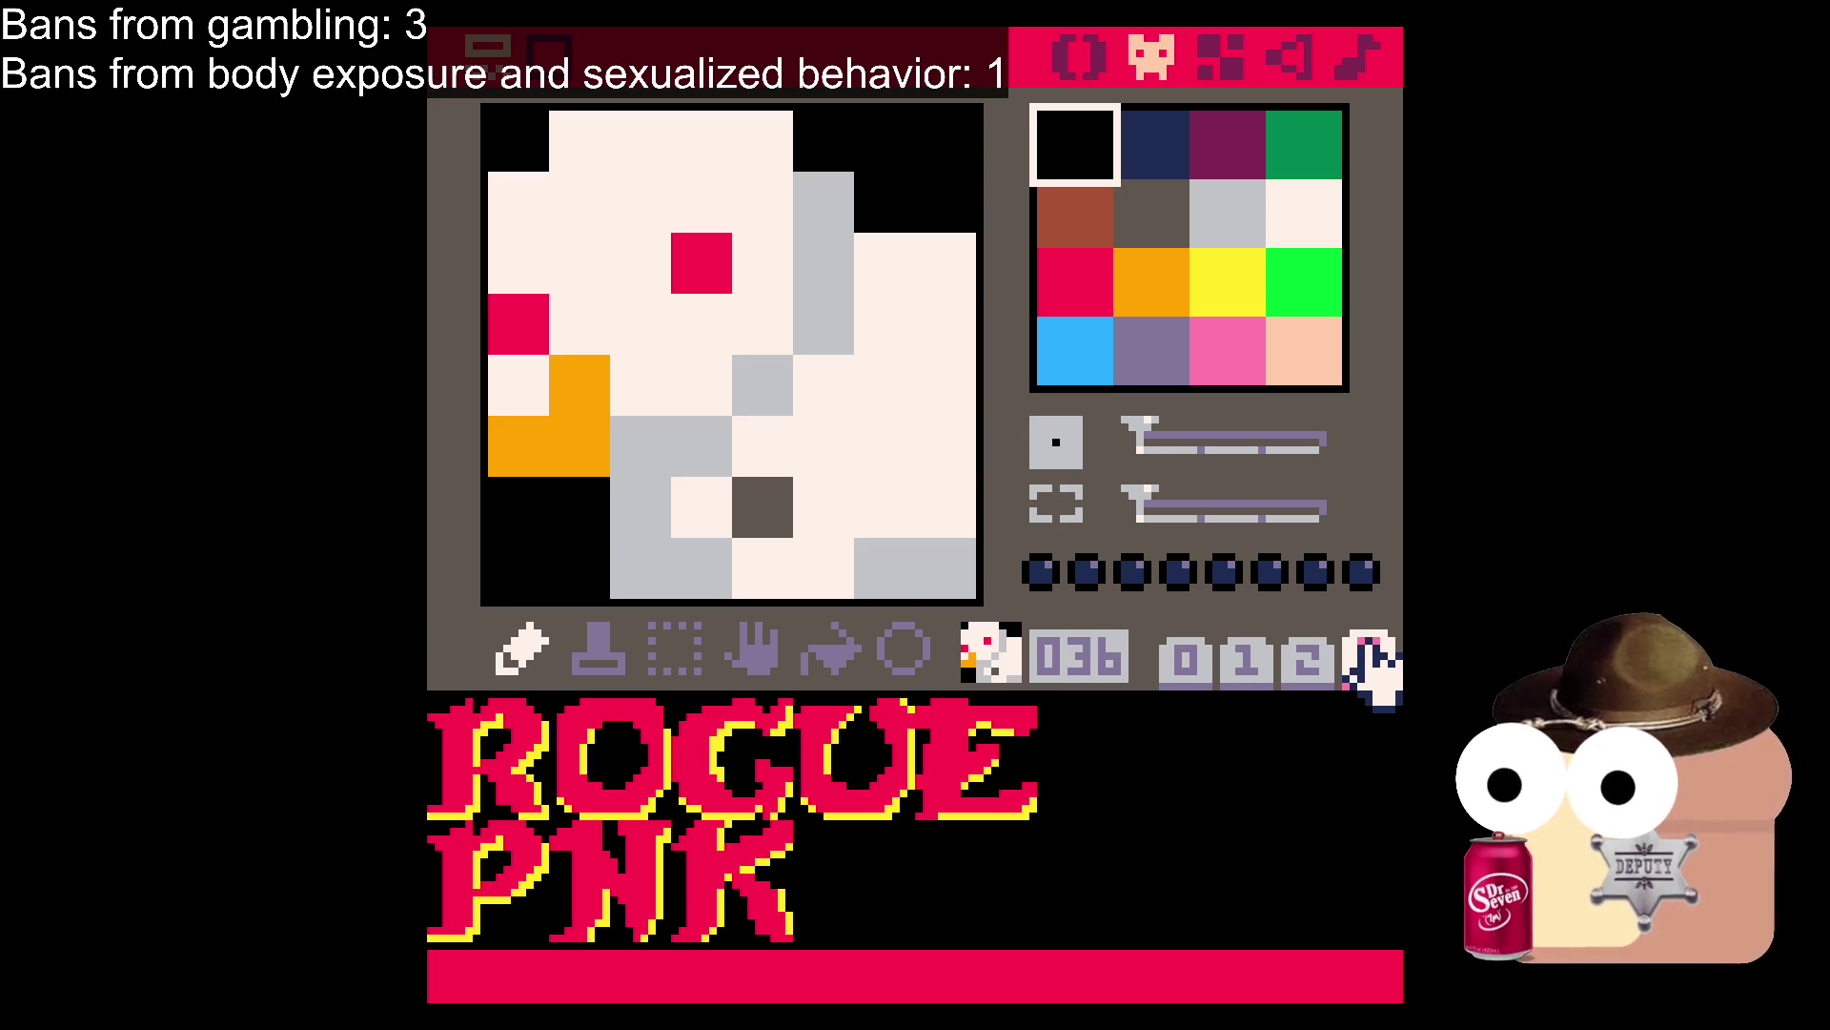
click(1182, 656)
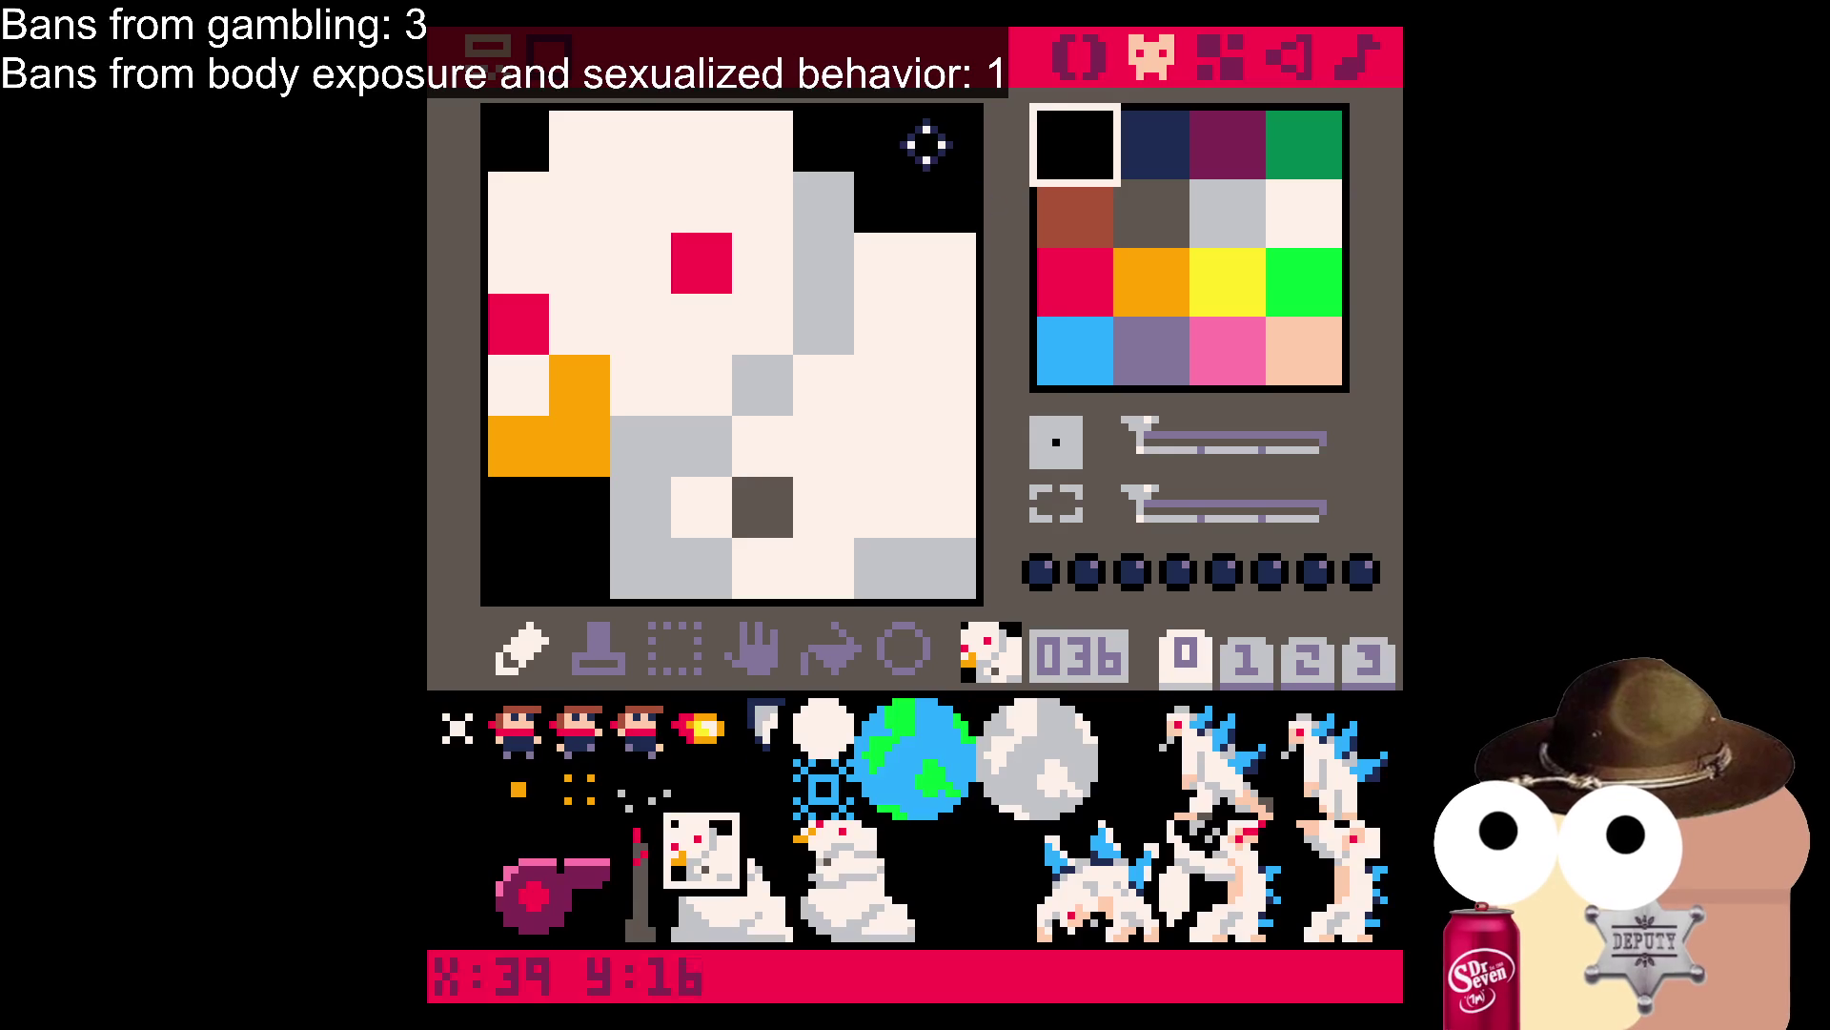
click(1082, 57)
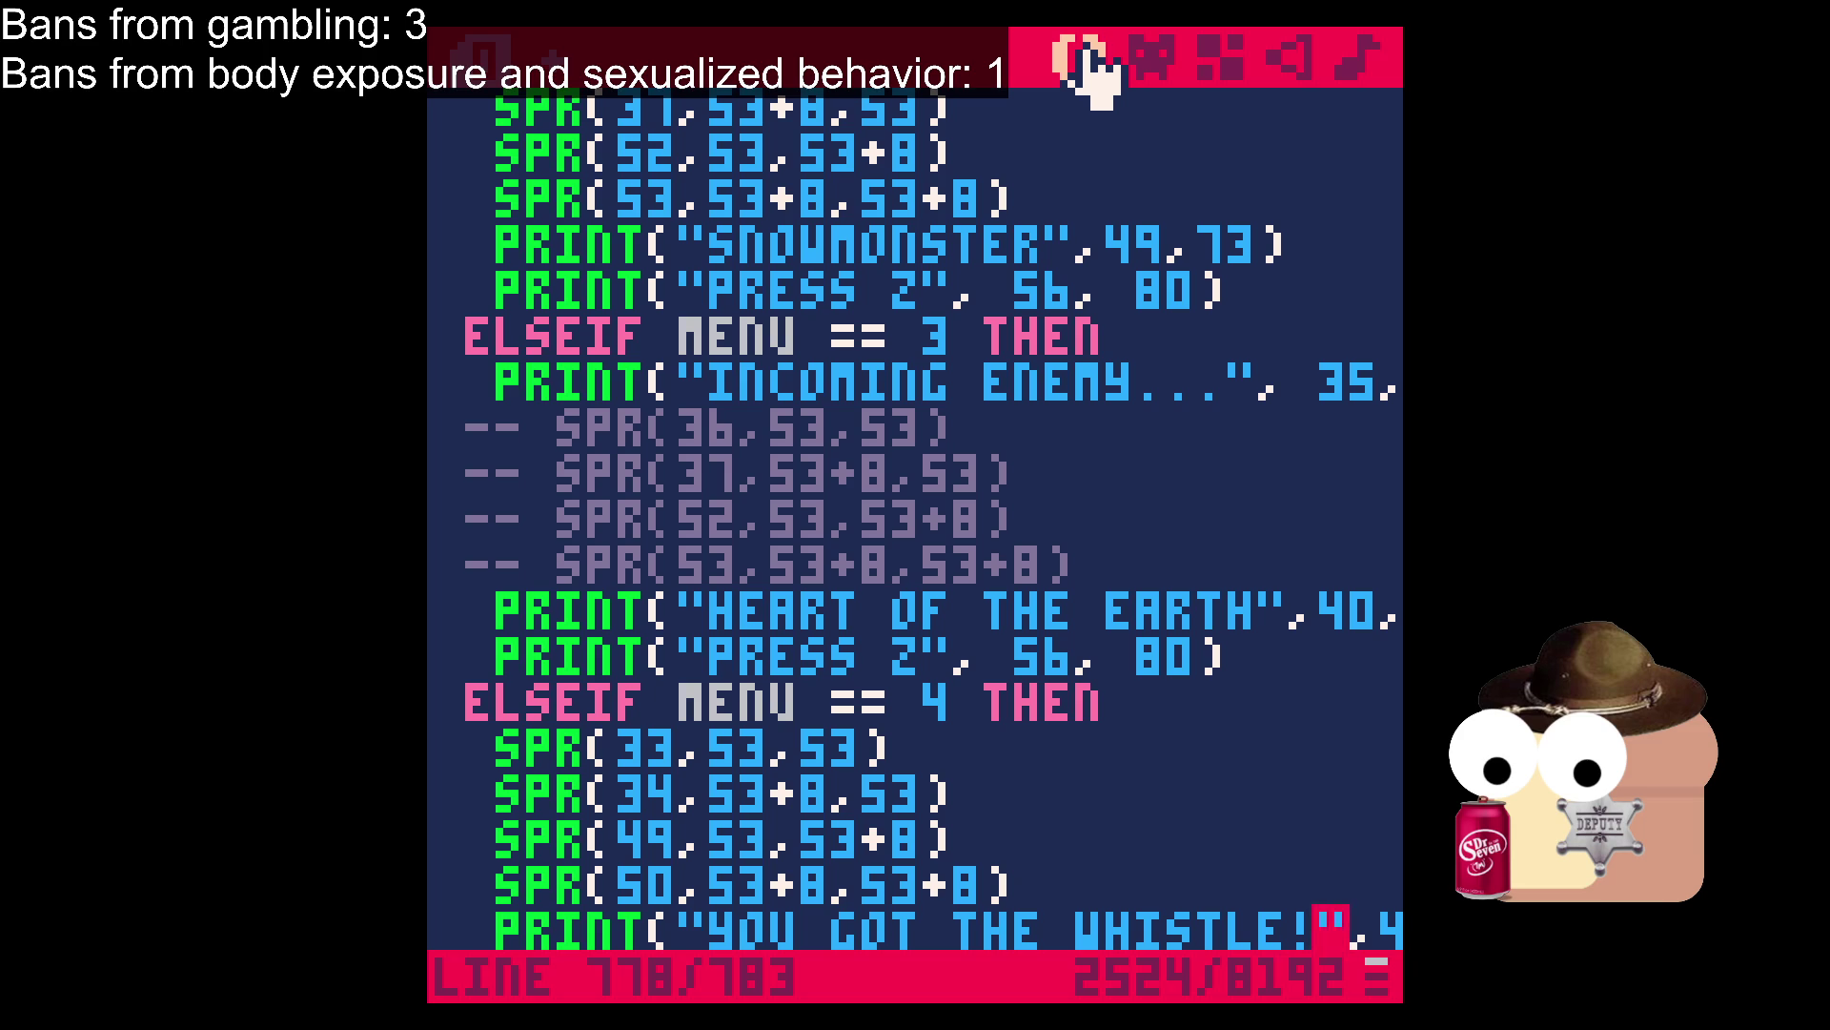
In CHKWIN, wrap WDELAY = WDELAY + 1 in IF EHP < 0 THEN … END after MUSIC(-1).
scroll(682, 541, up, 6)
scroll(681, 541, up, 20)
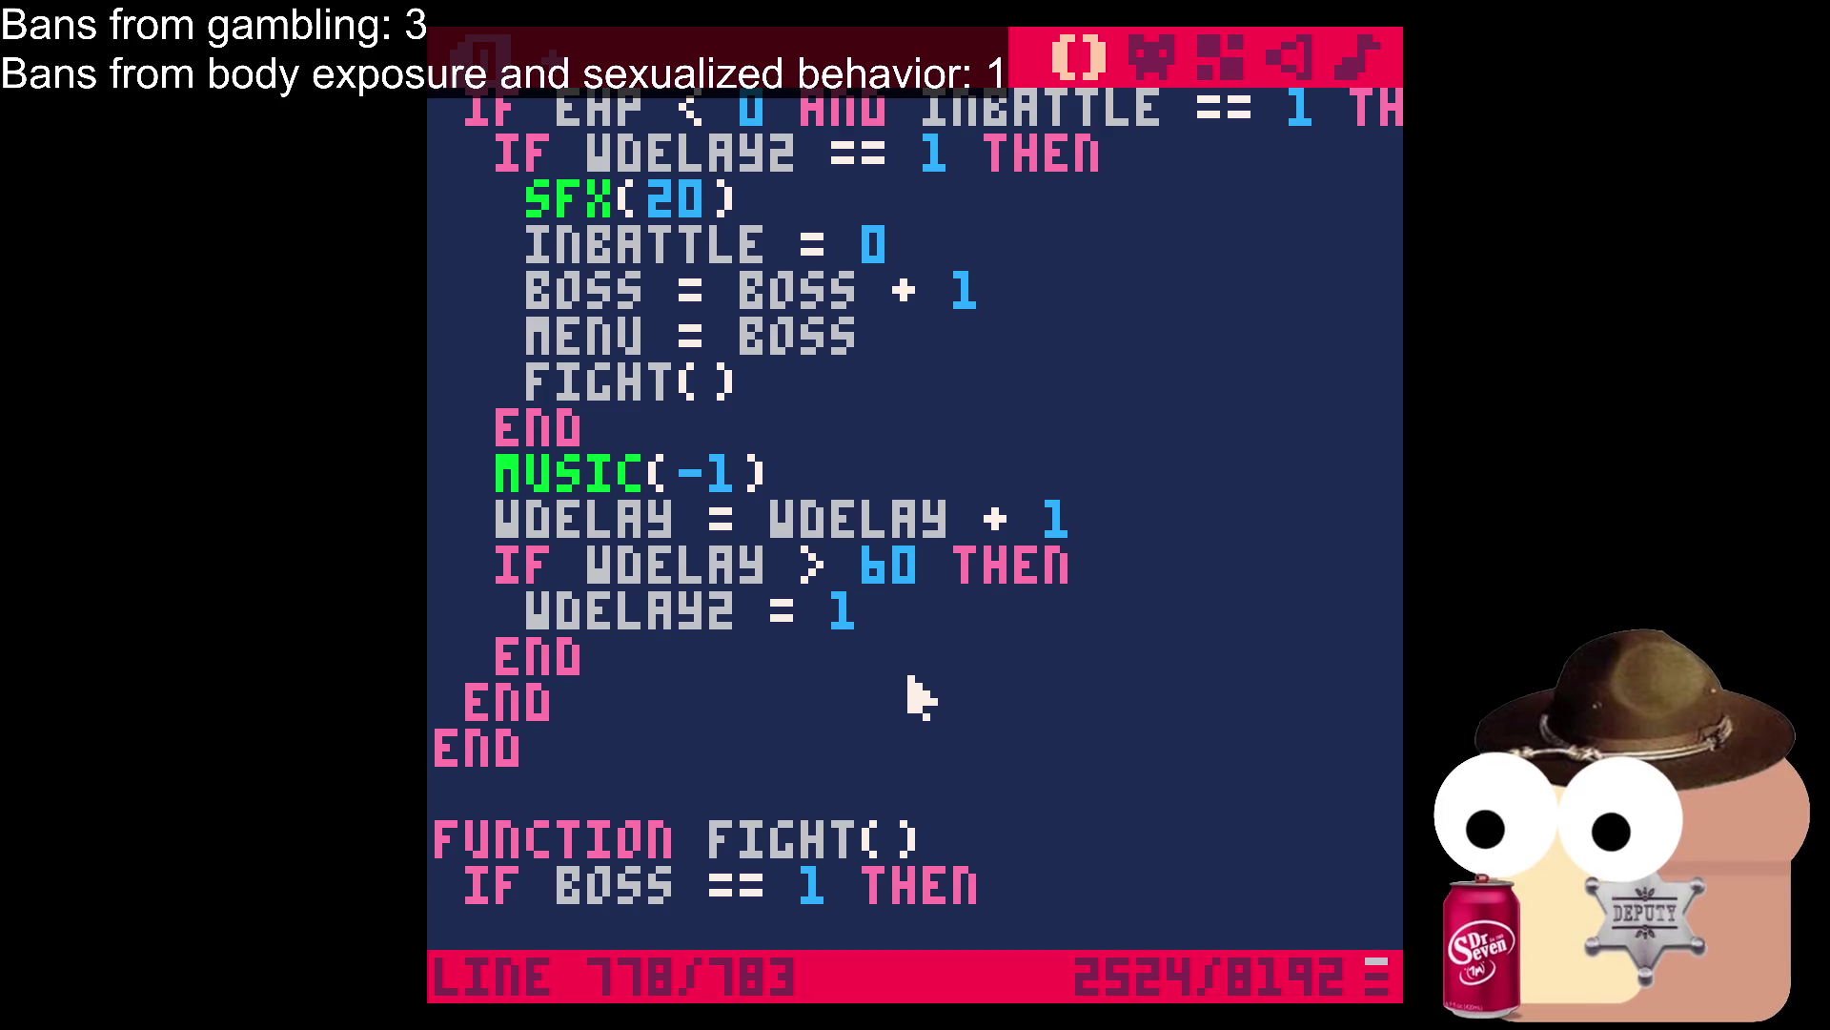
scroll(912, 688, up, 2)
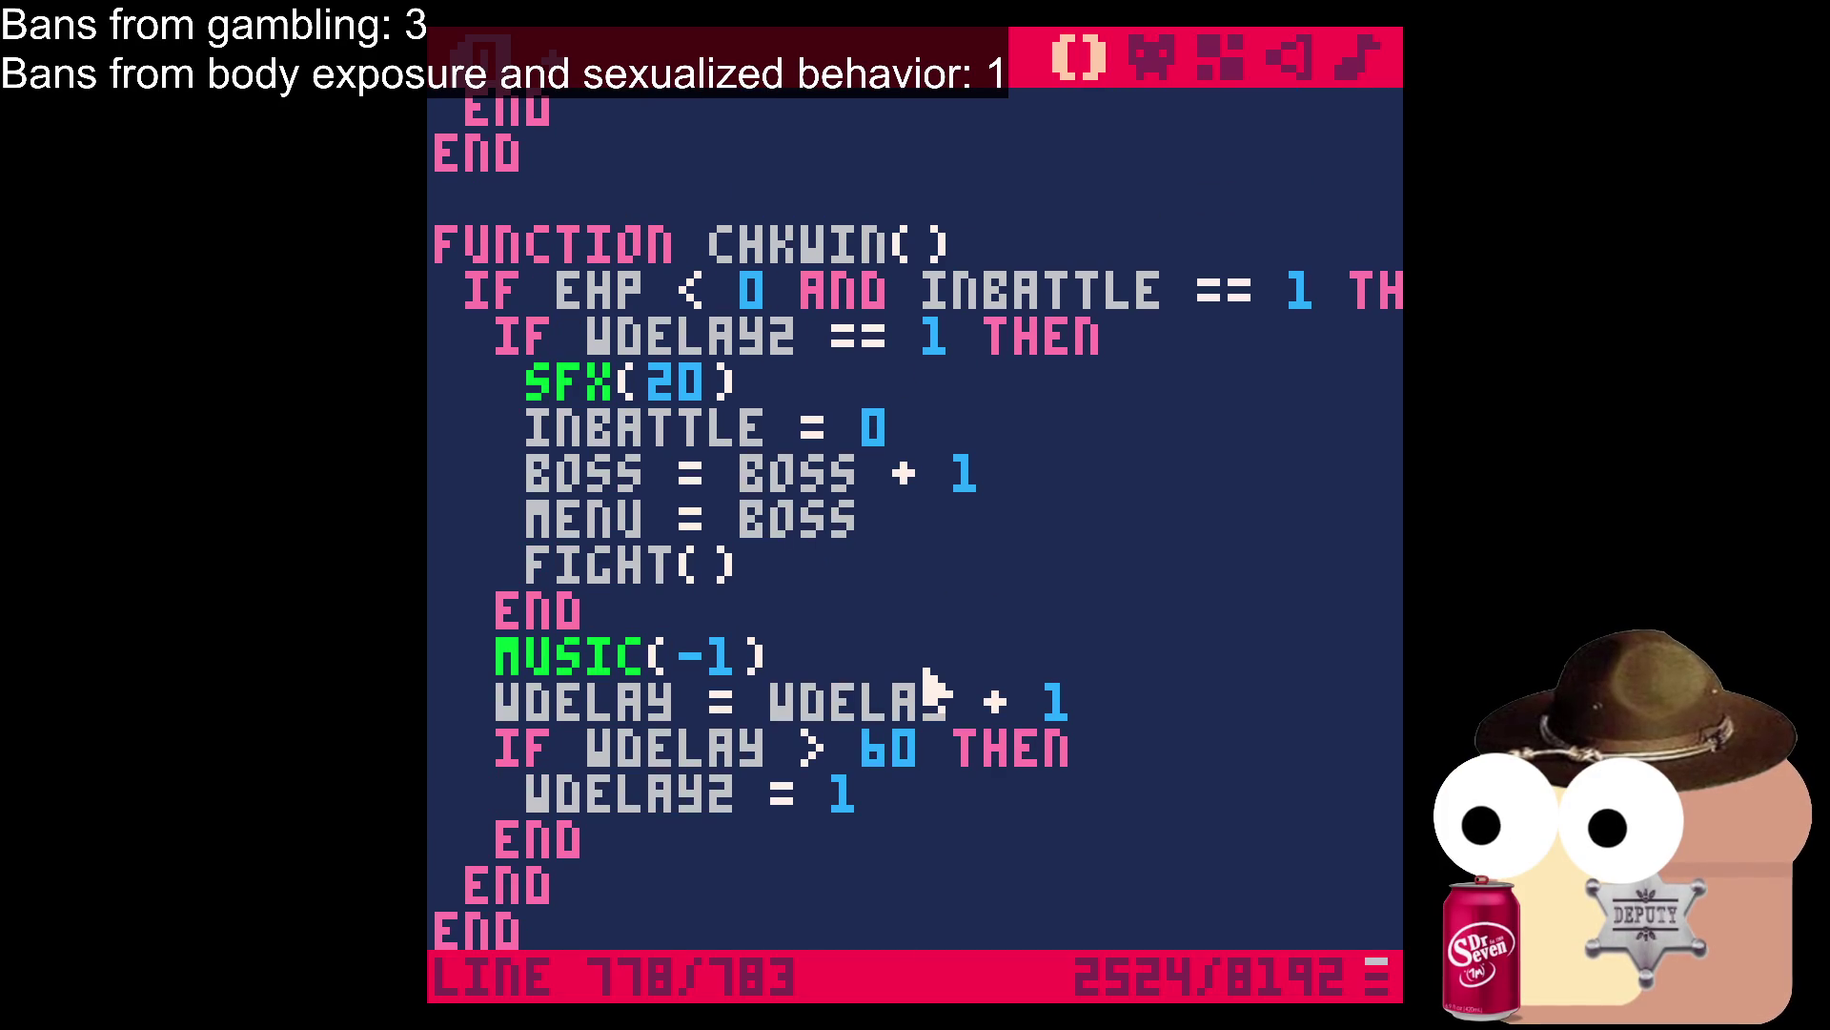
click(929, 685)
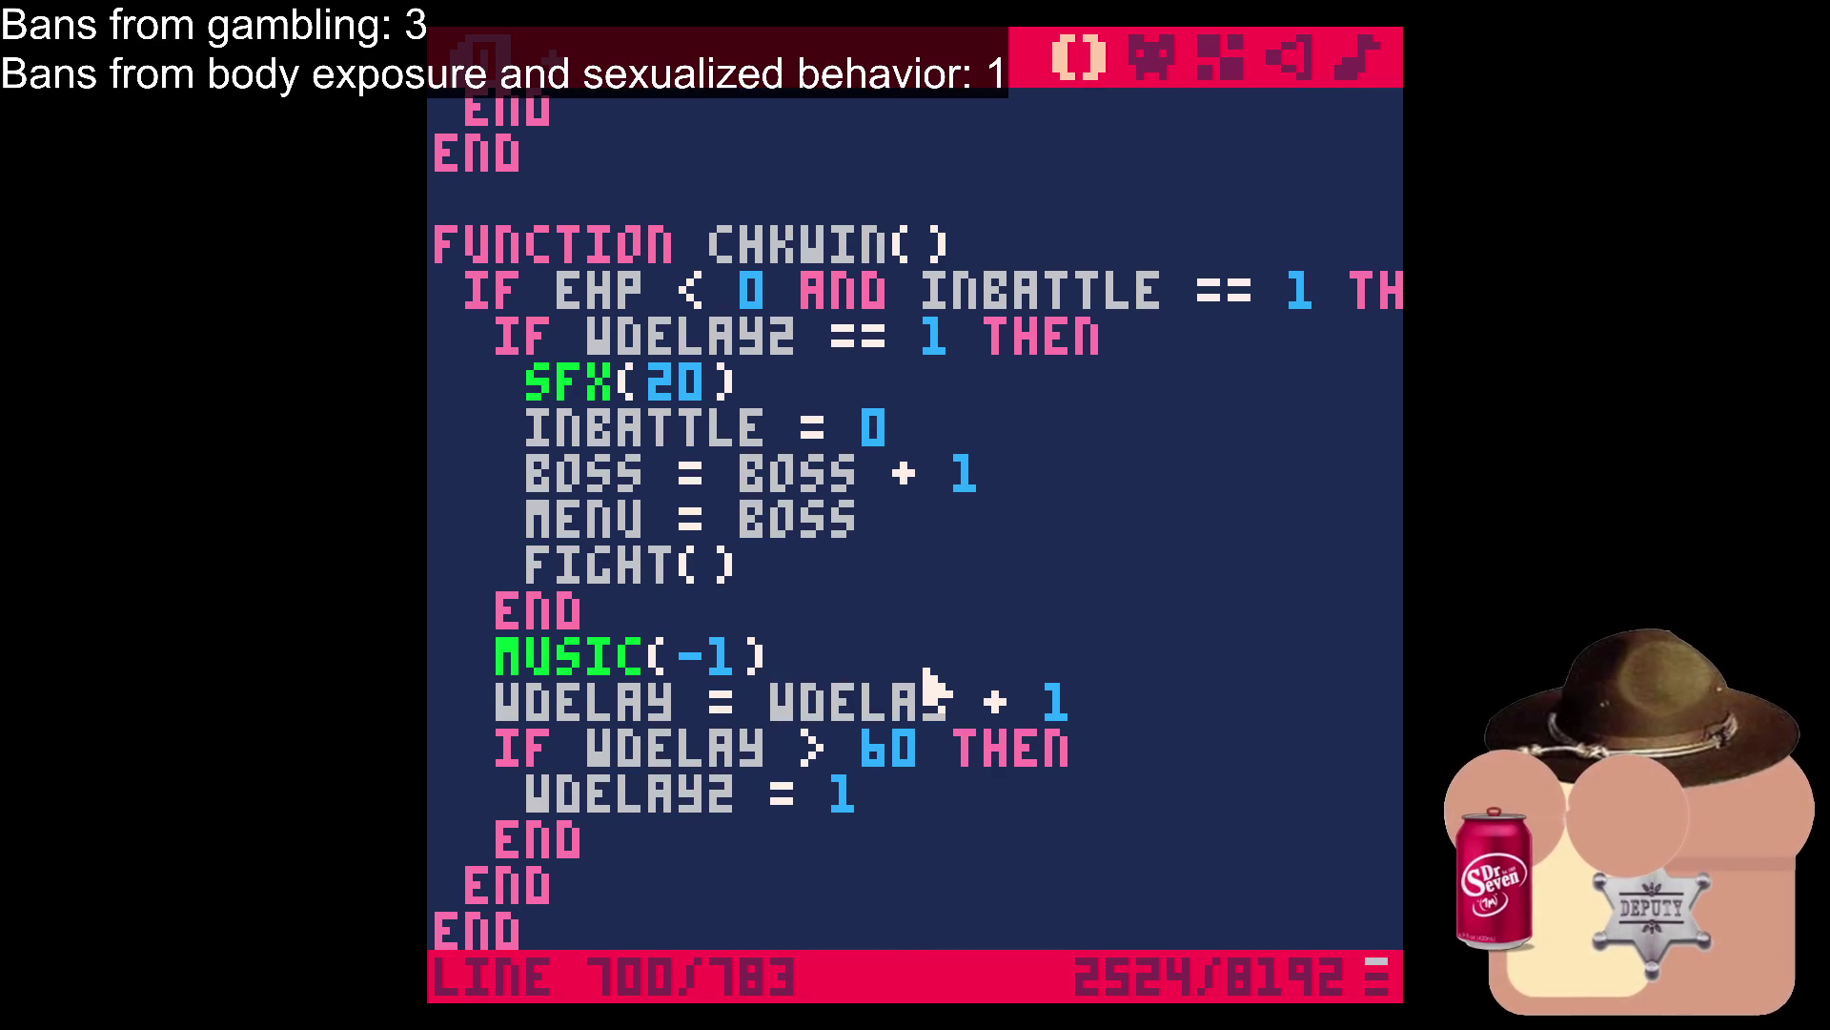
key(Return)
click(1123, 753)
key(Return)
click(1001, 704)
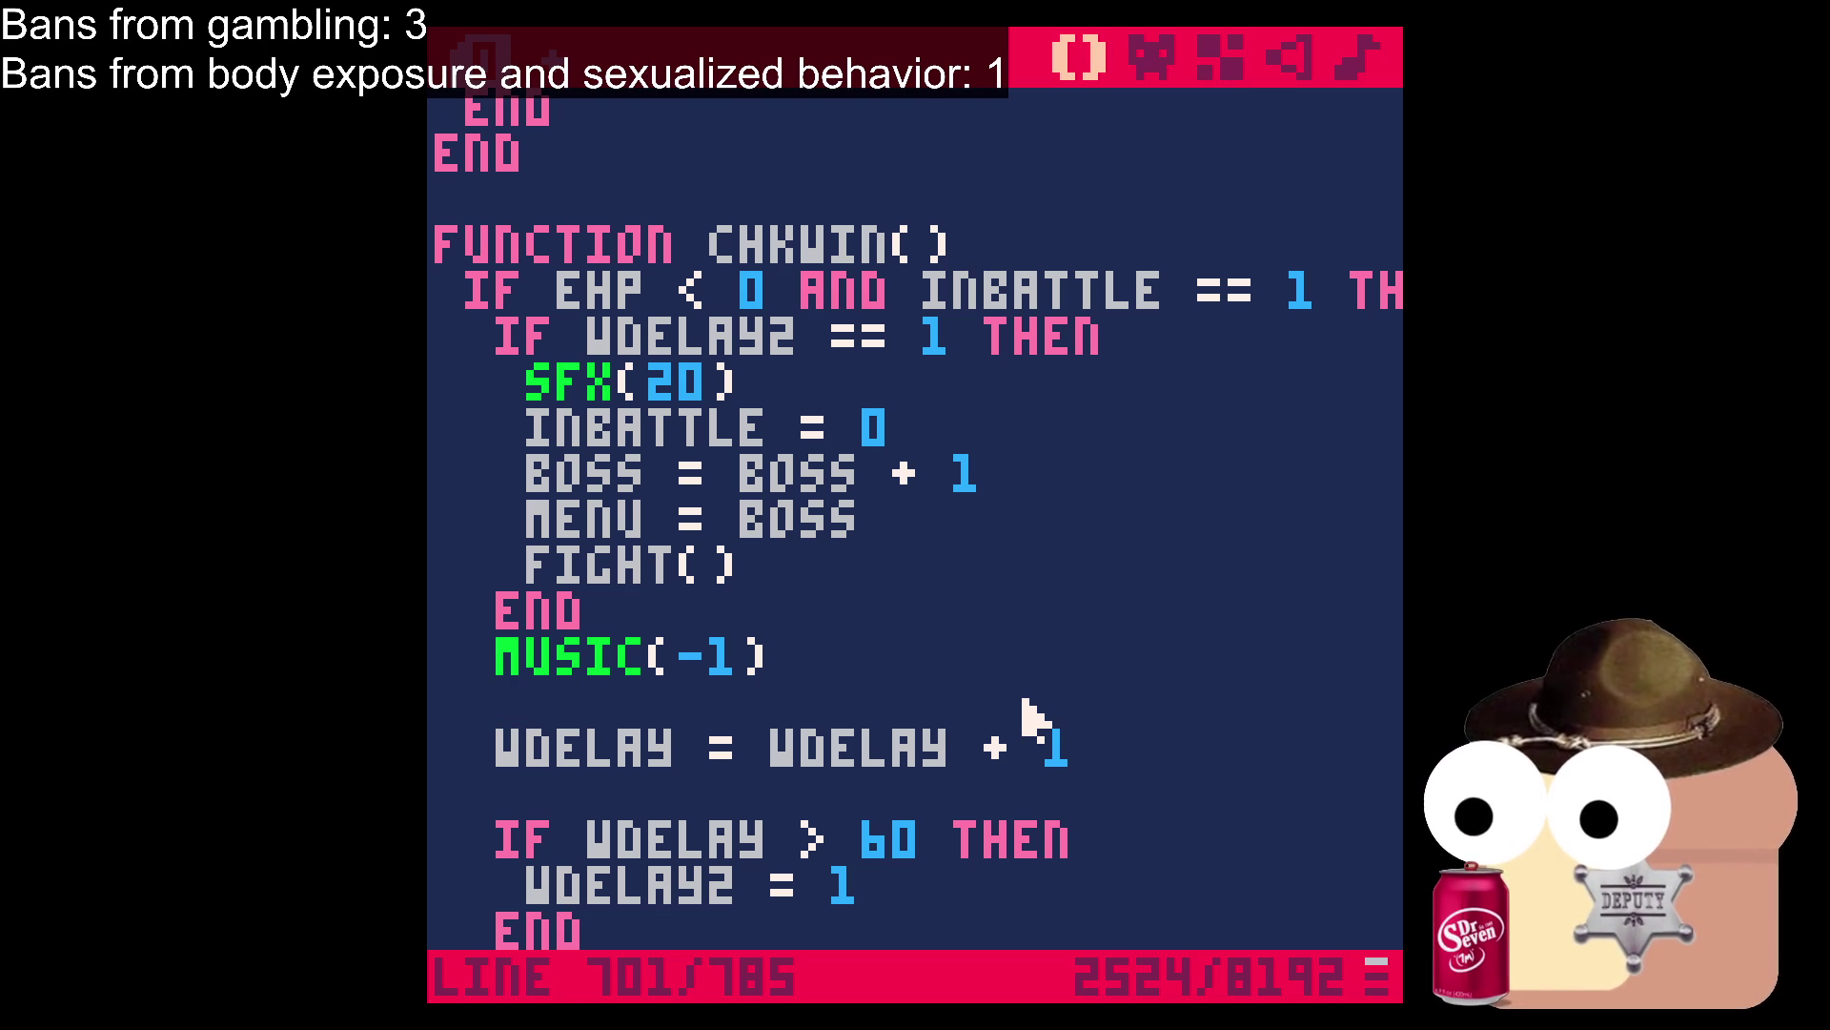
text(IF )
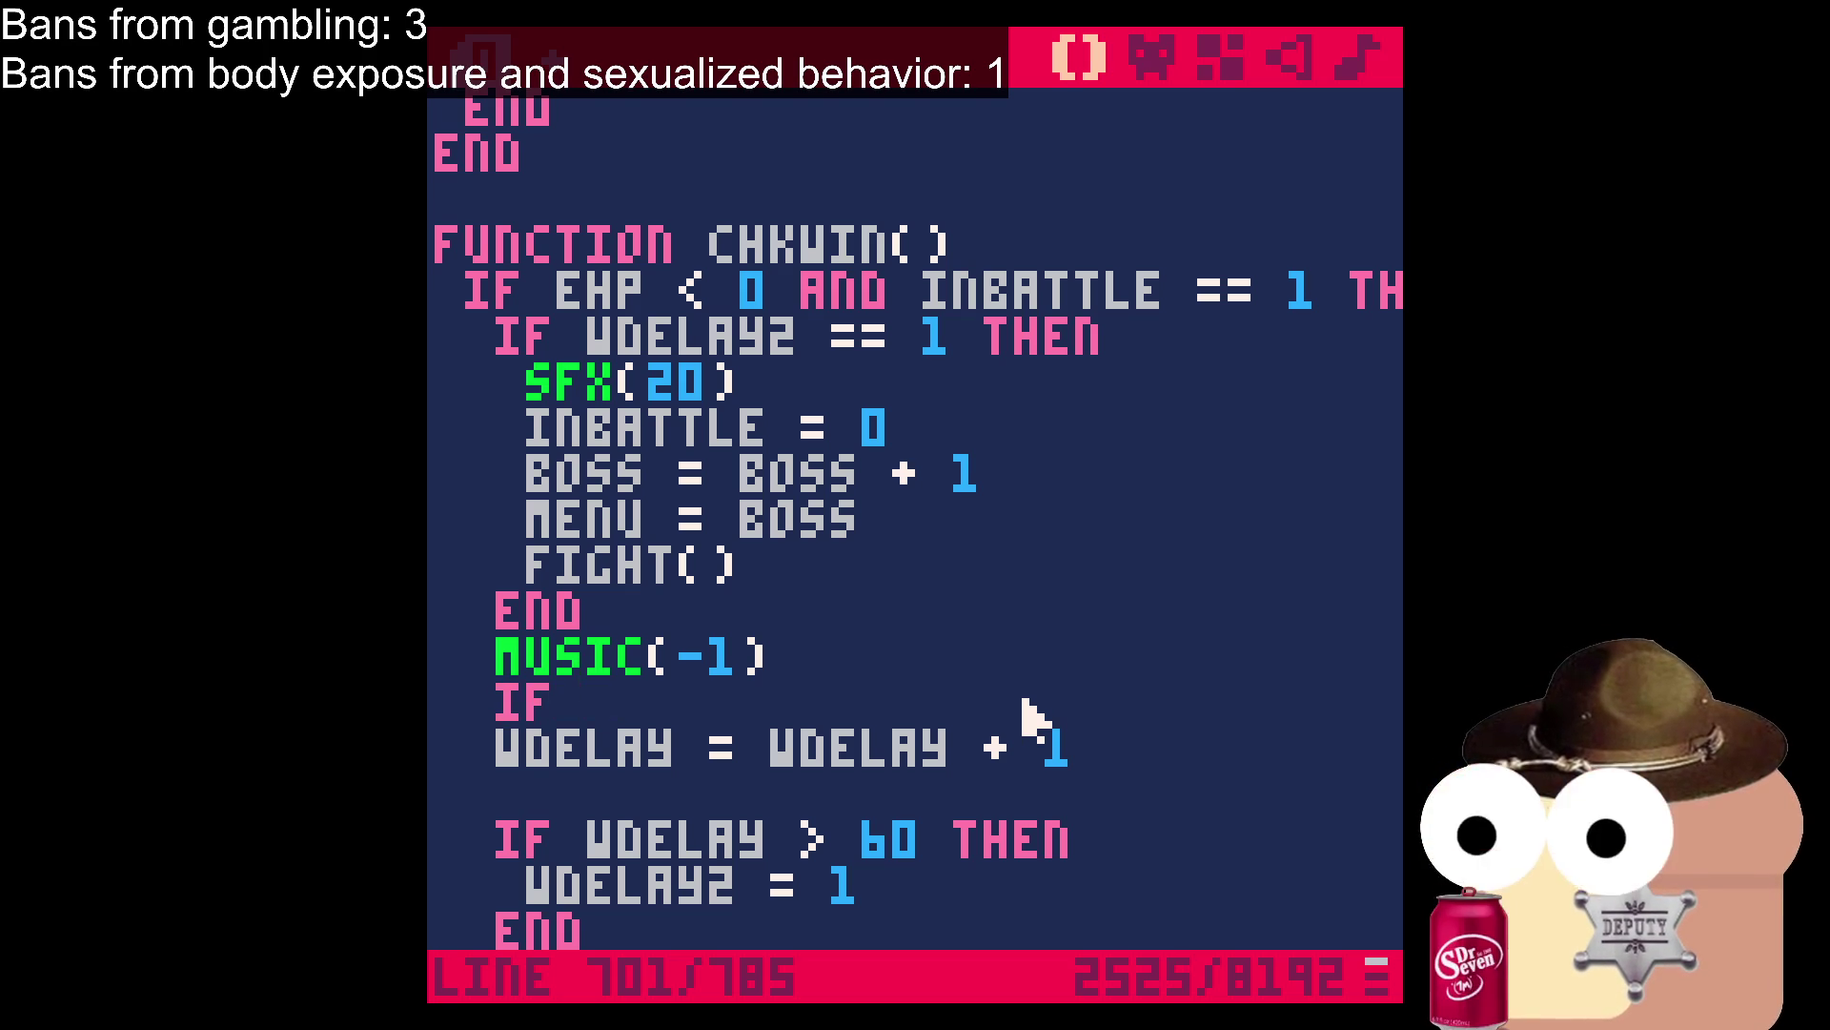
text(EH)
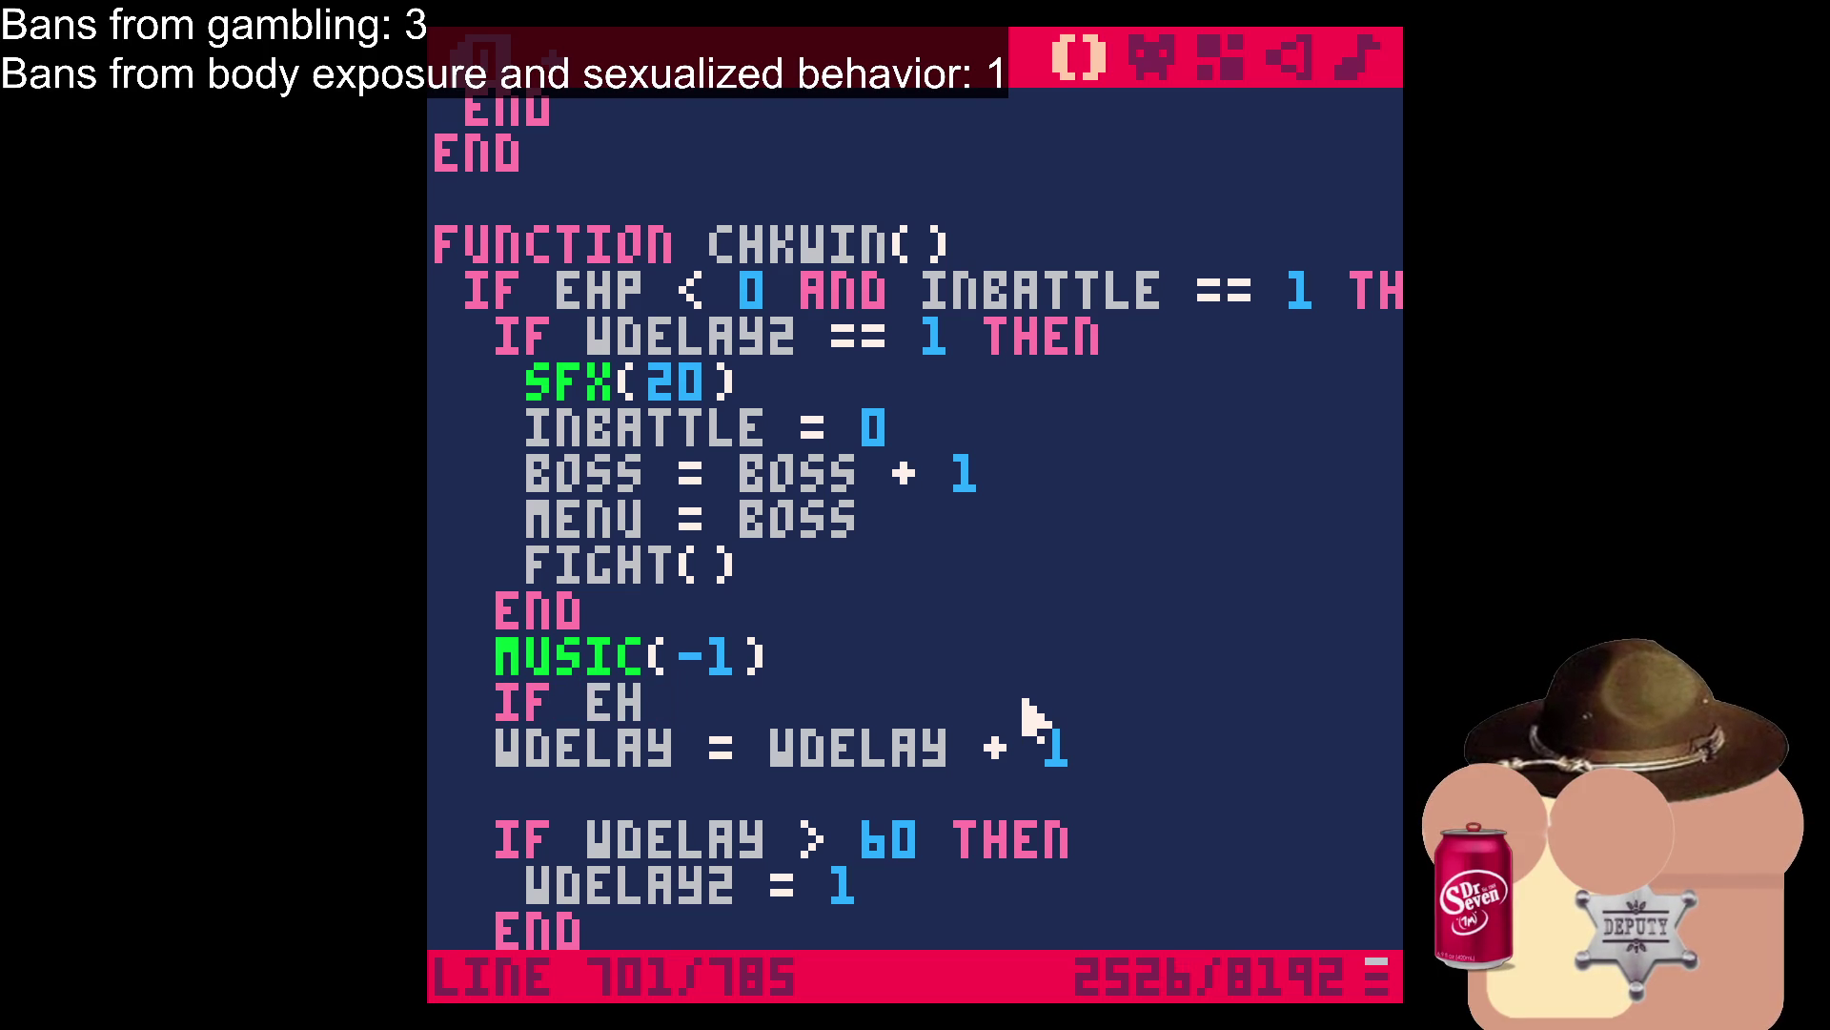
text(P < 0 )
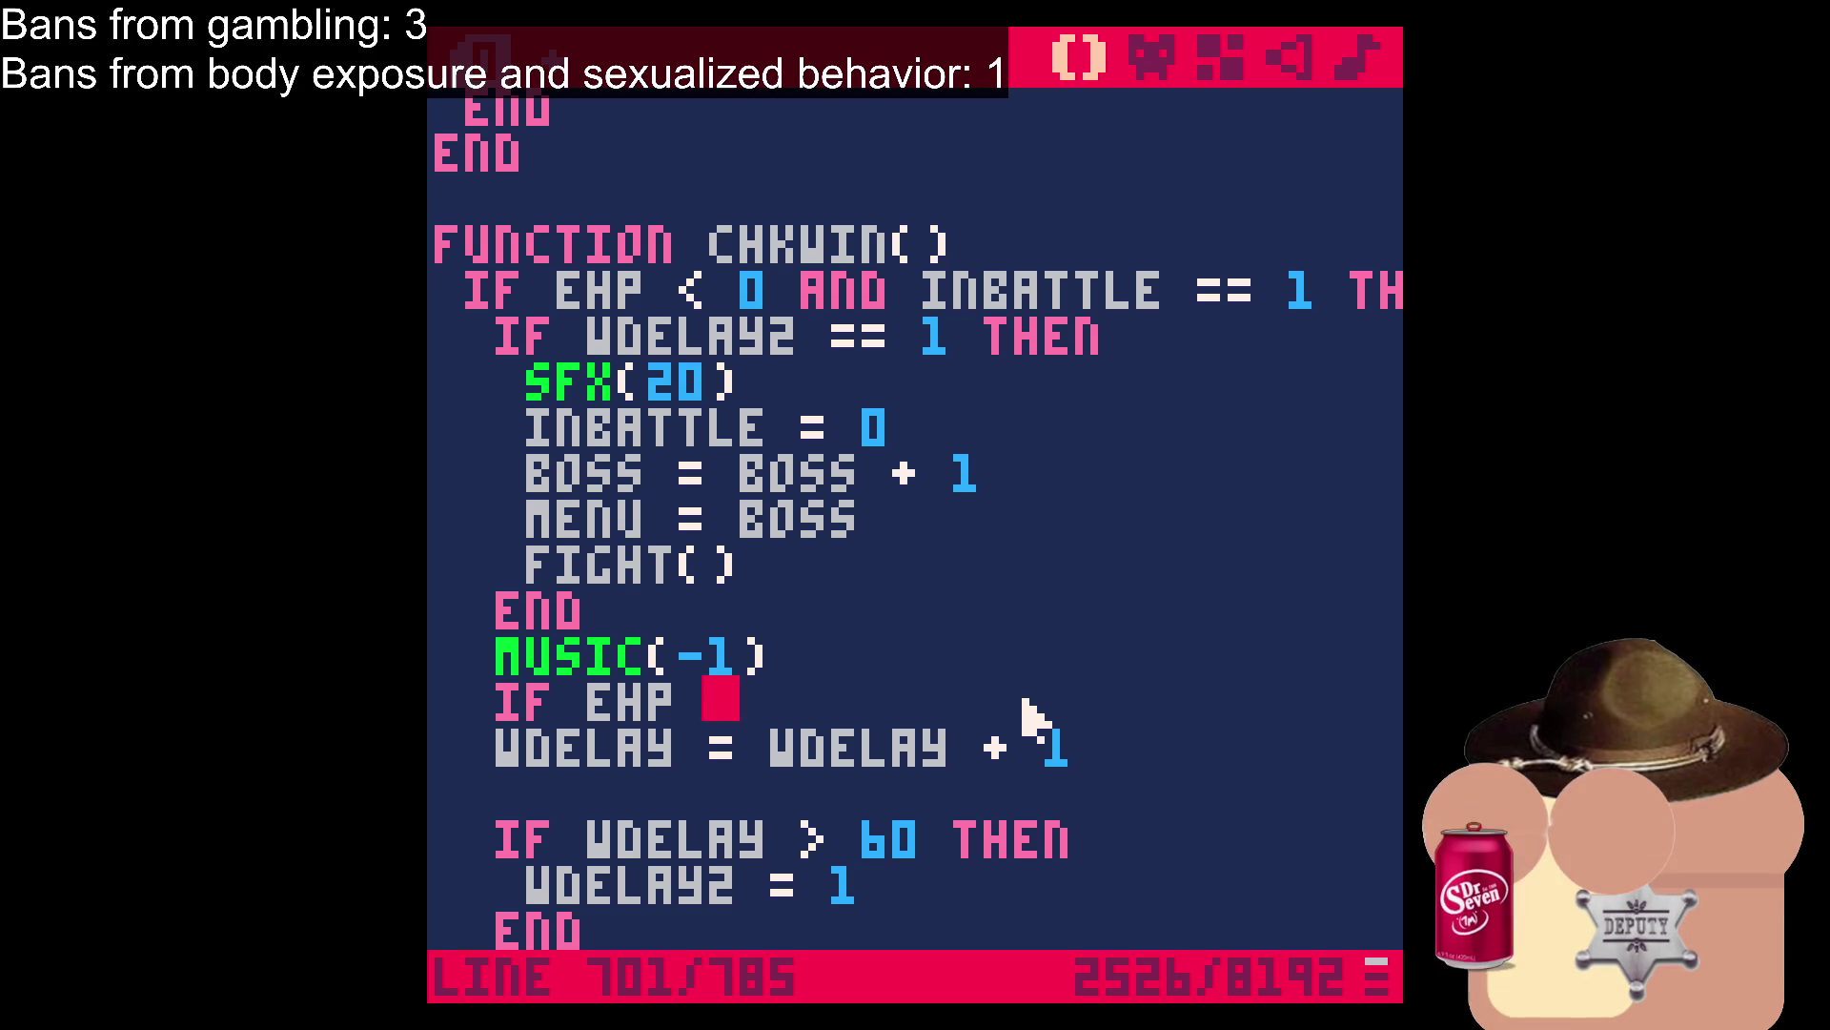
text(THEN)
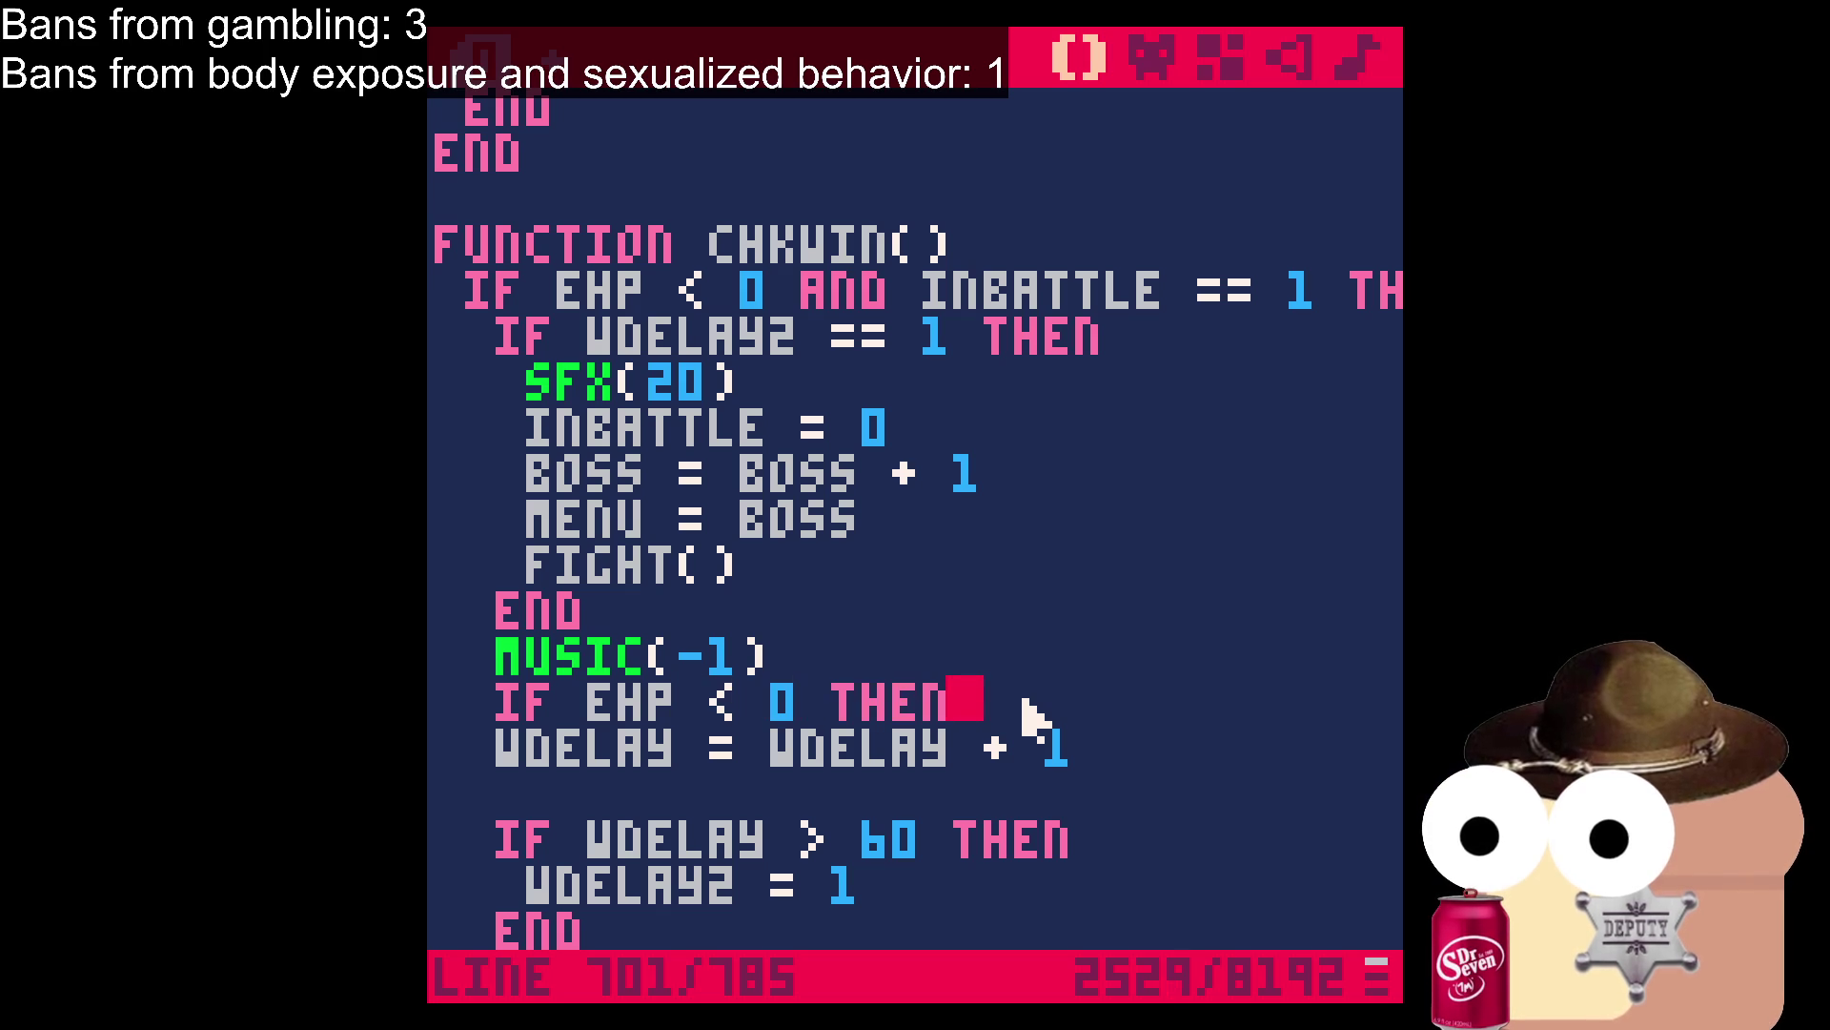
key(Down)
key(Down)
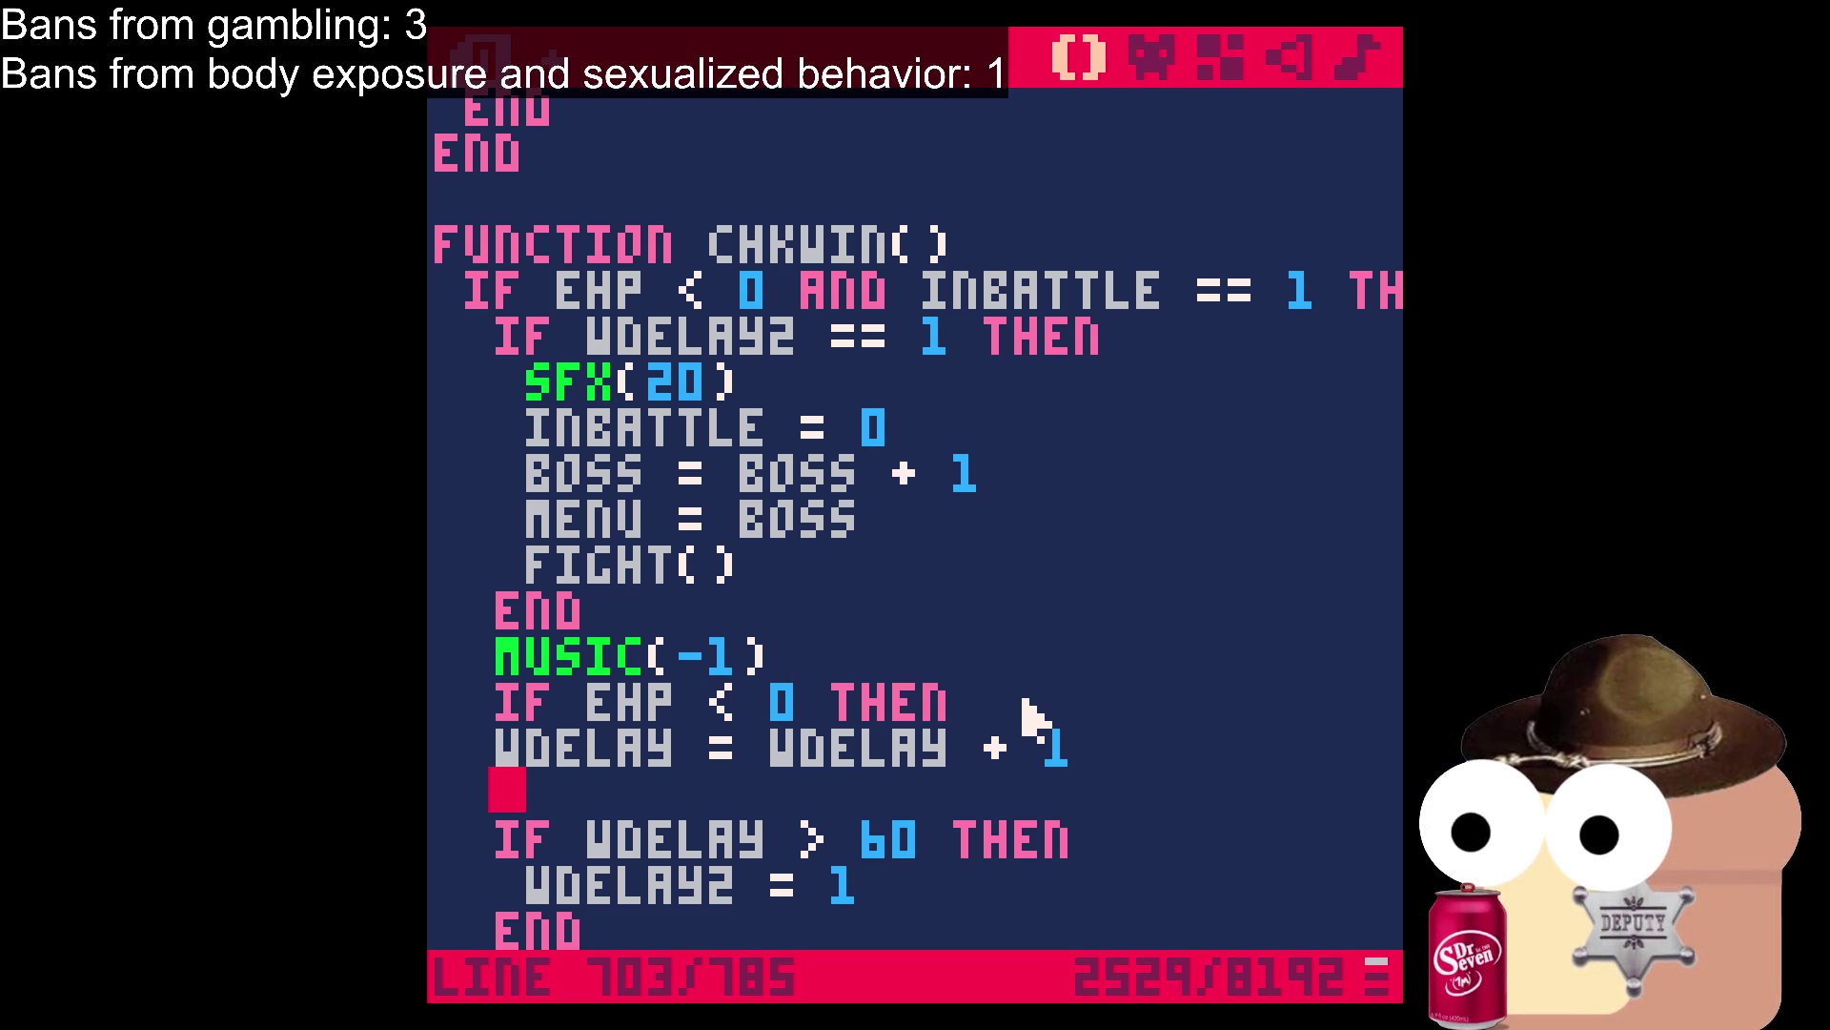
text(END)
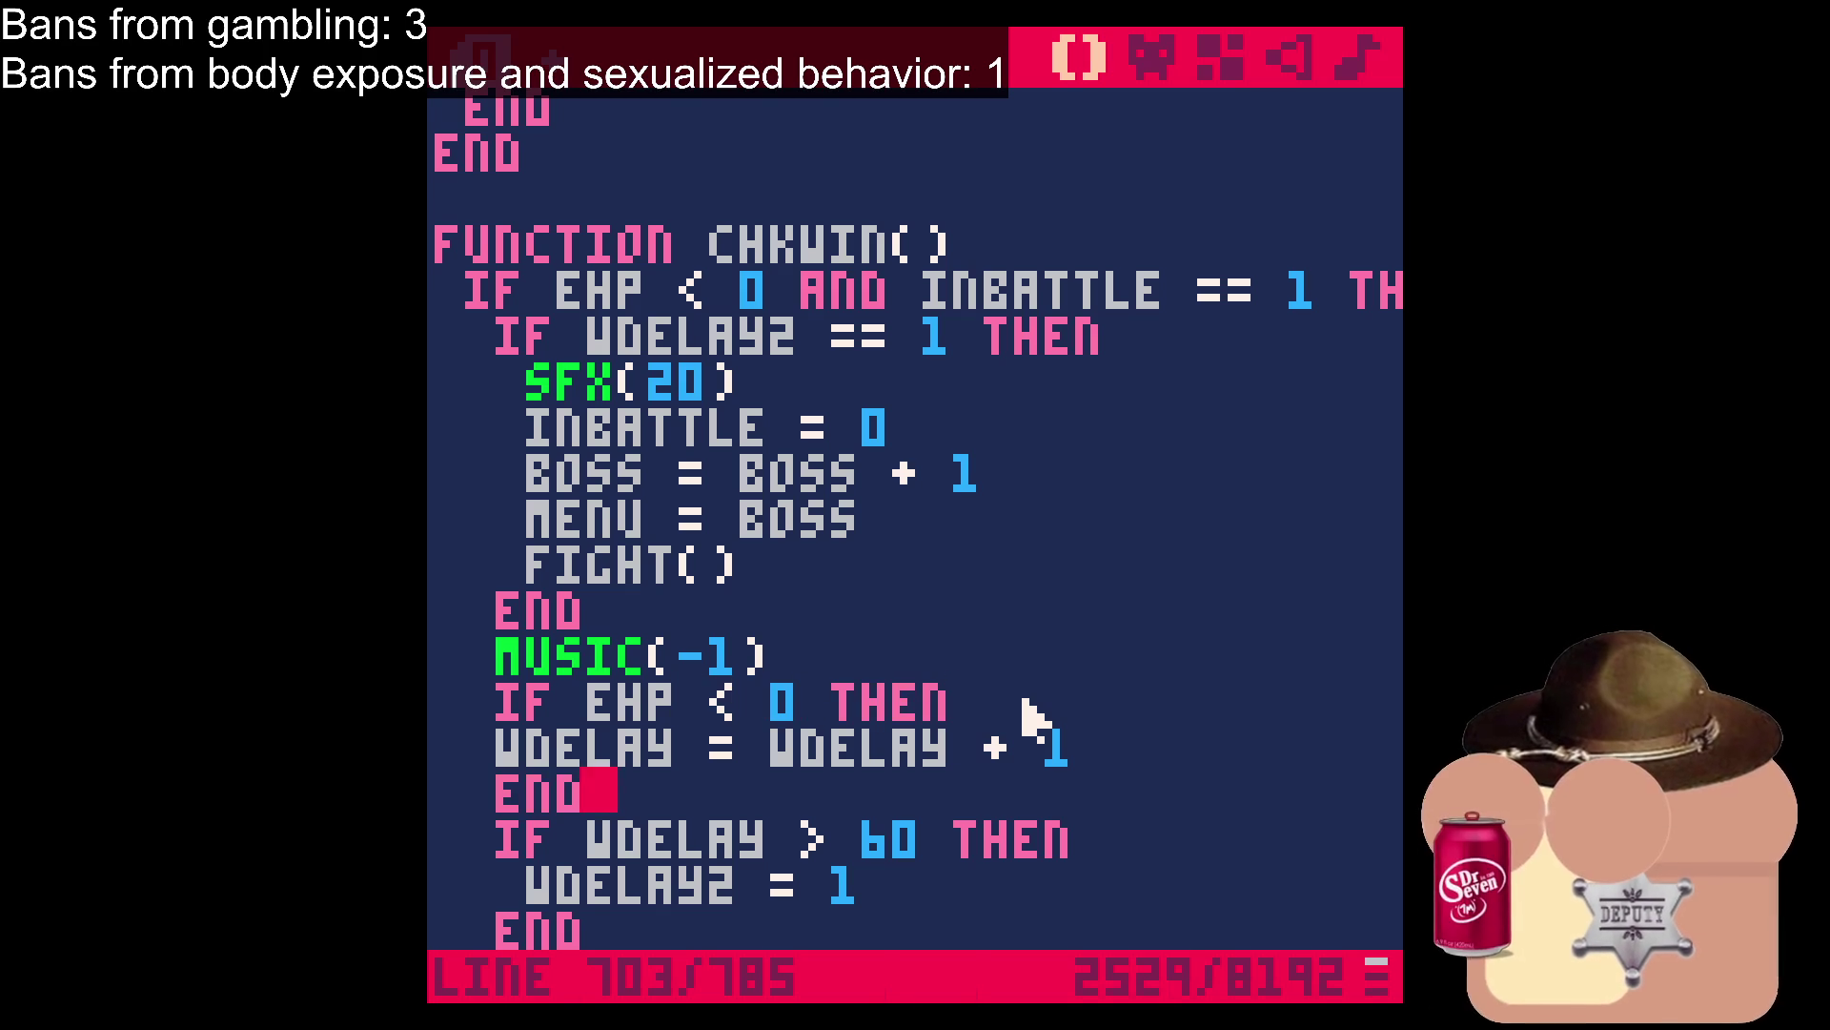